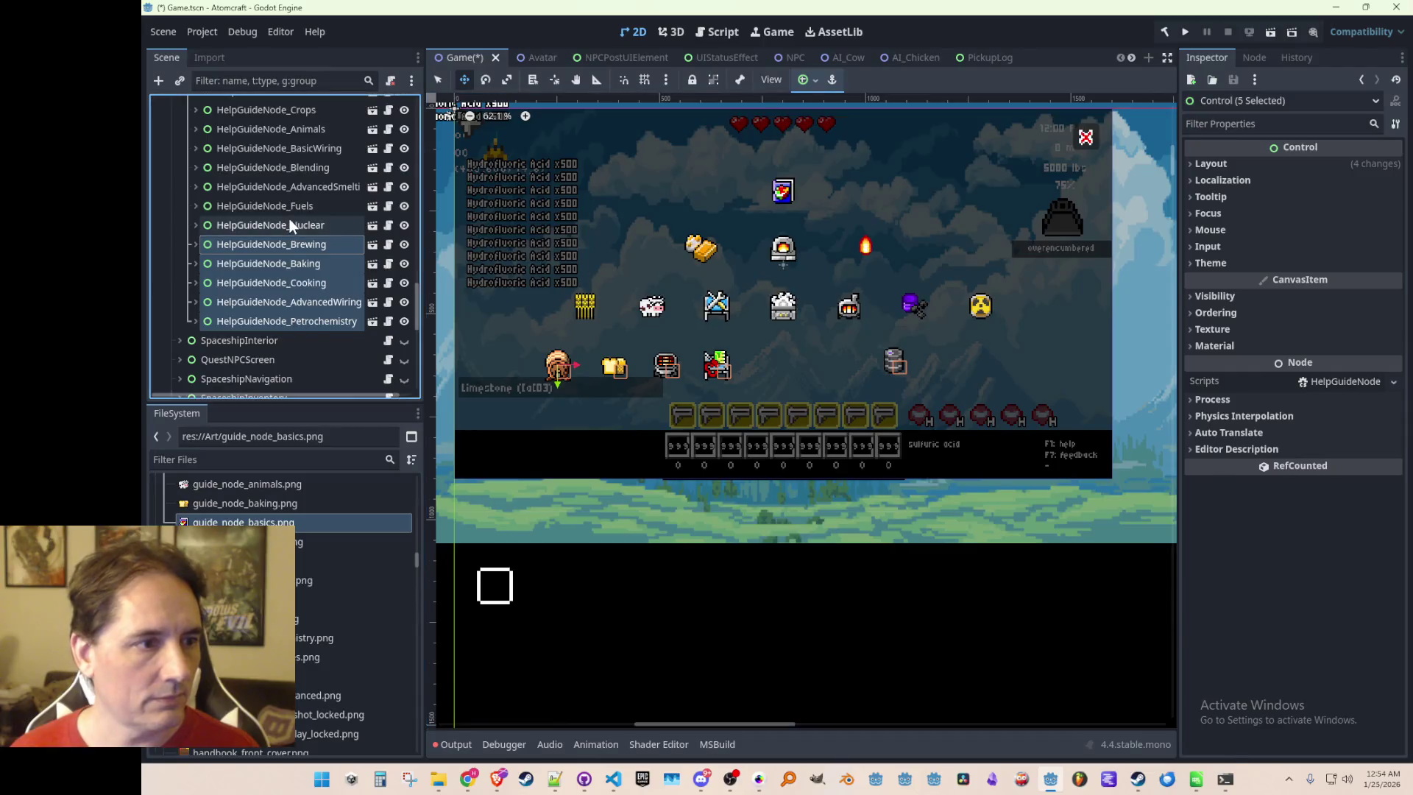
Save Game.tscn, then zoom and pan the 2D viewport to look over the HUD
key(ctrl+s)
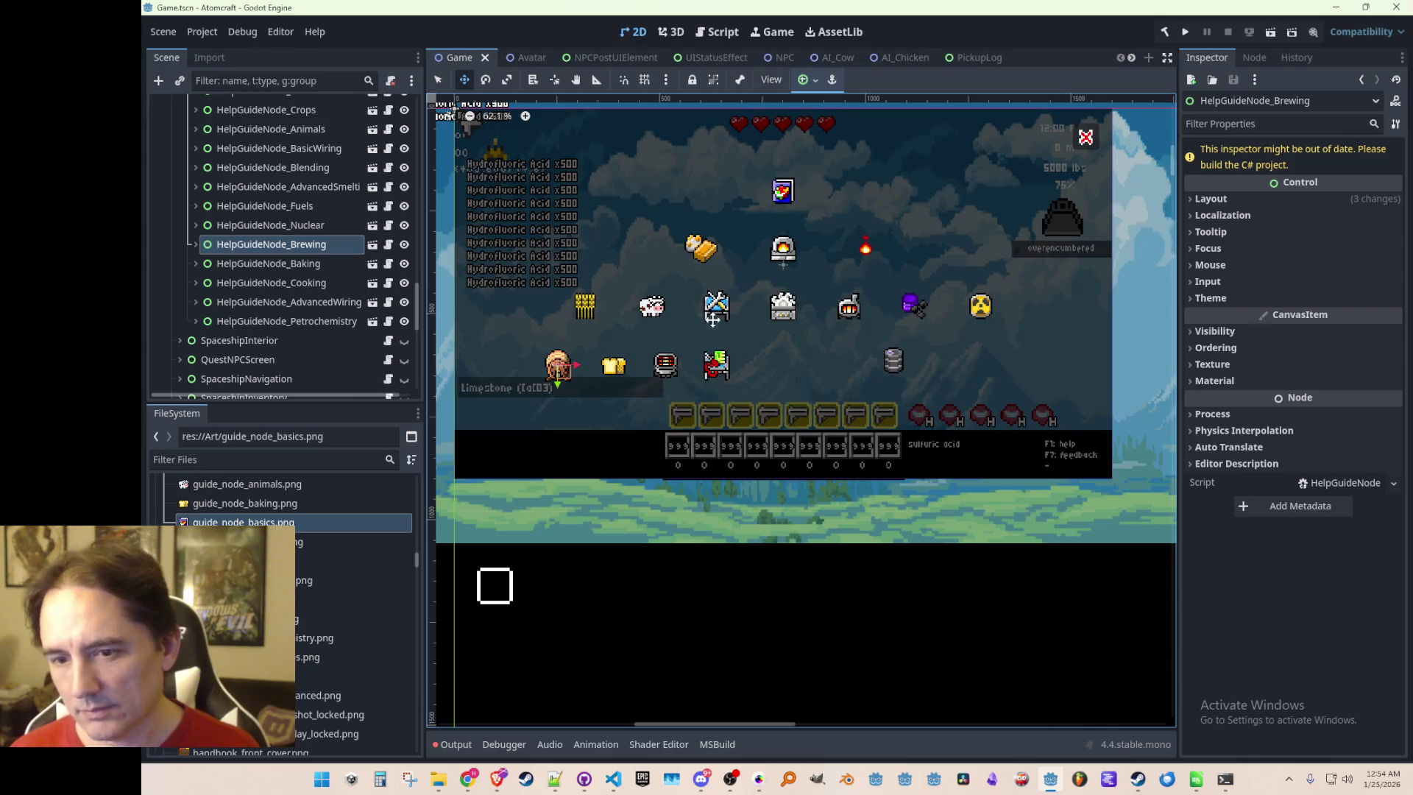
scroll(726, 346, up, 1)
mouse_move(726, 346)
mouse_down()
mouse_move(712, 371)
mouse_move(721, 322)
mouse_move(708, 372)
mouse_move(724, 379)
mouse_up()
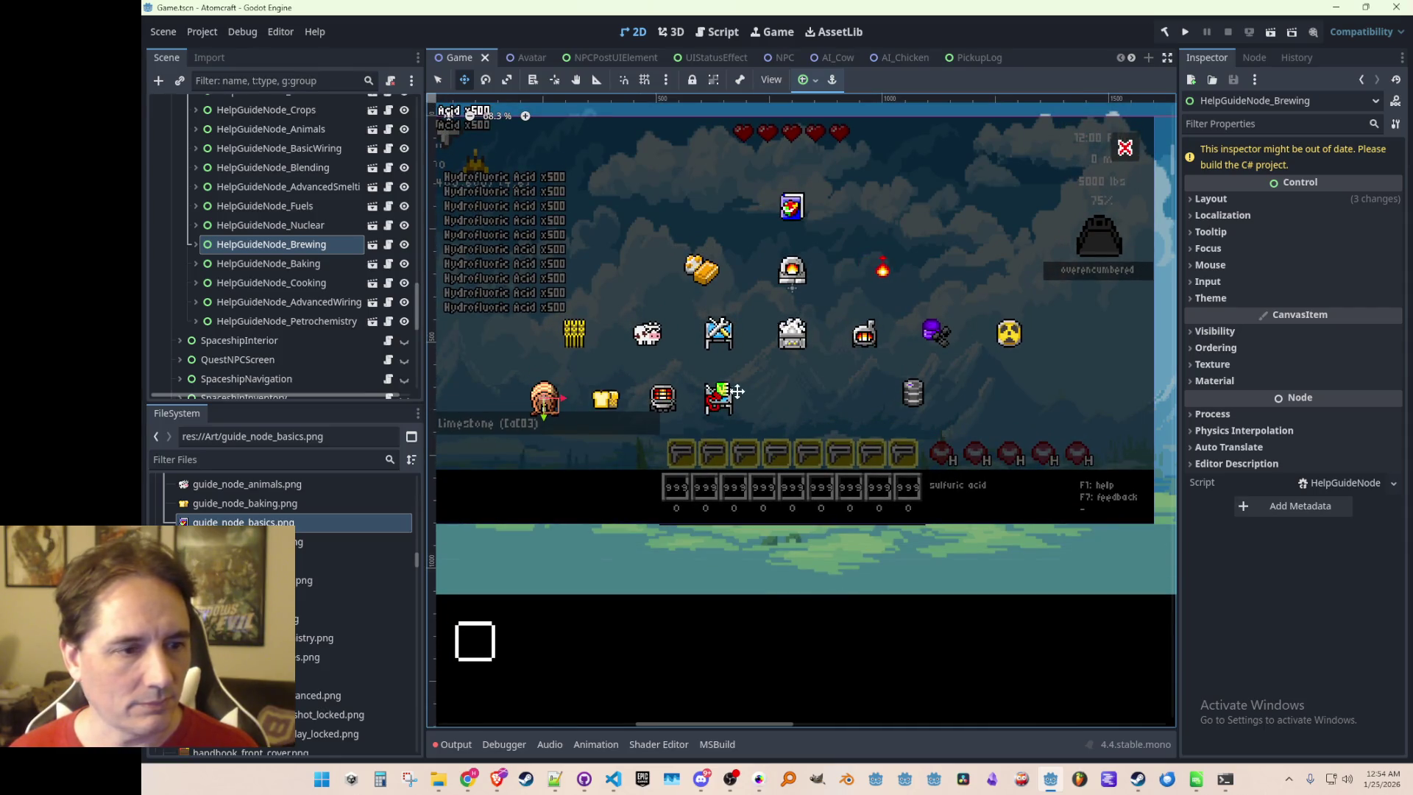
scroll(677, 441, up, 1)
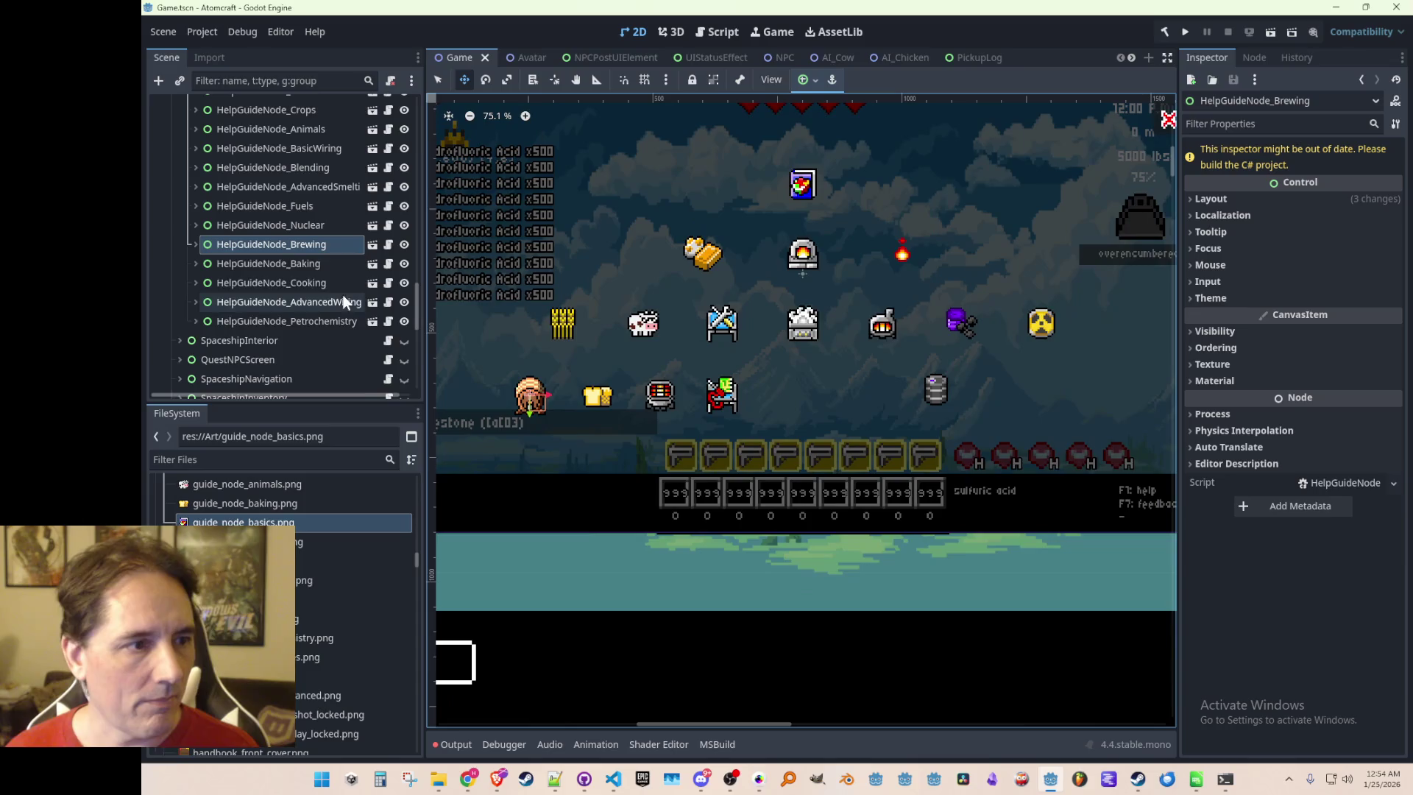
drag(561, 375, 593, 375)
scroll(668, 406, down, 1)
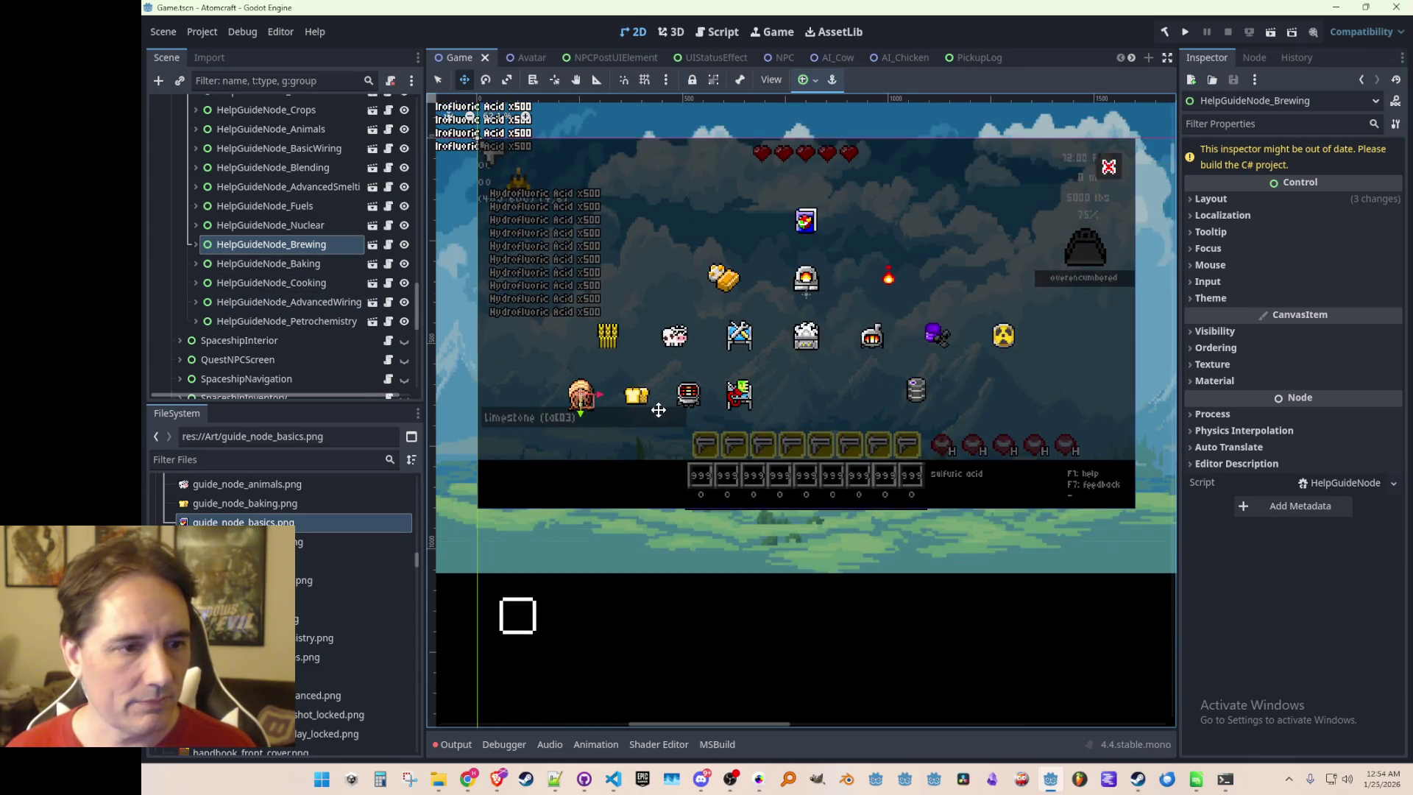
scroll(633, 430, up, 1)
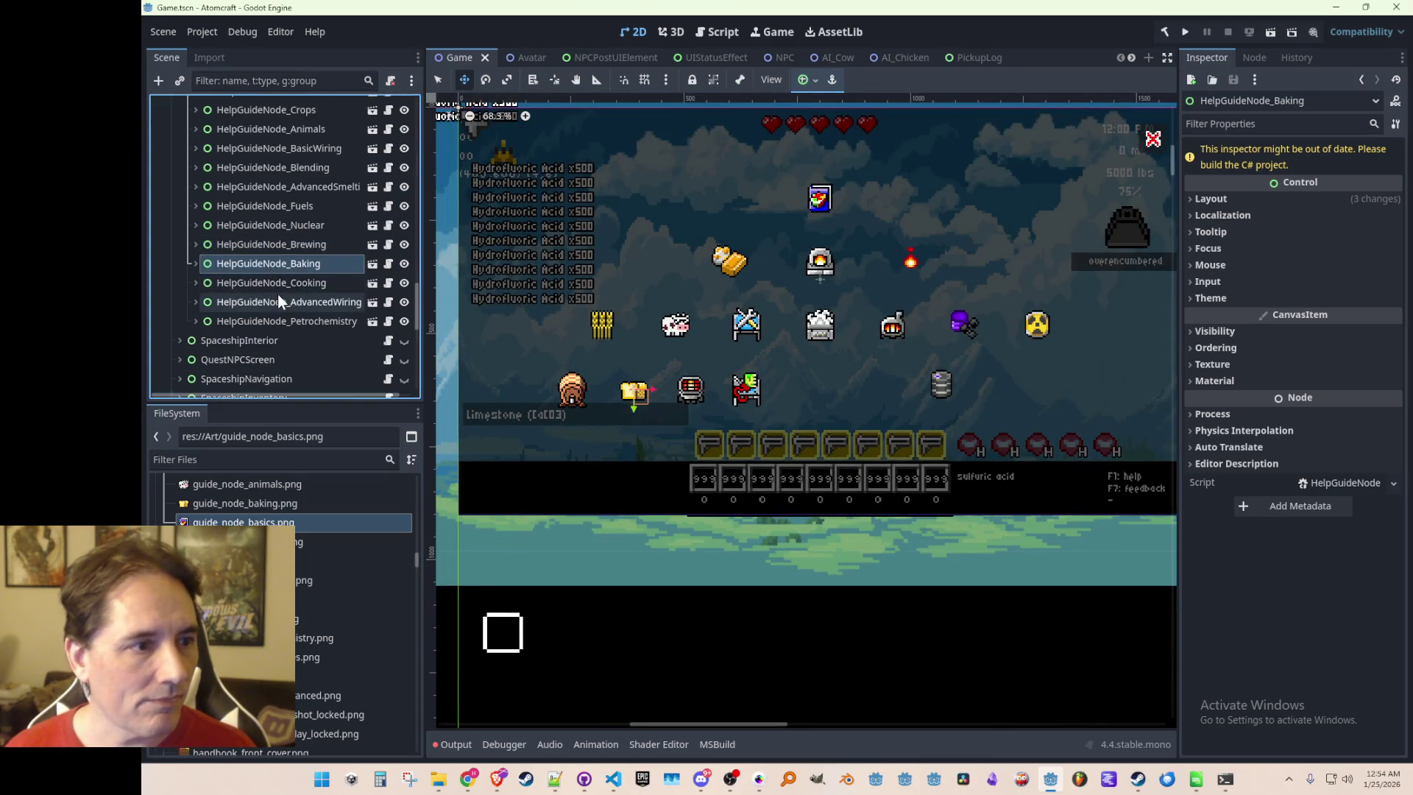
Select the Brewing through Petrochemistry guide nodes and set their Position y to 150
click(278, 320)
shift+click(294, 245)
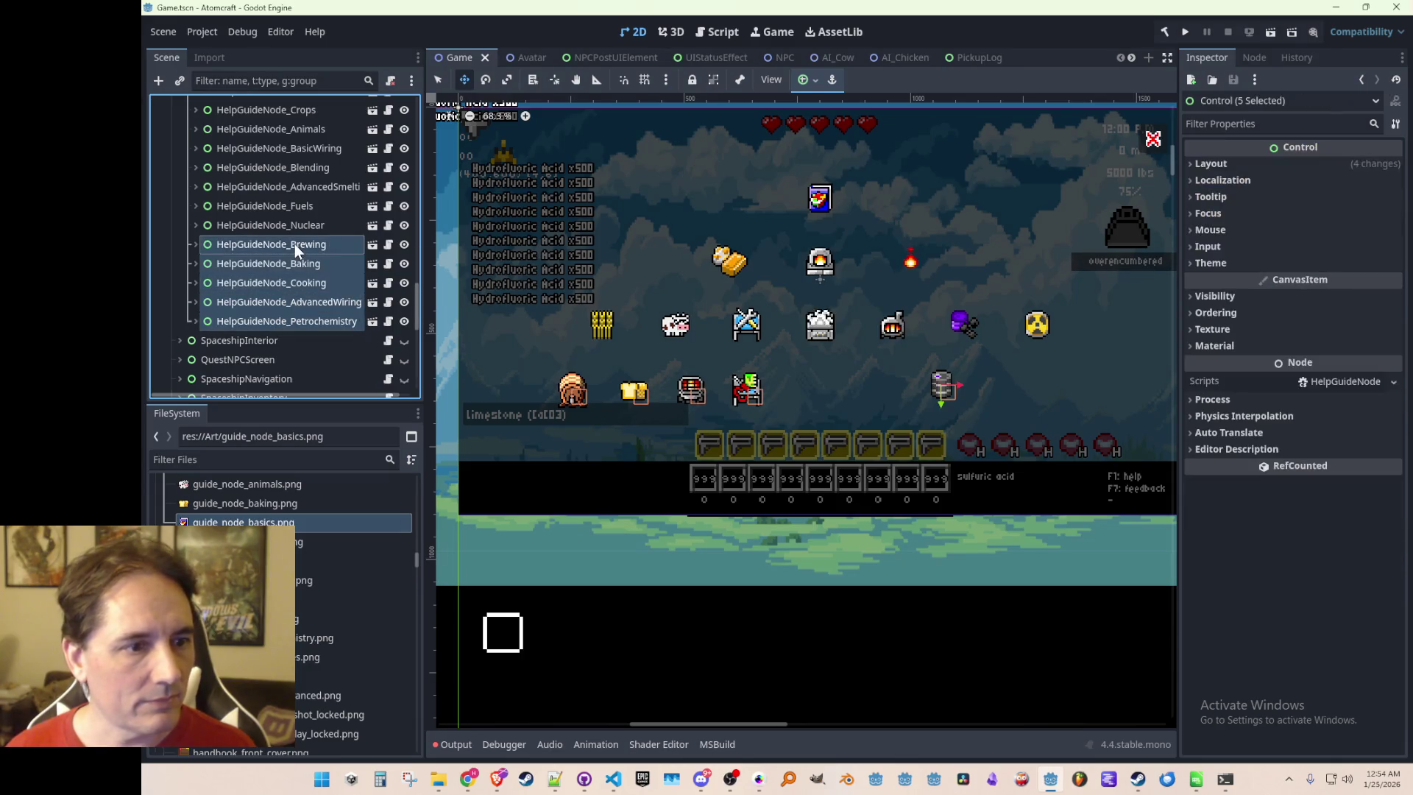
click(1235, 162)
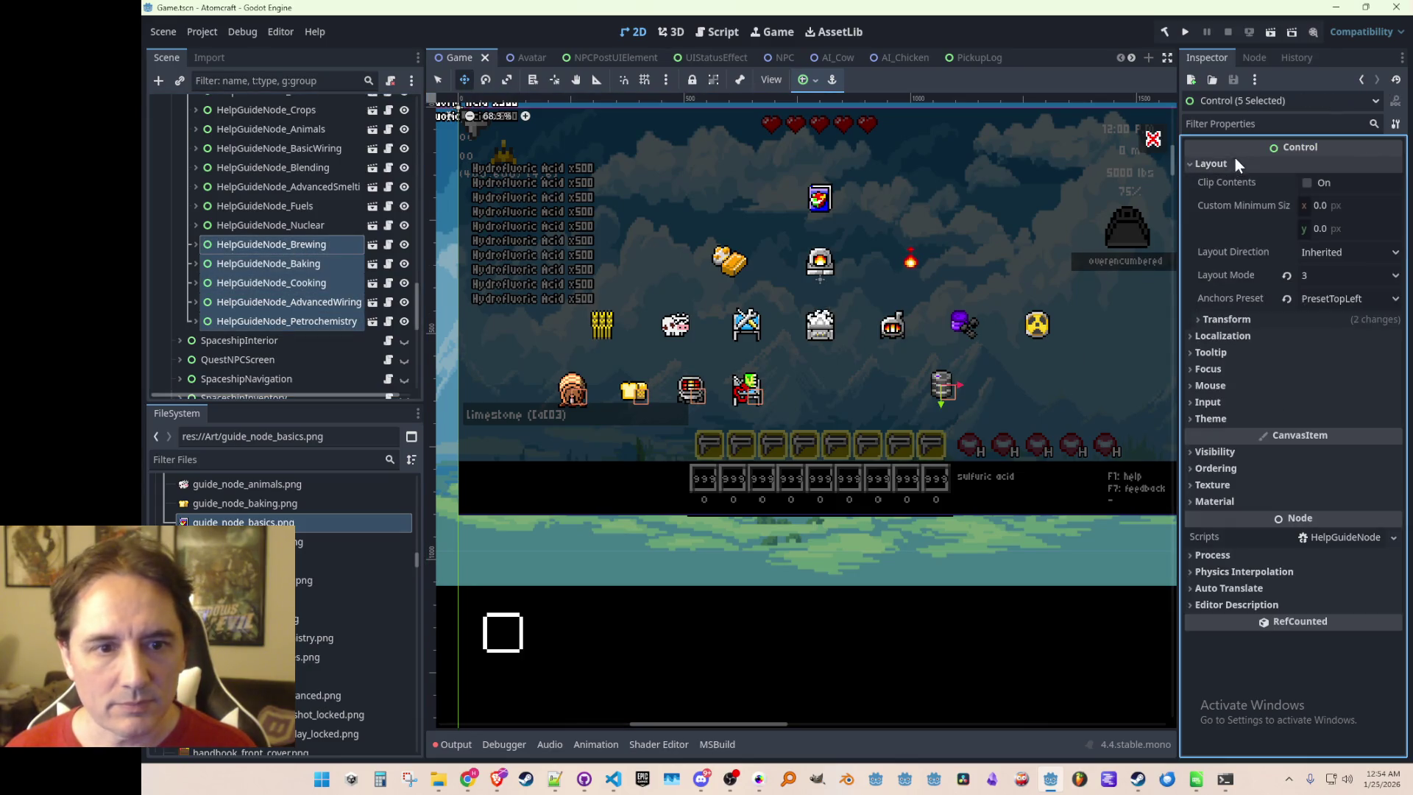
click(1244, 318)
click(1349, 405)
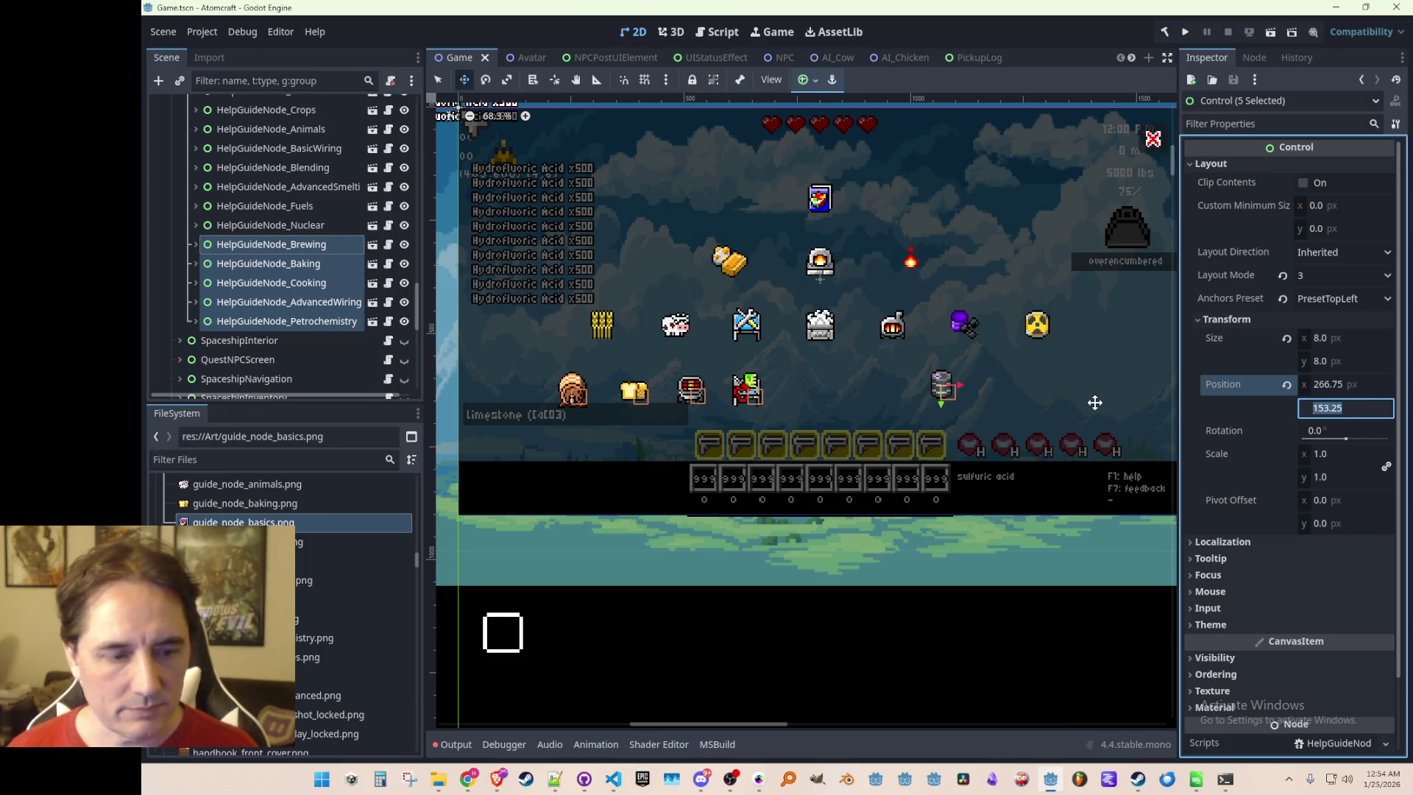
text(150)
key(Return)
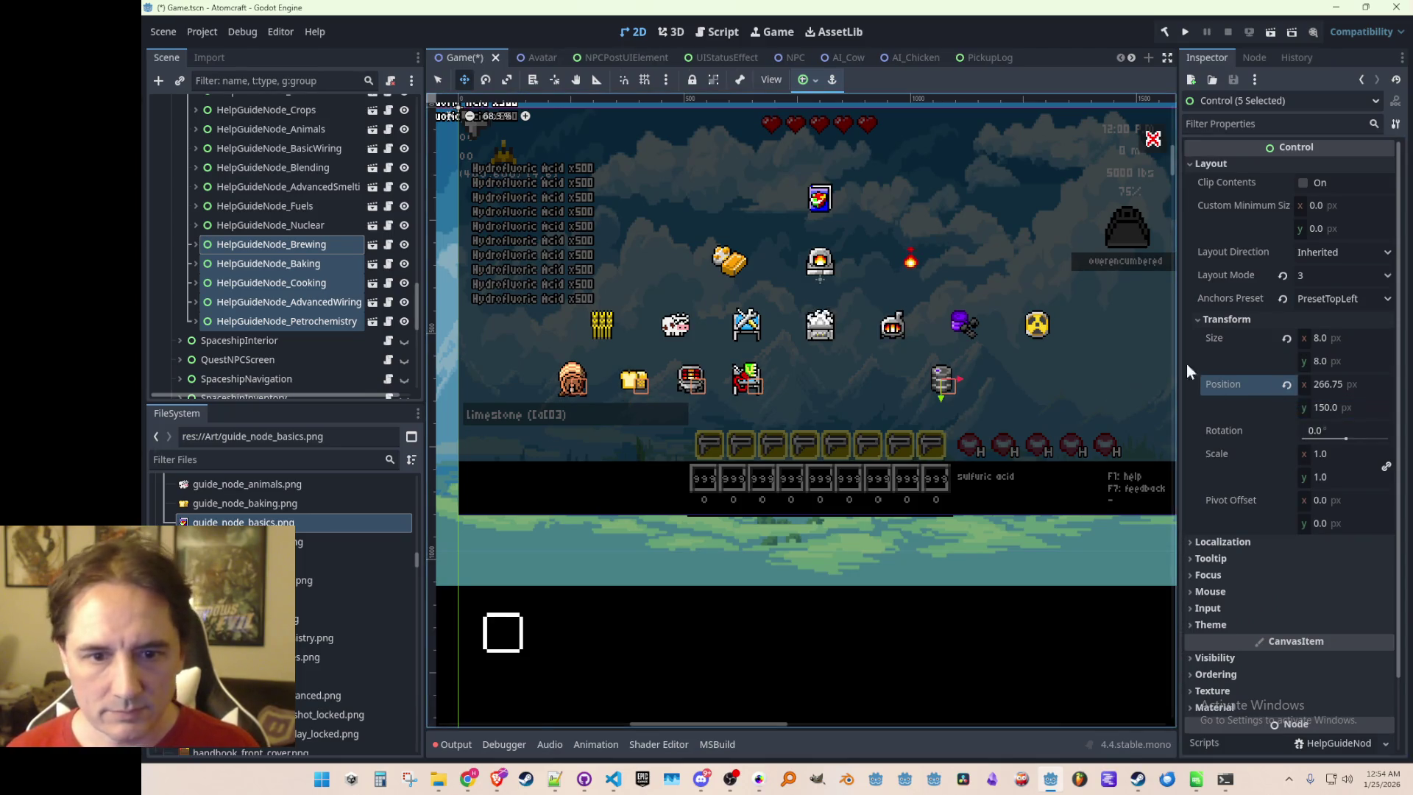
Check the Nuclear, Heat and Fuels guide node positions, then reselect the five lower guide nodes
click(296, 225)
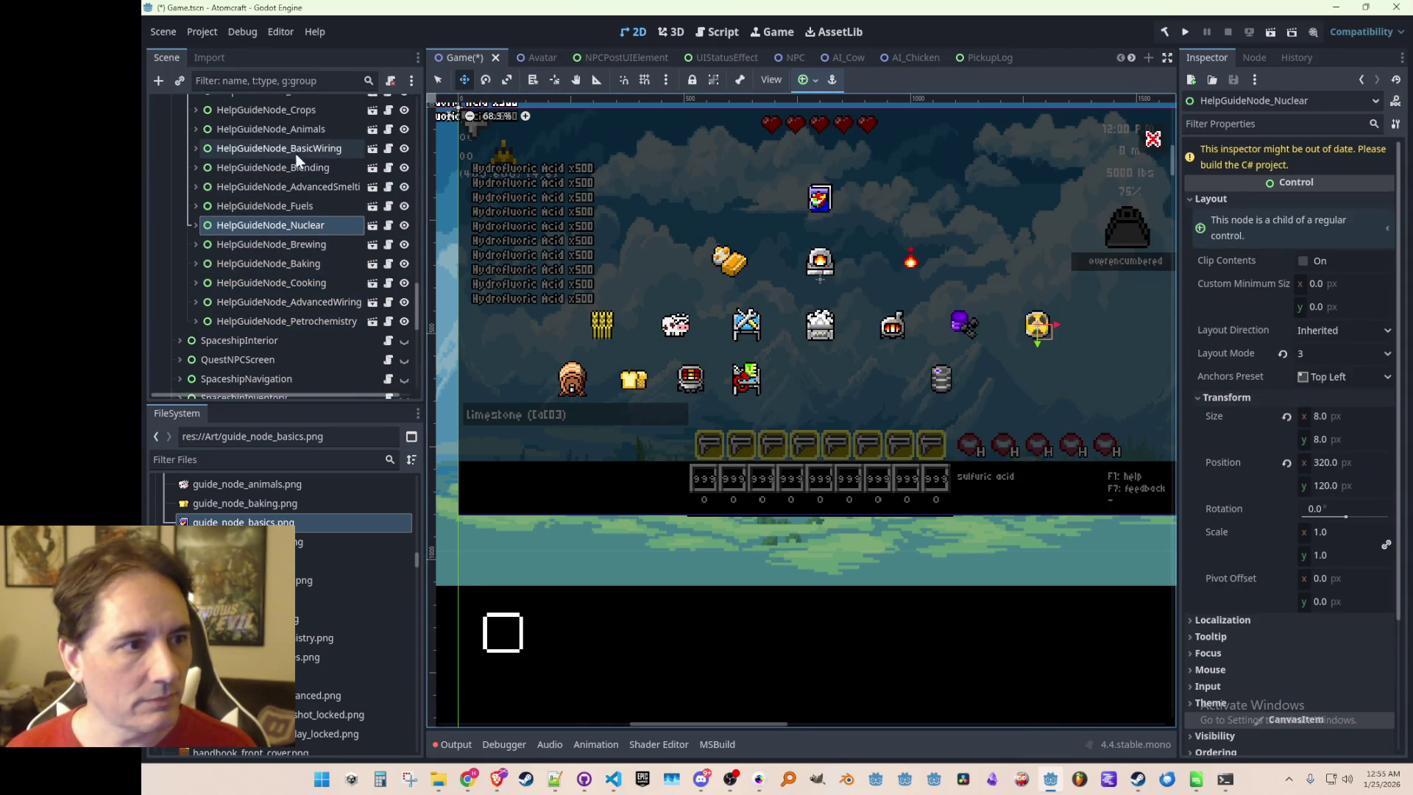
scroll(298, 158, up, 2)
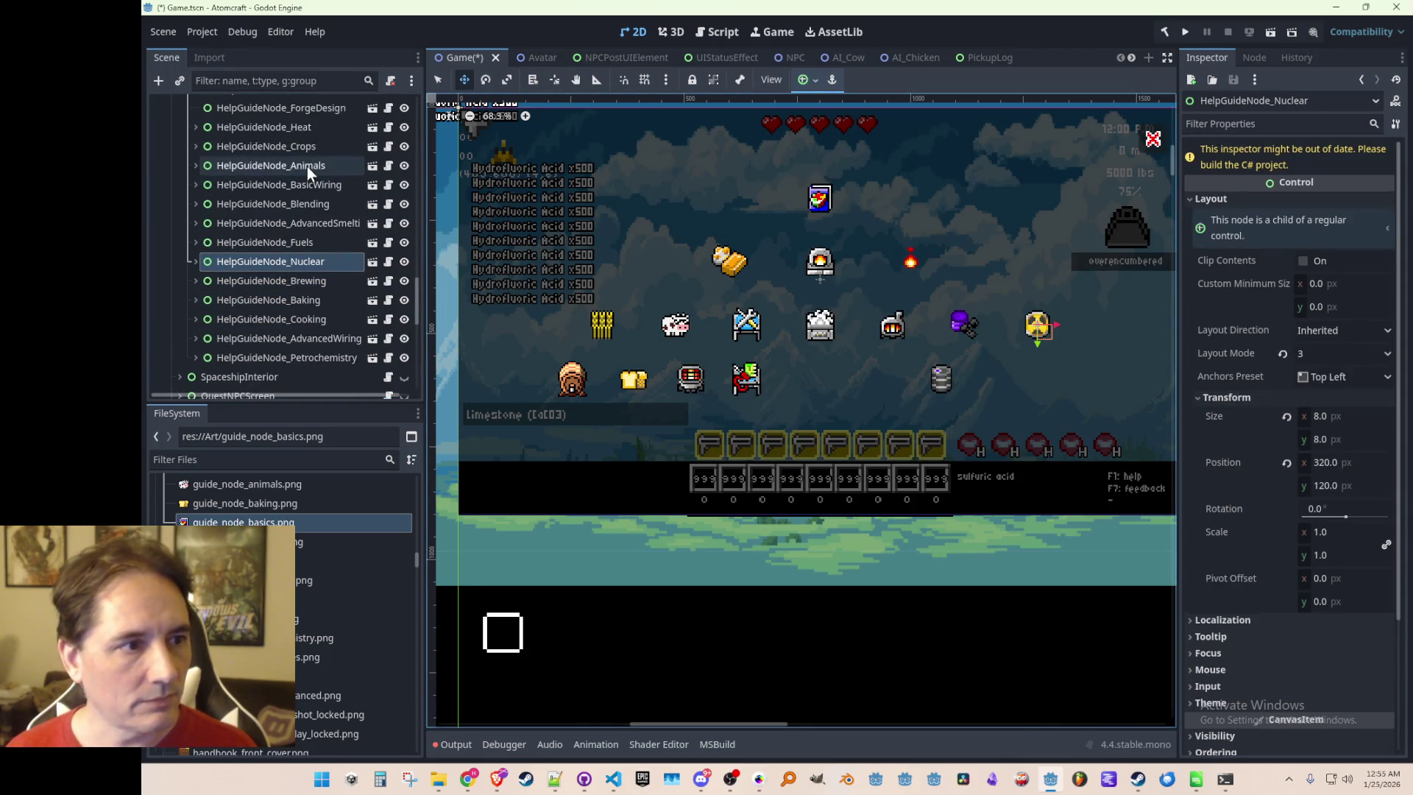
click(309, 127)
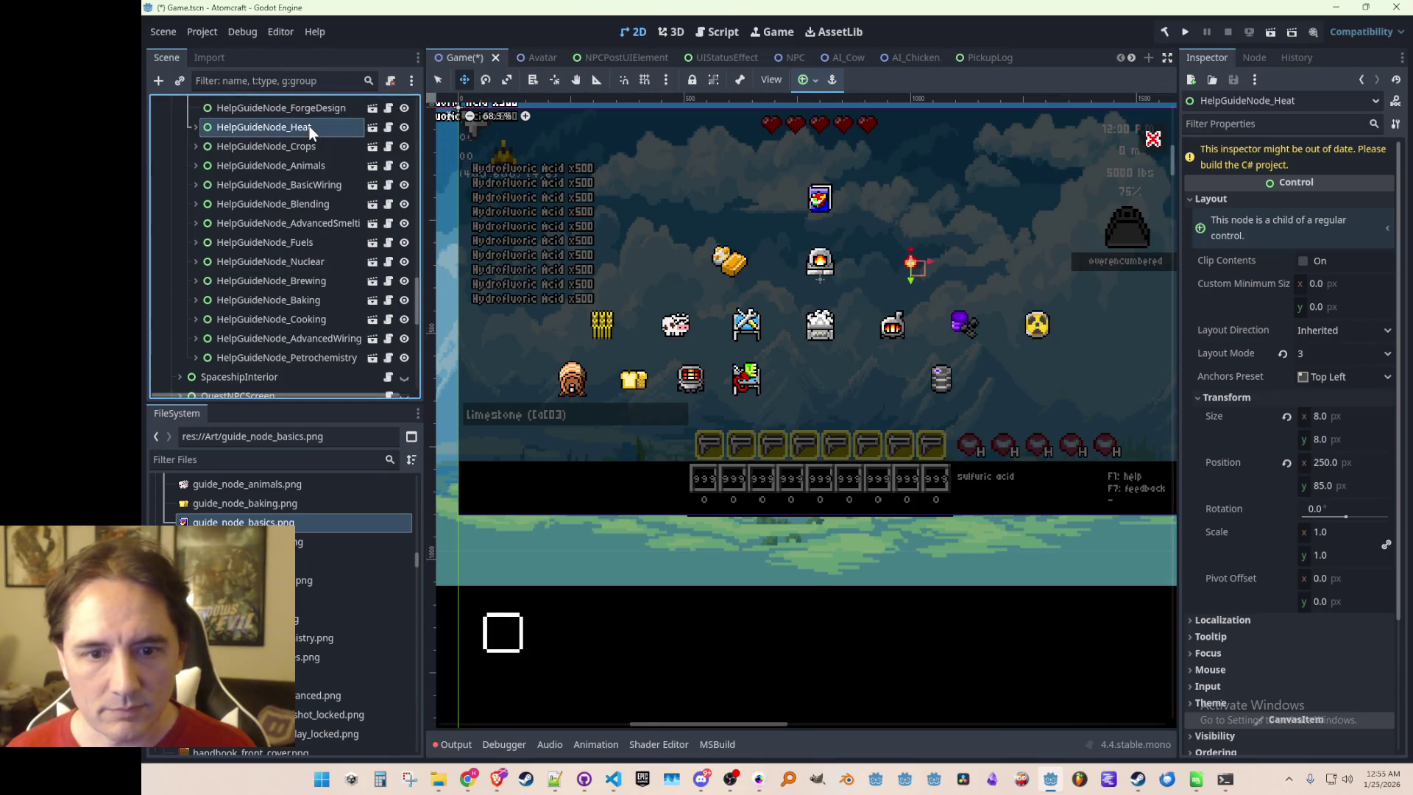
click(286, 245)
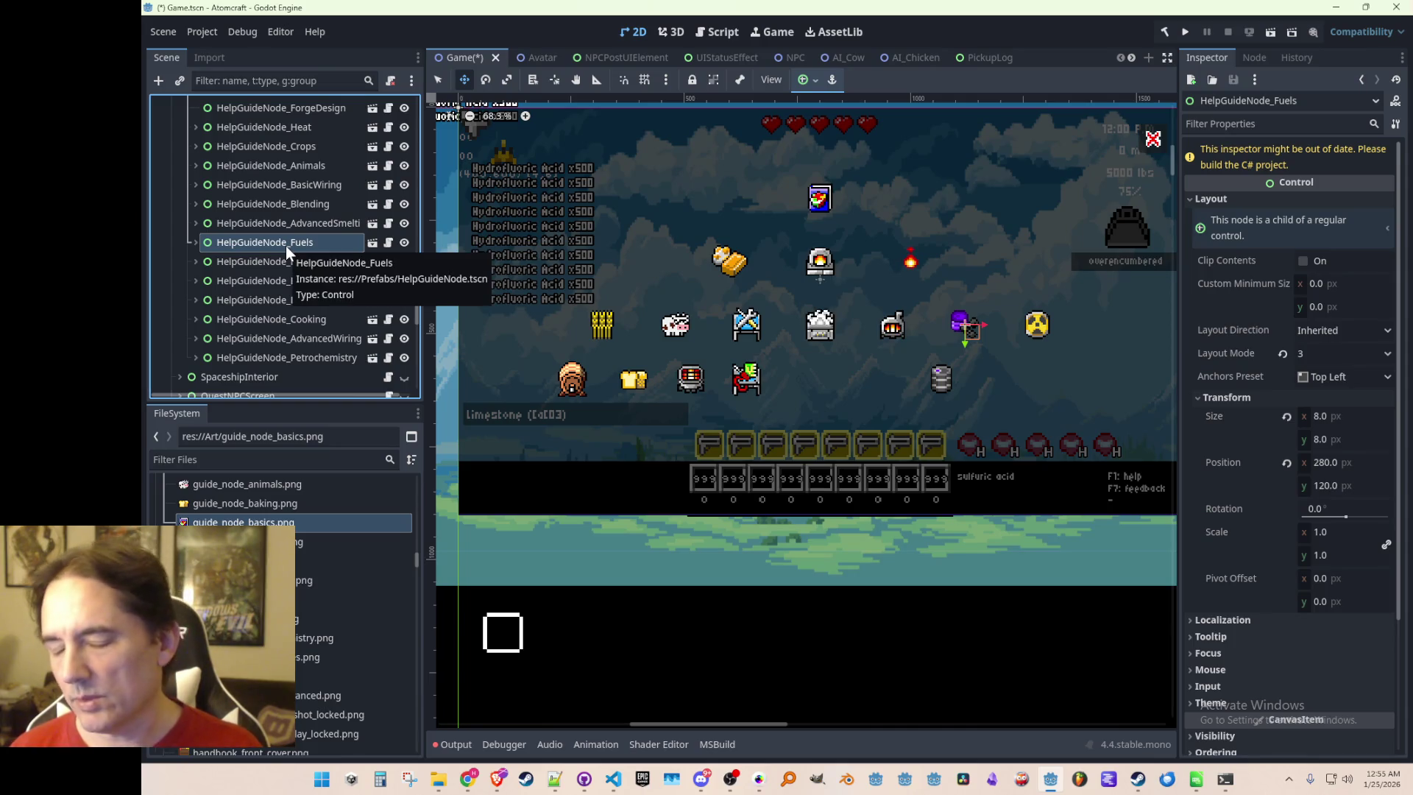
click(271, 321)
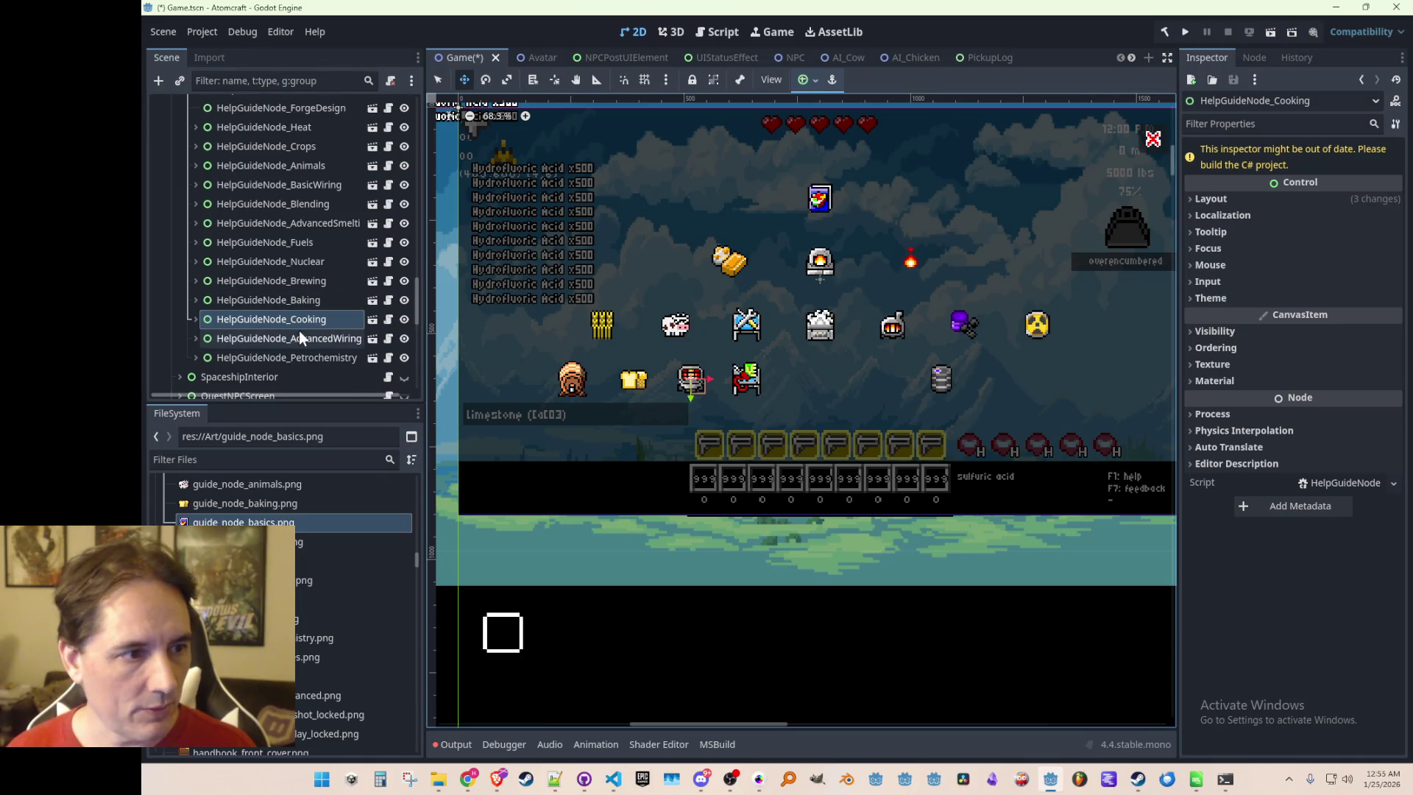
click(298, 341)
shift+click(303, 360)
shift+click(321, 285)
Change the five guide nodes' Position y to 155 and save the scene
click(1234, 162)
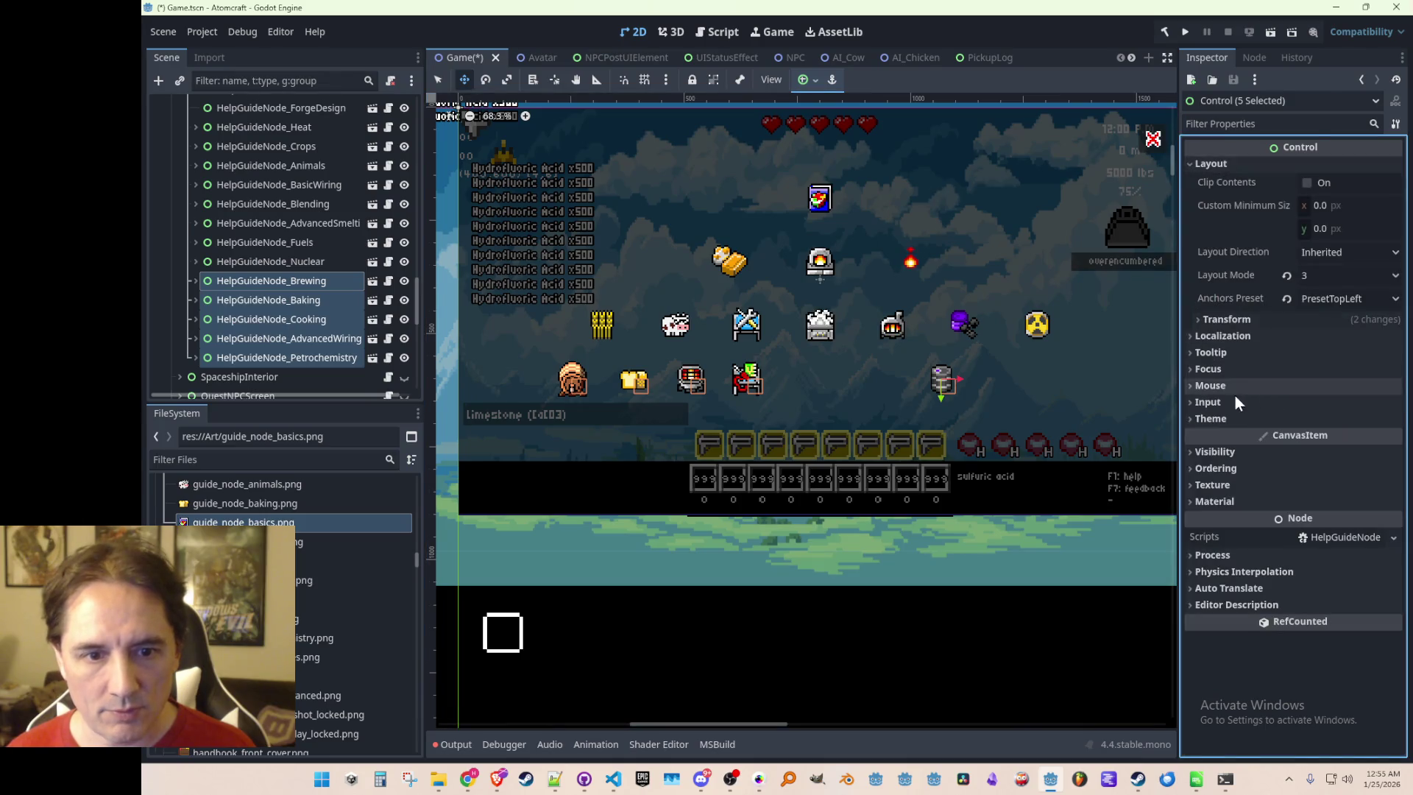
click(1228, 332)
click(1344, 408)
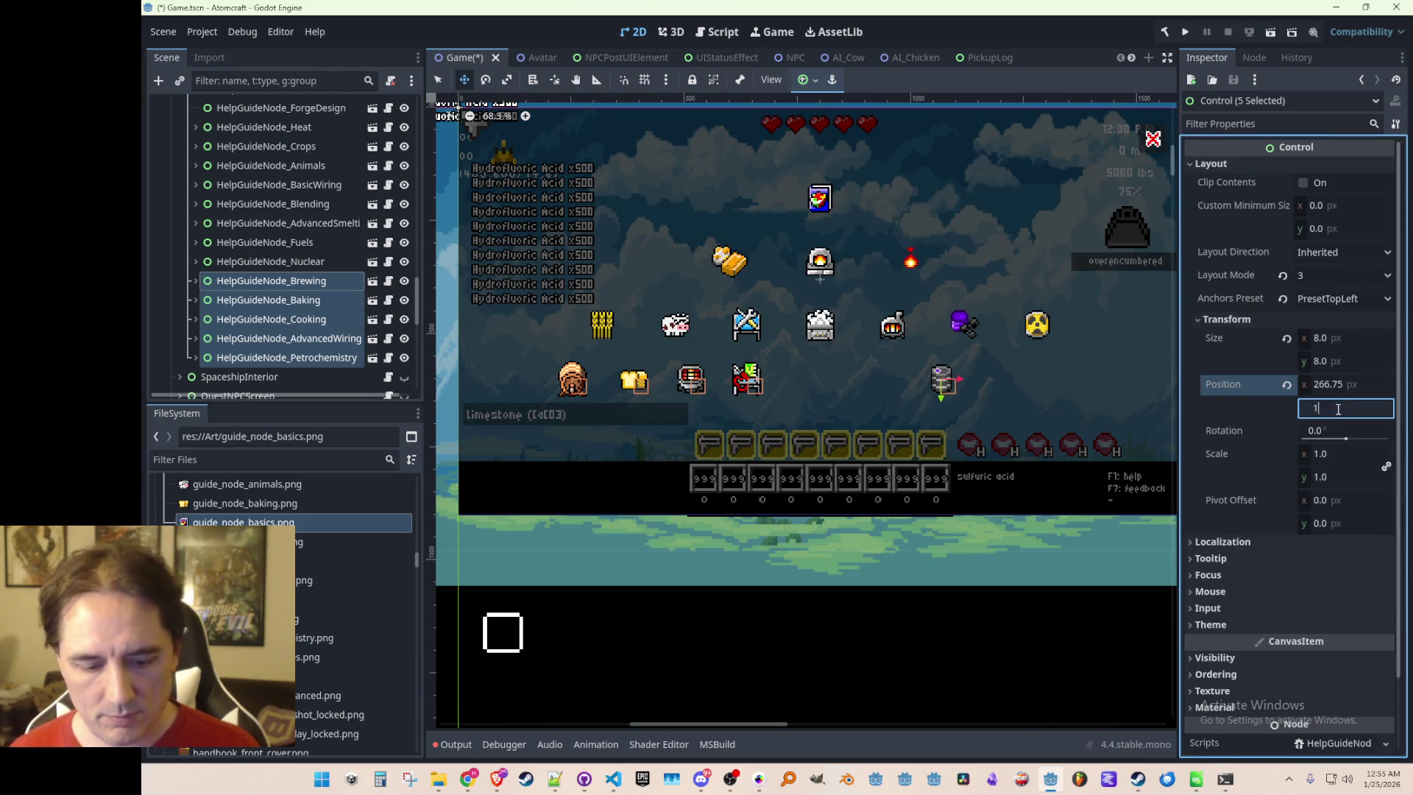
text(55)
key(Return)
scroll(920, 355, down, 2)
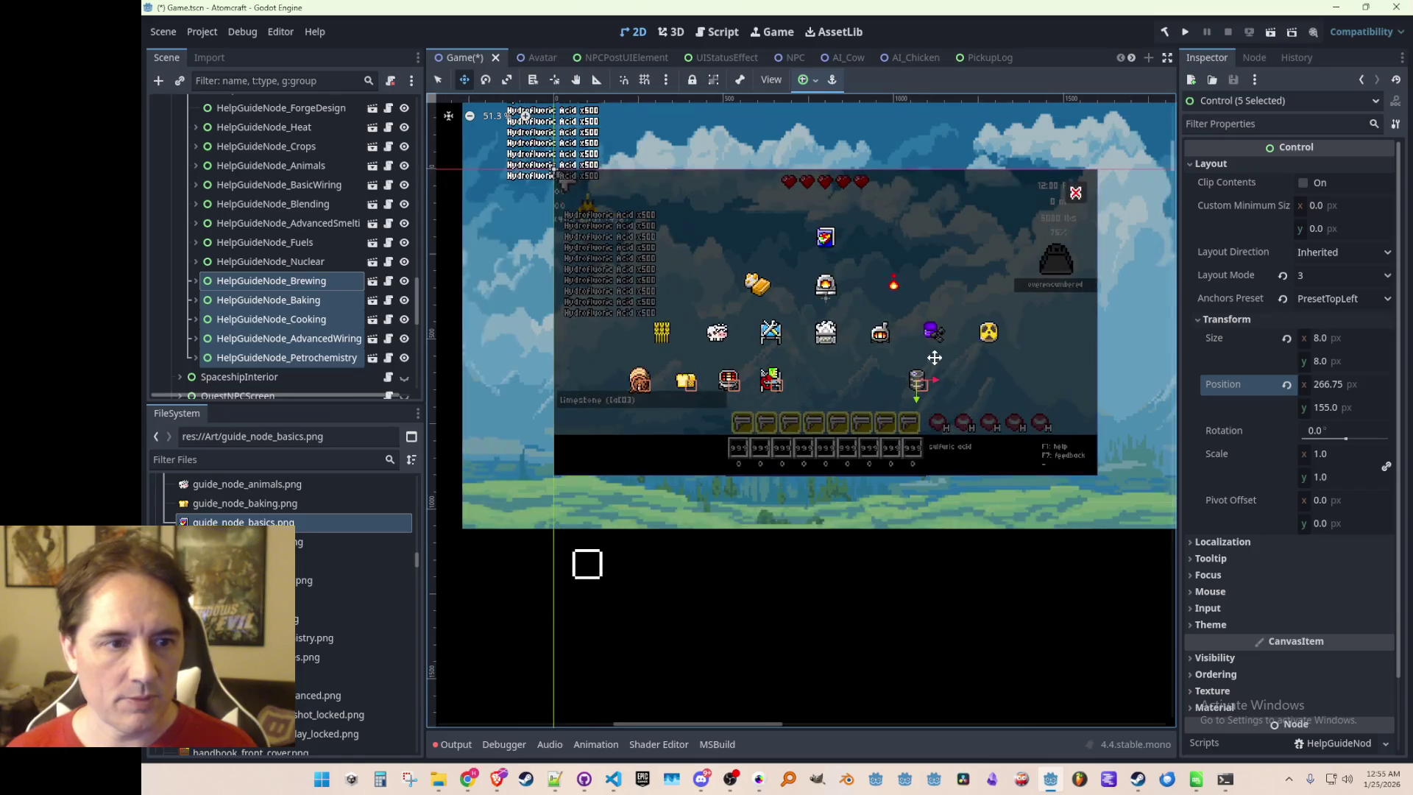
scroll(920, 373, up, 2)
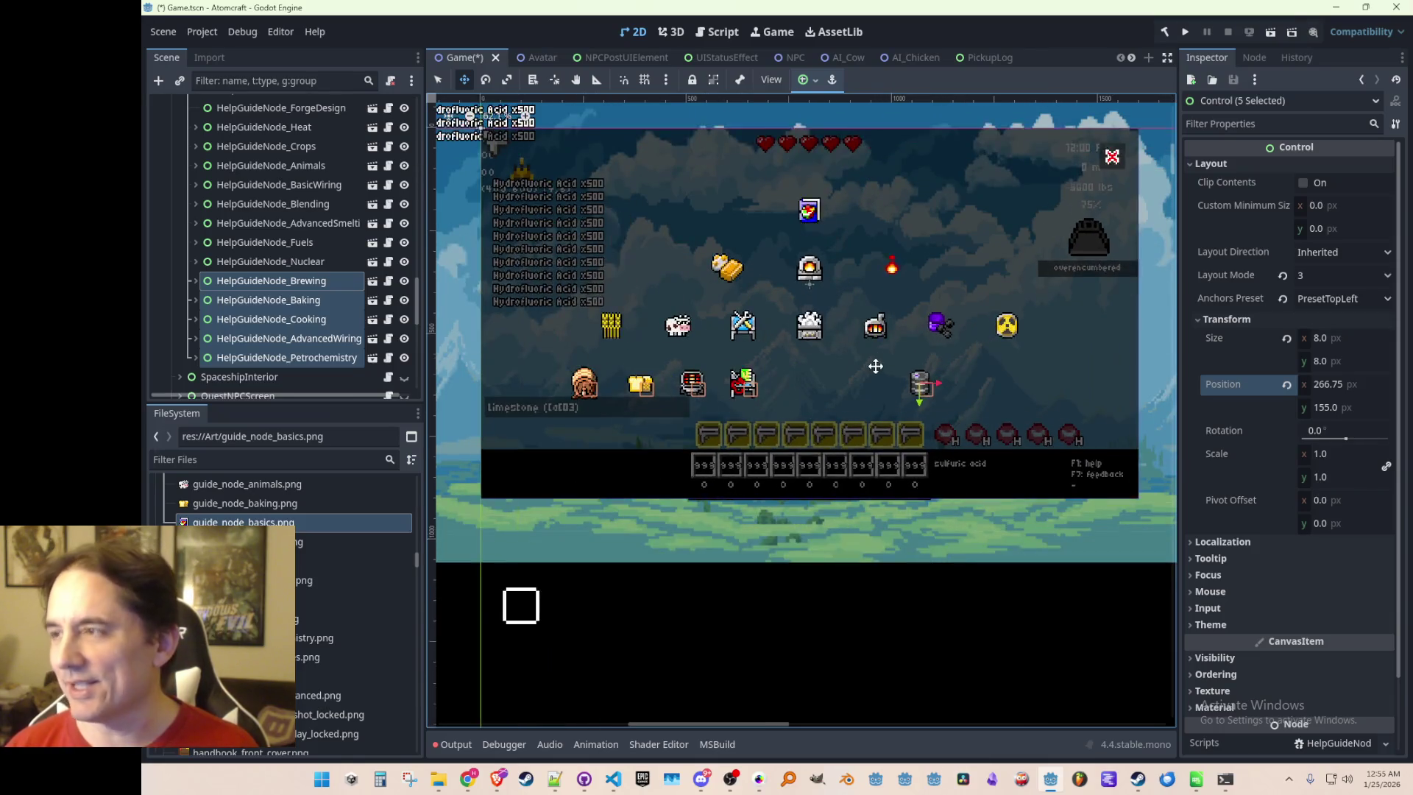
key(ctrl+s)
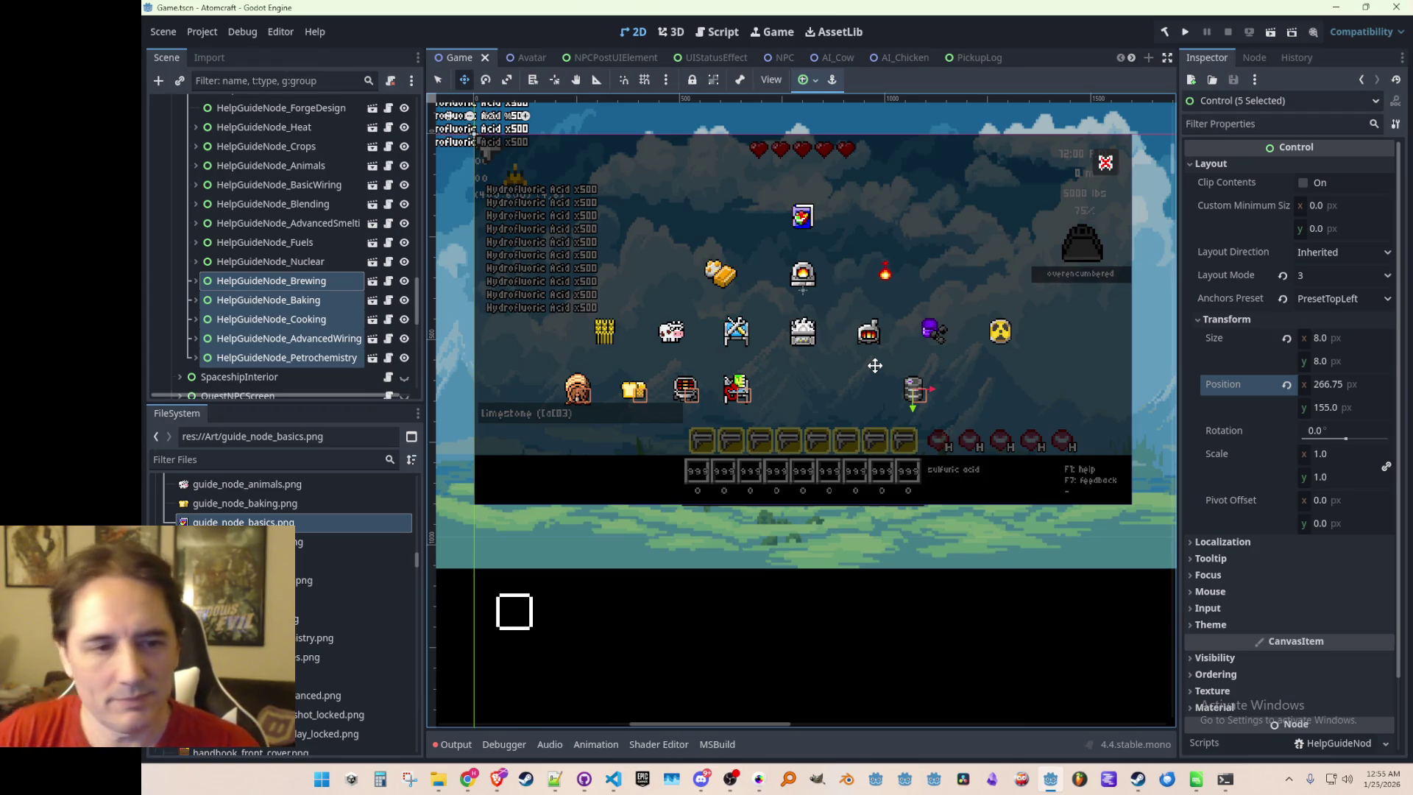
Select only the Petrochemistry guide node
click(327, 358)
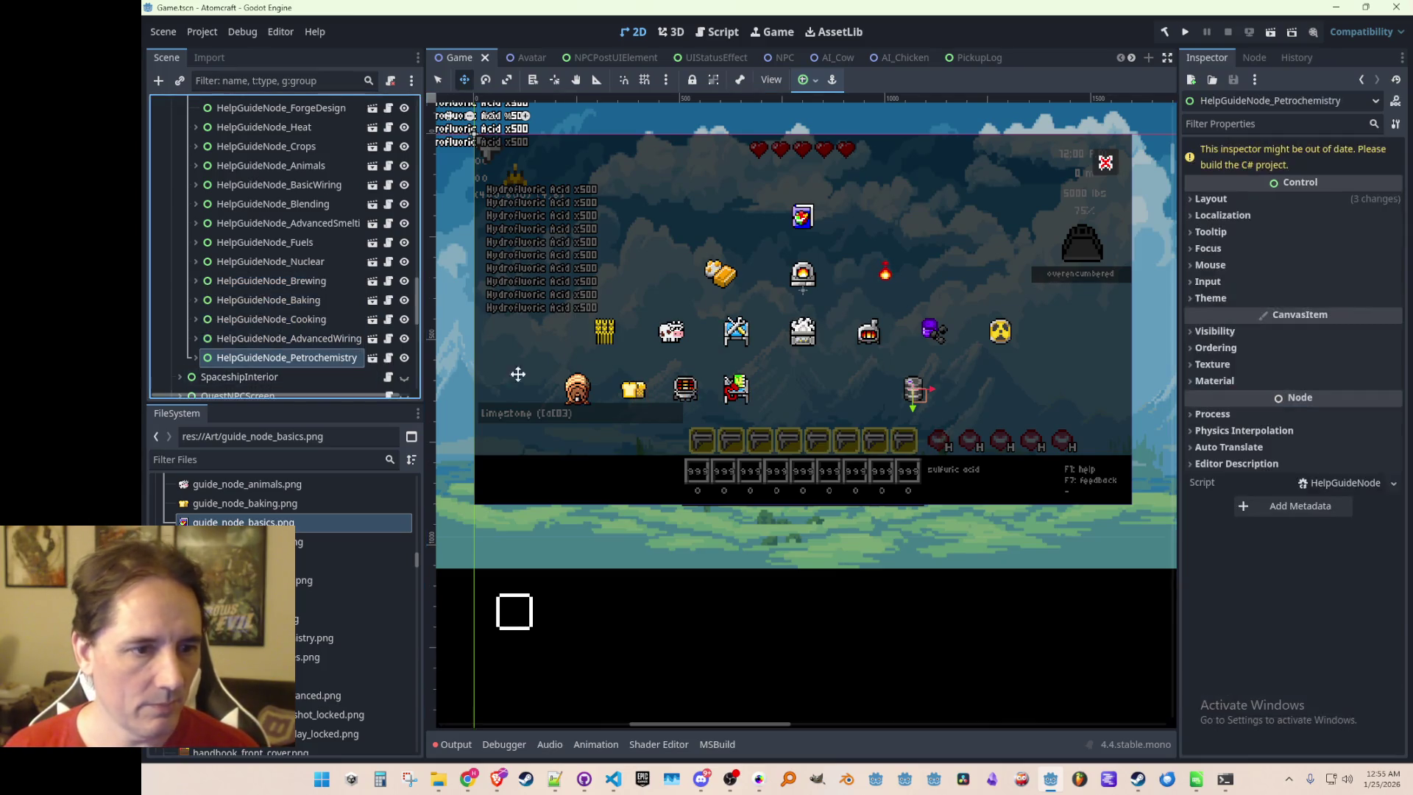
Nudge the Petrochemistry node right and read the Fuels node's x position of 280
scroll(962, 382, up, 3)
drag(962, 382, 994, 382)
click(265, 242)
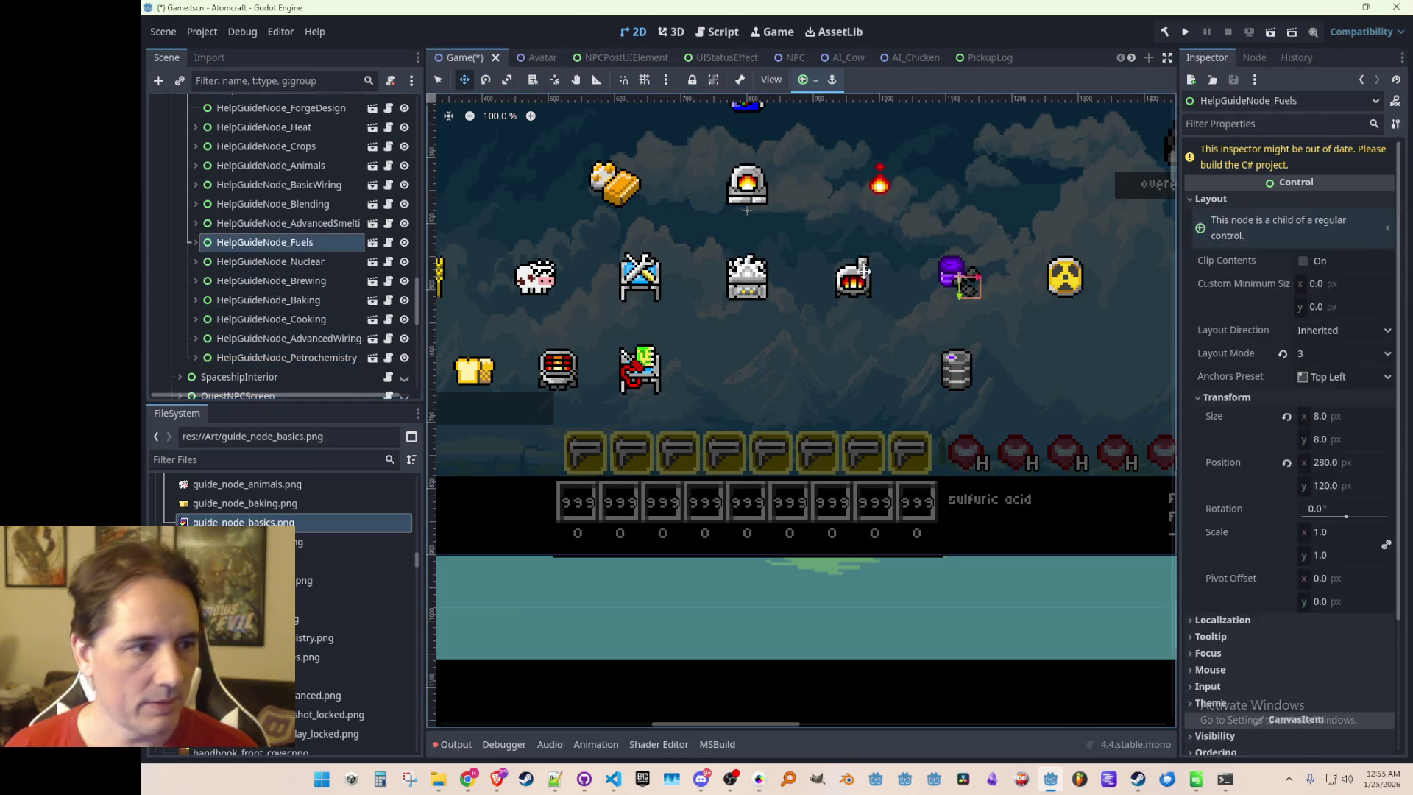
click(1338, 462)
Set the Petrochemistry guide node's Position x to 280 and save the scene
click(288, 357)
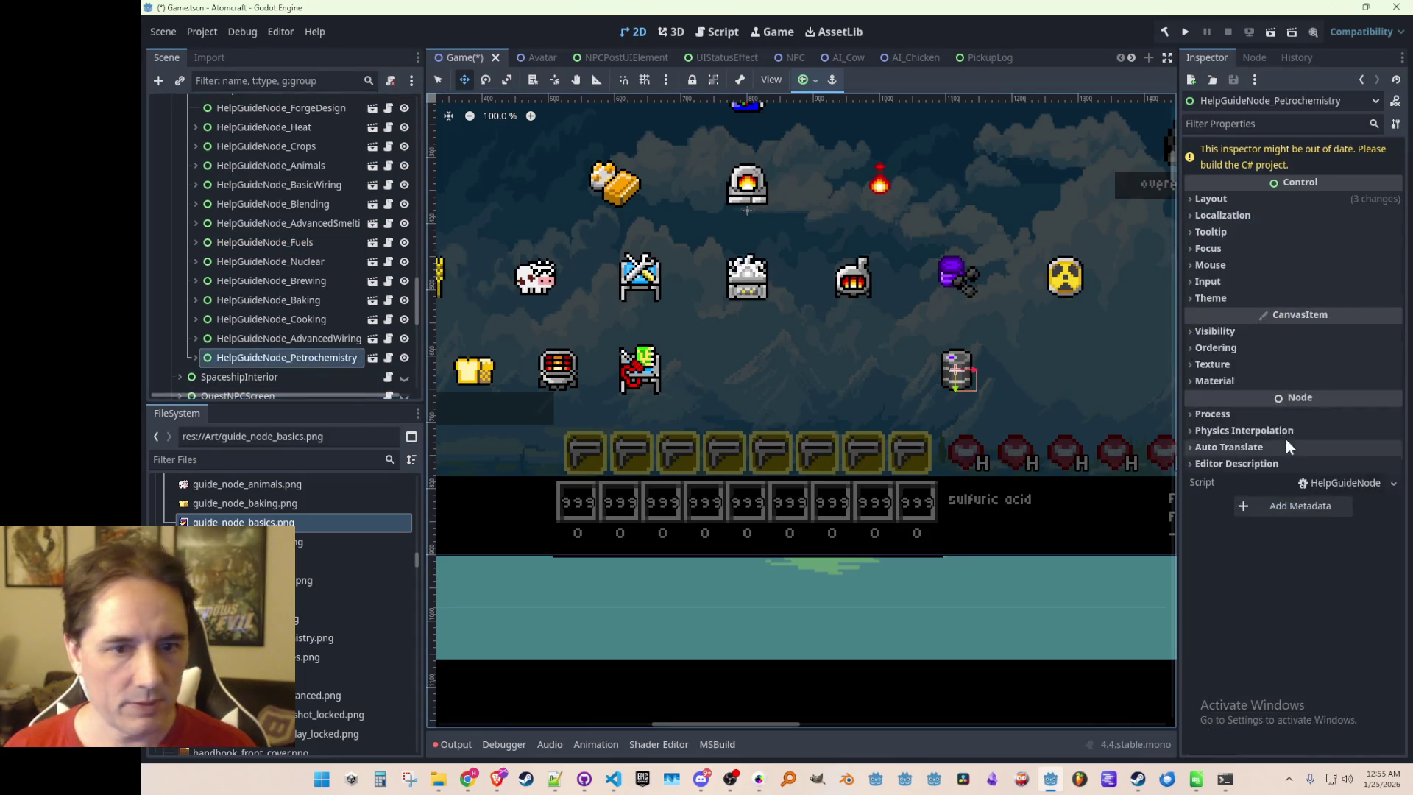
click(1242, 199)
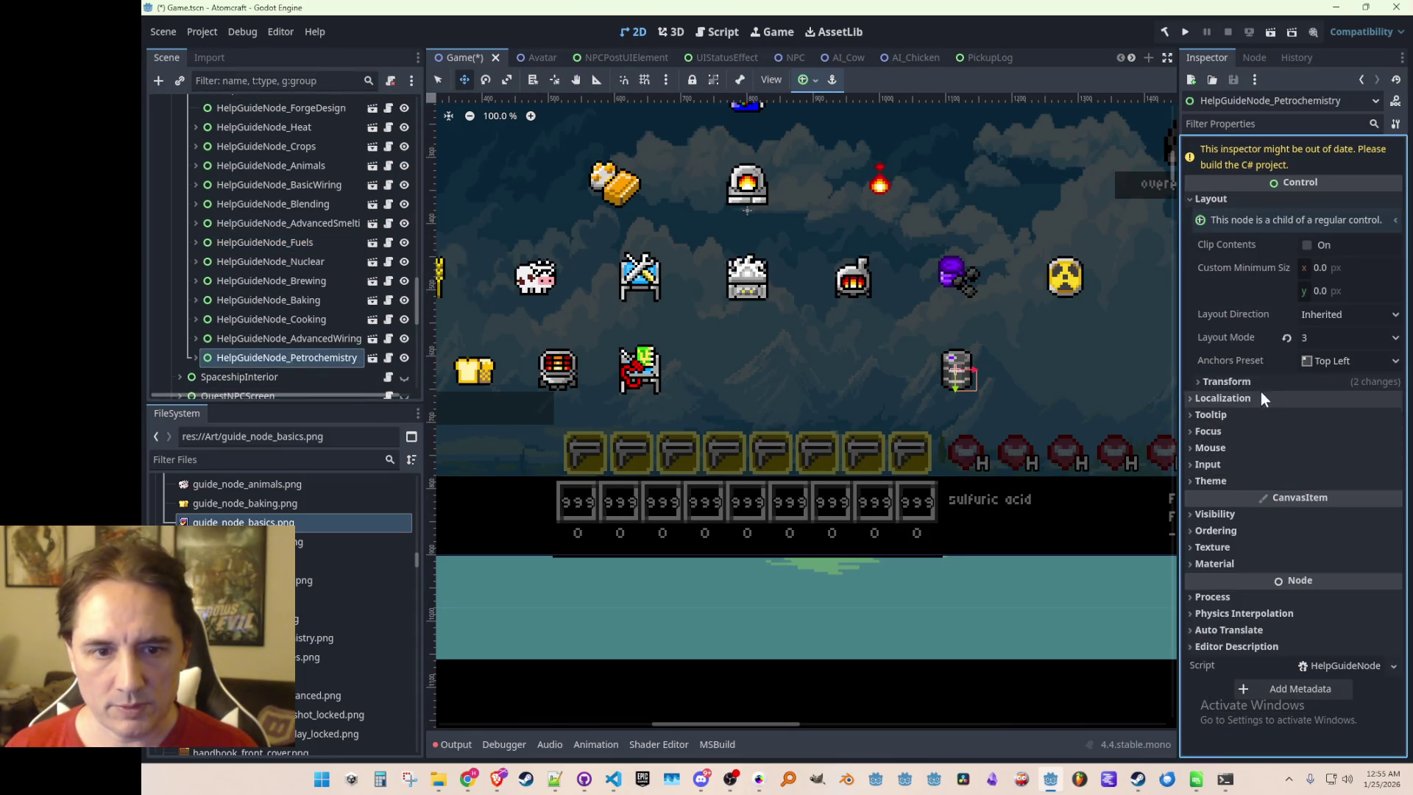
click(1261, 397)
click(1325, 462)
text(280)
key(Return)
scroll(779, 351, down, 3)
key(ctrl+s)
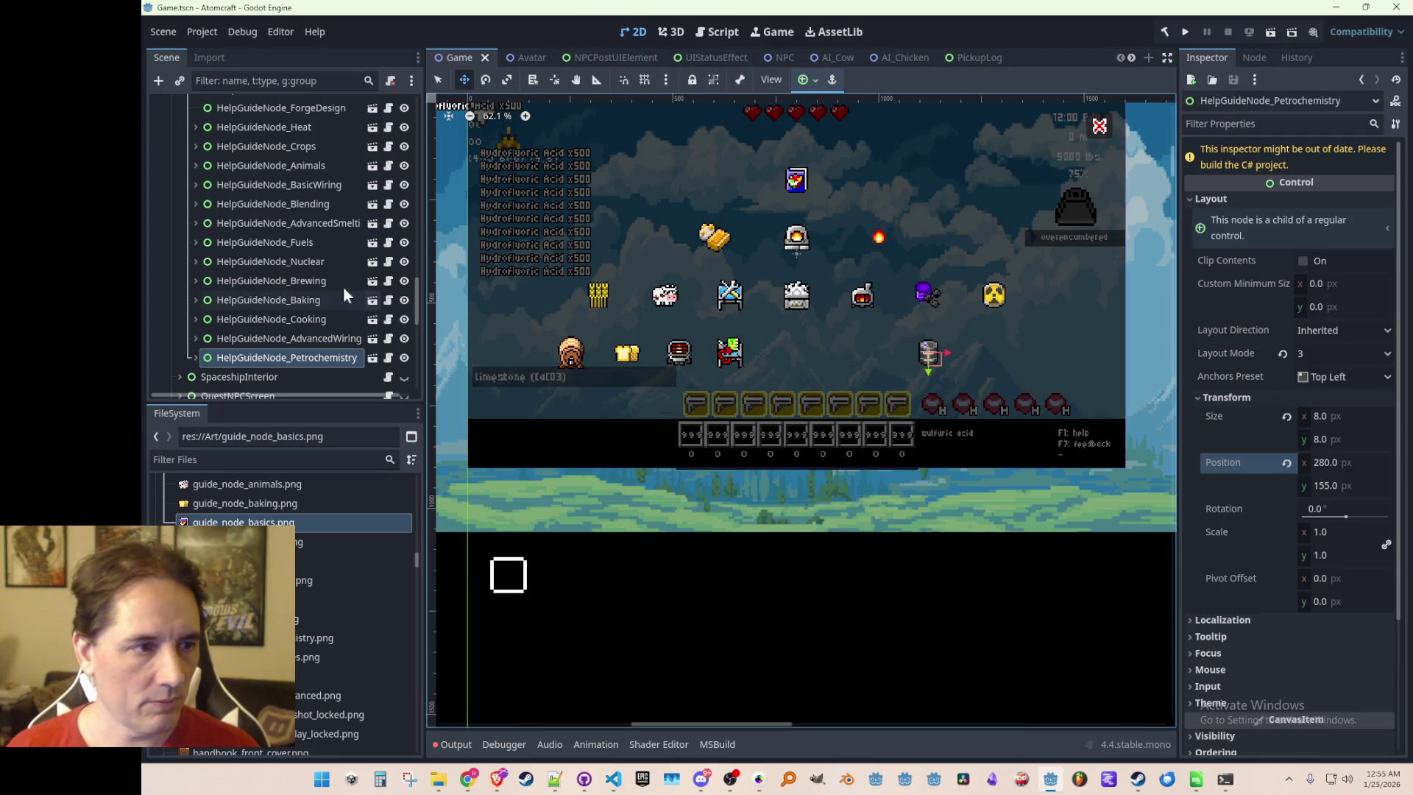
Check the AdvancedSmelting, BasicWiring and AdvancedWiring positions (AdvancedWiring at x 160), then save
click(301, 223)
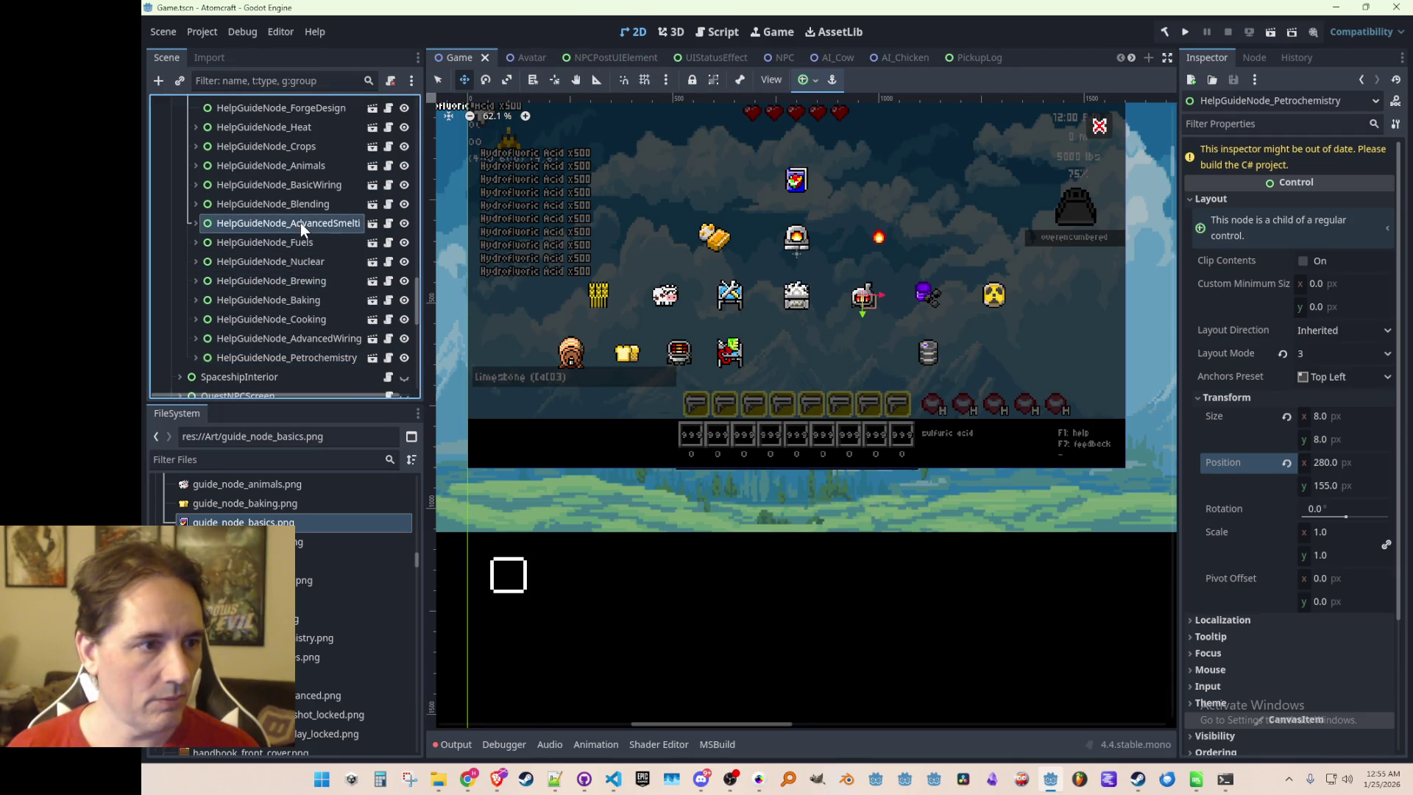
click(315, 187)
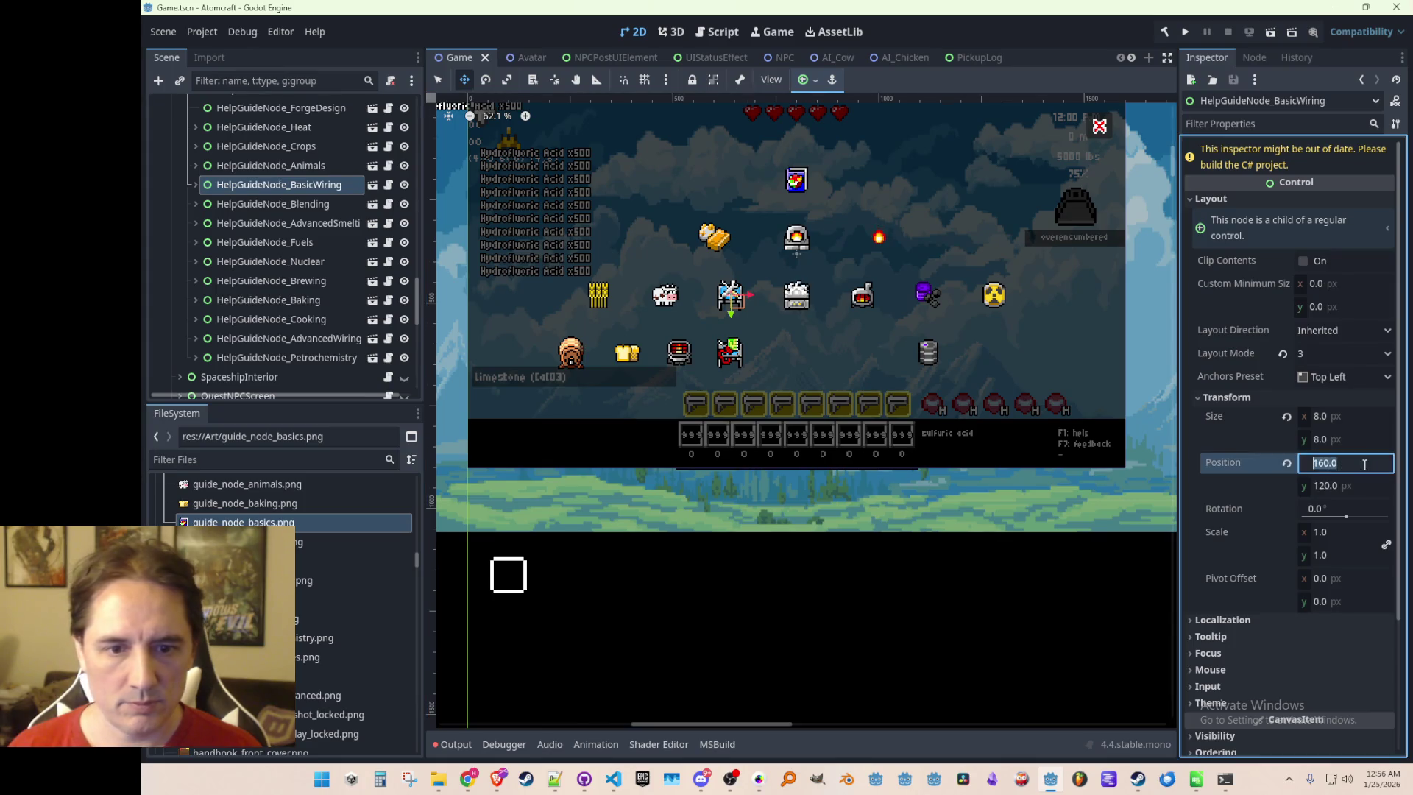
click(316, 337)
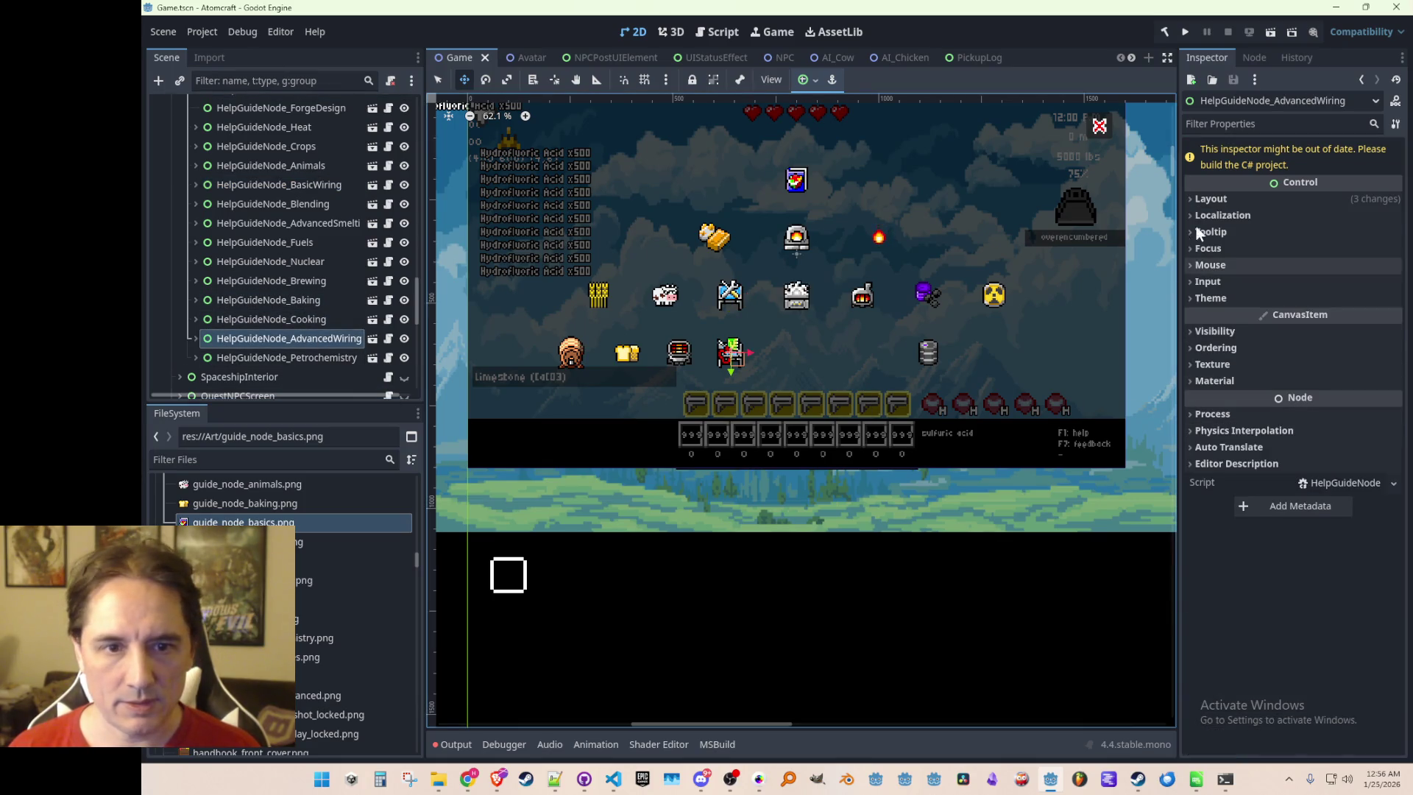
click(1210, 200)
click(1270, 380)
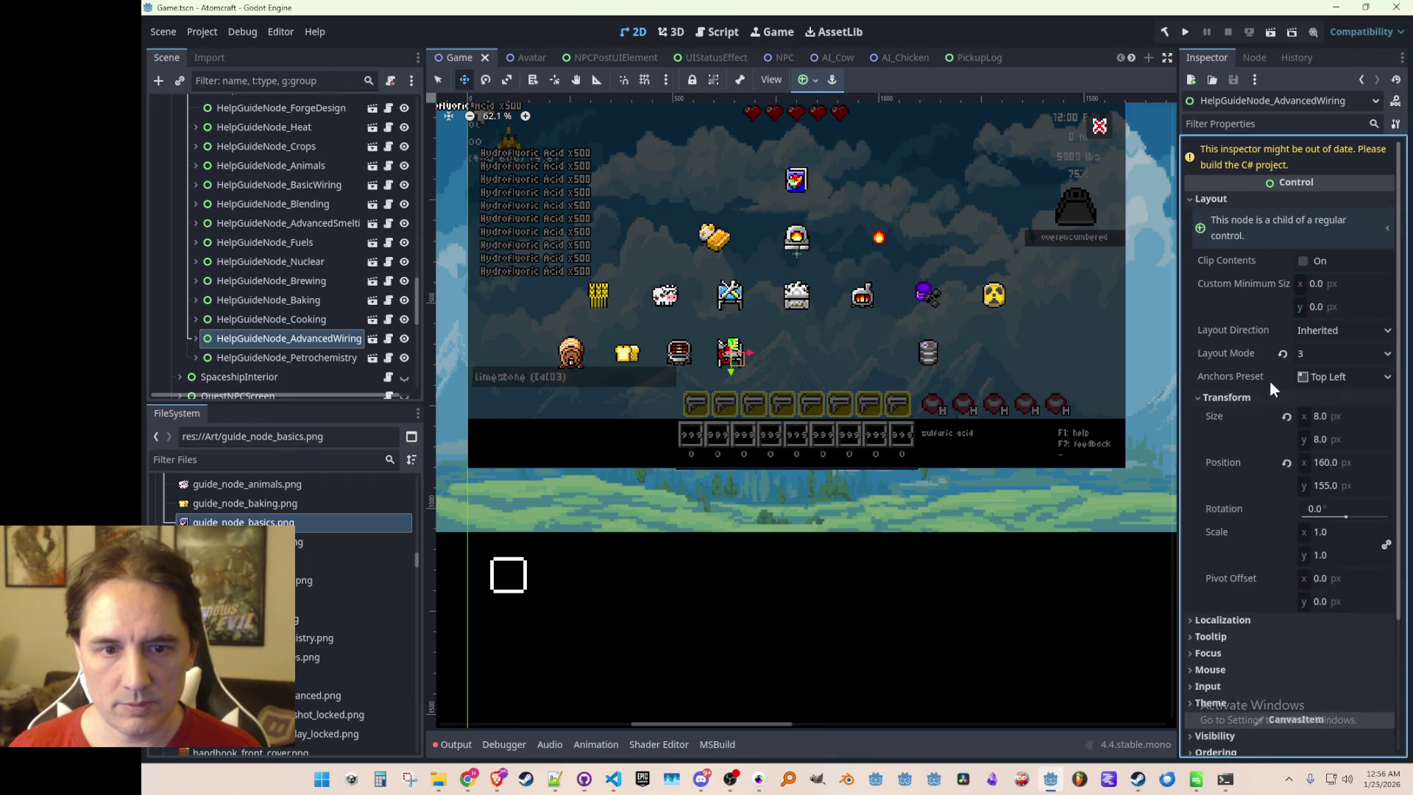
click(1363, 463)
key(ctrl+s)
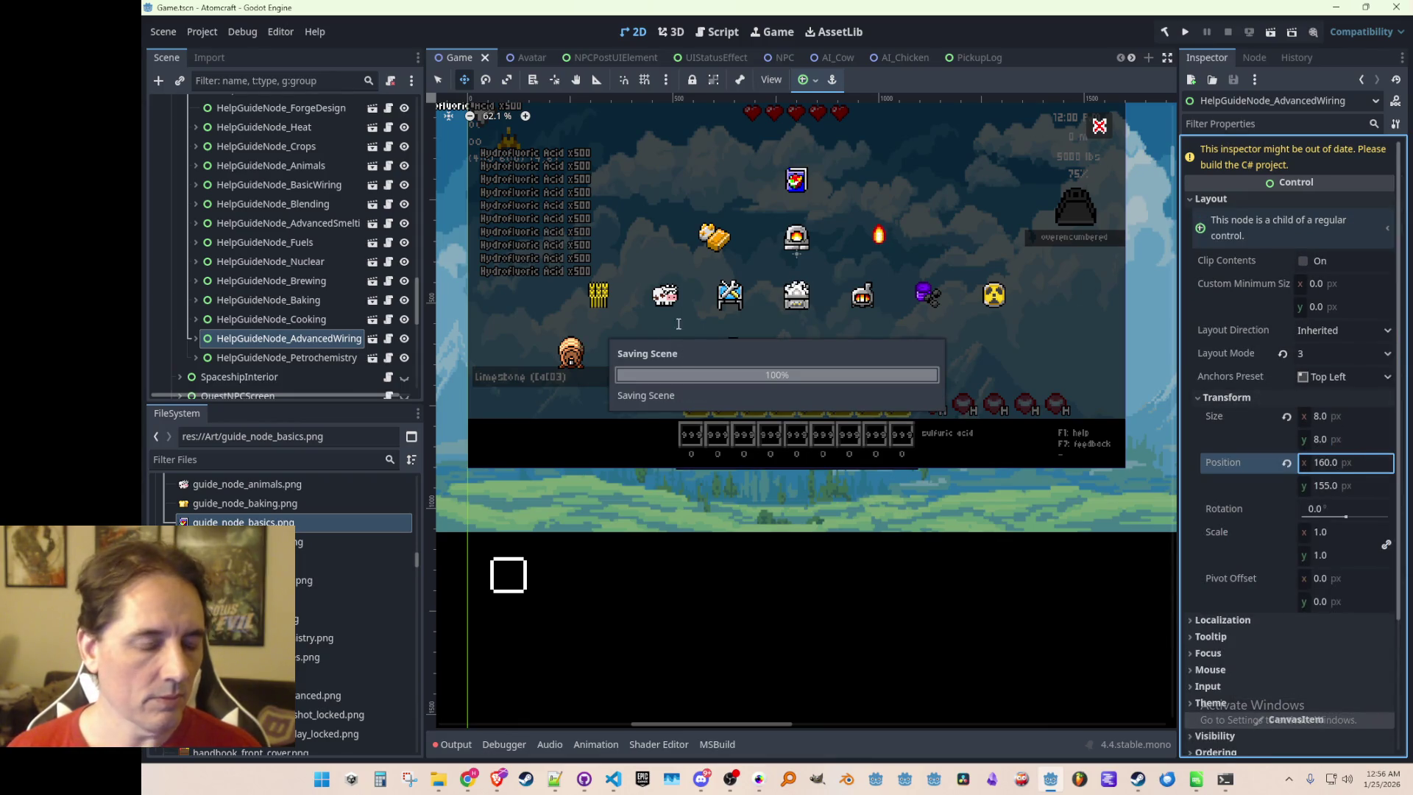
Compare the Petrochemistry, Brewing, Cooking and Animals guide nodes' x positions
scroll(722, 369, left, 3)
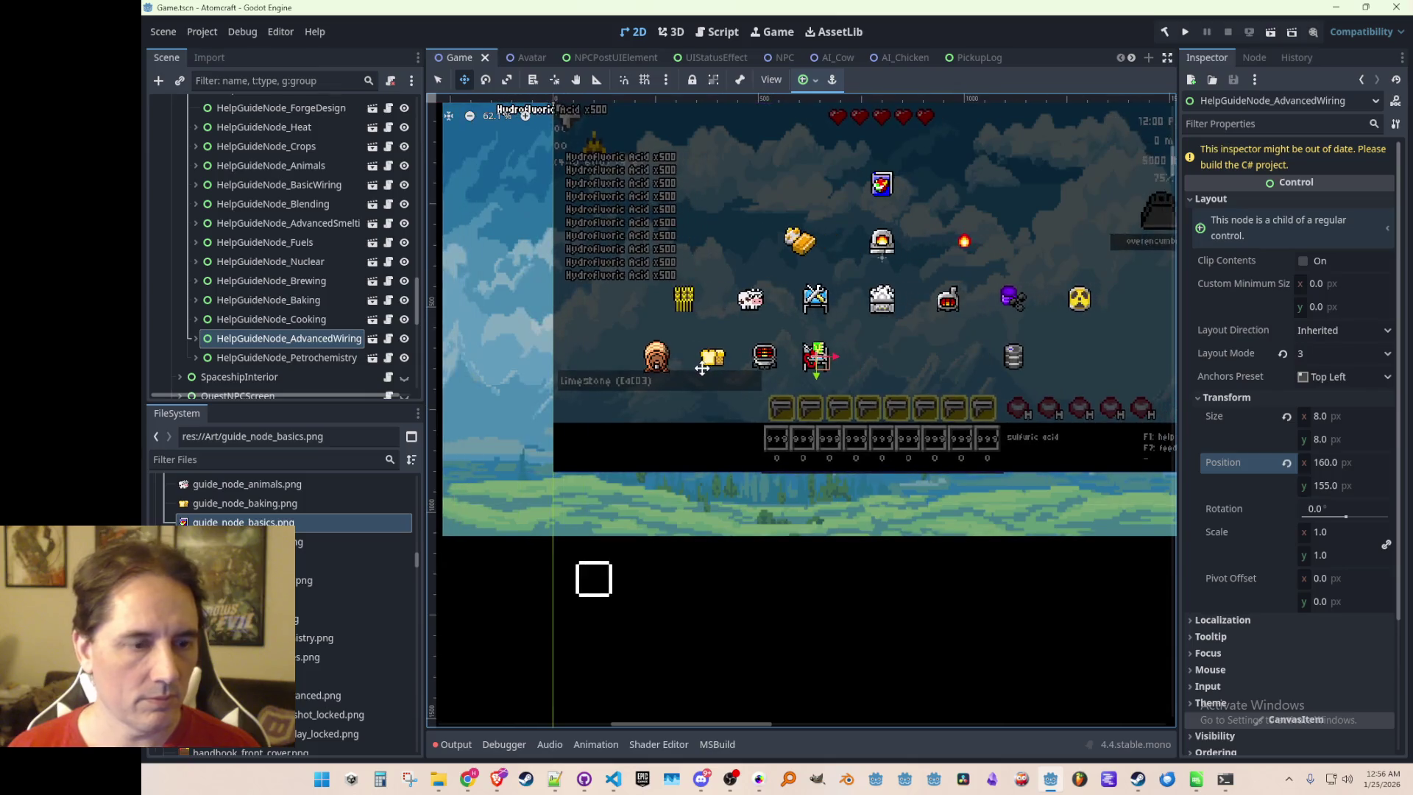
scroll(722, 370, up, 1)
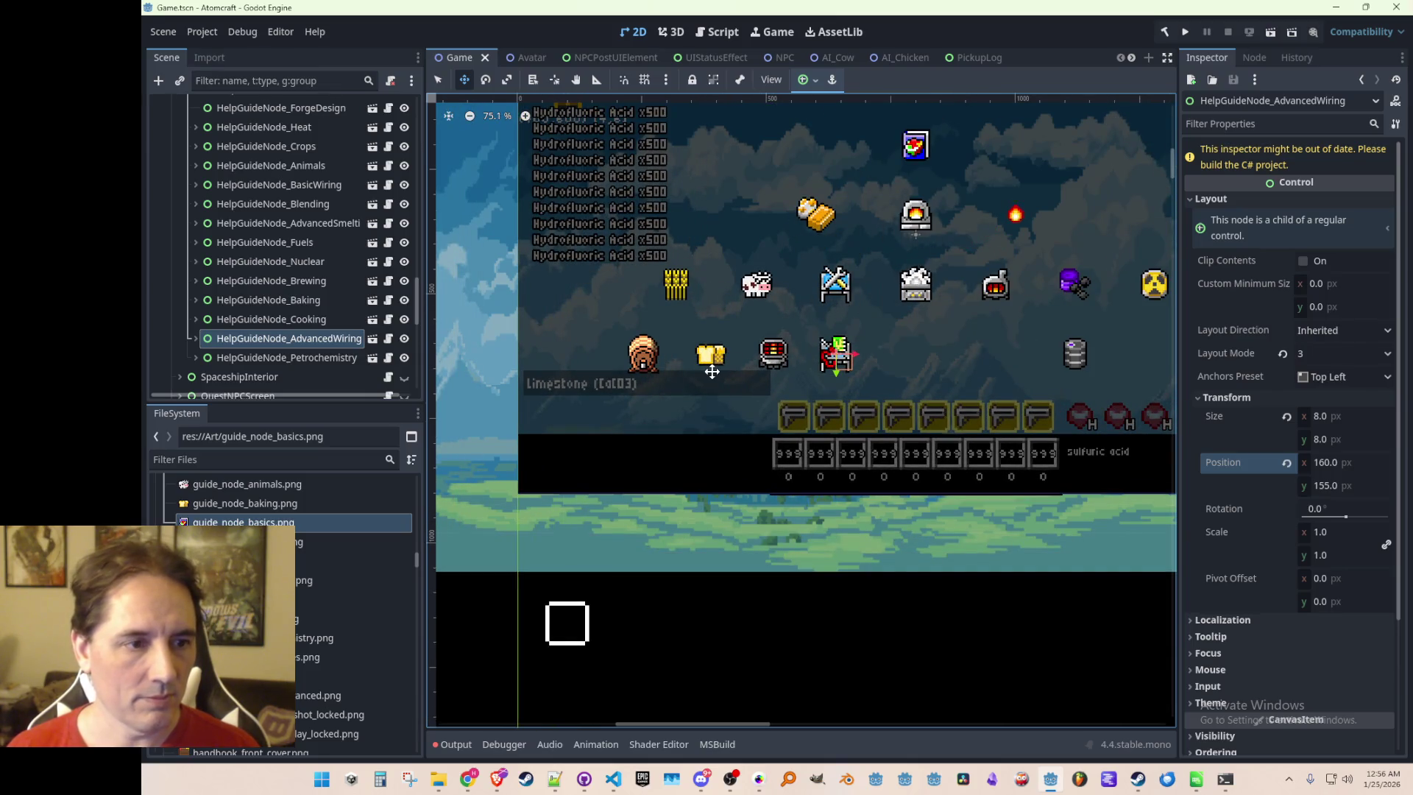
scroll(697, 369, down, 2)
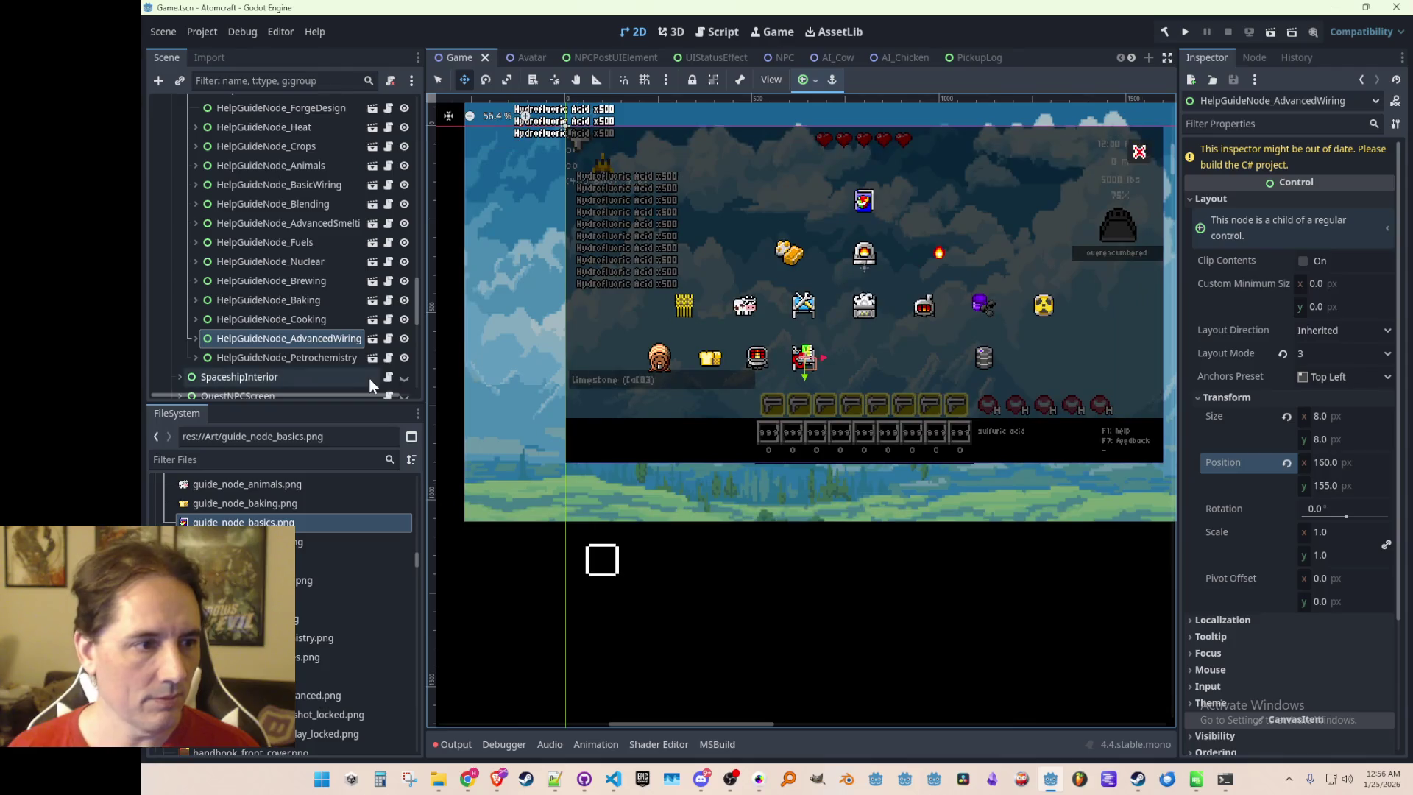
click(333, 361)
click(311, 288)
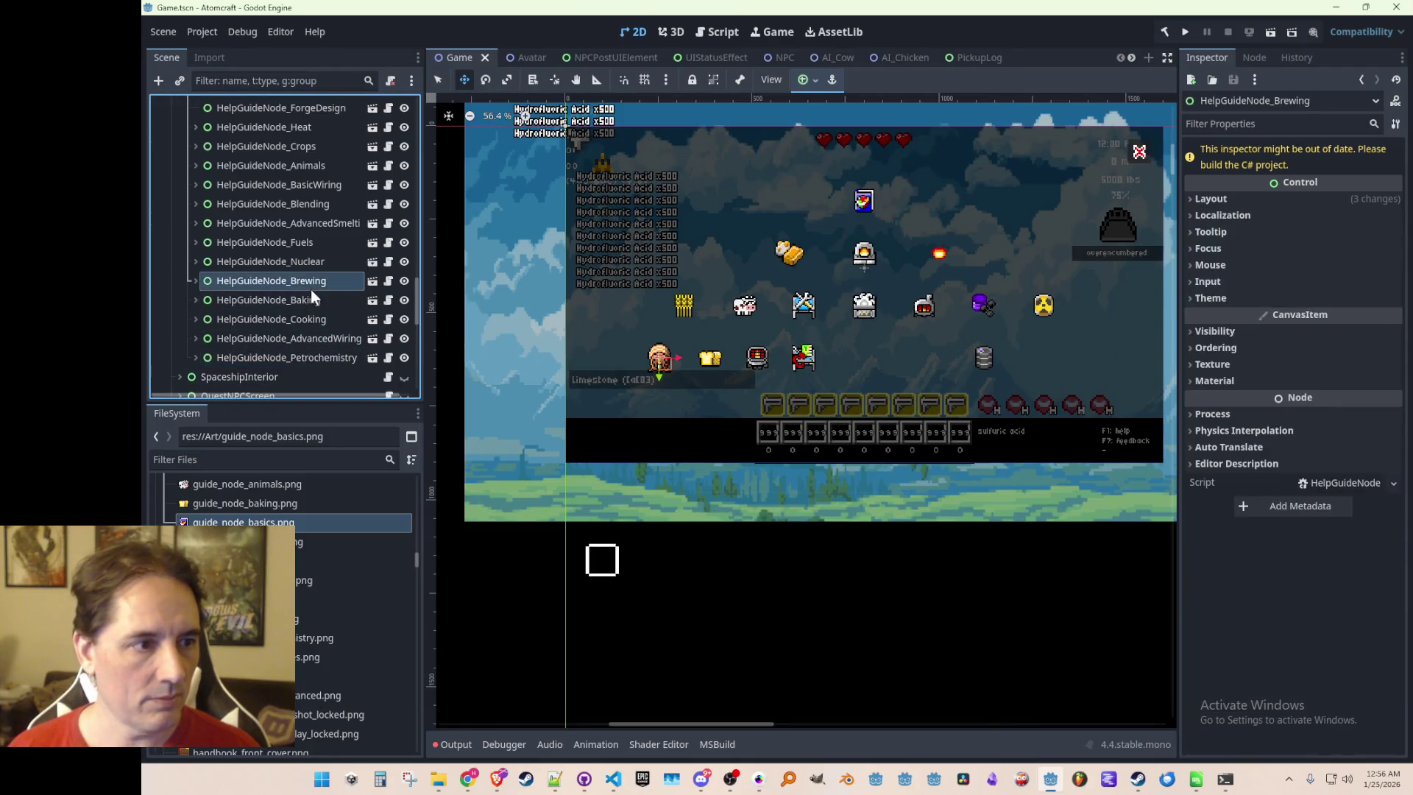
click(312, 318)
scroll(759, 390, up, 5)
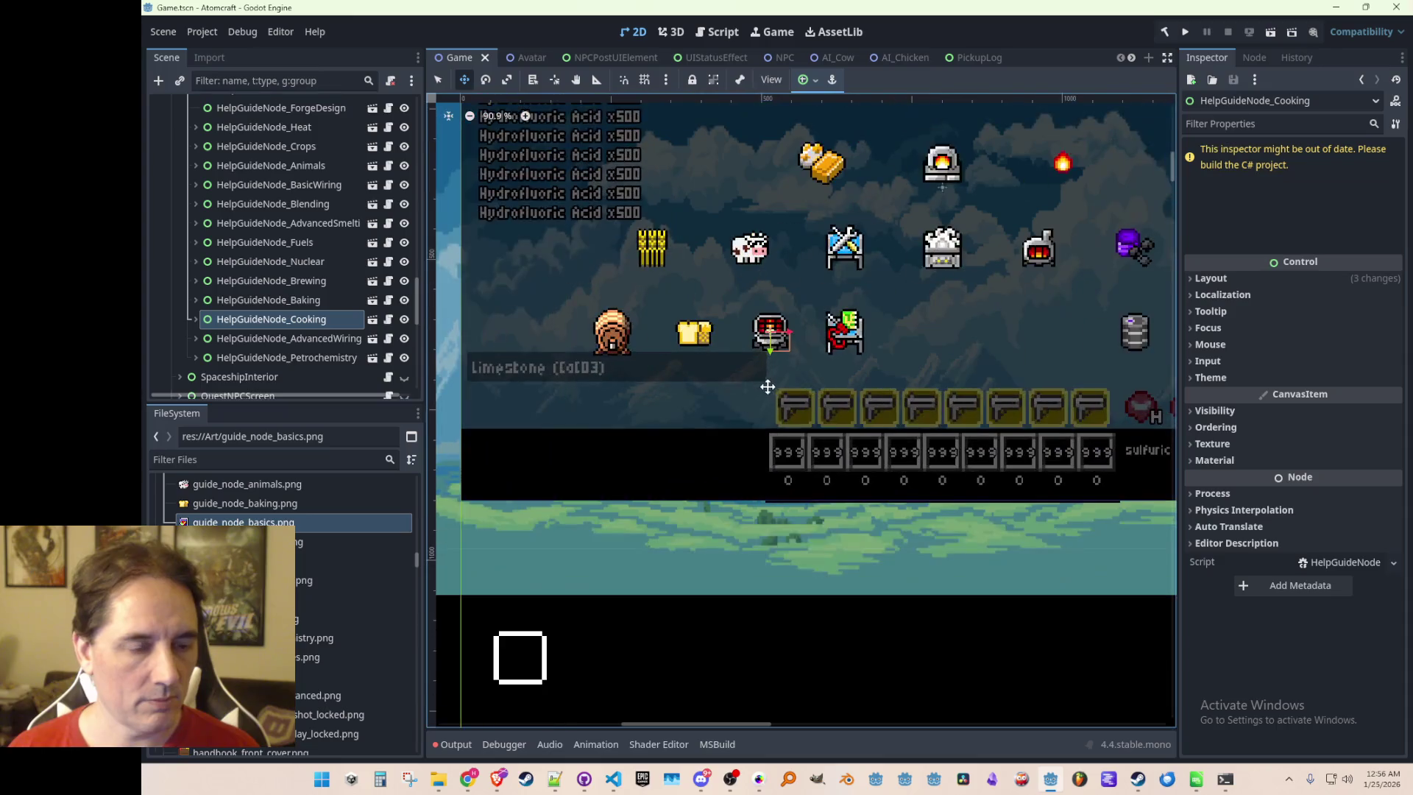
click(300, 165)
click(1361, 466)
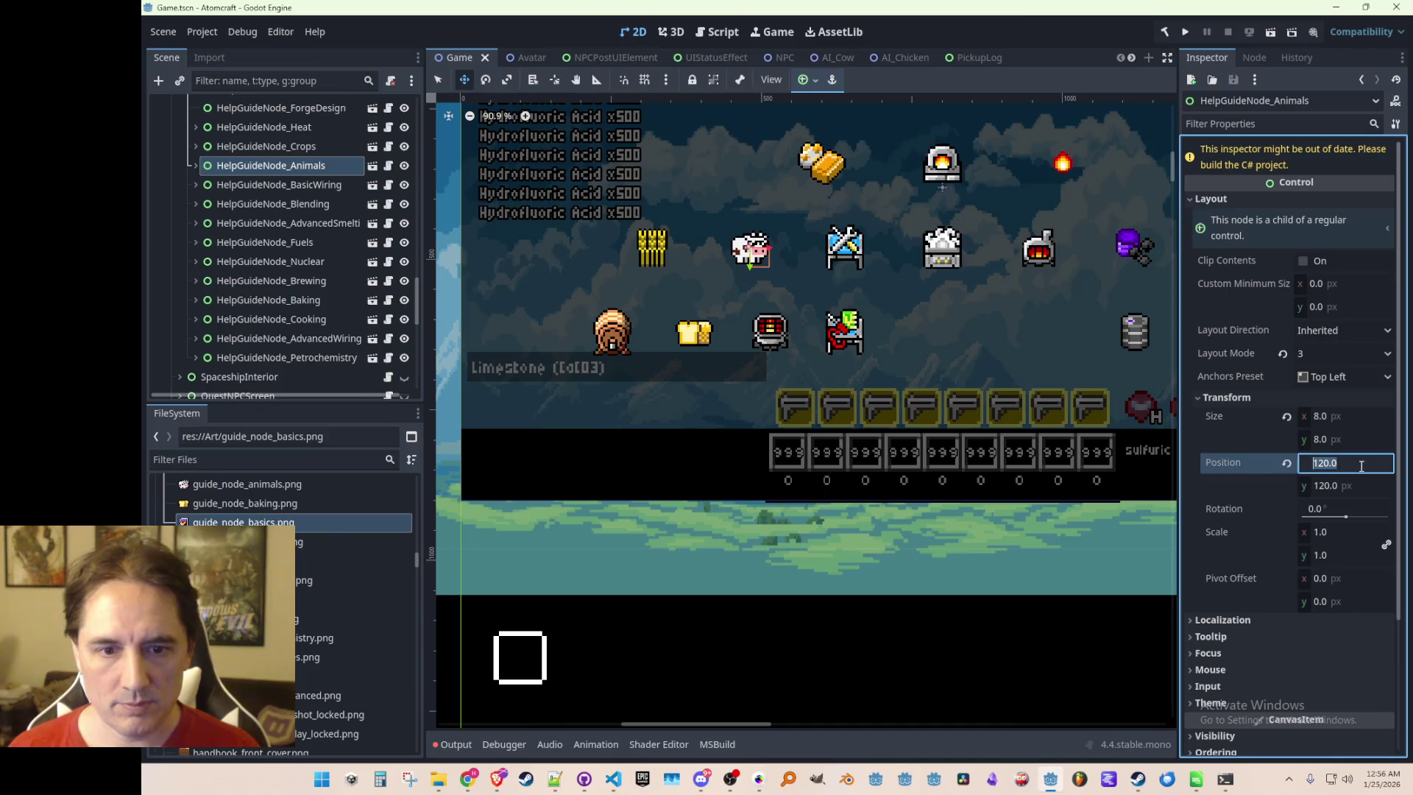
Set the Cooking guide node's Position x to 120
click(332, 318)
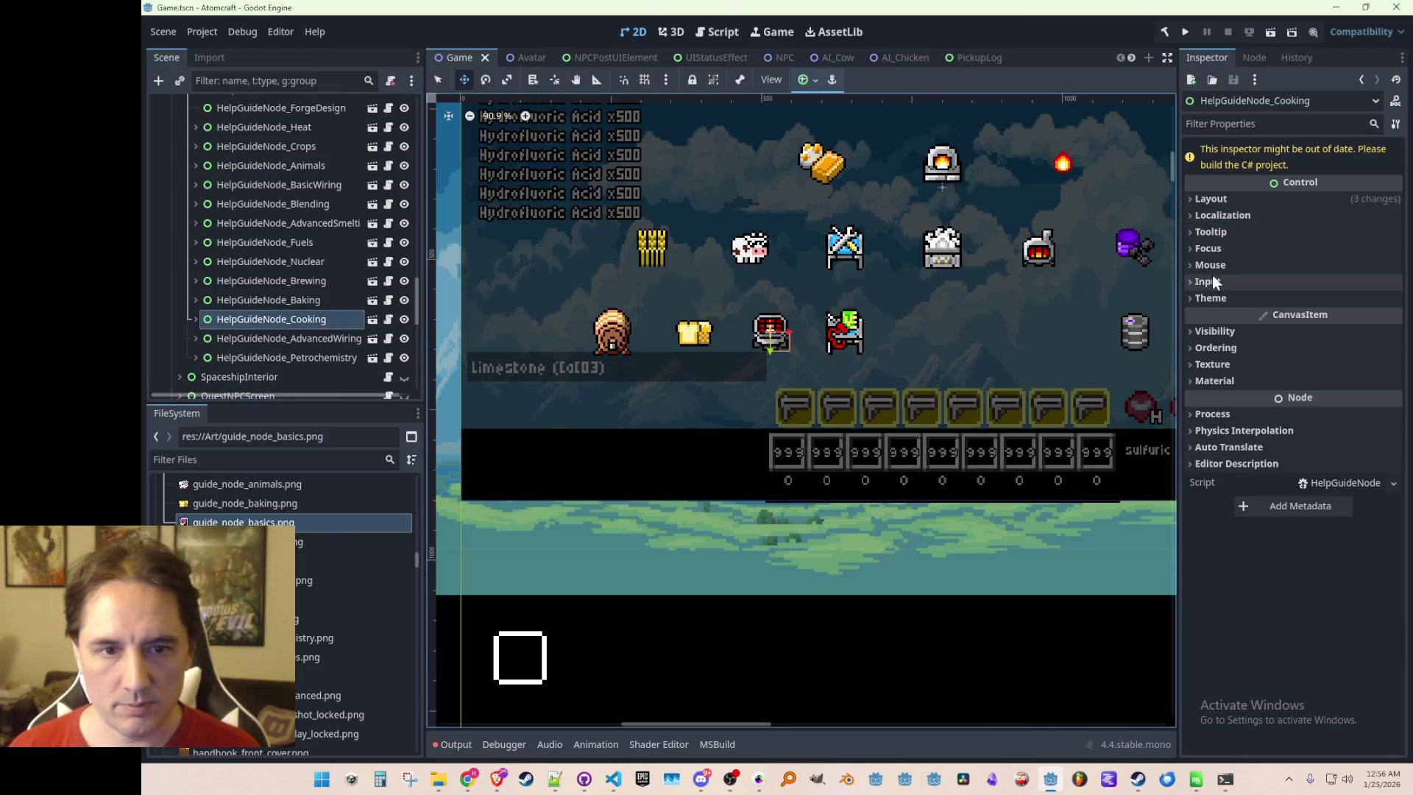
click(1230, 200)
click(1252, 394)
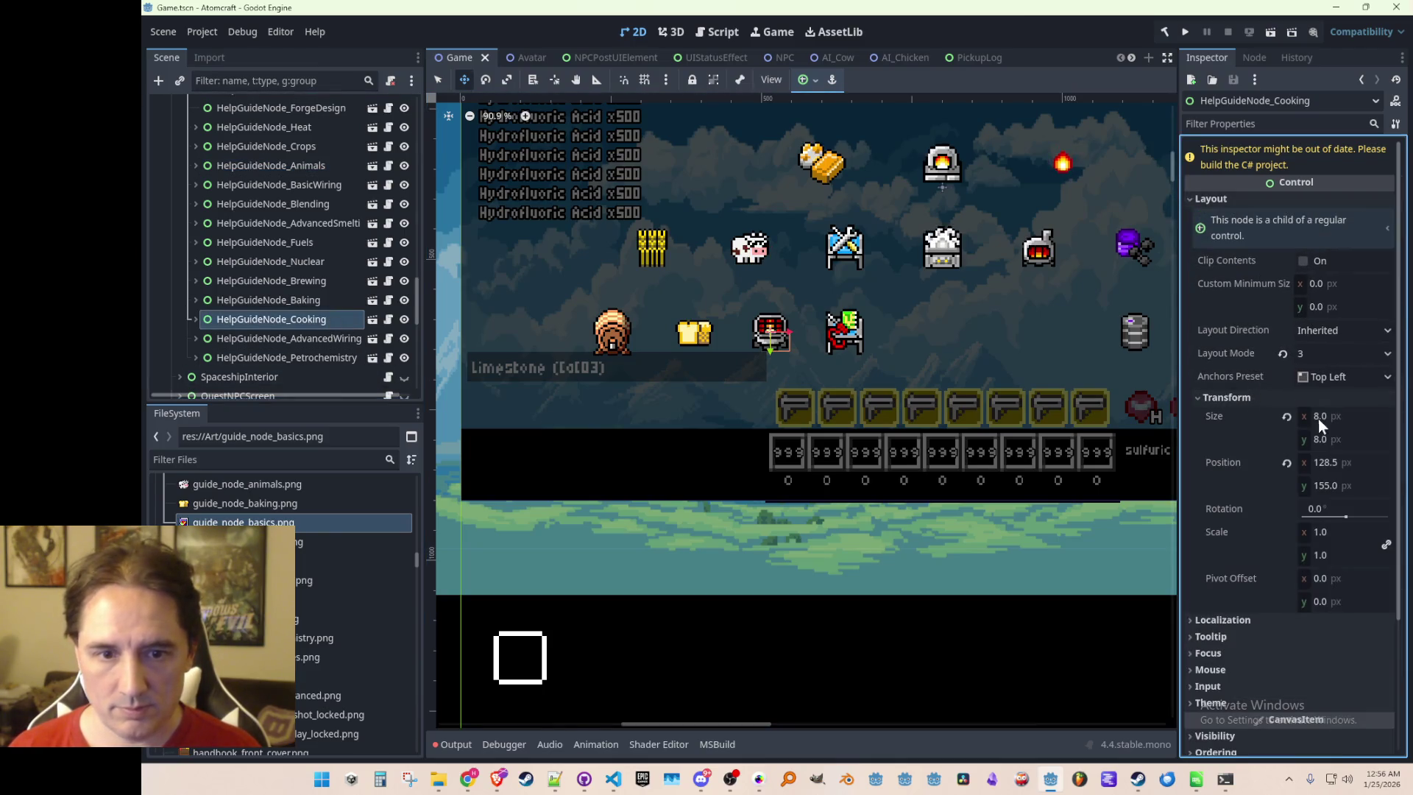
click(1364, 464)
text(120)
key(Return)
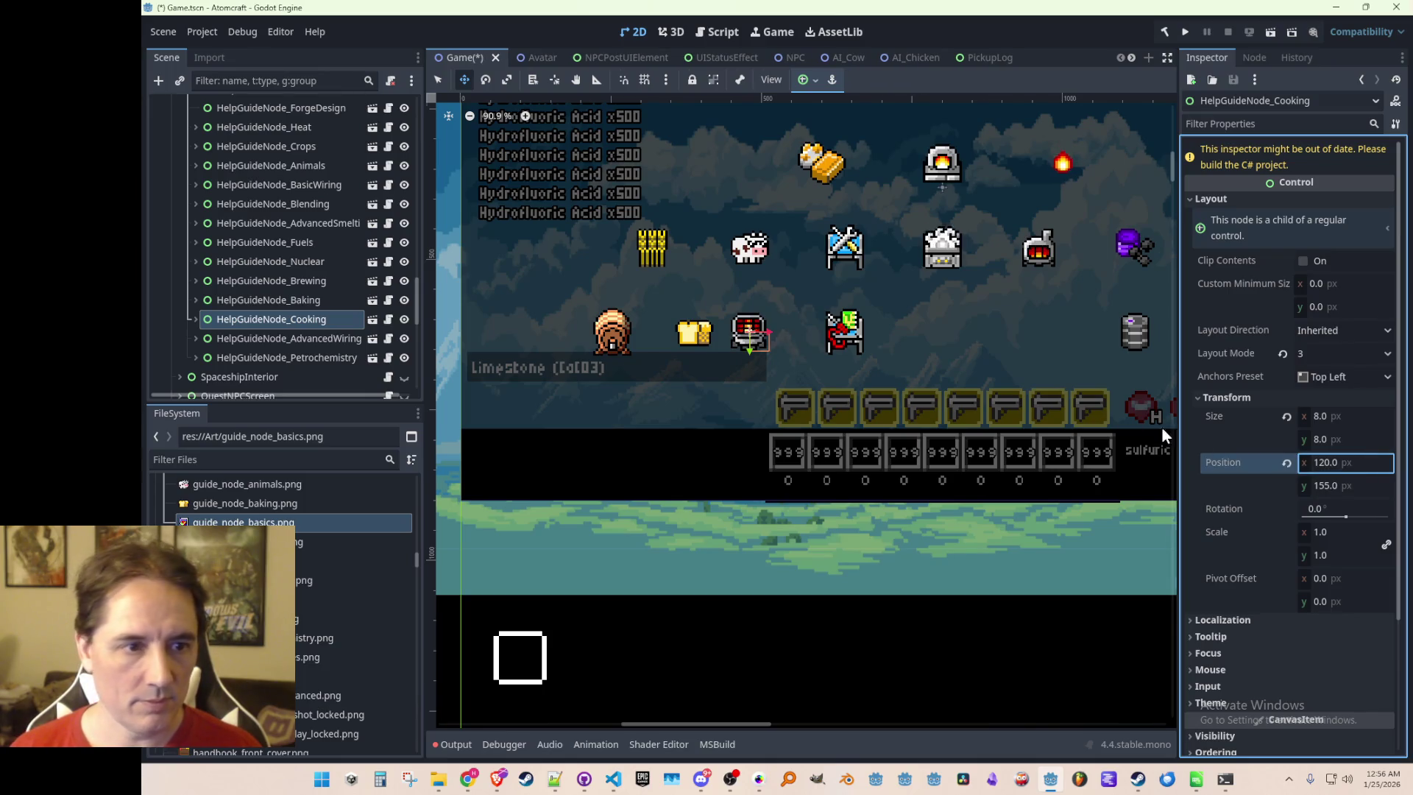
scroll(827, 382, down, 4)
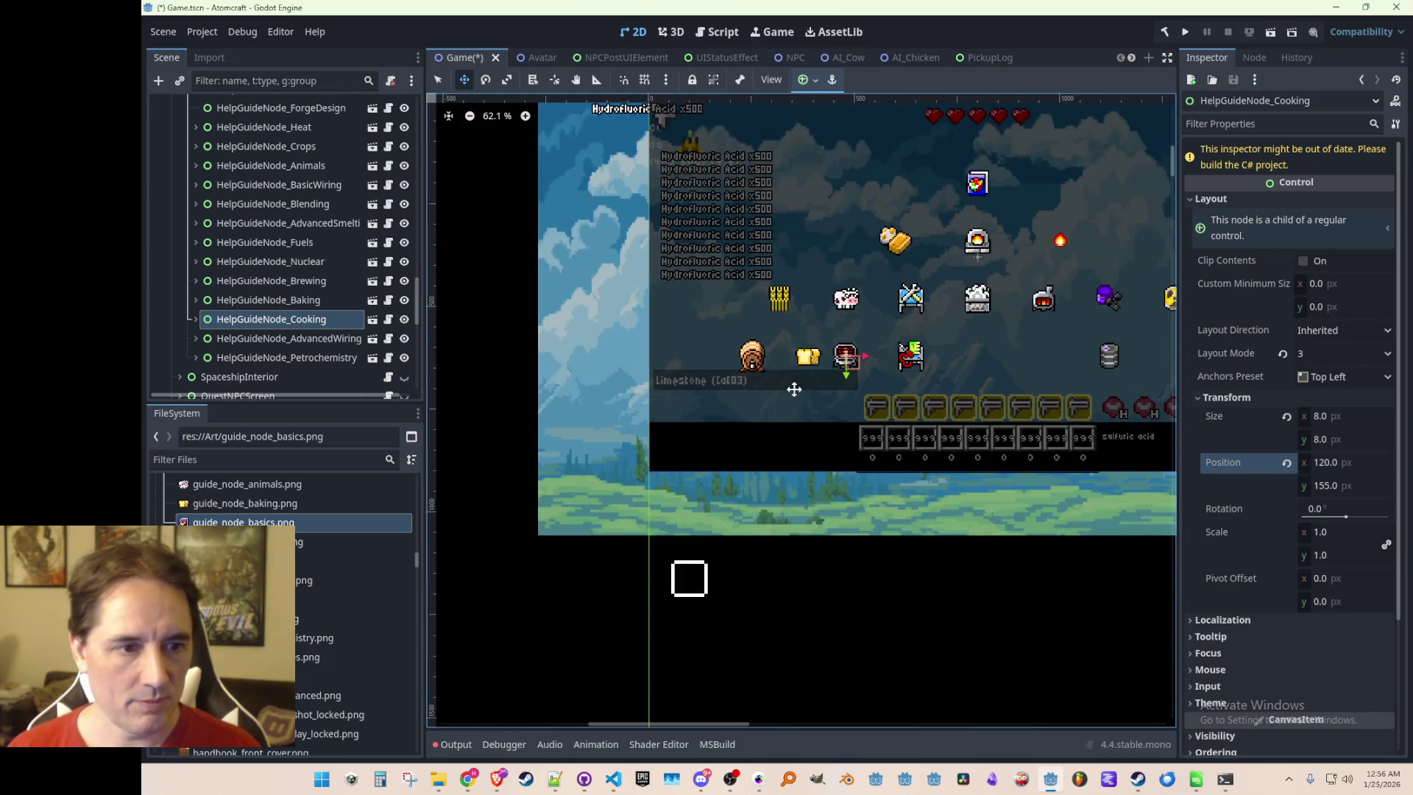
Look over the Baking and Crops nodes, then set Brewing's Position x to 40
click(298, 302)
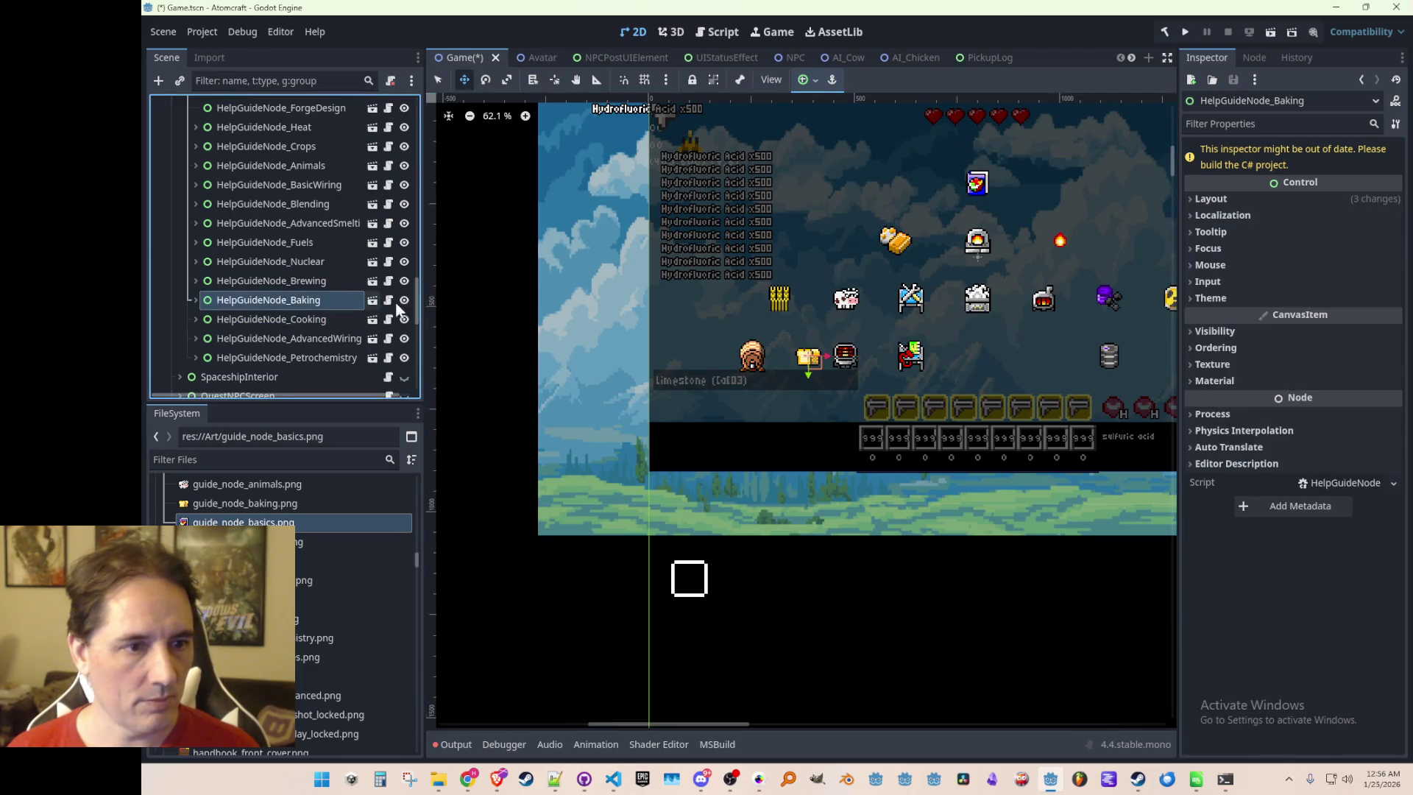
scroll(737, 382, down, 1)
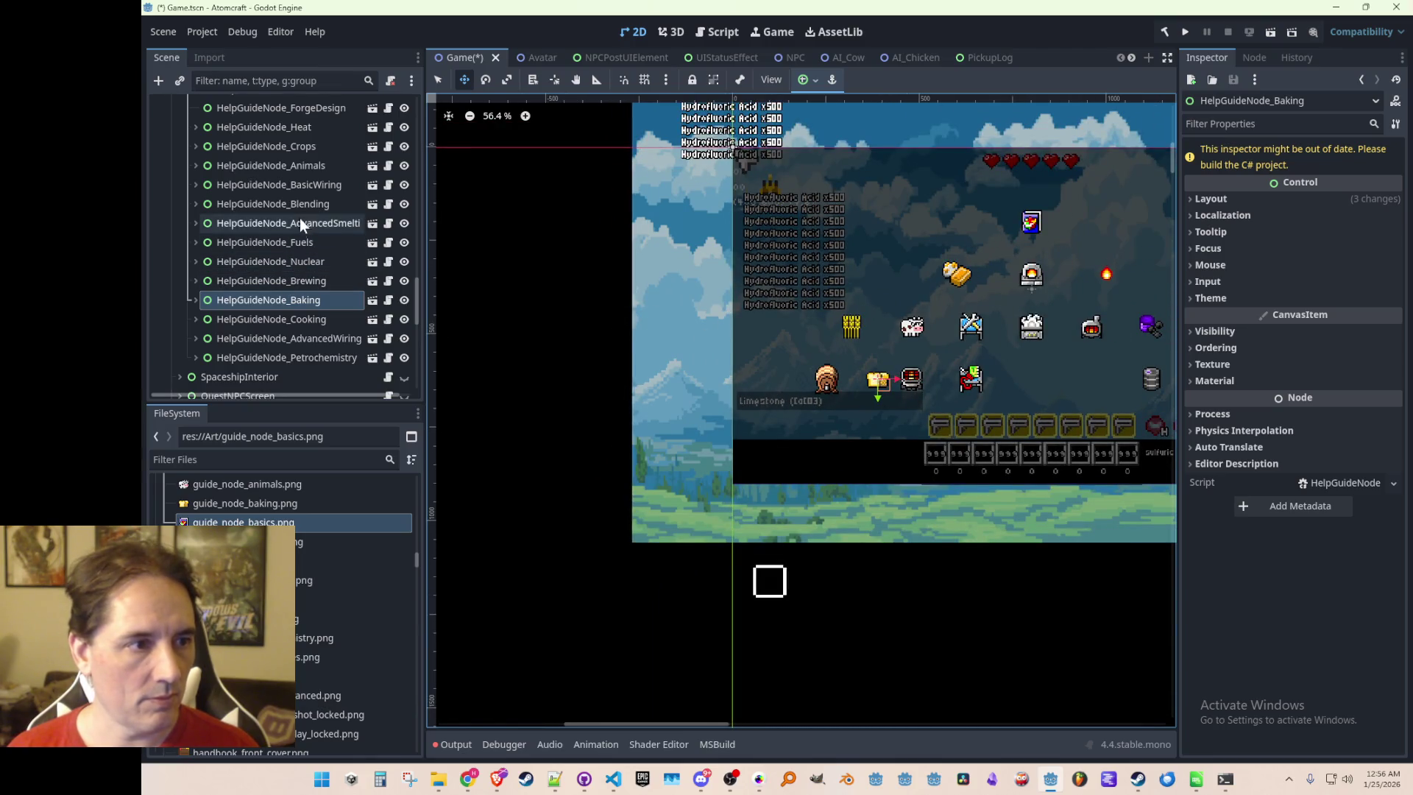
click(315, 146)
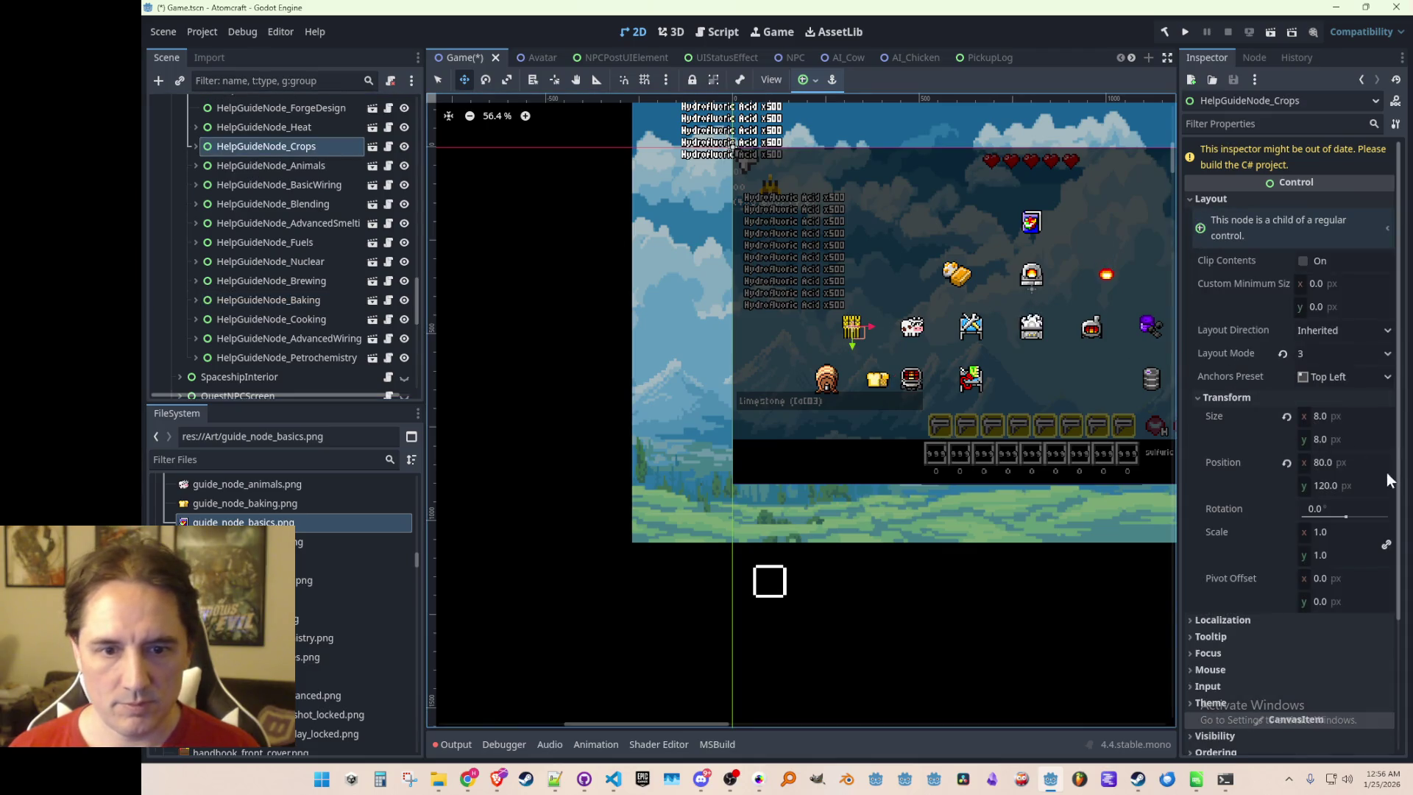
click(272, 281)
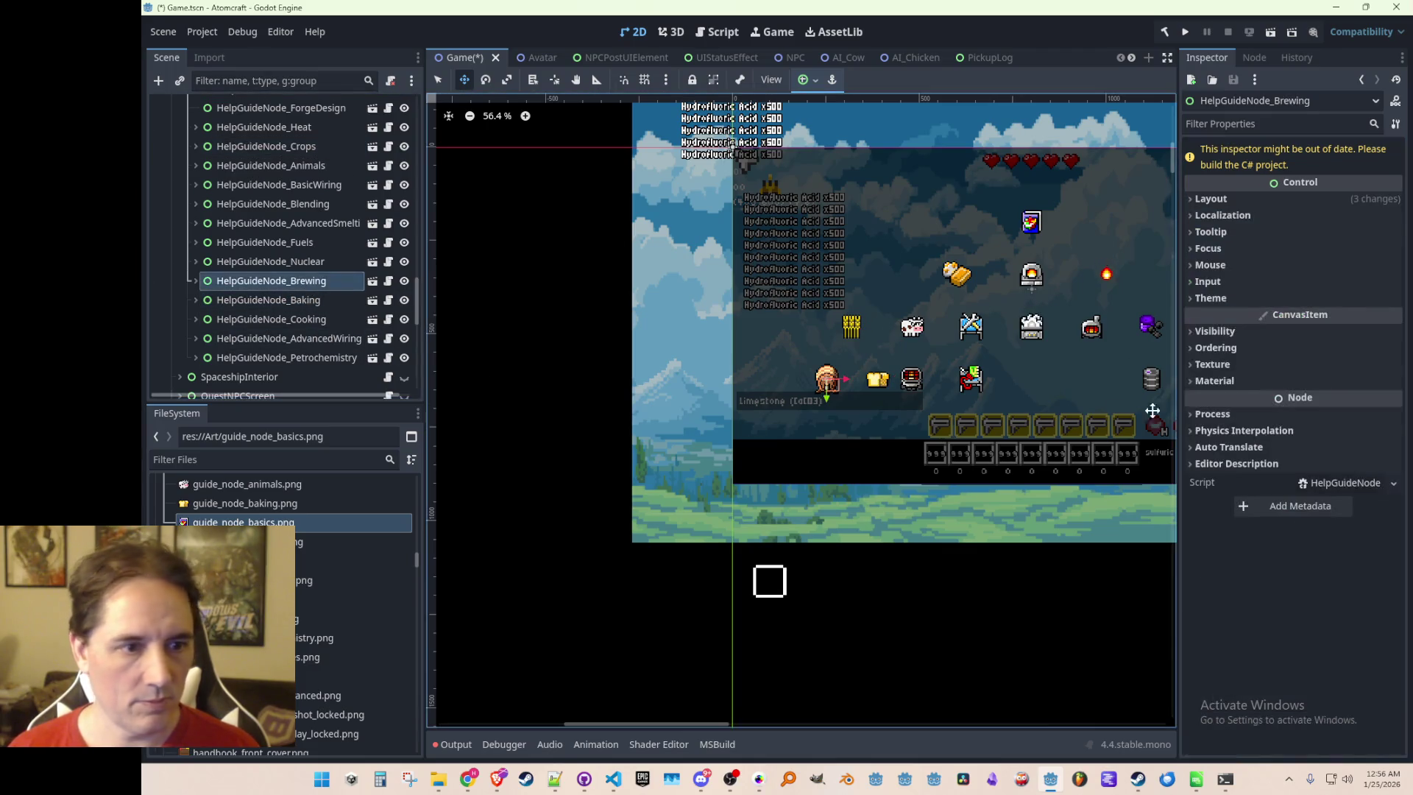
click(1208, 198)
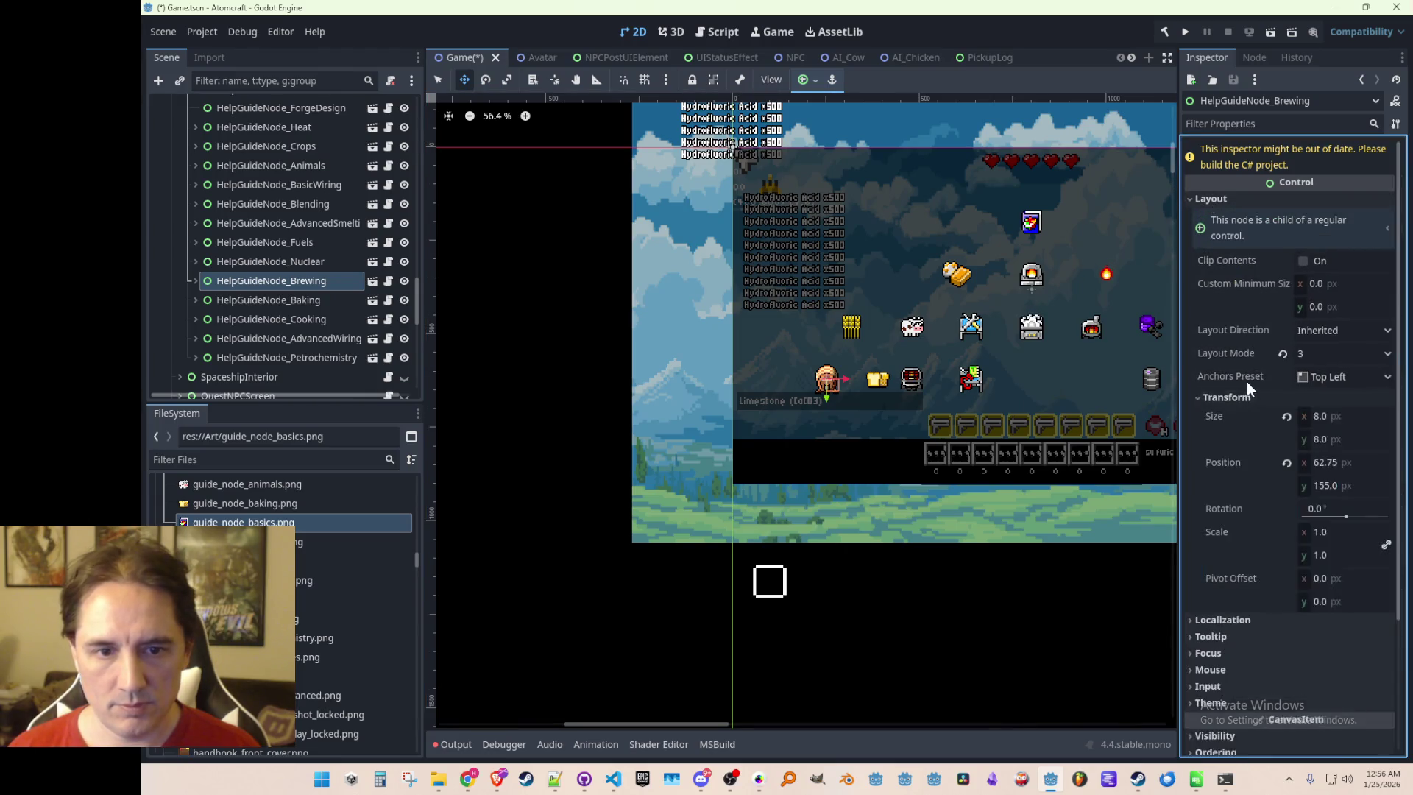
click(1352, 462)
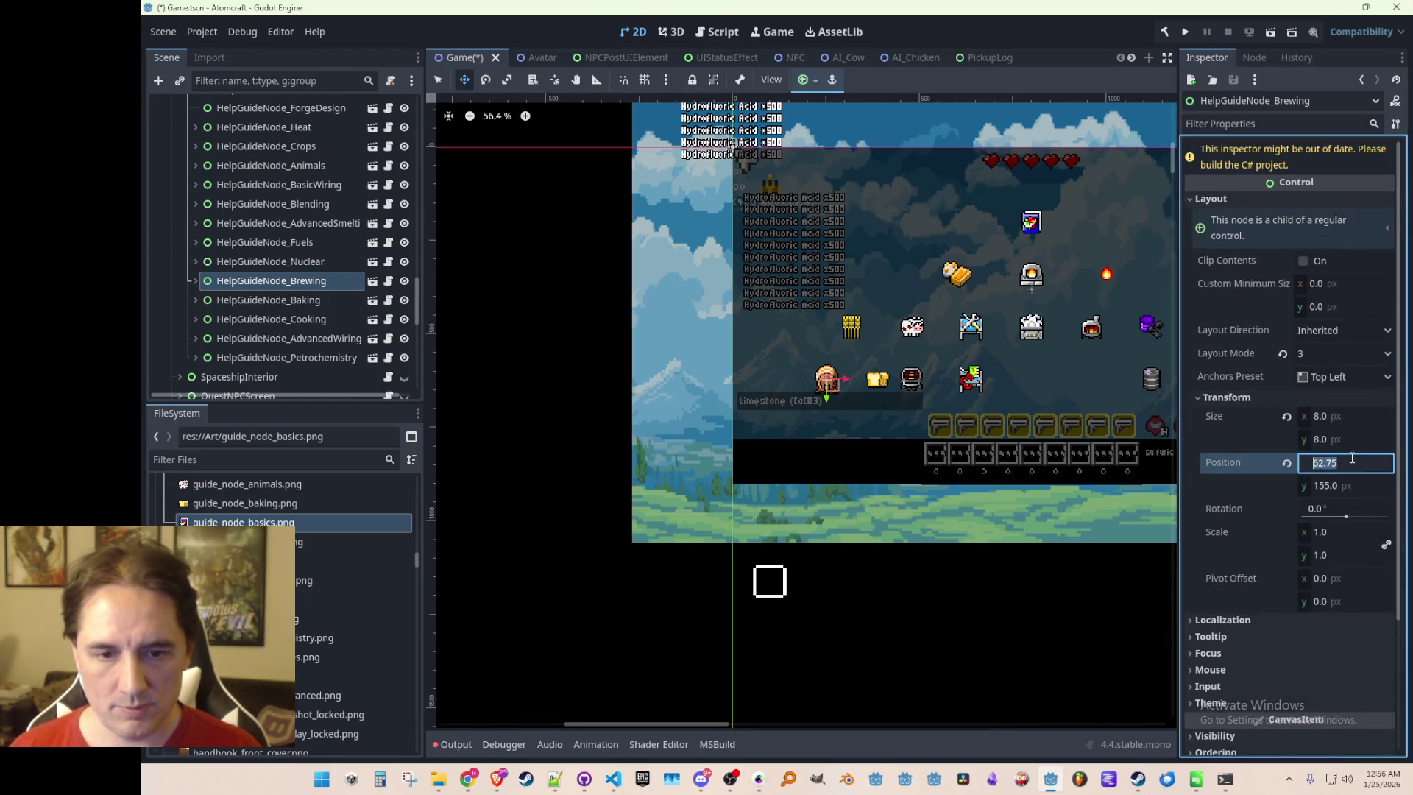
text(80)
key(Return)
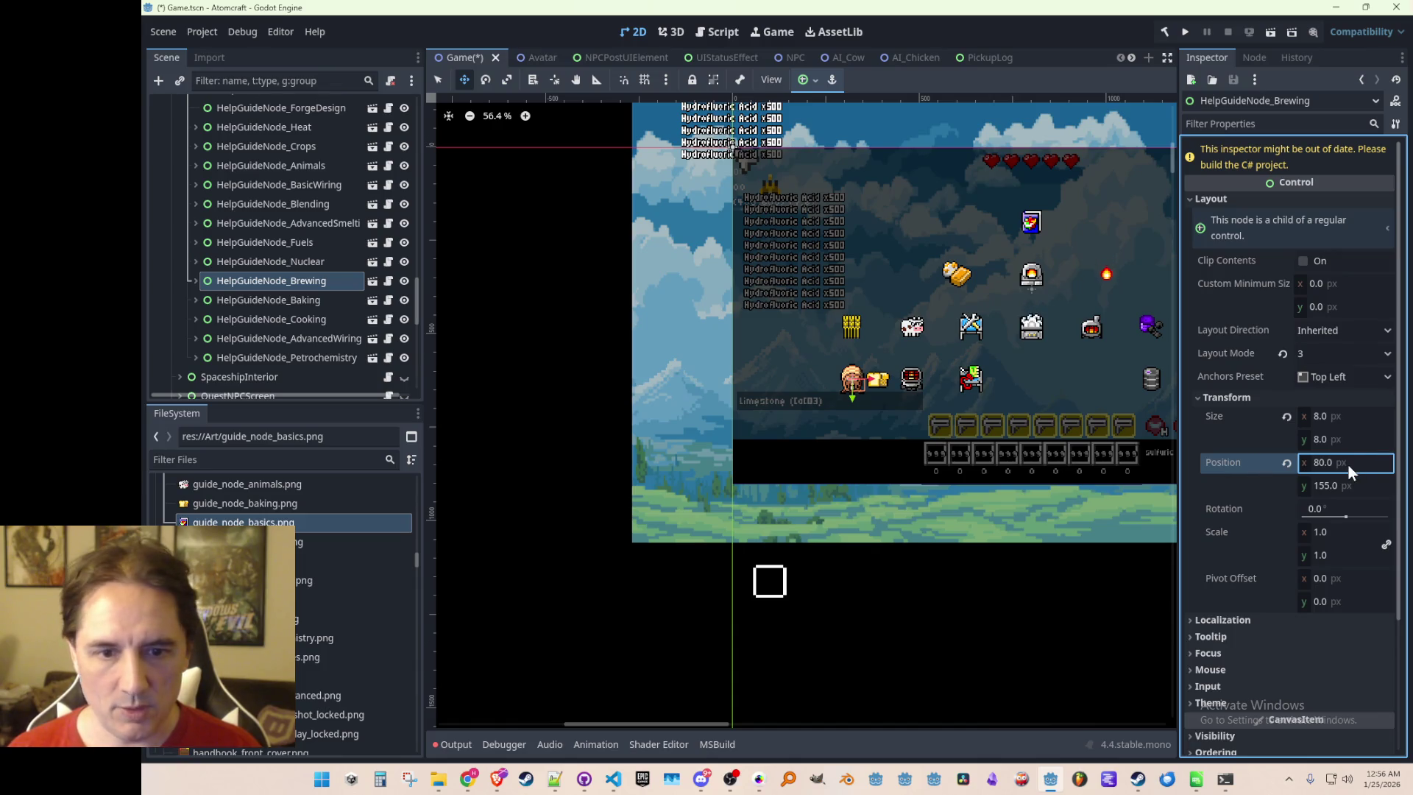
text(40)
key(Return)
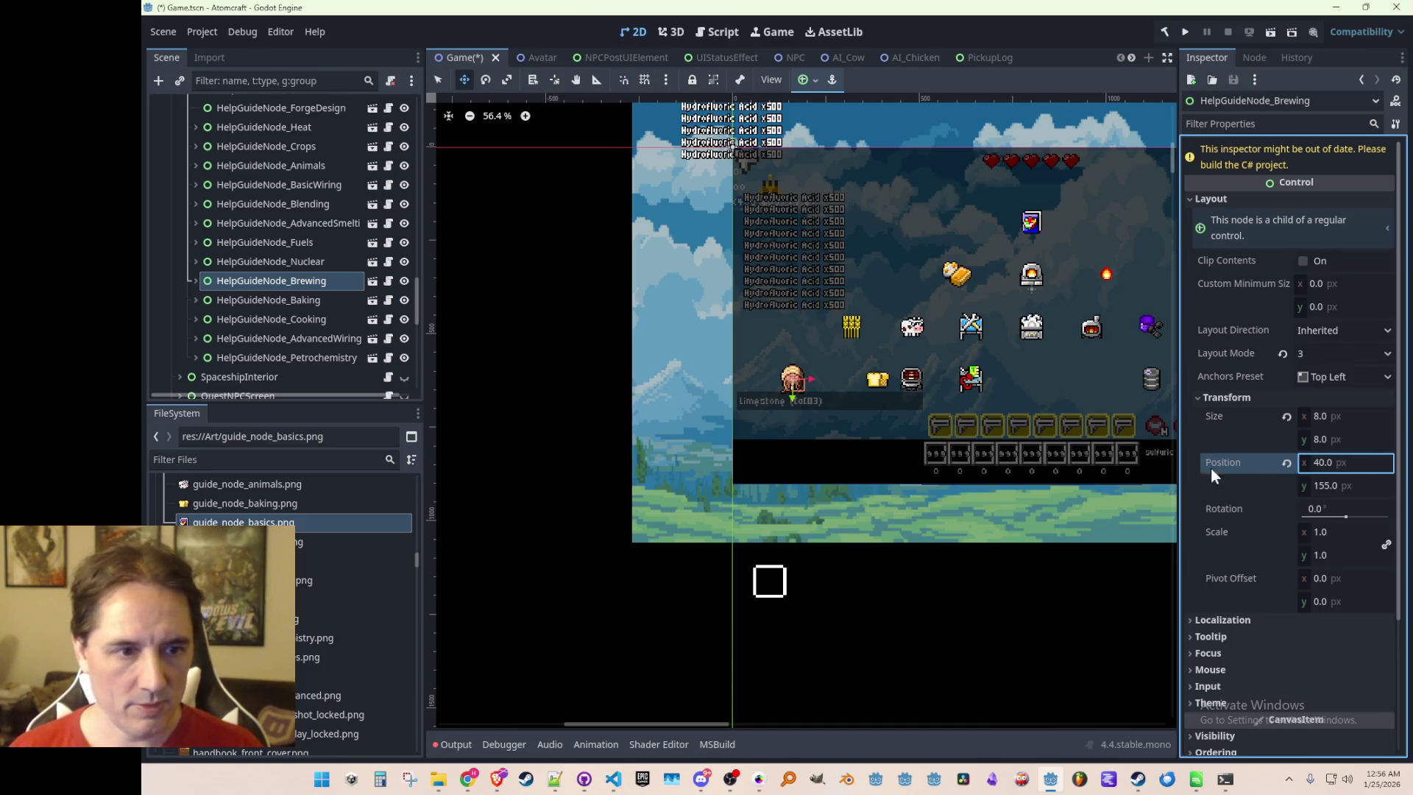
scroll(789, 425, down, 1)
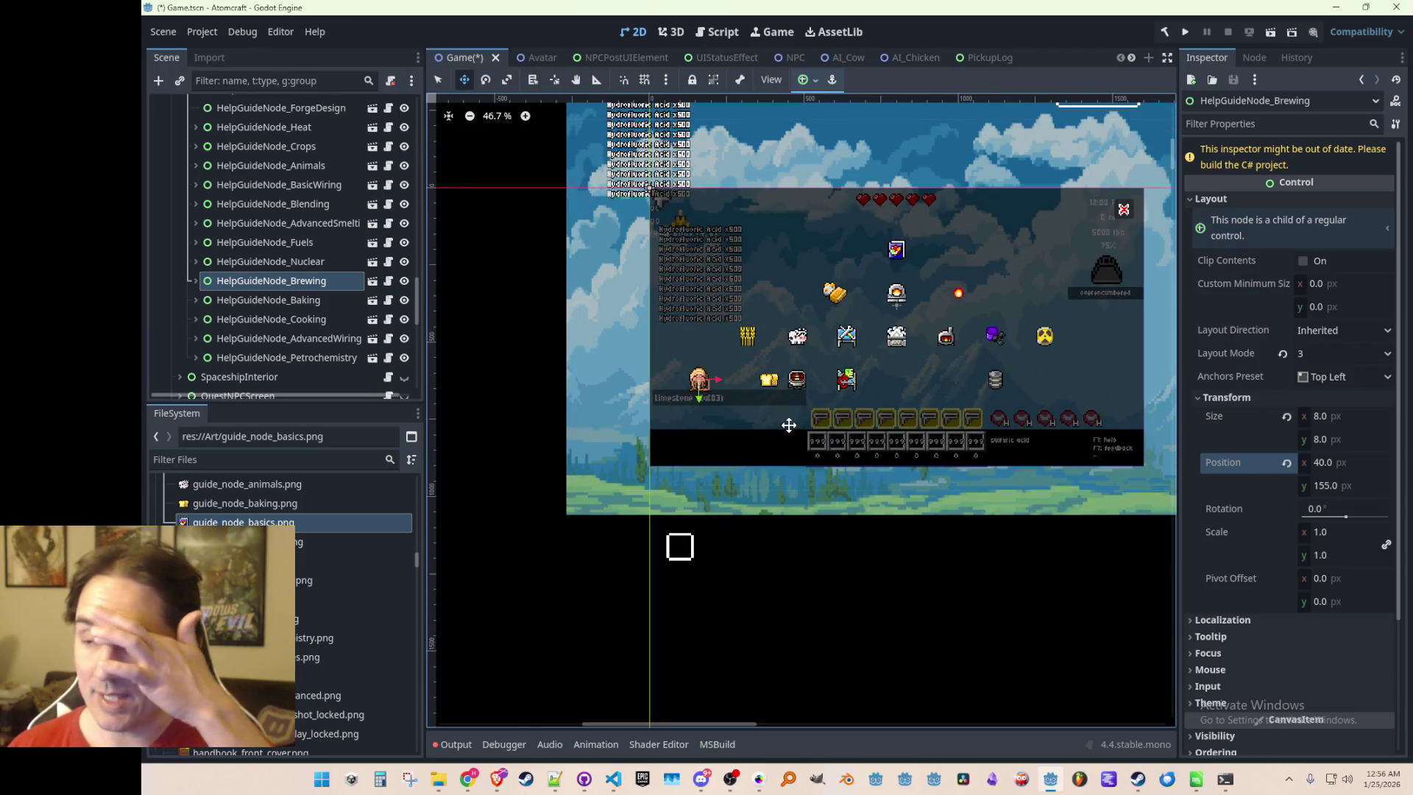
scroll(770, 417, up, 1)
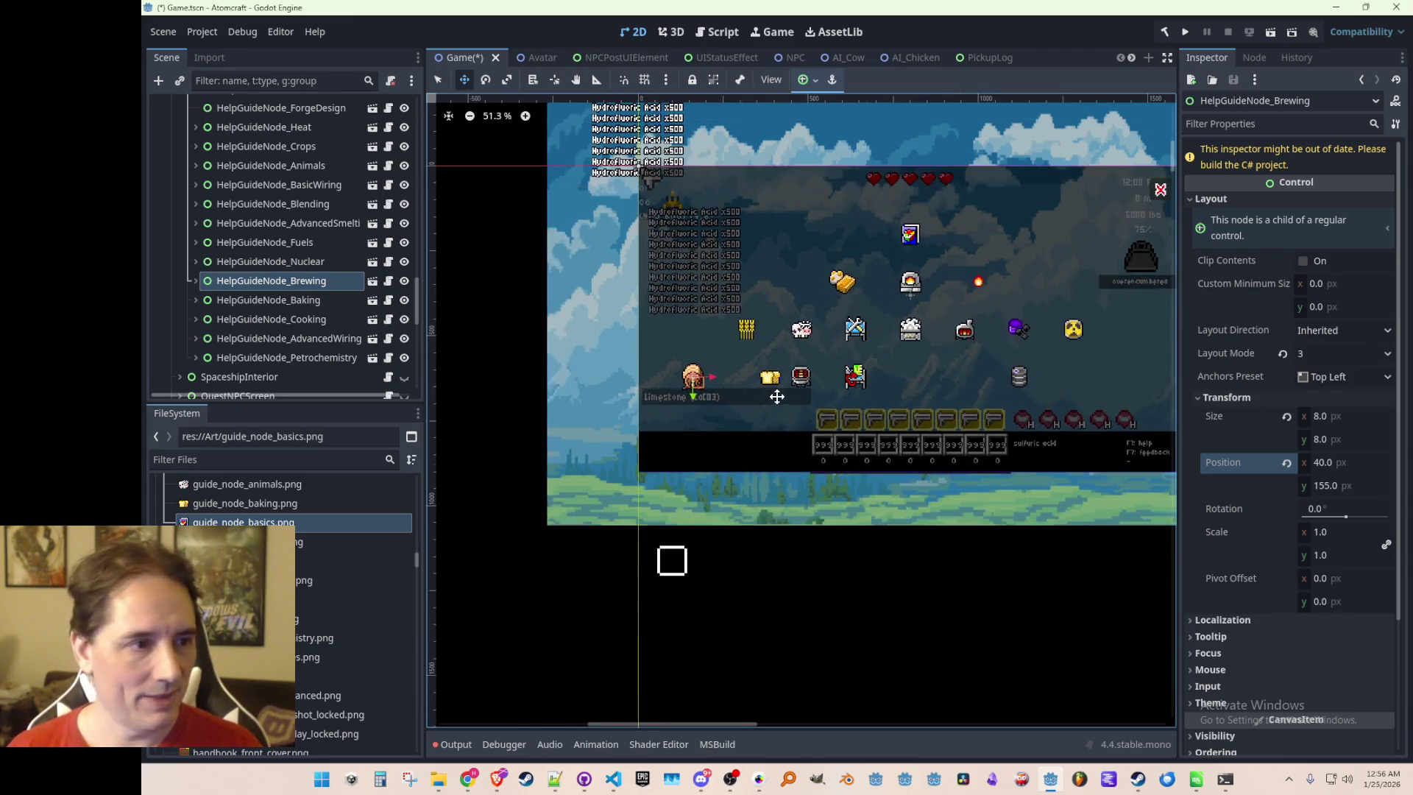
Set the Baking guide node's Position x to 80 and save the Game scene
click(319, 299)
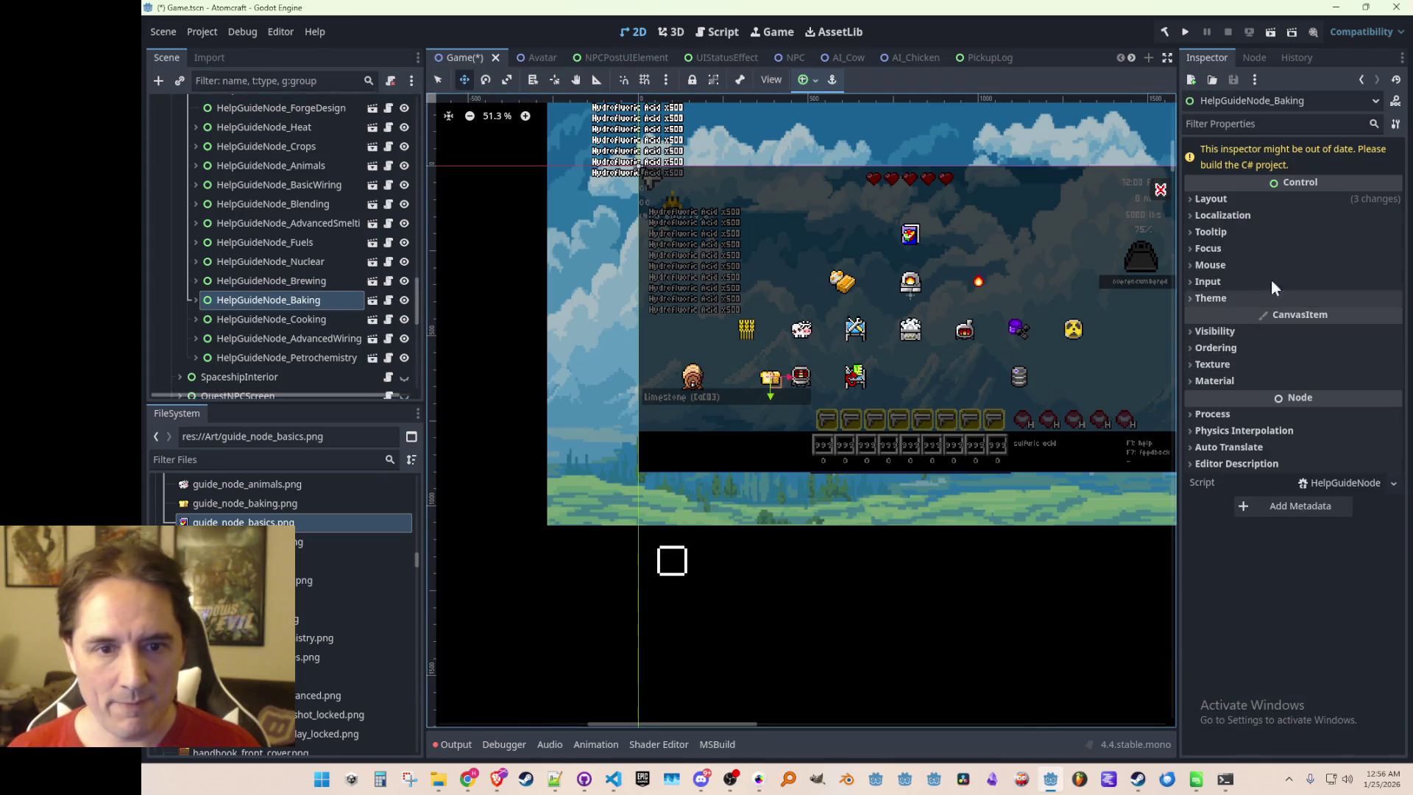
click(1225, 199)
click(1273, 385)
click(1340, 464)
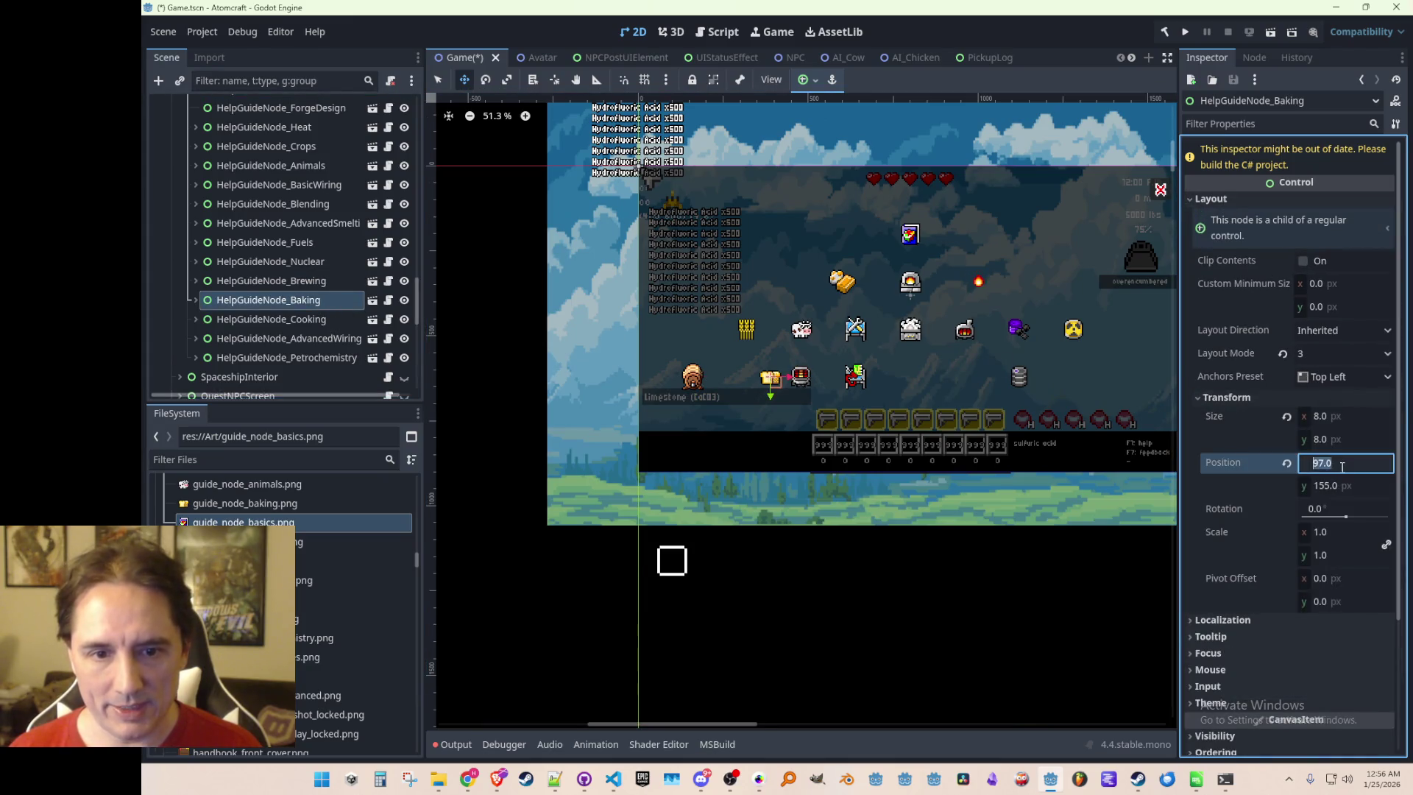
text(80)
key(Return)
scroll(857, 363, down, 3)
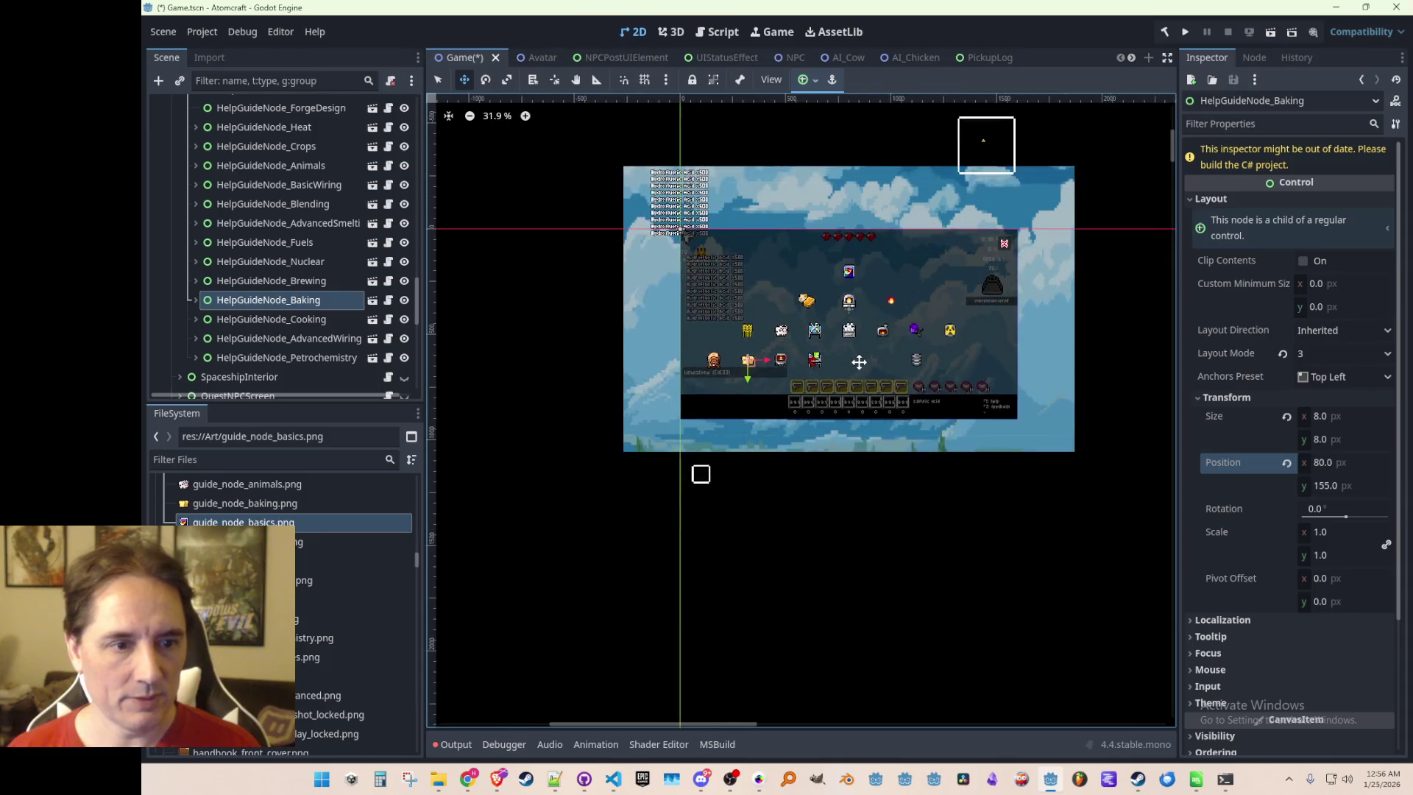
scroll(859, 361, up, 1)
key(ctrl+s)
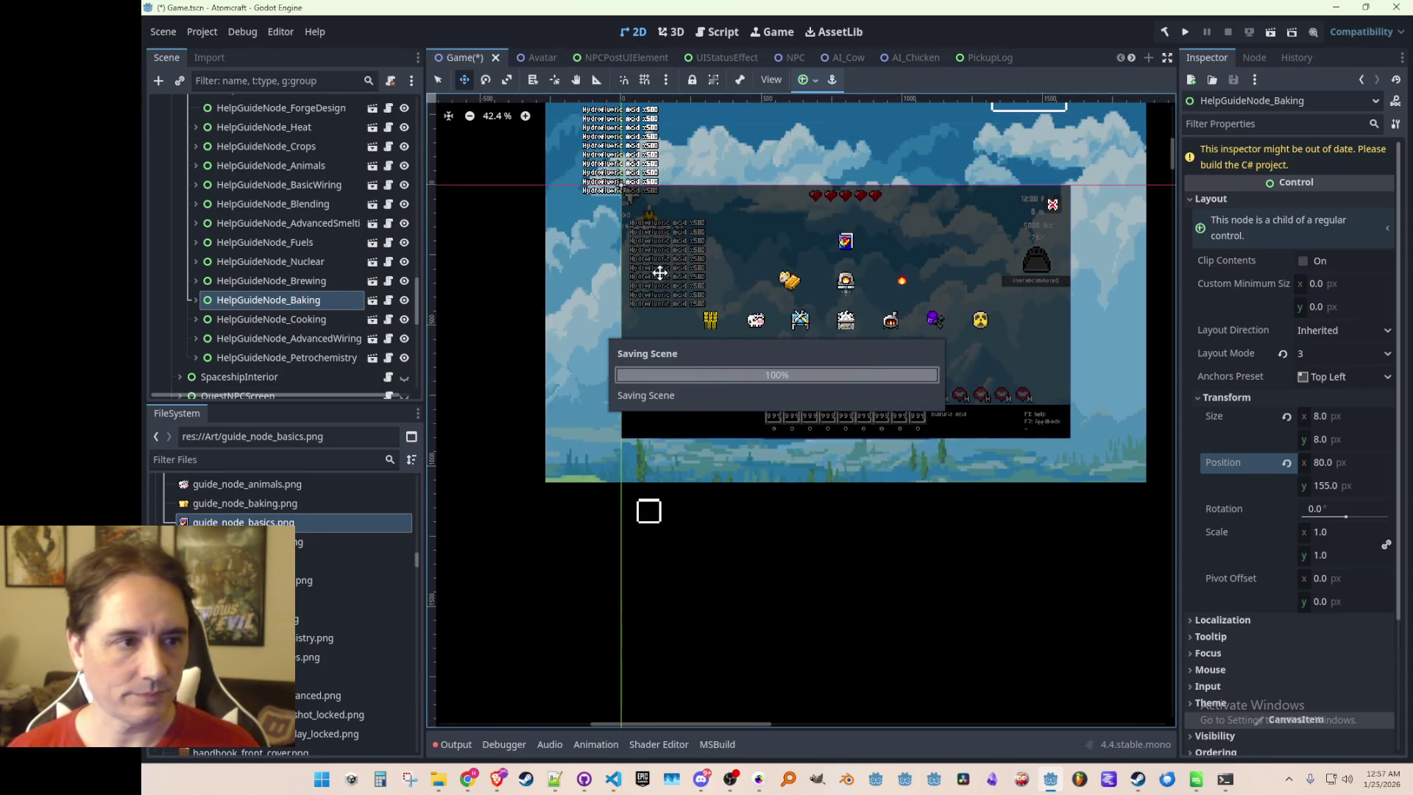
Pan the viewport over the HUD and select the GuideSystem node
scroll(758, 324, down, 2)
scroll(758, 324, up, 3)
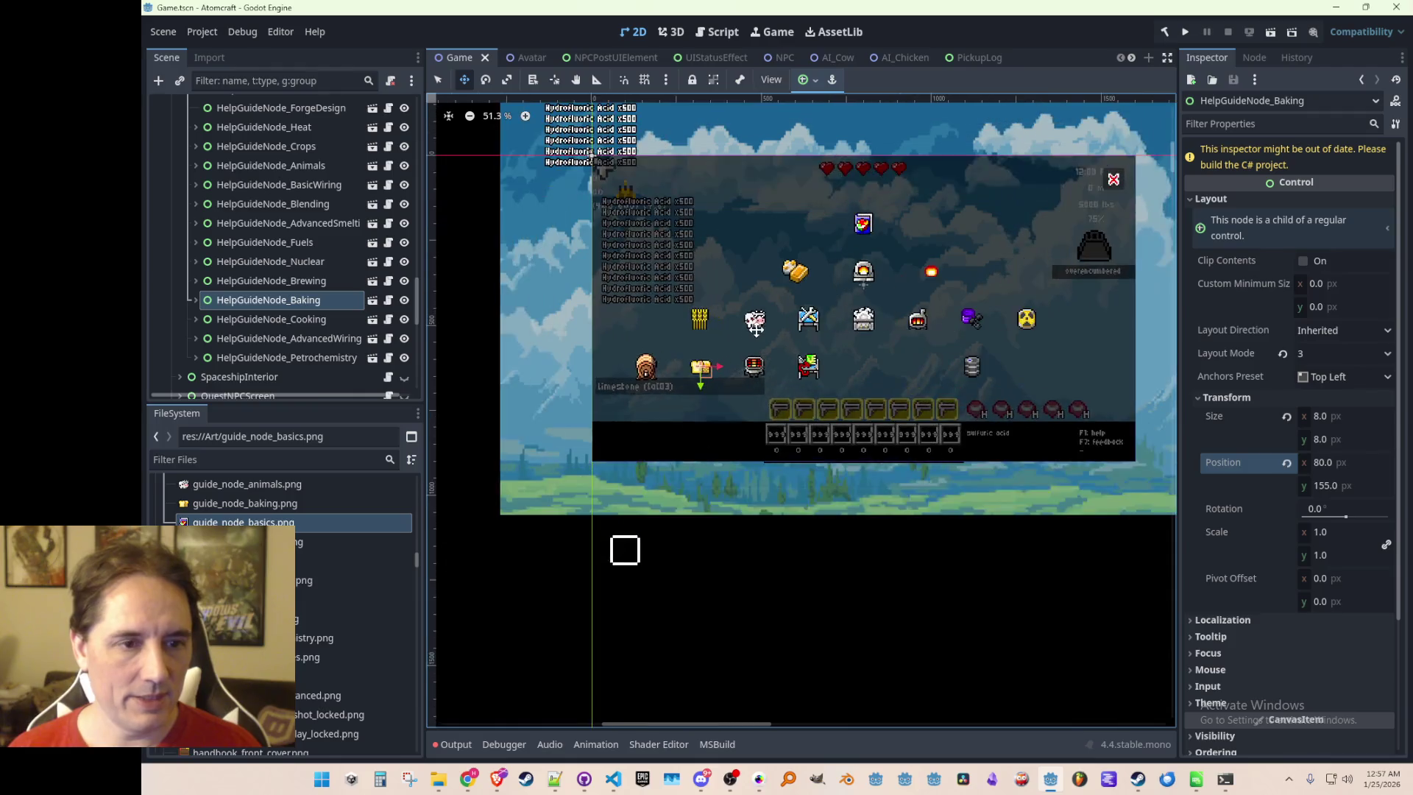
drag(757, 322, 722, 339)
scroll(307, 309, up, 3)
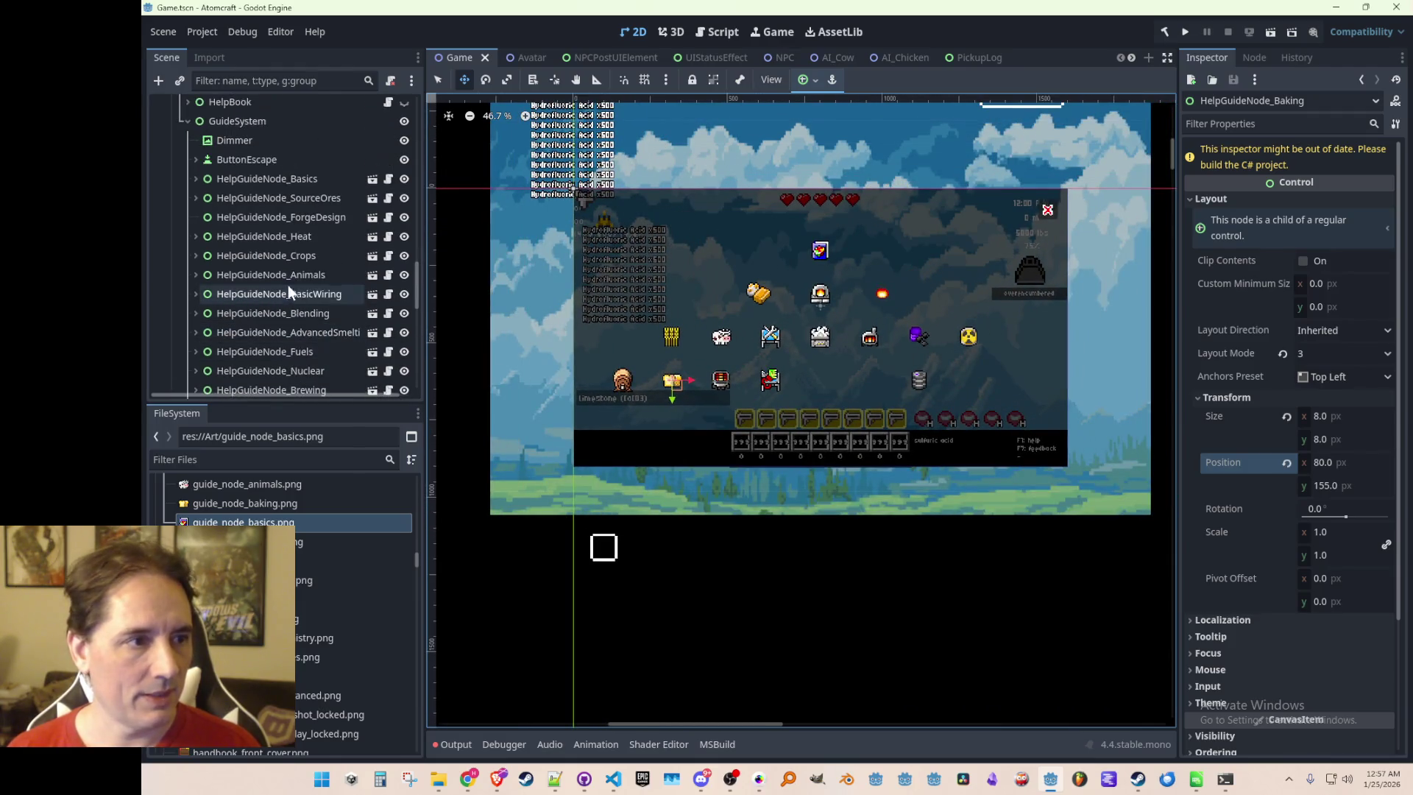
click(239, 122)
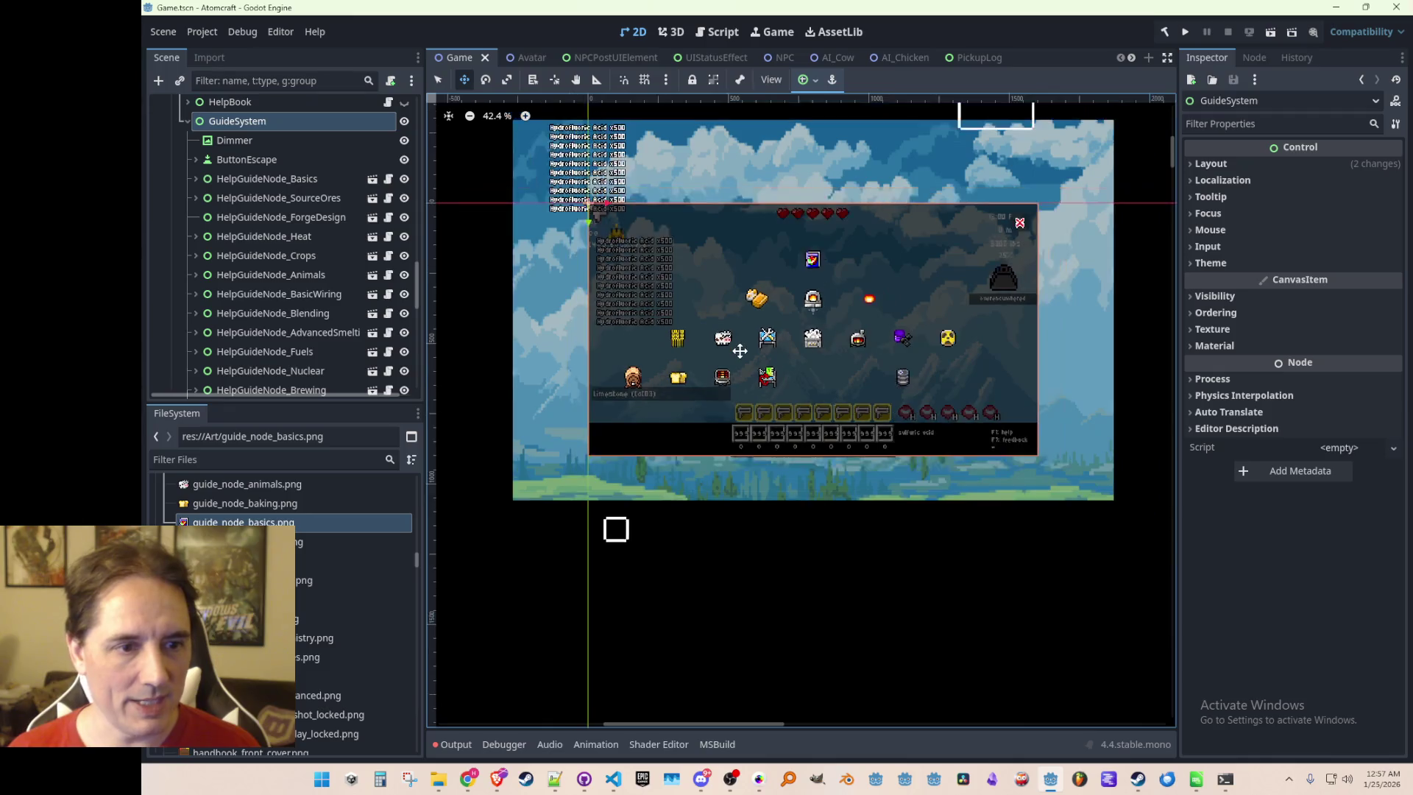
scroll(740, 352, up, 1)
key(ctrl+s)
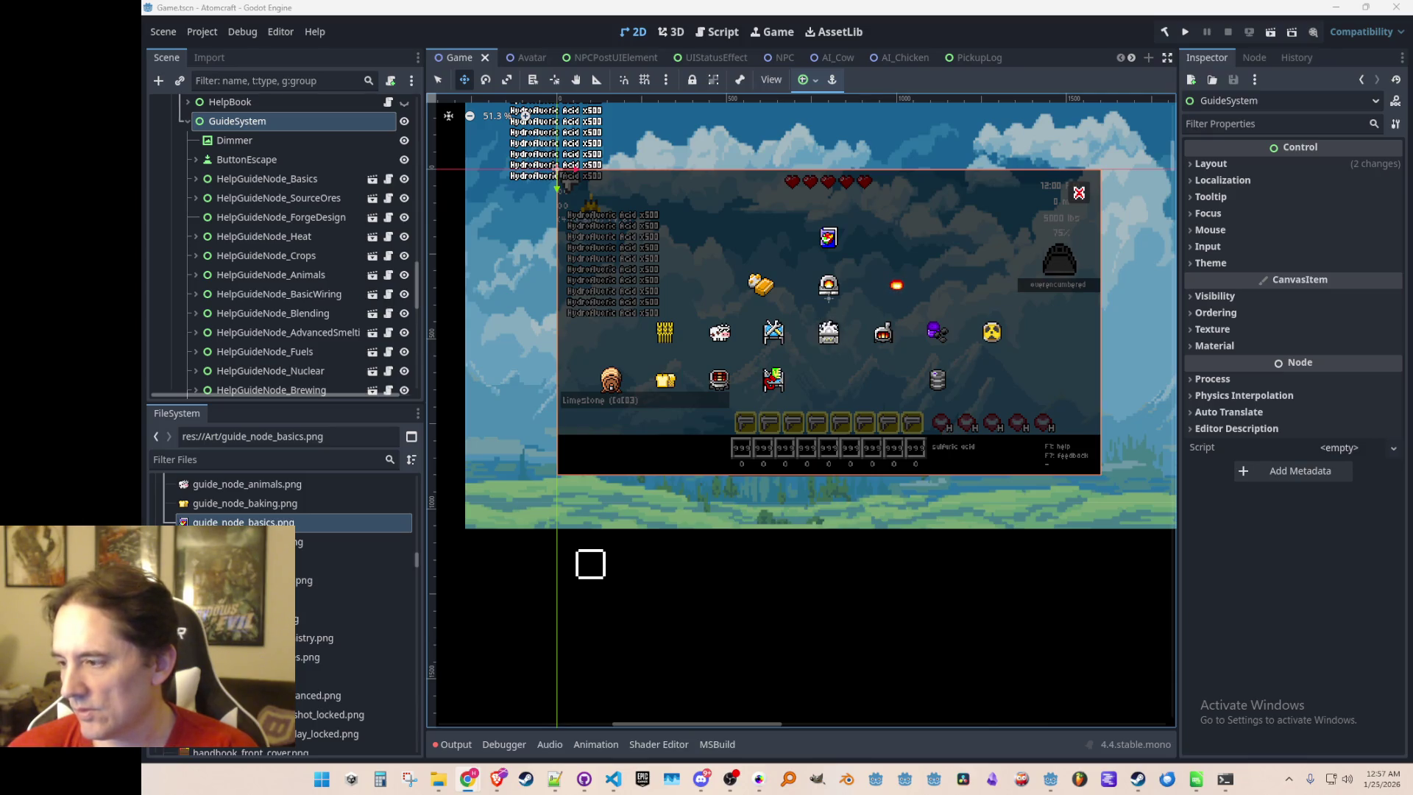
scroll(898, 338, down, 1)
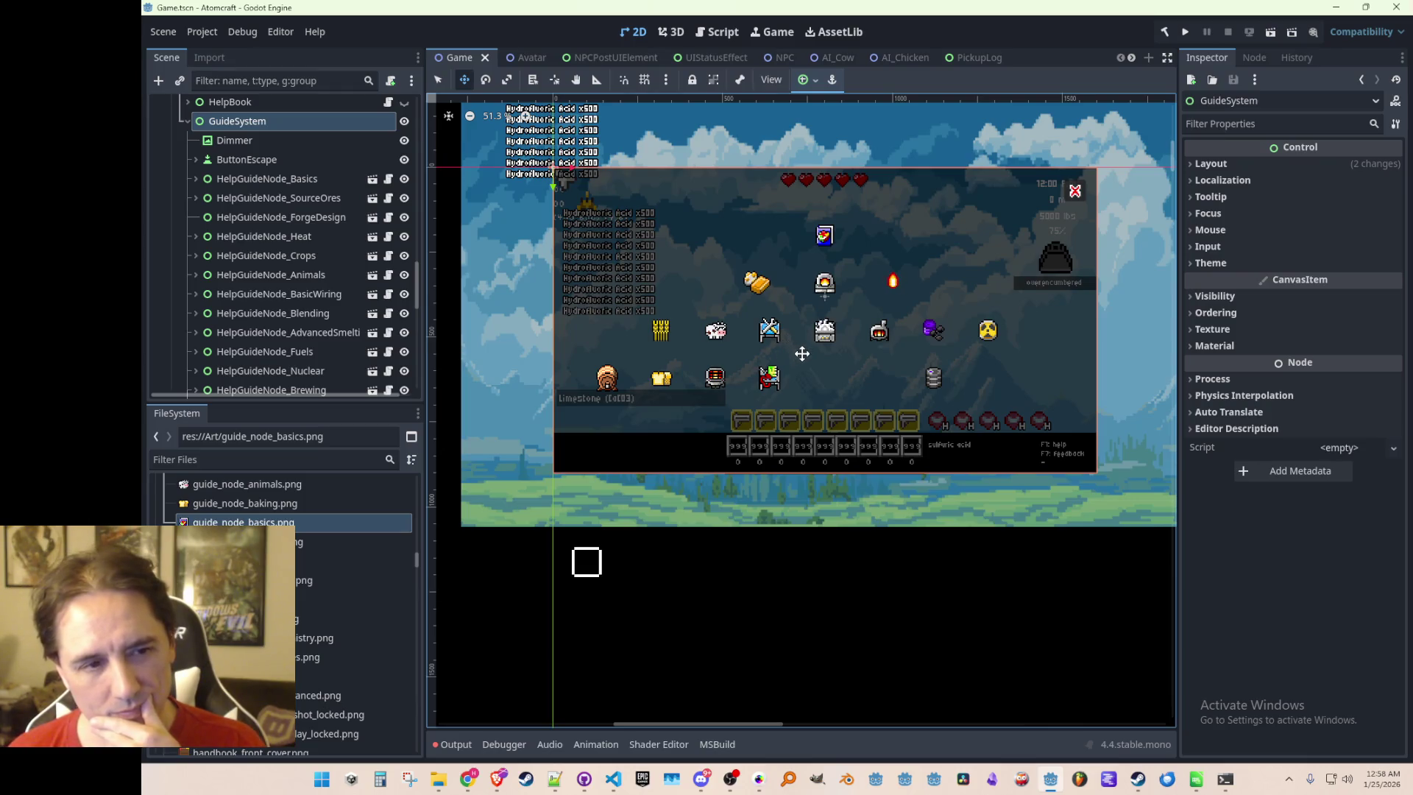
scroll(813, 346, up, 1)
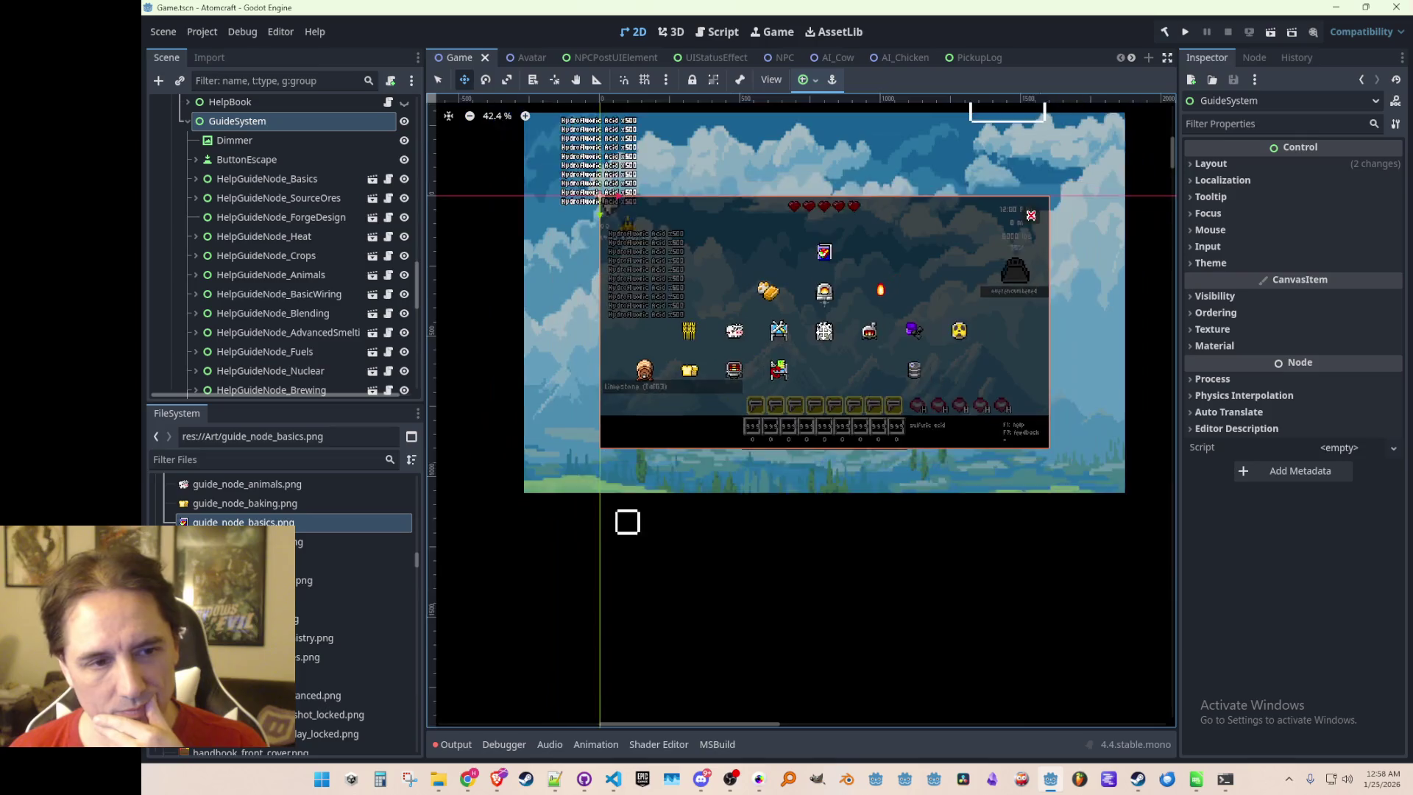
scroll(813, 346, down, 1)
scroll(812, 346, up, 1)
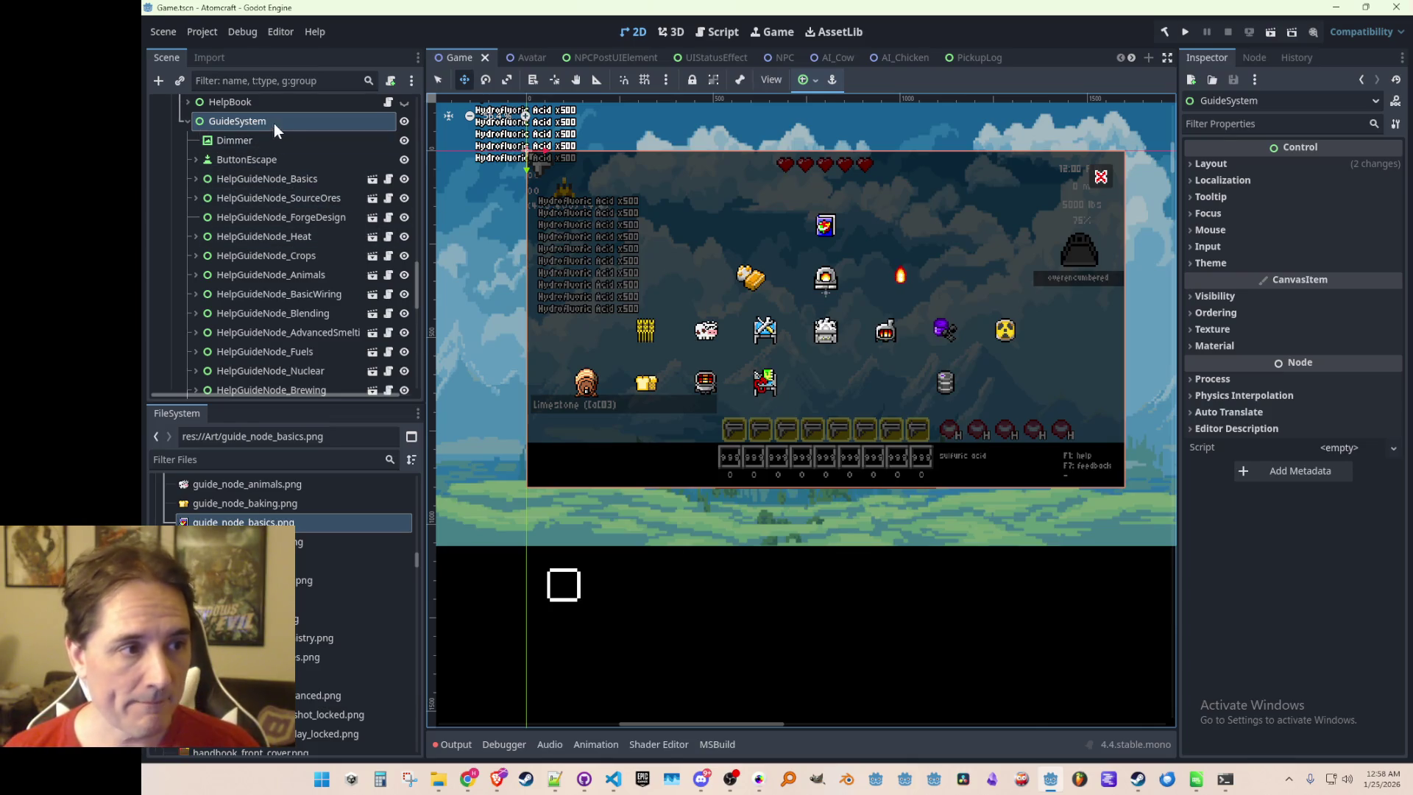
Add a new Control child node under GuideSystem
click(267, 162)
click(290, 109)
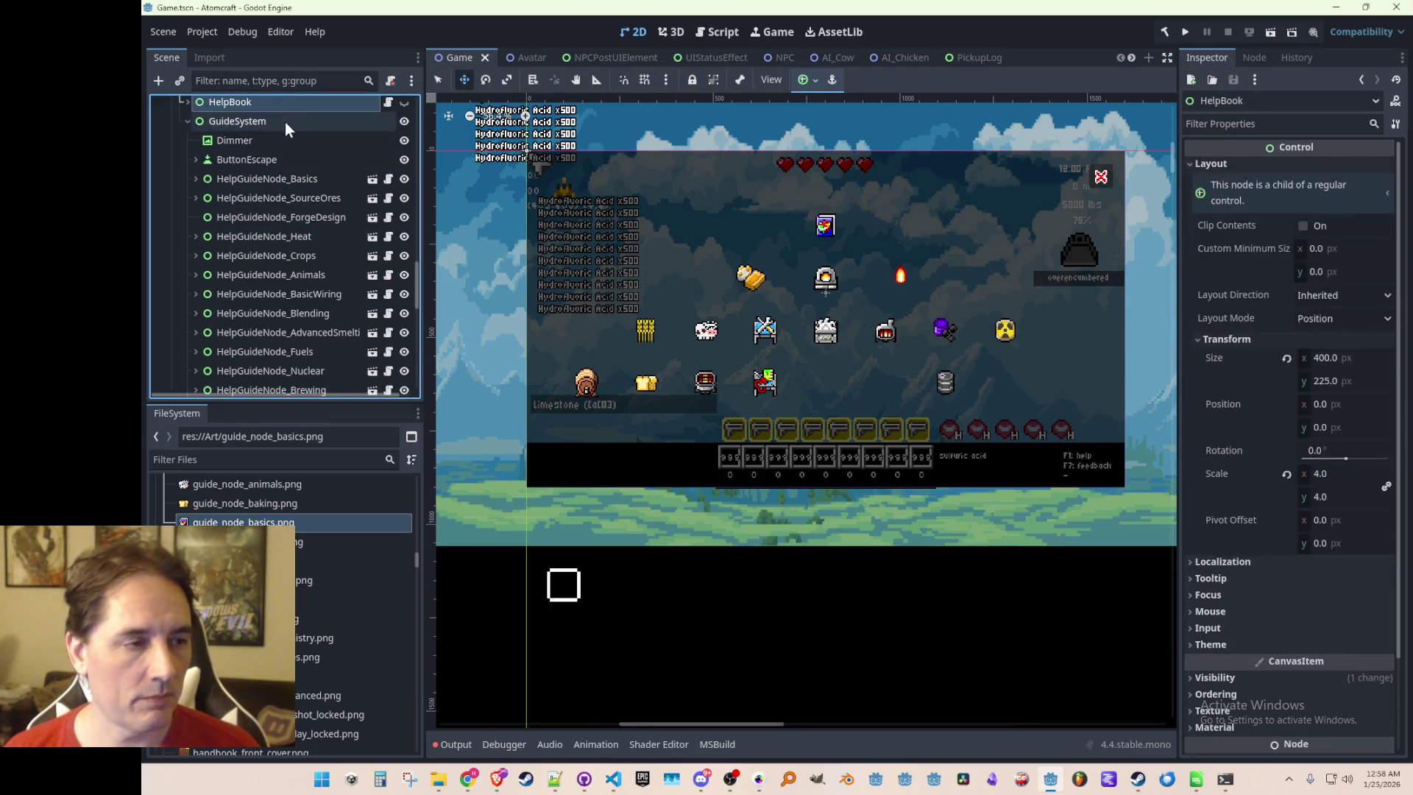
right_click(285, 121)
click(323, 132)
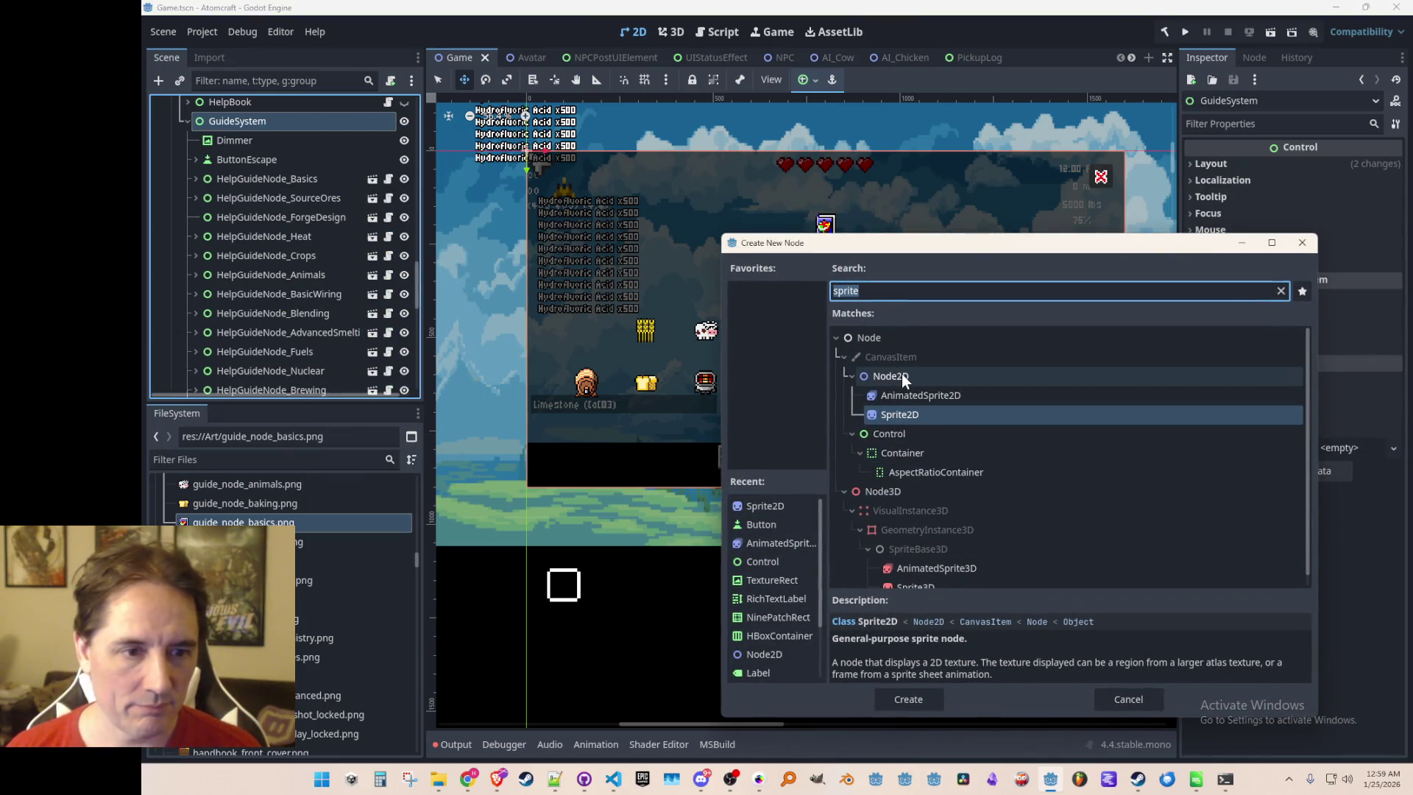
double_click(891, 432)
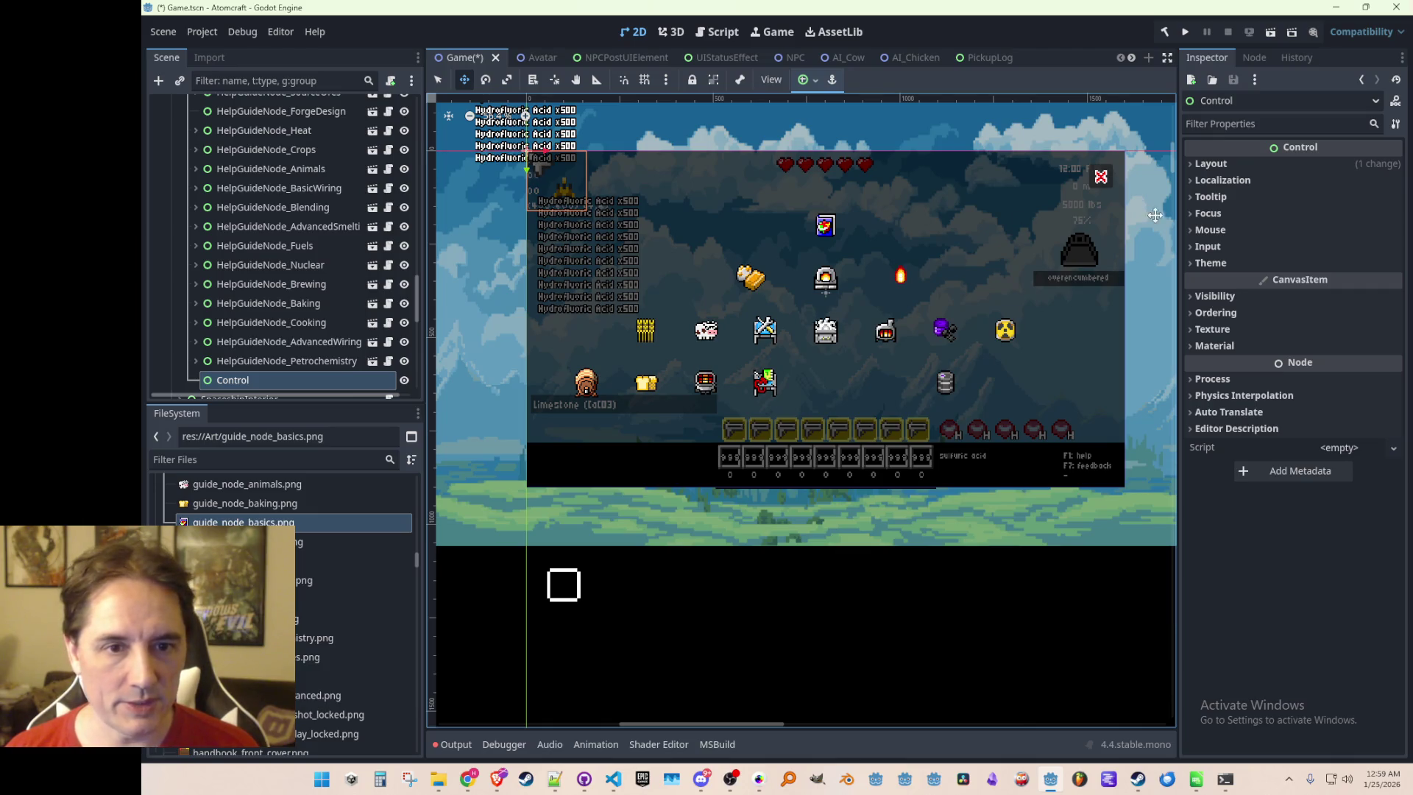
Set the Control node's Mouse Filter to Ignore and save the scene
click(1208, 230)
click(1332, 249)
click(1307, 305)
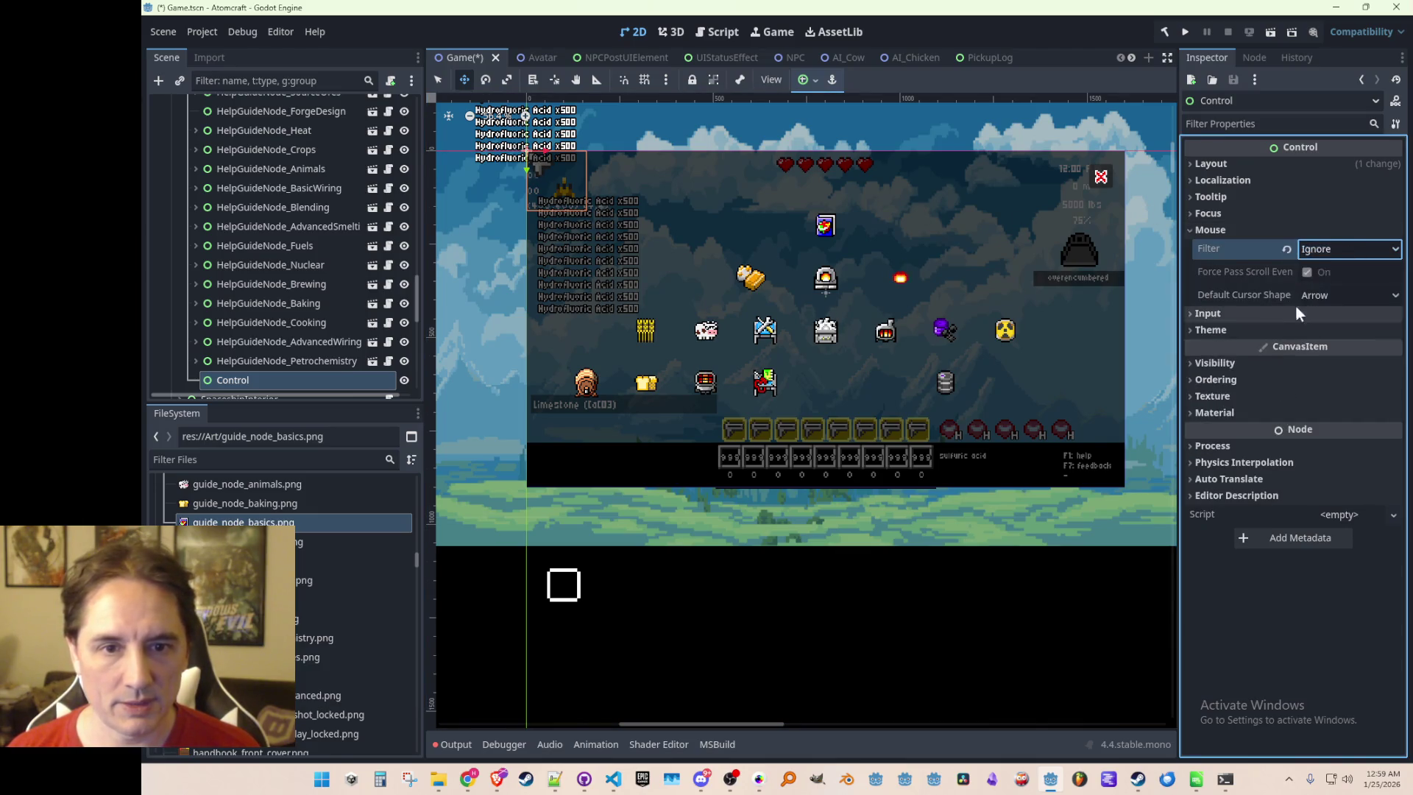
scroll(622, 237, up, 2)
scroll(503, 160, down, 1)
key(ctrl+s)
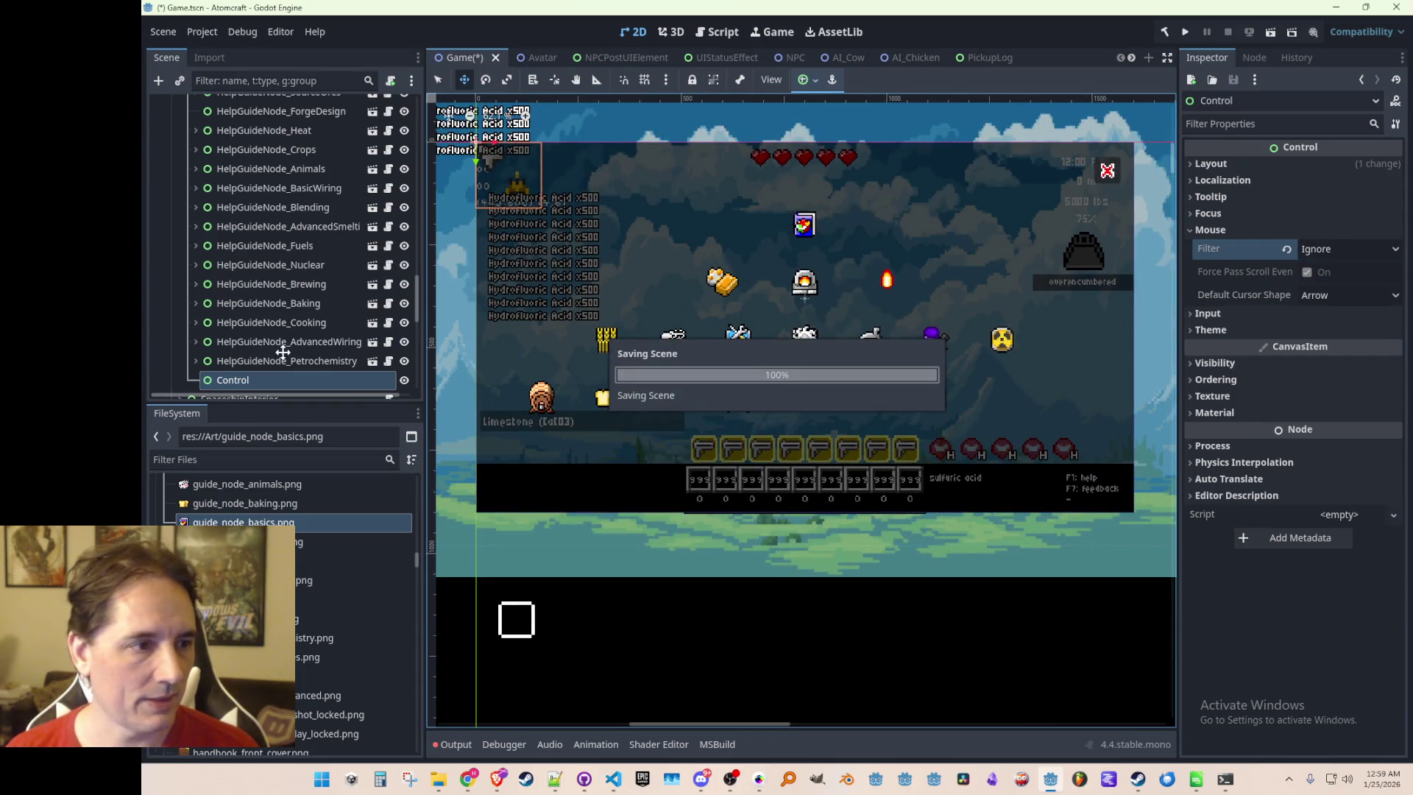
Rename the Control node to 'Lines' and save
scroll(267, 368, down, 1)
click(258, 346)
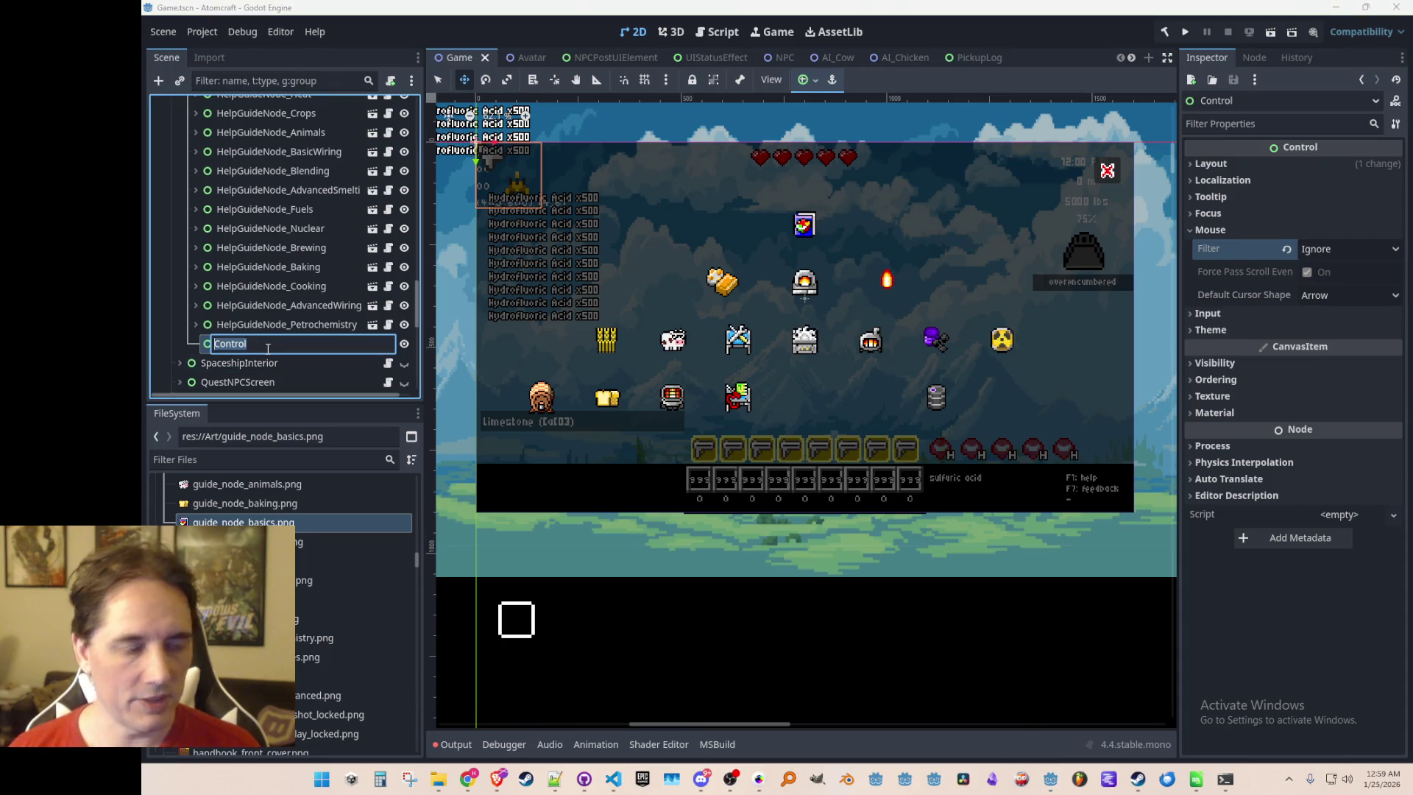
key(Escape)
text(Lines)
key(Return)
key(ctrl+s)
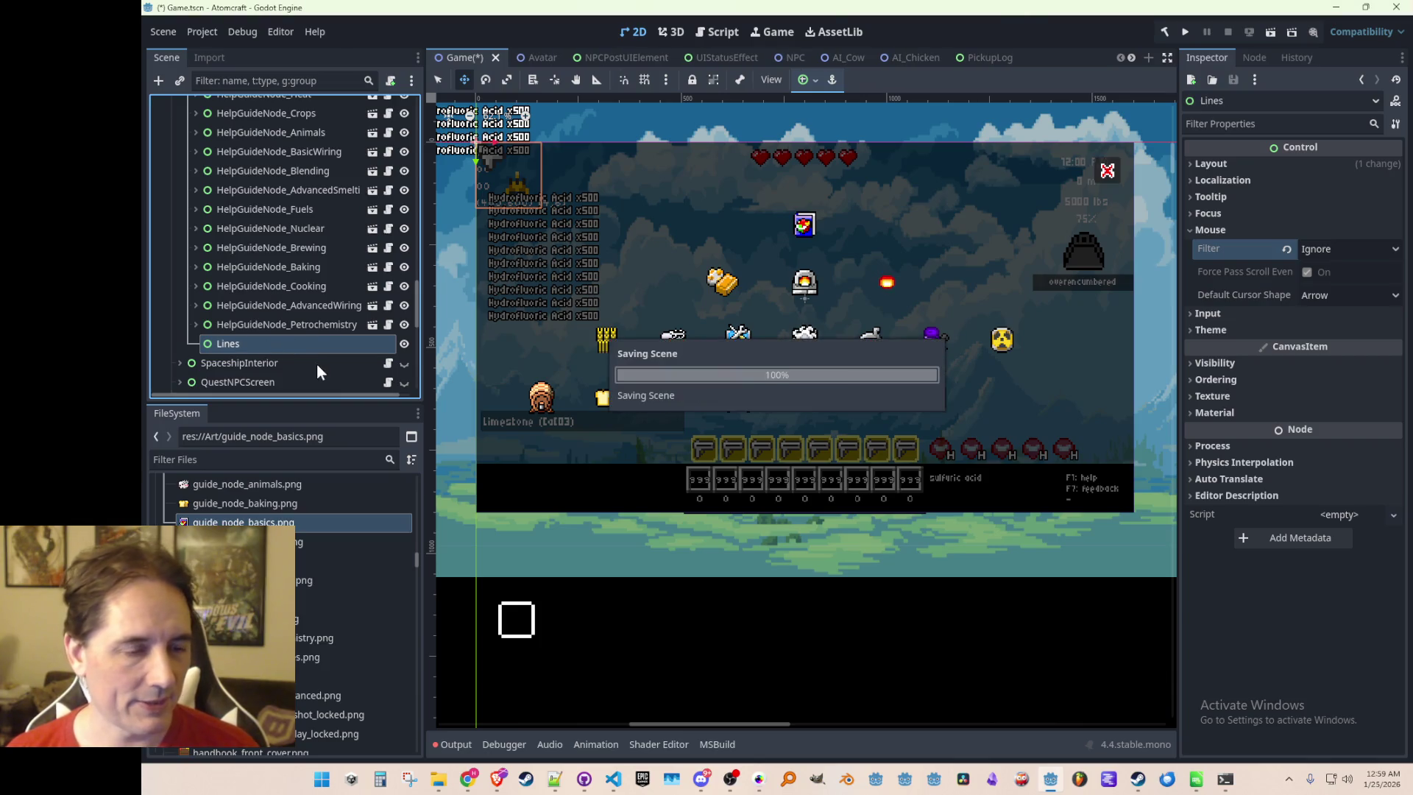
Rename the Lines node to 'HelpGuideLines' and save the scene
right_click(290, 352)
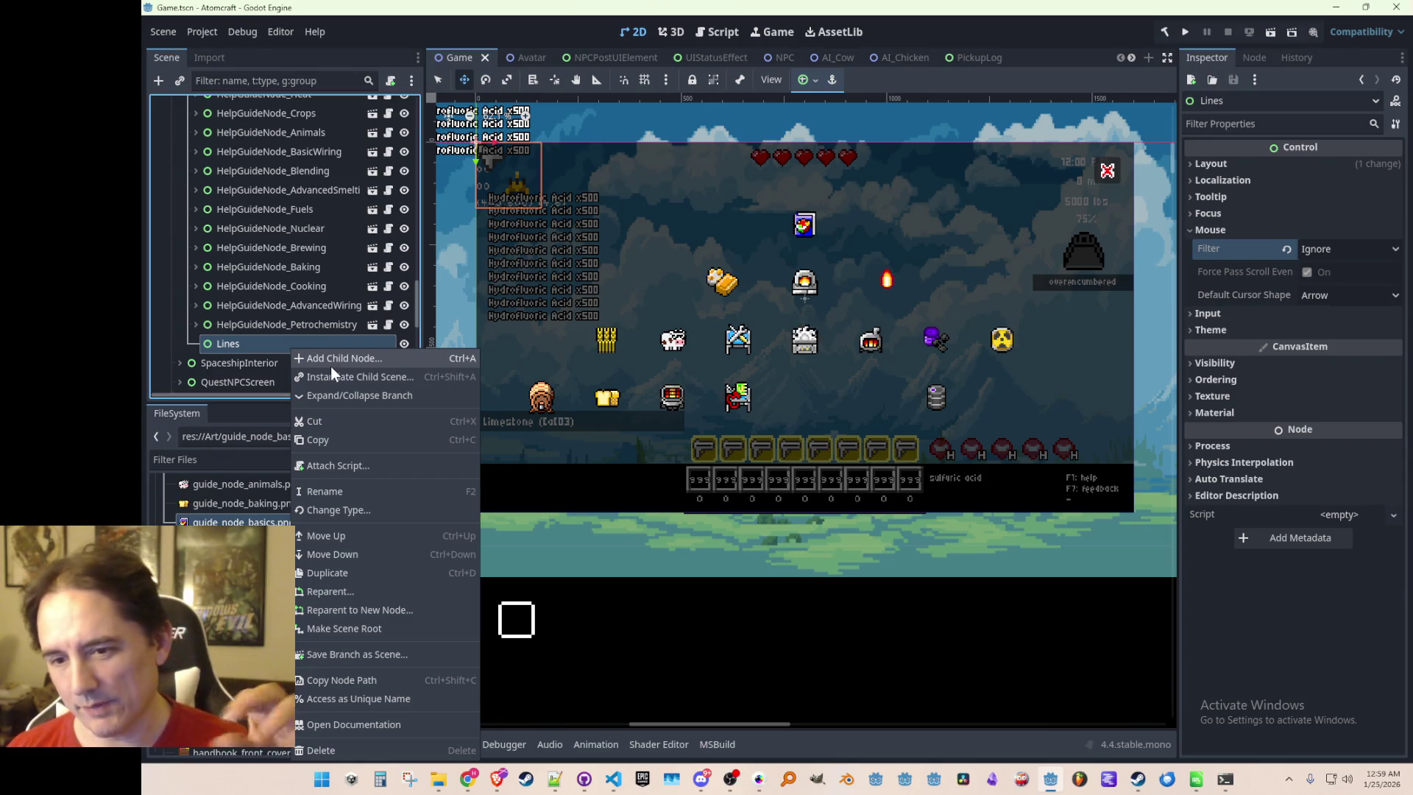
click(236, 337)
double_click(241, 341)
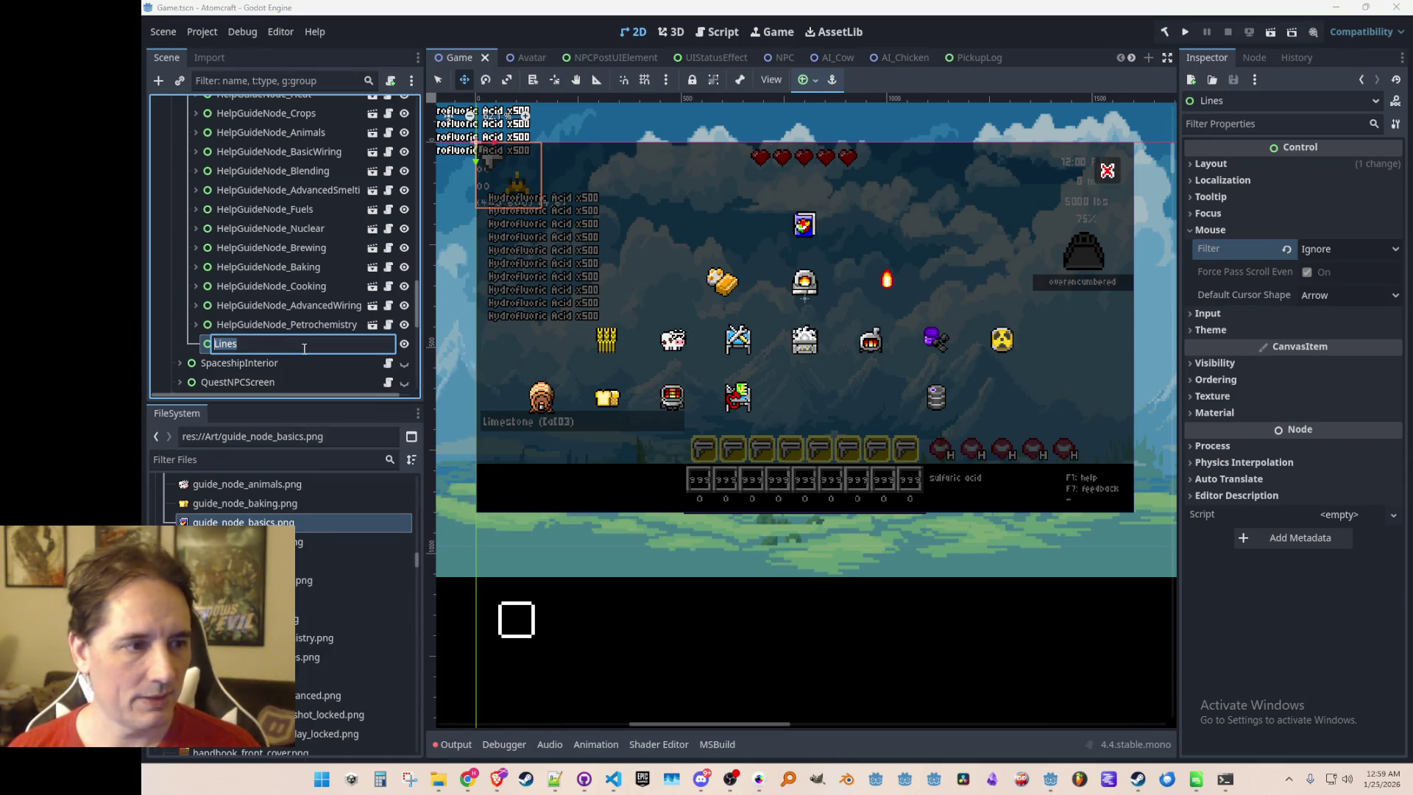
key(Home)
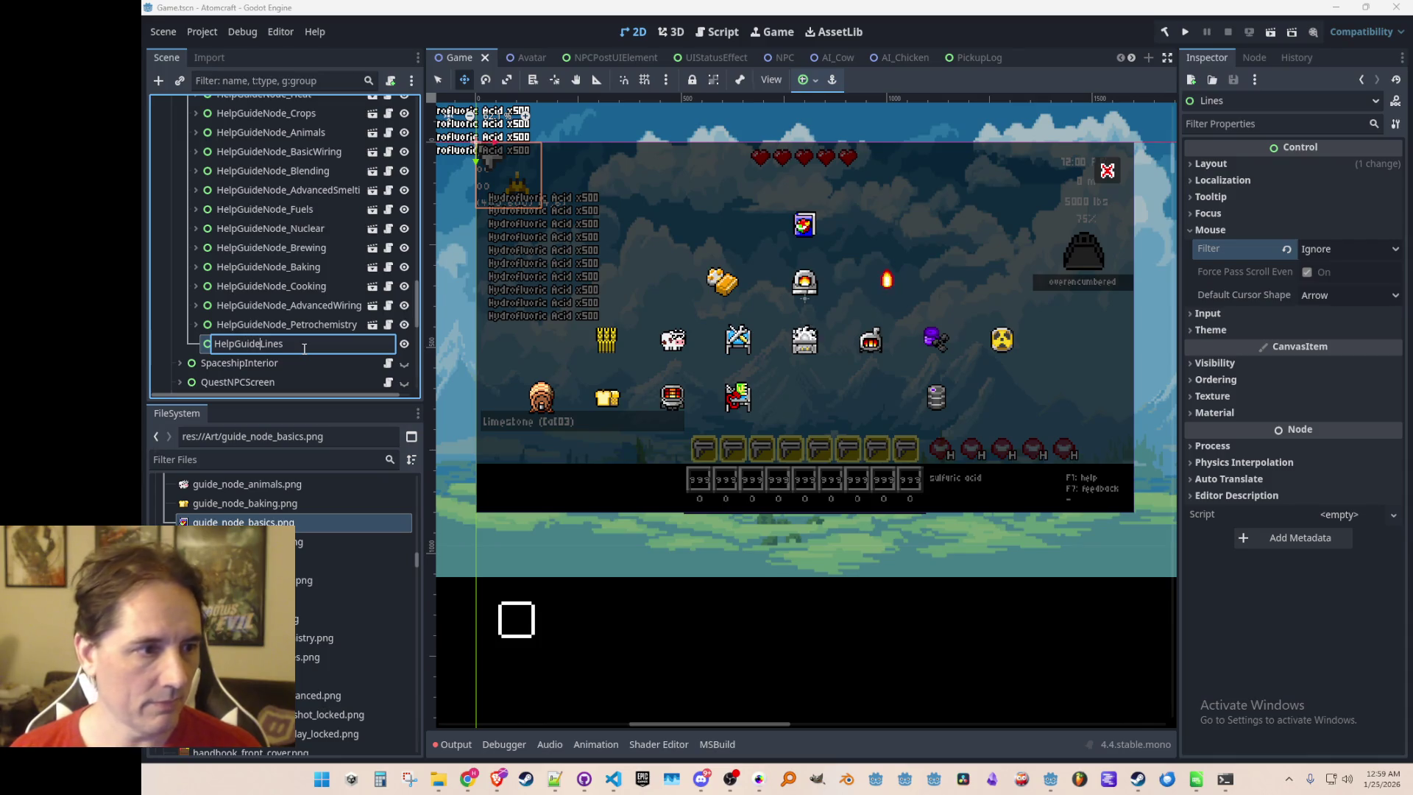
key(Return)
key(ctrl+s)
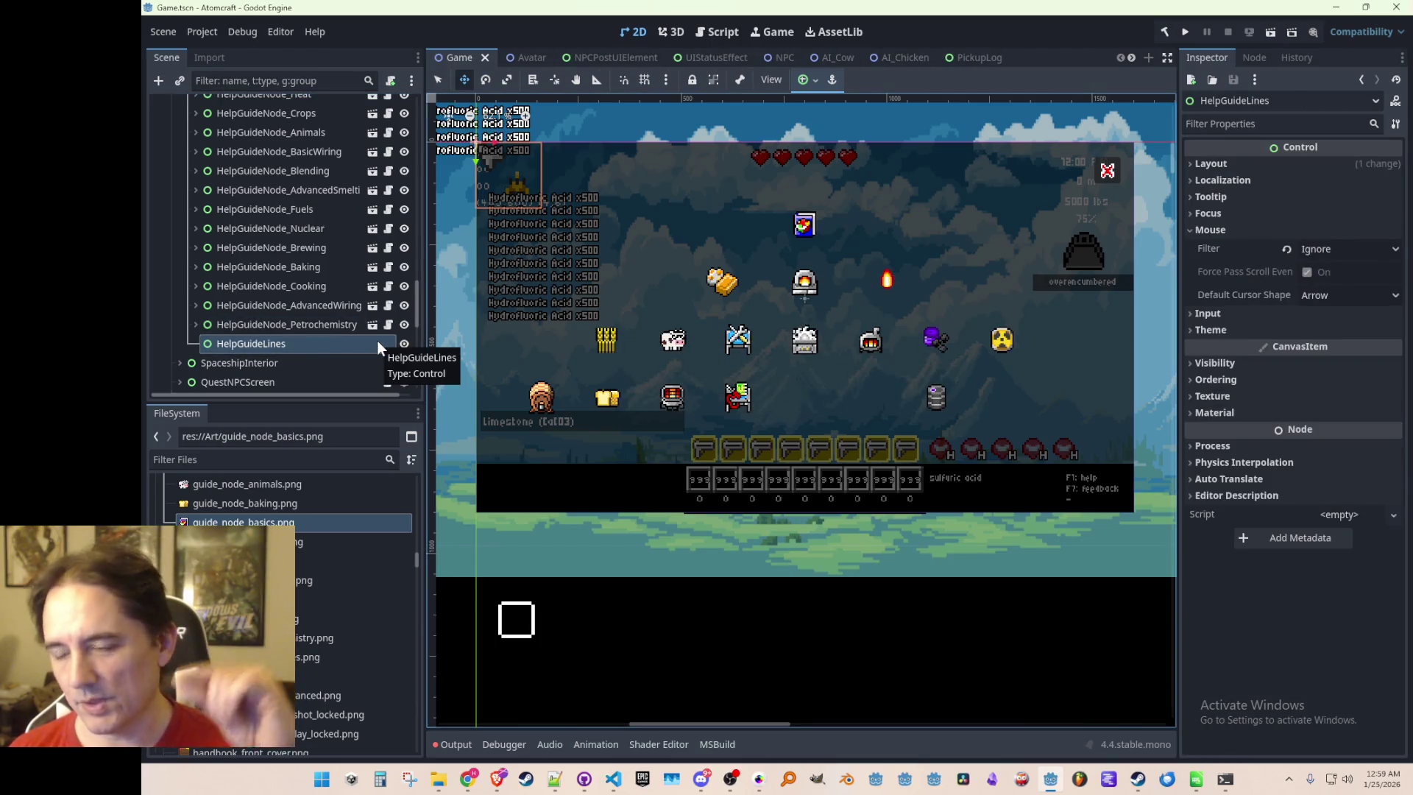
right_click(343, 342)
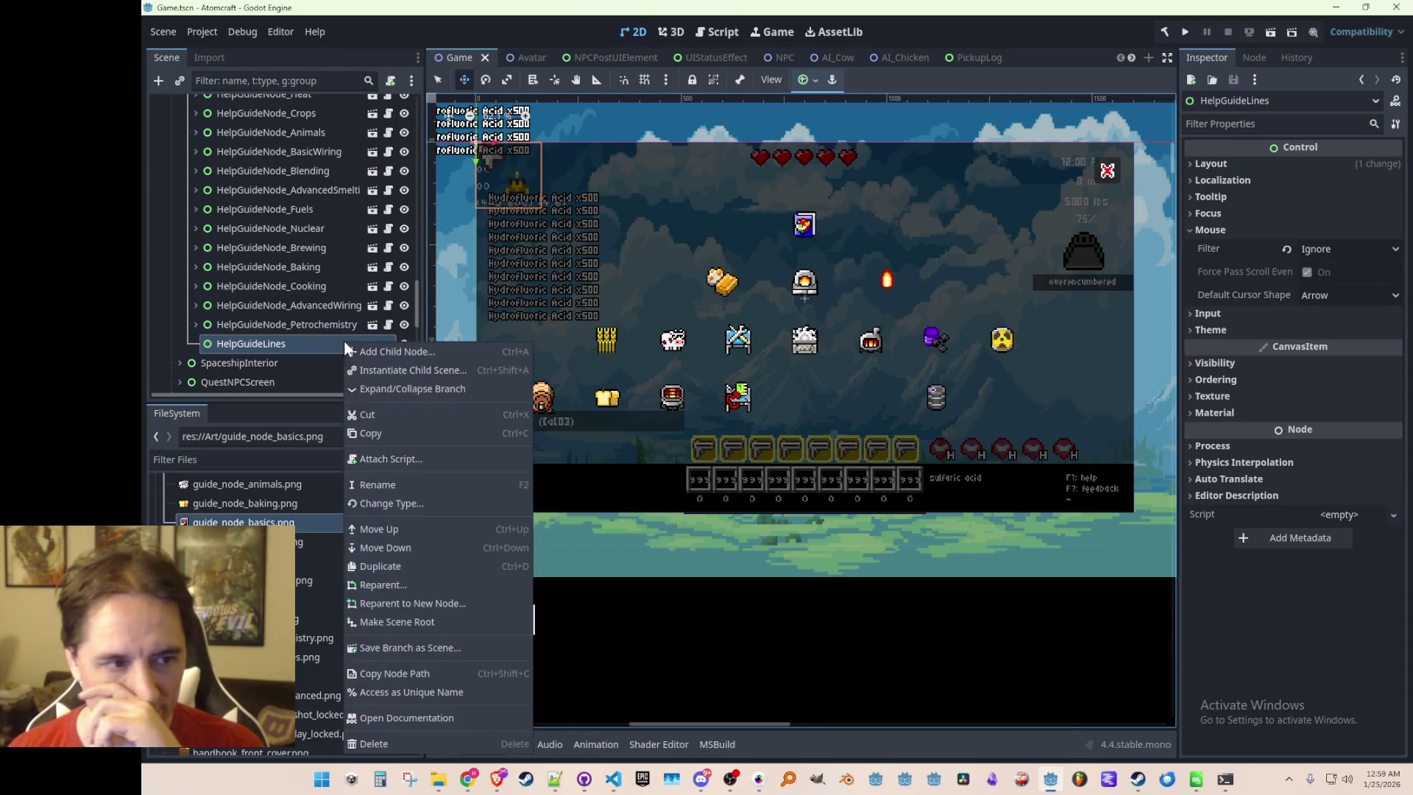
Add a Line2D child under HelpGuideLines and place its origin below the top icon
click(376, 351)
text(line)
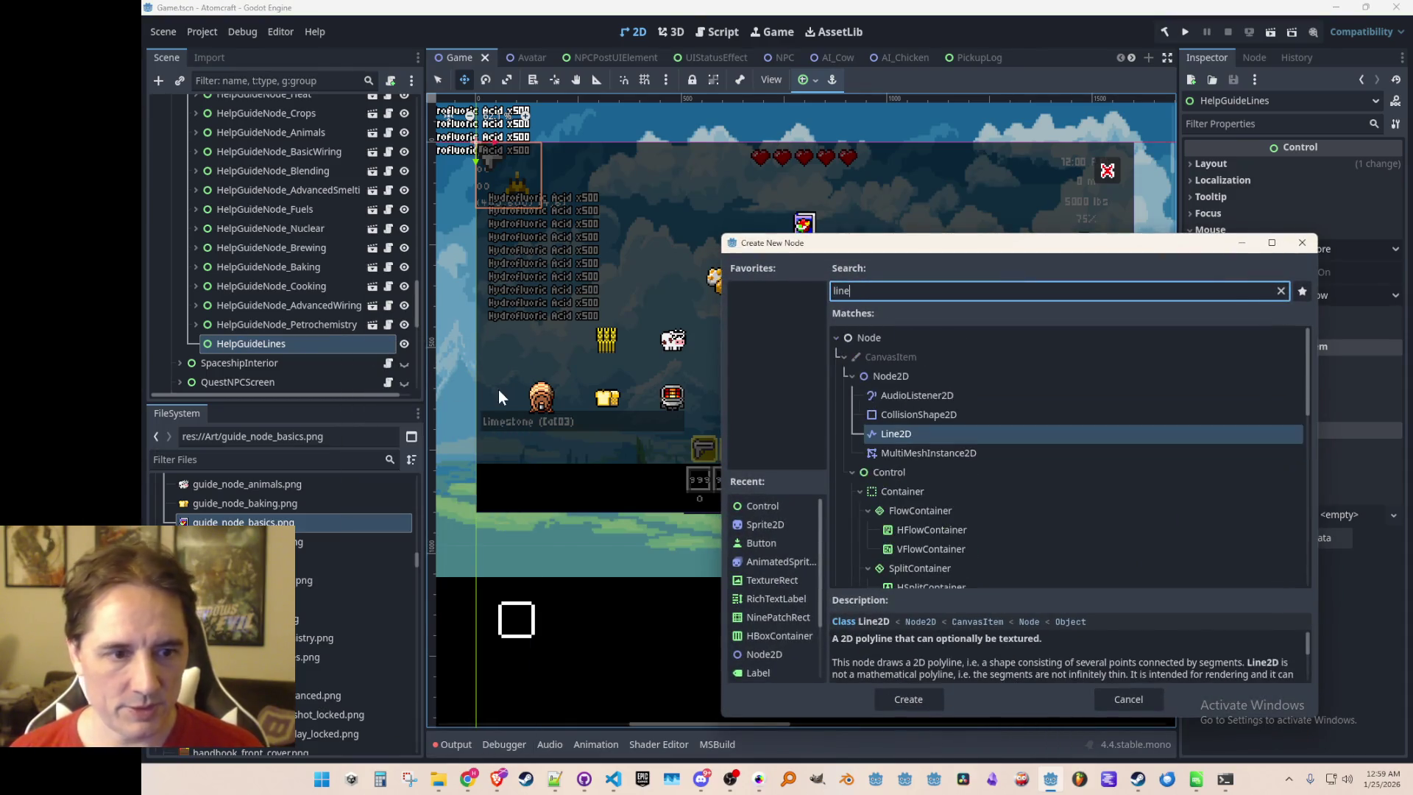
double_click(912, 432)
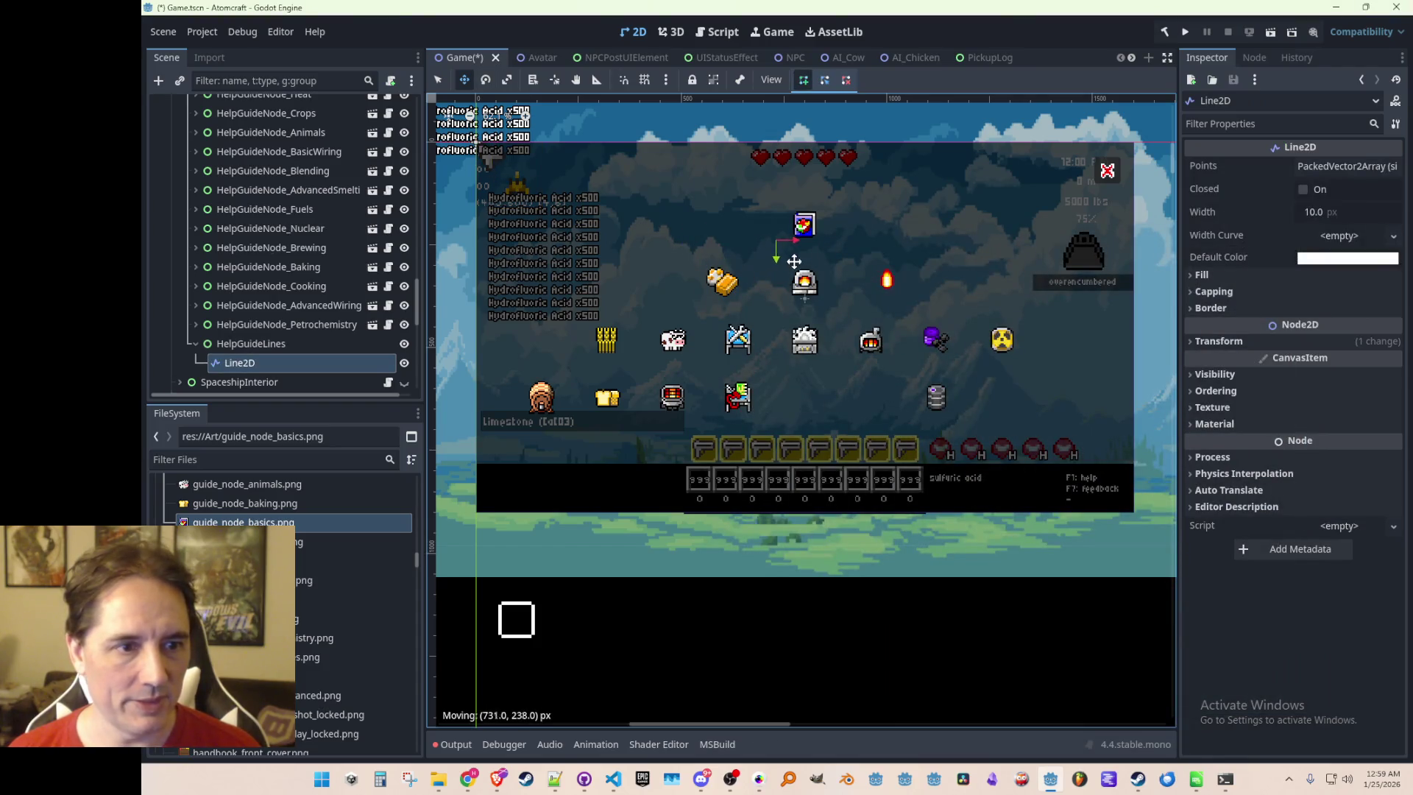
scroll(809, 236, up, 5)
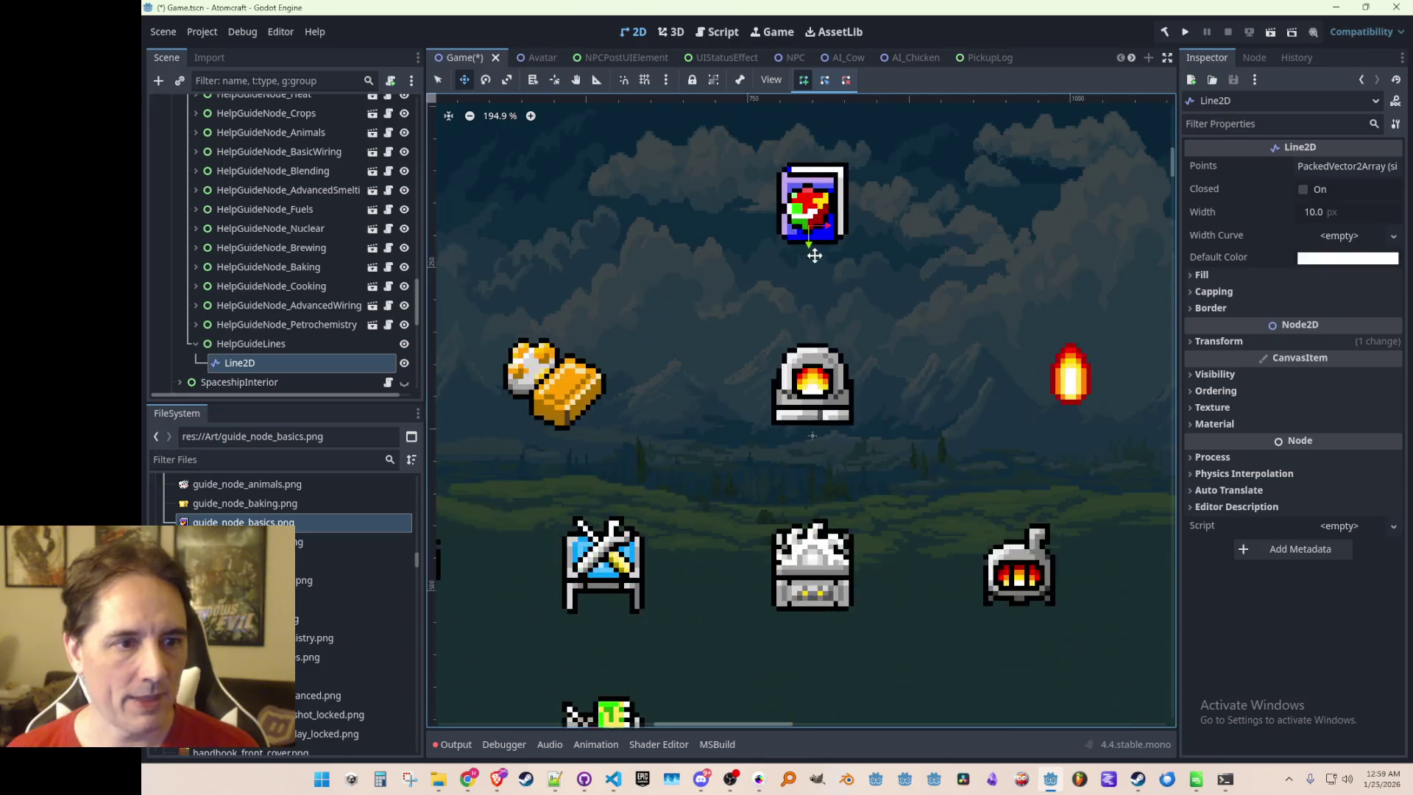
drag(815, 257, 814, 290)
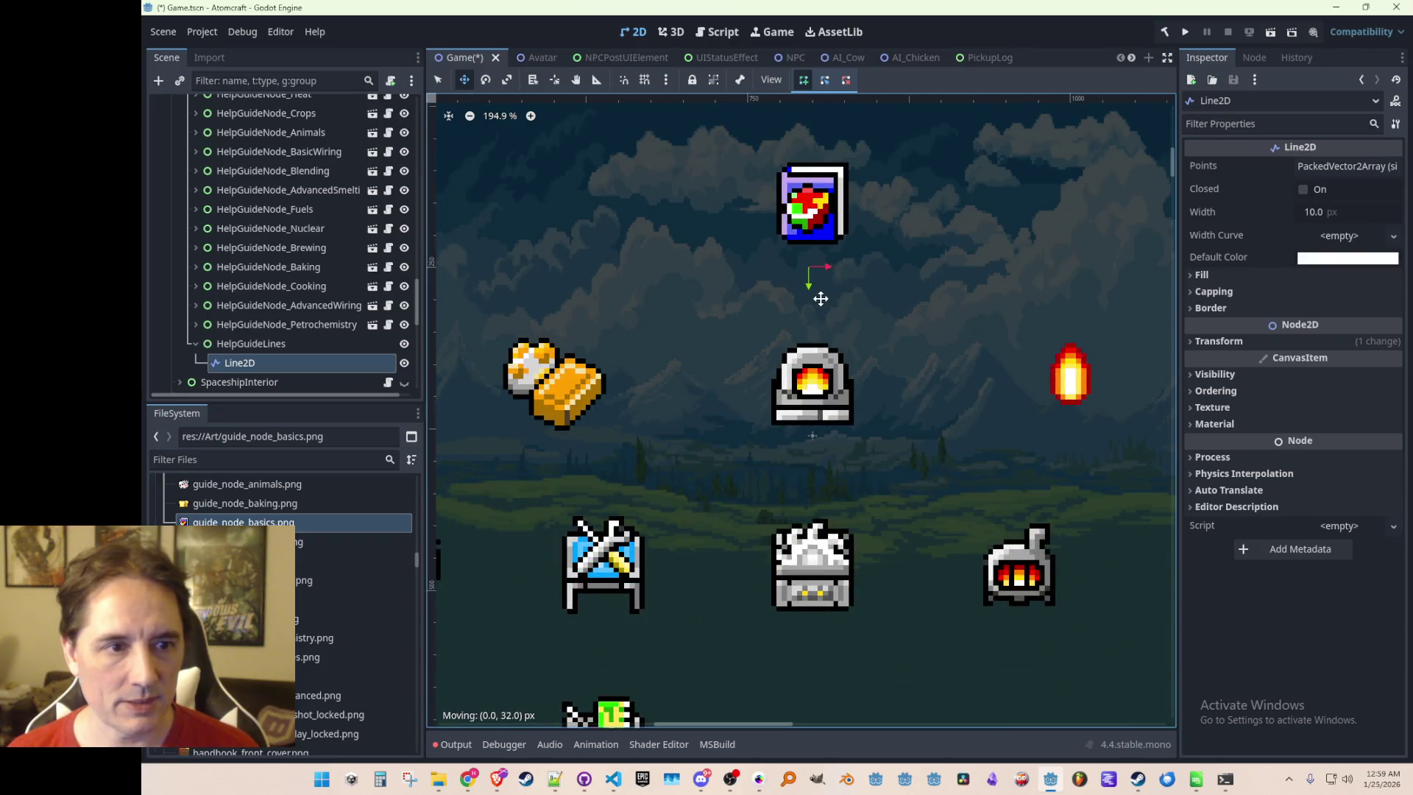
Give the Line2D two points, with the second point at y 40
click(1329, 167)
click(1324, 190)
click(1291, 214)
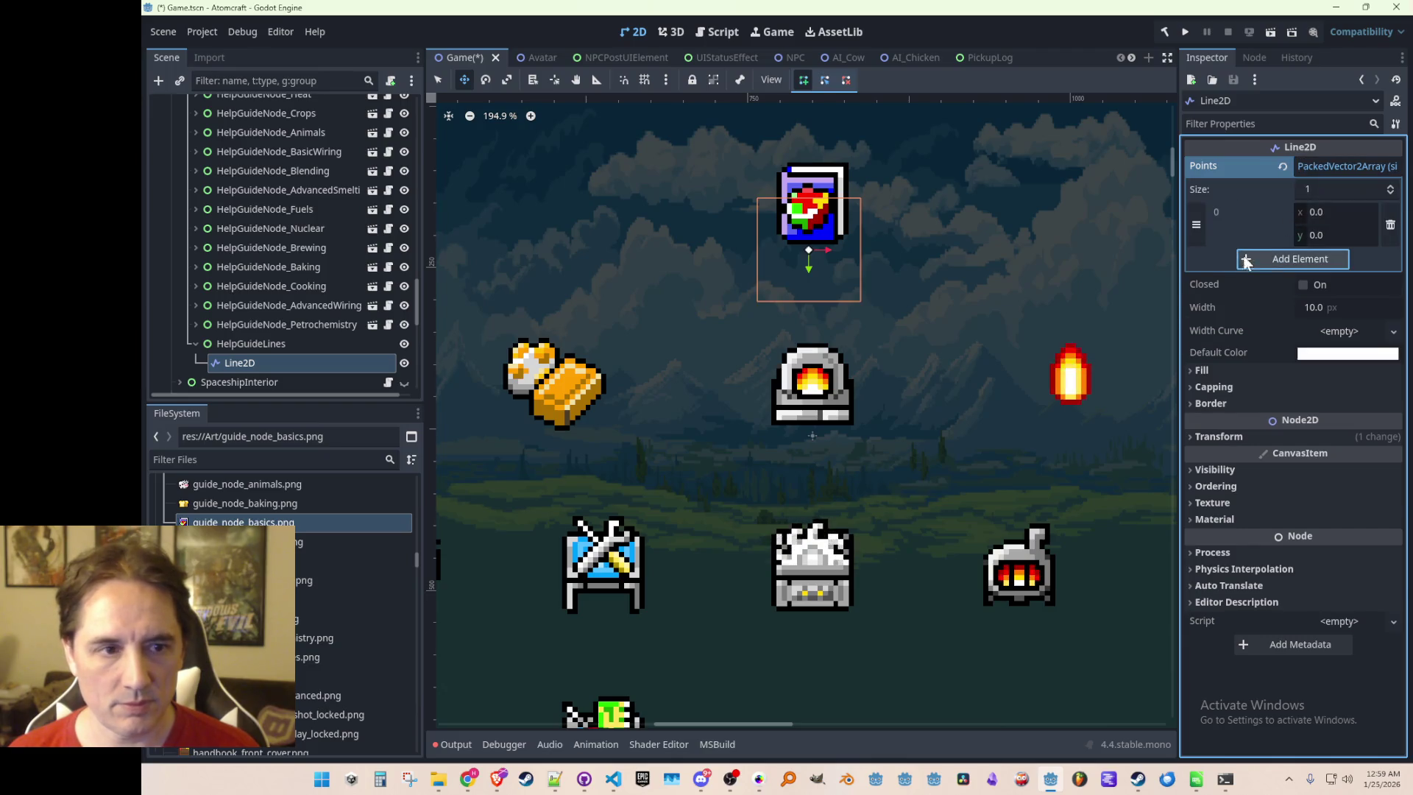
click(1256, 260)
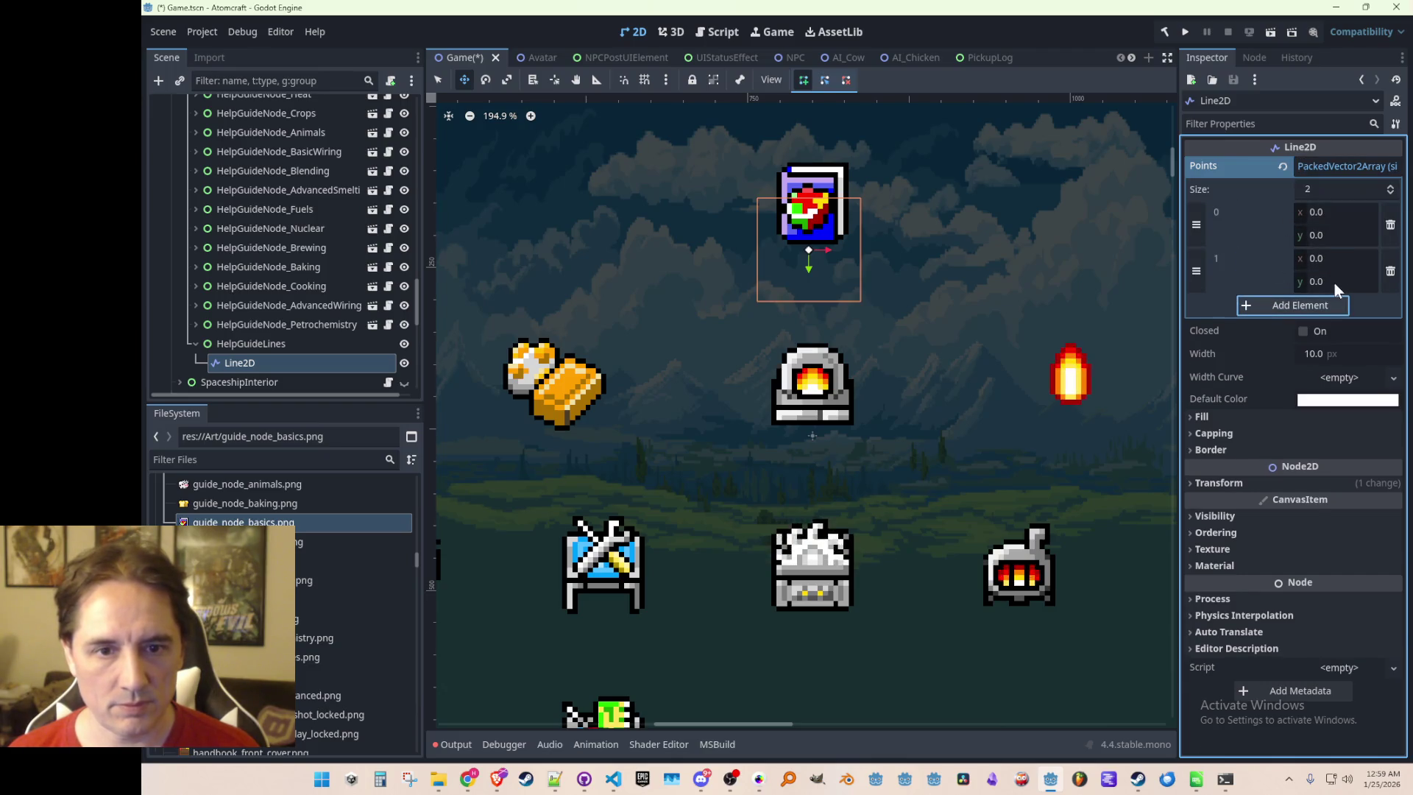
click(1321, 289)
text(40)
key(Return)
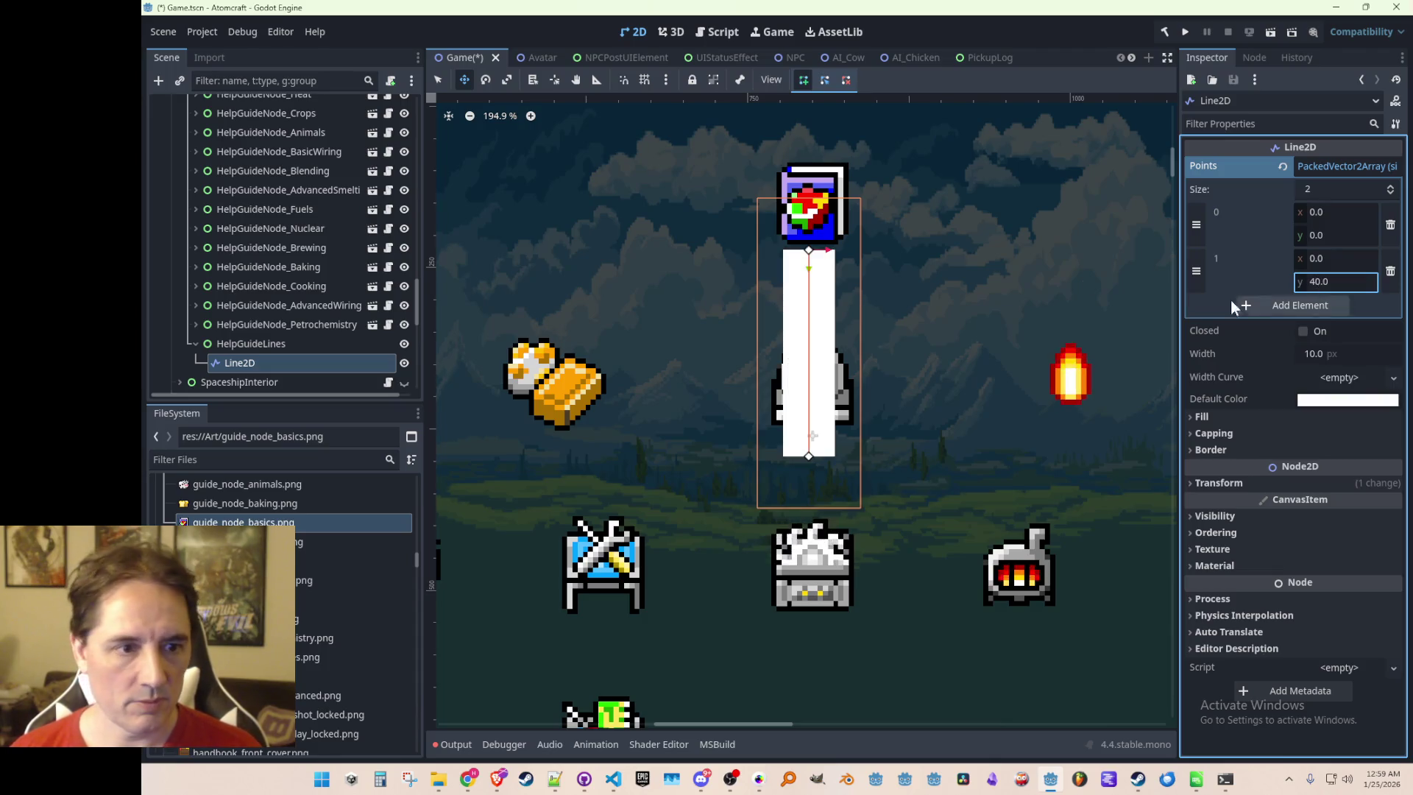
Move the vertical line up onto the top icon
scroll(847, 242, down, 3)
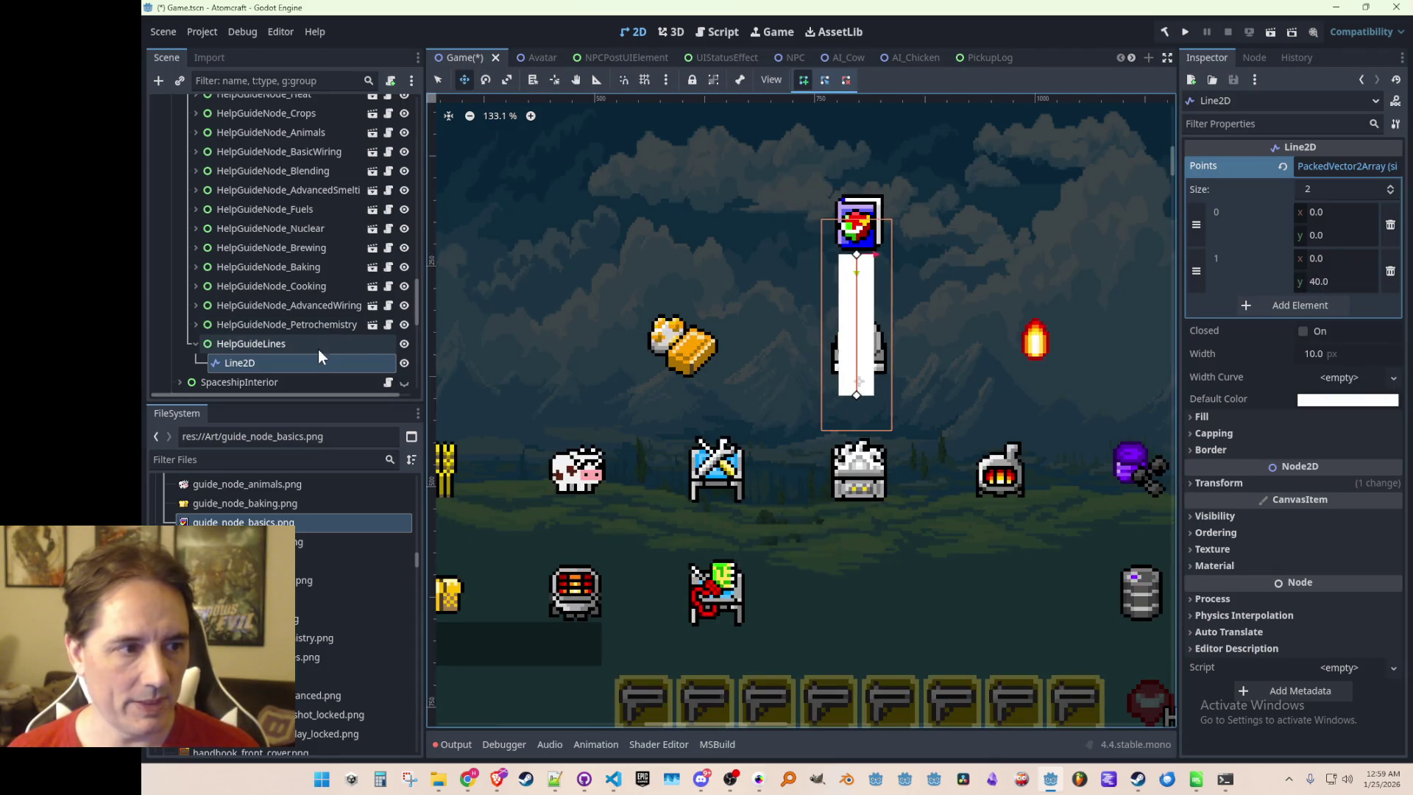
scroll(306, 340, down, 3)
scroll(307, 338, up, 3)
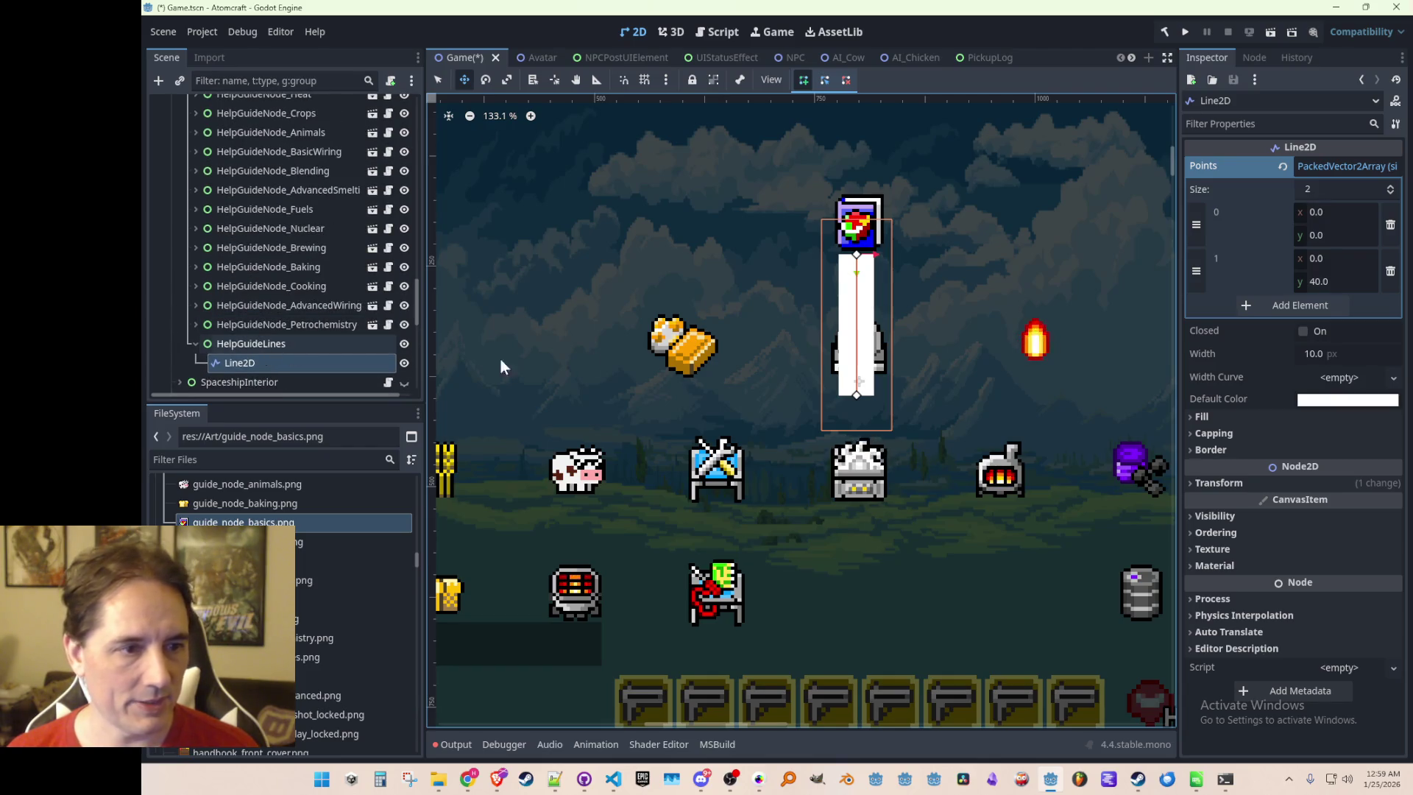
scroll(849, 272, up, 3)
drag(849, 272, 852, 218)
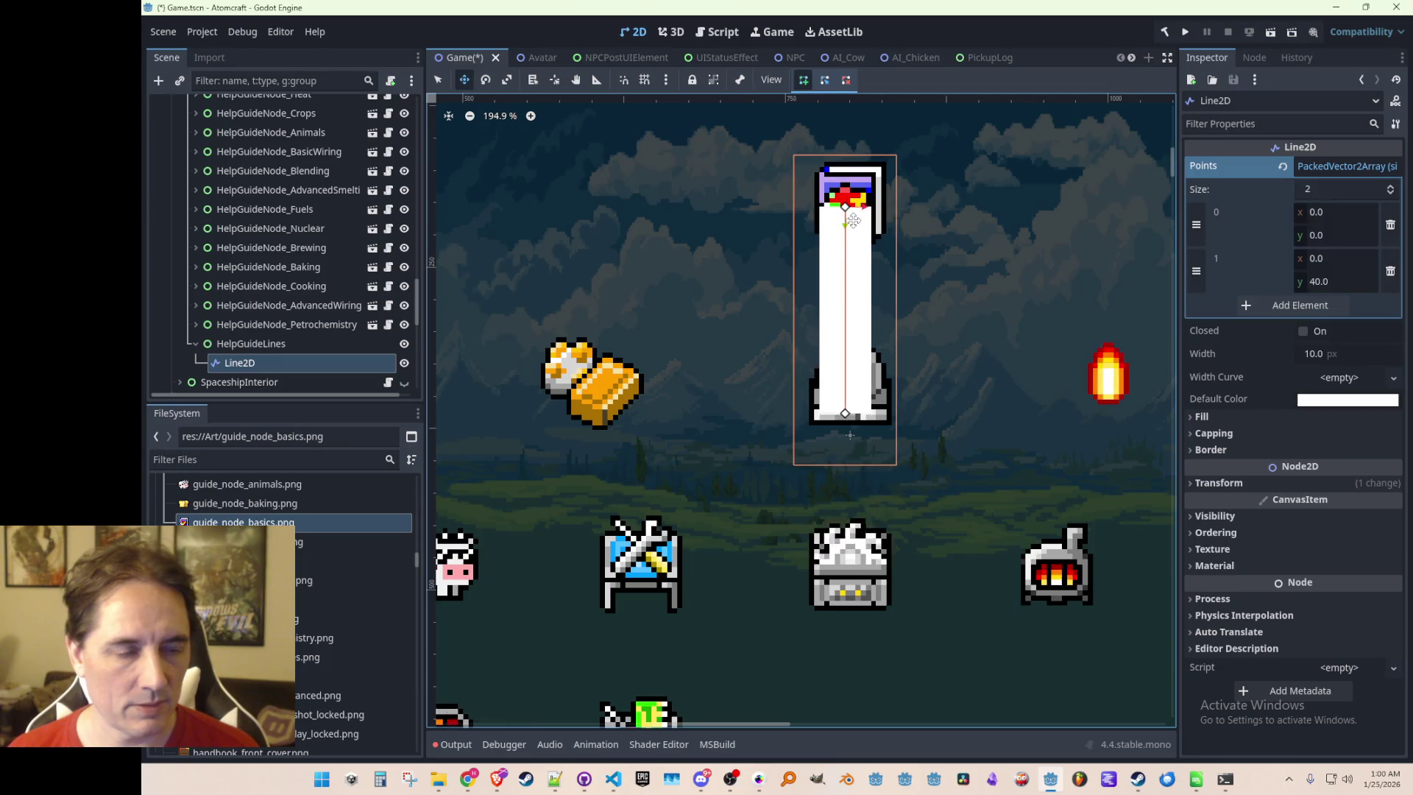
Move HelpGuideLines under GuideSystem, right after ButtonEscape
scroll(816, 252, down, 6)
mouse_move(228, 345)
mouse_down()
mouse_move(312, 205)
mouse_move(285, 227)
mouse_move(278, 292)
mouse_up()
scroll(456, 221, down, 2)
Copy the HelpGuideNode_Basics position and paste it onto Line2D, placing it at (200, 50)
click(286, 200)
click(290, 181)
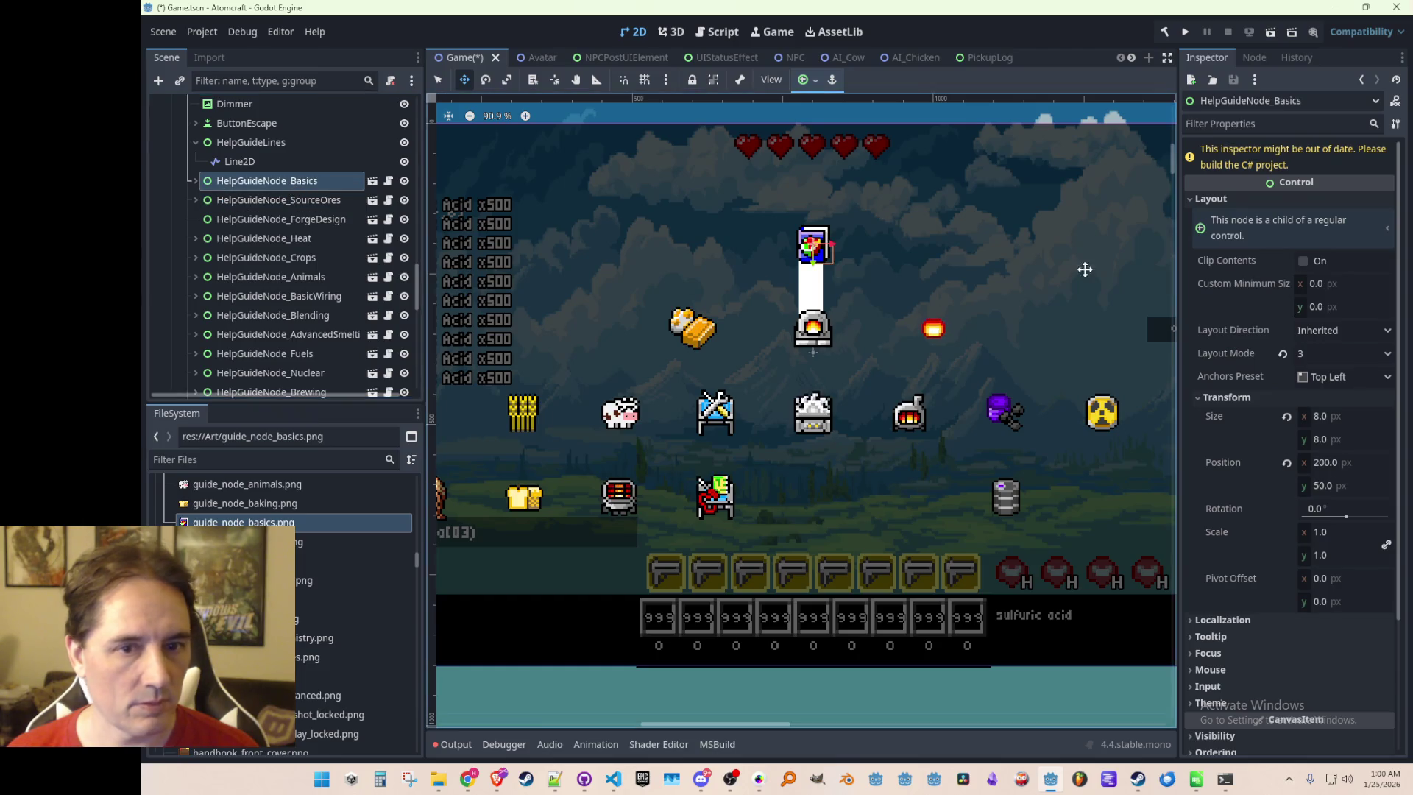
right_click(1229, 460)
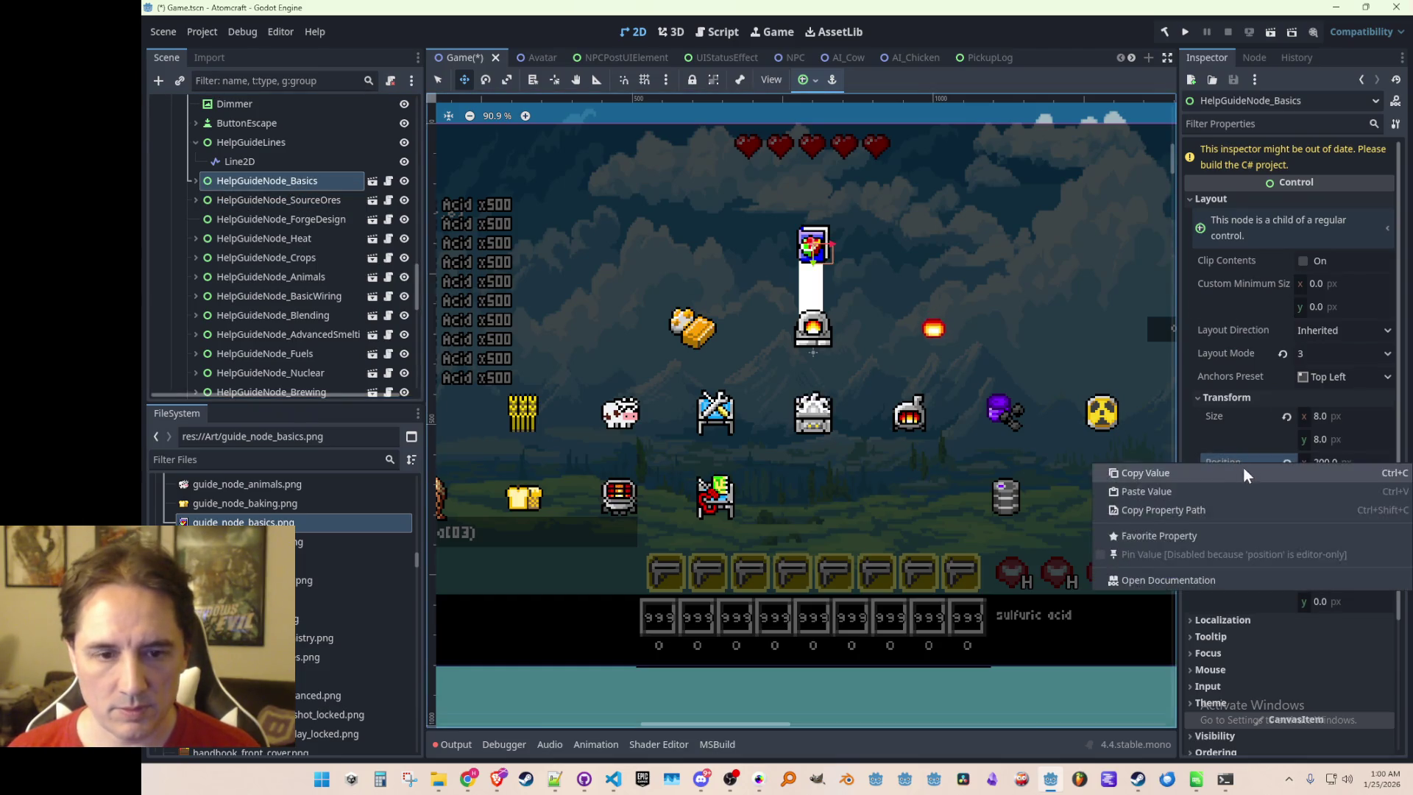
click(1250, 476)
click(283, 162)
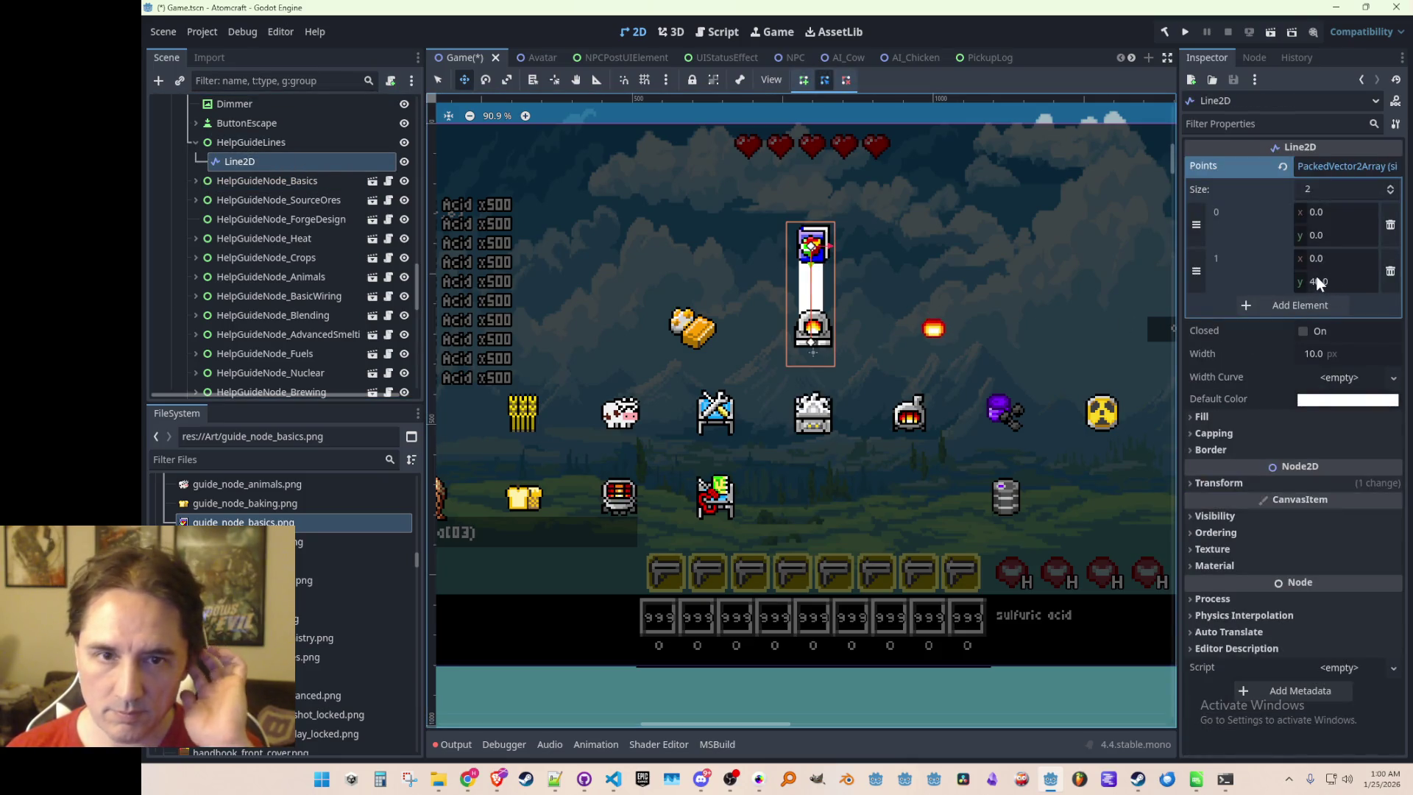
click(1249, 485)
right_click(1234, 499)
click(1260, 536)
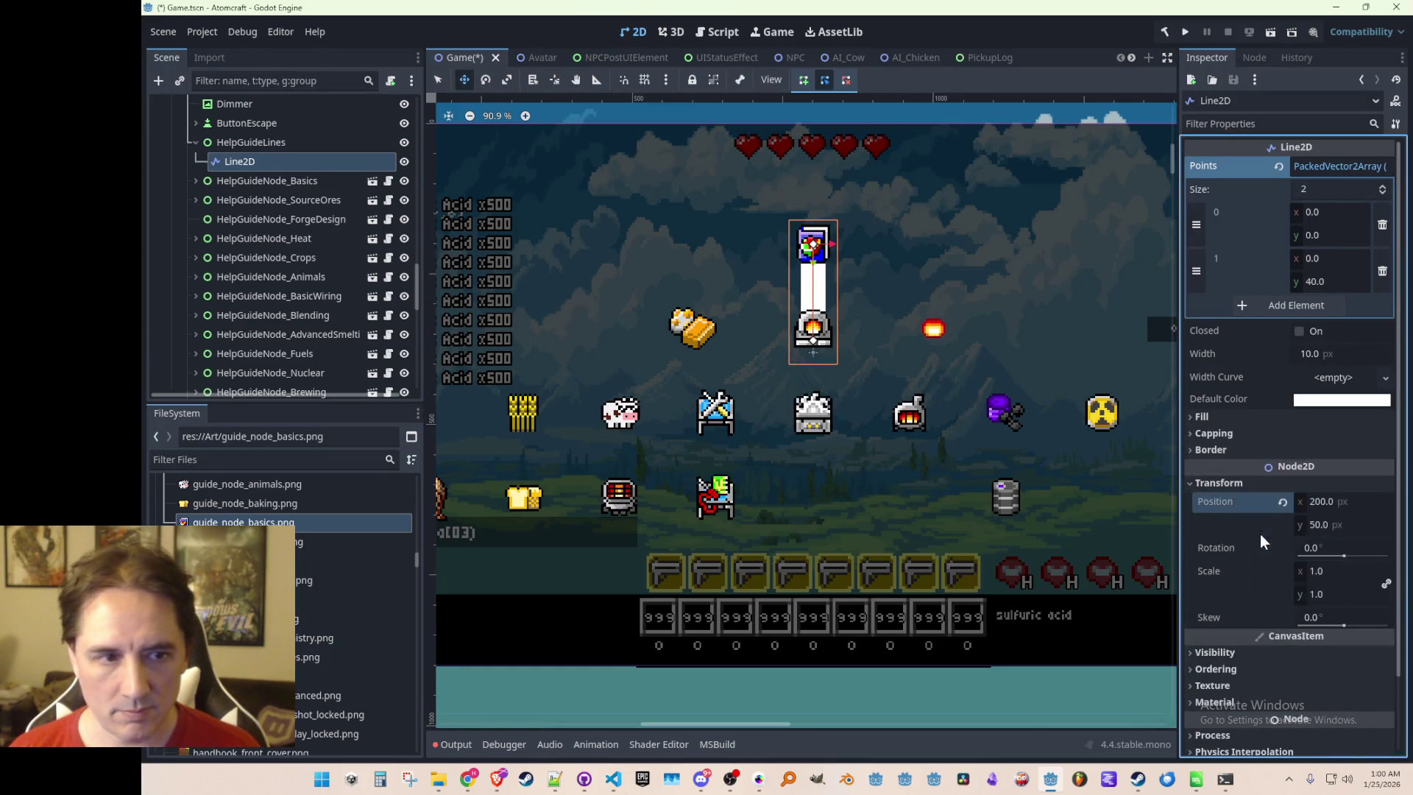
Keep the line's two points and set its width to 2 px
click(1300, 189)
text(1)
key(Return)
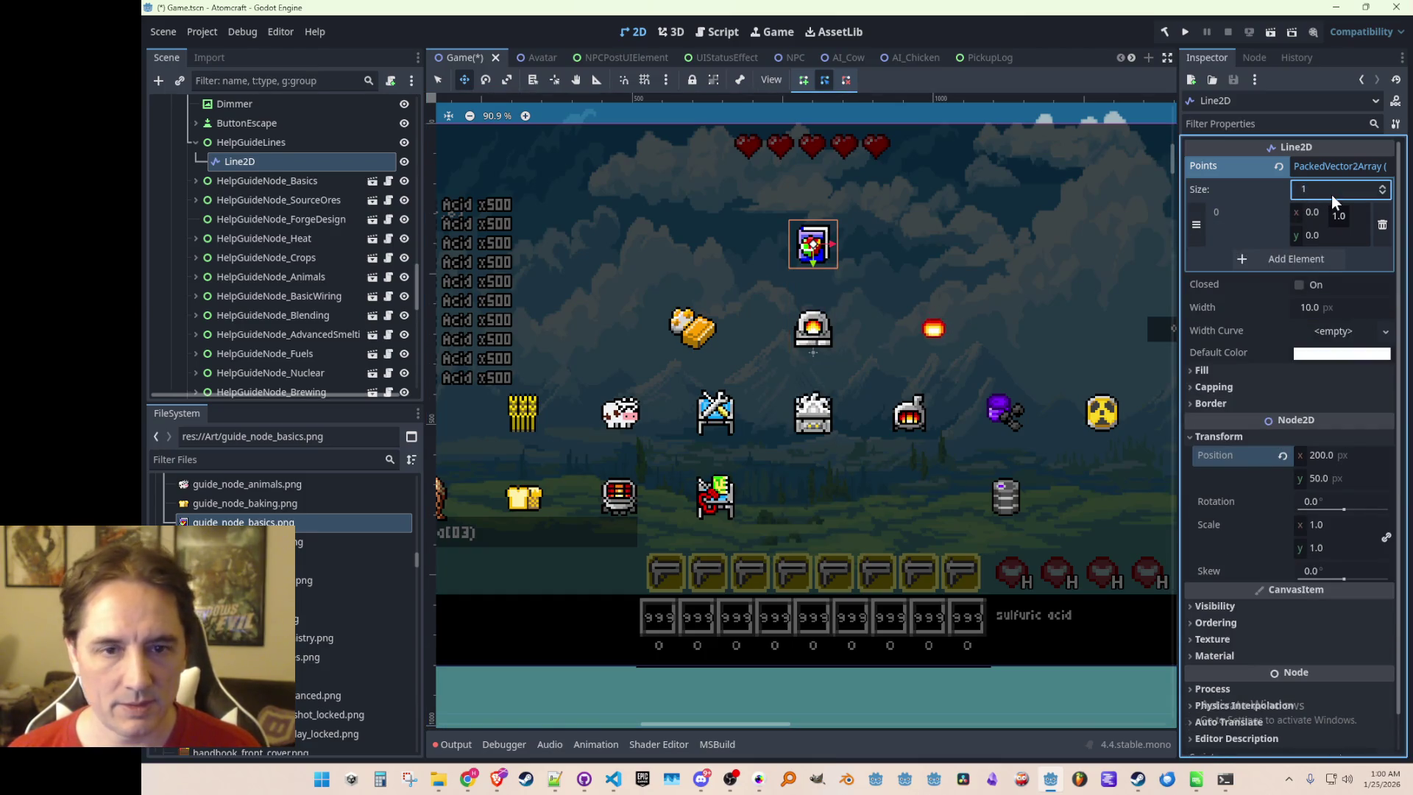
key(ctrl+z)
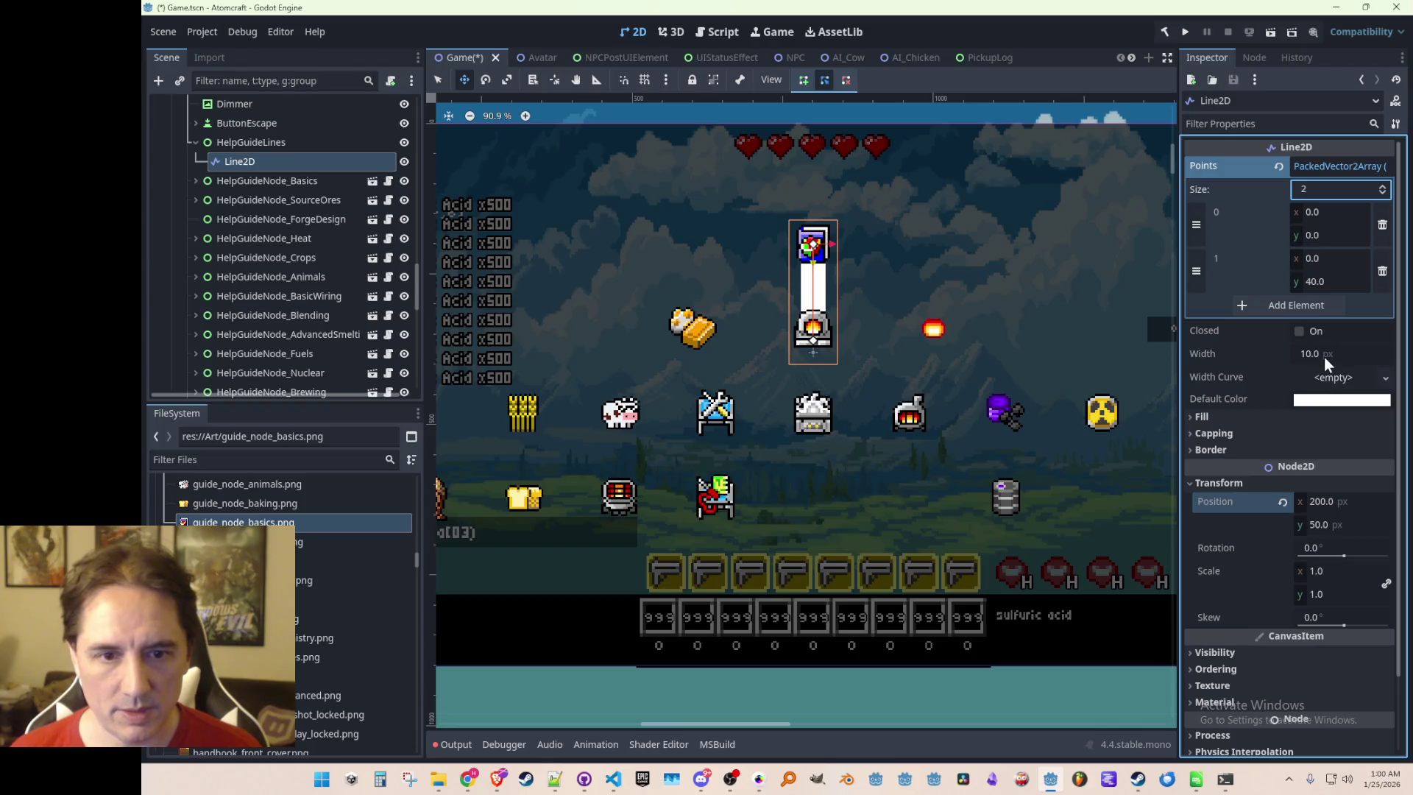
click(1333, 357)
text(4)
key(Return)
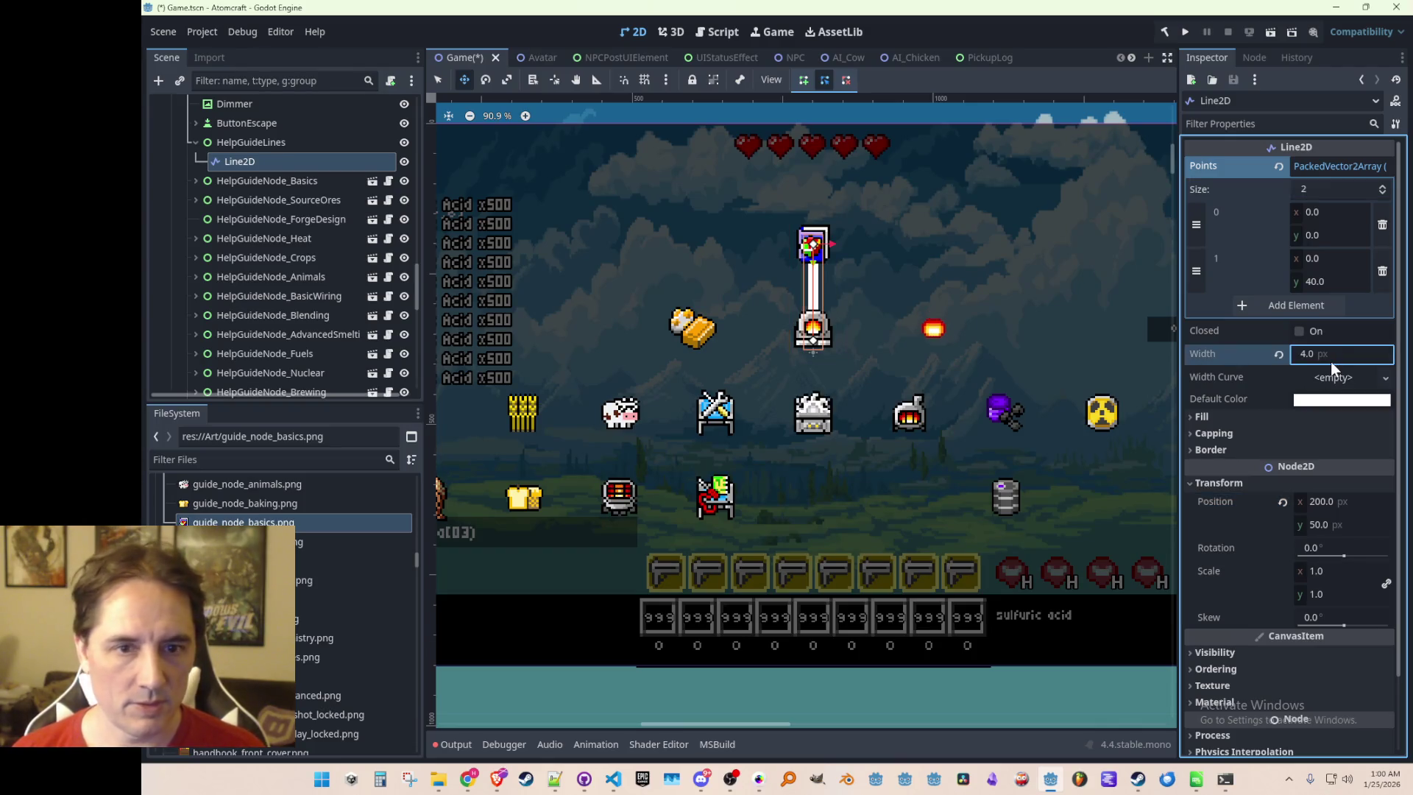
click(1333, 354)
text(2)
key(Return)
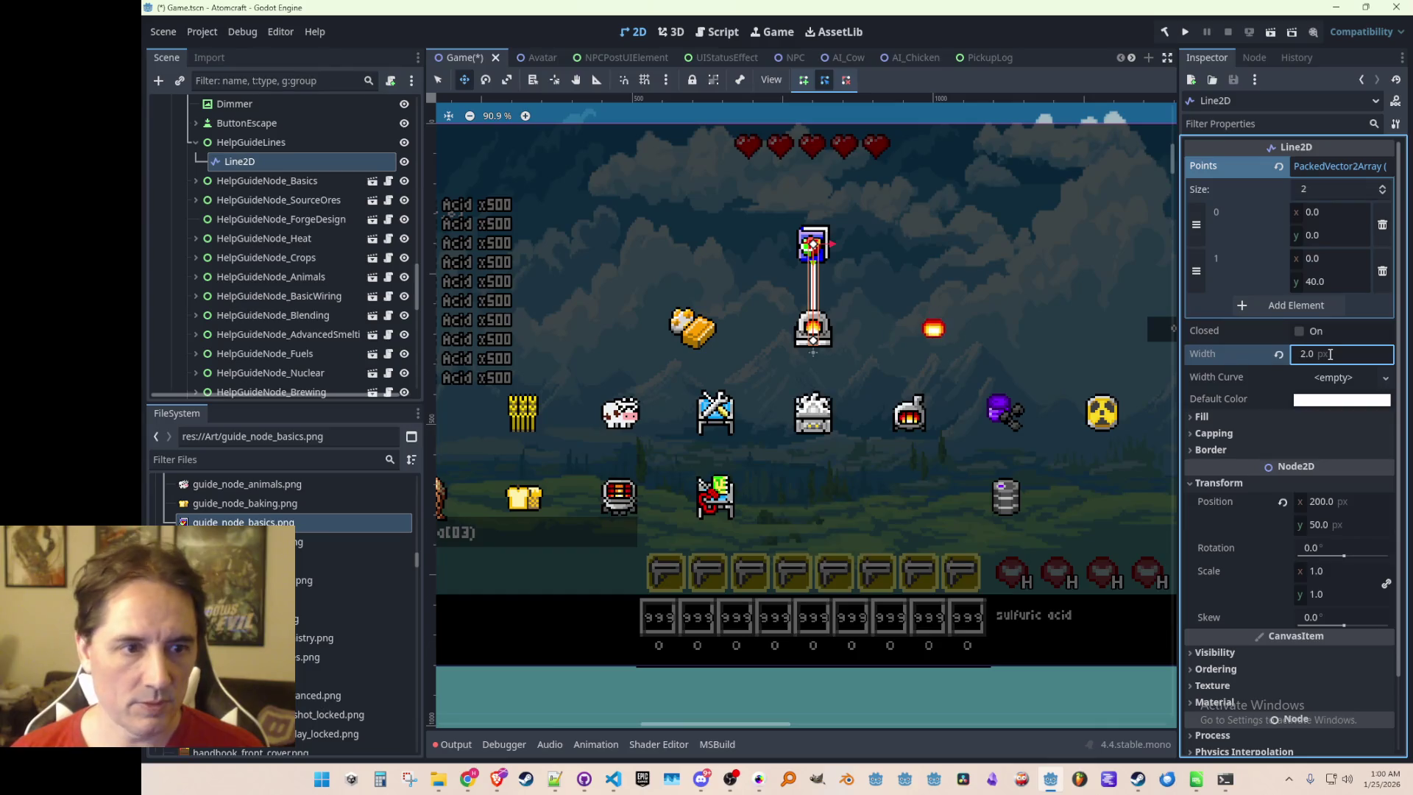
scroll(736, 324, down, 1)
scroll(932, 365, up, 1)
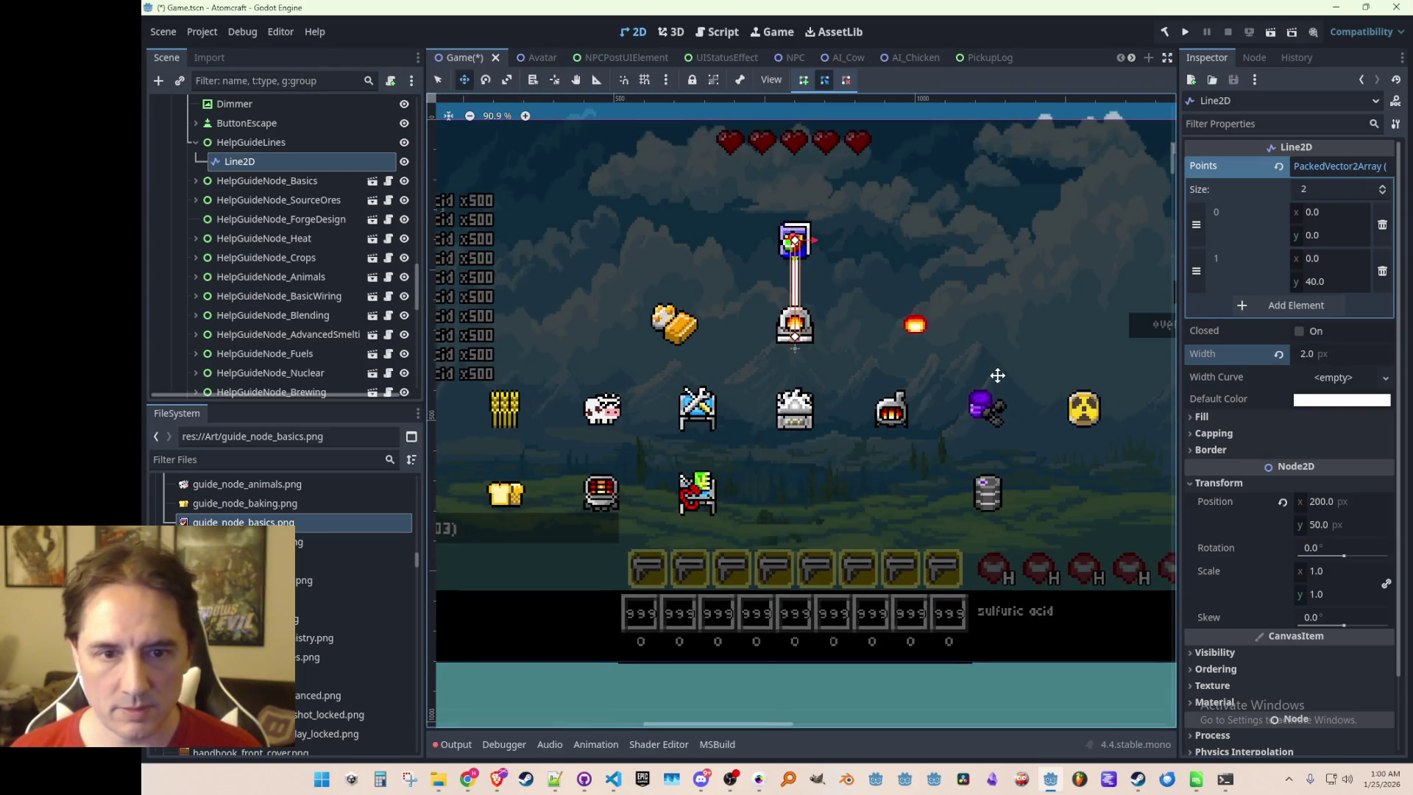
scroll(908, 343, up, 4)
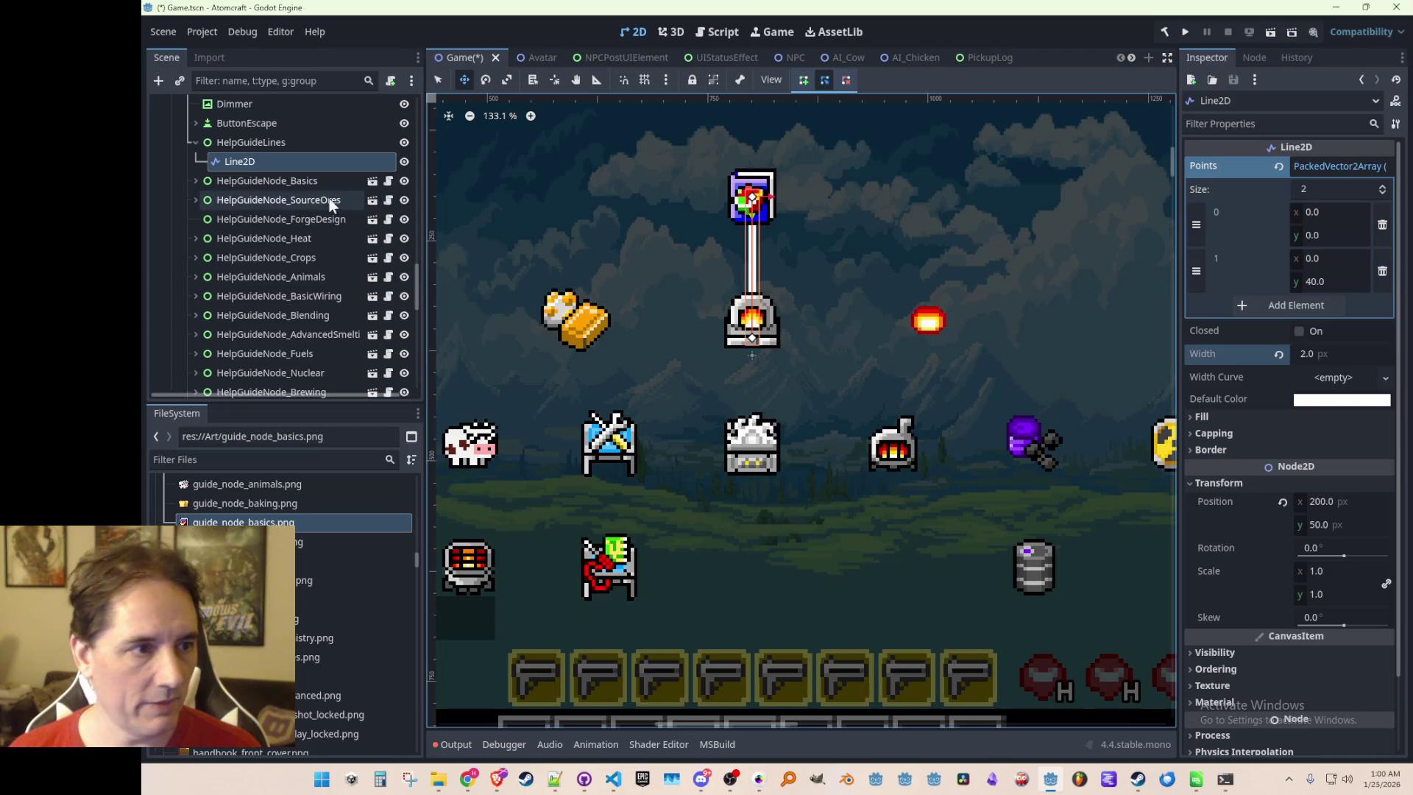
Check the guide nodes' positions, then set the line's end point y to 35
click(276, 208)
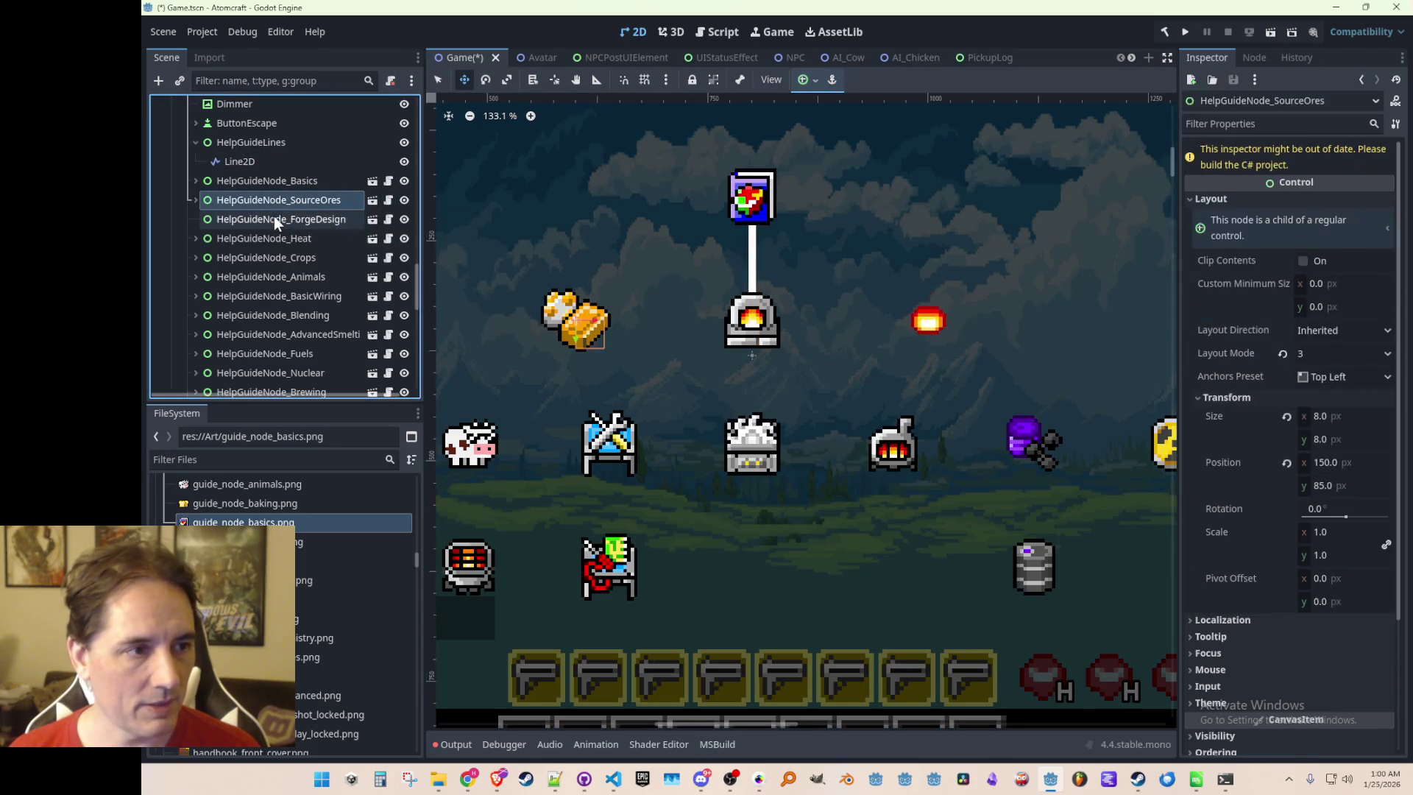
click(271, 219)
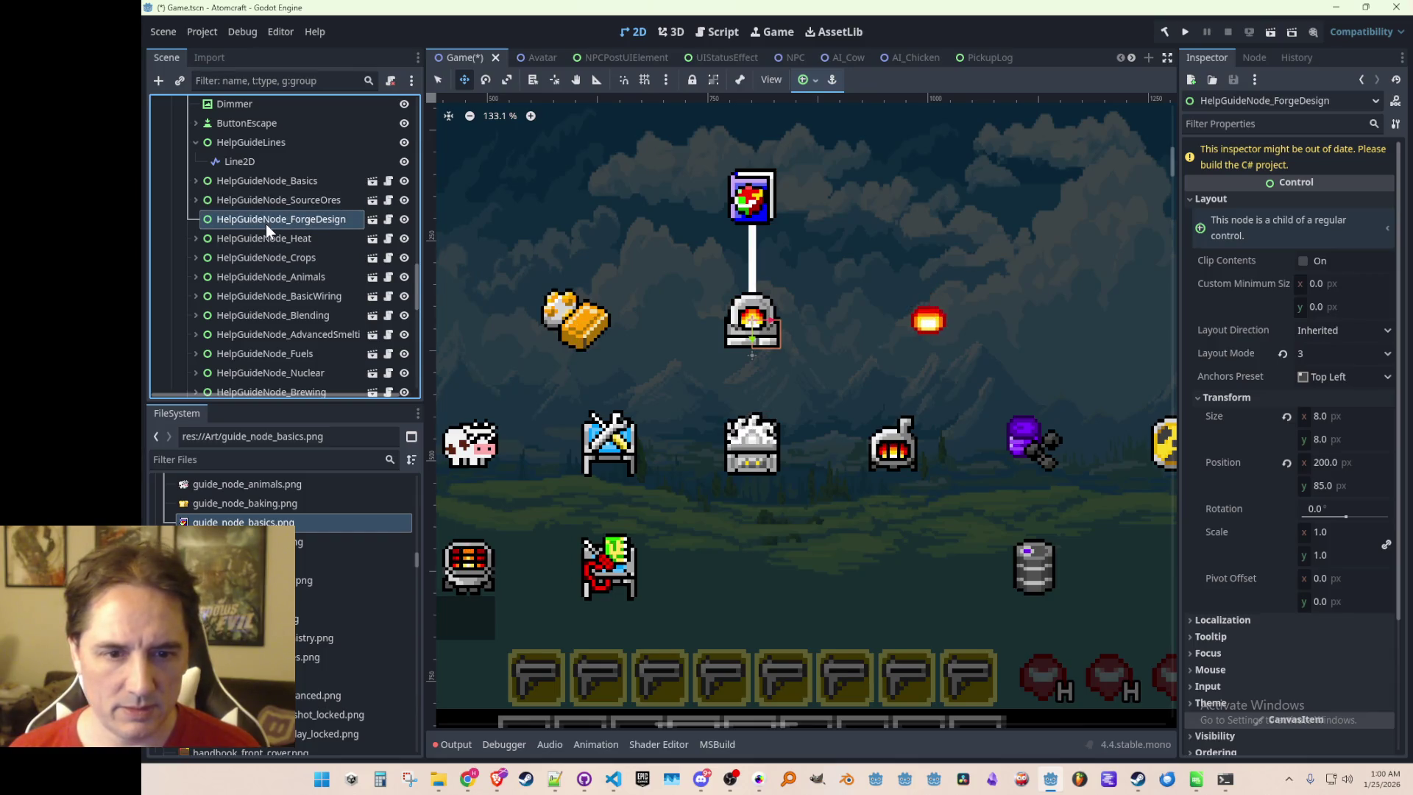
click(268, 208)
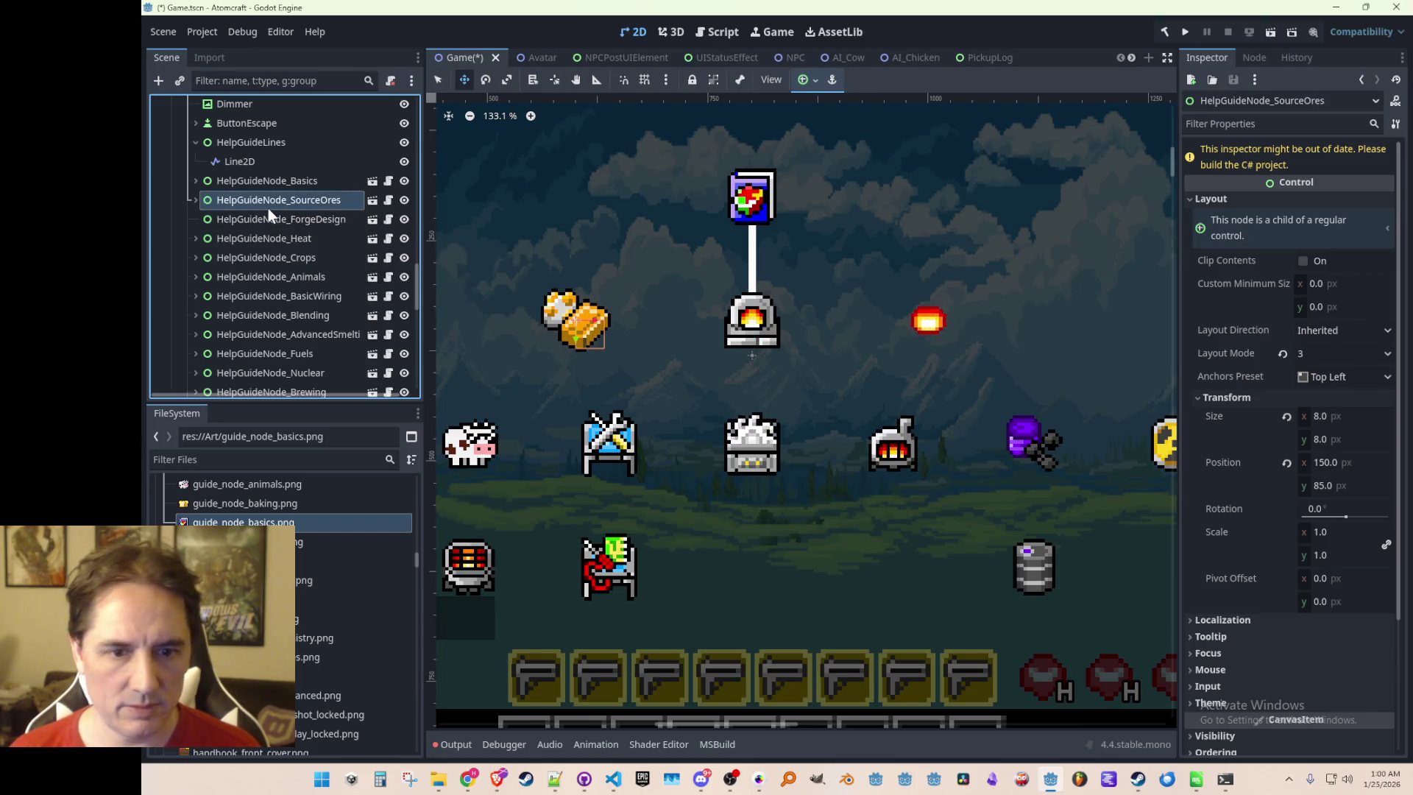
click(276, 184)
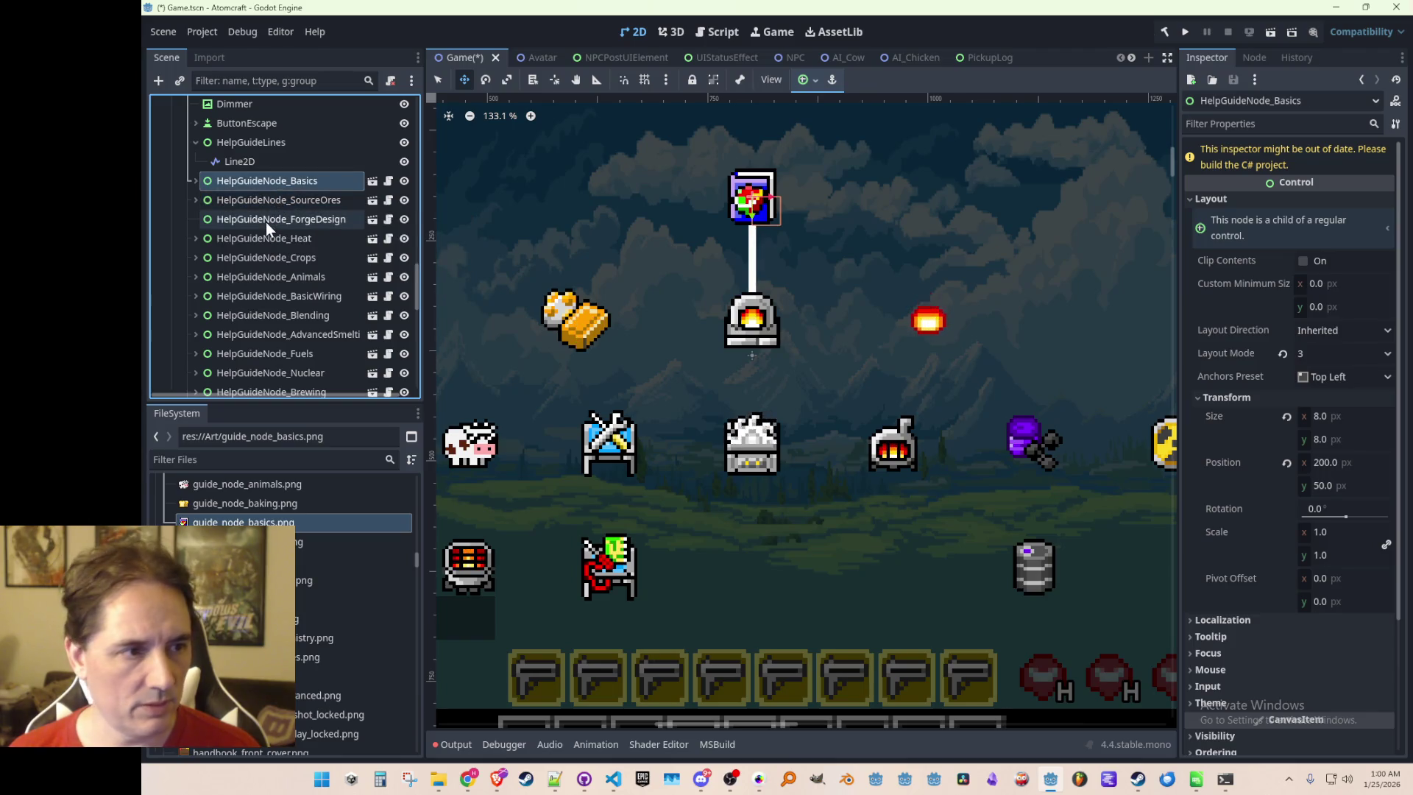
click(266, 221)
click(273, 163)
click(1328, 281)
key(Return)
Save Game.tscn with the 35 px connector and reselect the line
scroll(820, 398, down, 5)
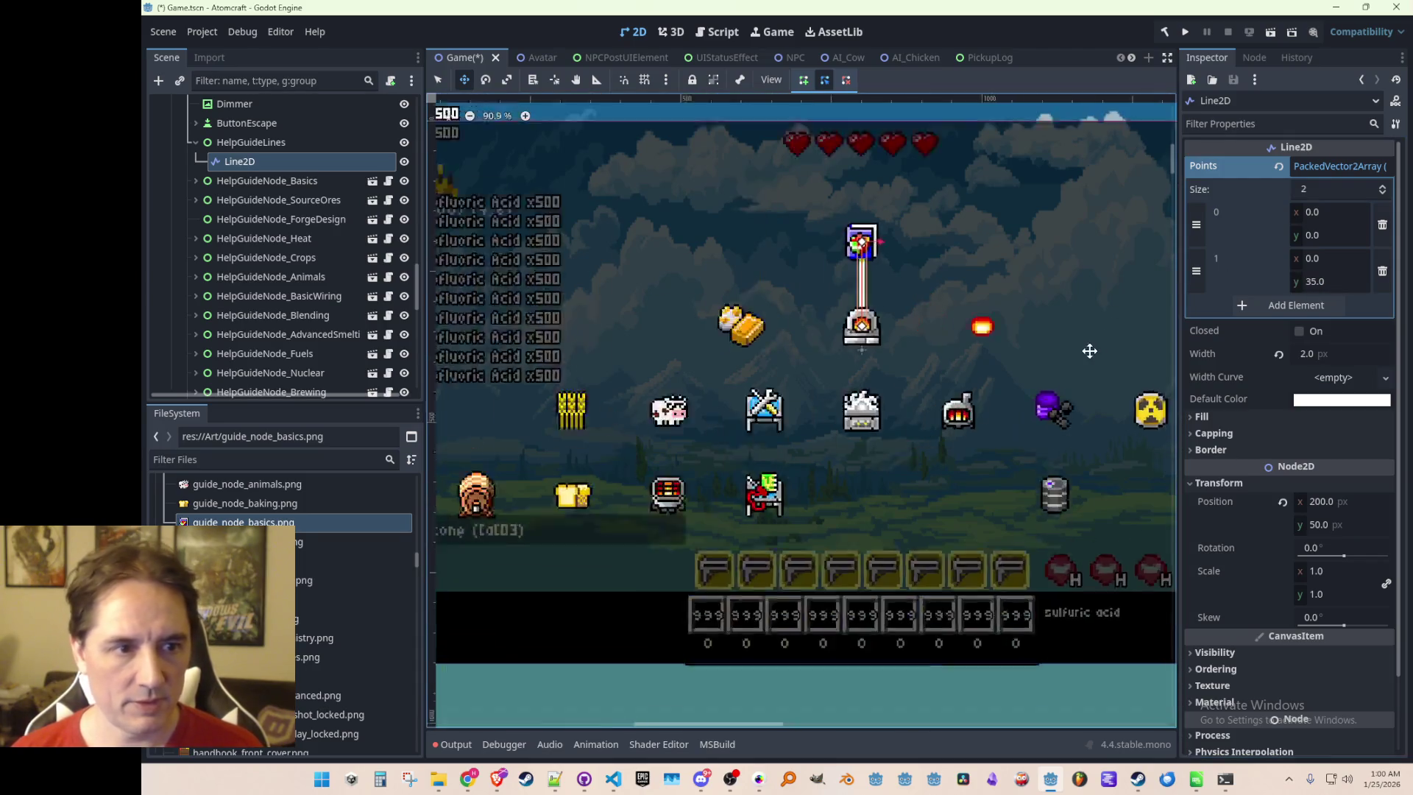
click(571, 368)
scroll(952, 374, up, 2)
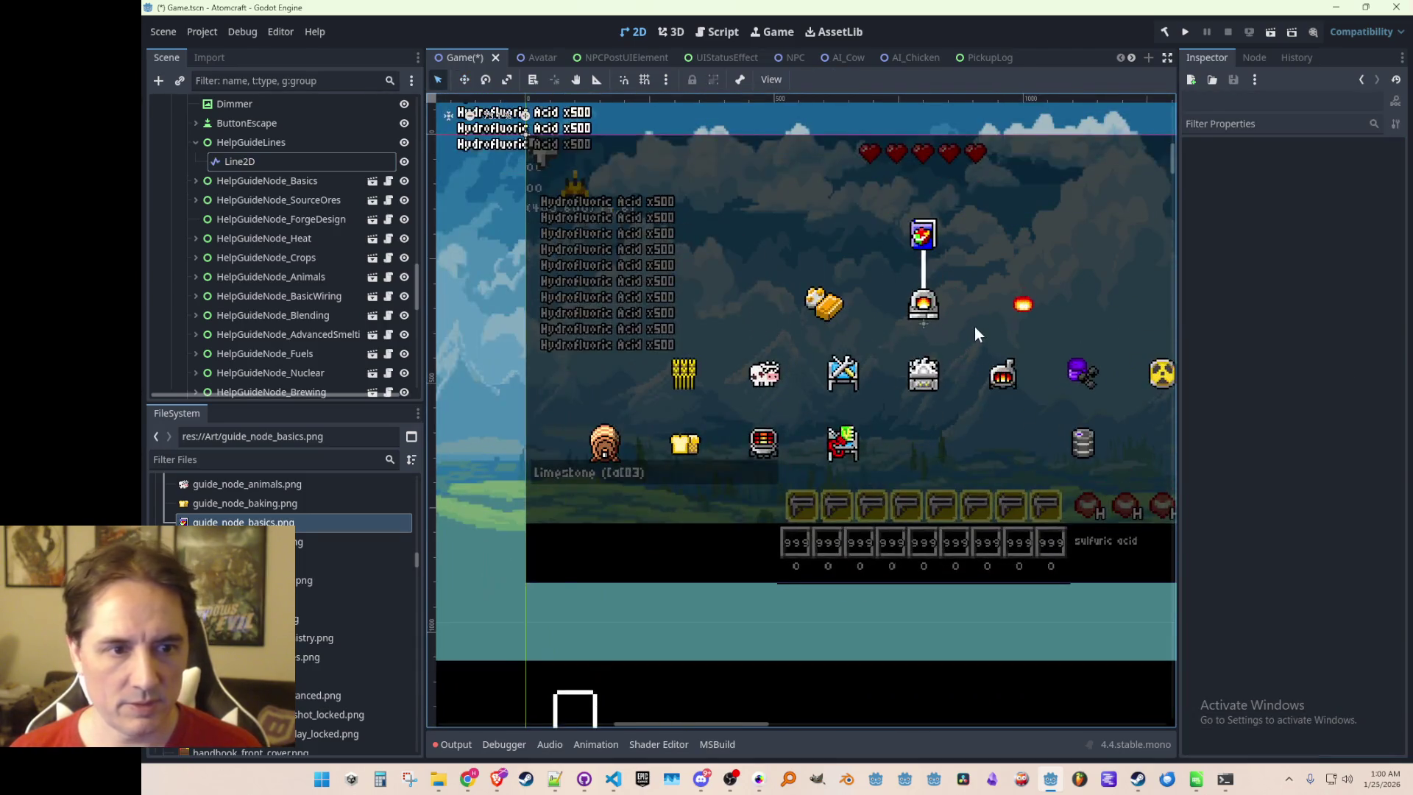
scroll(876, 331, up, 3)
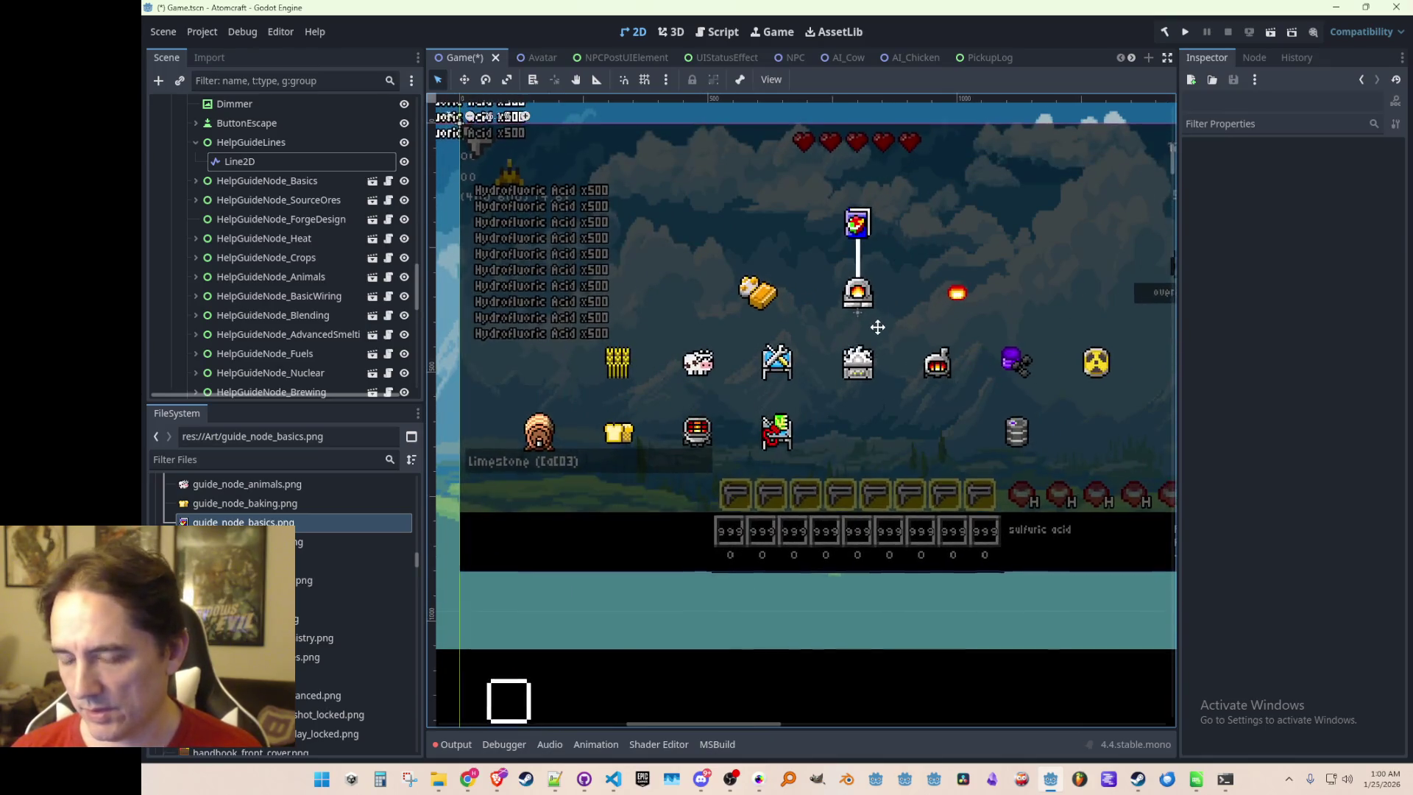
key(ctrl+s)
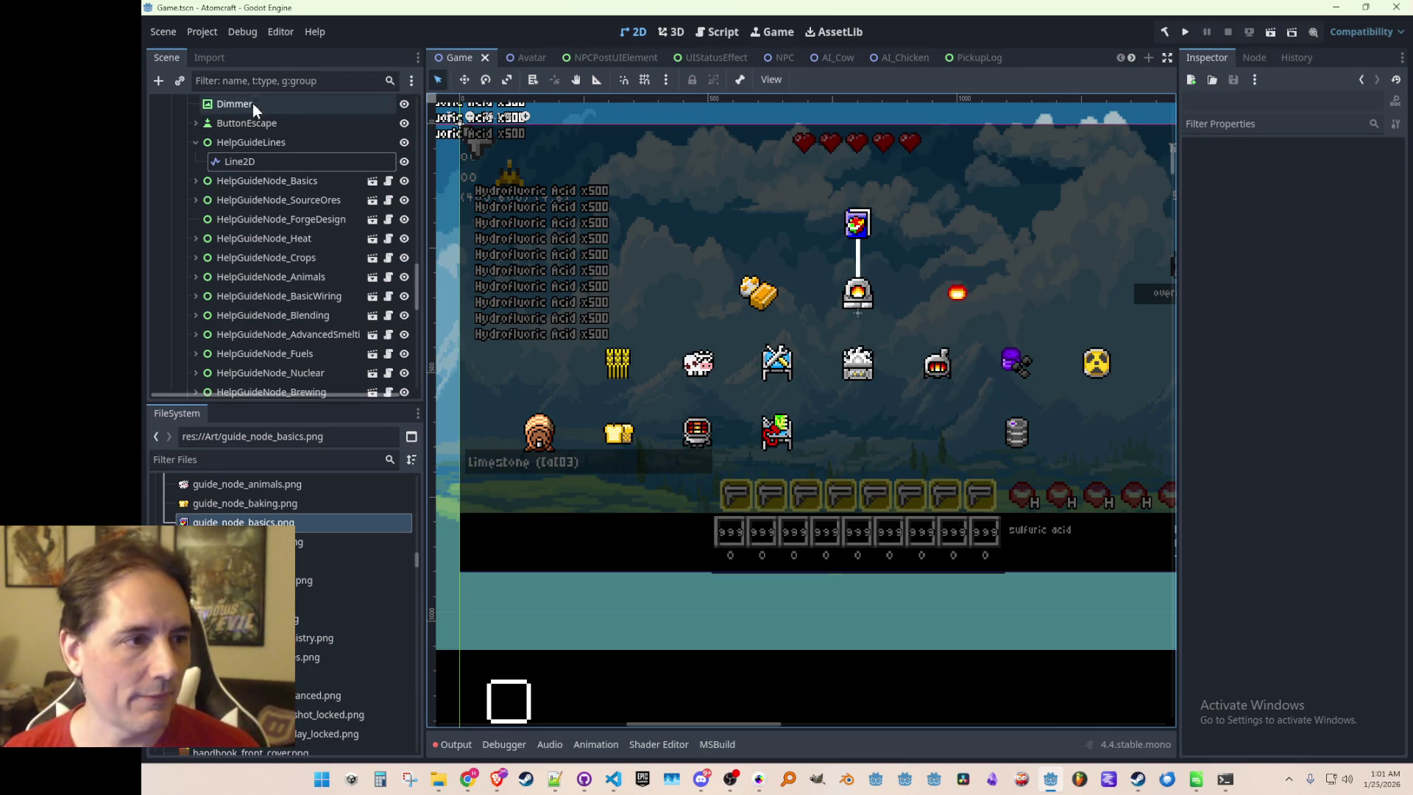
click(238, 149)
Rename the connector line to Line2D_Basics
double_click(250, 162)
key(End)
text(_)
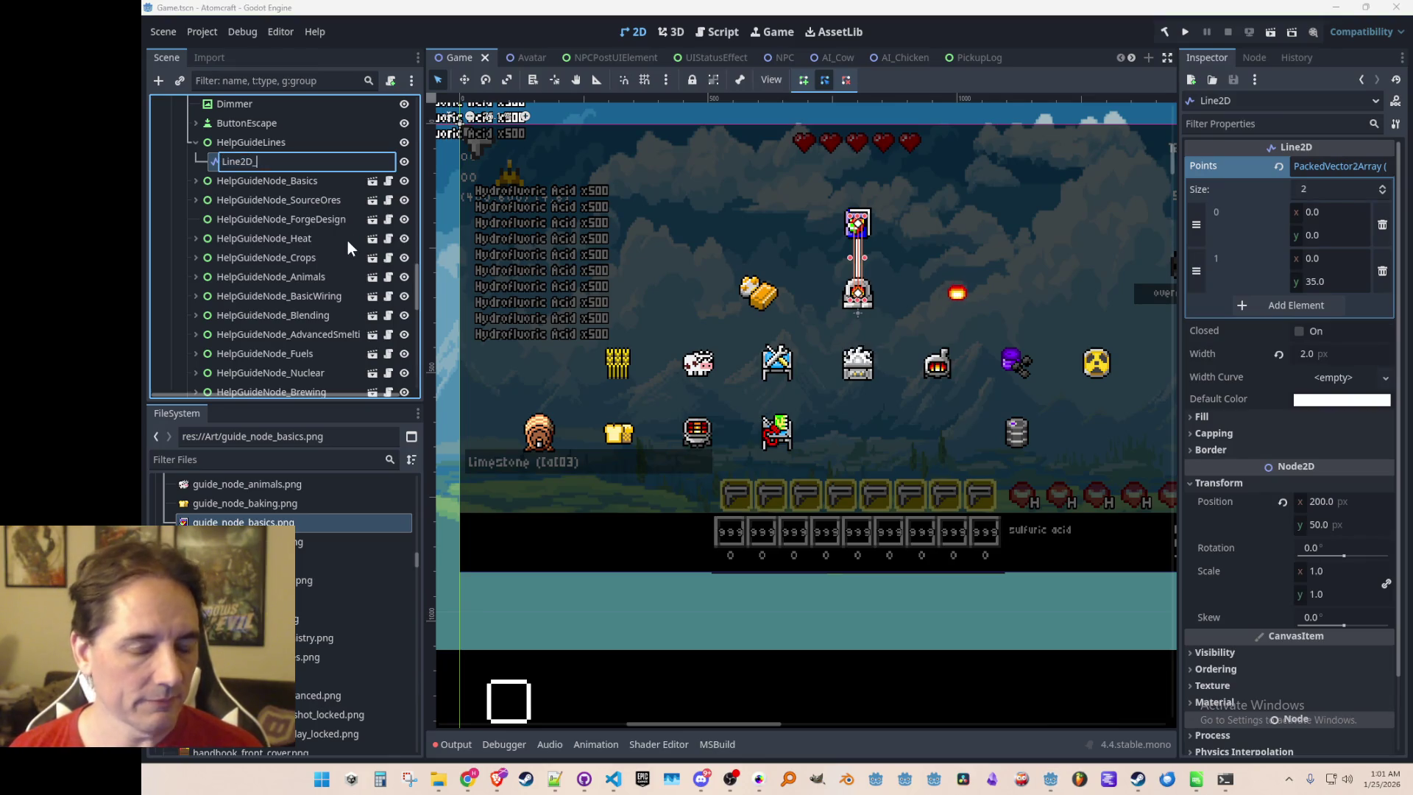
text(Basics)
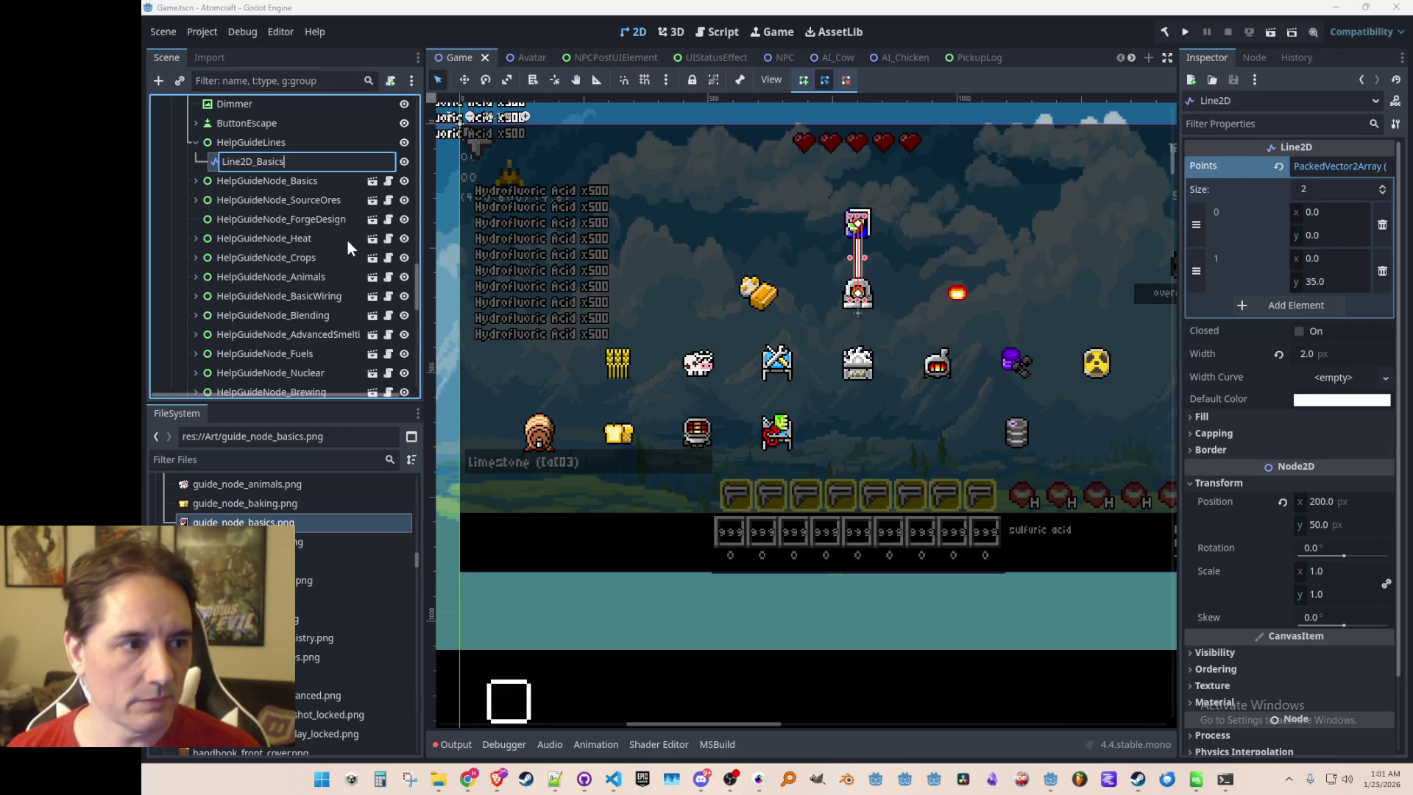
key(Return)
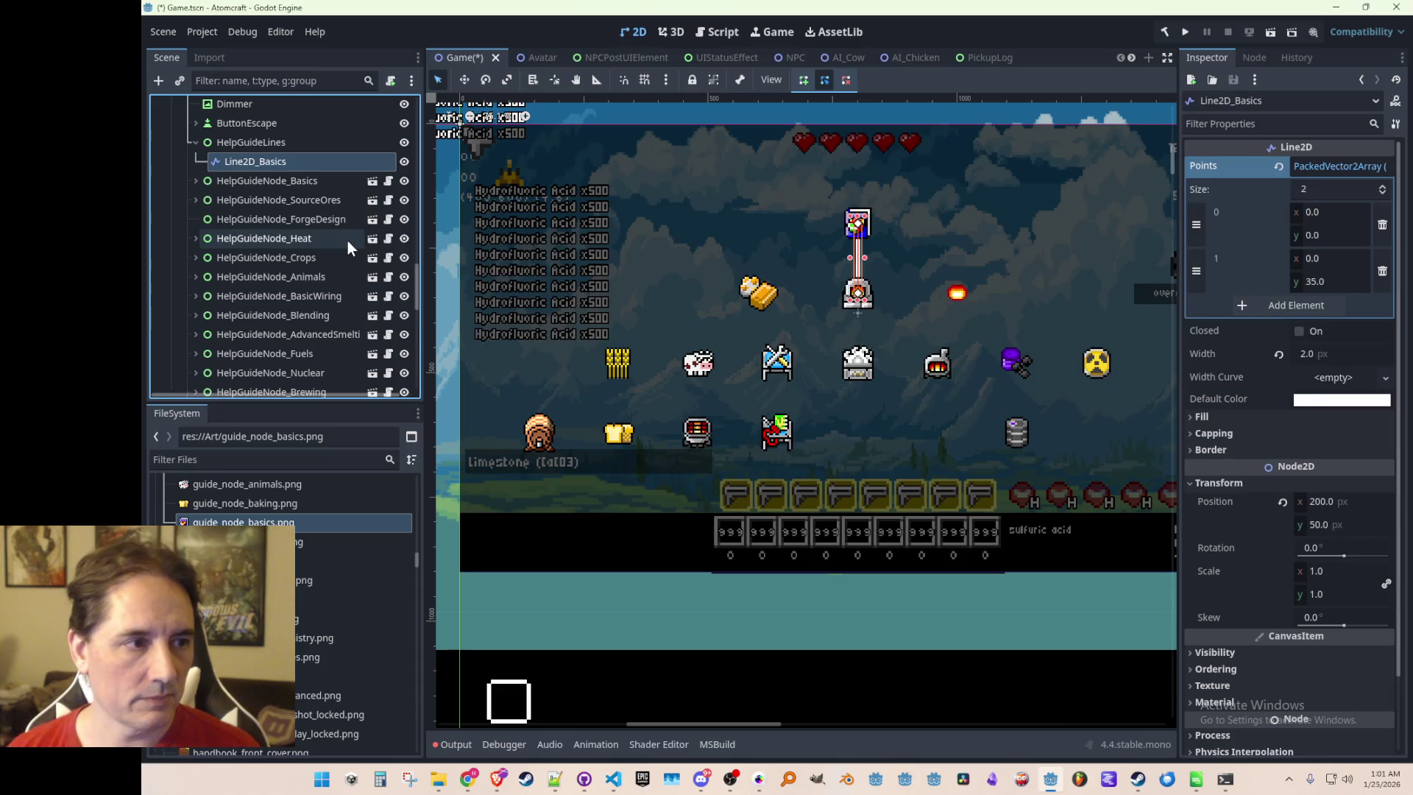
Duplicate Line2D_Basics, creating Line2D_Basics2
key(ctrl+d)
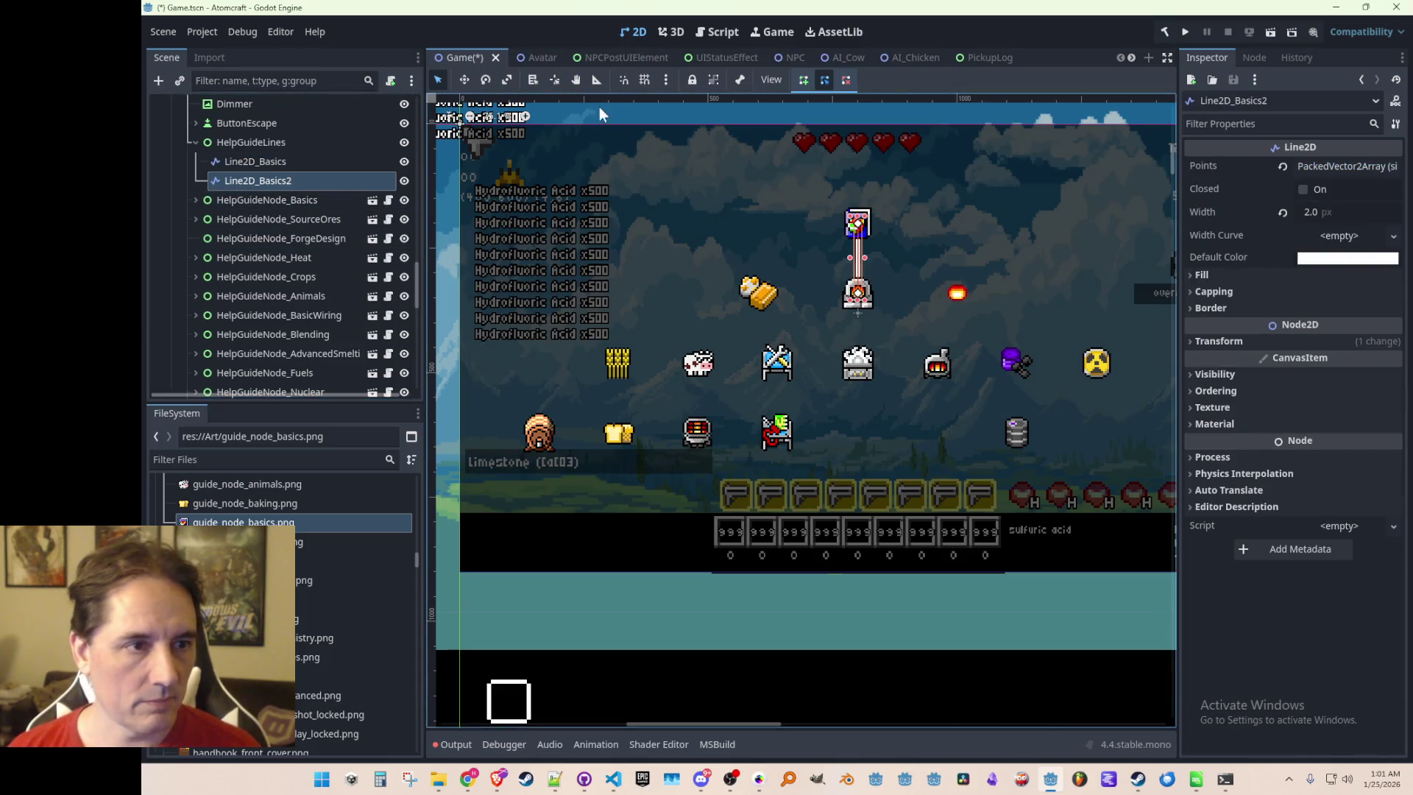
click(464, 79)
scroll(721, 255, up, 2)
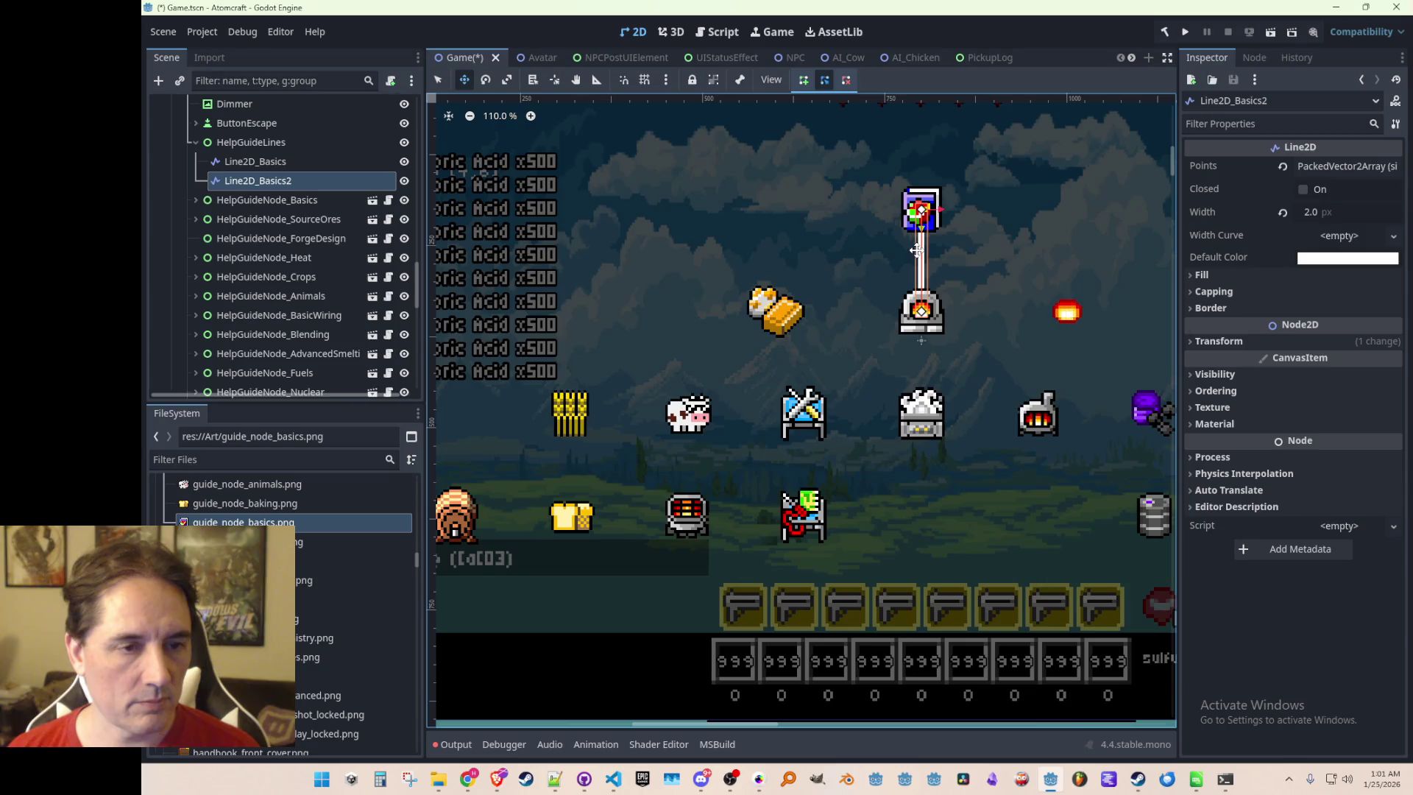
Drag the duplicate line left of the forge and copy the ForgeDesign node's position
mouse_move(926, 221)
mouse_down()
mouse_move(841, 278)
mouse_move(859, 273)
mouse_up()
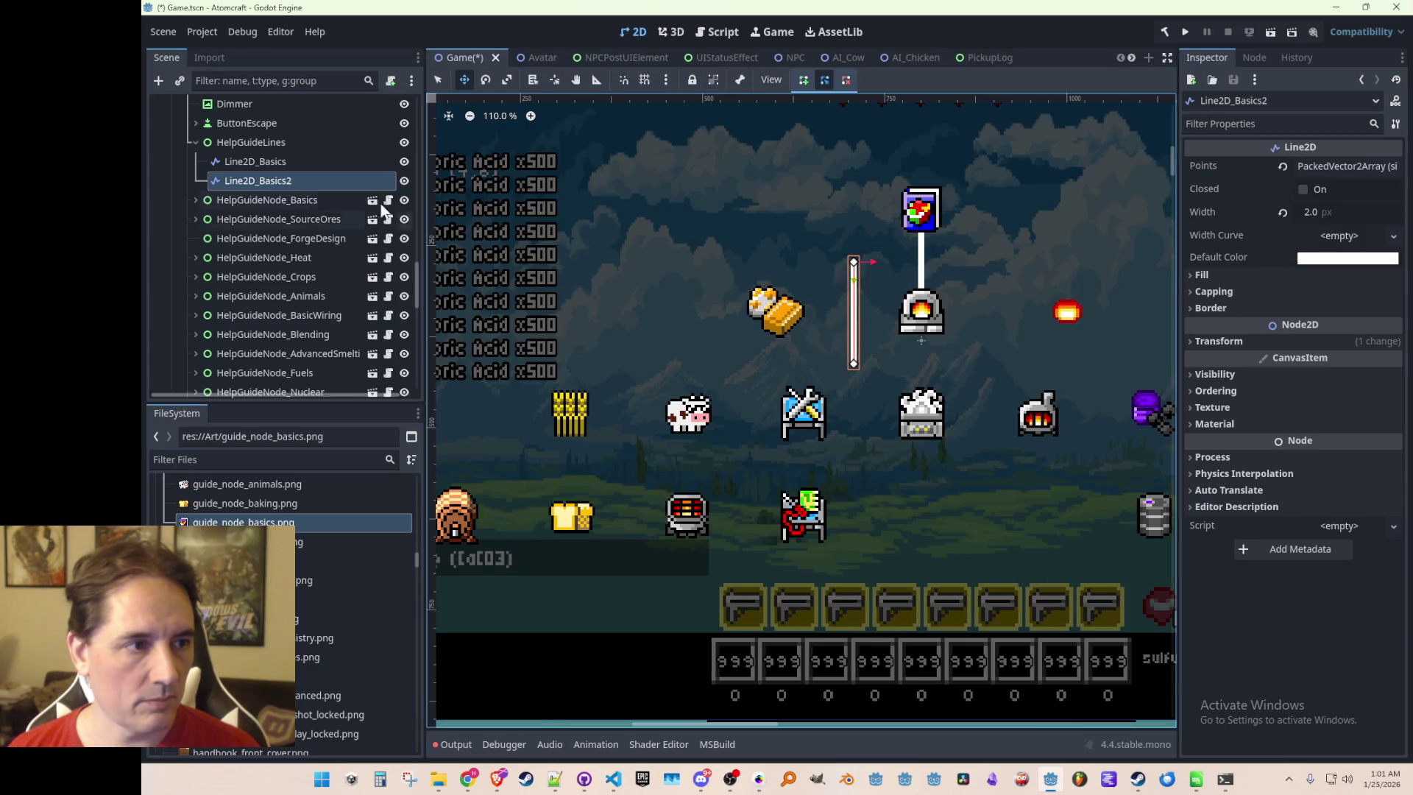
click(285, 219)
click(278, 239)
scroll(891, 335, down, 2)
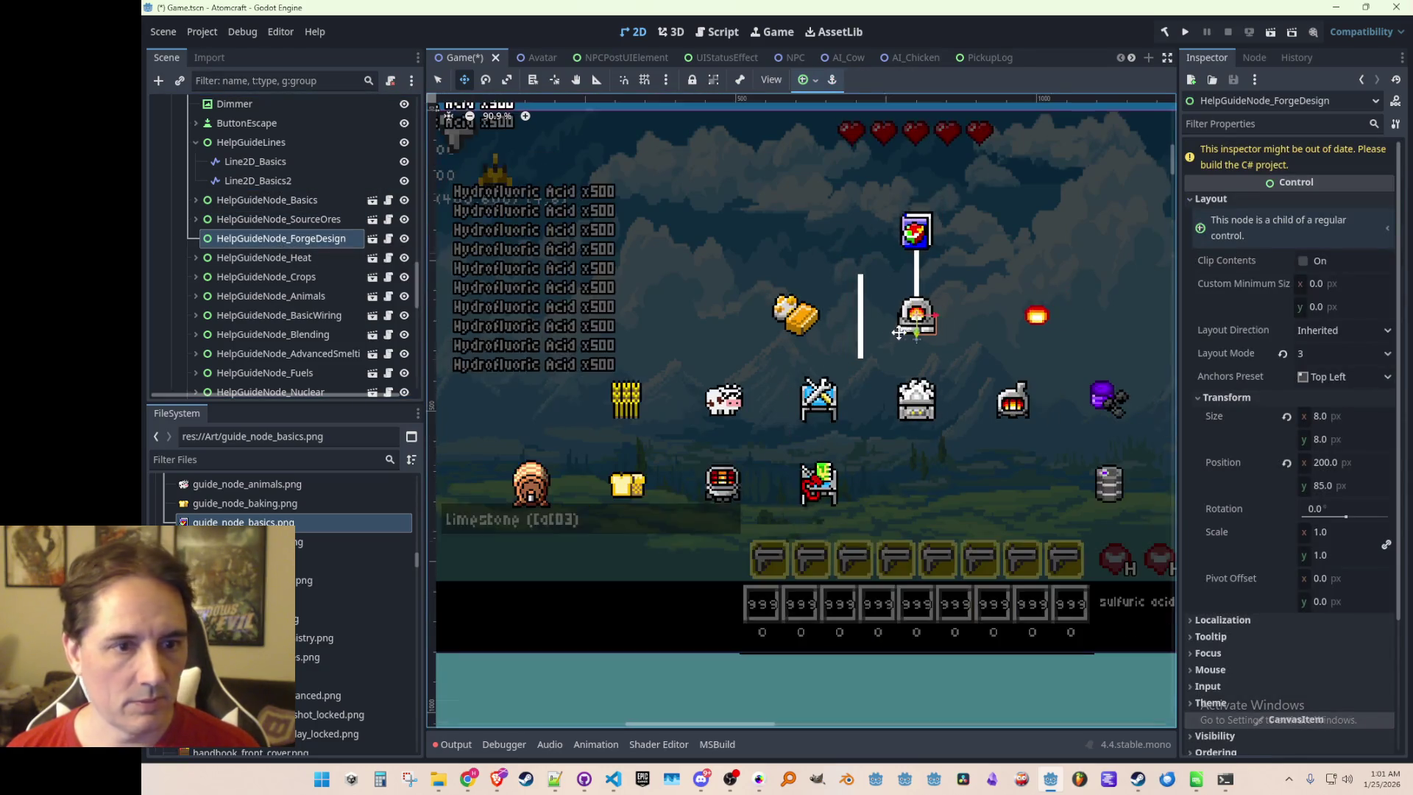
right_click(1232, 463)
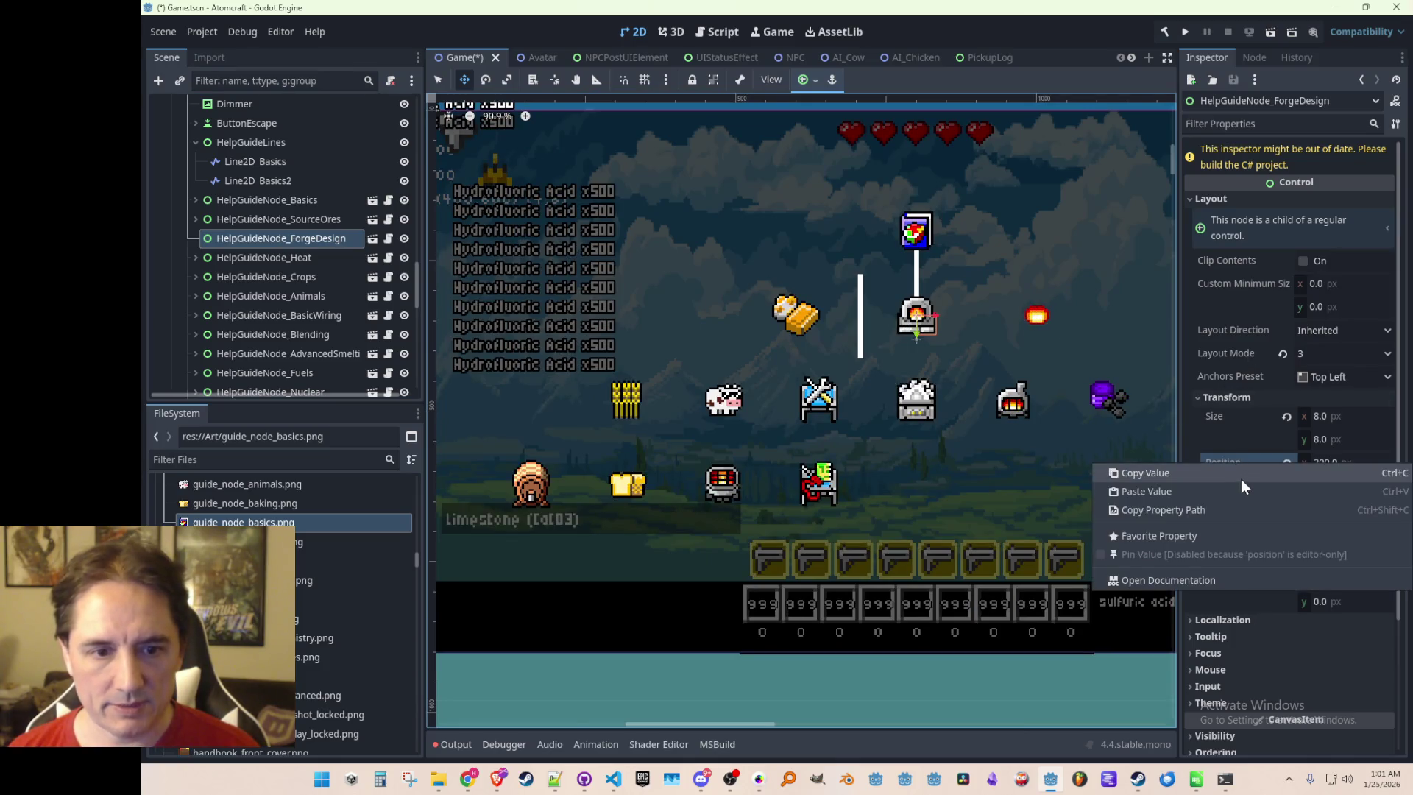
click(1242, 479)
Rename the duplicated line from Line2D_Basics2 to Line2D_ForgeDesign
click(261, 184)
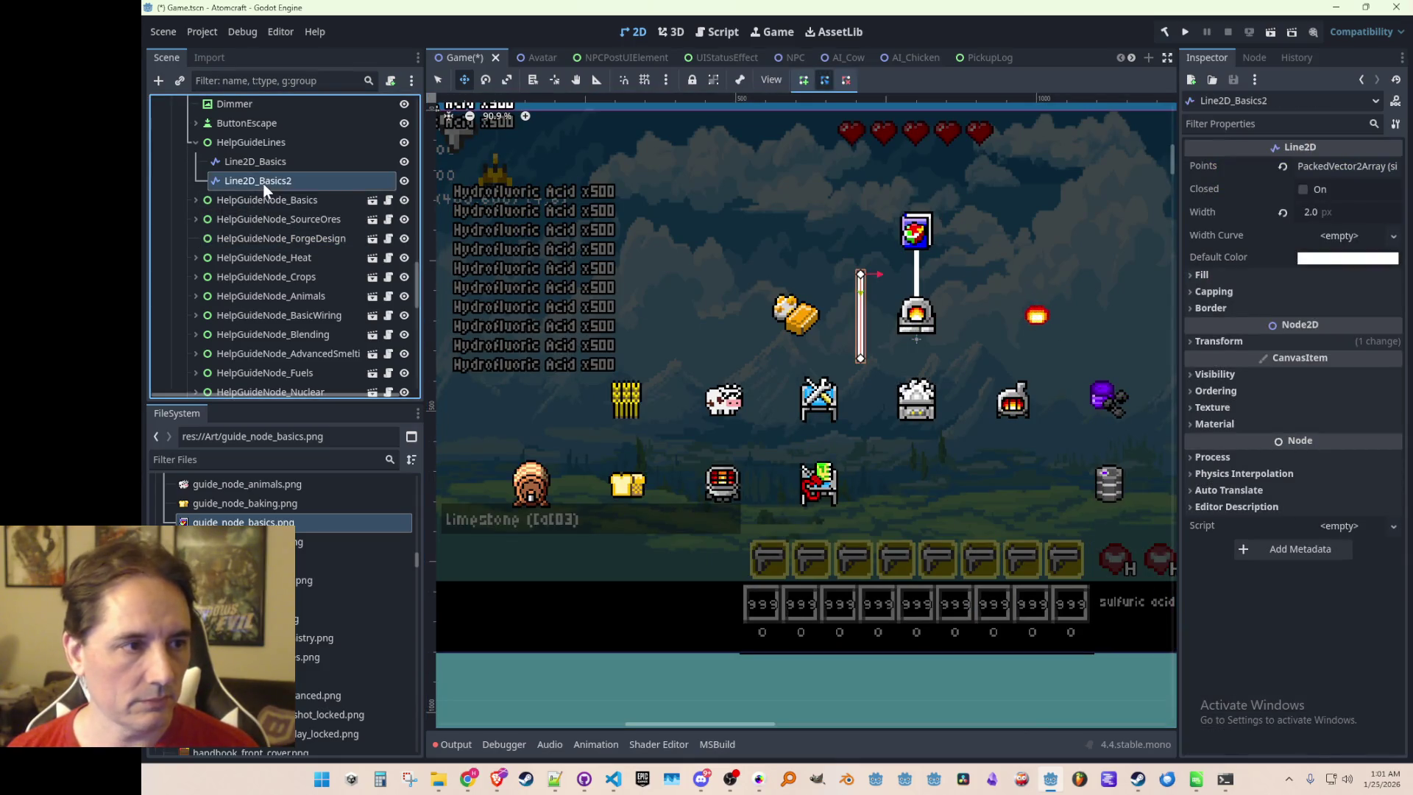
click(263, 183)
click(258, 182)
key(shift+End)
text(For)
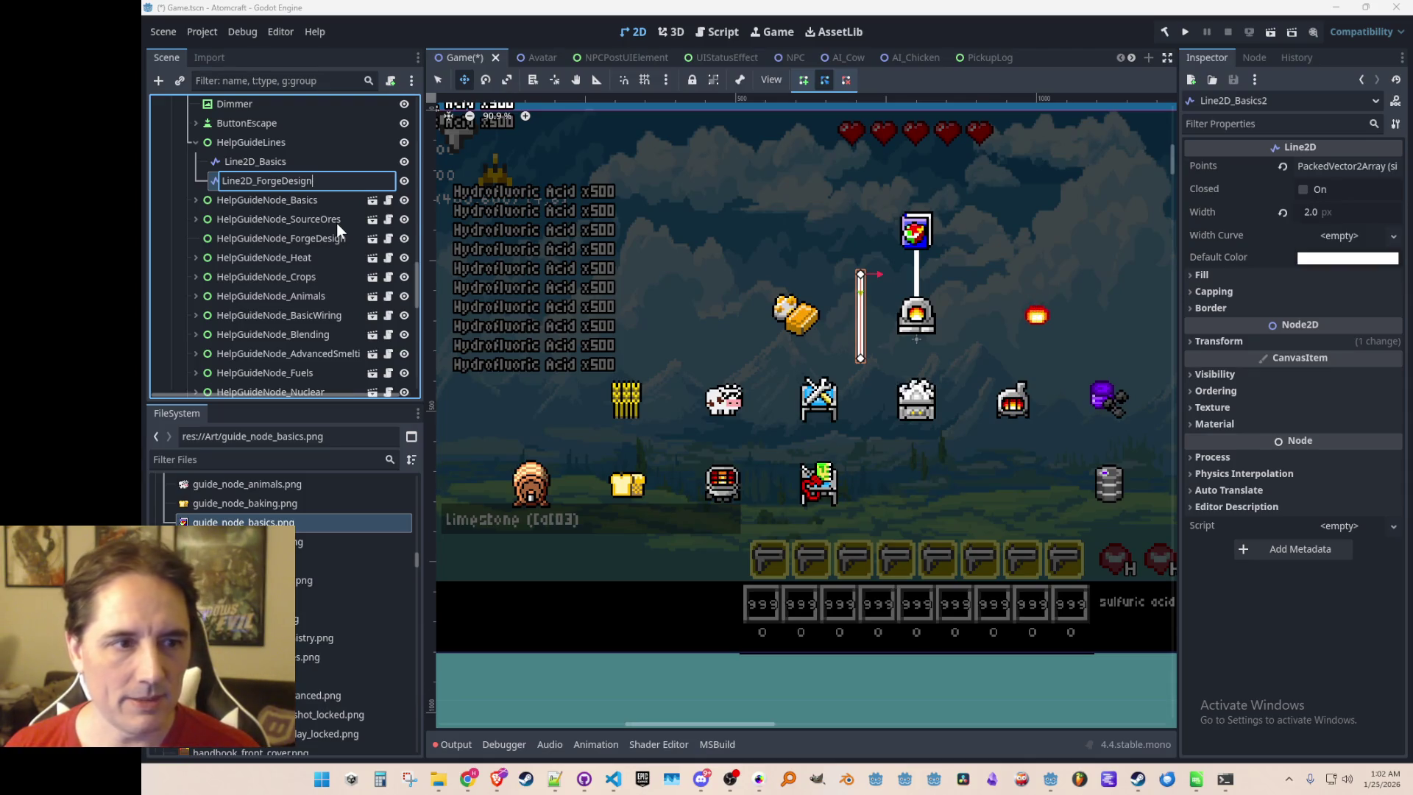
click(1236, 344)
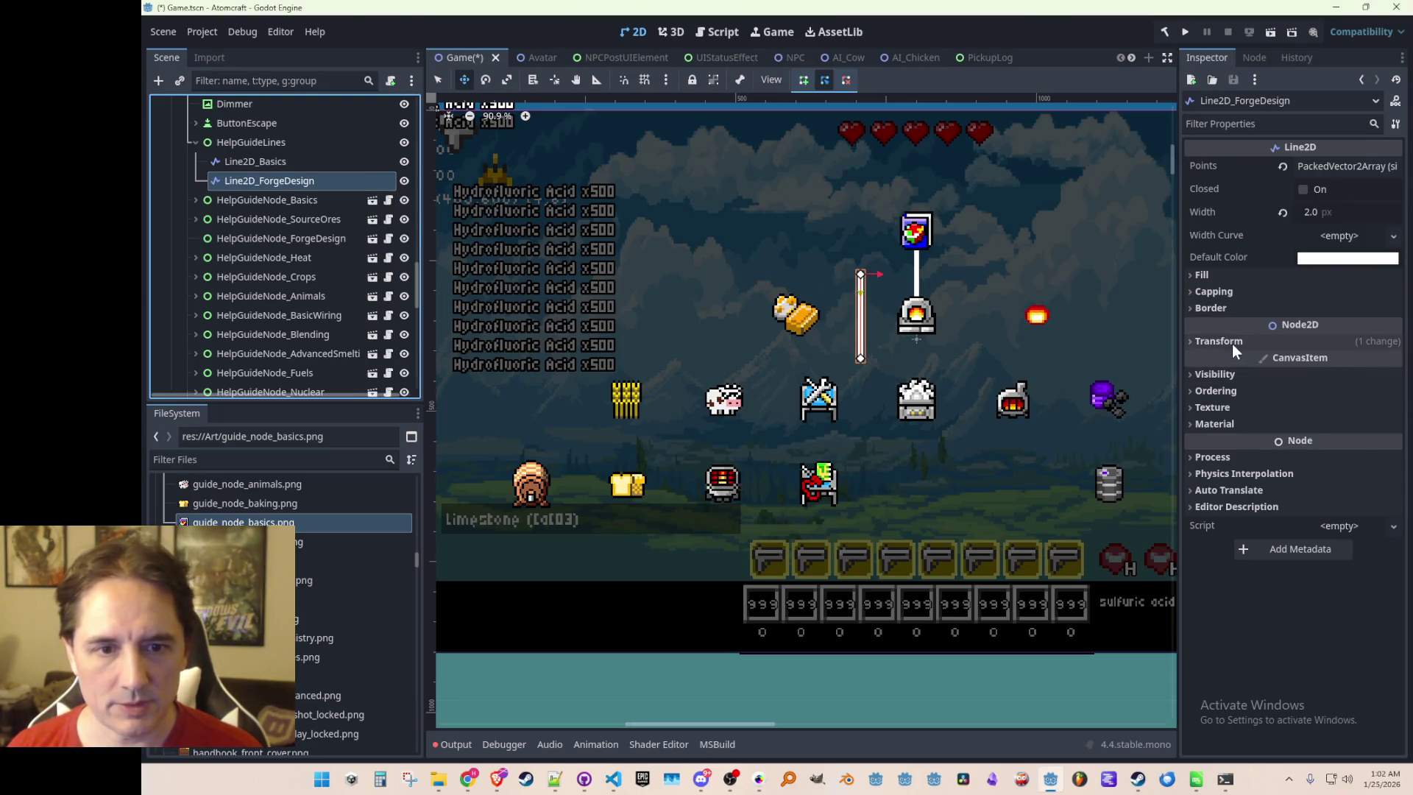
Paste the forge's position onto the line, keeping its x position at 200
click(1234, 343)
click(1362, 361)
right_click(1228, 360)
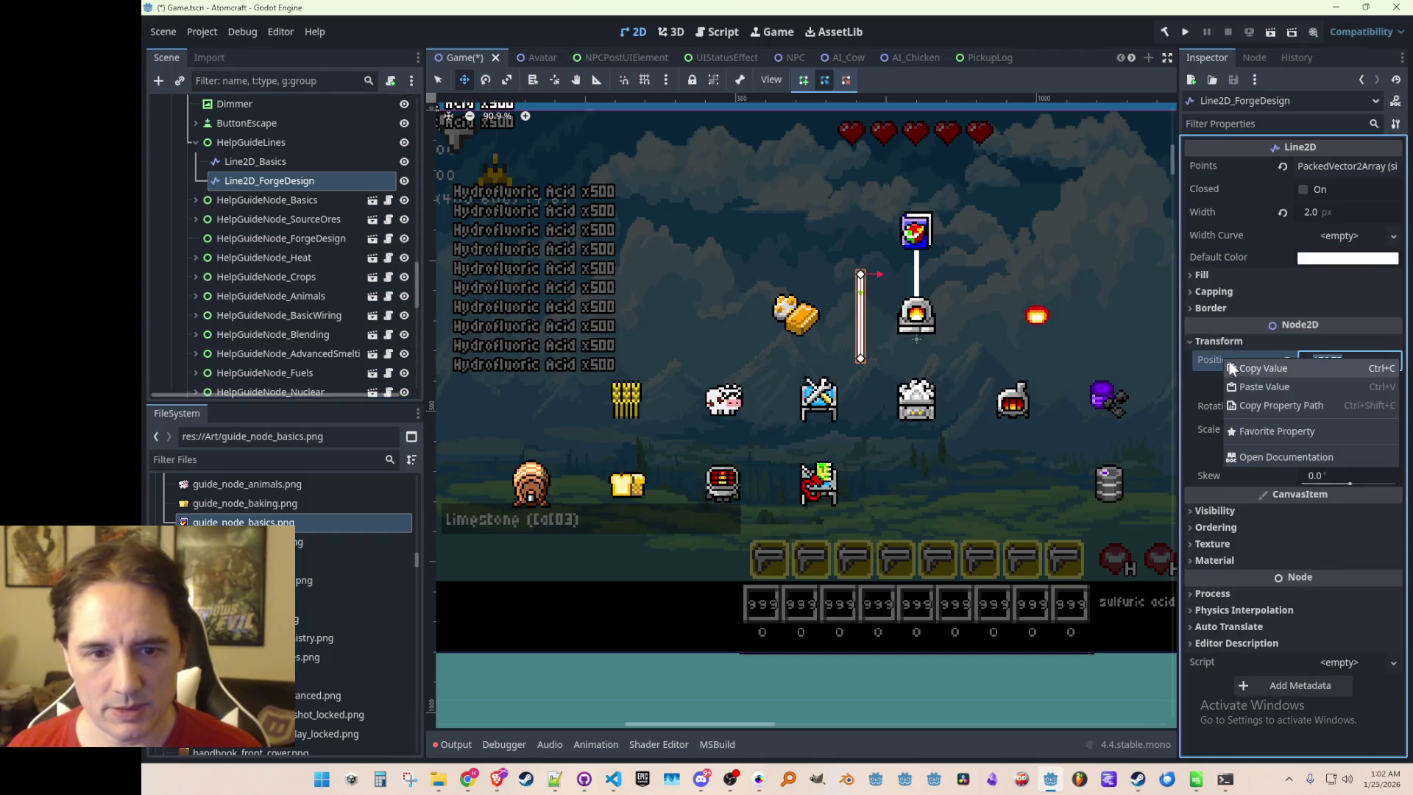
click(1252, 386)
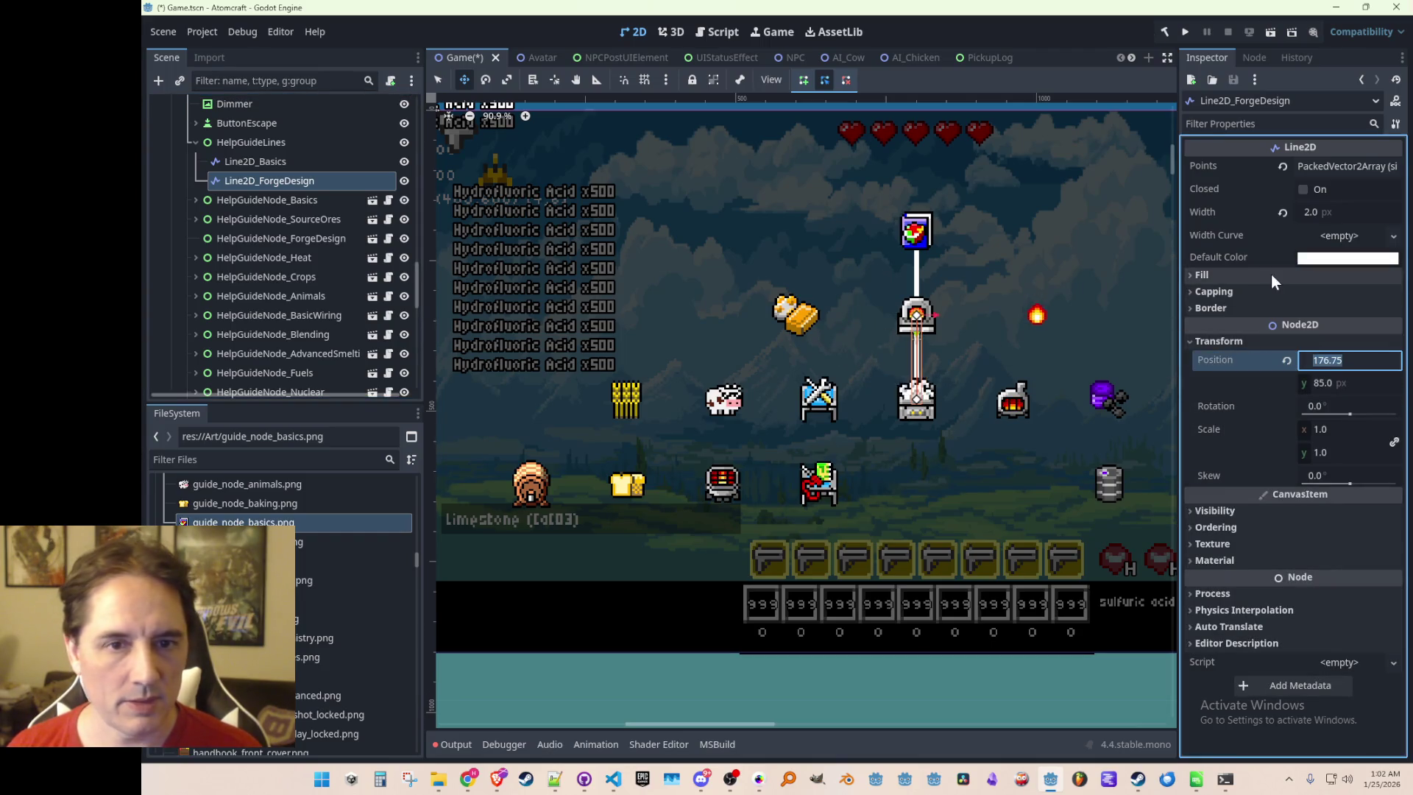
click(1332, 169)
key(ctrl+z)
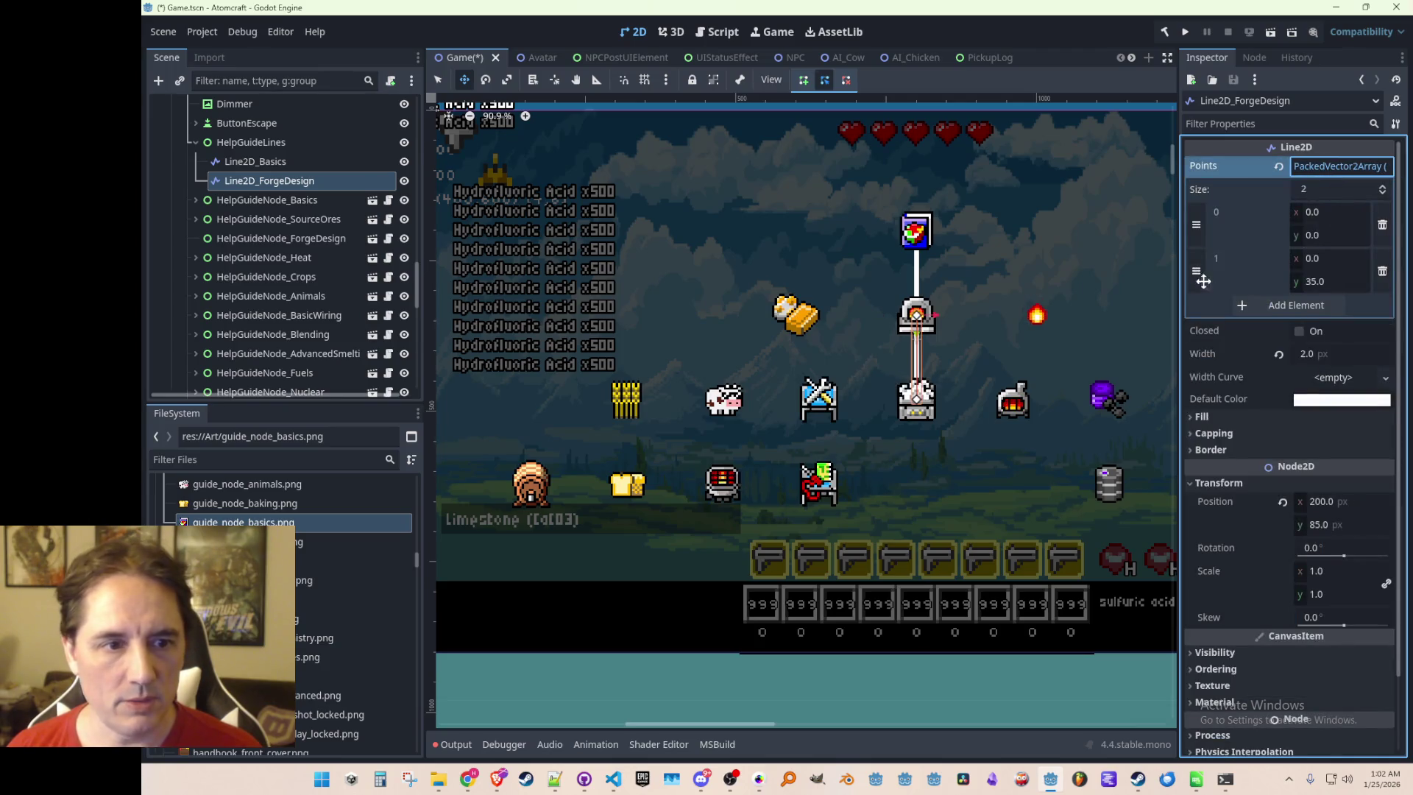
Set the line's end point to (-50, 0) and save the scene
click(1340, 284)
text(0)
key(Return)
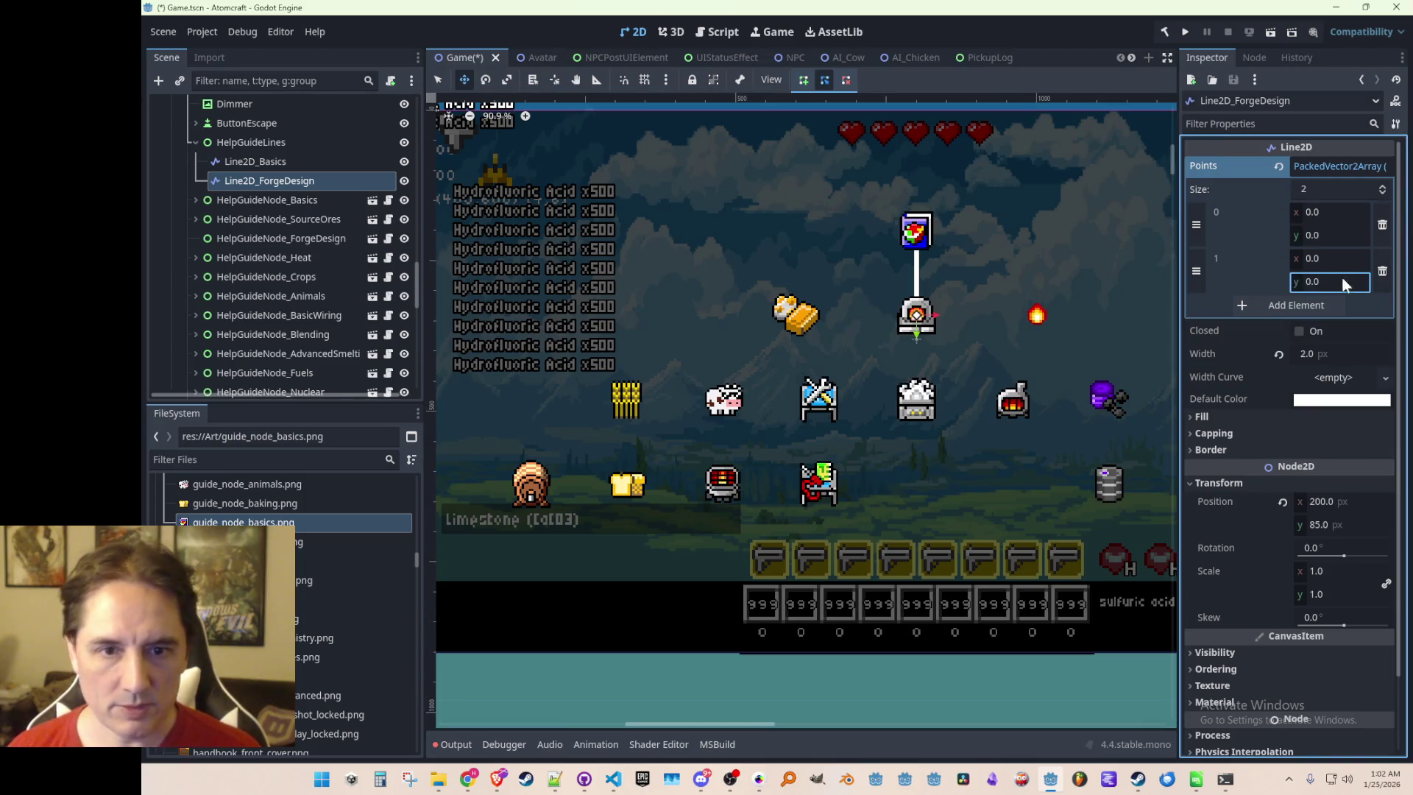
text(50)
key(Return)
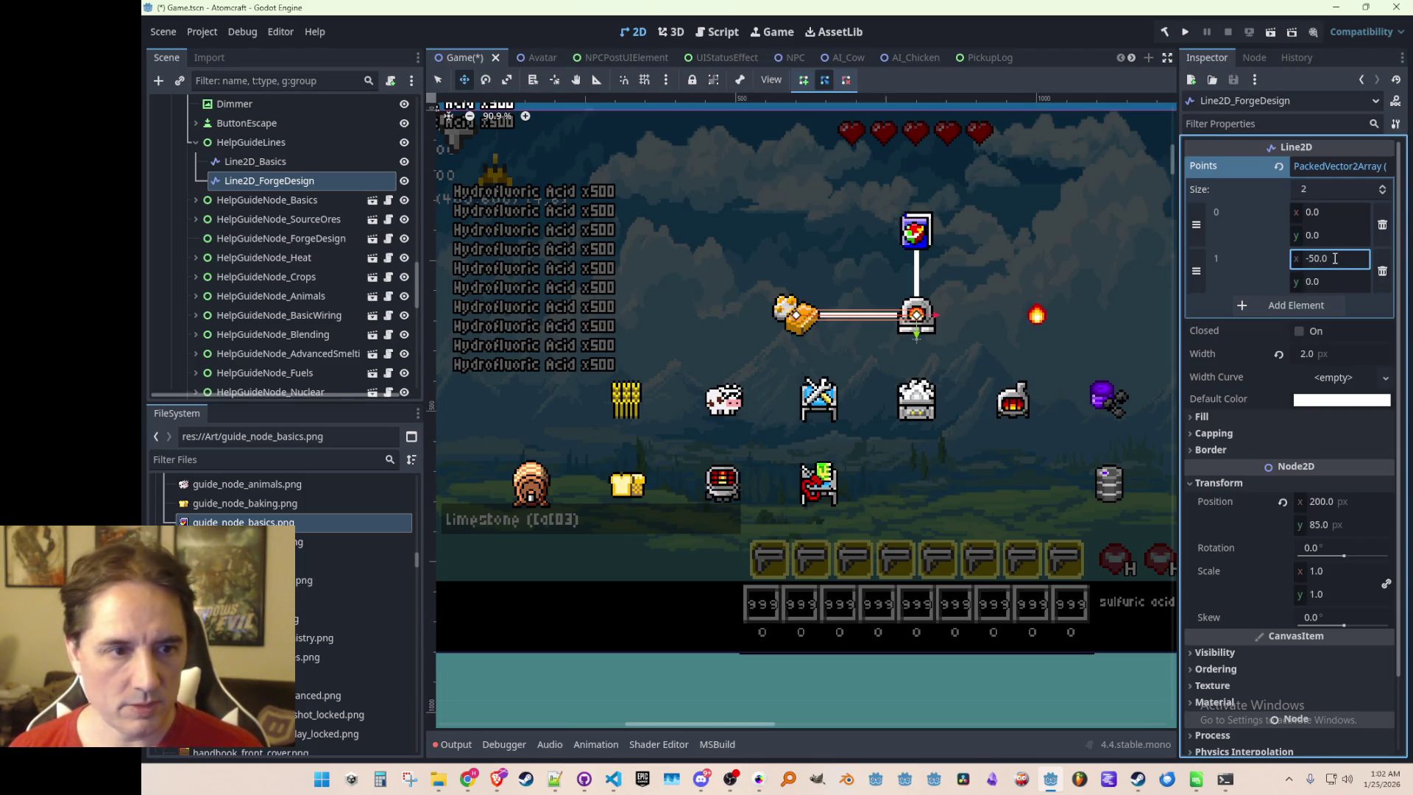
scroll(621, 336, down, 2)
scroll(621, 337, up, 2)
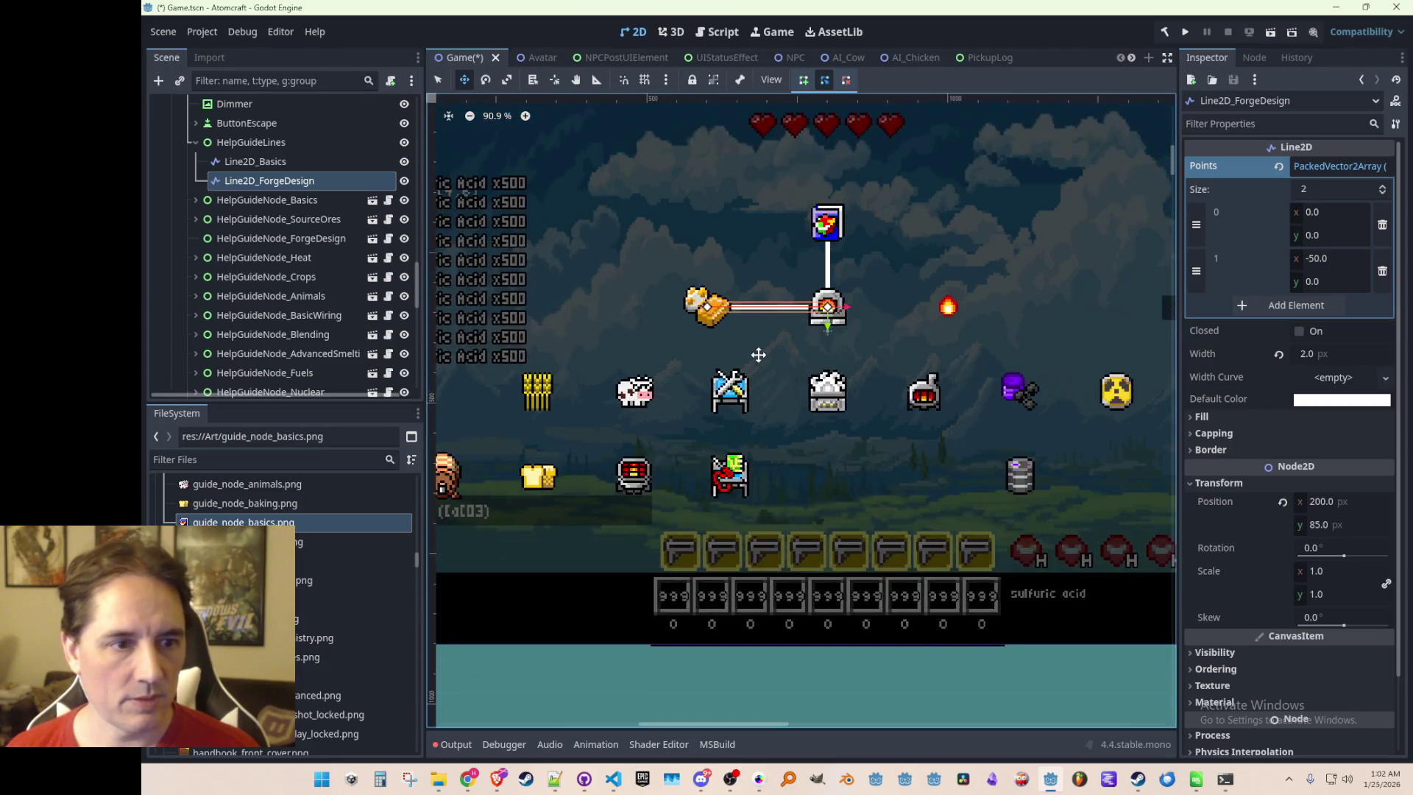
key(ctrl+s)
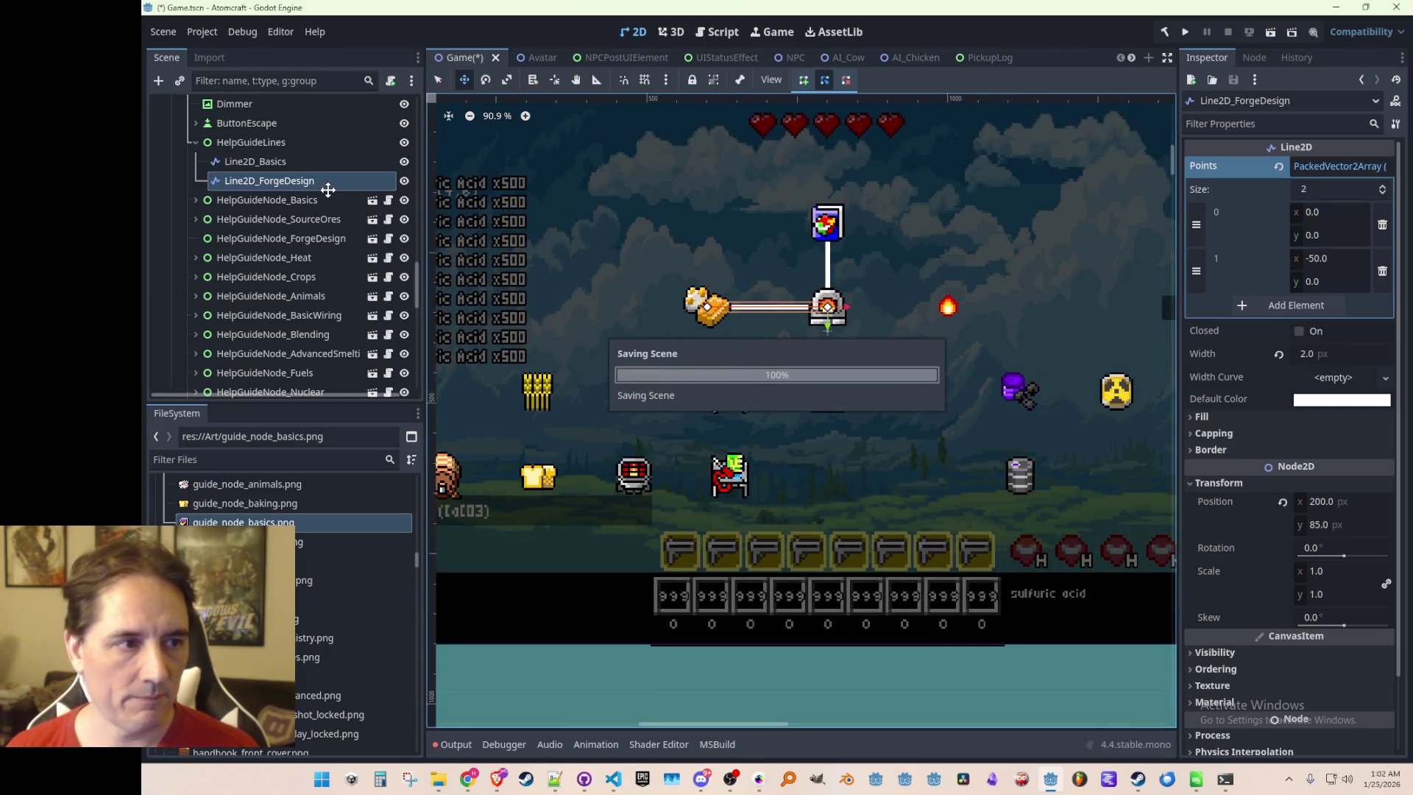
click(330, 183)
key(End)
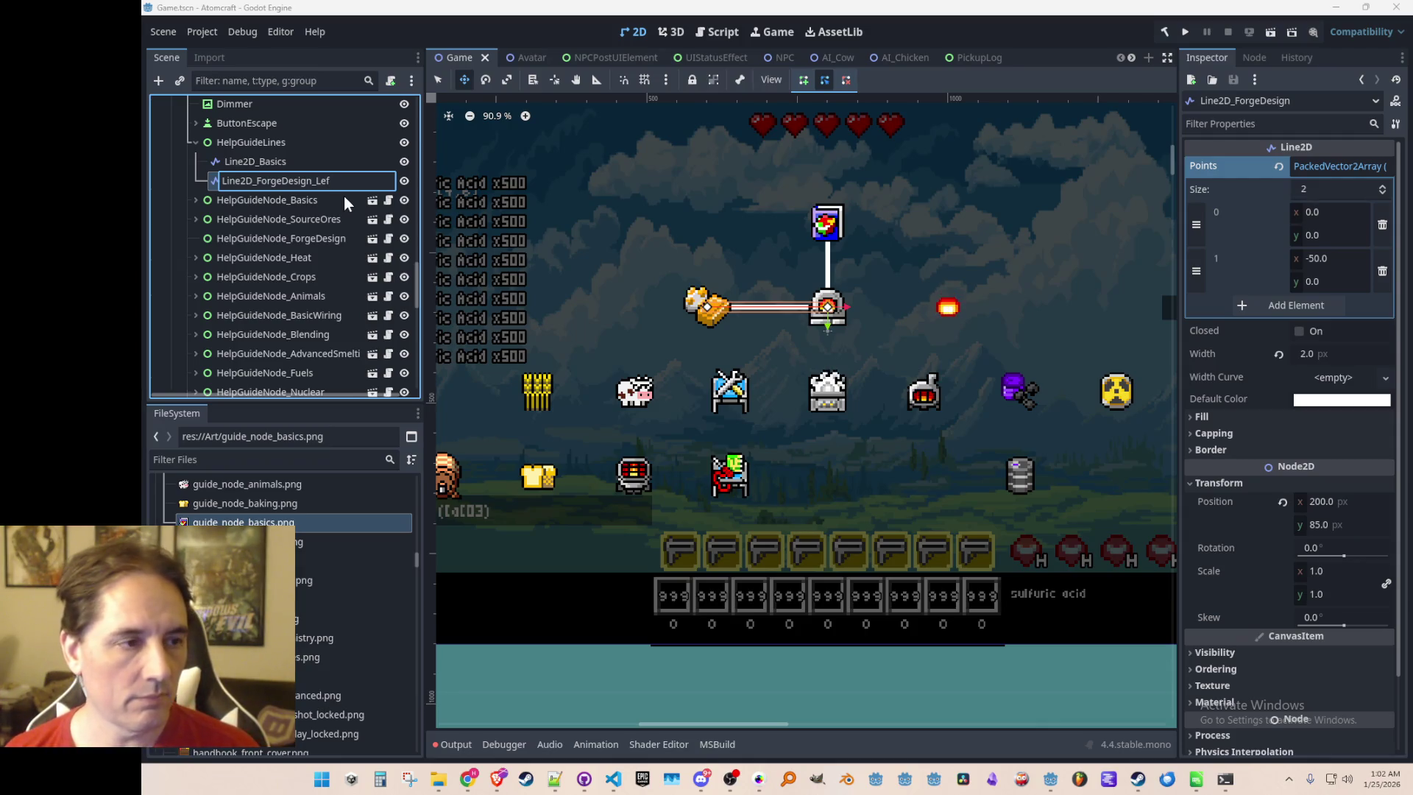
Rename the forge connector to Line2D_ForgeDesign_Left
key(BackSpace)
key(BackSpace)
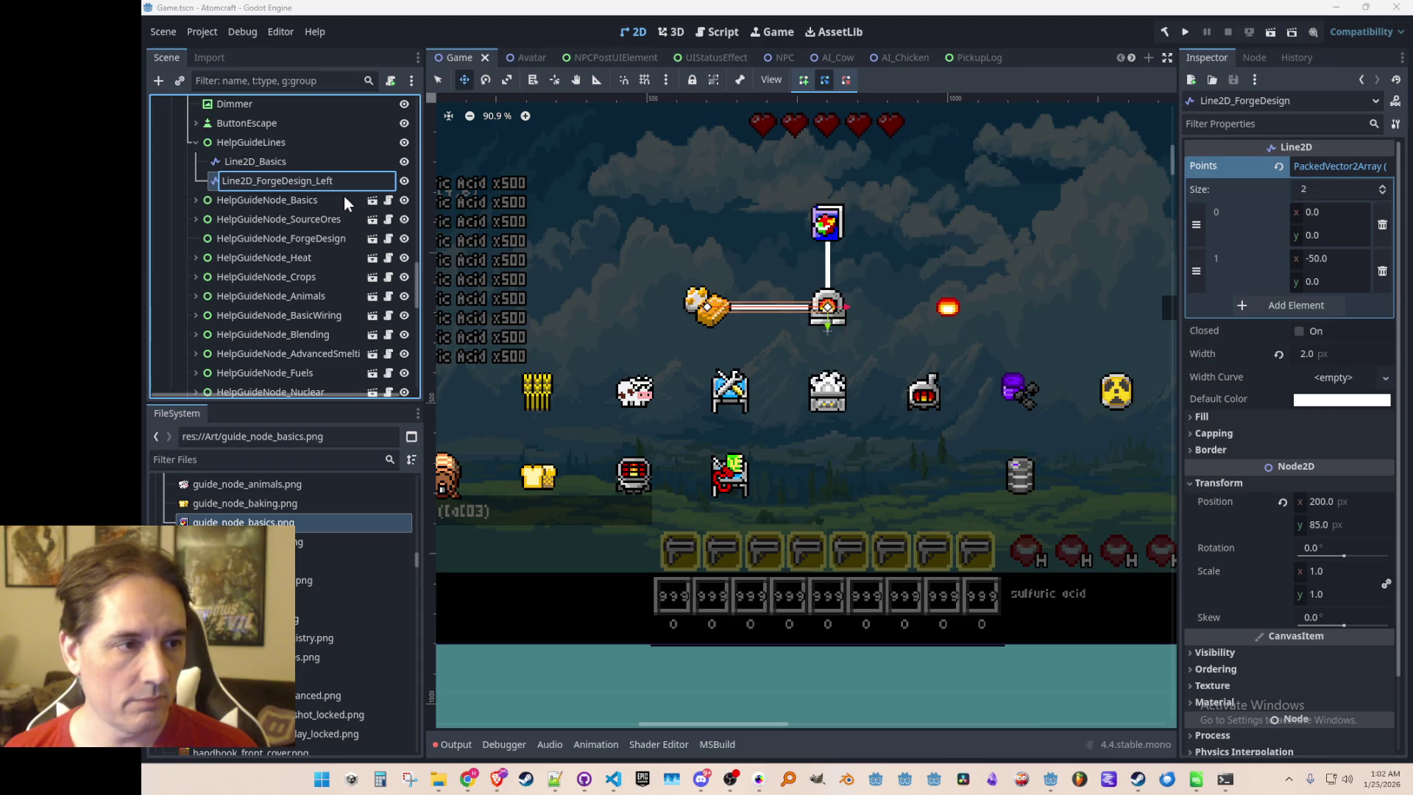
text(Left)
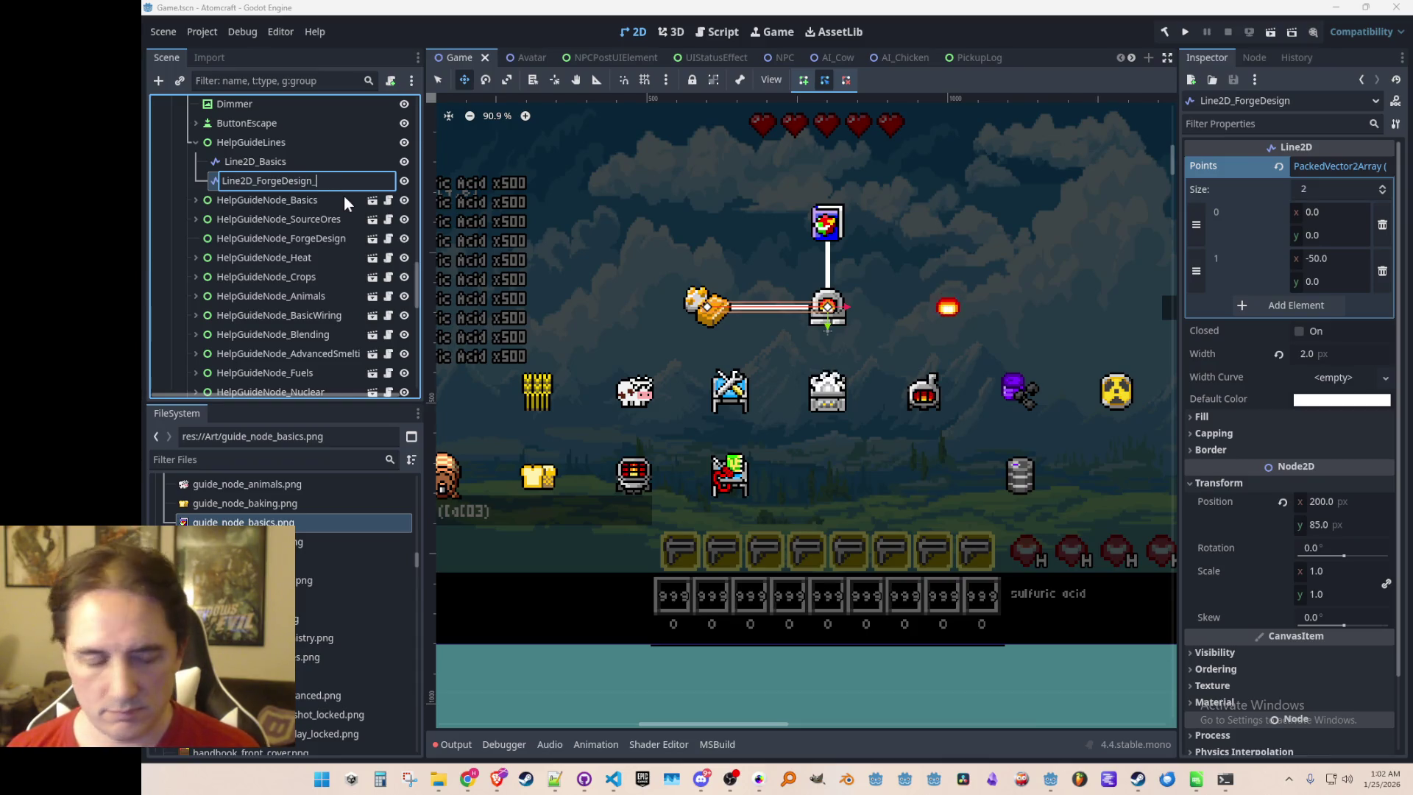
key(Return)
Duplicate the left connector and name the copy Line2D_ForgeDesign_Right
key(ctrl+d)
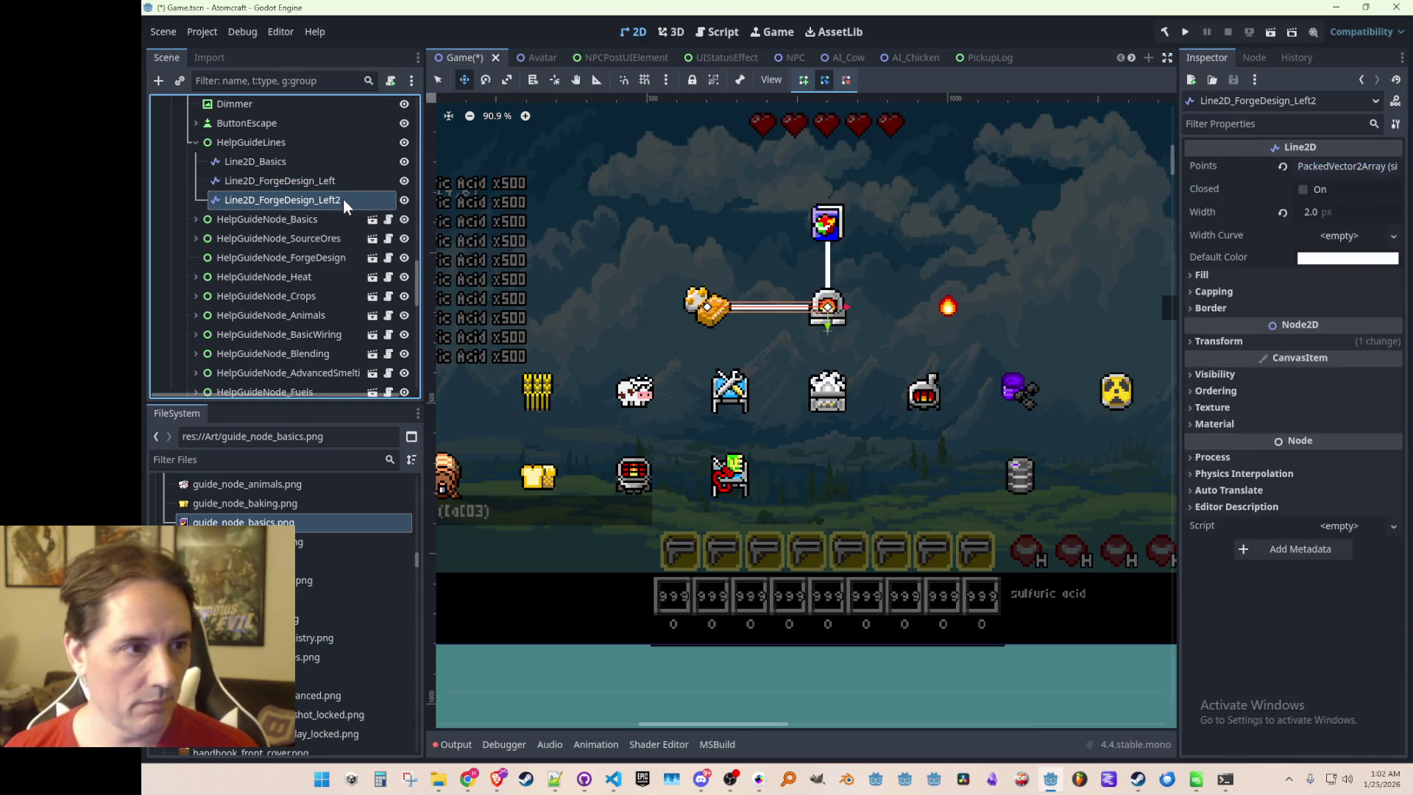
double_click(339, 205)
key(BackSpace)
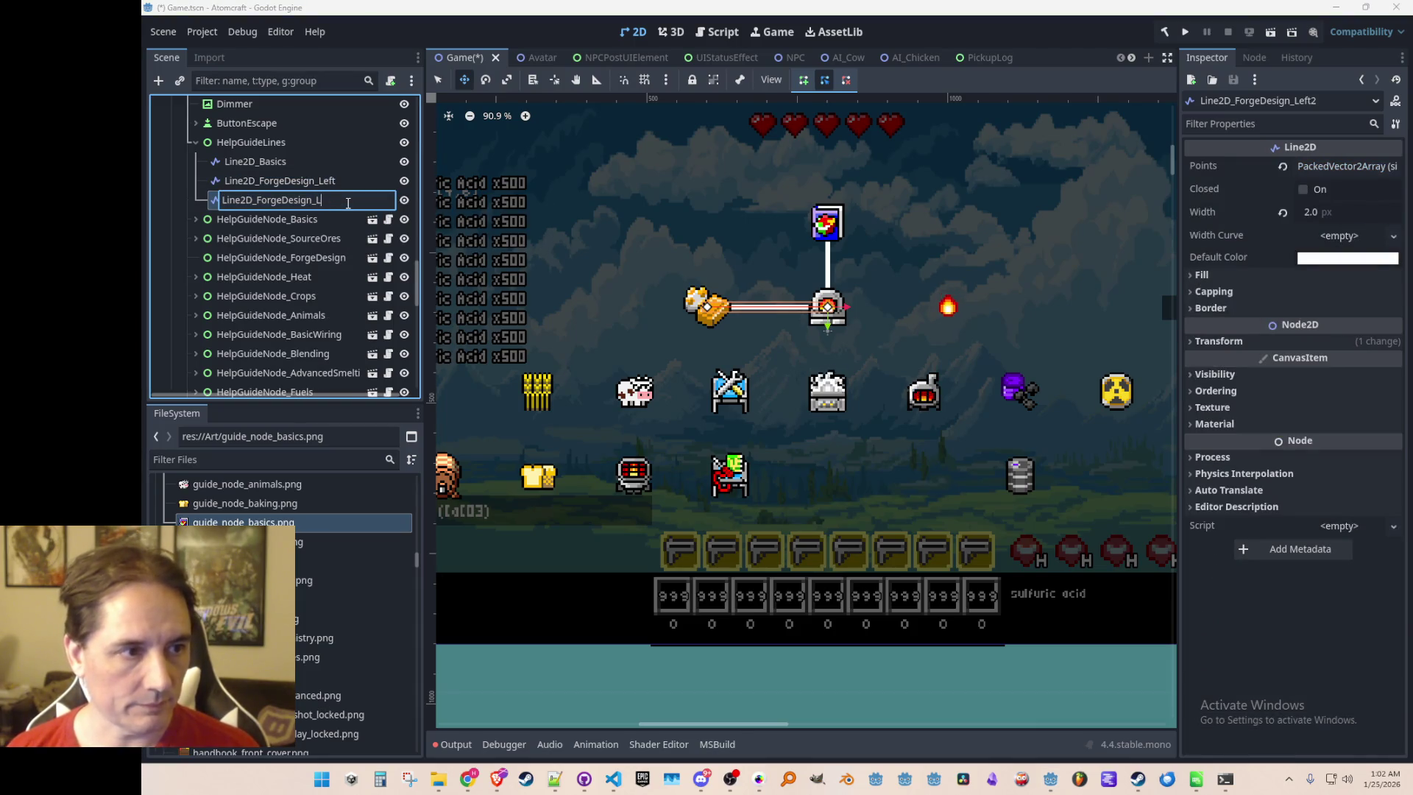
text(Ri)
key(BackSpace)
key(BackSpace)
key(BackSpace)
text(Right)
key(Return)
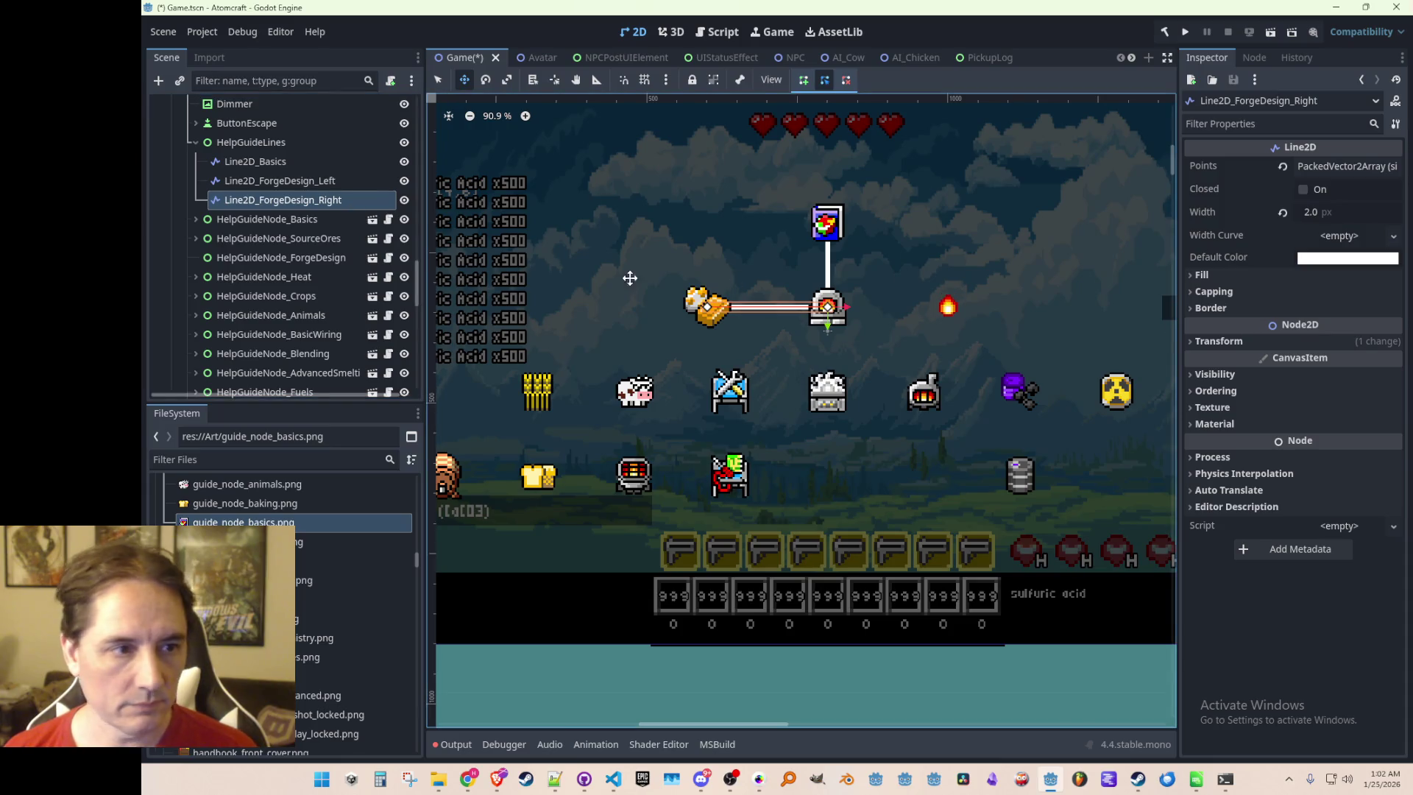
click(320, 200)
Set the right connector's end point x to 50 and save the scene
click(1318, 168)
click(1351, 258)
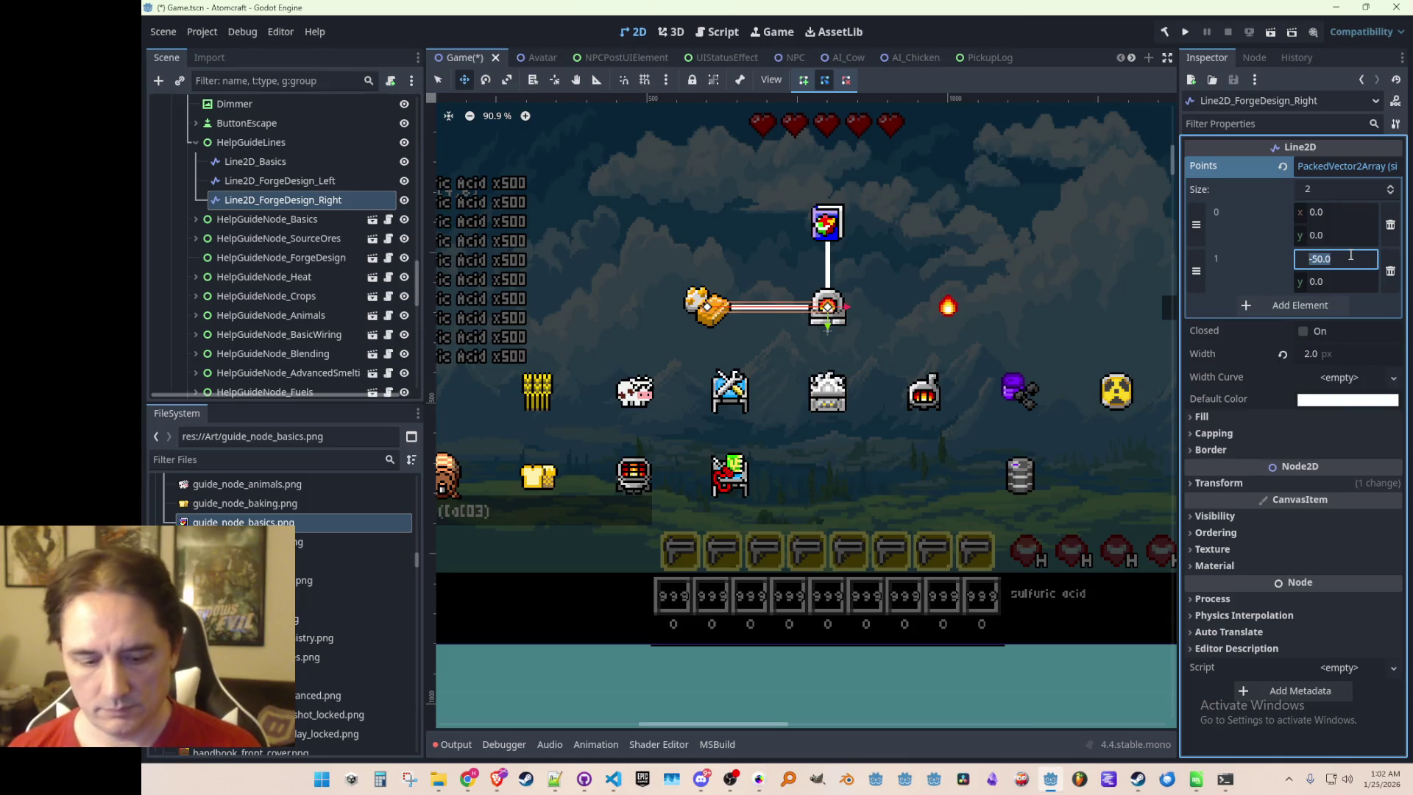
text(50)
key(Return)
key(ctrl+s)
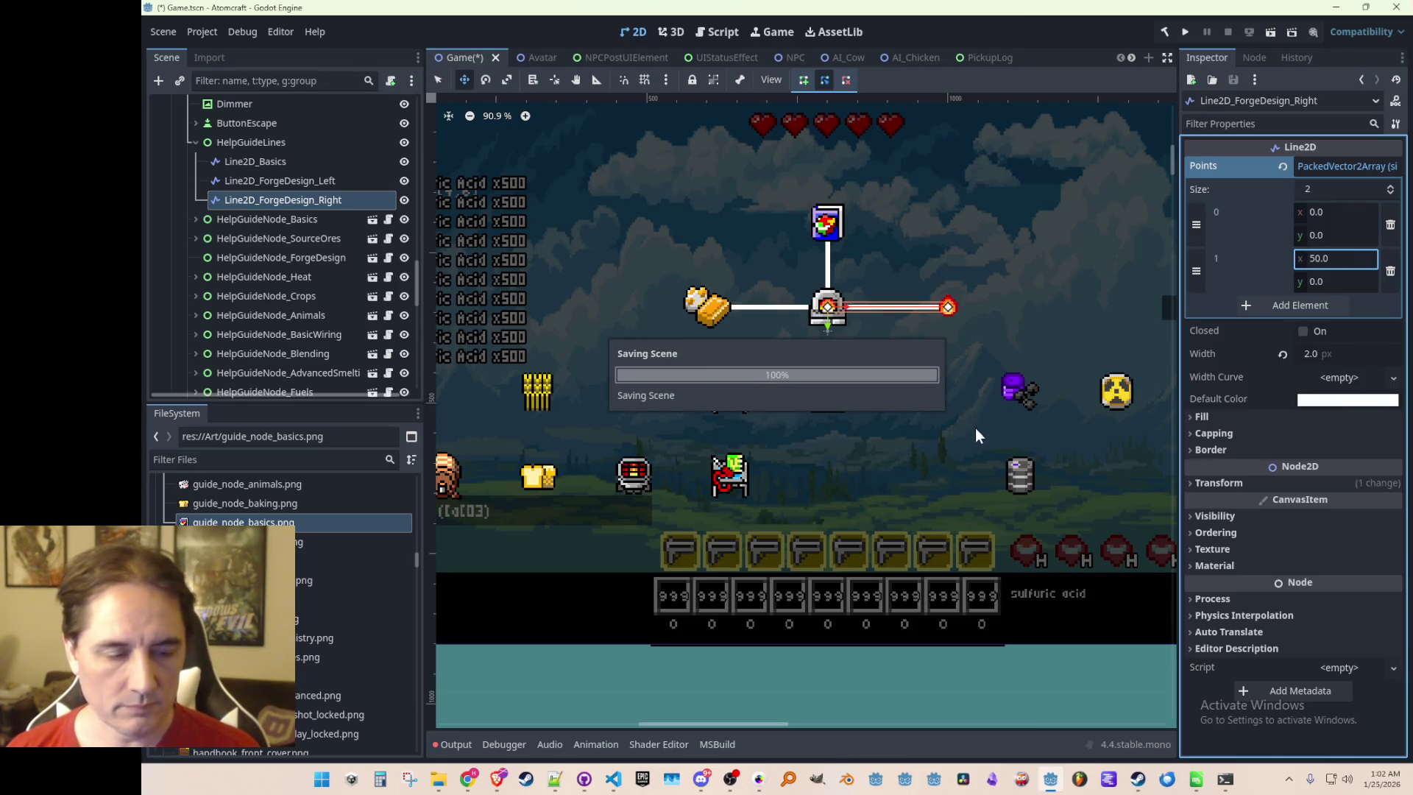
scroll(954, 445, down, 8)
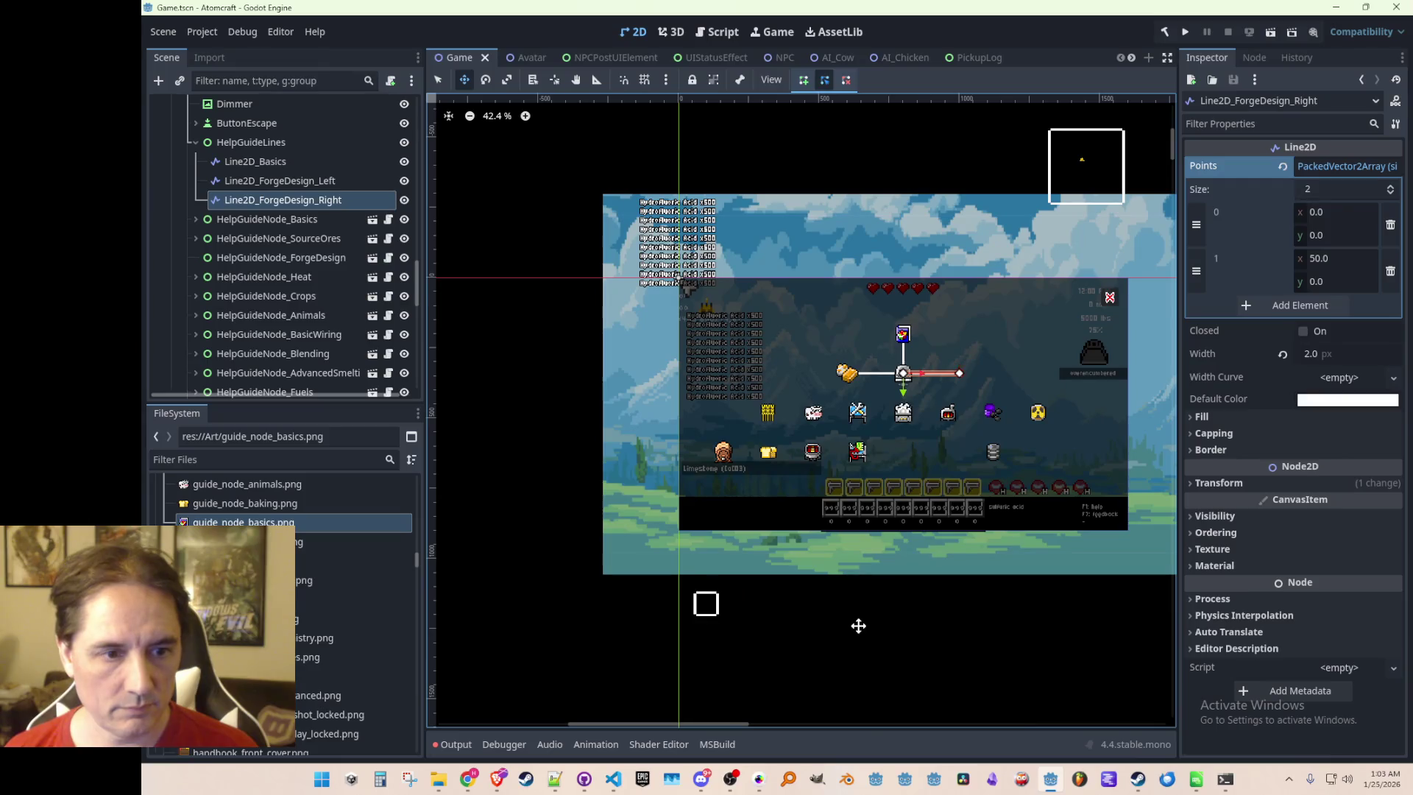
Select Line2D_Basics and both forge connectors and set their width to 1
key(q)
click(895, 547)
scroll(908, 400, up, 7)
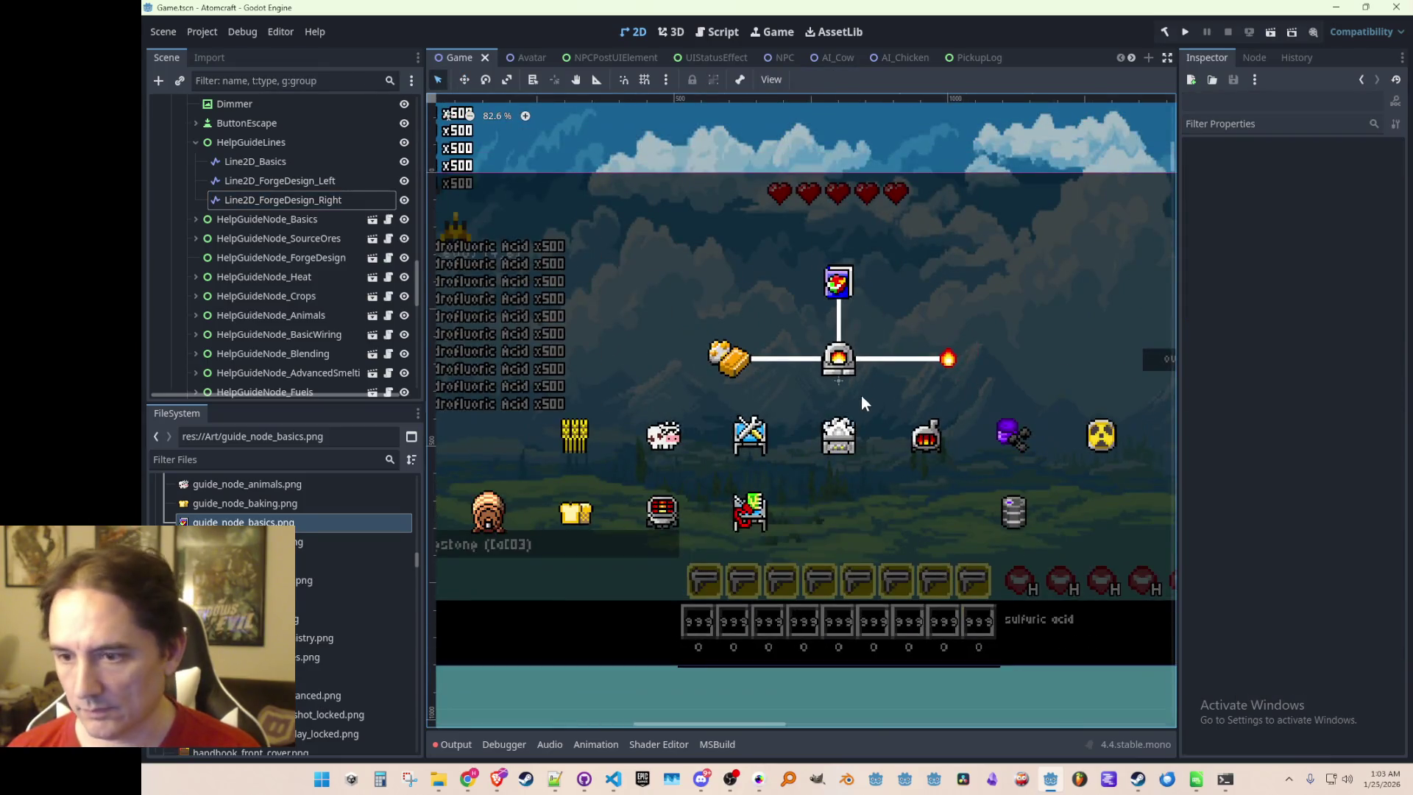
scroll(784, 339, up, 2)
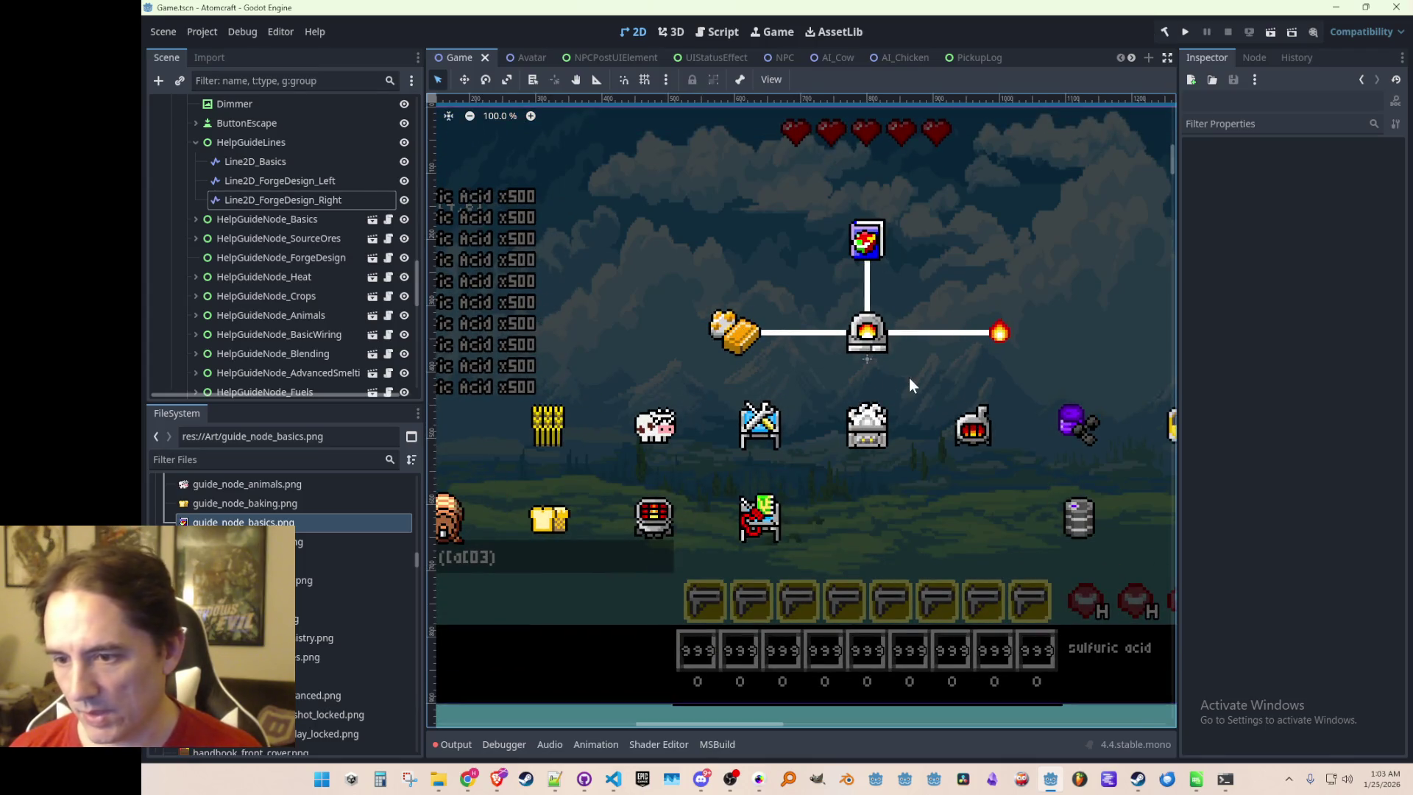
click(272, 161)
shift+click(321, 200)
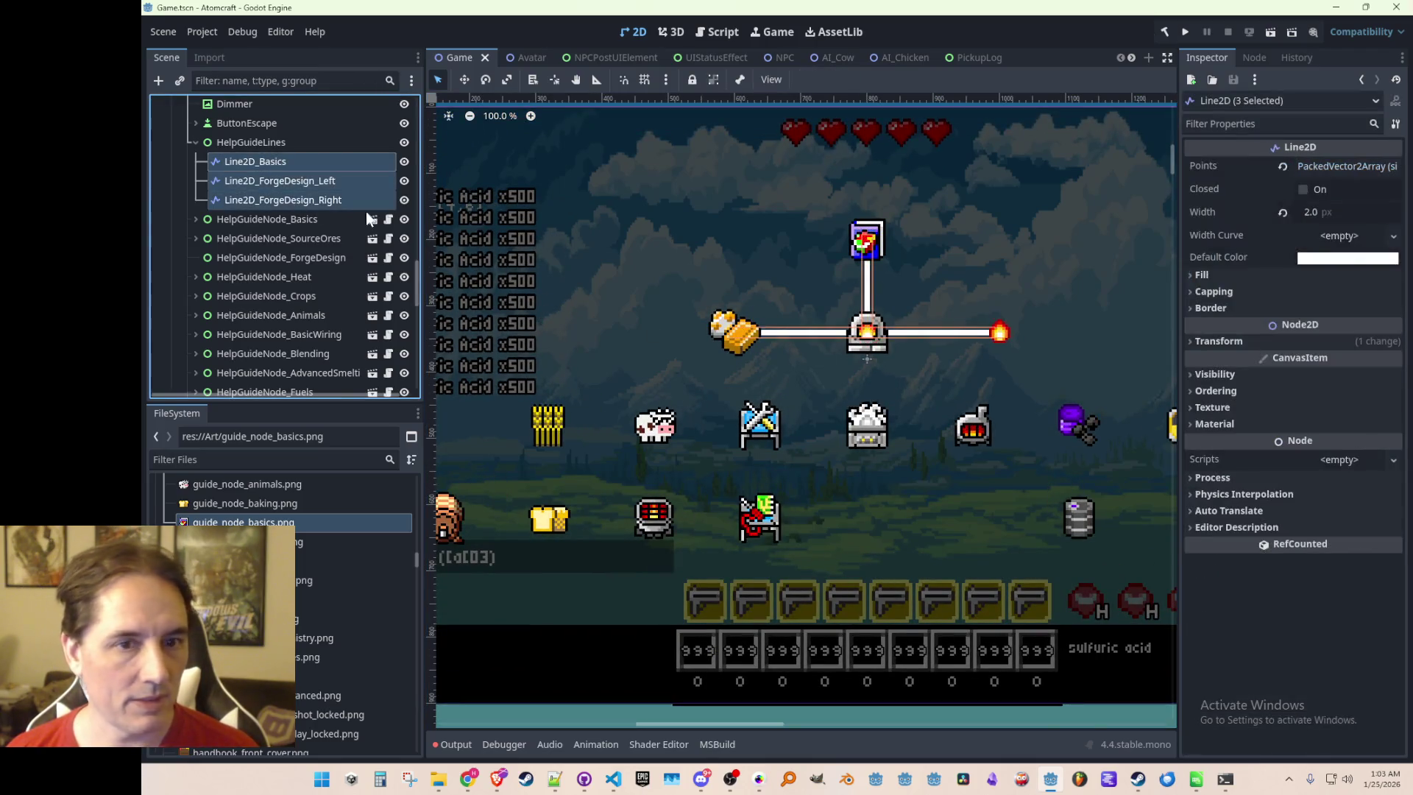
click(1369, 220)
text(1)
key(Return)
Deselect the lines and save Game.tscn
scroll(802, 516, down, 3)
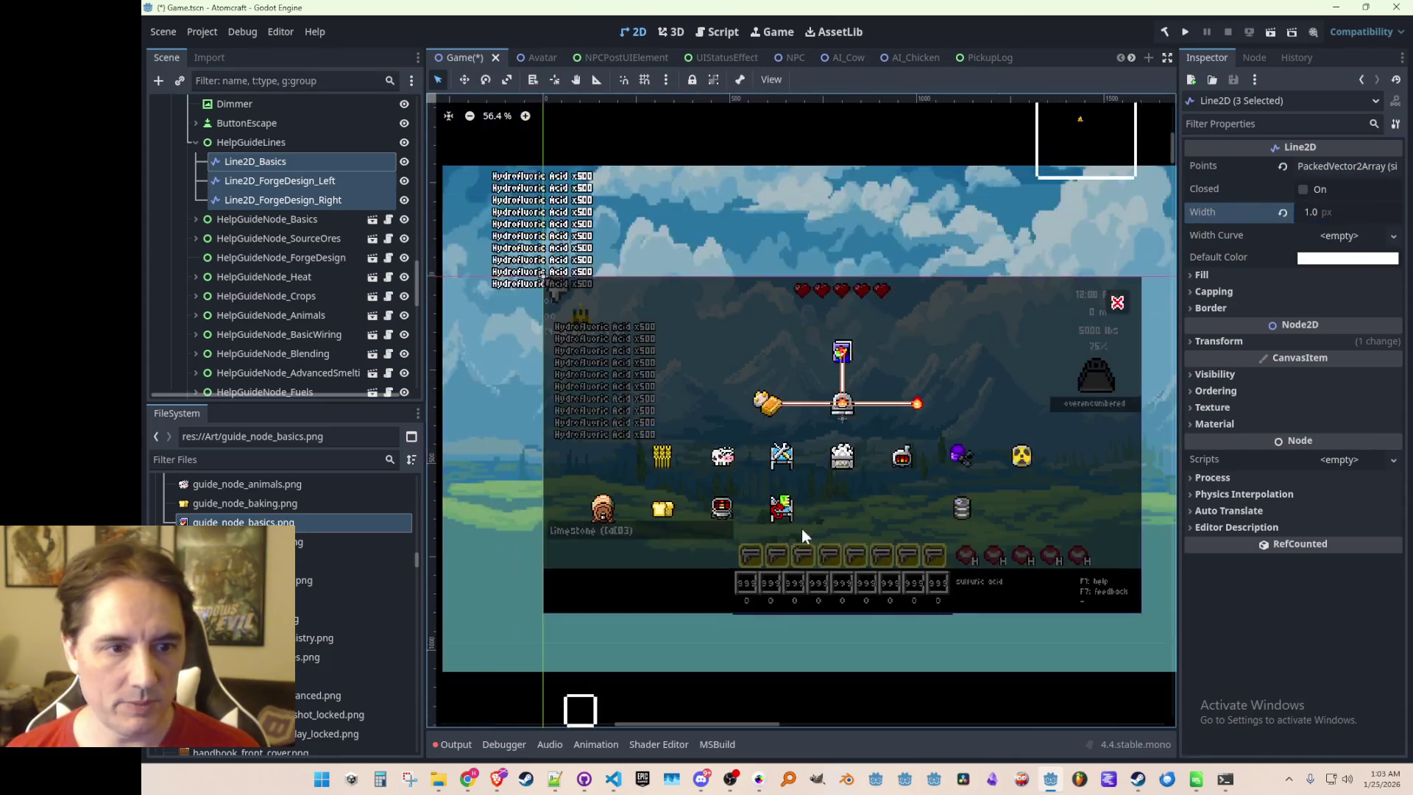
click(854, 659)
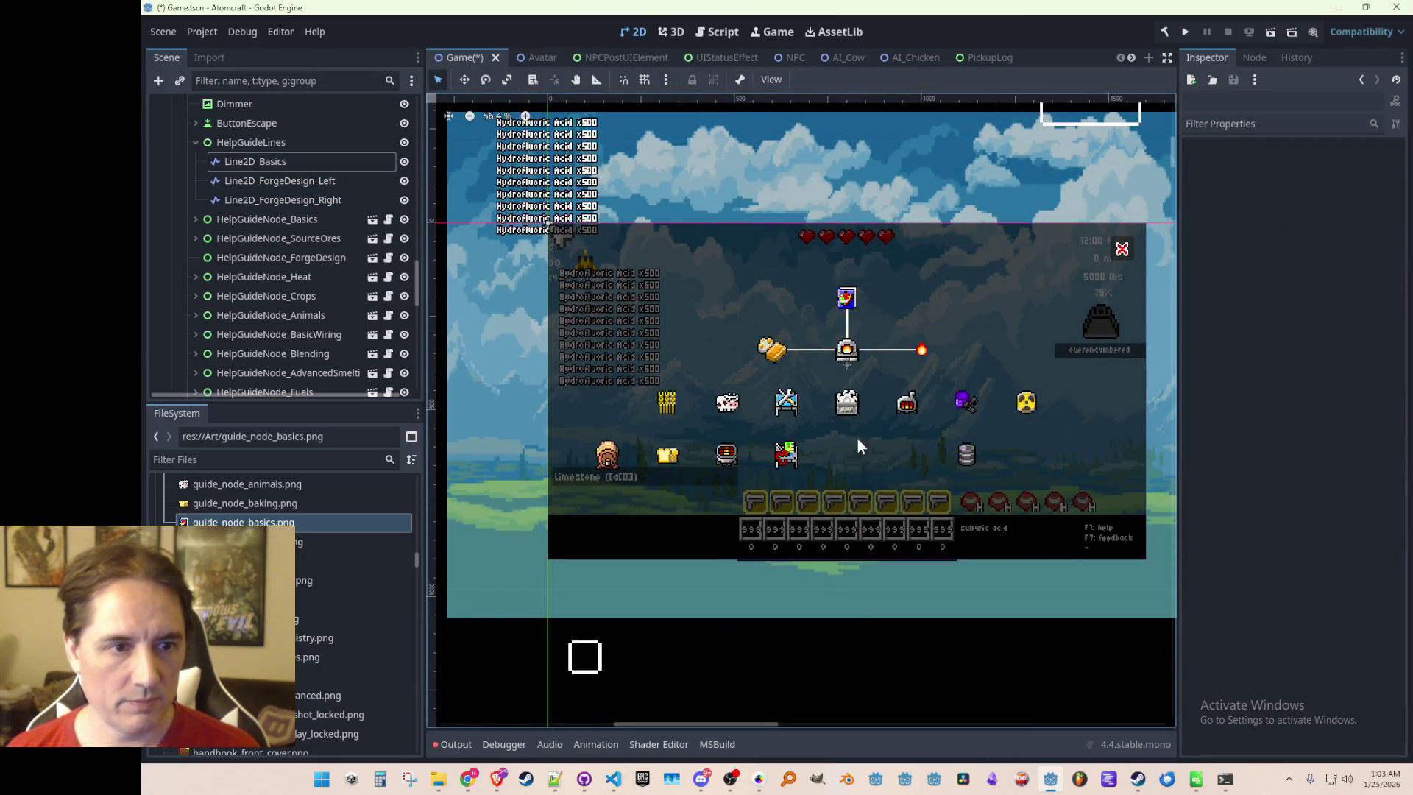
scroll(850, 434, up, 2)
key(ctrl+s)
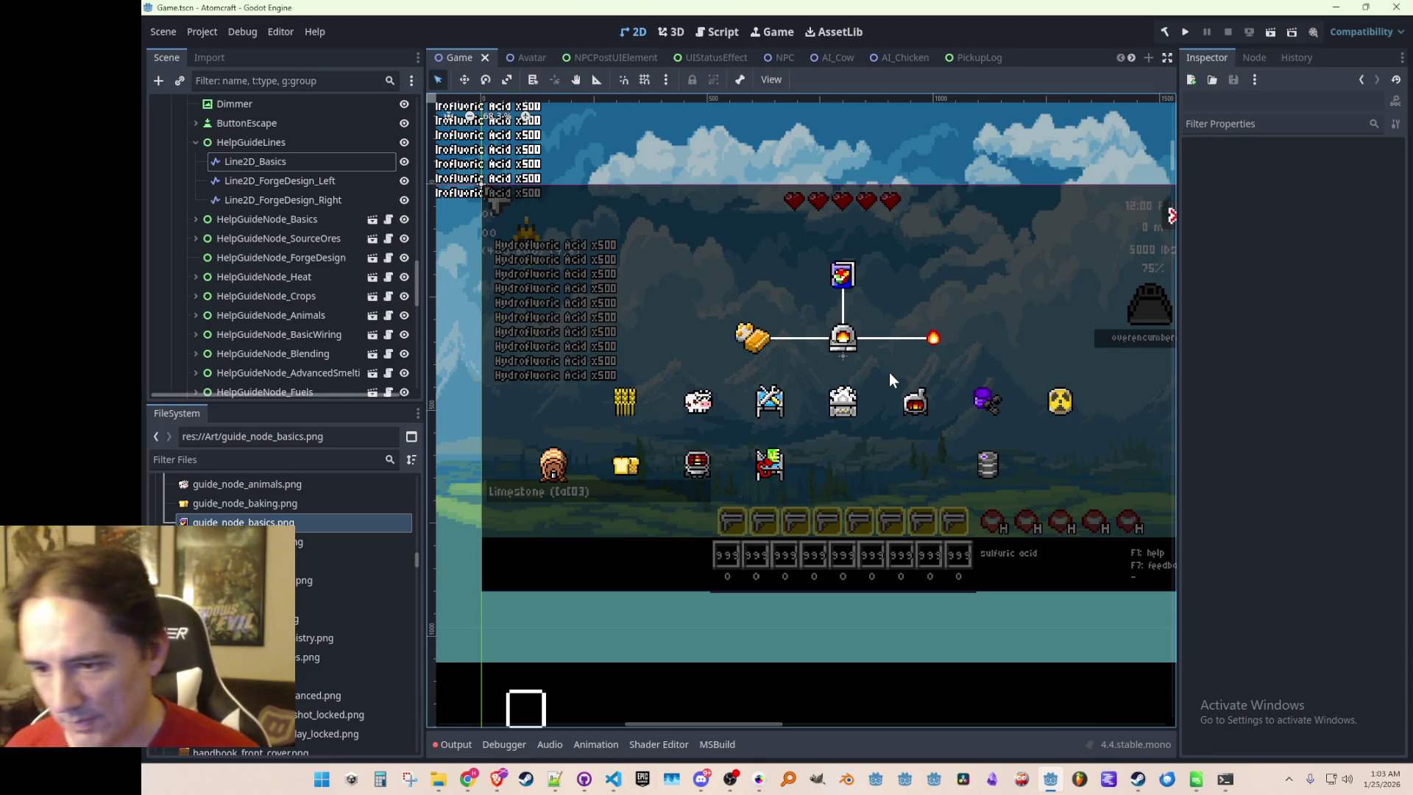
scroll(788, 370, up, 2)
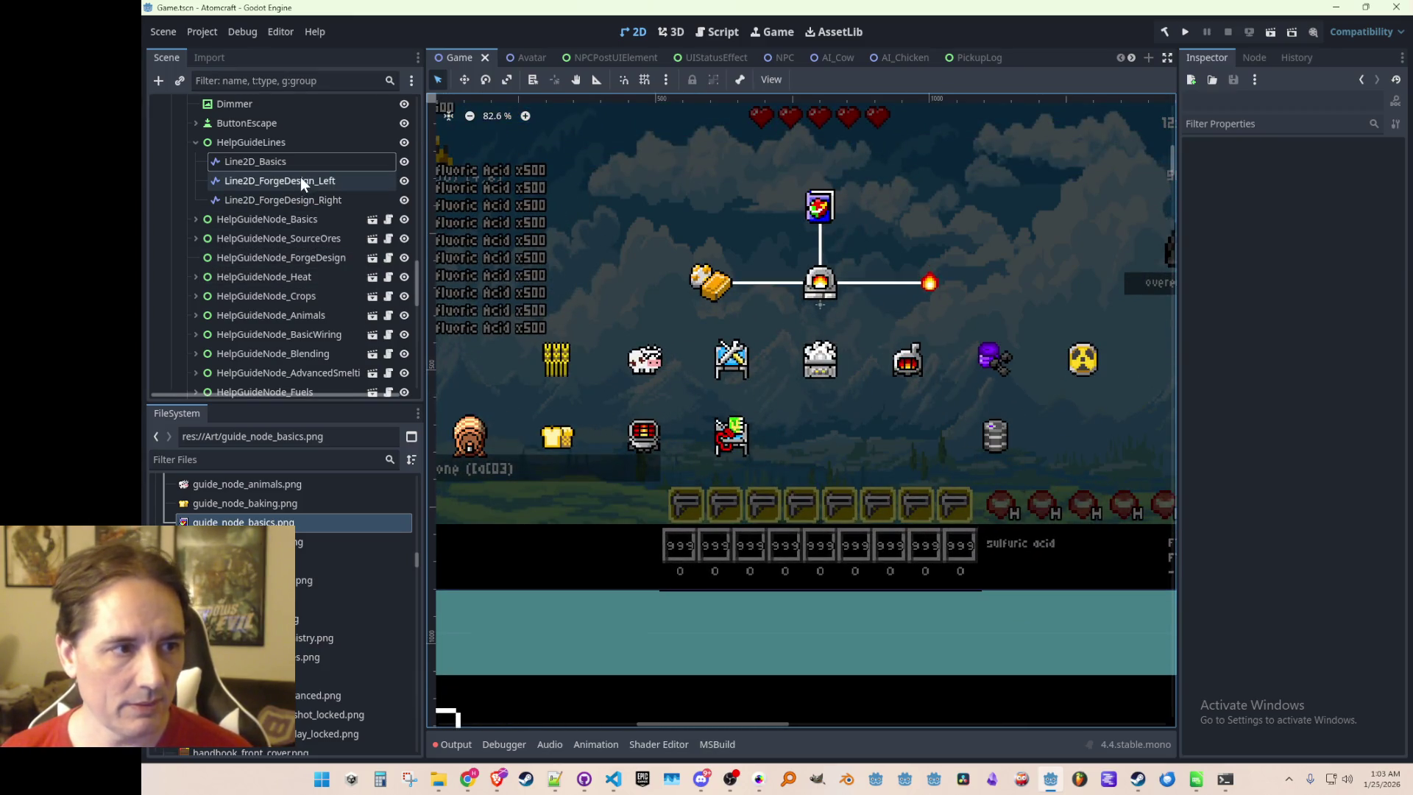
Duplicate Line2D_ForgeDesign_Right and set the copy's end point to (0, 17.5)
click(296, 201)
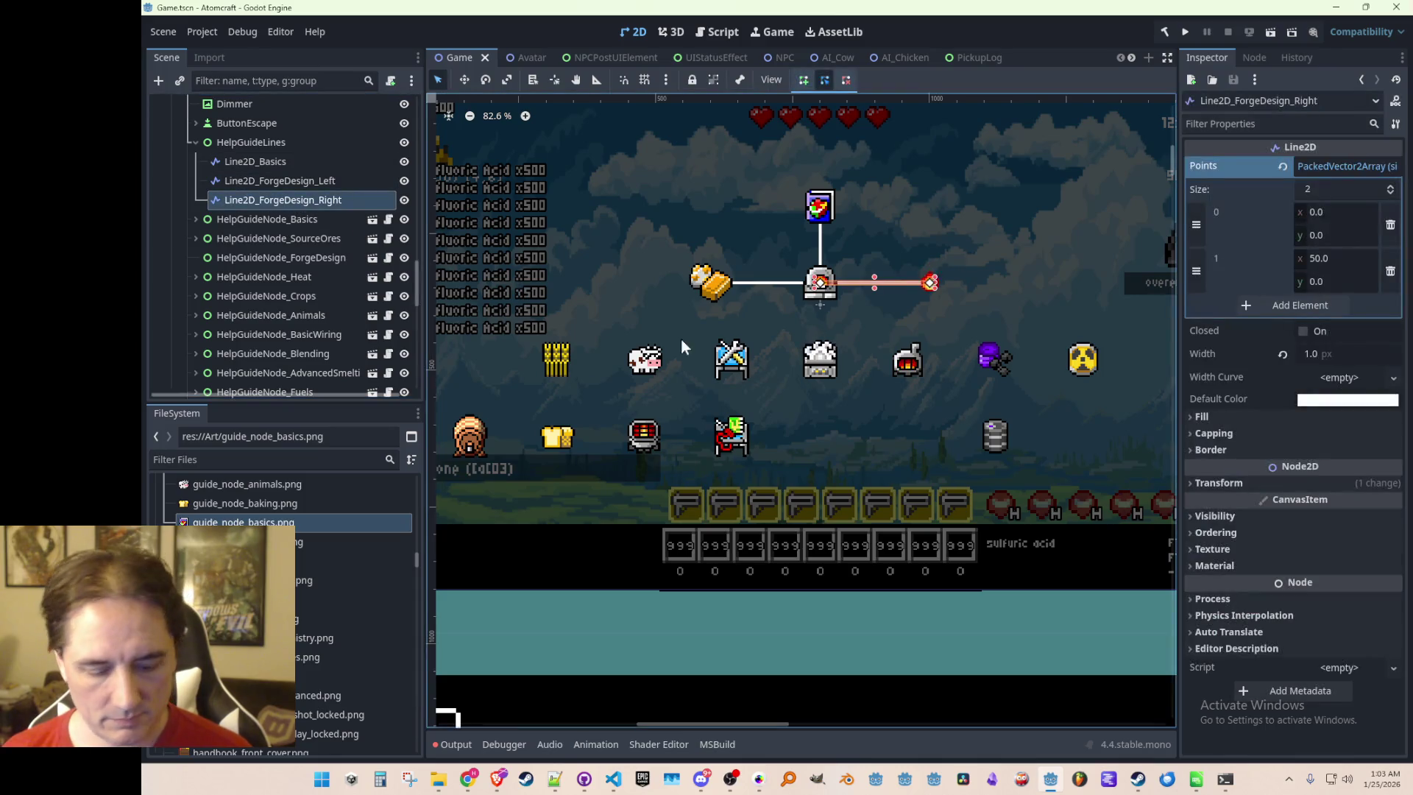
key(ctrl+d)
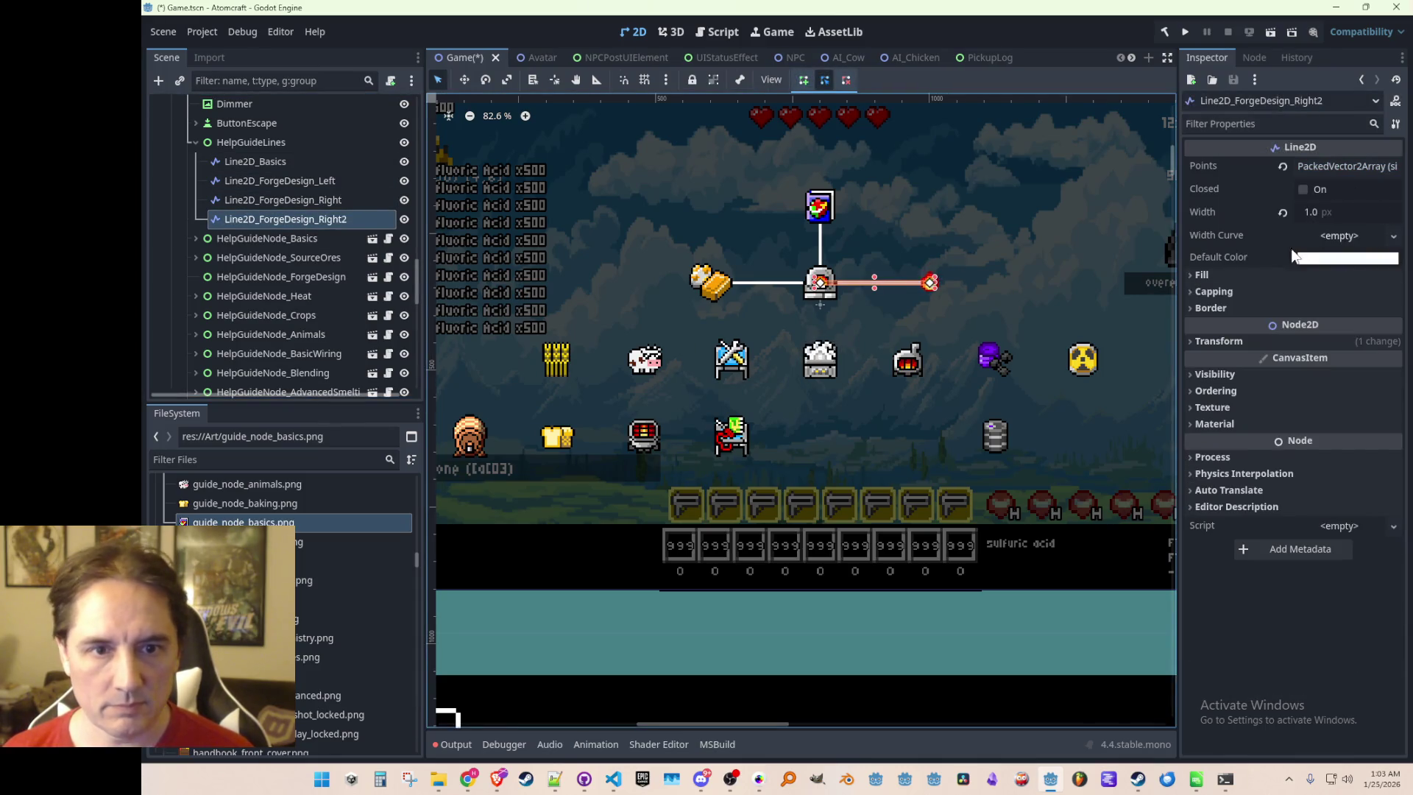
click(1327, 169)
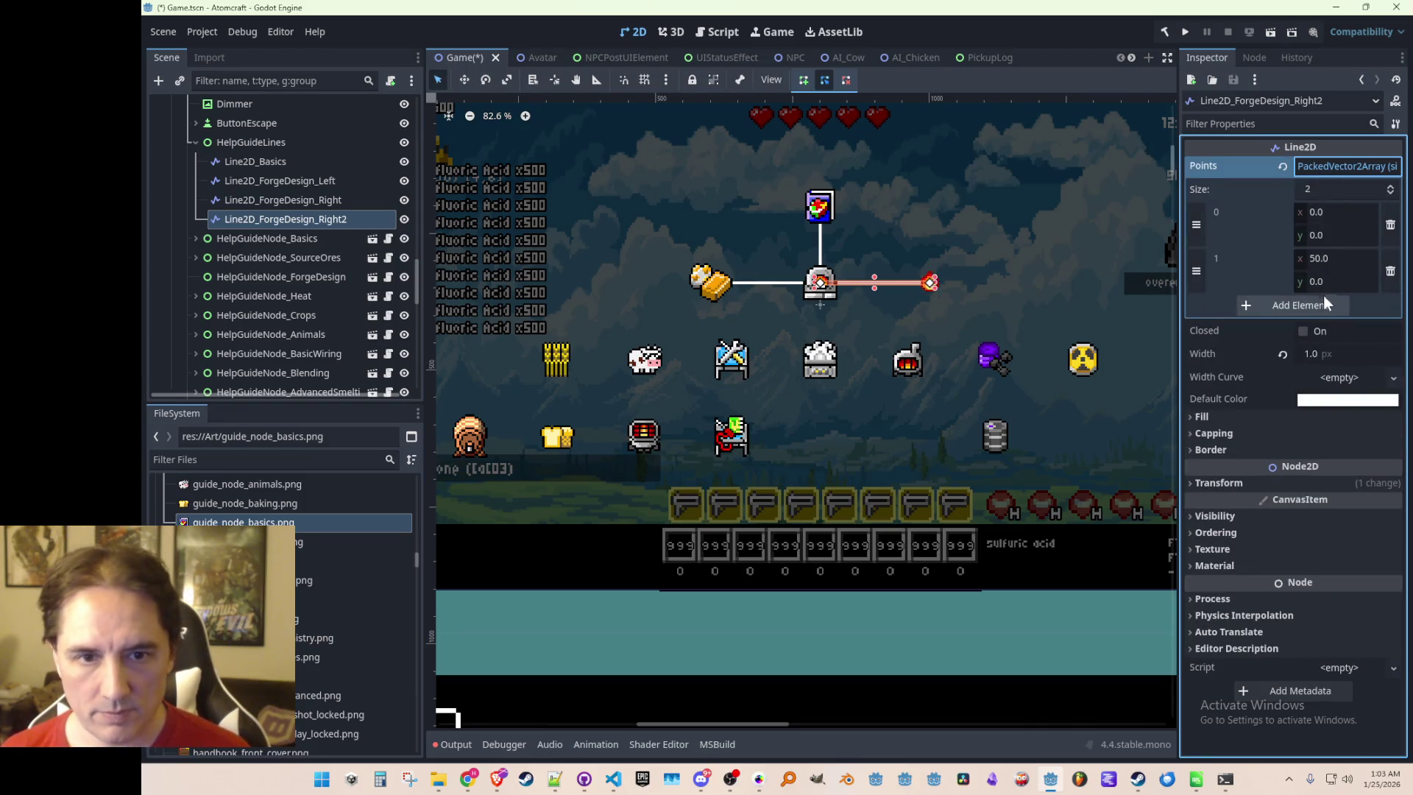
click(1342, 259)
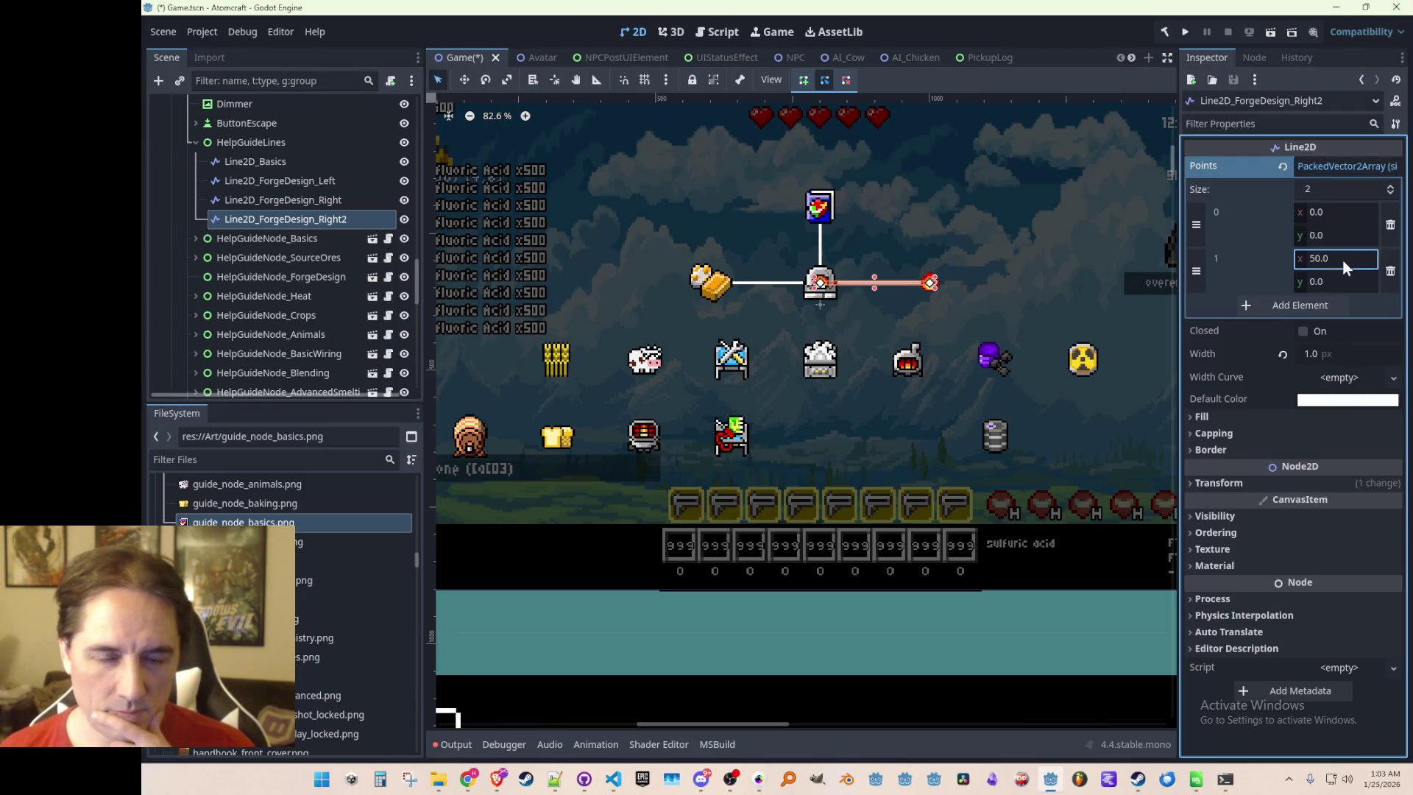
text(0)
key(Tab)
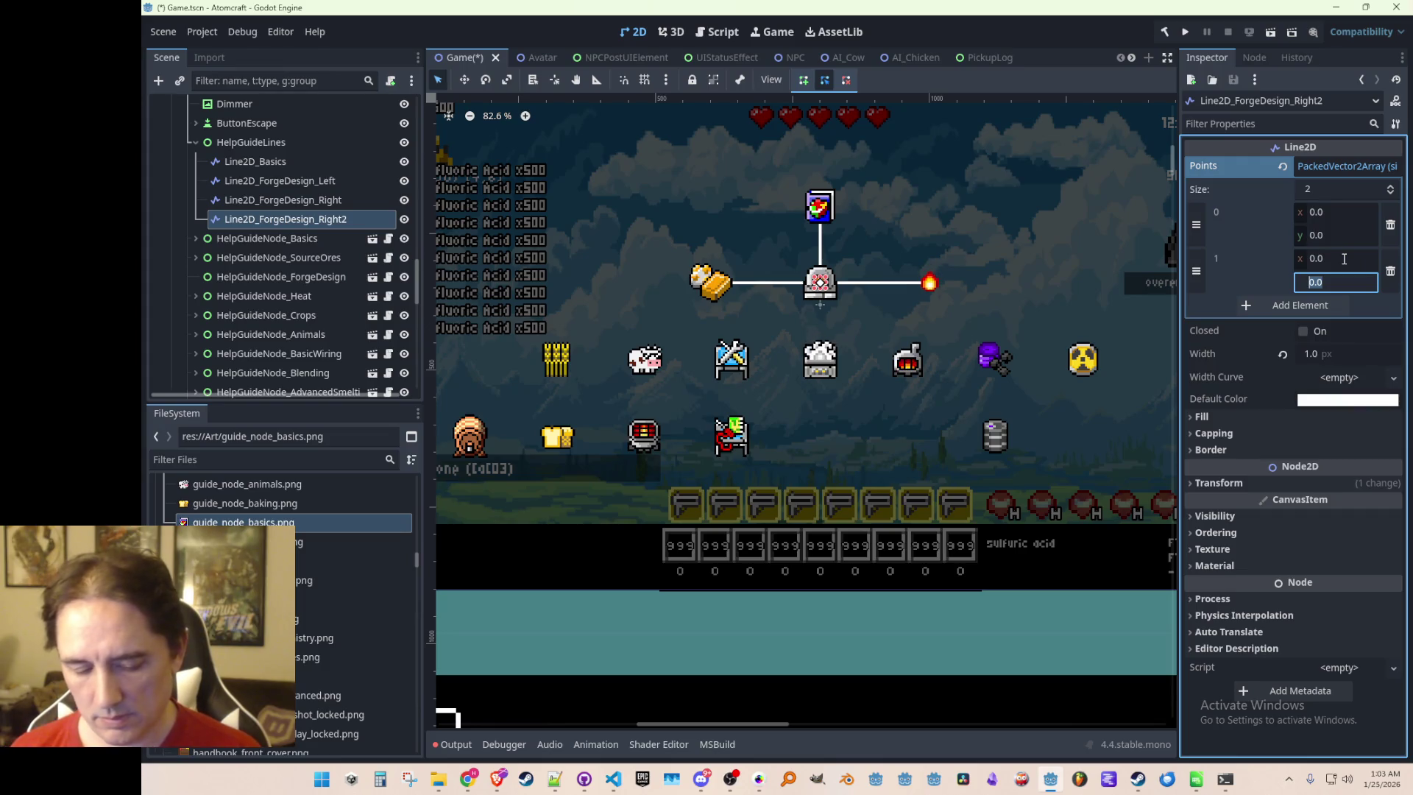
text(17.5)
key(Return)
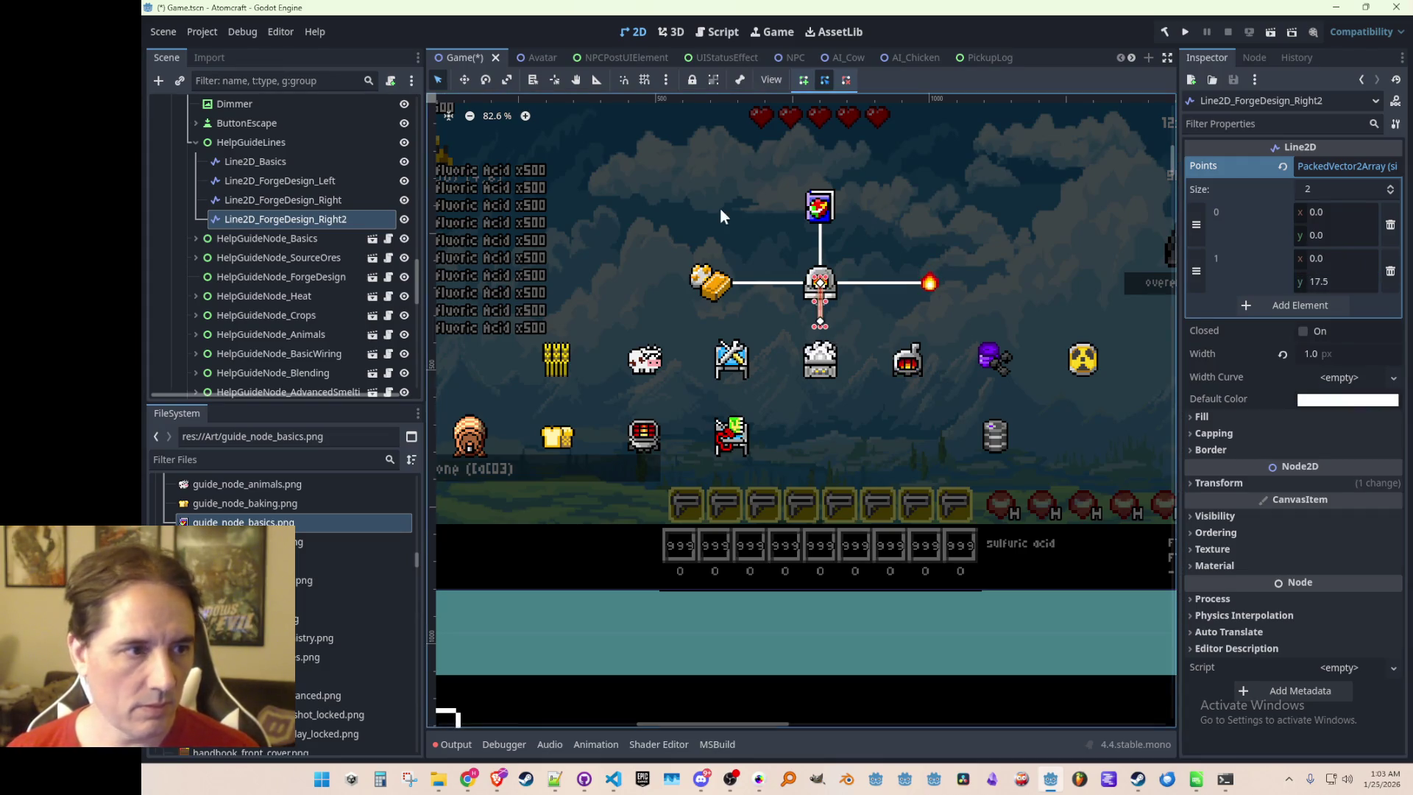
Rename the copy to Line2D_ForgeDesign_Down and save the scene
click(352, 221)
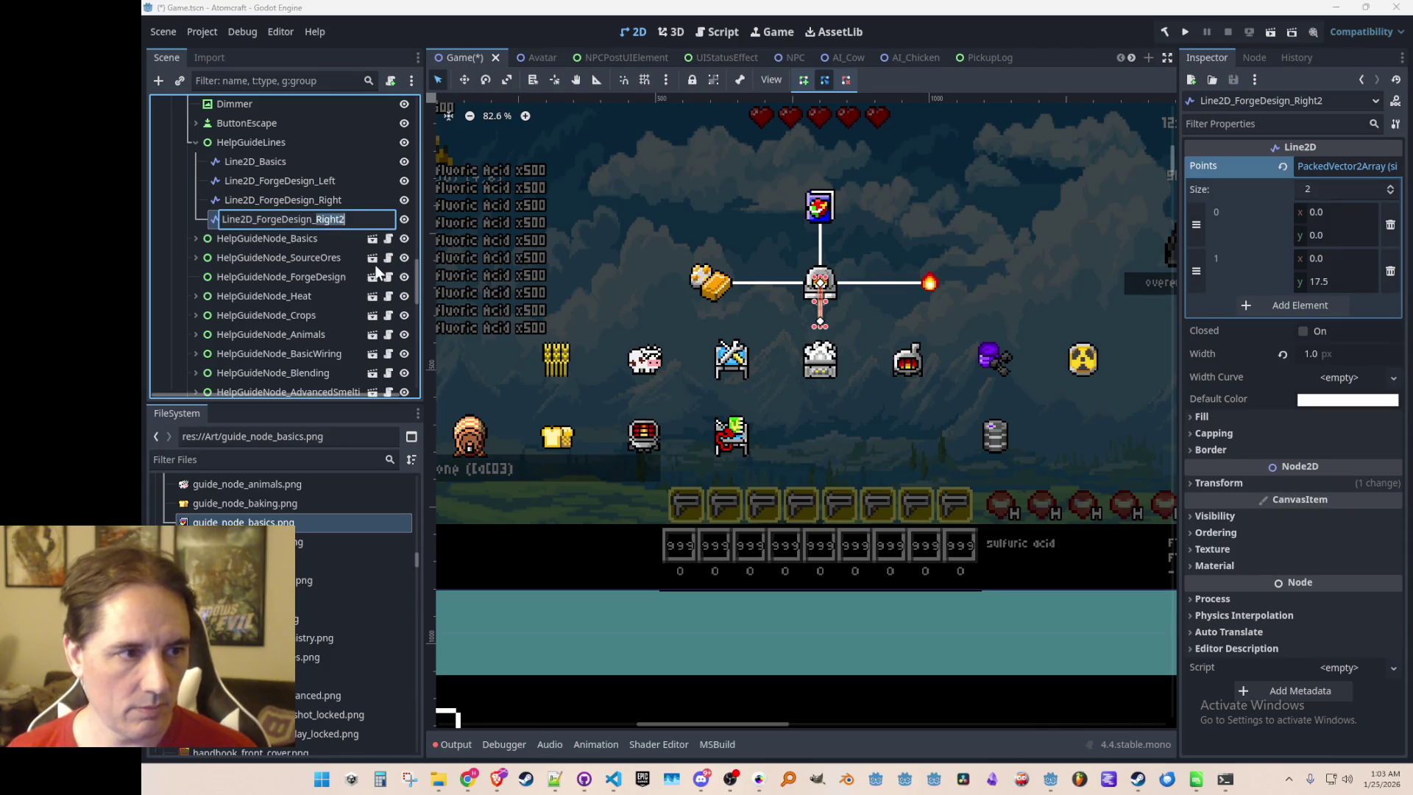
text(D)
key(Escape)
key(BackSpace)
key(BackSpace)
key(BackSpace)
text(Down)
key(Return)
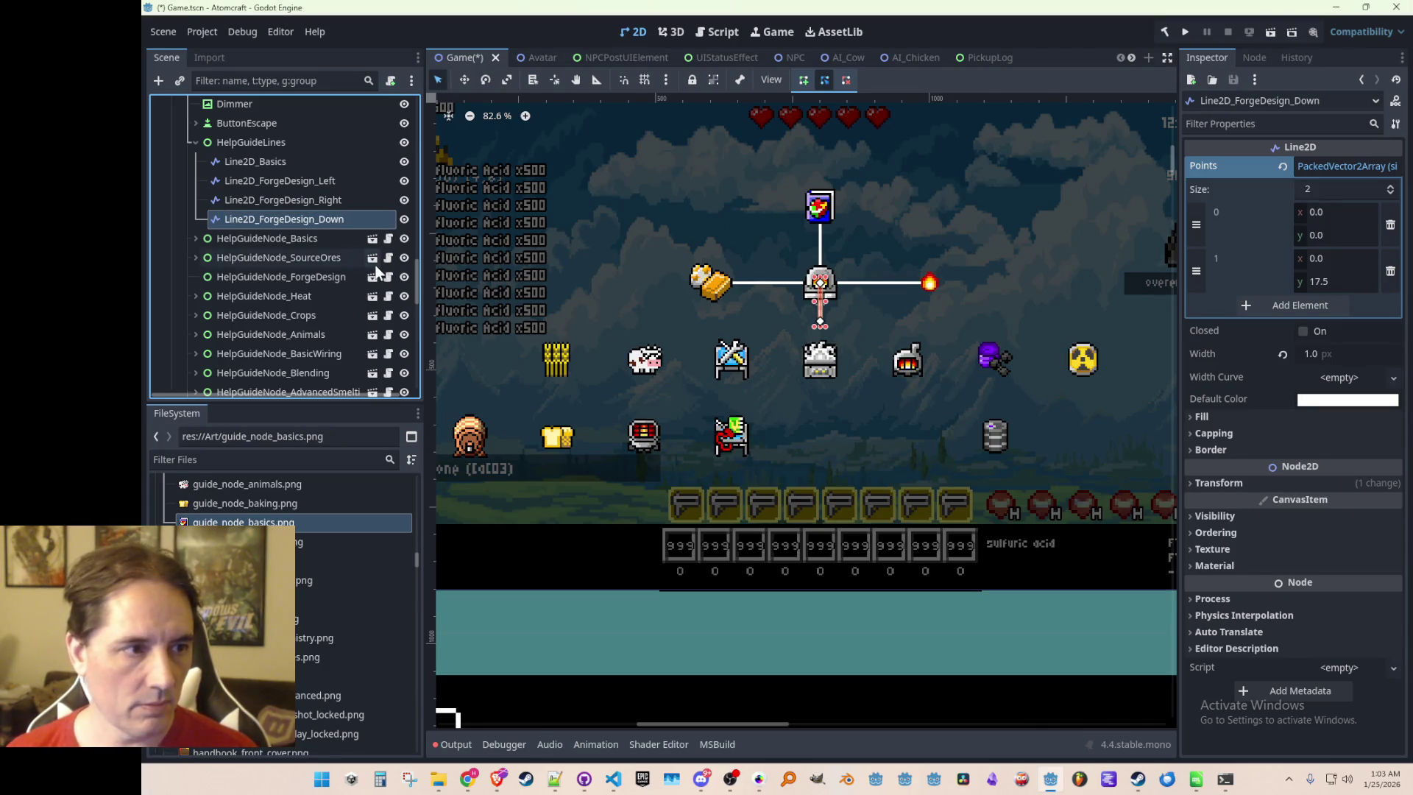
key(ctrl+s)
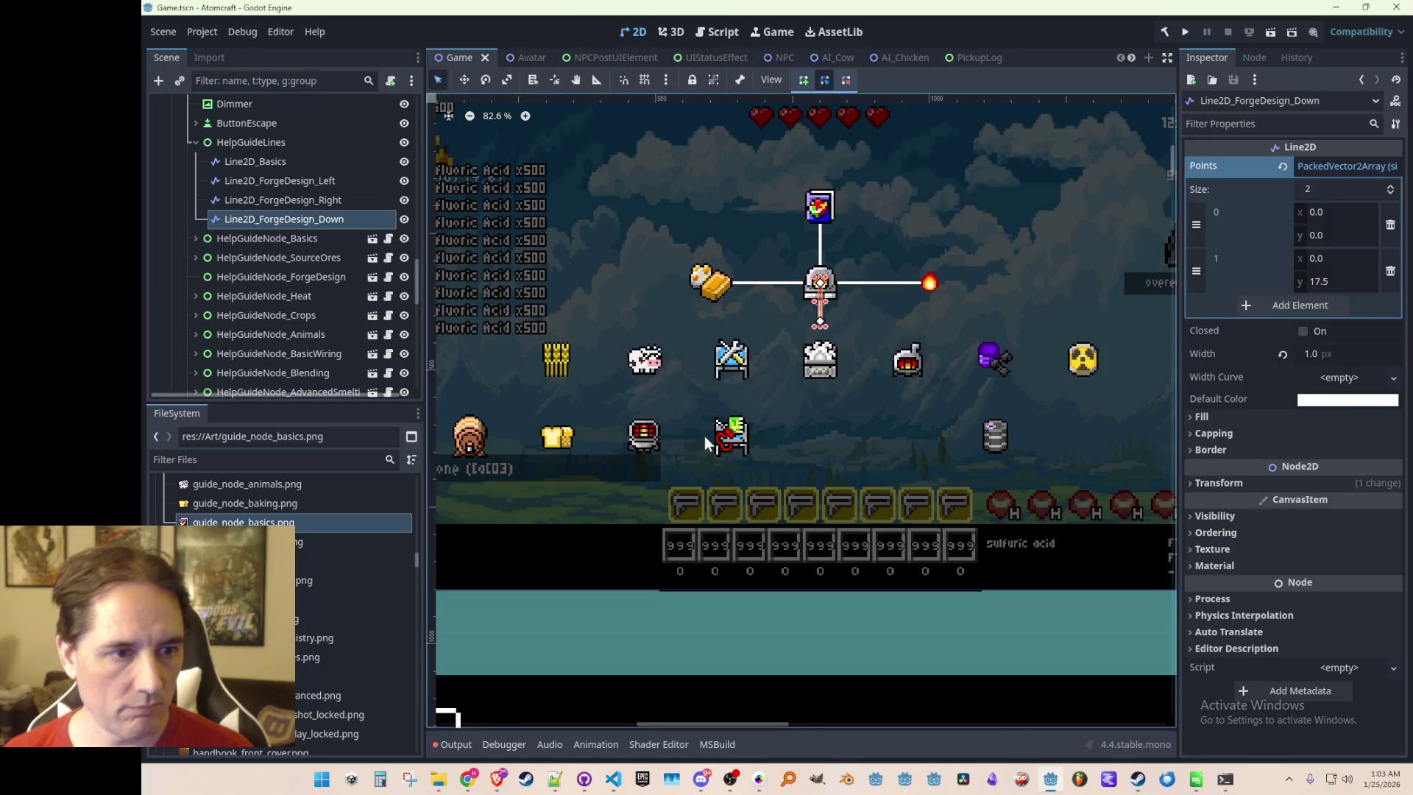
key(ctrl+s)
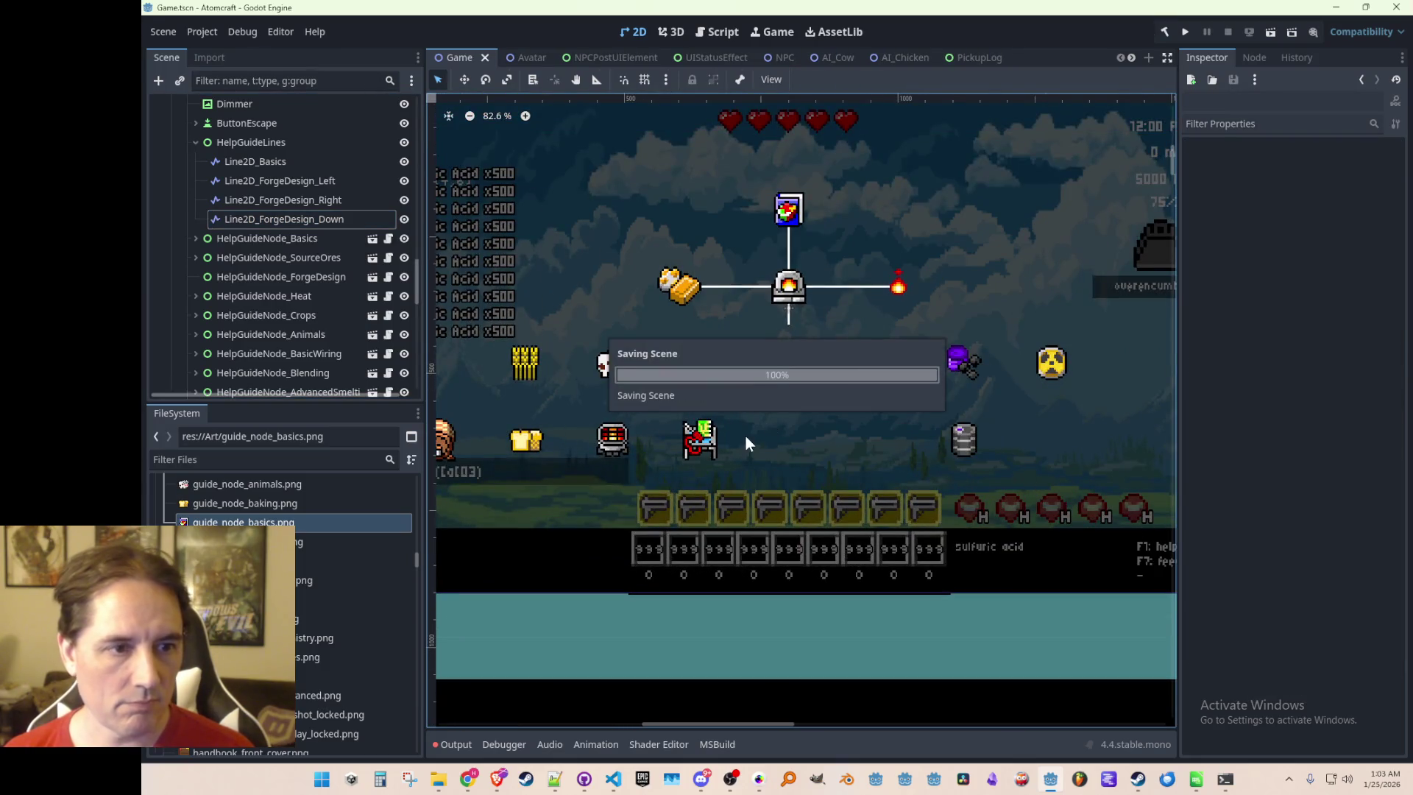
click(277, 215)
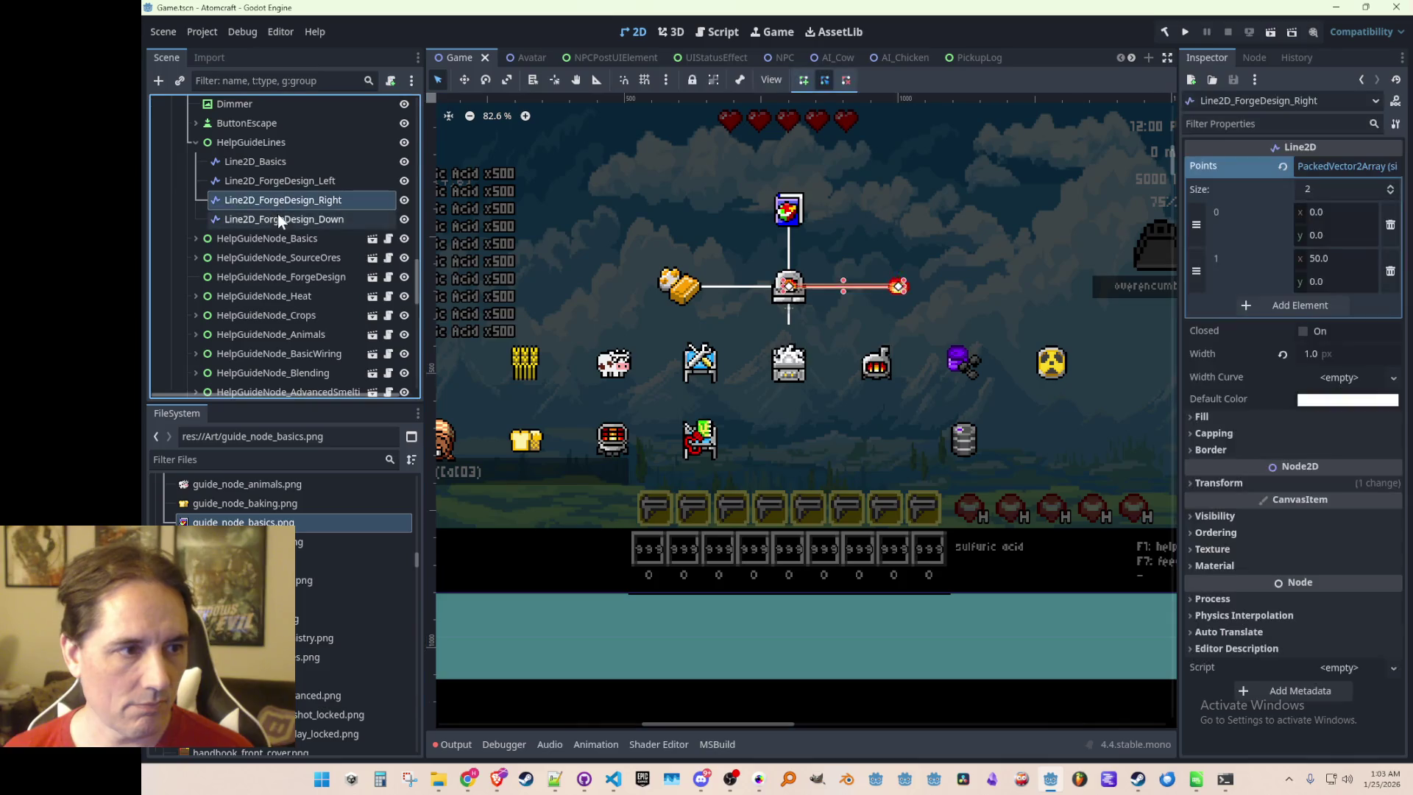
Duplicate the downward forge connector and set the copy's y position to 102.5
key(ctrl+d)
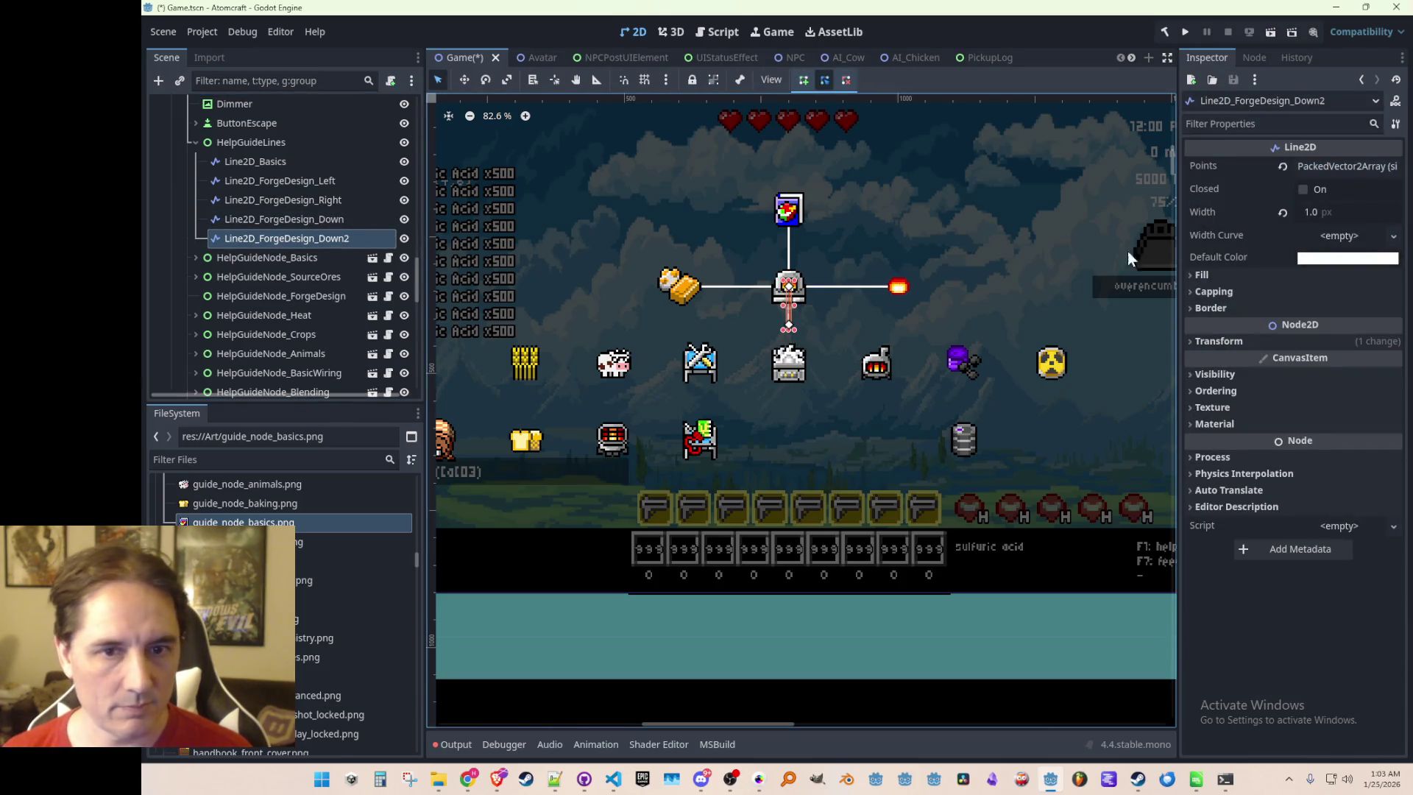
click(1216, 342)
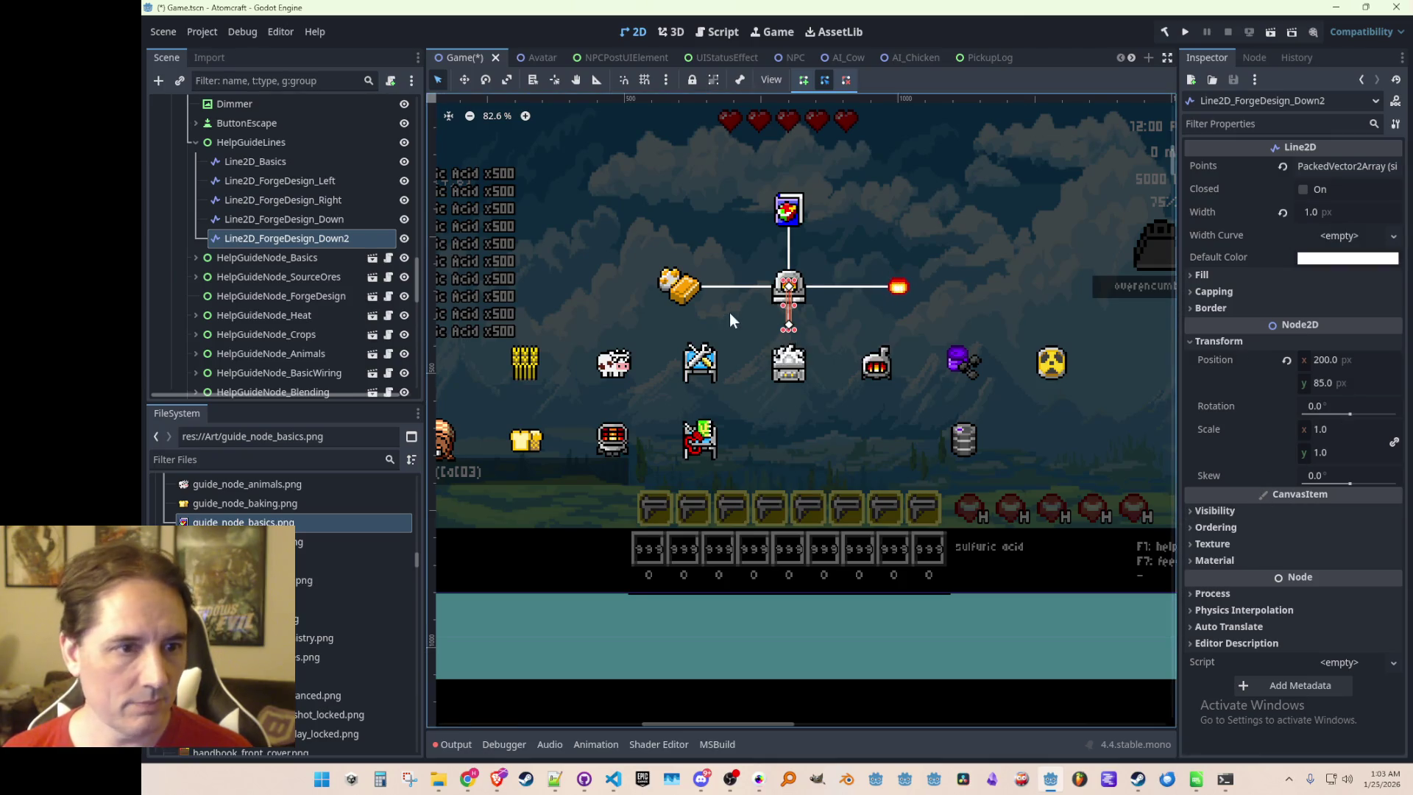
click(1349, 384)
click(1348, 384)
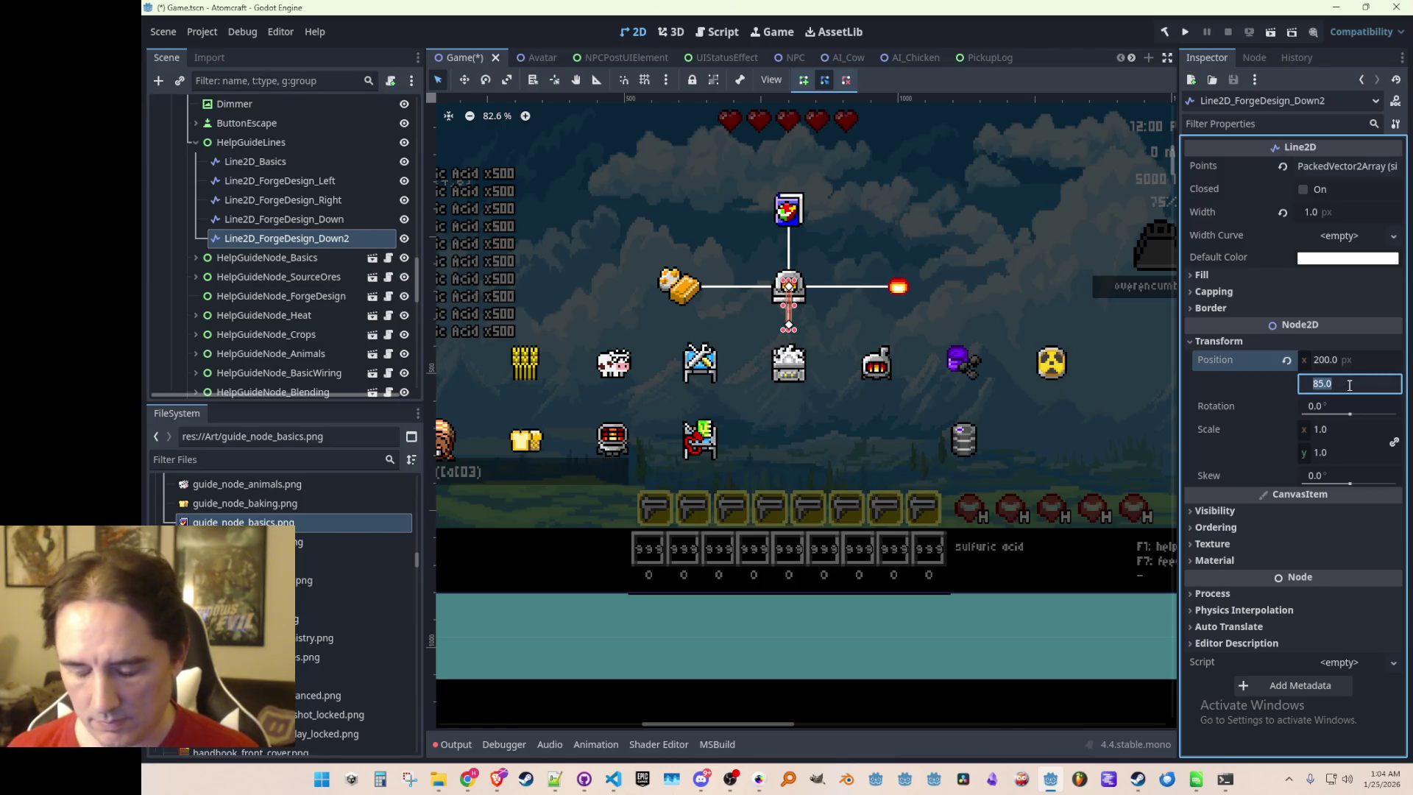
text(102.5)
key(Return)
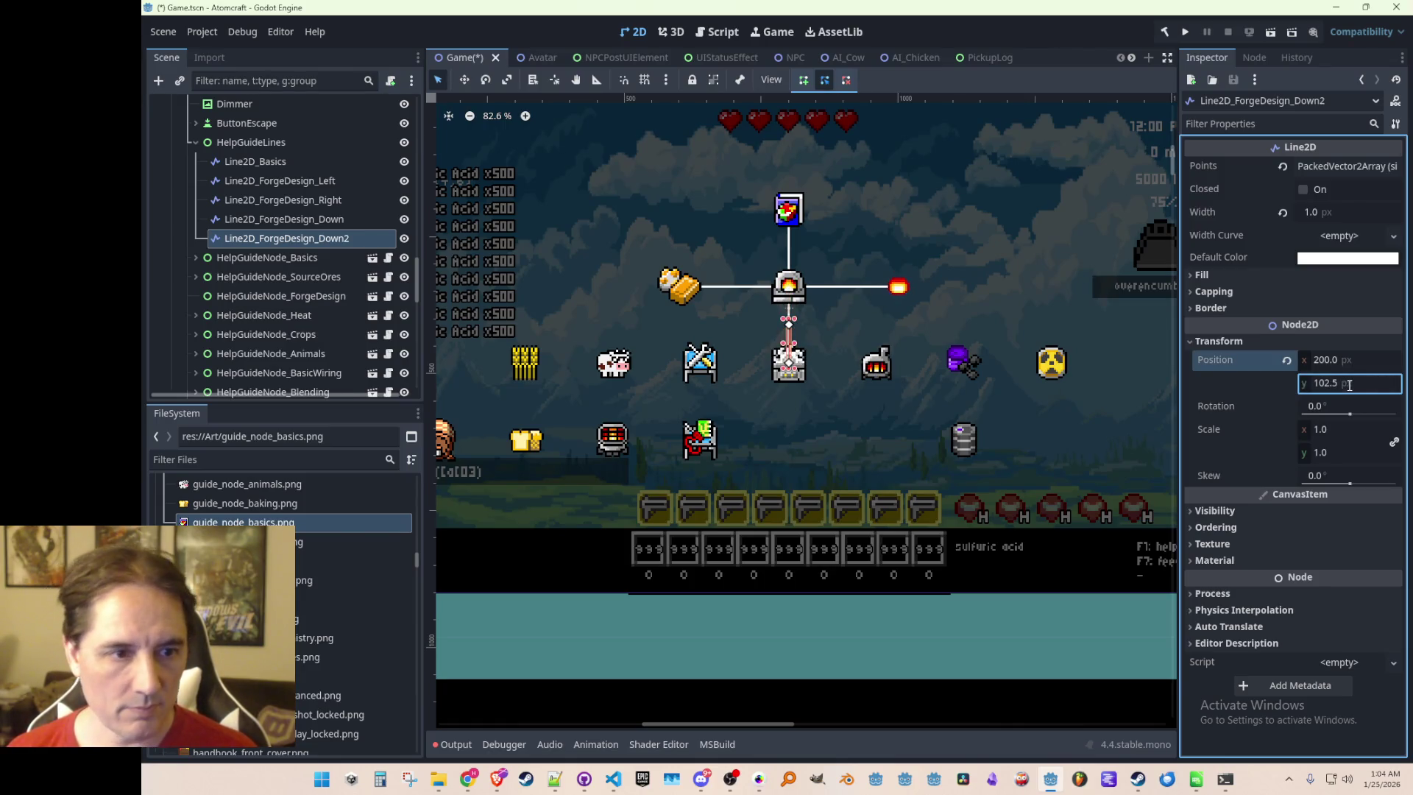
Name the copied line Line2D_ToBlender
click(329, 241)
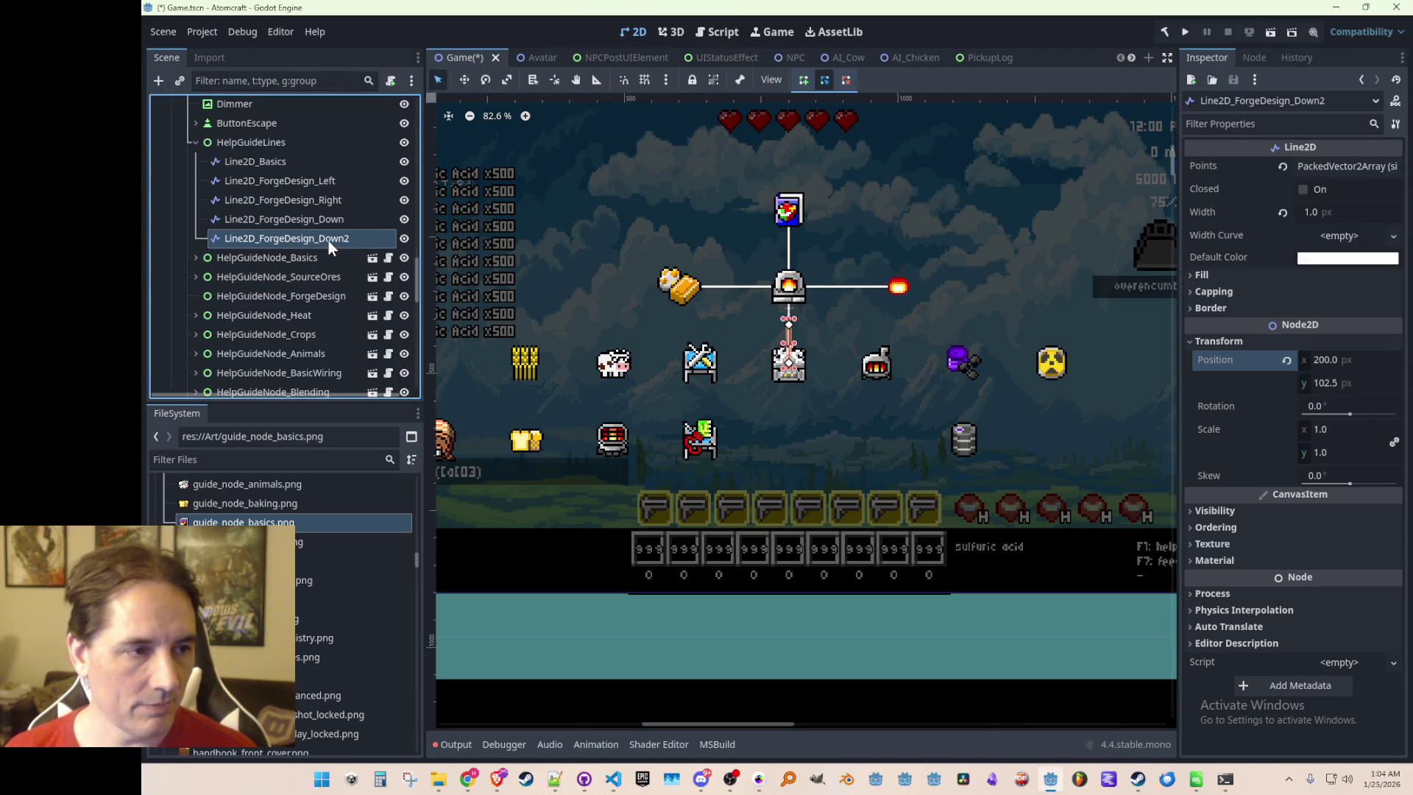
key(F2)
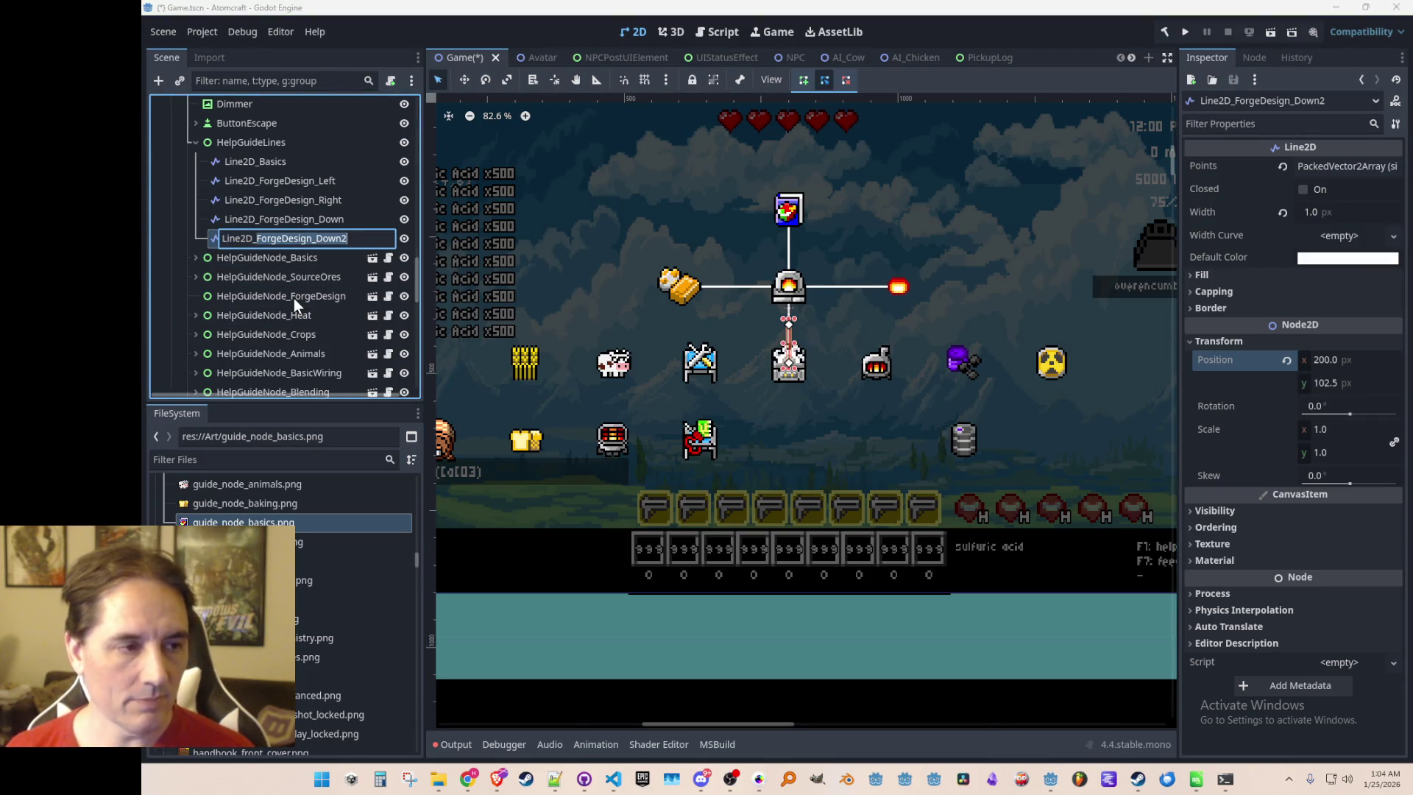
text(To)
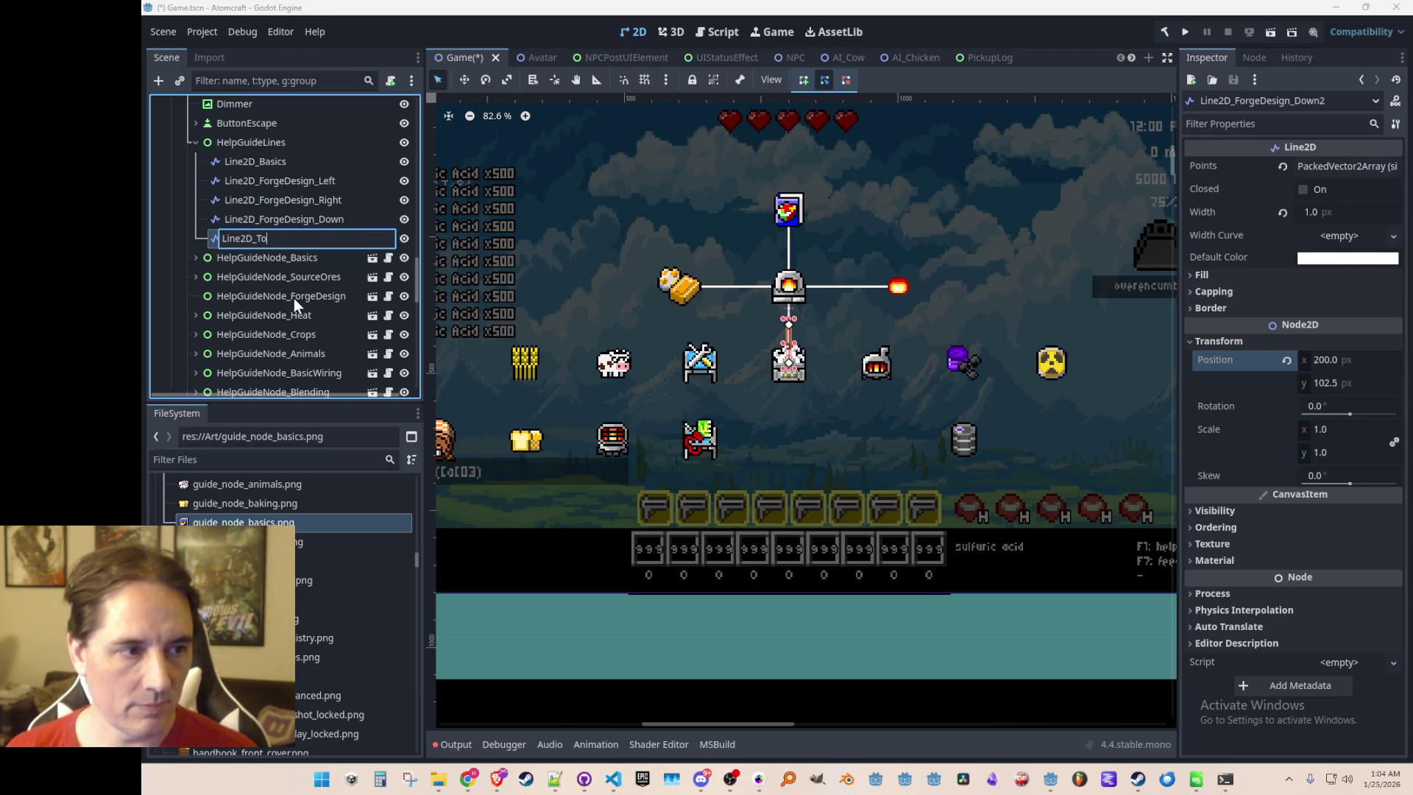
text(Blender)
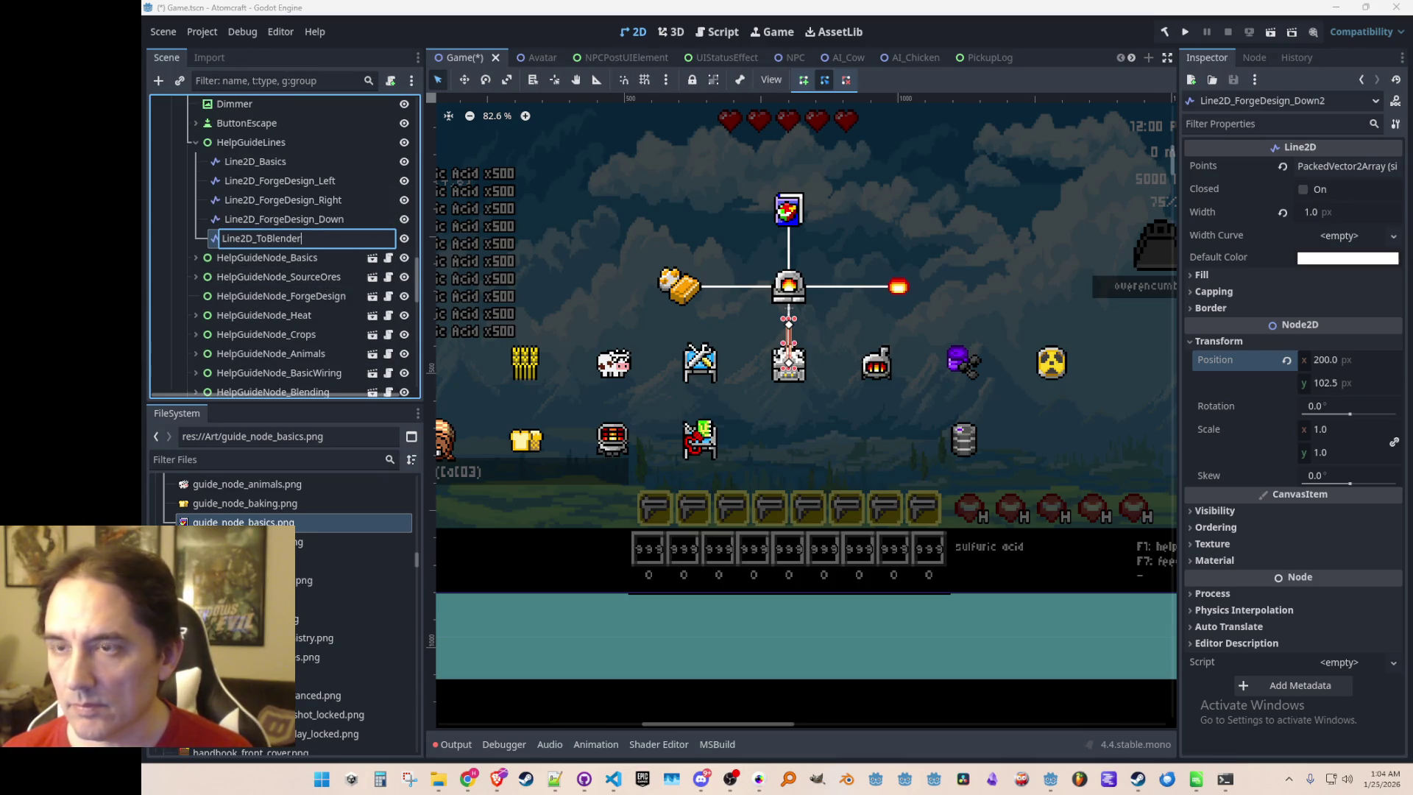
key(Return)
Correct the name to Line2D_ToBlending and save Game.tscn
double_click(329, 237)
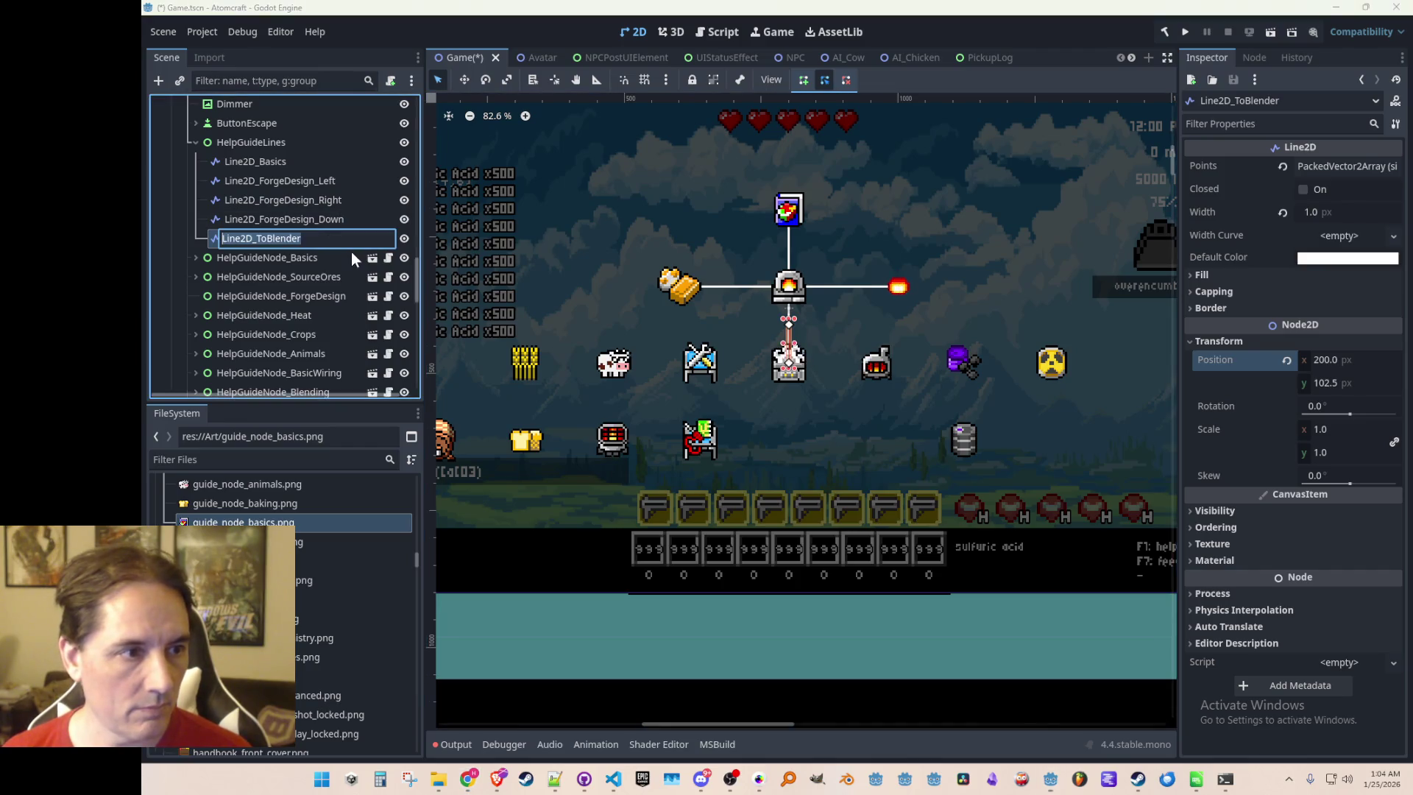
key(End)
key(BackSpace)
key(BackSpace)
text(ing)
key(Return)
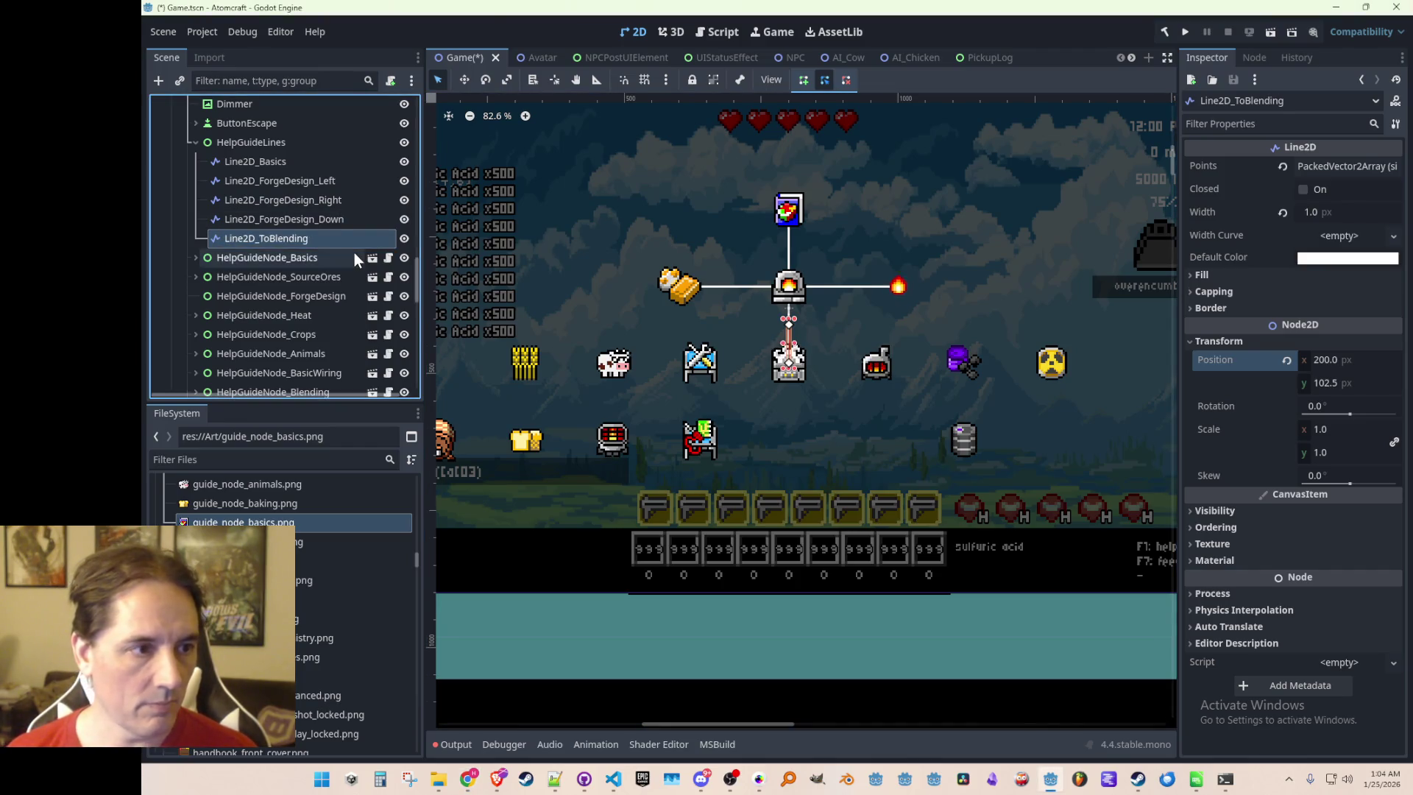
key(ctrl+s)
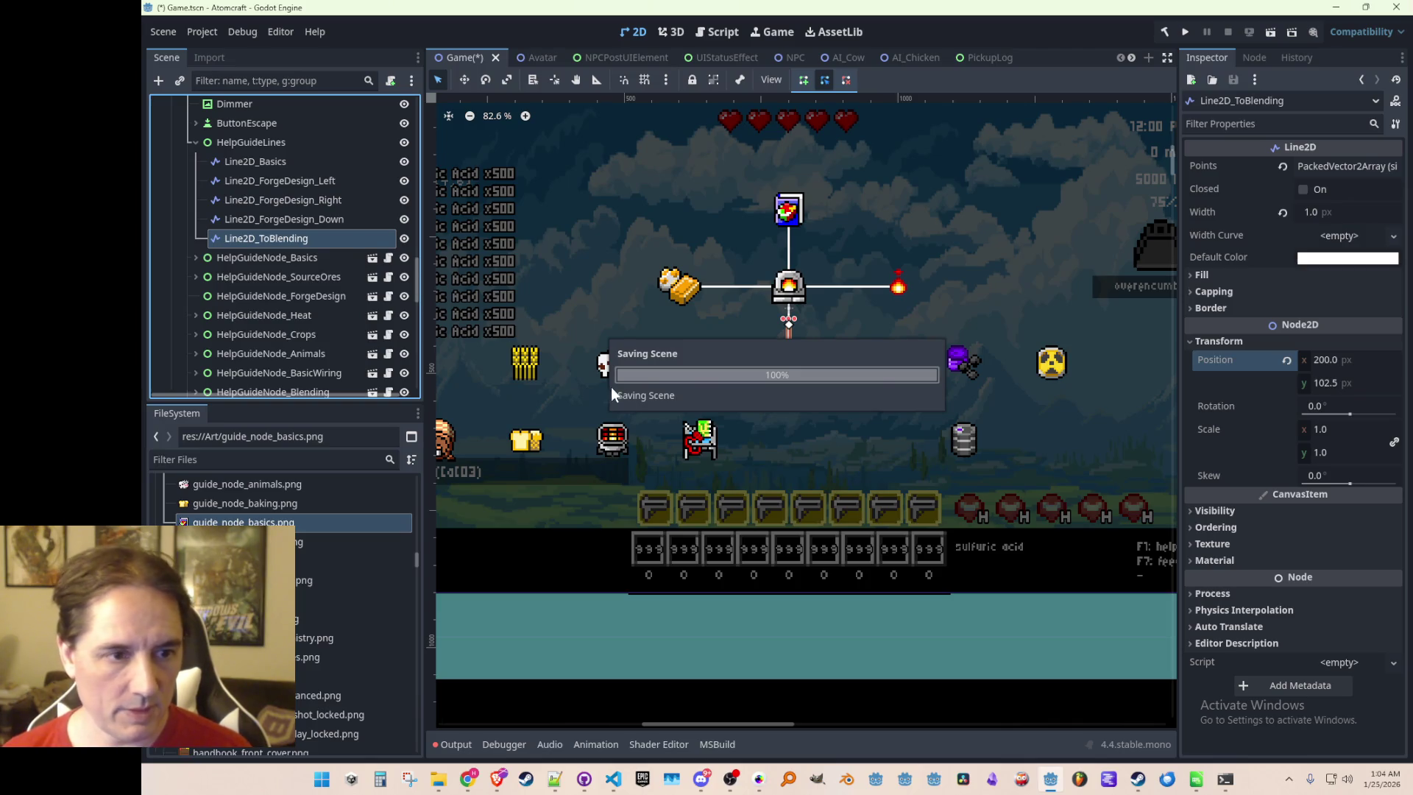
scroll(707, 516, down, 4)
click(793, 673)
scroll(773, 453, up, 5)
mouse_move(739, 441)
mouse_down()
mouse_move(776, 399)
mouse_move(824, 392)
mouse_up()
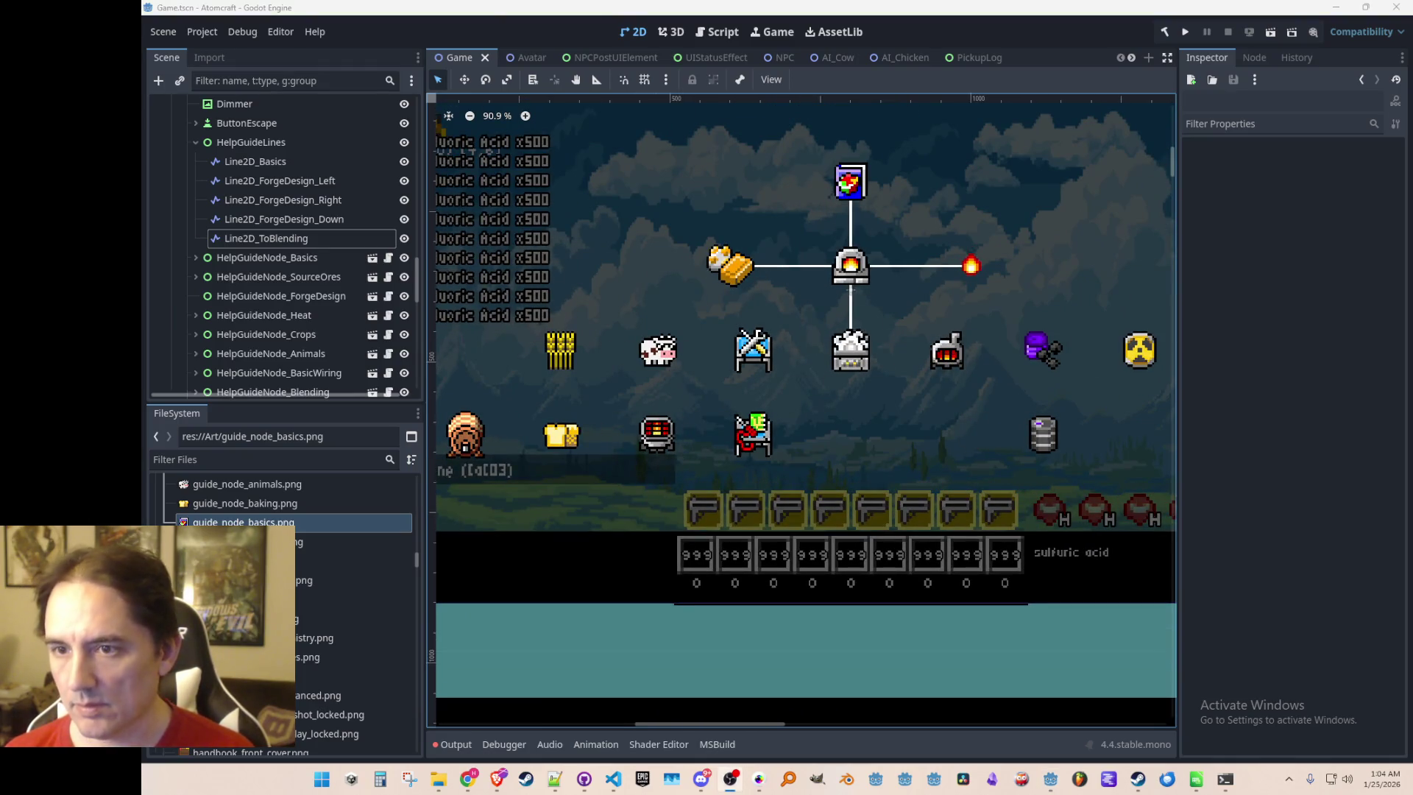
scroll(760, 333, down, 1)
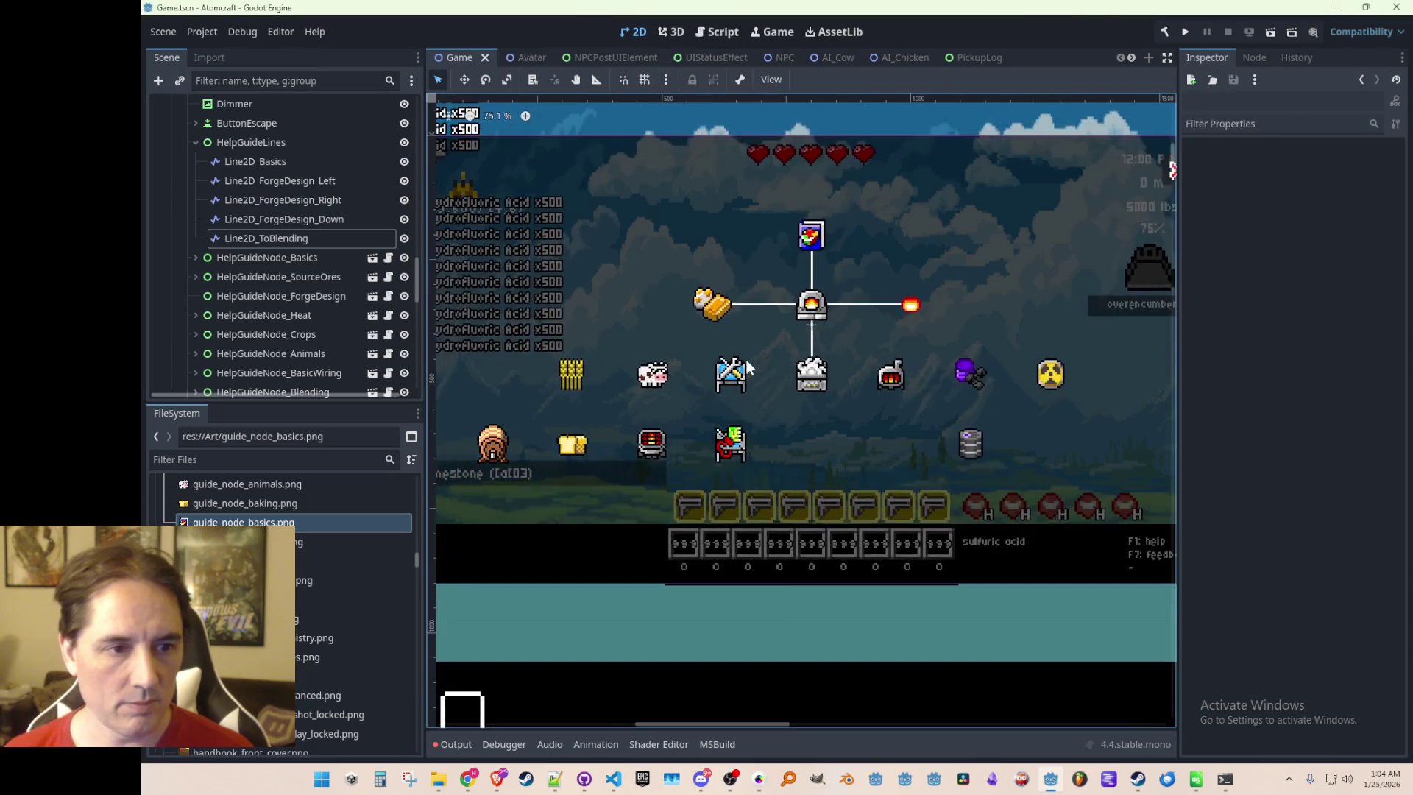
key(ctrl+s)
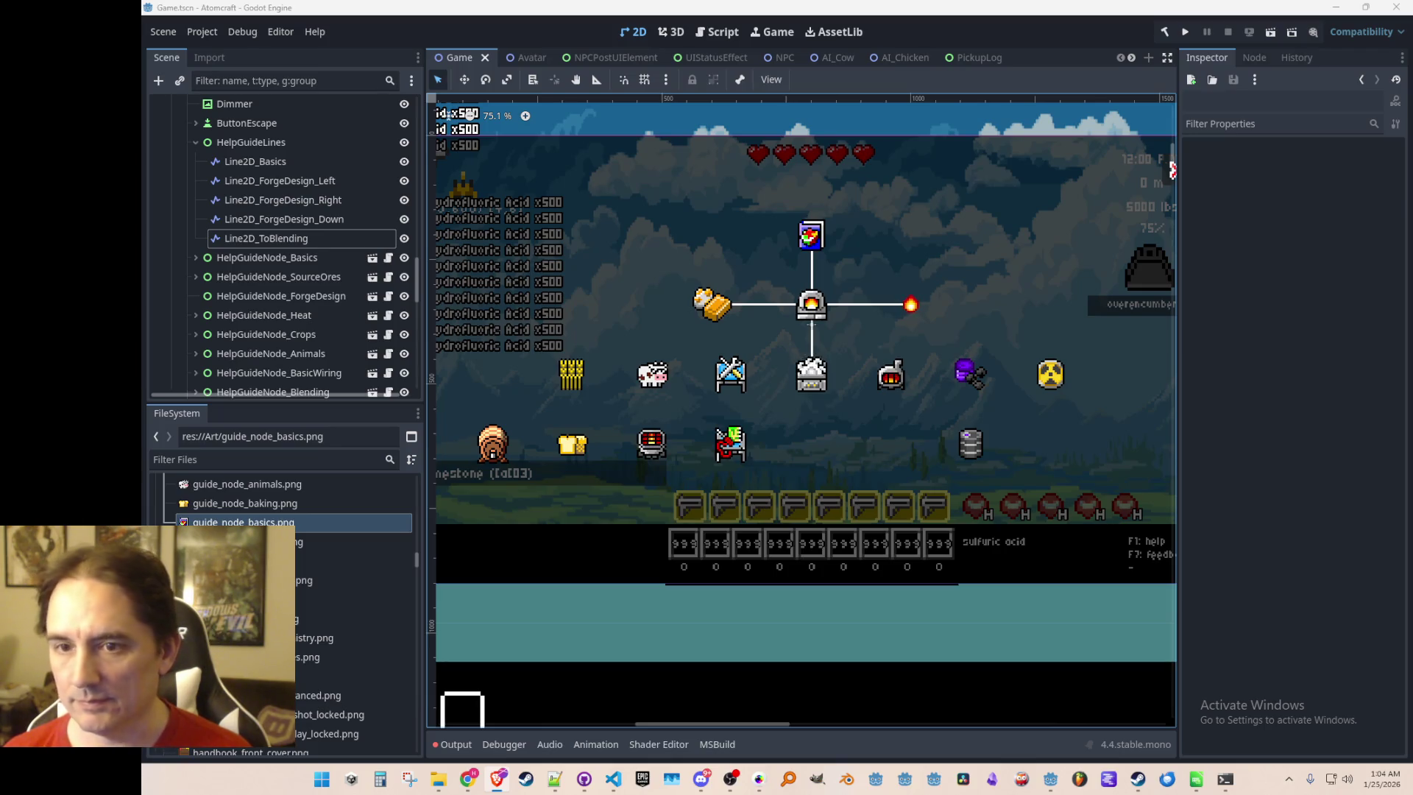
key(alt+Tab)
drag(1032, 145, 1141, 48)
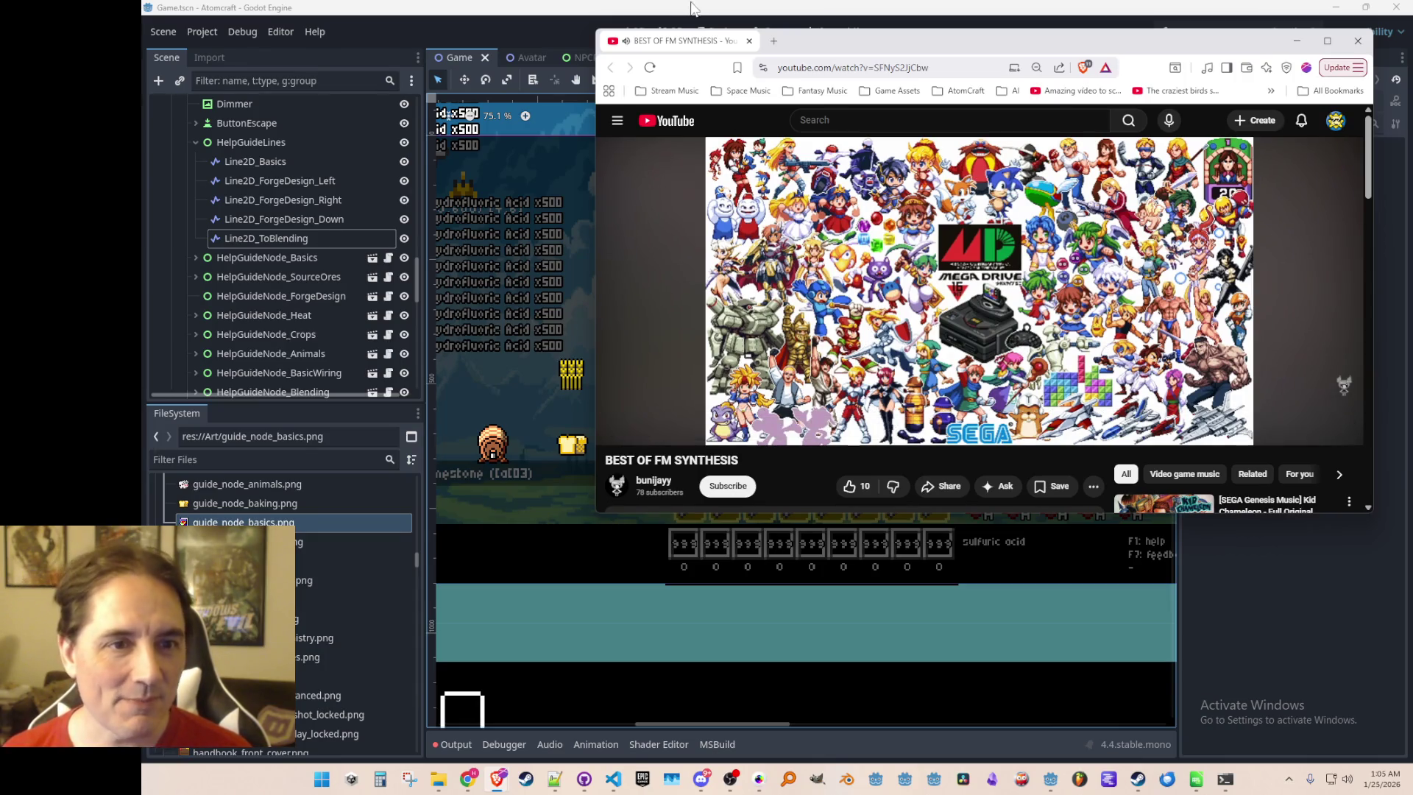
key(alt+Tab)
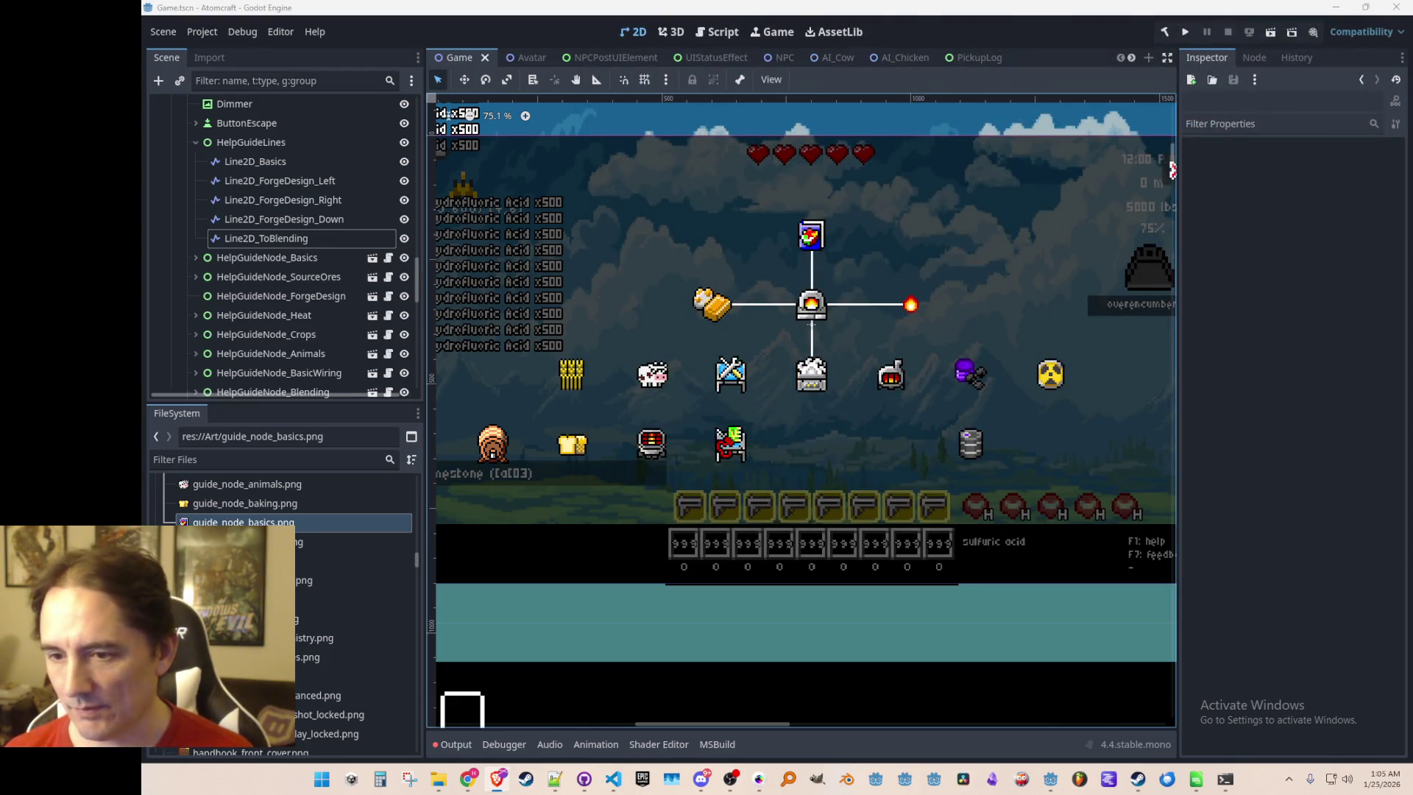
Duplicate the Line2D_ToBlending line and keep the copy positioned under the forge
click(306, 219)
click(310, 238)
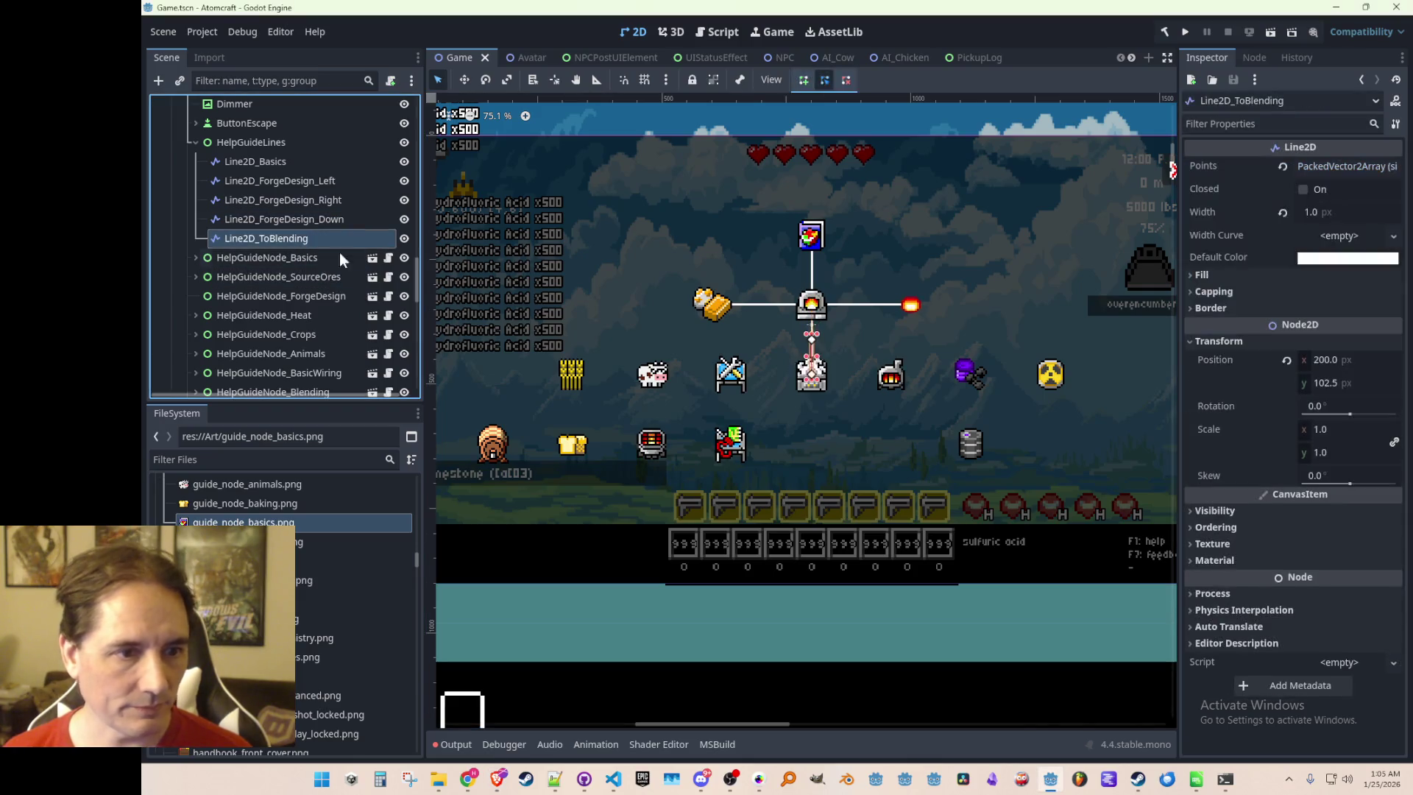
scroll(673, 335, up, 1)
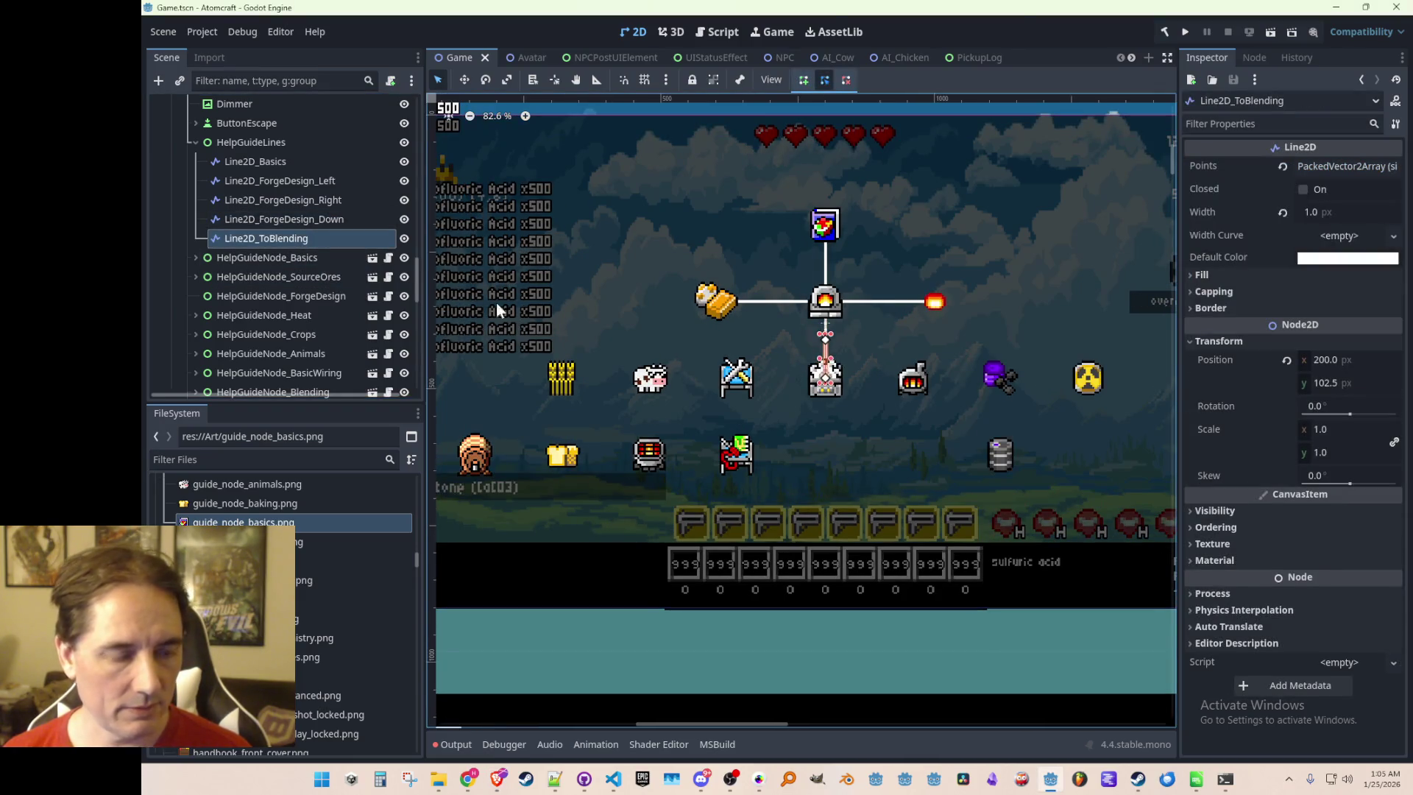
scroll(457, 289, left, 2)
key(ctrl+d)
click(464, 79)
drag(891, 350, 845, 348)
drag(874, 406, 920, 406)
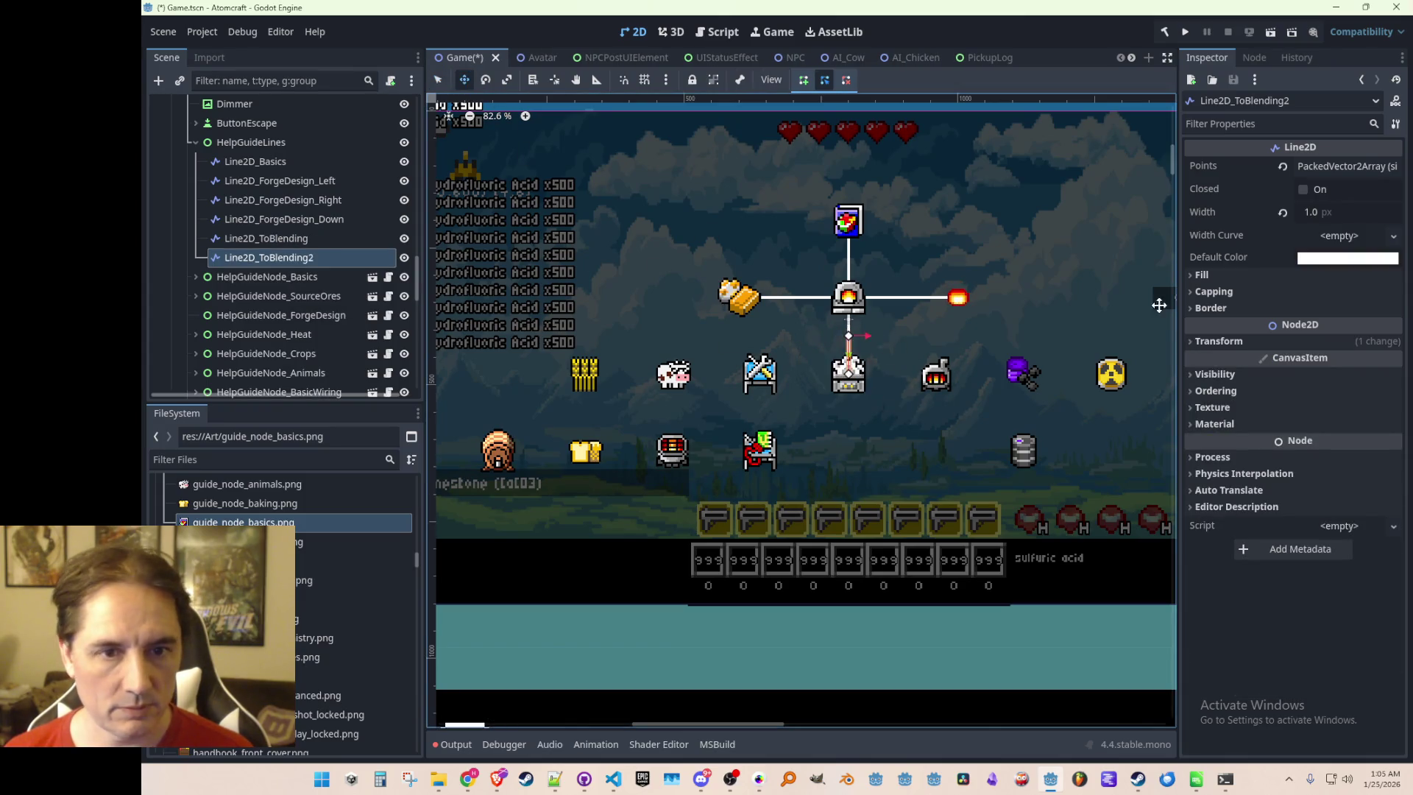
Set the copy's Points[1] to (-40, 0) so it runs 40 px to the left
click(1343, 165)
click(1334, 282)
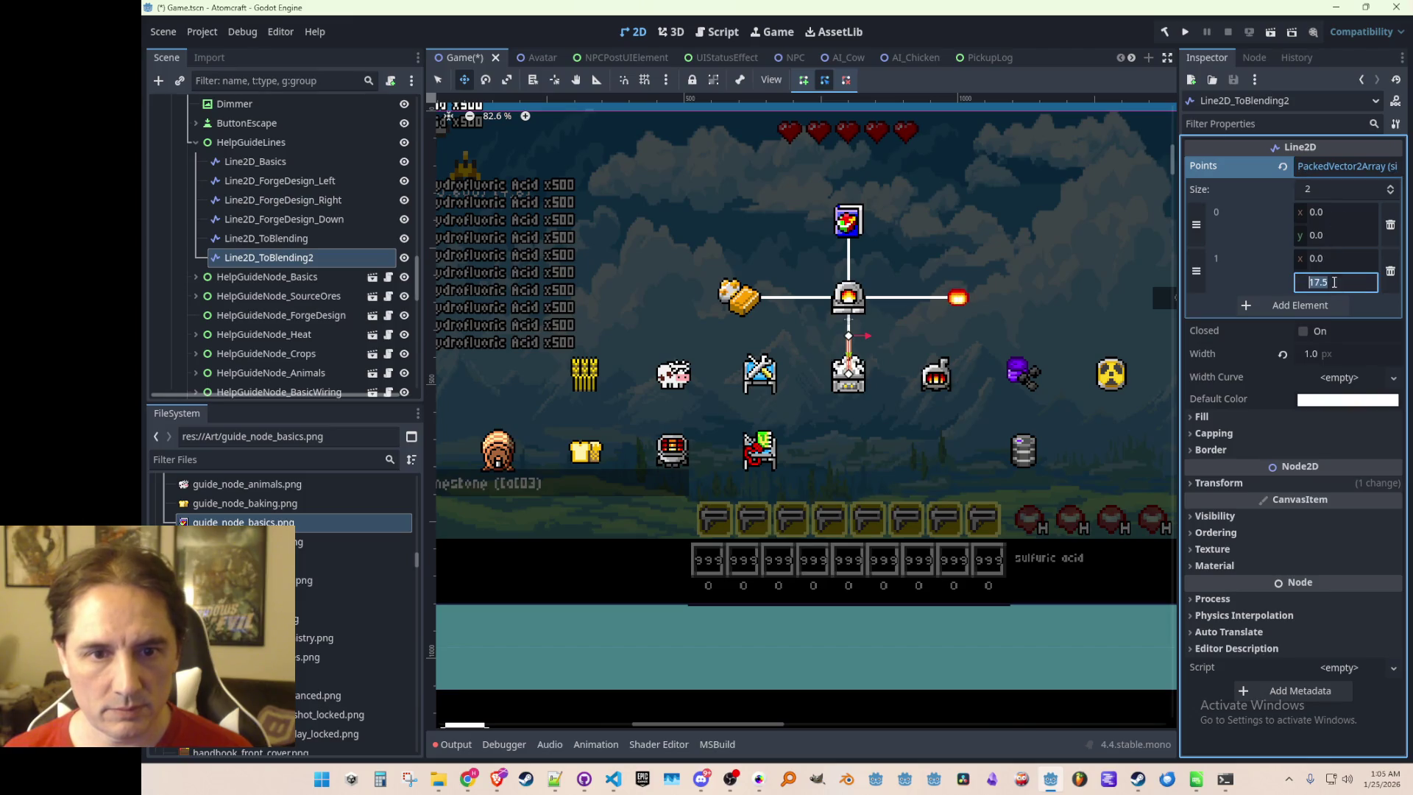
text(0)
key(Return)
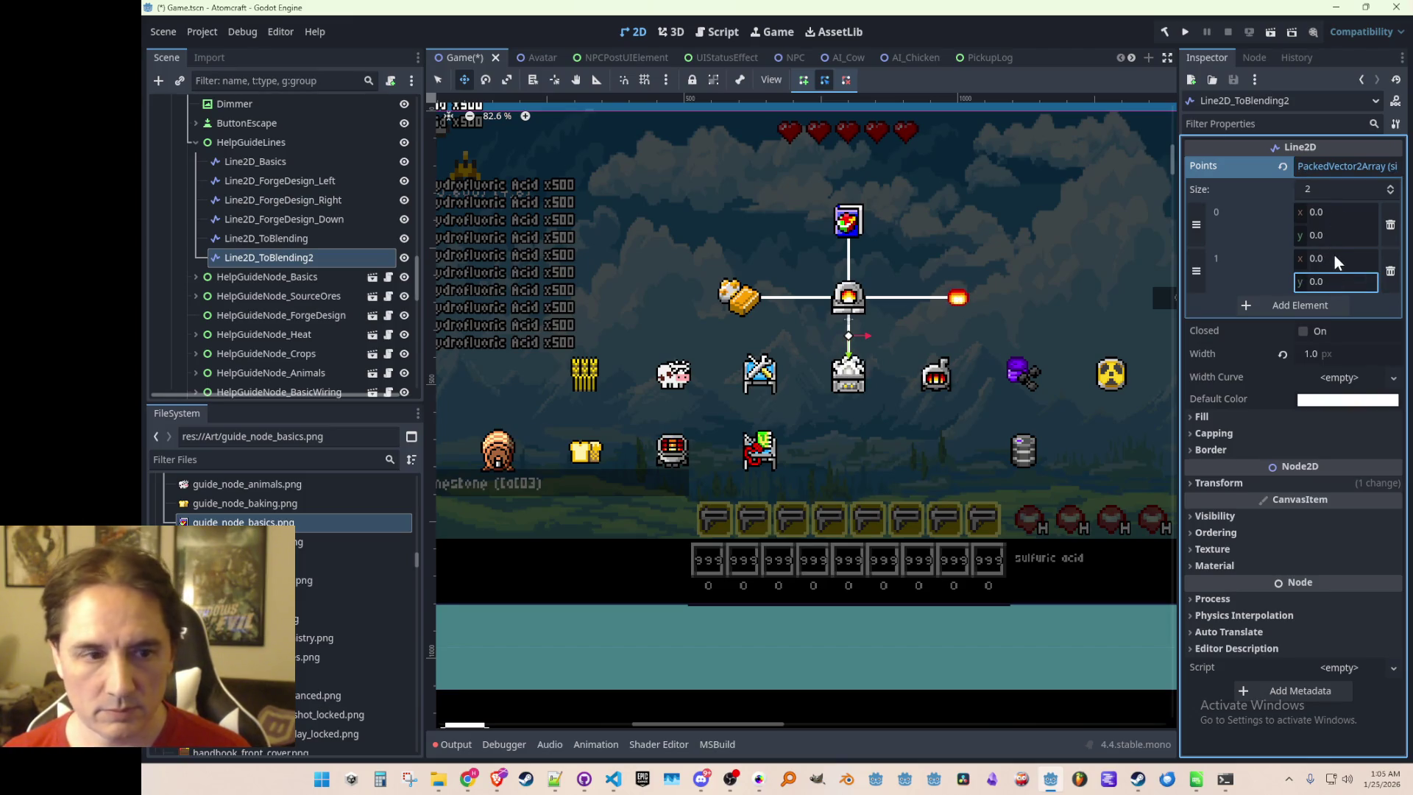
click(1344, 257)
text(-4)
key(Return)
click(1345, 258)
text(-40)
key(Return)
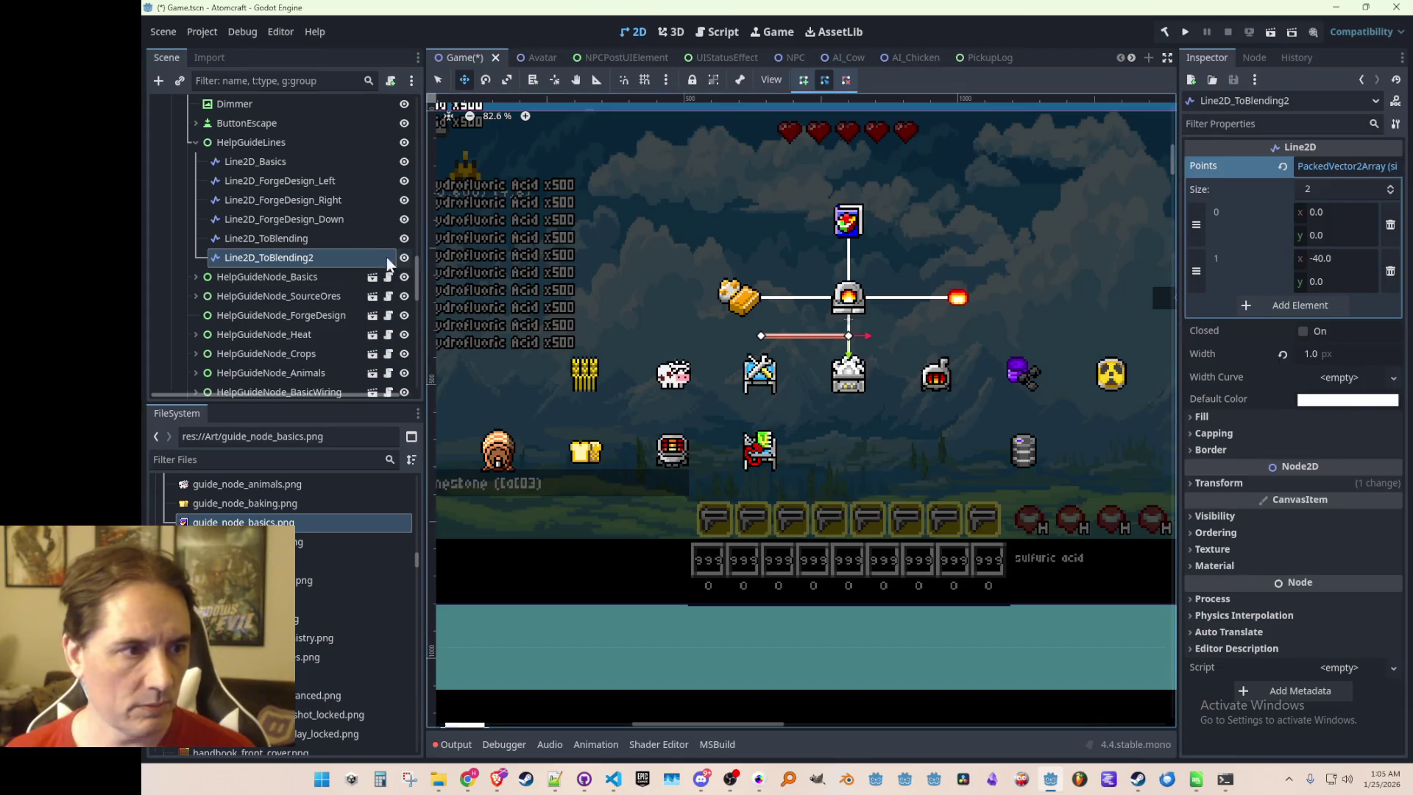
Rename the copy to Line2D_Tier1_Left1 and save the Game scene
click(316, 258)
click(262, 258)
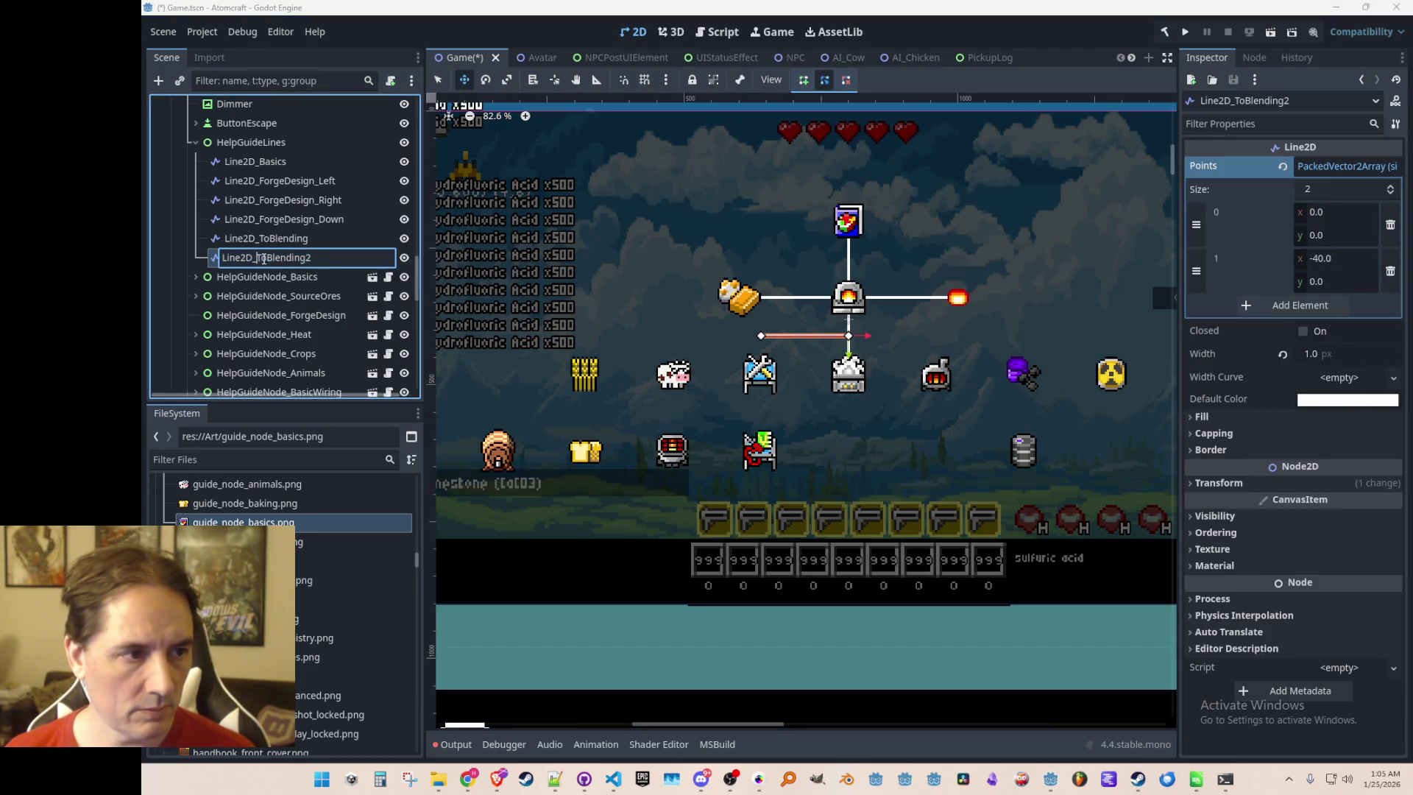
key(ctrl+shift+Left)
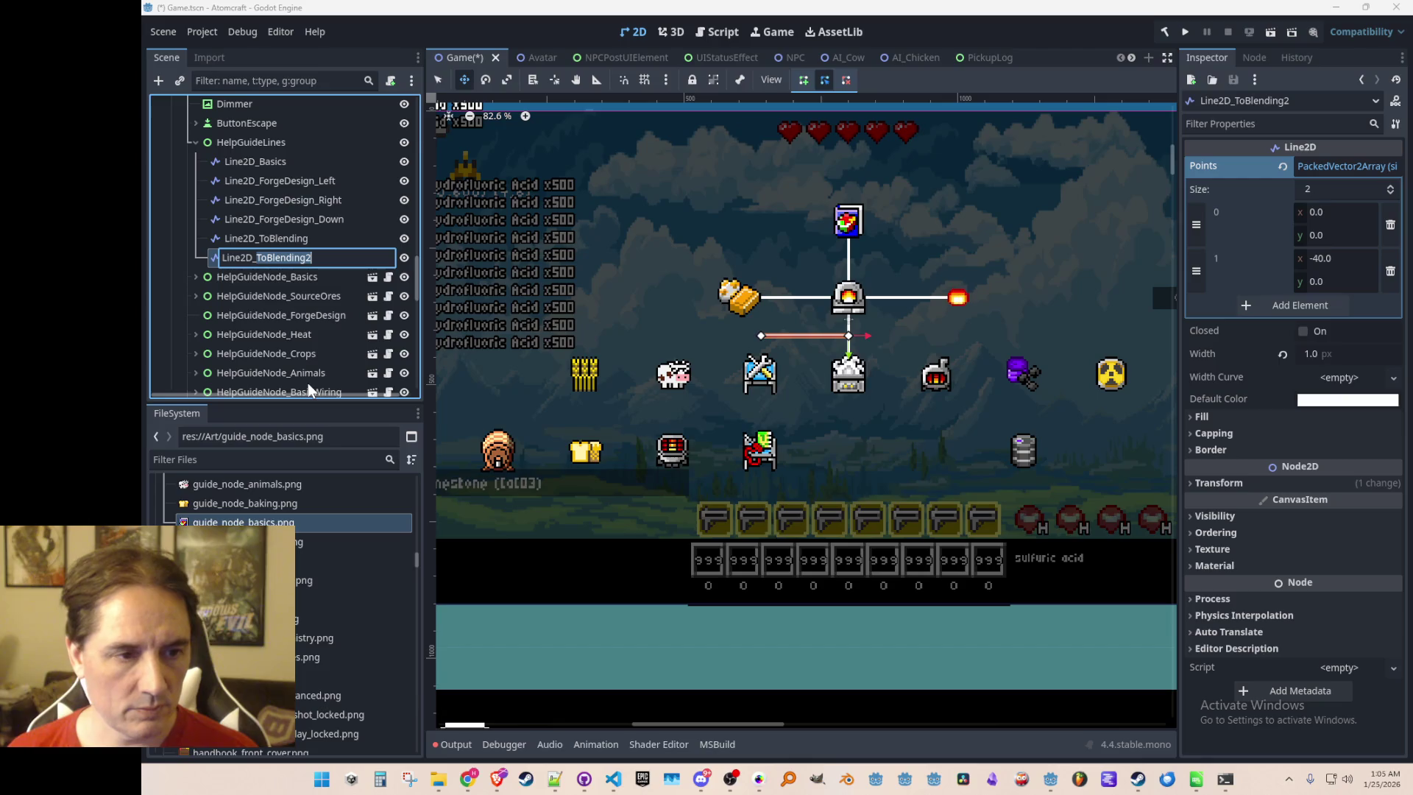
text(Line2D_L)
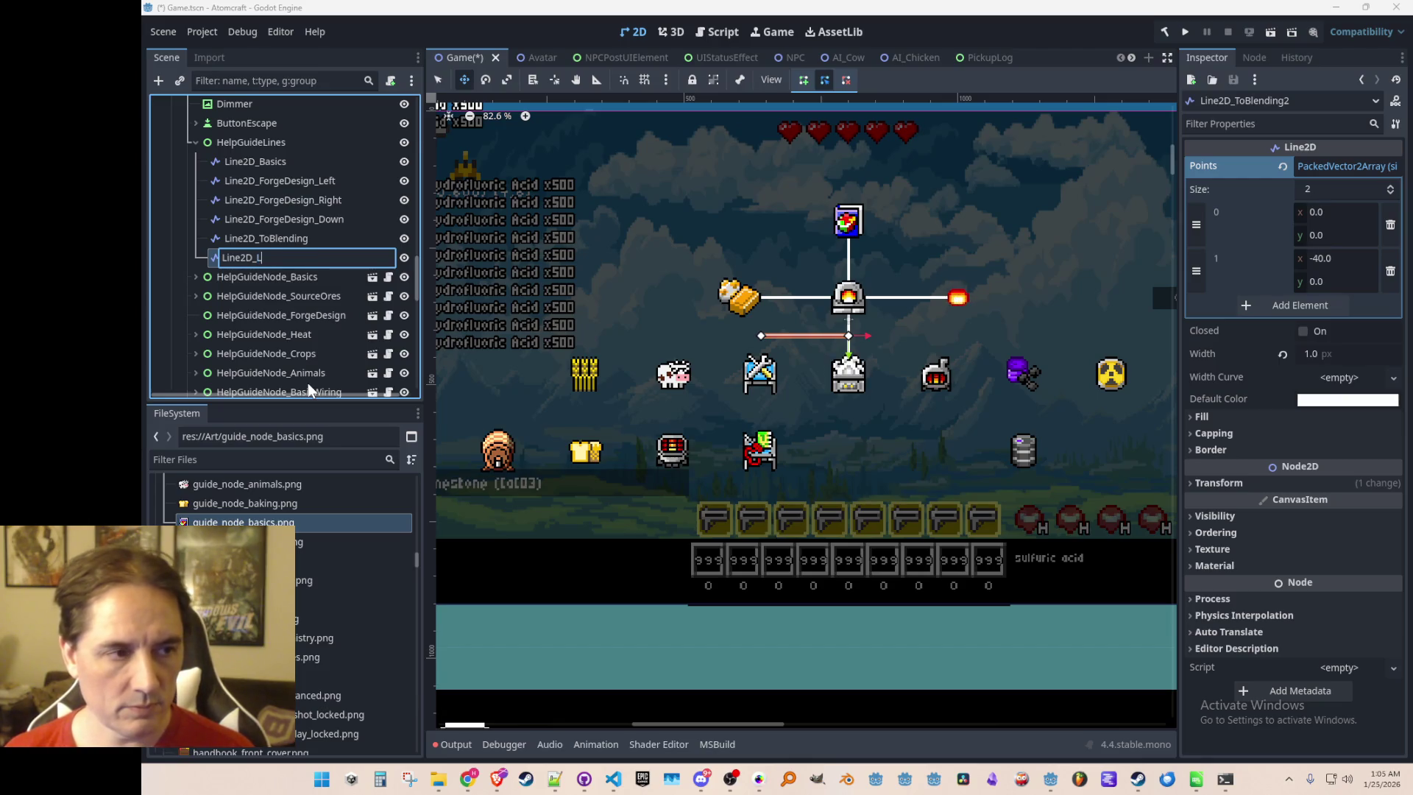
key(BackSpace)
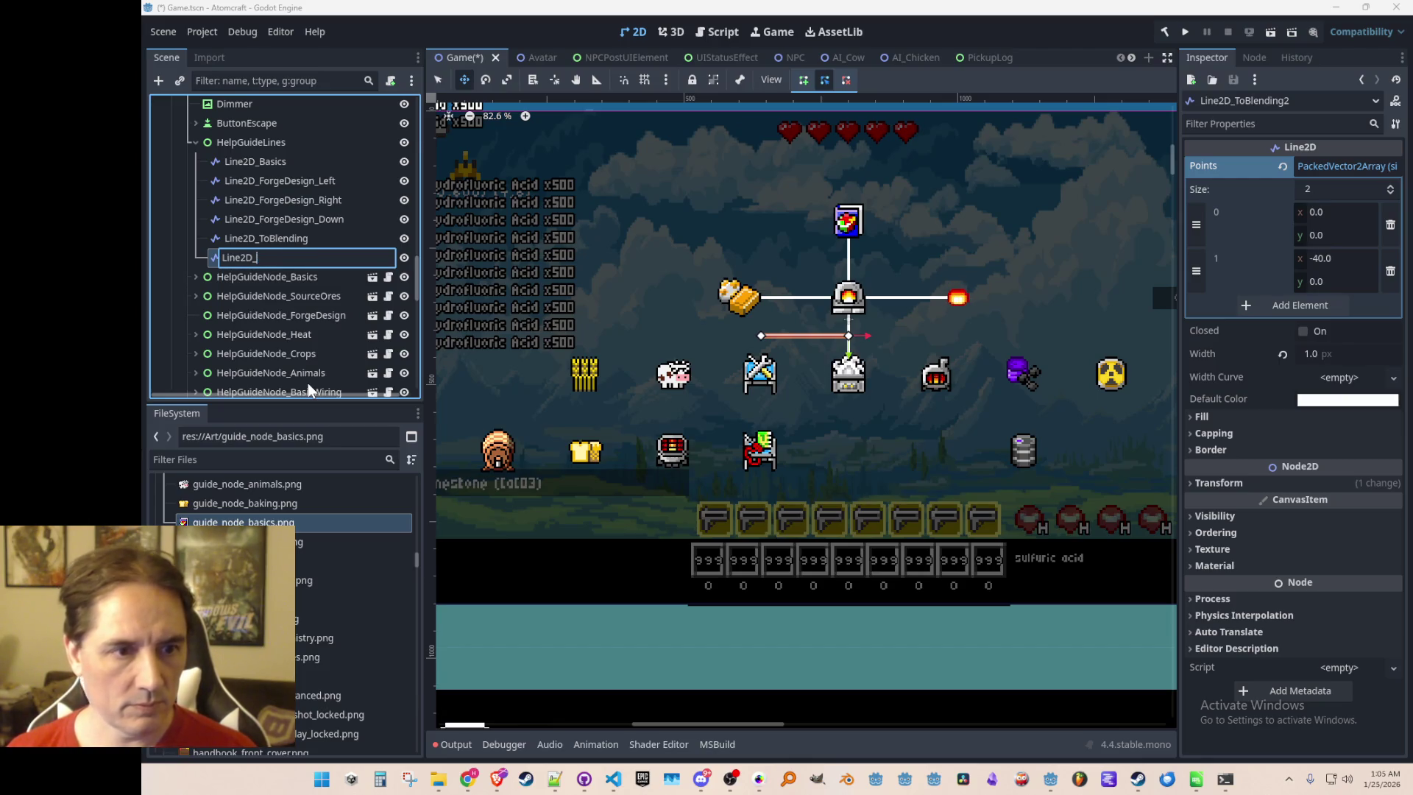
text(Ti)
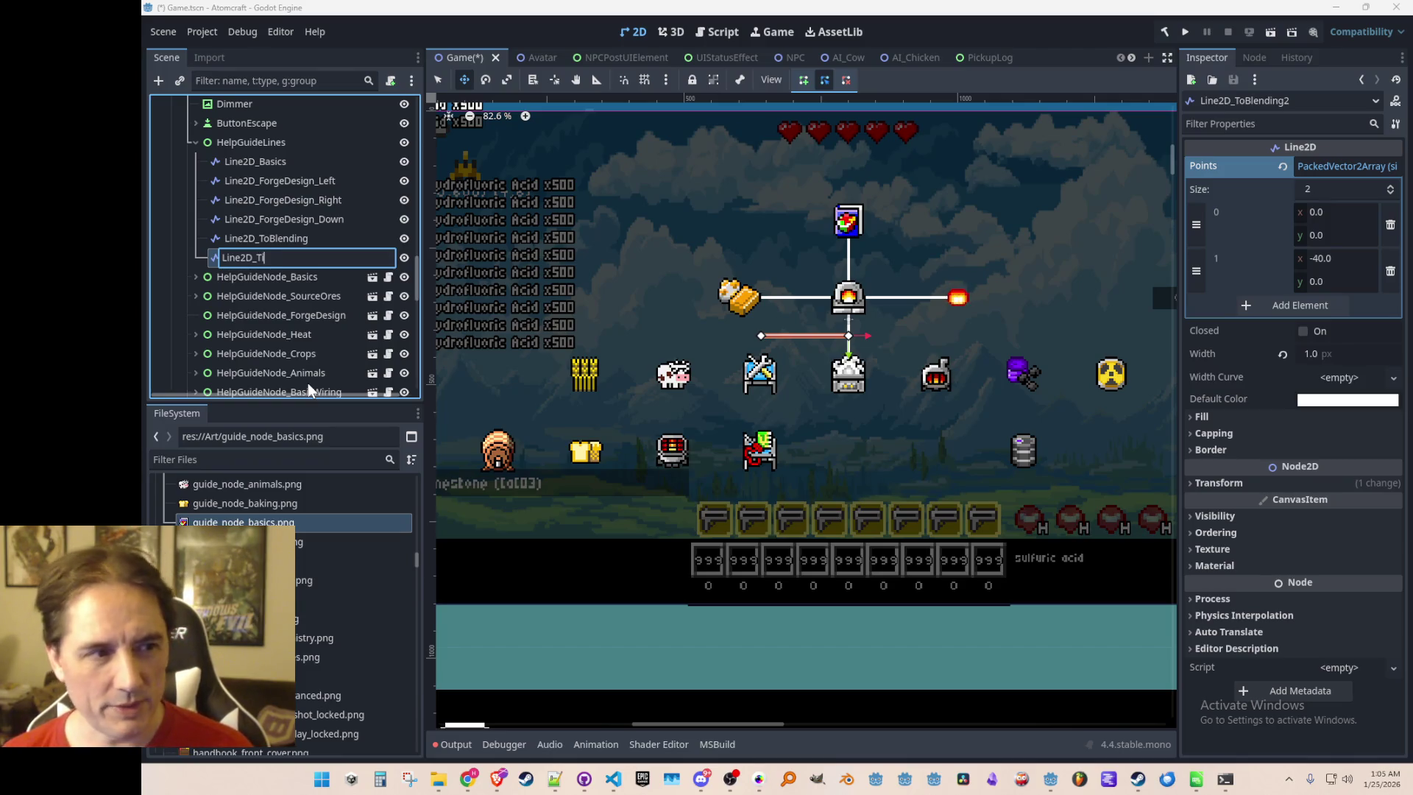
text(er1)
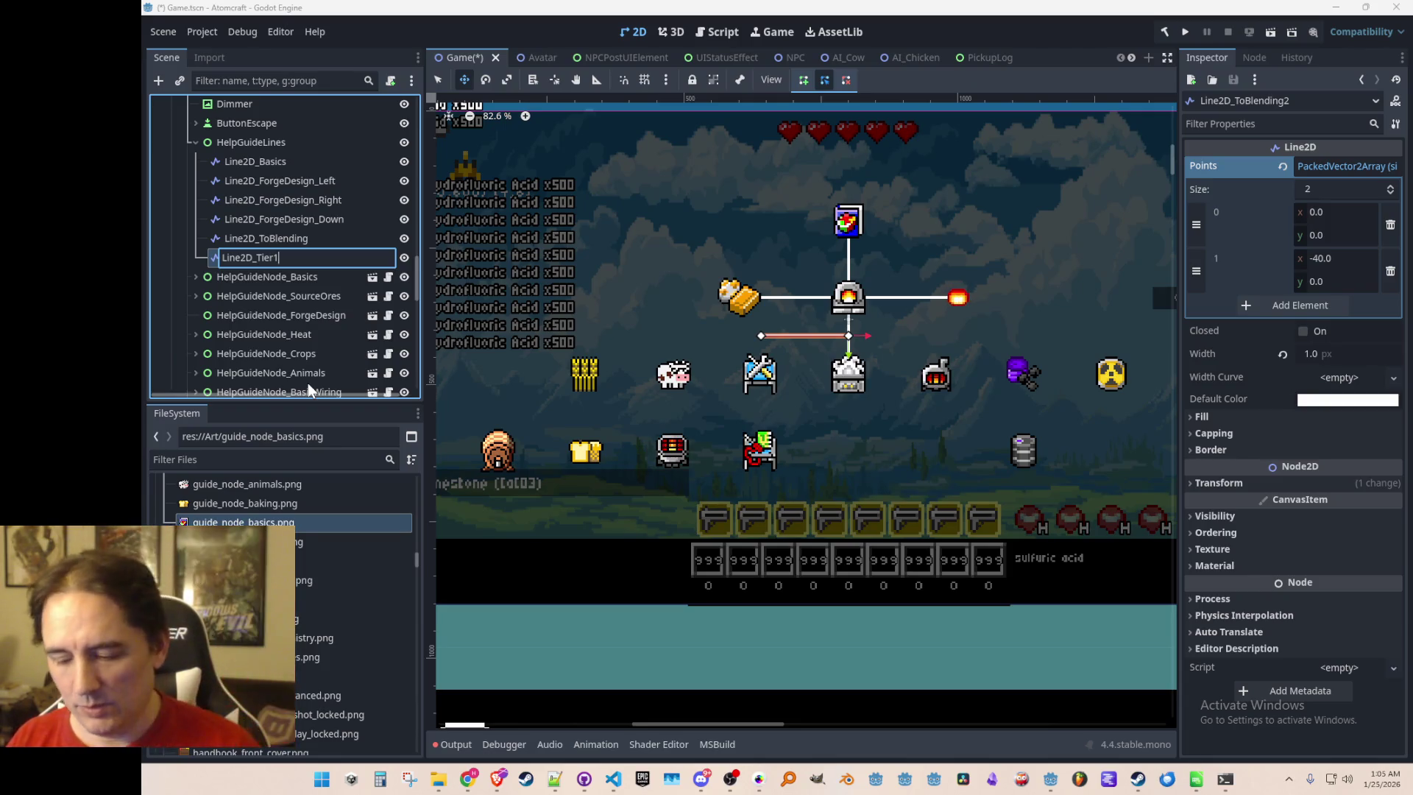
text(_Left1)
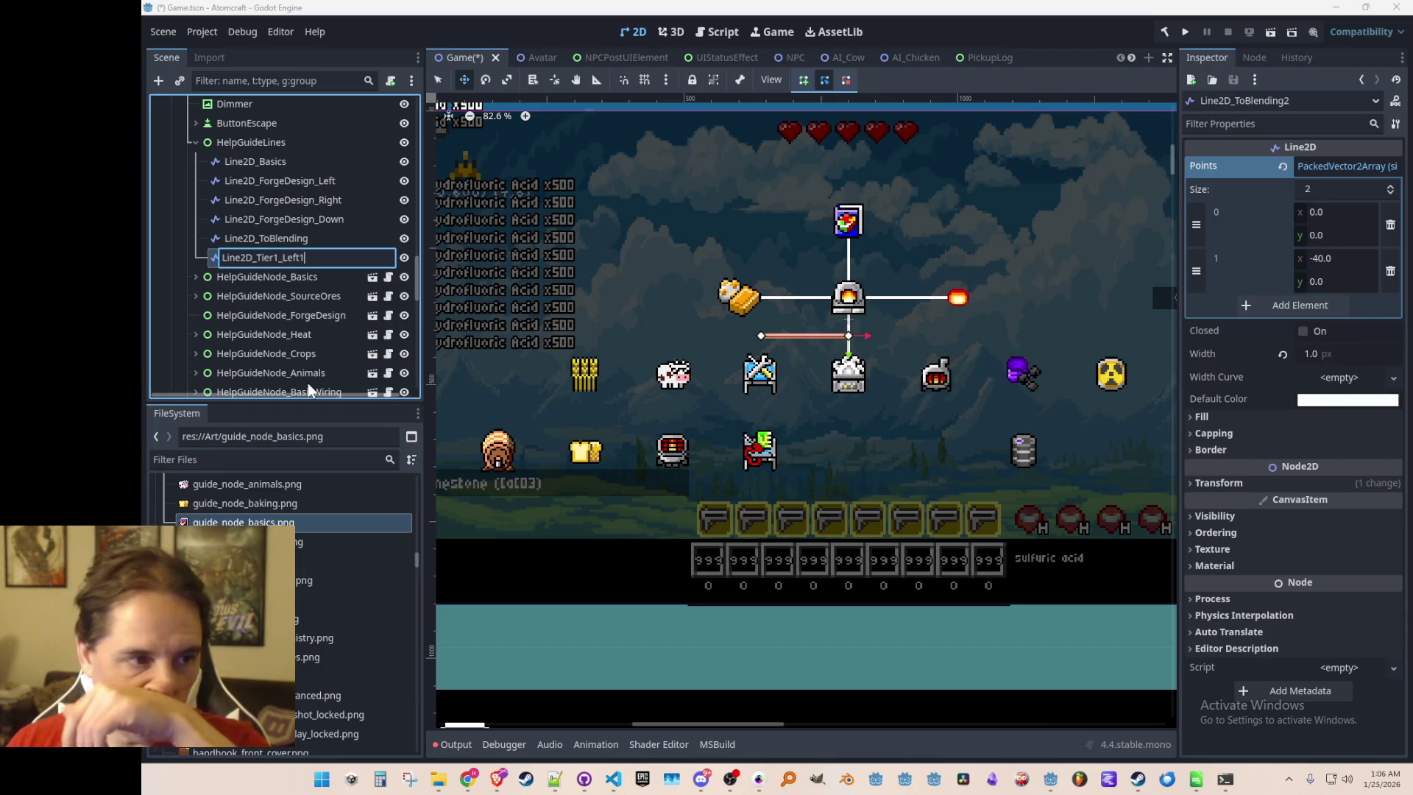
key(Return)
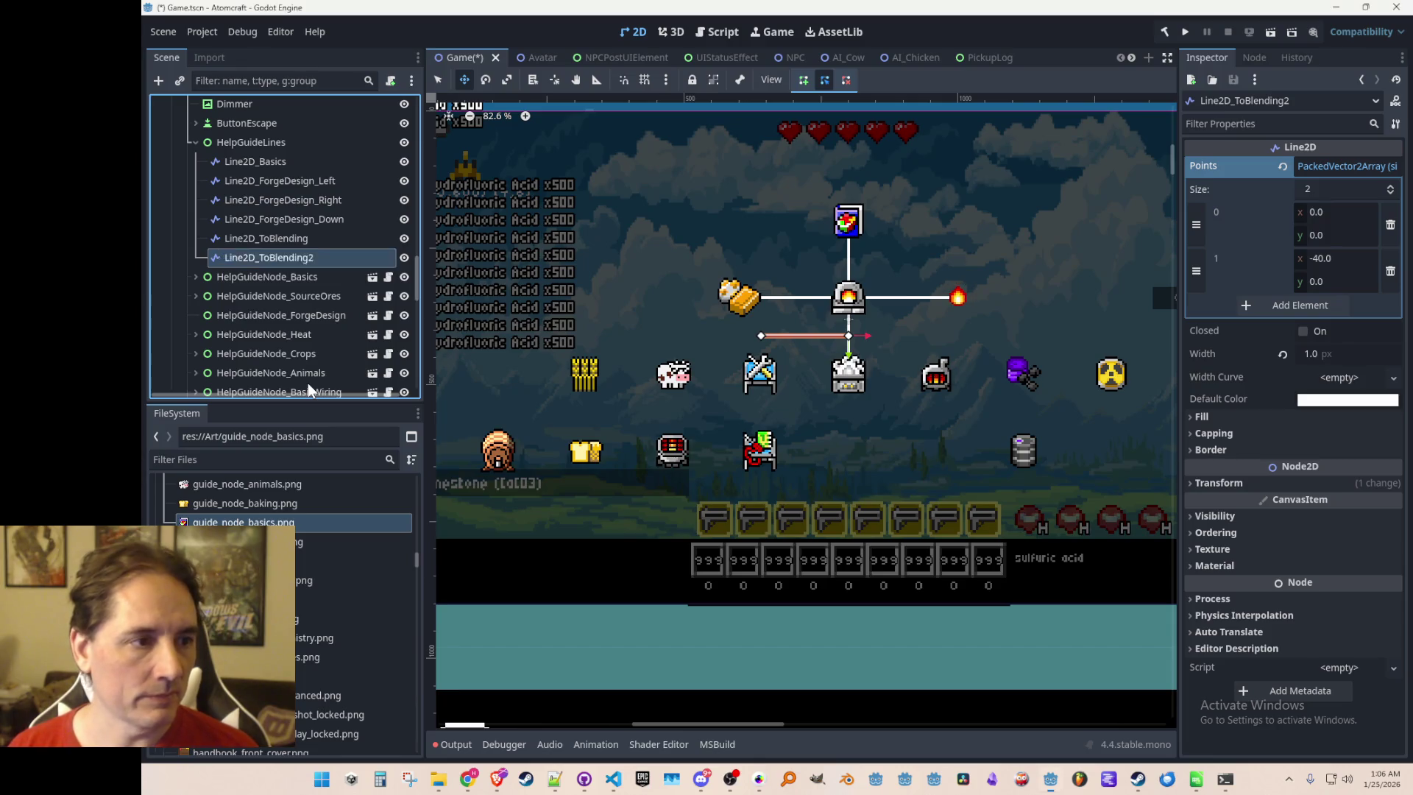
key(ctrl+s)
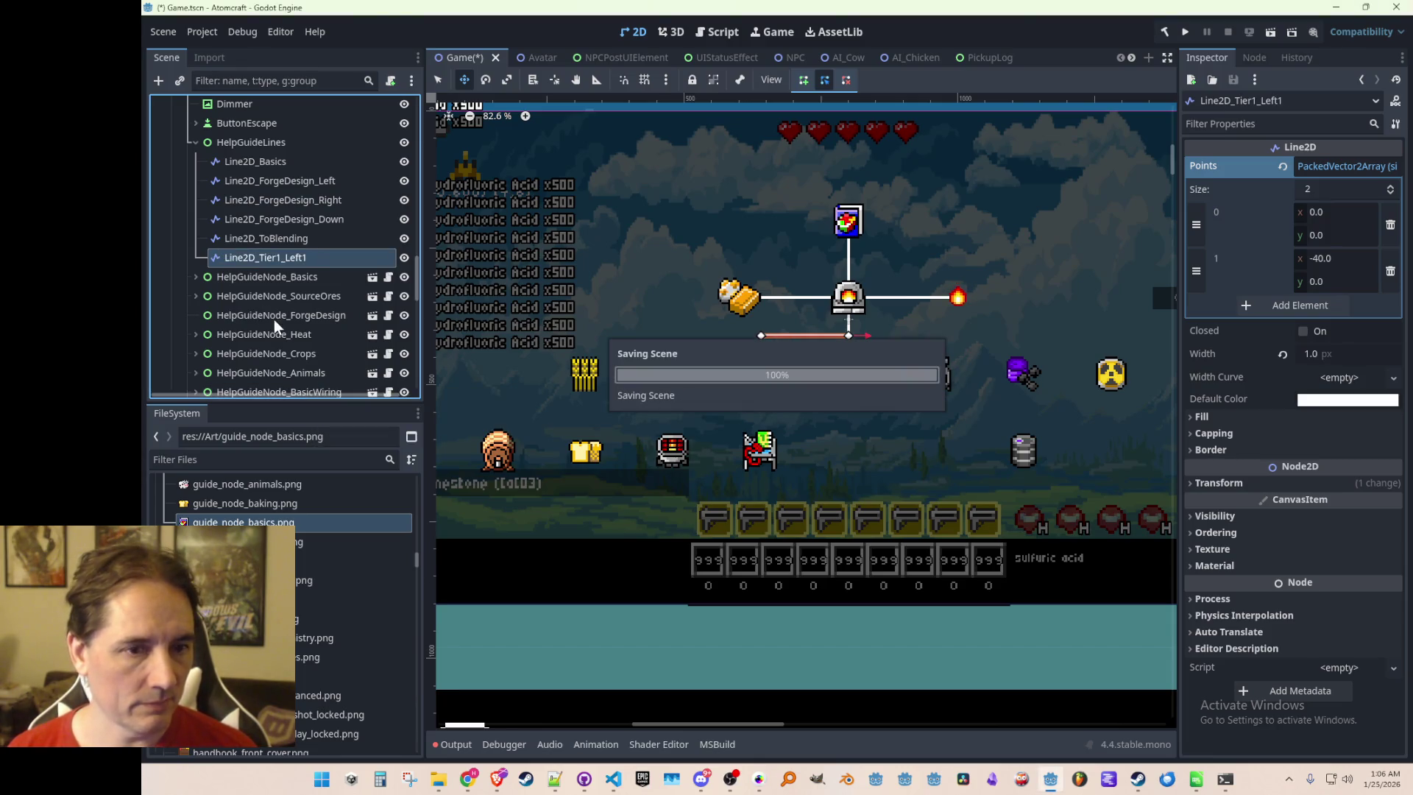
click(306, 241)
Duplicate Left1 as Line2D_Tier1_Left2 at position x 160 and save
click(305, 259)
key(ctrl+d)
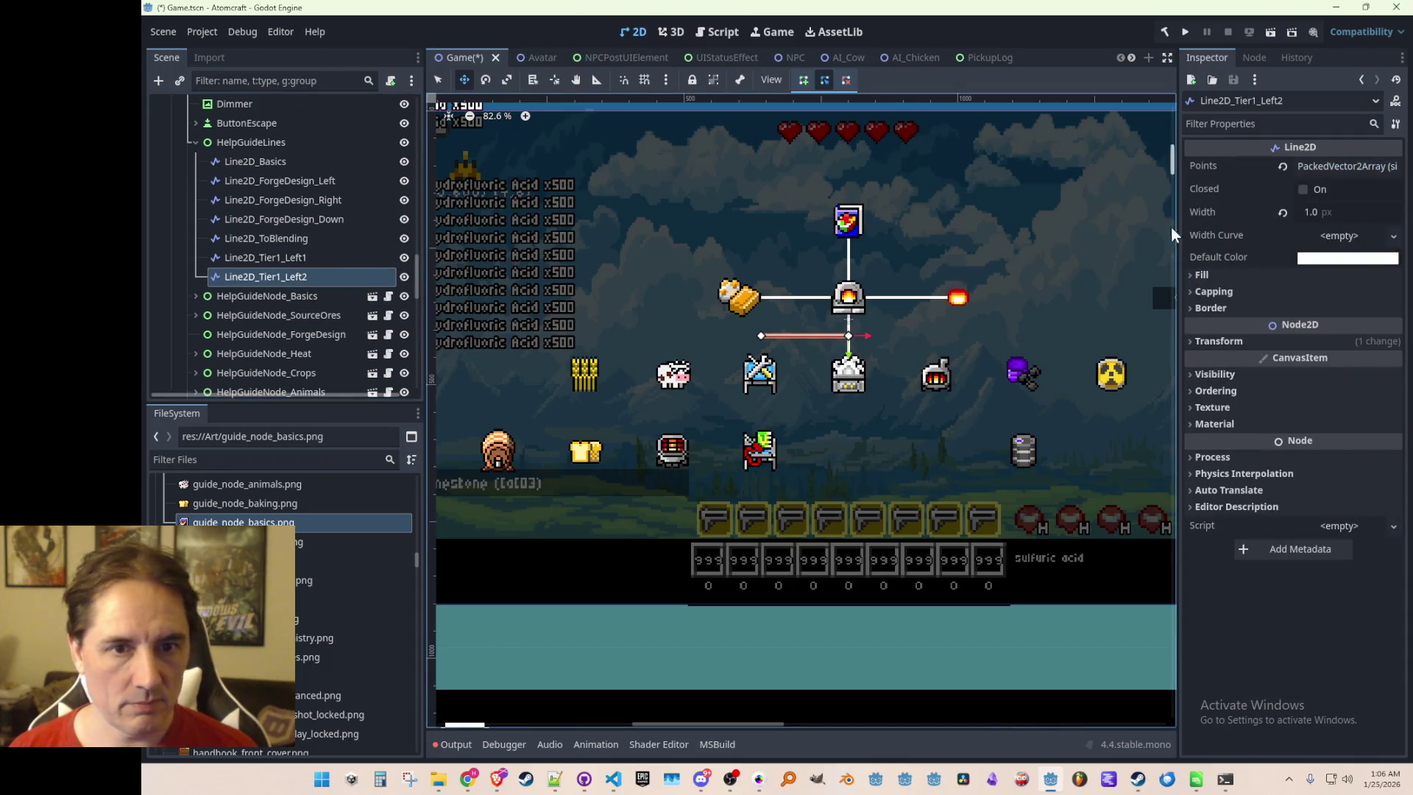
click(1228, 340)
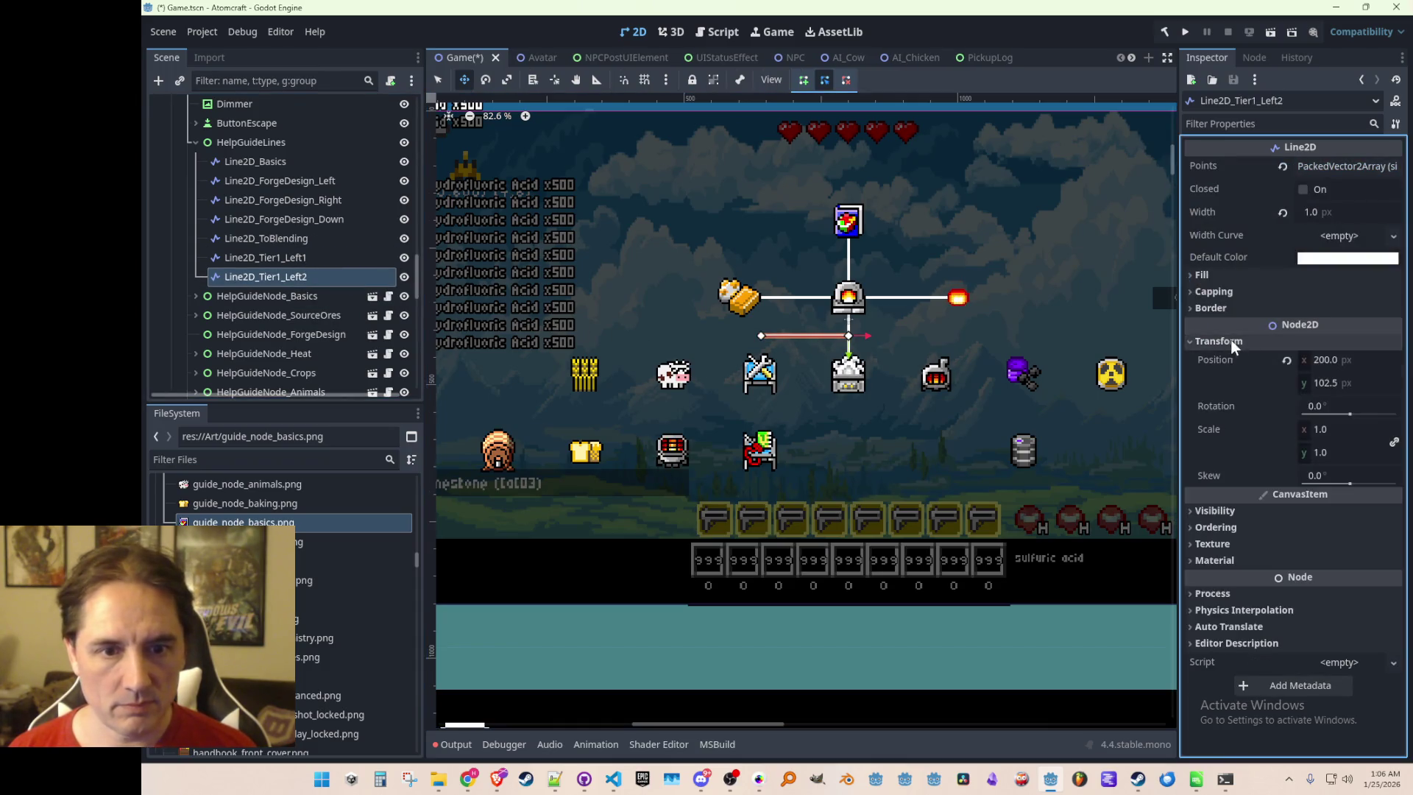
click(1358, 360)
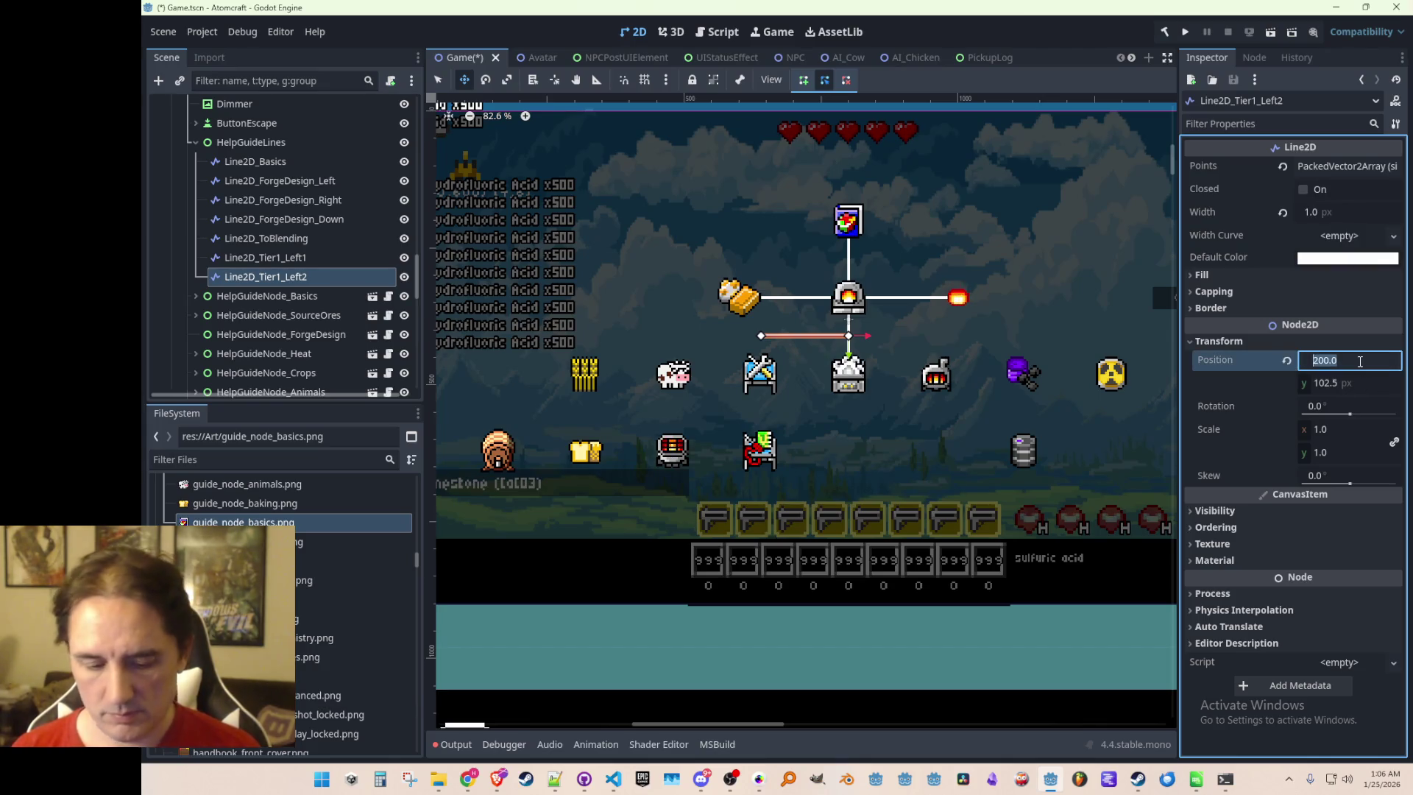
text(160)
key(Return)
key(ctrl+s)
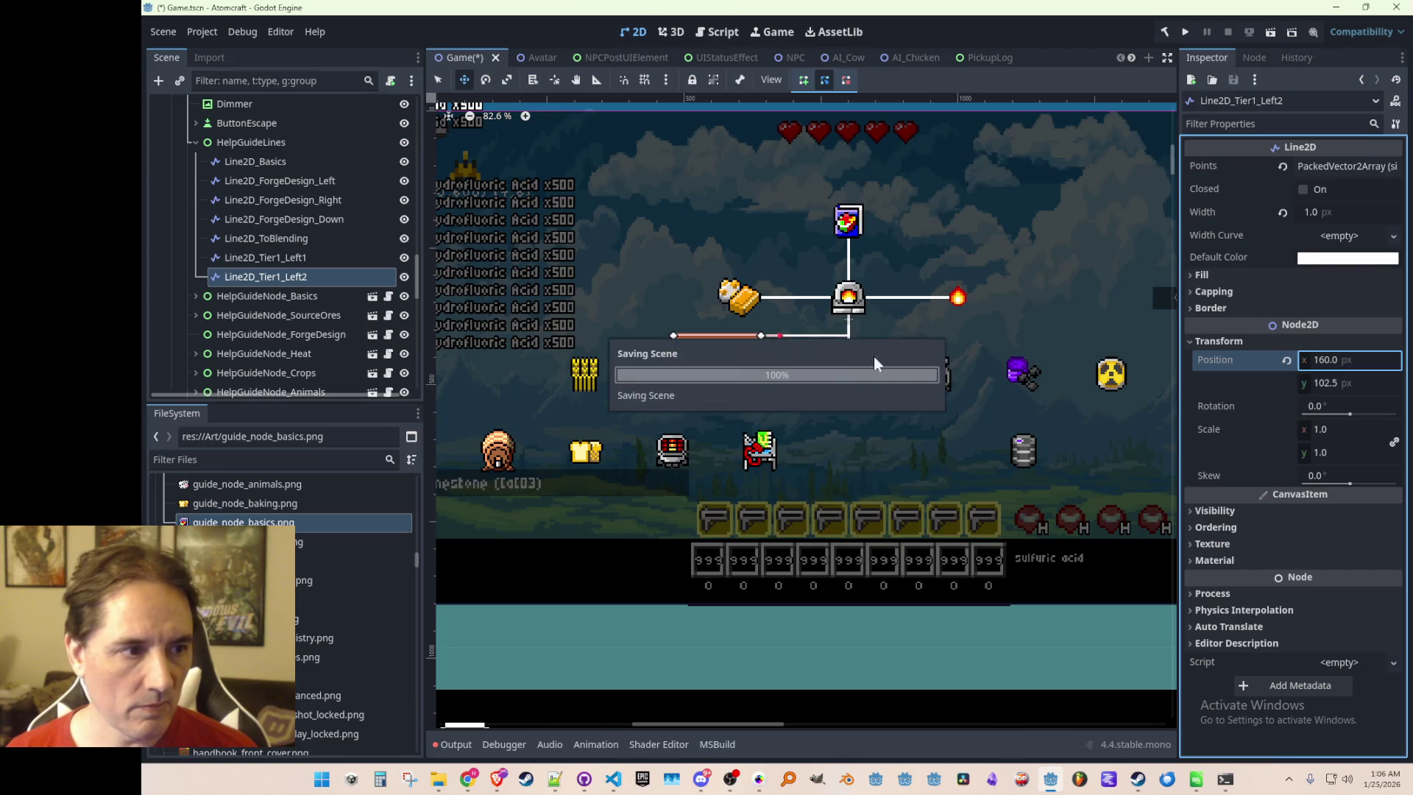
Duplicate Left2 as Line2D_Tier1_Left3 at position x 120 and save
click(334, 262)
click(324, 277)
key(ctrl+d)
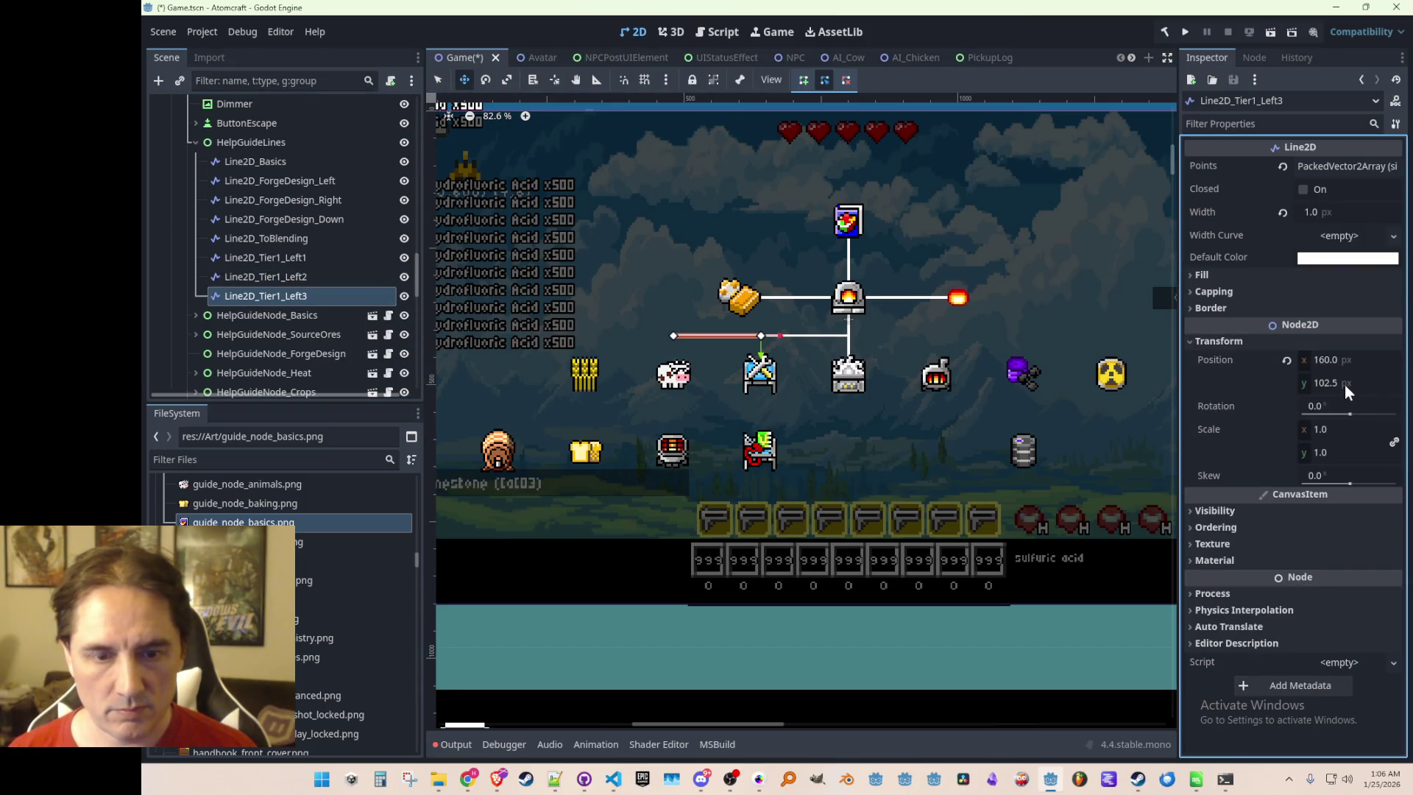
click(1355, 360)
text(120)
key(Return)
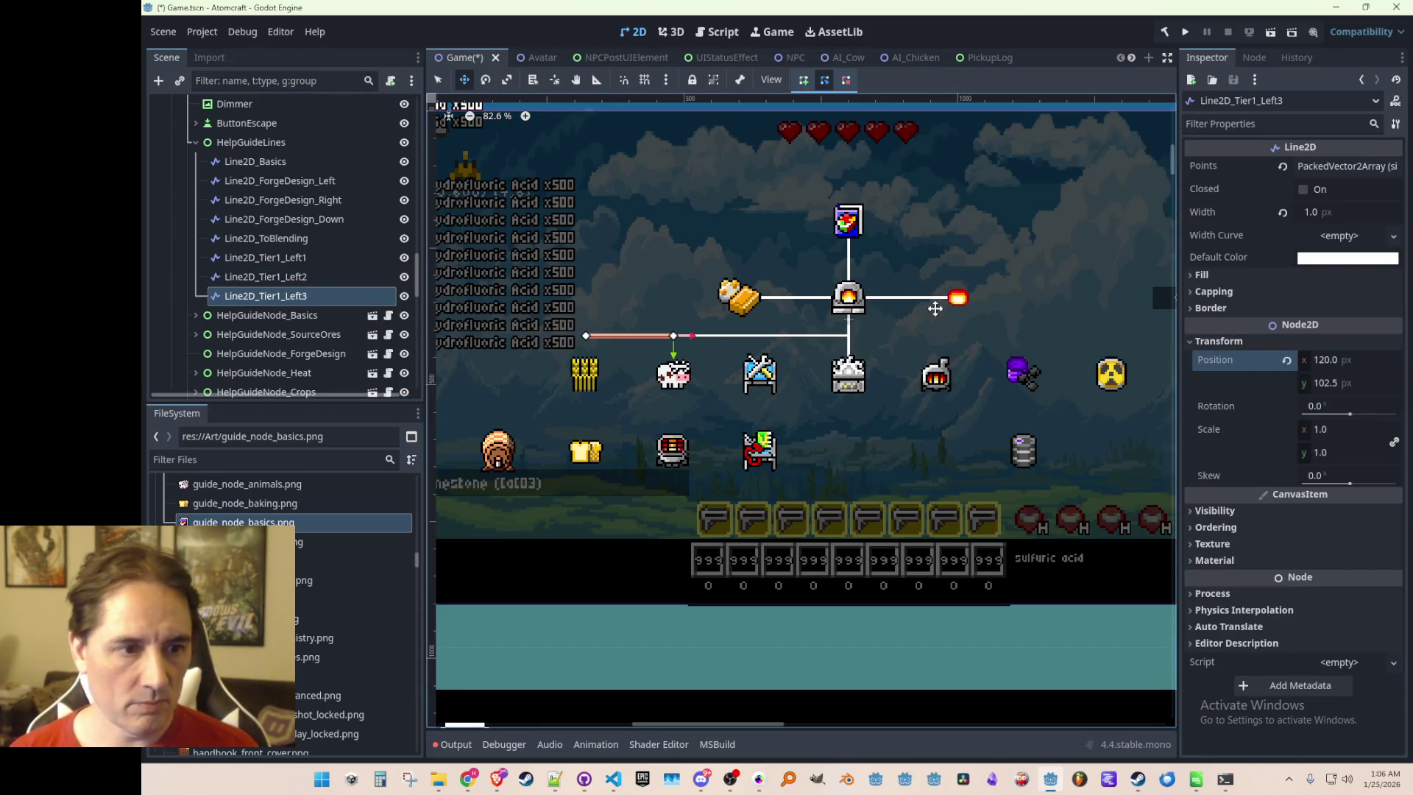
key(ctrl+s)
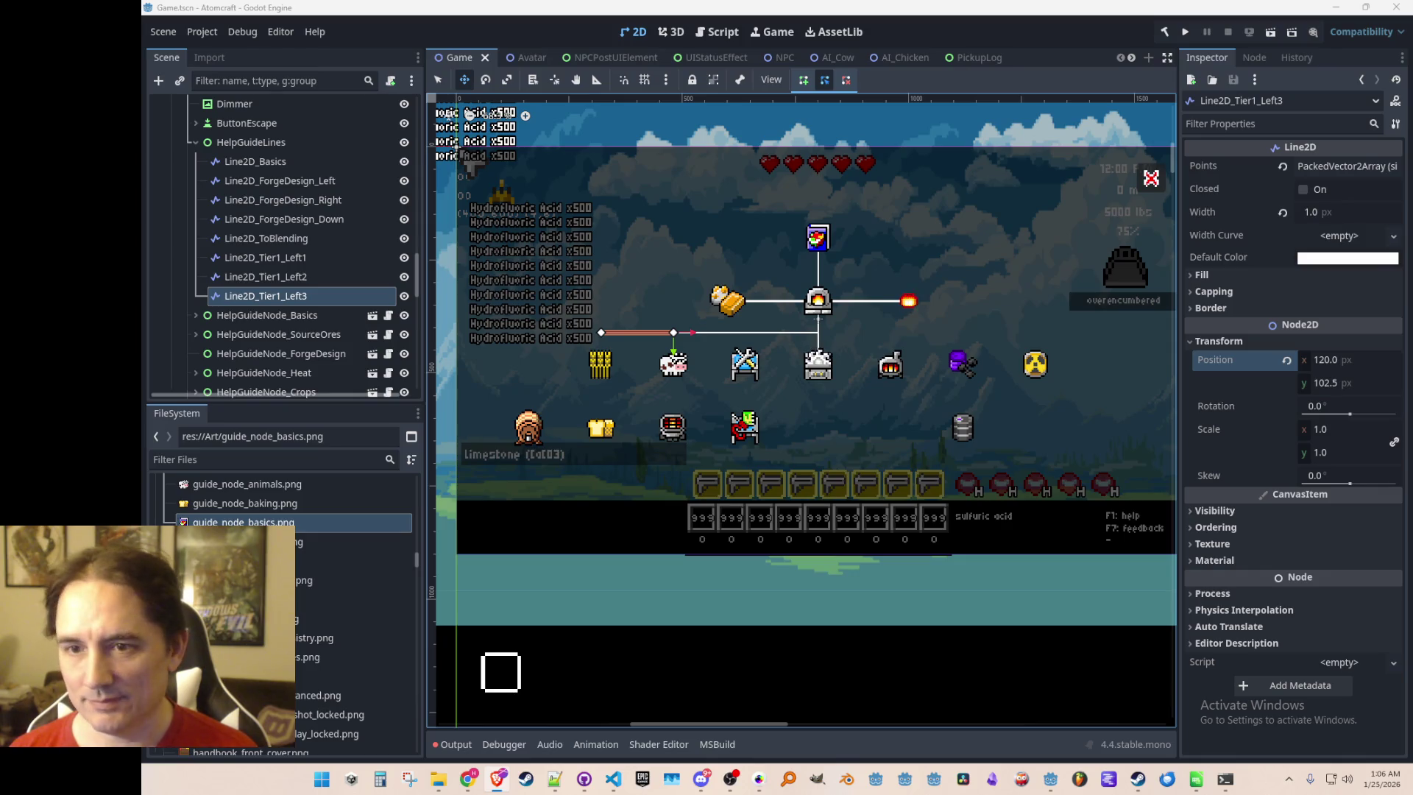
drag(745, 441, 741, 433)
click(298, 274)
click(297, 293)
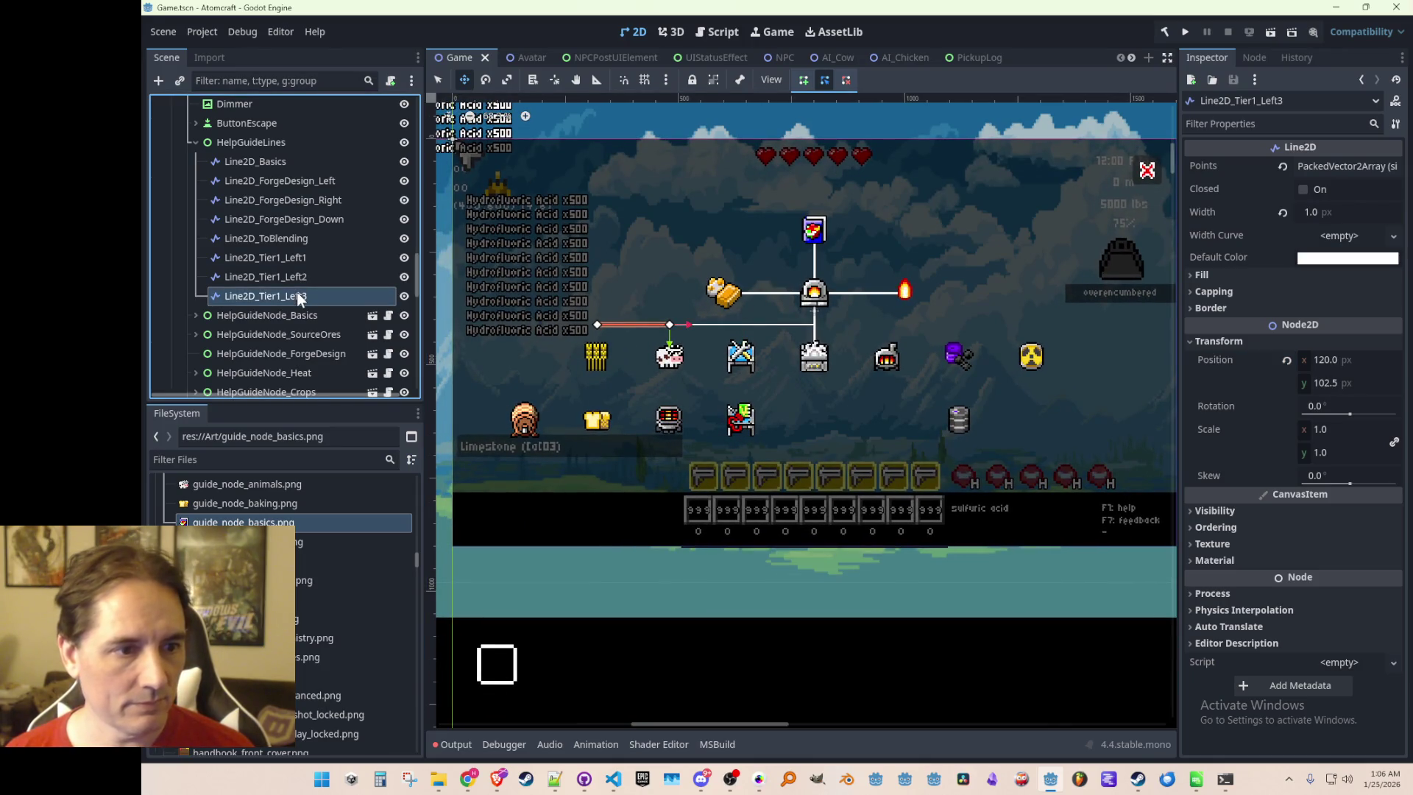
key(ctrl+d)
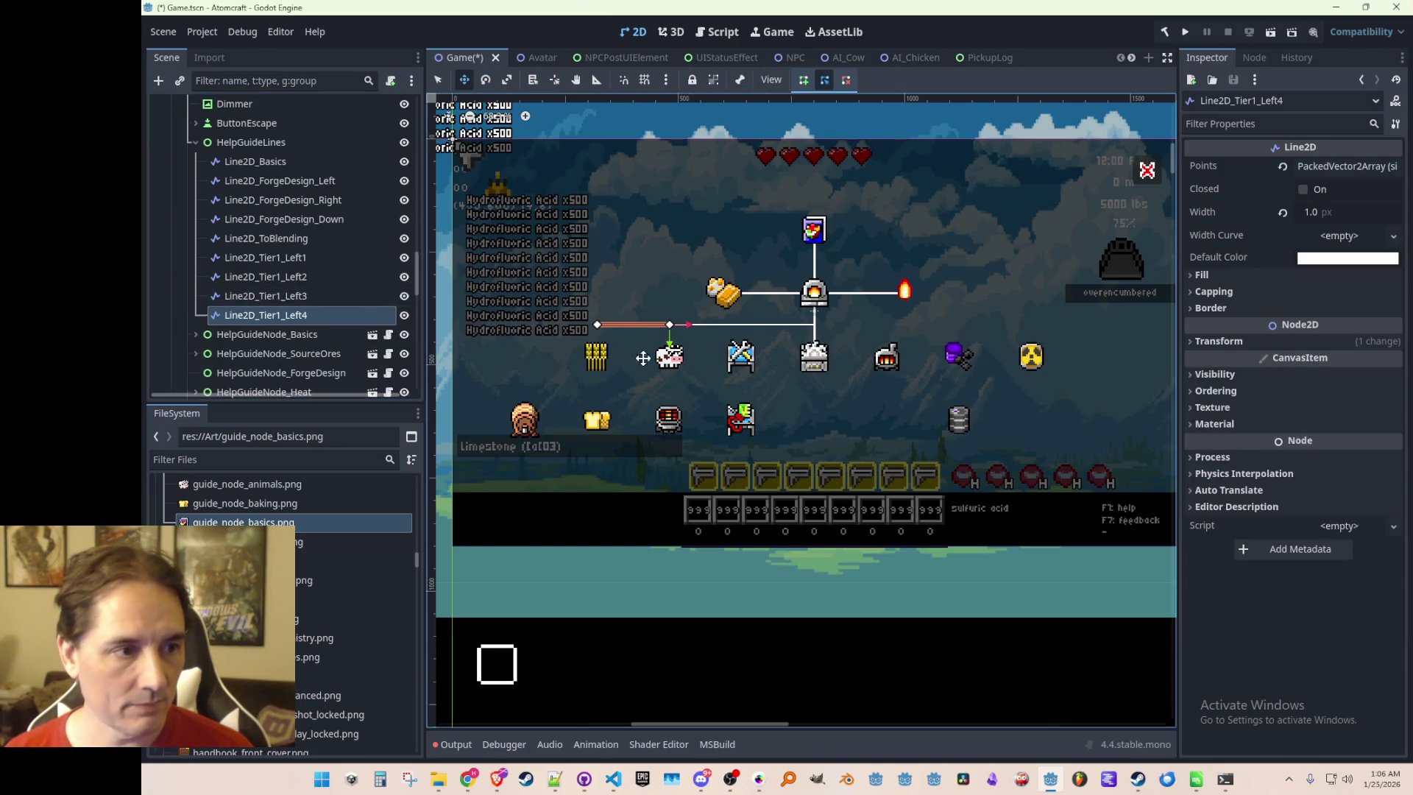
key(ctrl+z)
Copy Left1 with Points[1].x set to 40, place it below Left3, and name it Line2D_Tier1_Right1
click(280, 256)
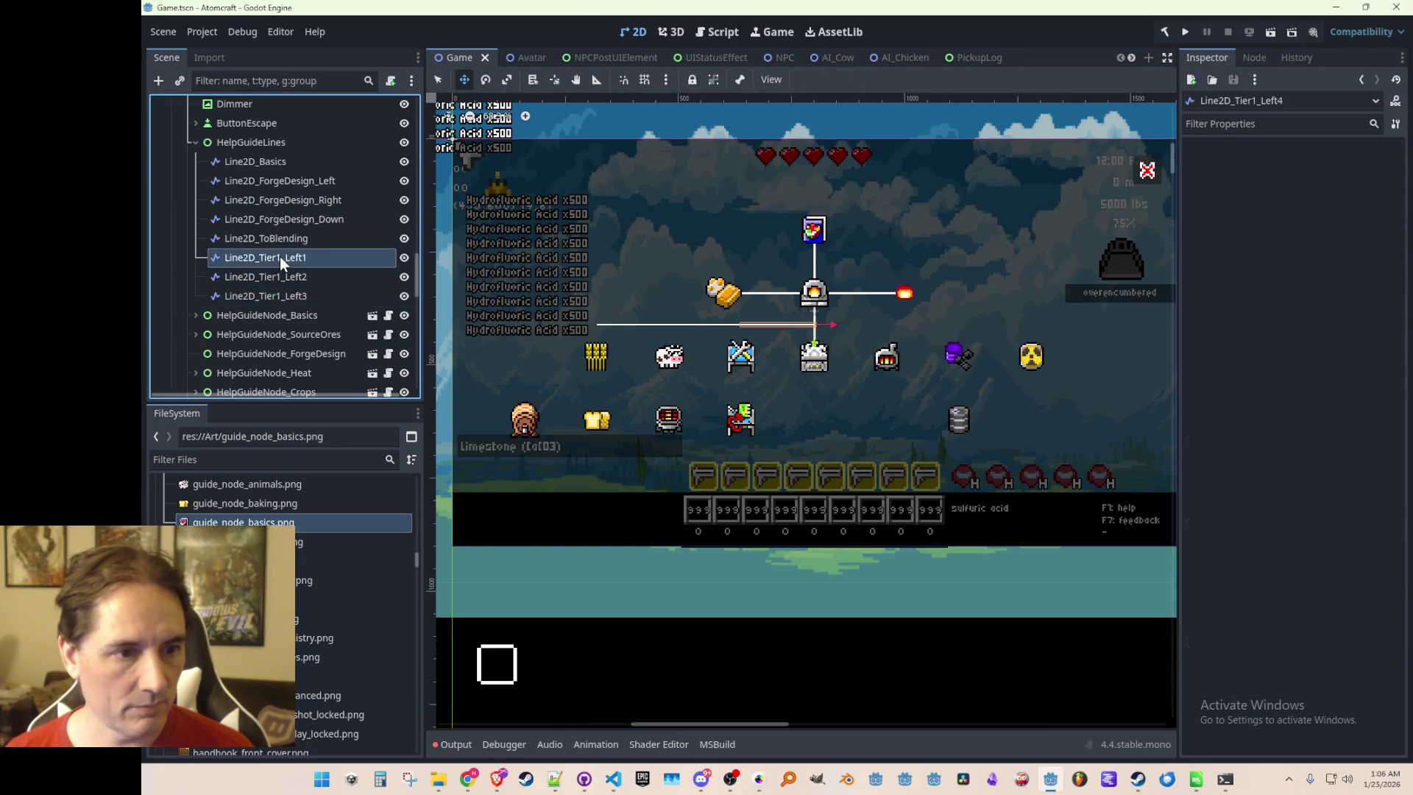
key(ctrl+d)
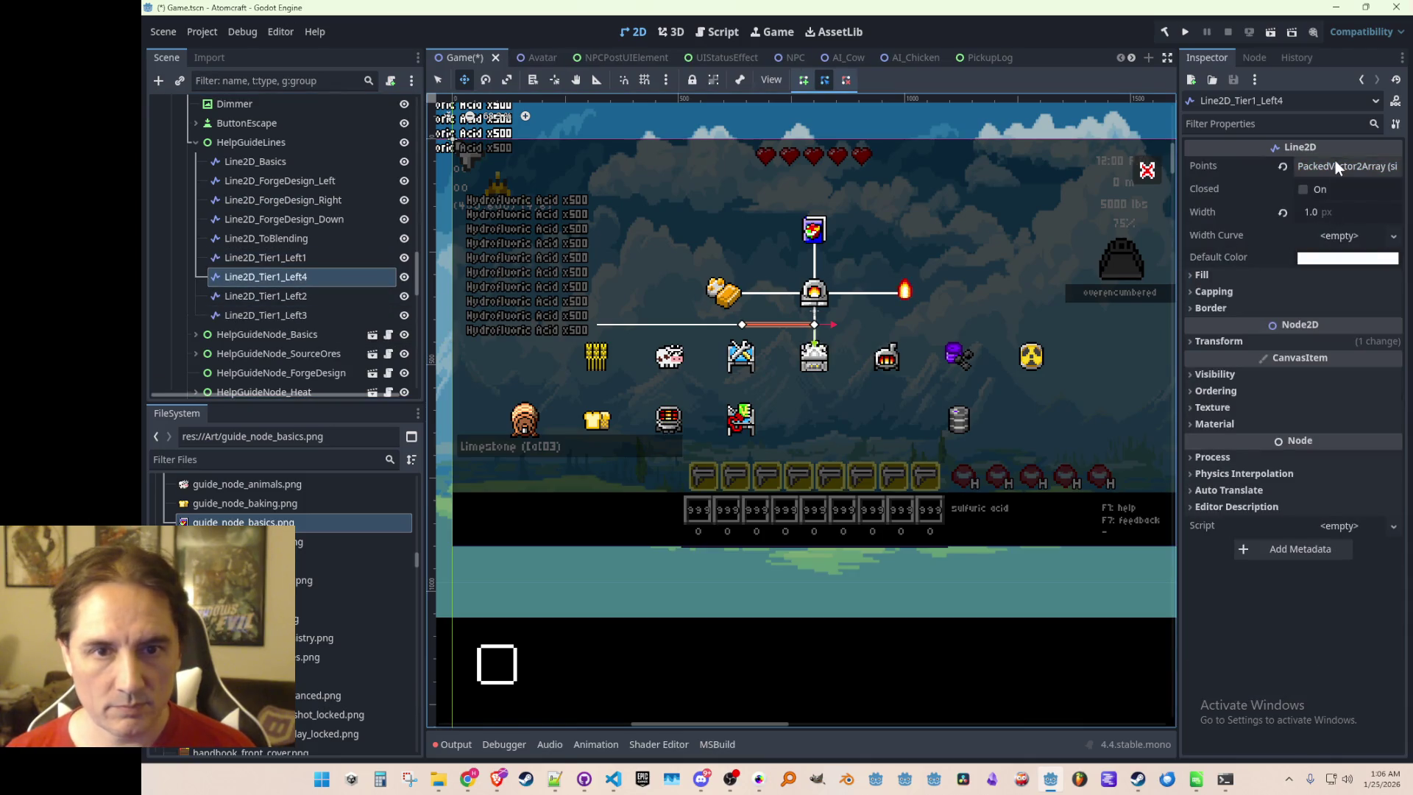
click(1335, 165)
double_click(1325, 258)
text(40)
key(Return)
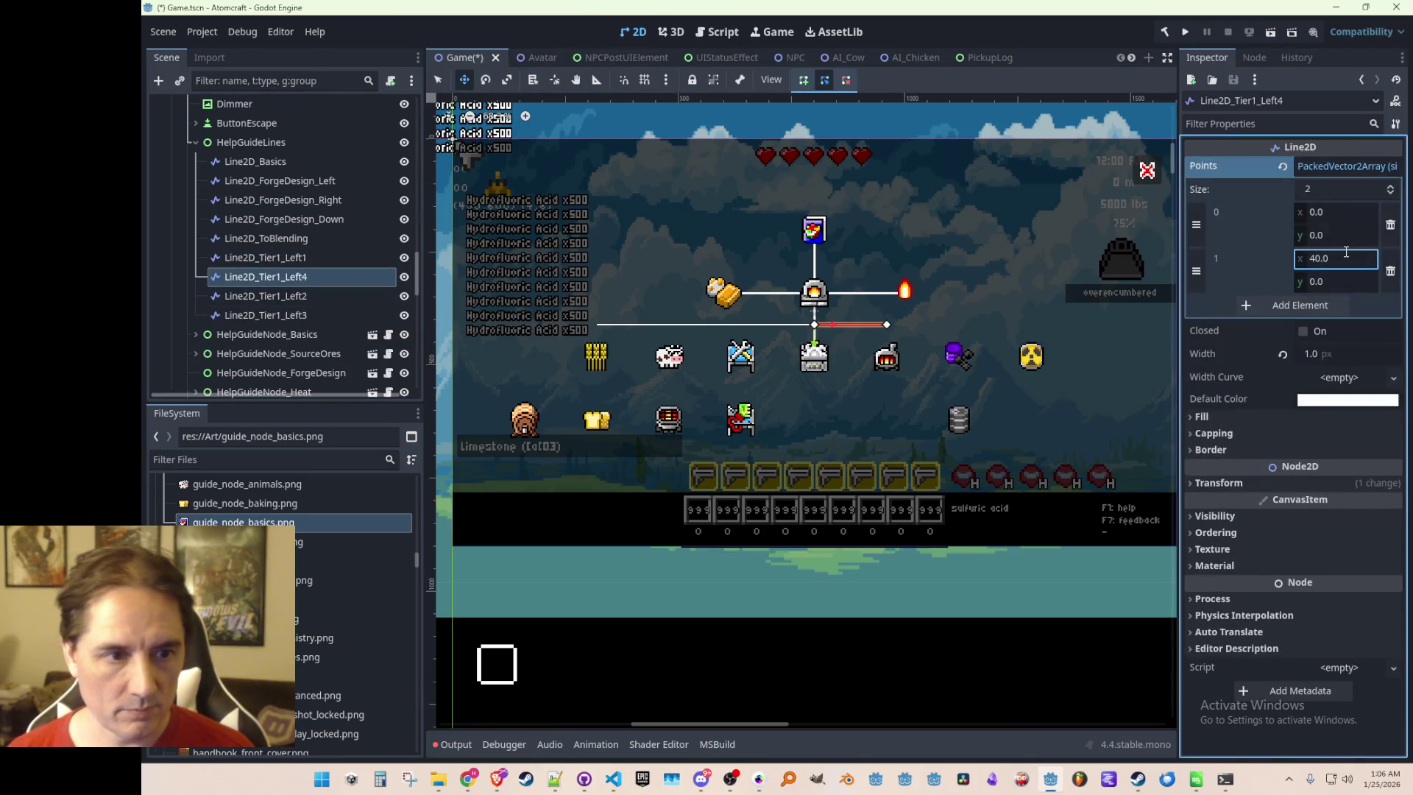
drag(293, 281, 301, 323)
click(308, 315)
key(BackSpace)
key(BackSpace)
key(BackSpace)
text(Righ)
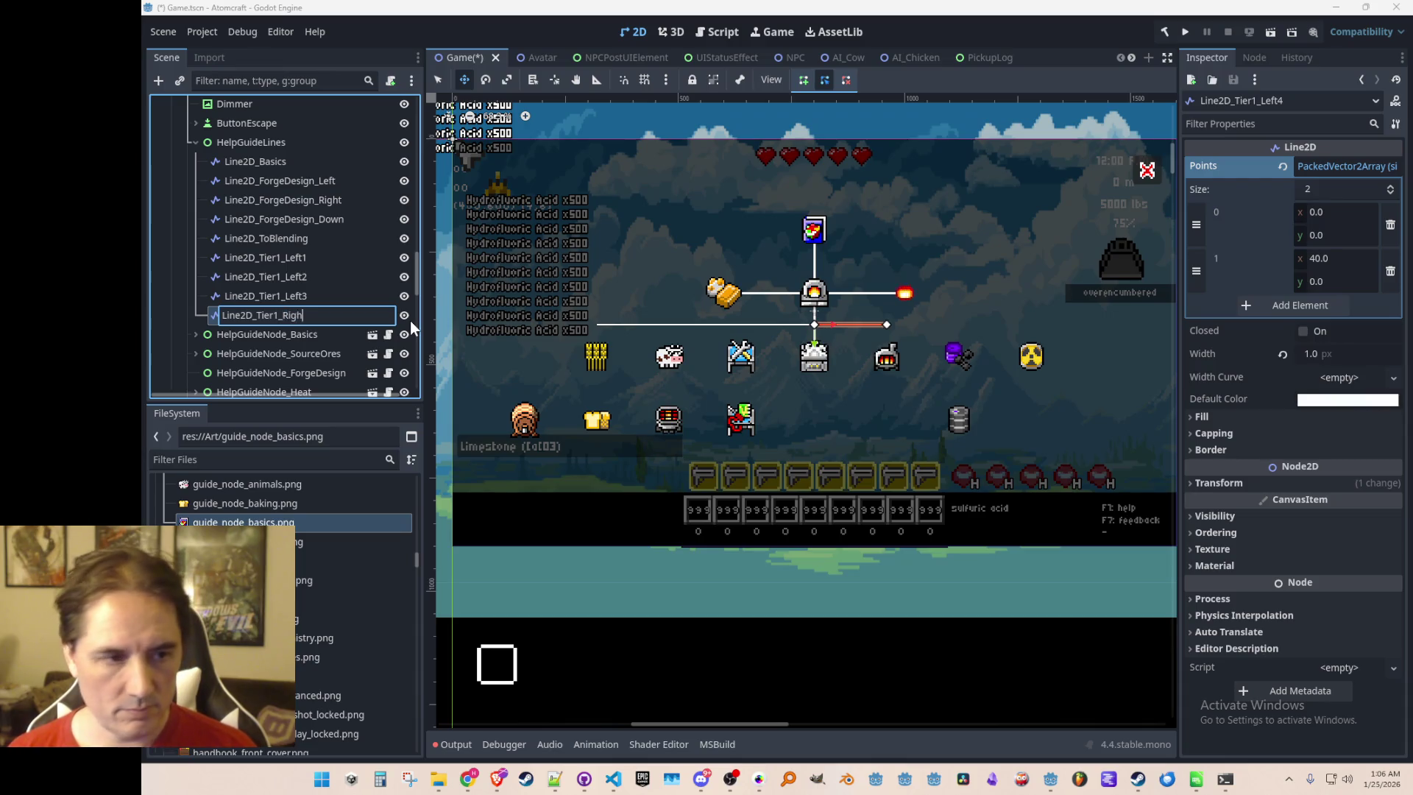
text(t1)
key(Return)
Add Right2 and Right3 copies at position x 240 and 280, then save
key(ctrl+d)
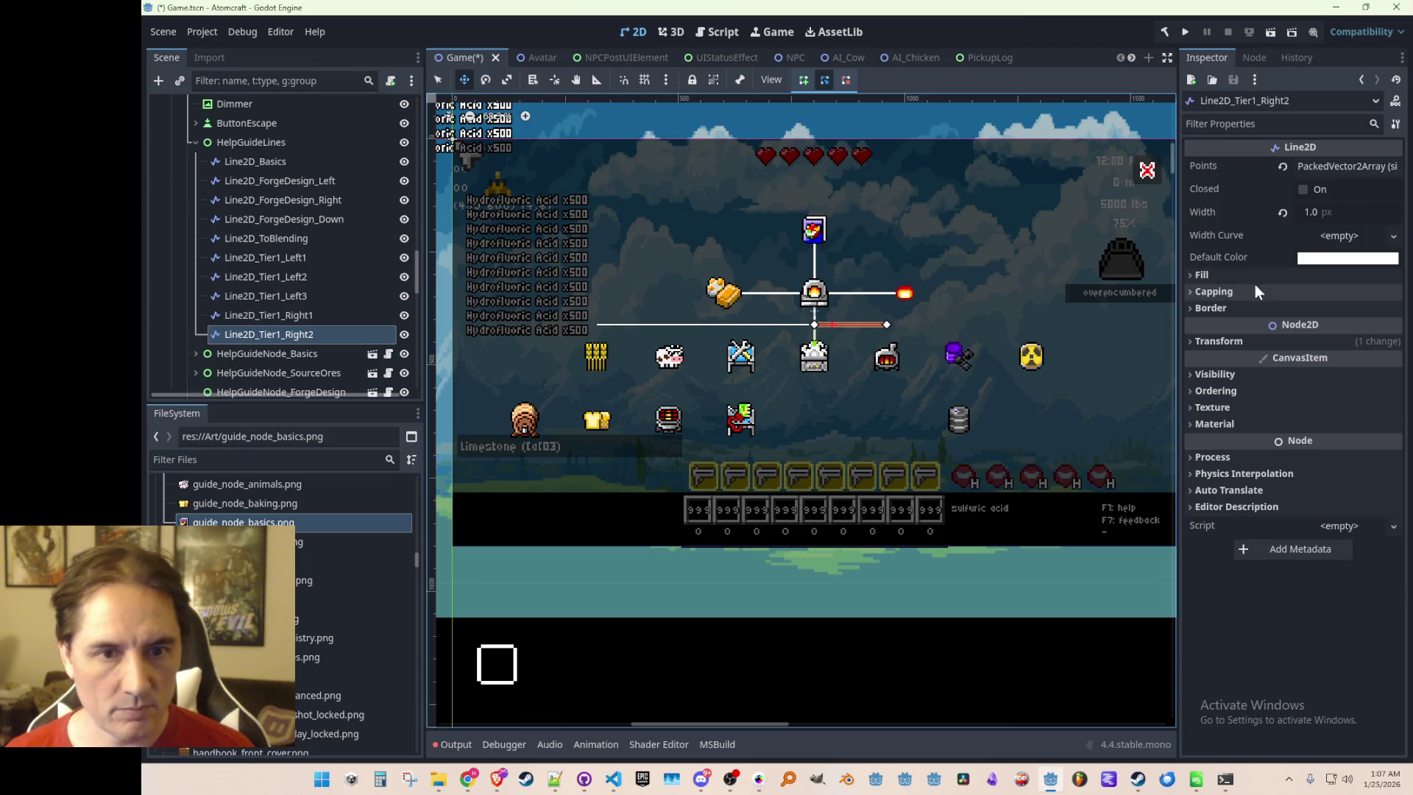
click(1259, 341)
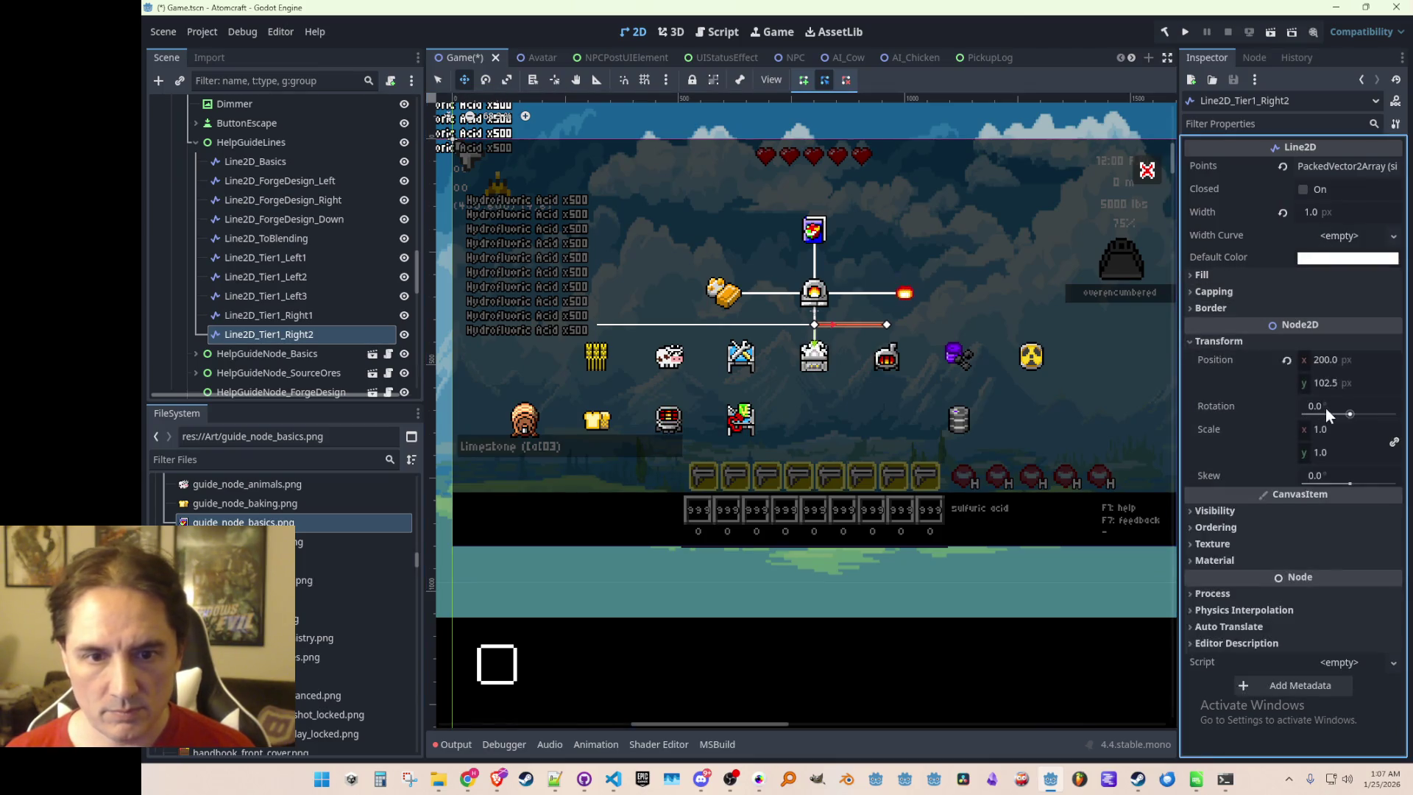
click(1329, 360)
text(240)
key(Return)
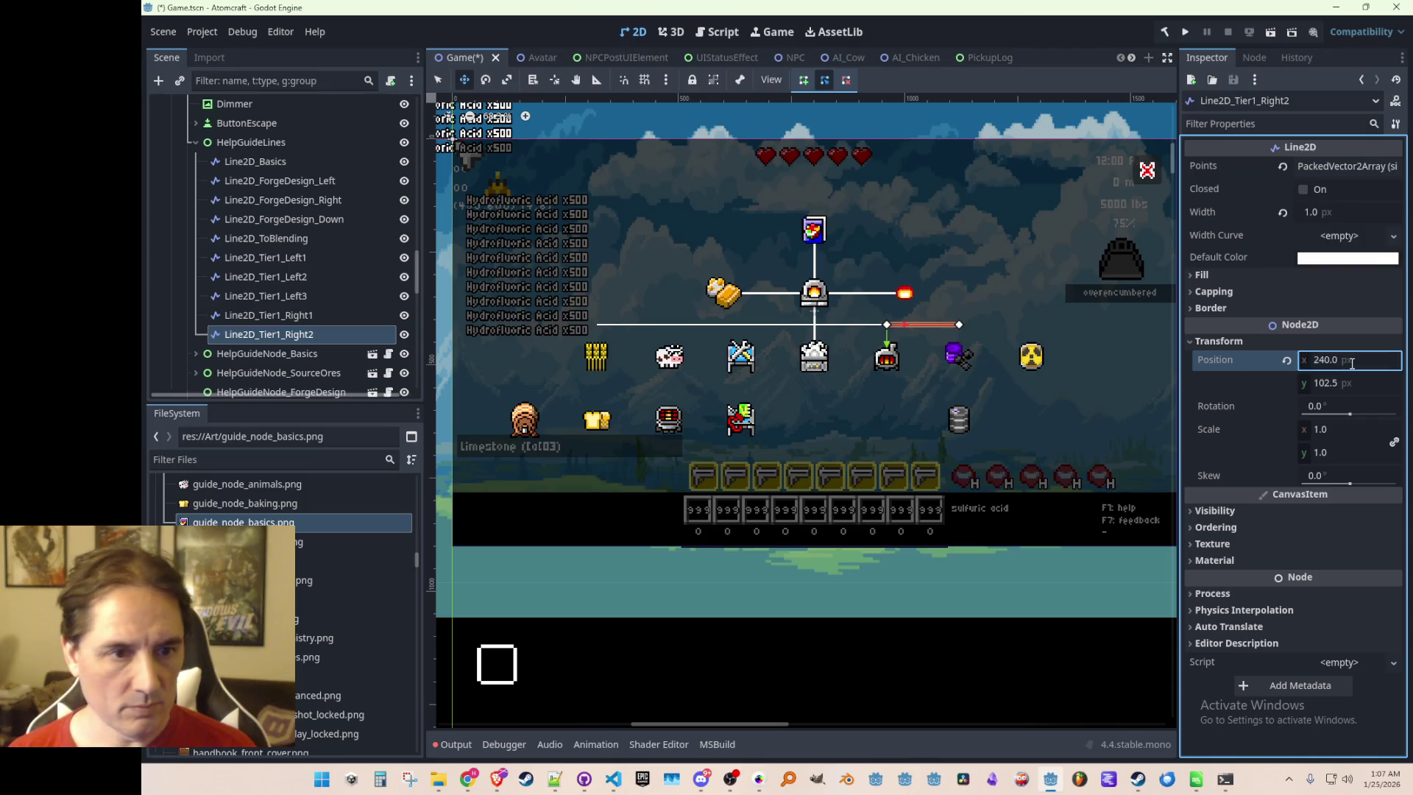
click(312, 340)
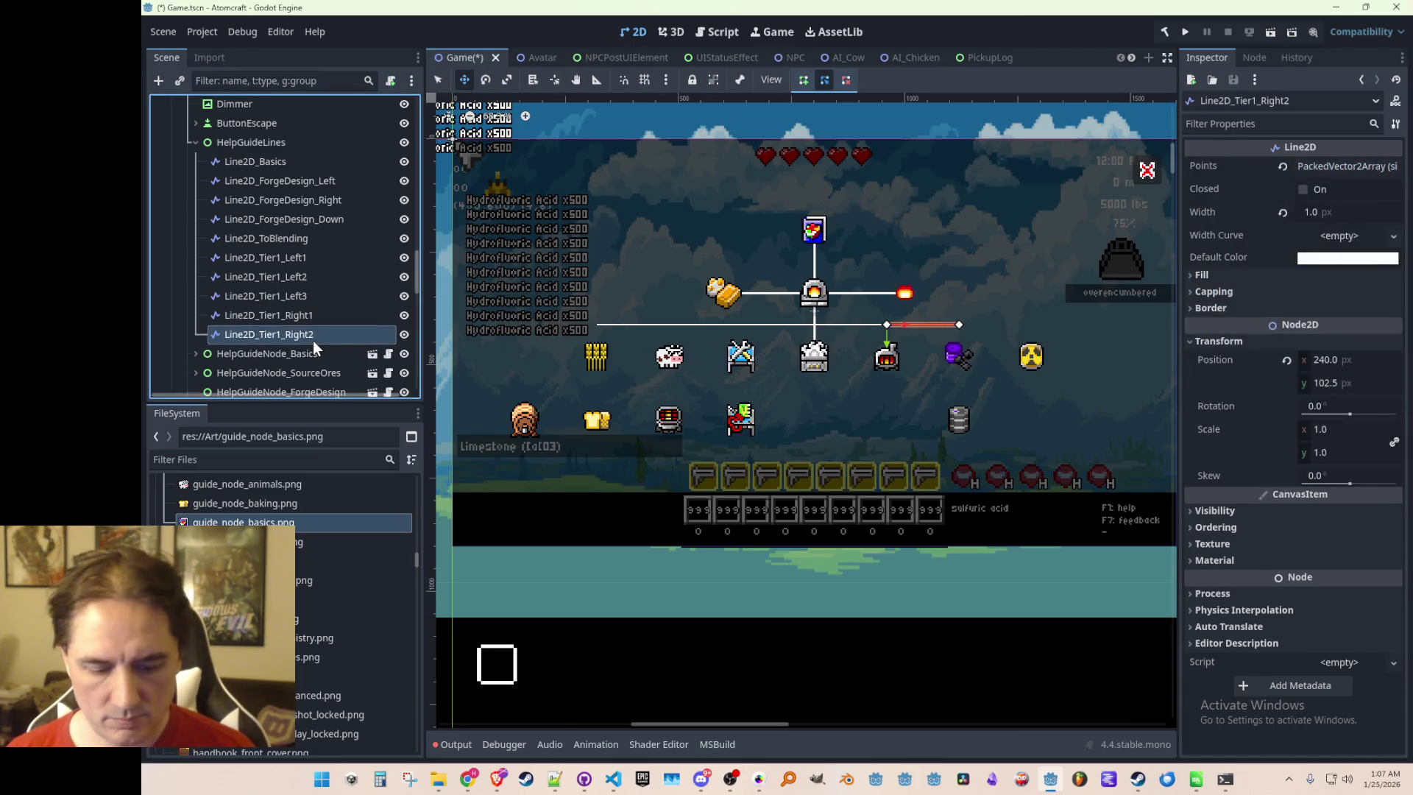
key(ctrl+d)
click(1244, 340)
click(1339, 359)
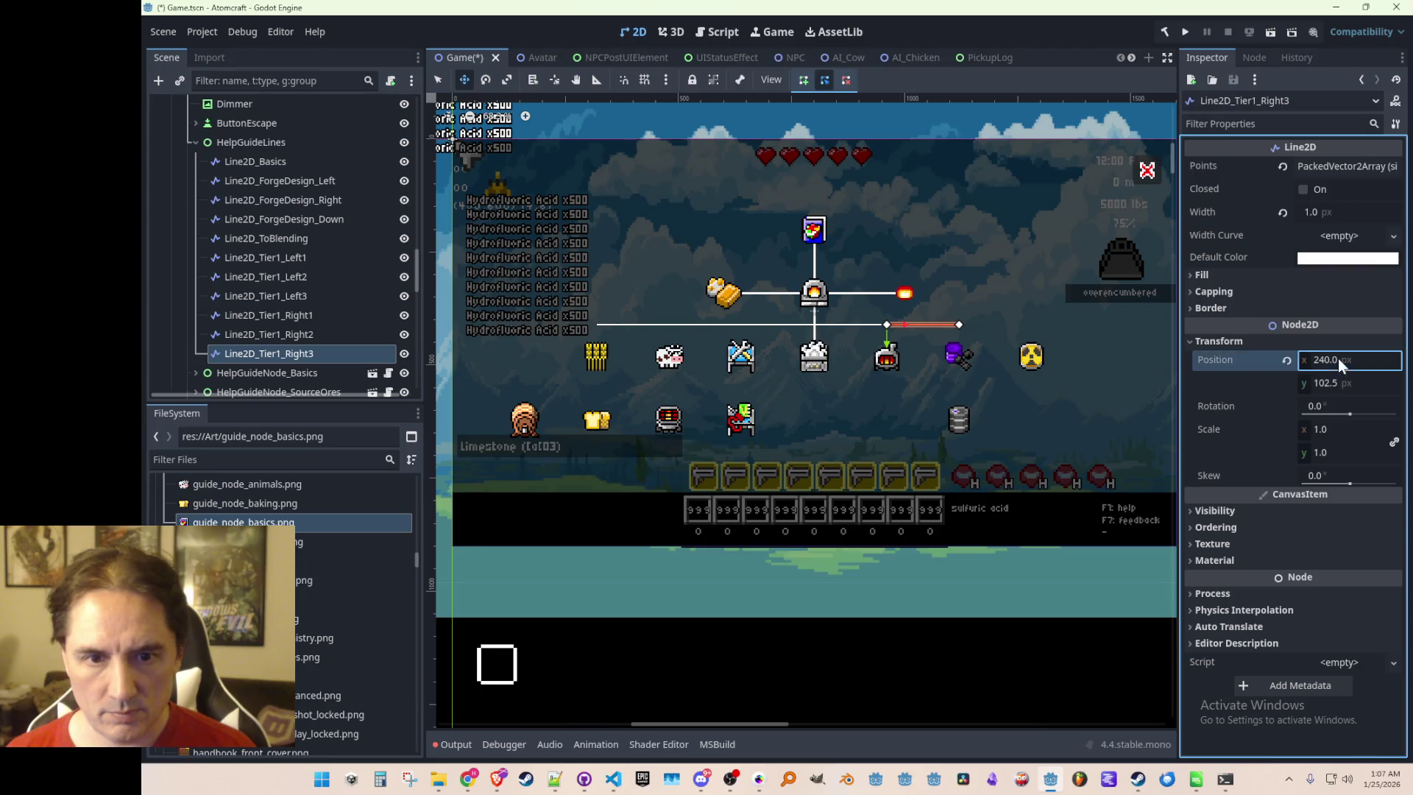
text(280)
key(Return)
scroll(953, 410, down, 2)
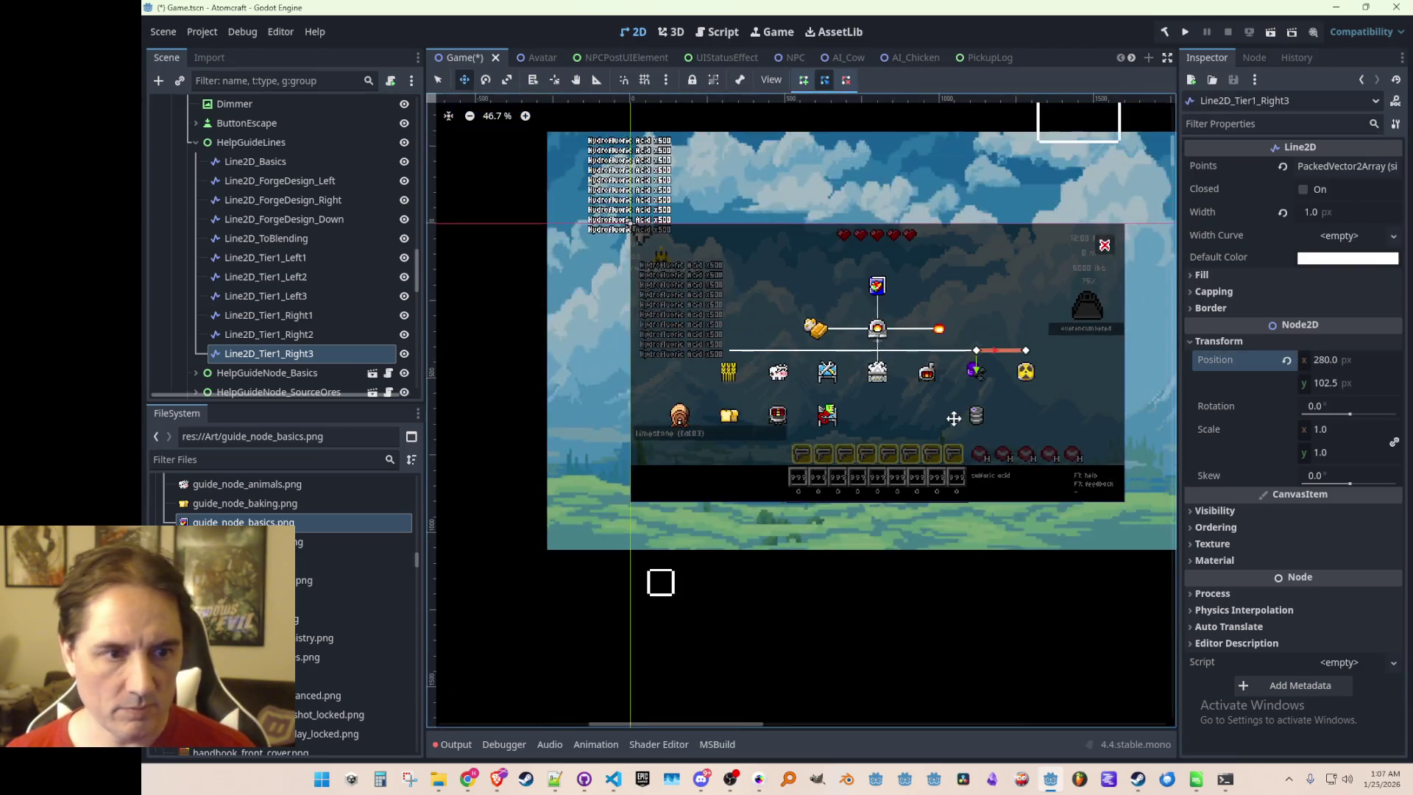
scroll(956, 385, up, 3)
scroll(951, 354, down, 3)
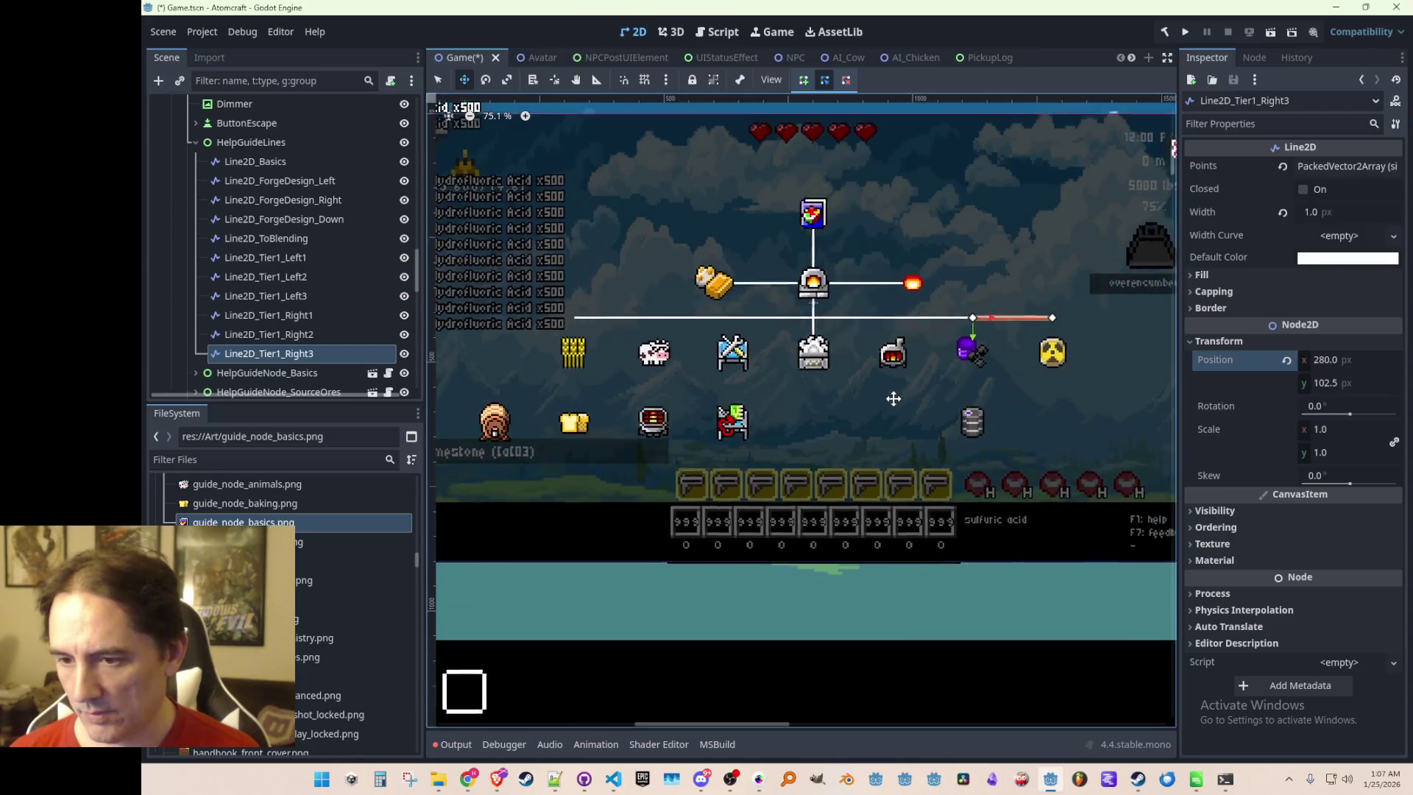
key(ctrl+s)
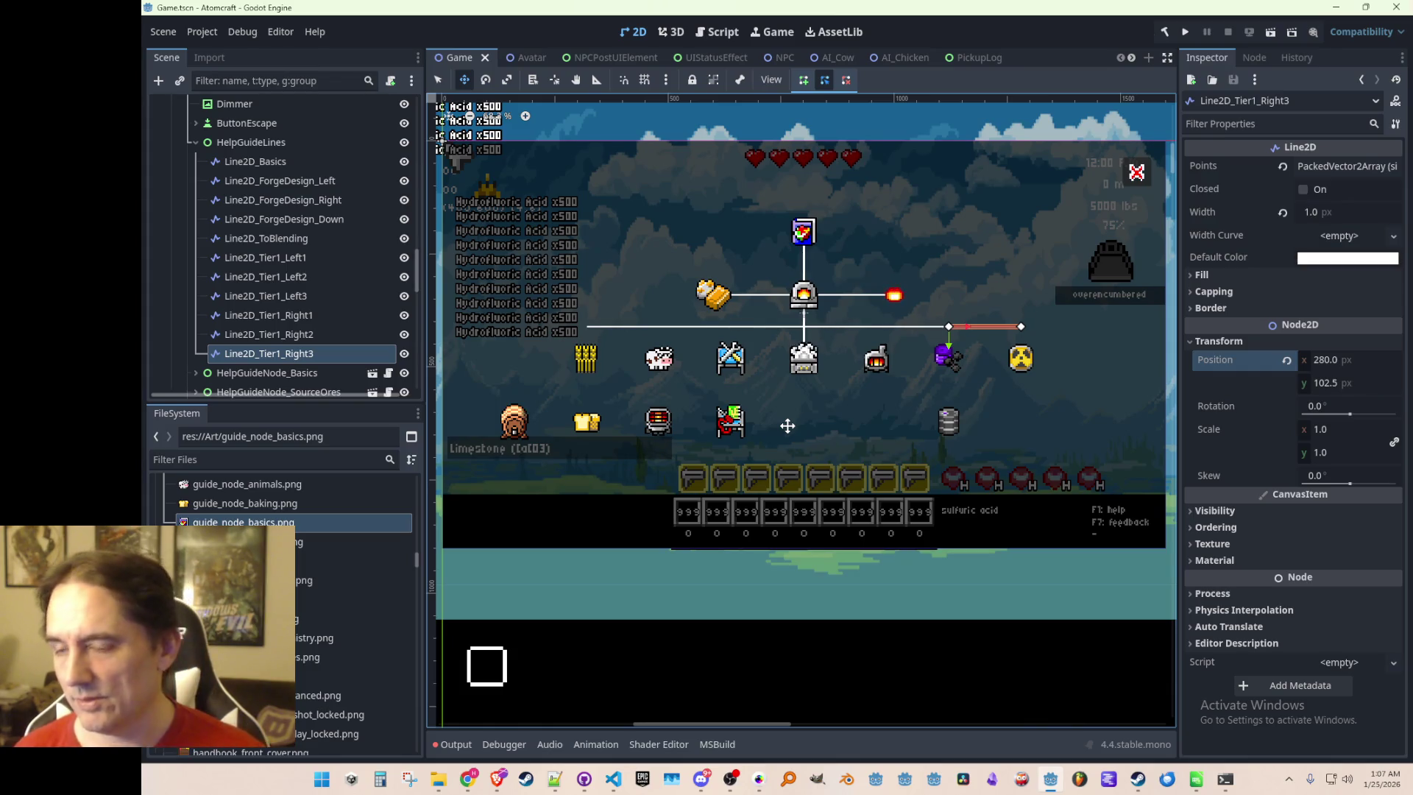
Duplicate Left1 at position x 160 with Points[1] set to (0, 17.5) pointing down
click(272, 258)
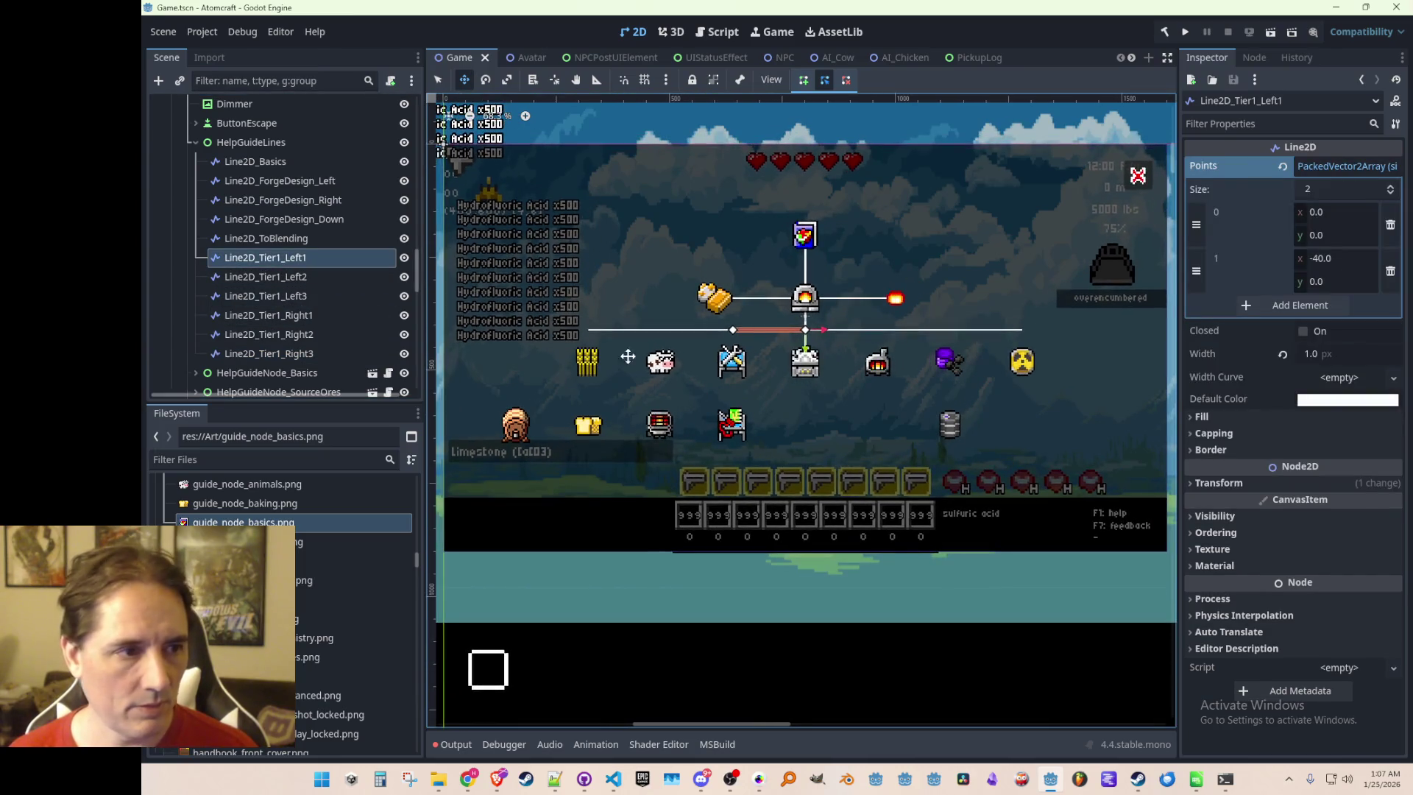
key(ctrl+d)
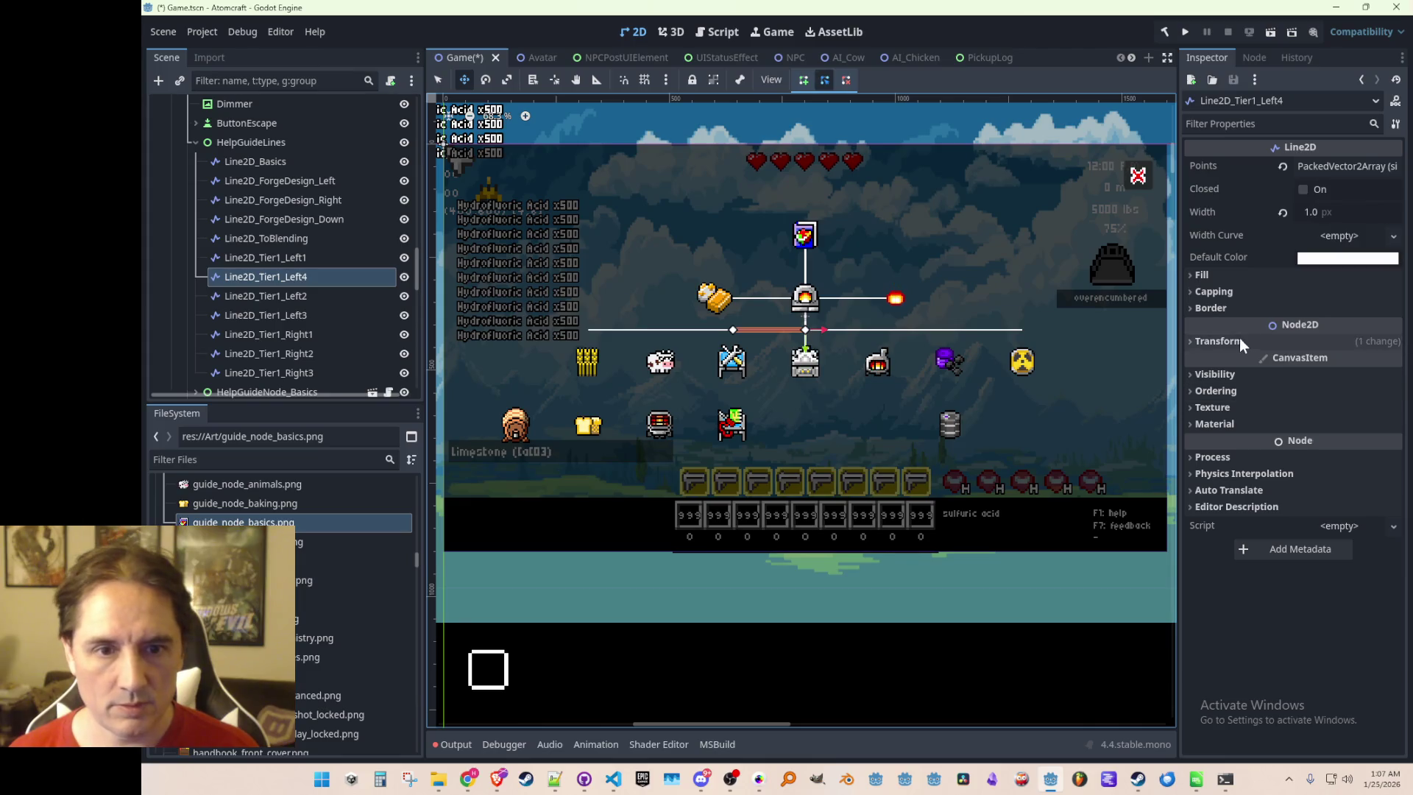
click(1219, 341)
click(1349, 362)
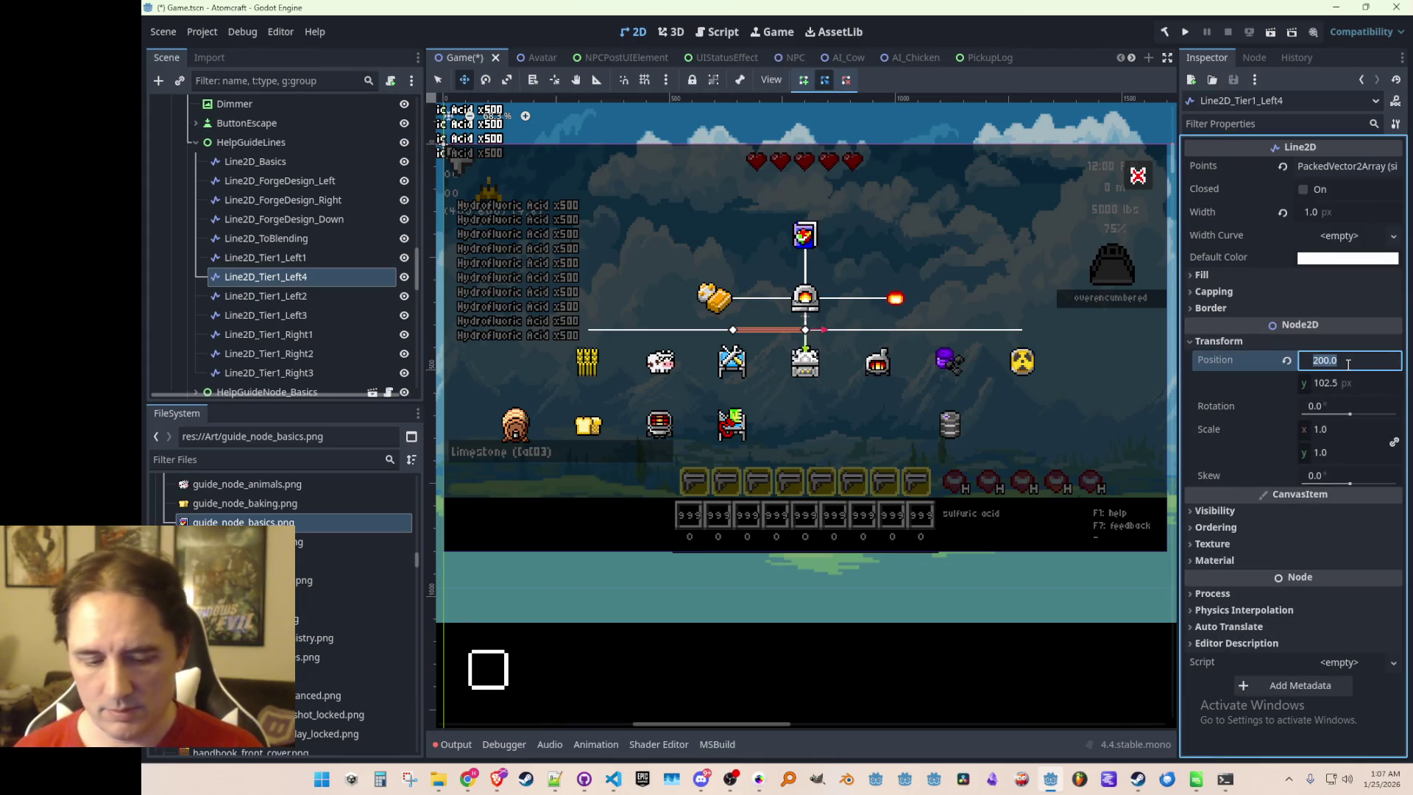
text(160)
key(Return)
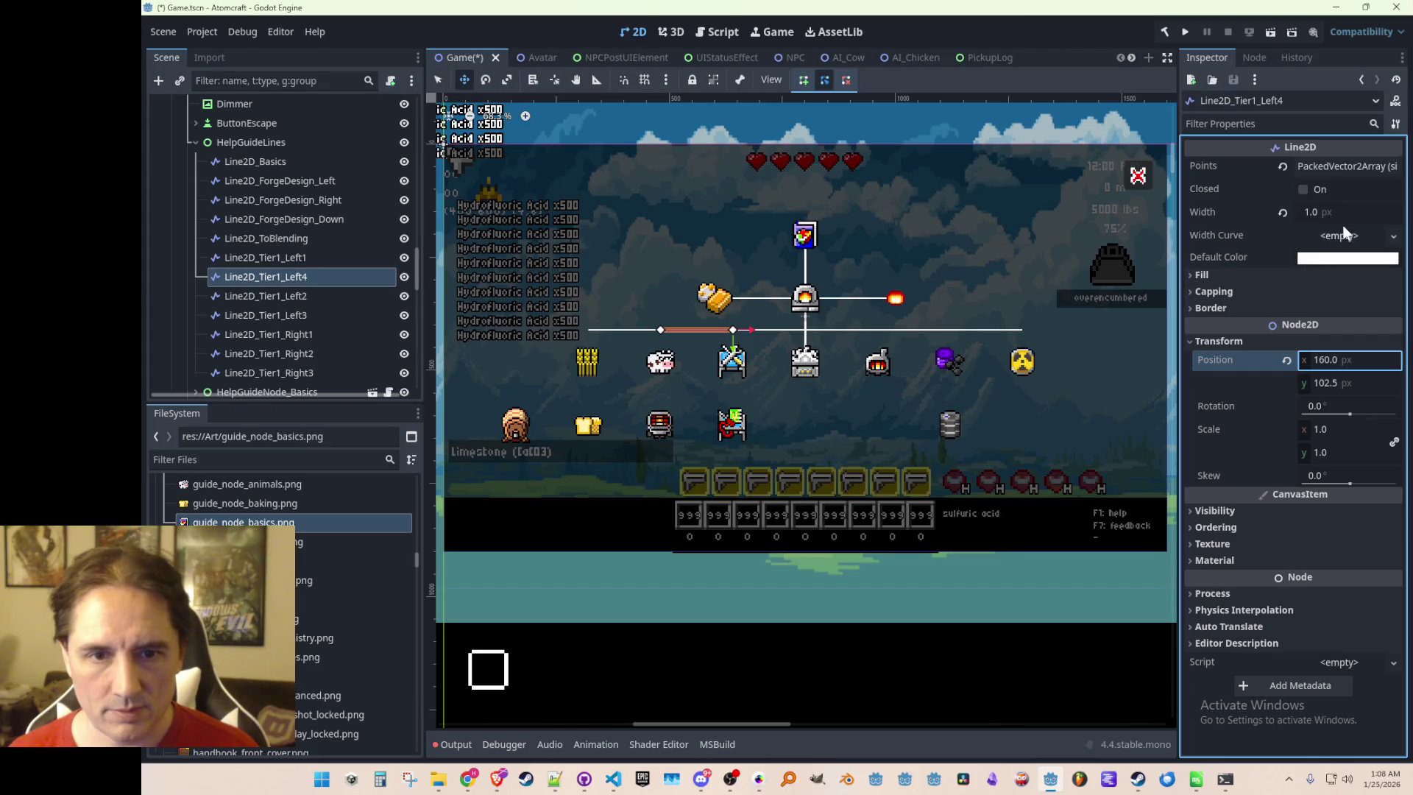
click(1353, 164)
click(1336, 258)
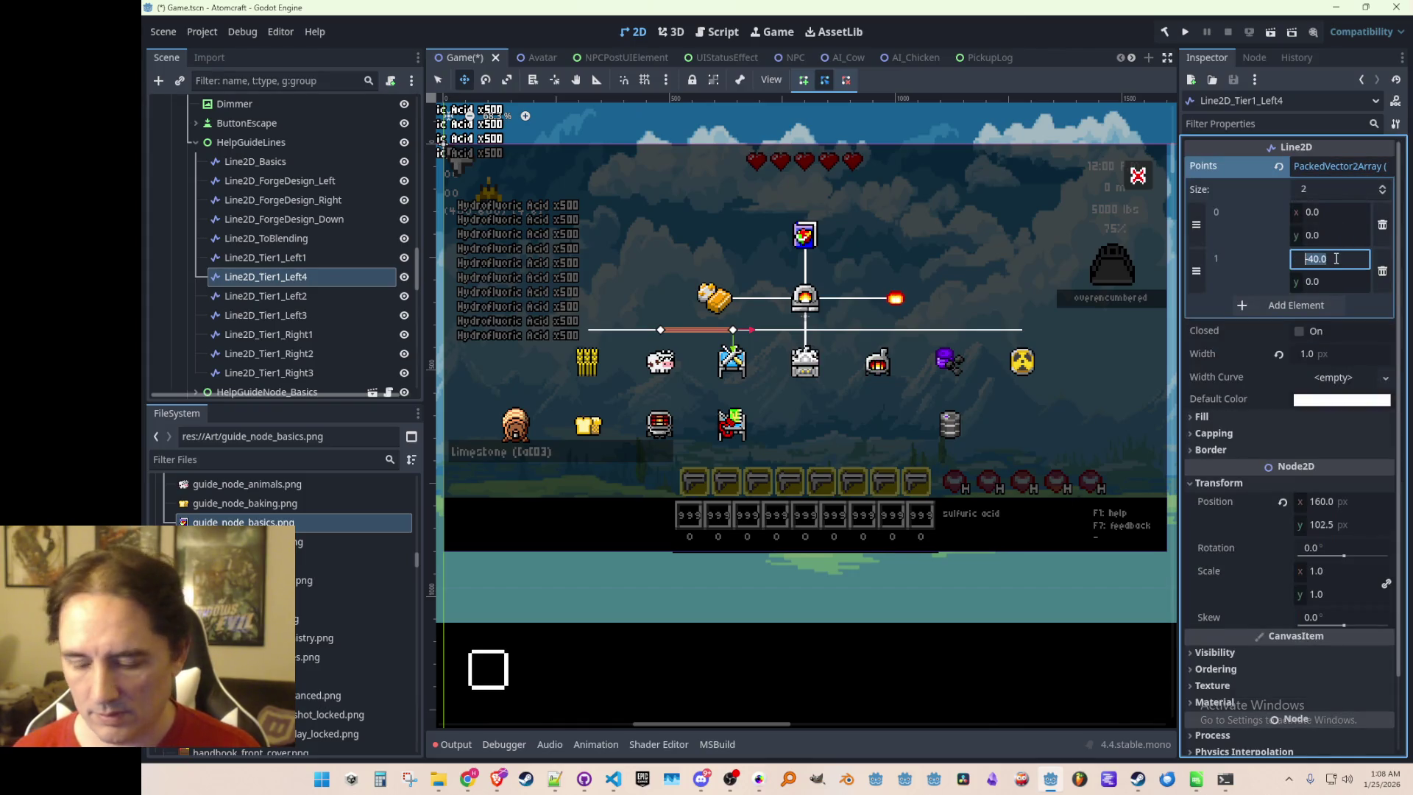
text(0)
key(Tab)
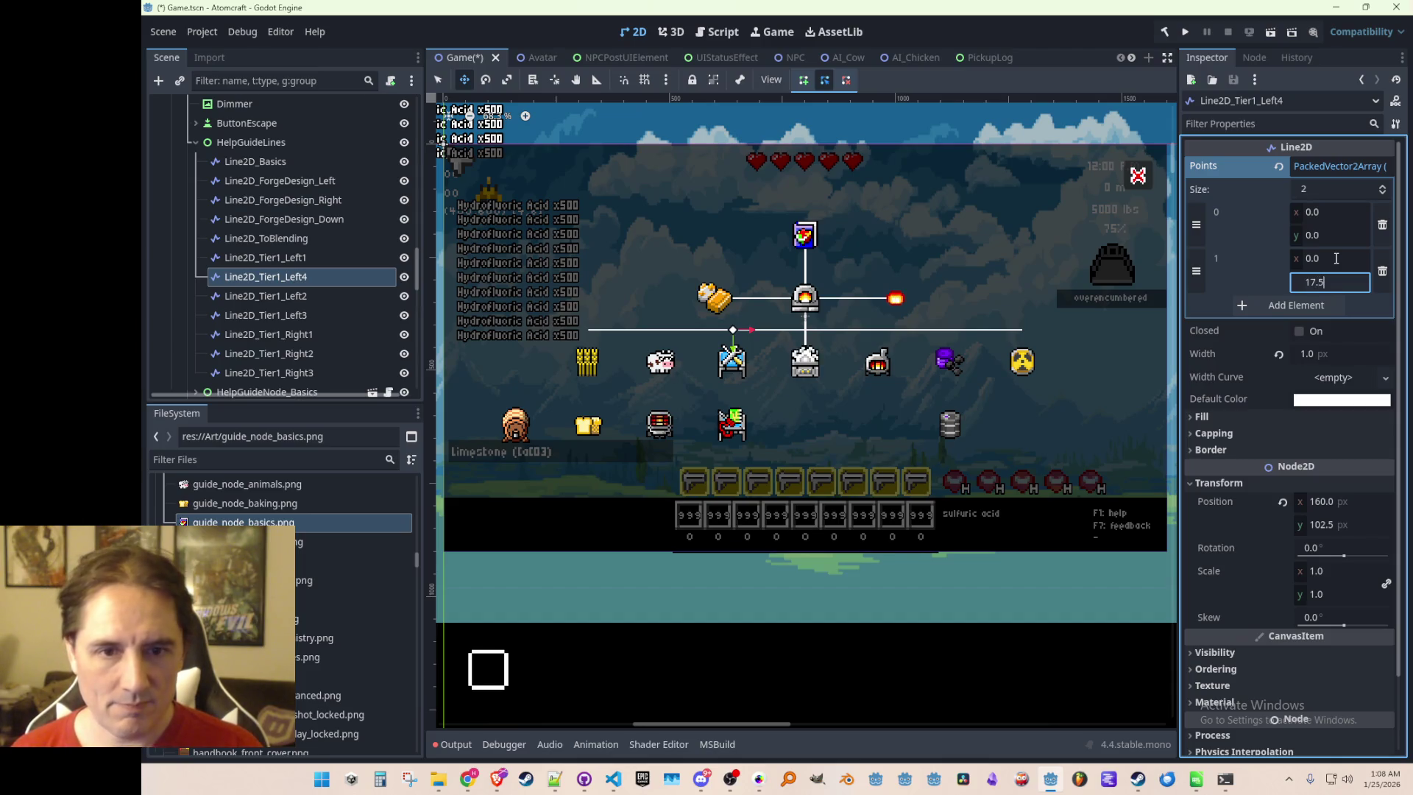
key(Return)
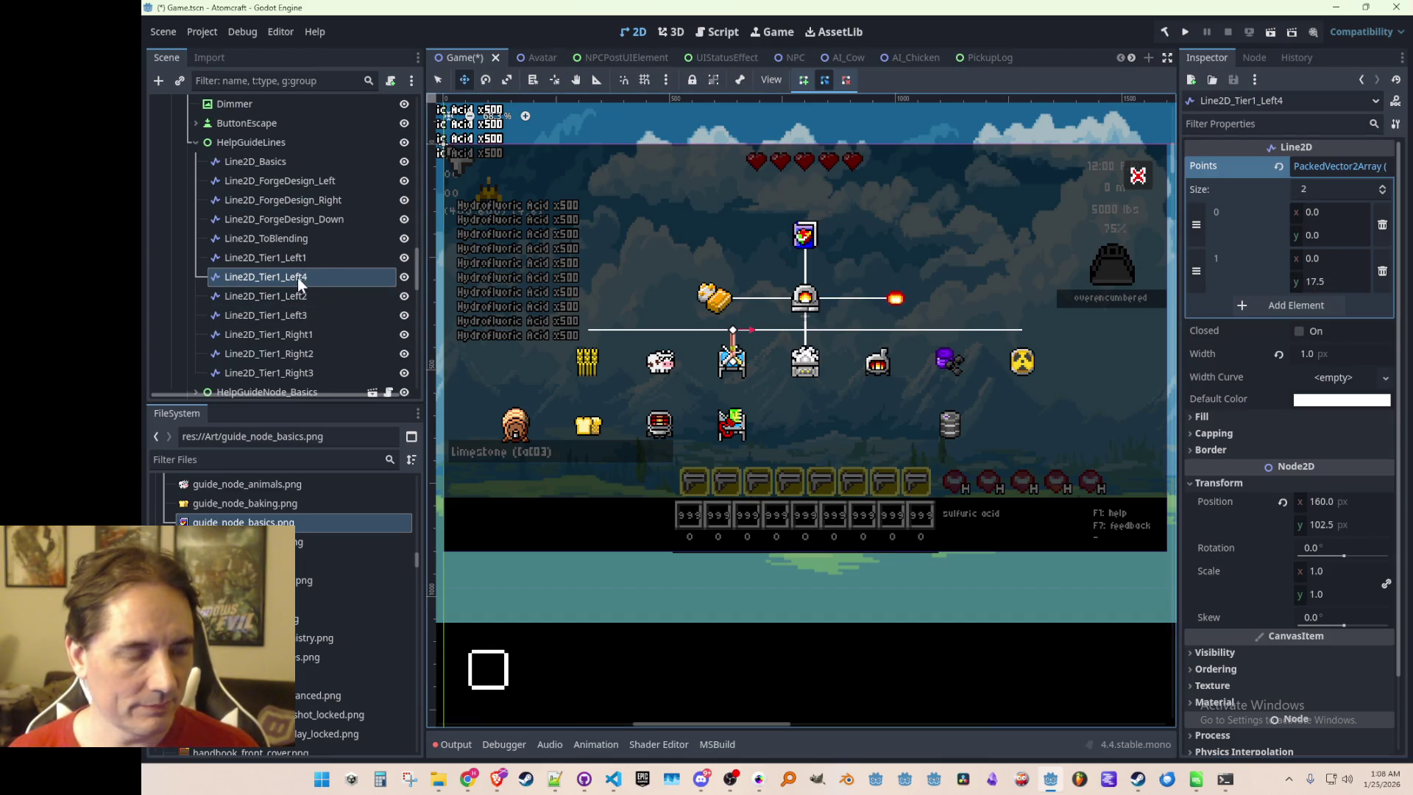
Rename the new line to Line2D_Tier1_ToBasicWiring and save the scene
click(297, 277)
key(BackSpace)
key(BackSpace)
key(BackSpace)
text(To)
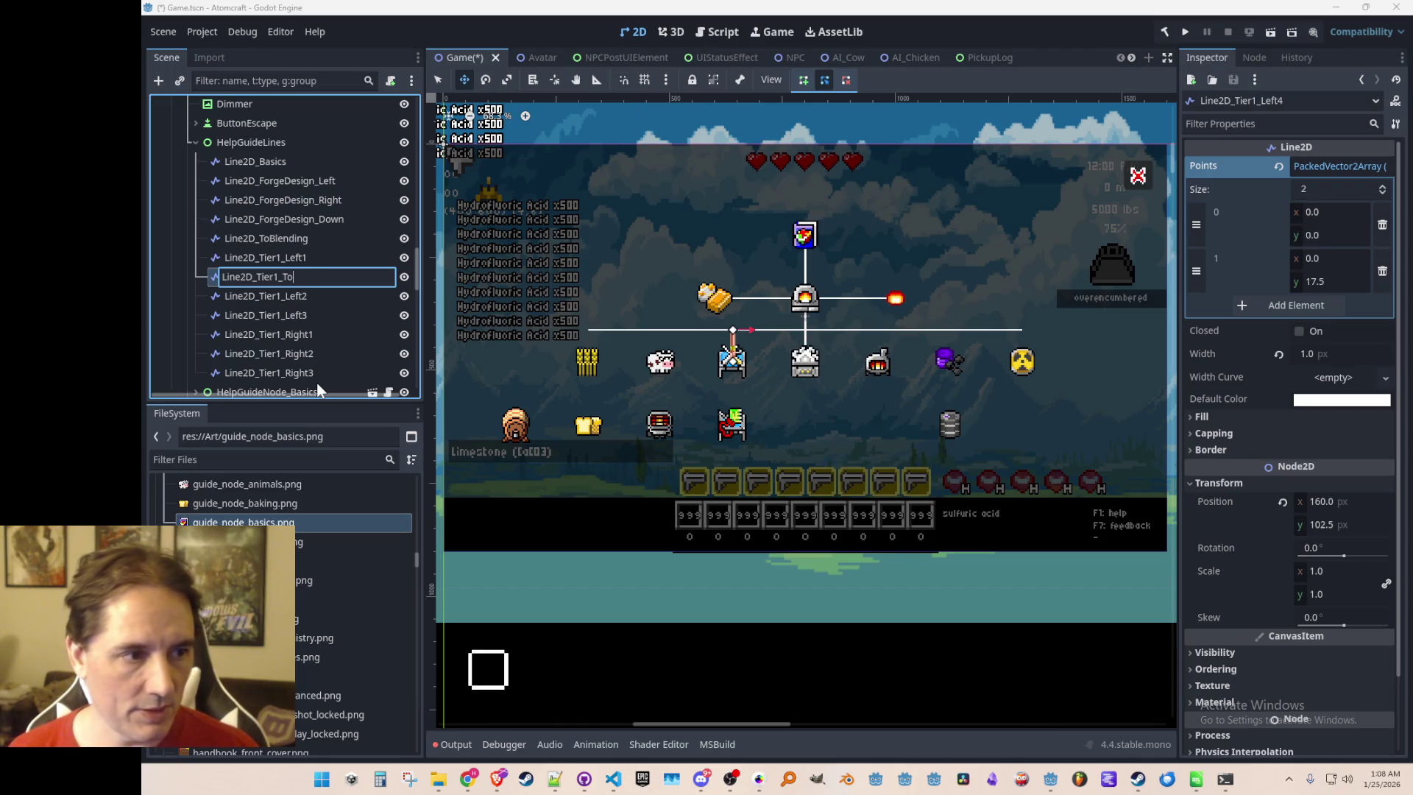
text(Basic Wir)
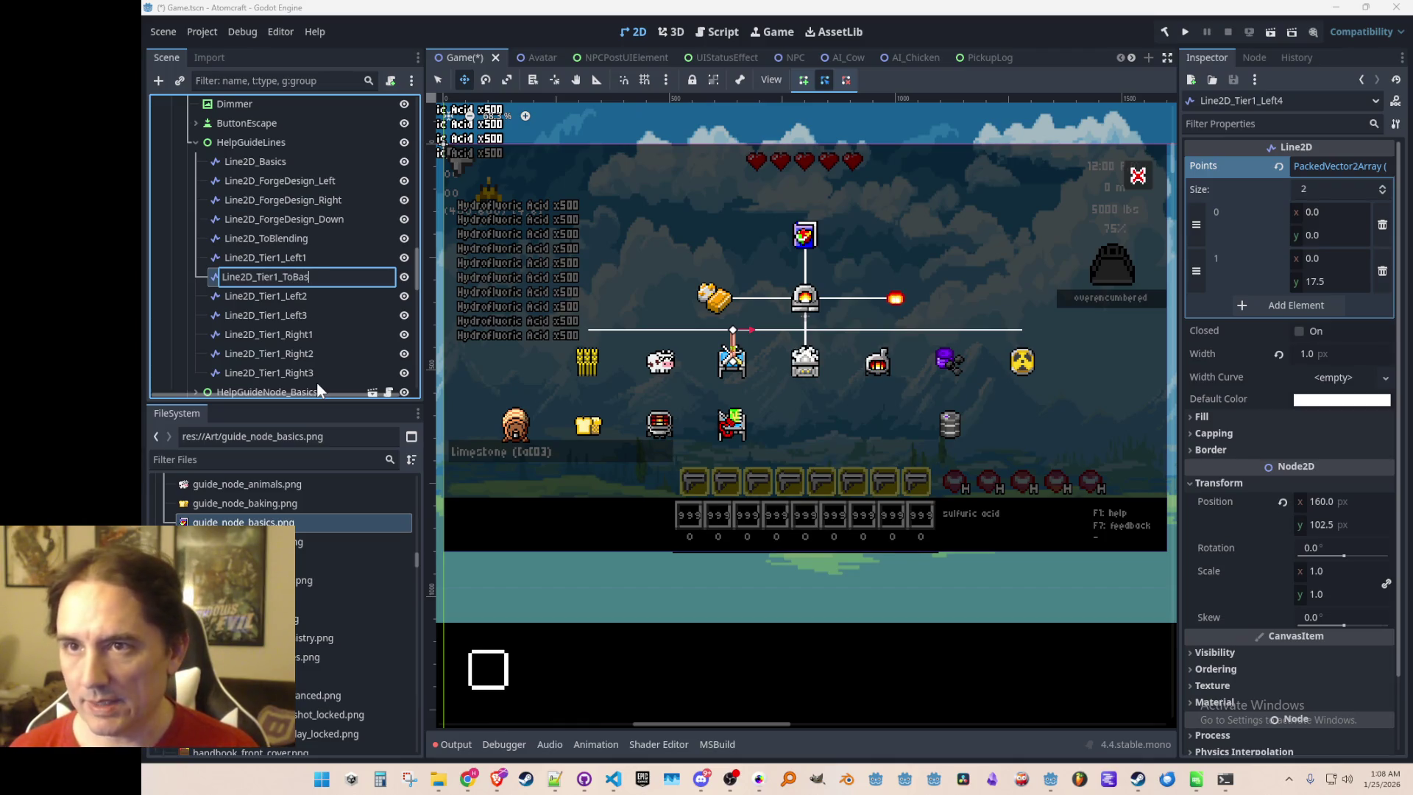
key(BackSpace)
key(BackSpace)
key(BackSpace)
text(Wiring)
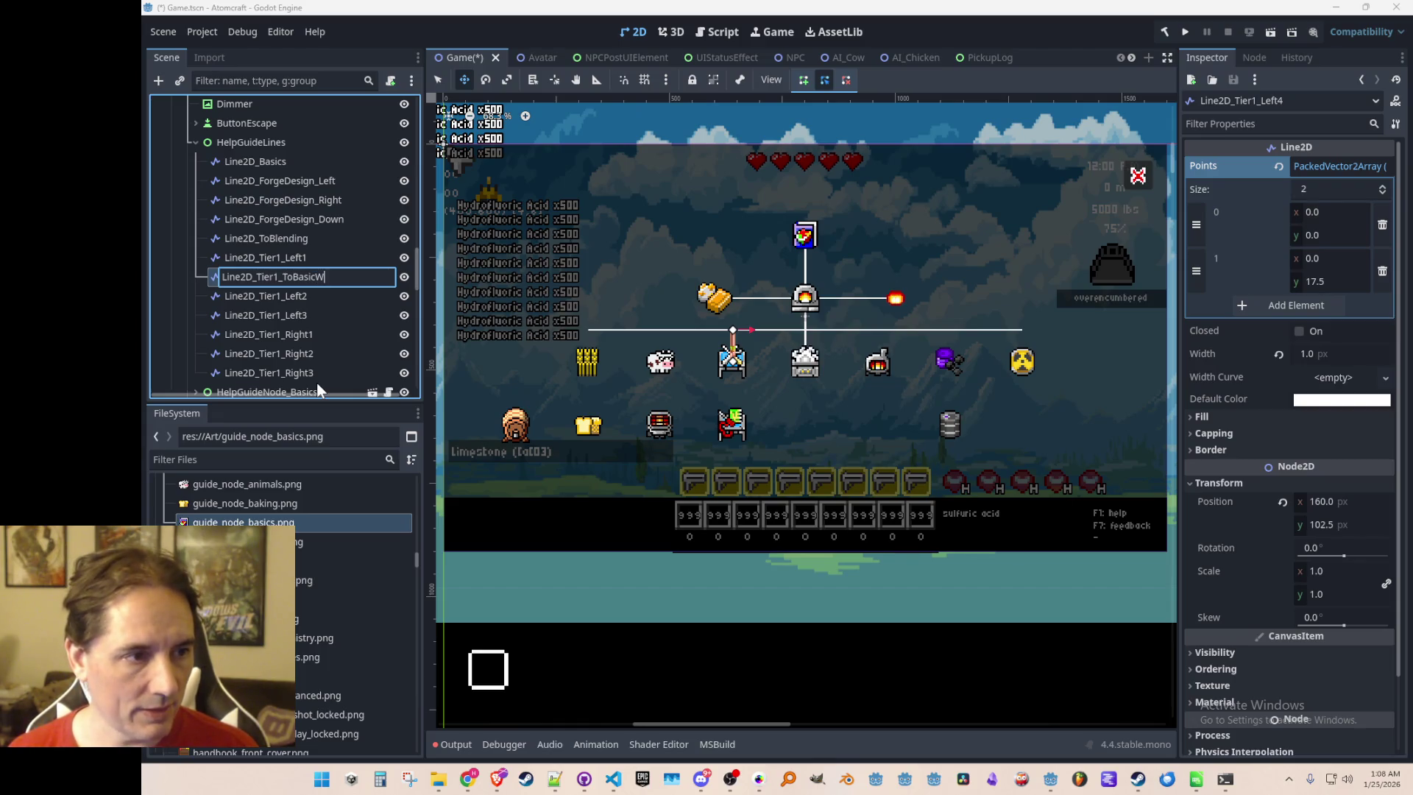
key(Return)
key(ctrl+s)
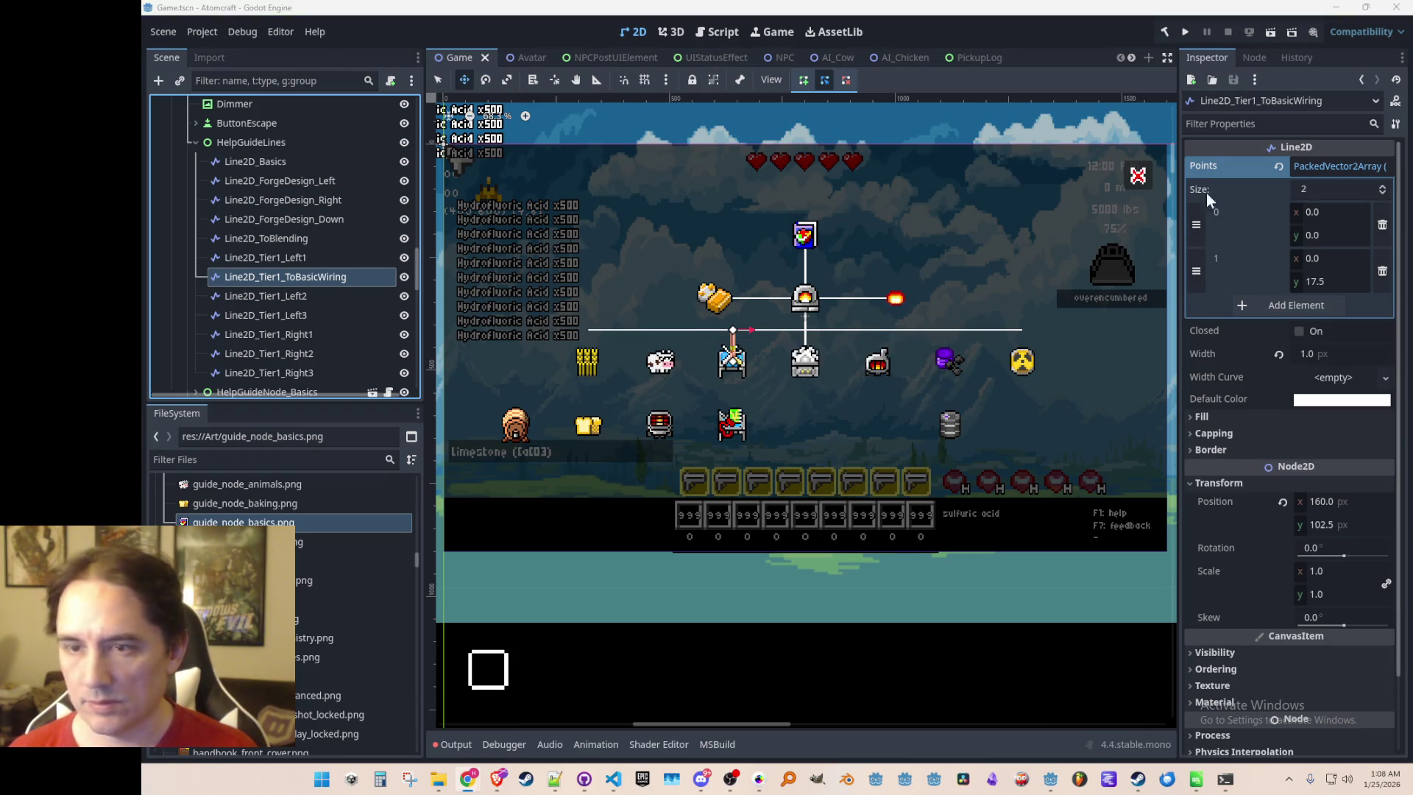
Duplicate ToBasicWiring, place it below Left2, and name it Line2D_Tier1_ToAnimals
click(325, 263)
click(325, 281)
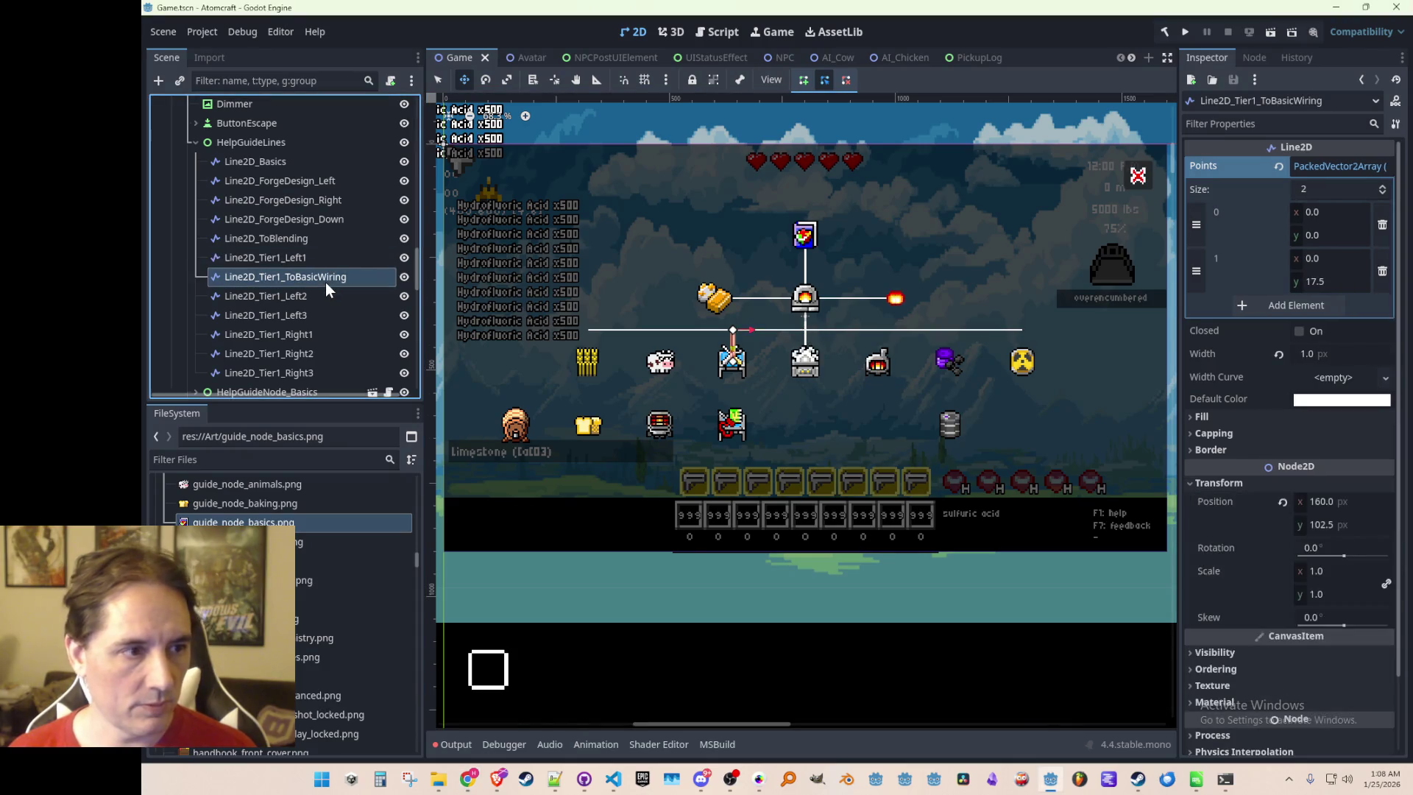
key(ctrl+d)
drag(316, 296, 316, 325)
click(320, 318)
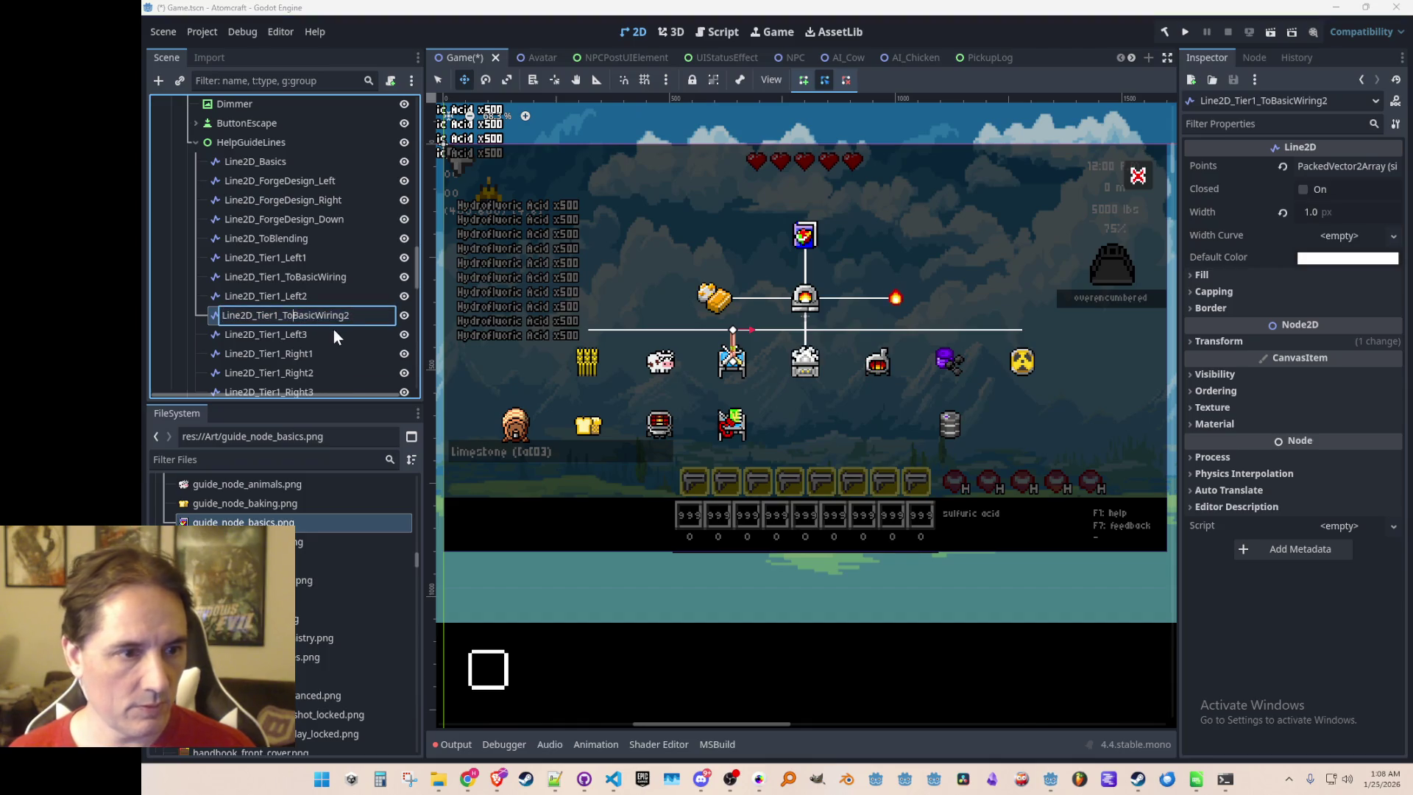
text(als)
key(Return)
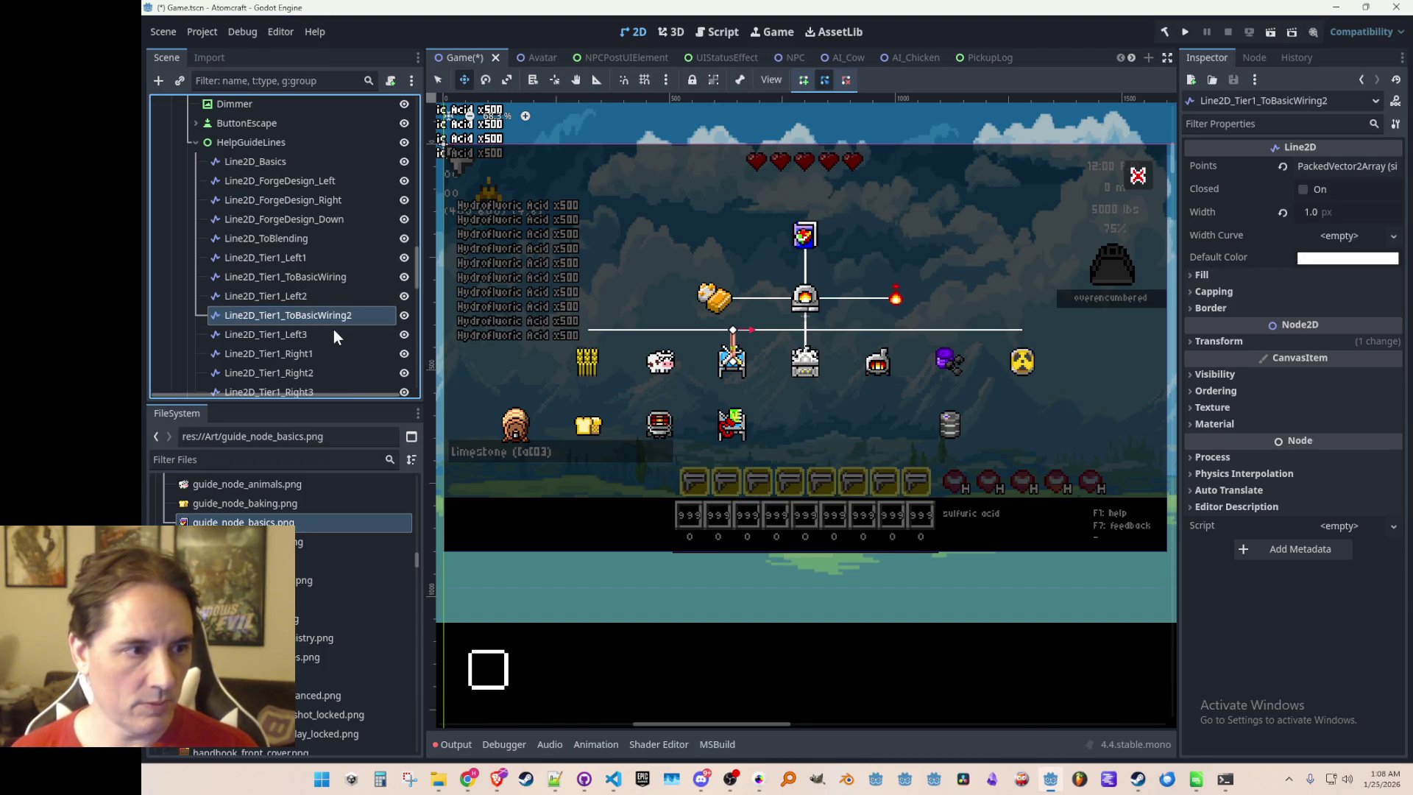
click(1328, 162)
Move Line2D_Tier1_ToAnimals to position x 120 and save
click(1328, 162)
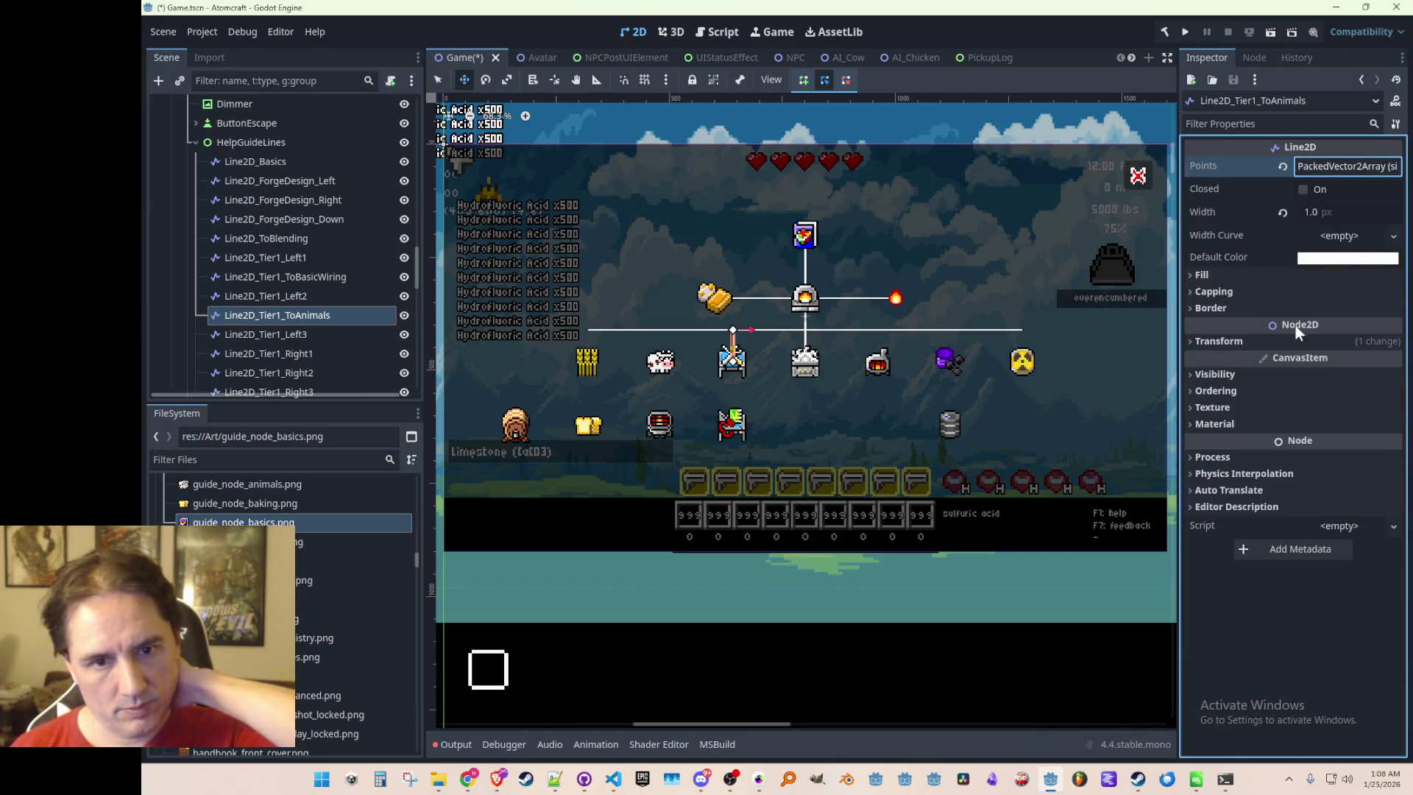
click(1272, 342)
click(1336, 361)
text(120)
key(Return)
key(ctrl+s)
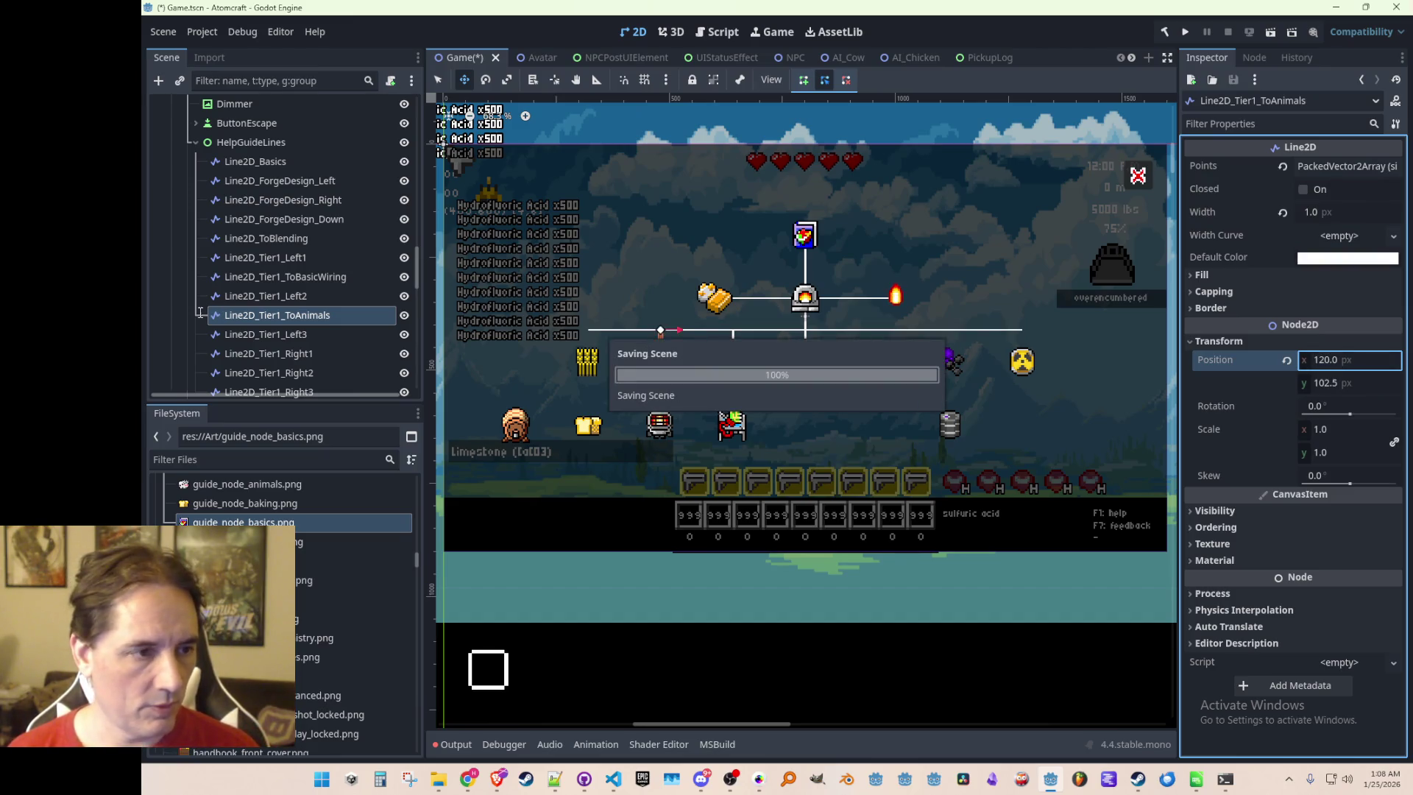
Duplicate ToAnimals as Line2D_Tier1_ToCrops below Left3, at position x 80, and save
click(315, 281)
click(310, 316)
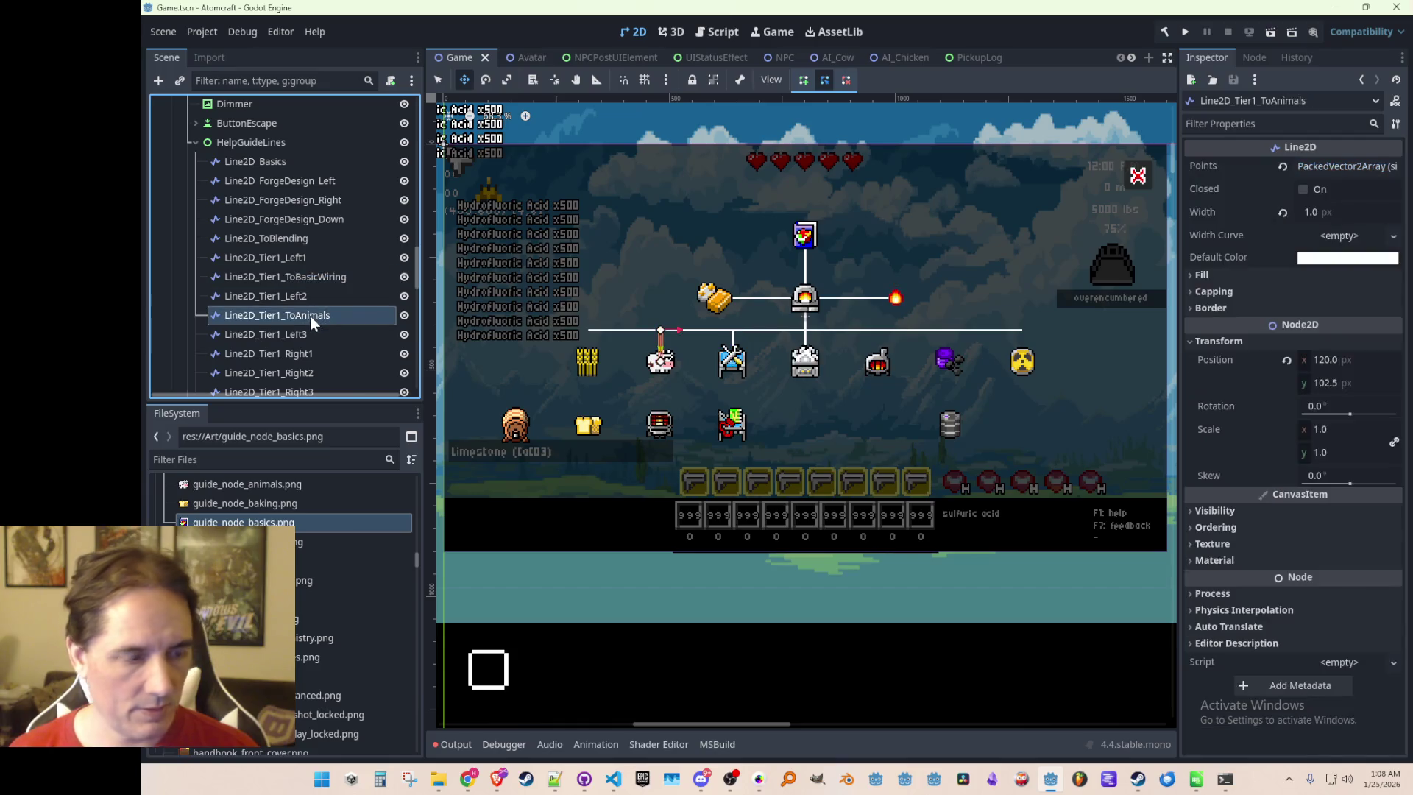
key(ctrl+d)
drag(319, 331, 319, 360)
click(320, 358)
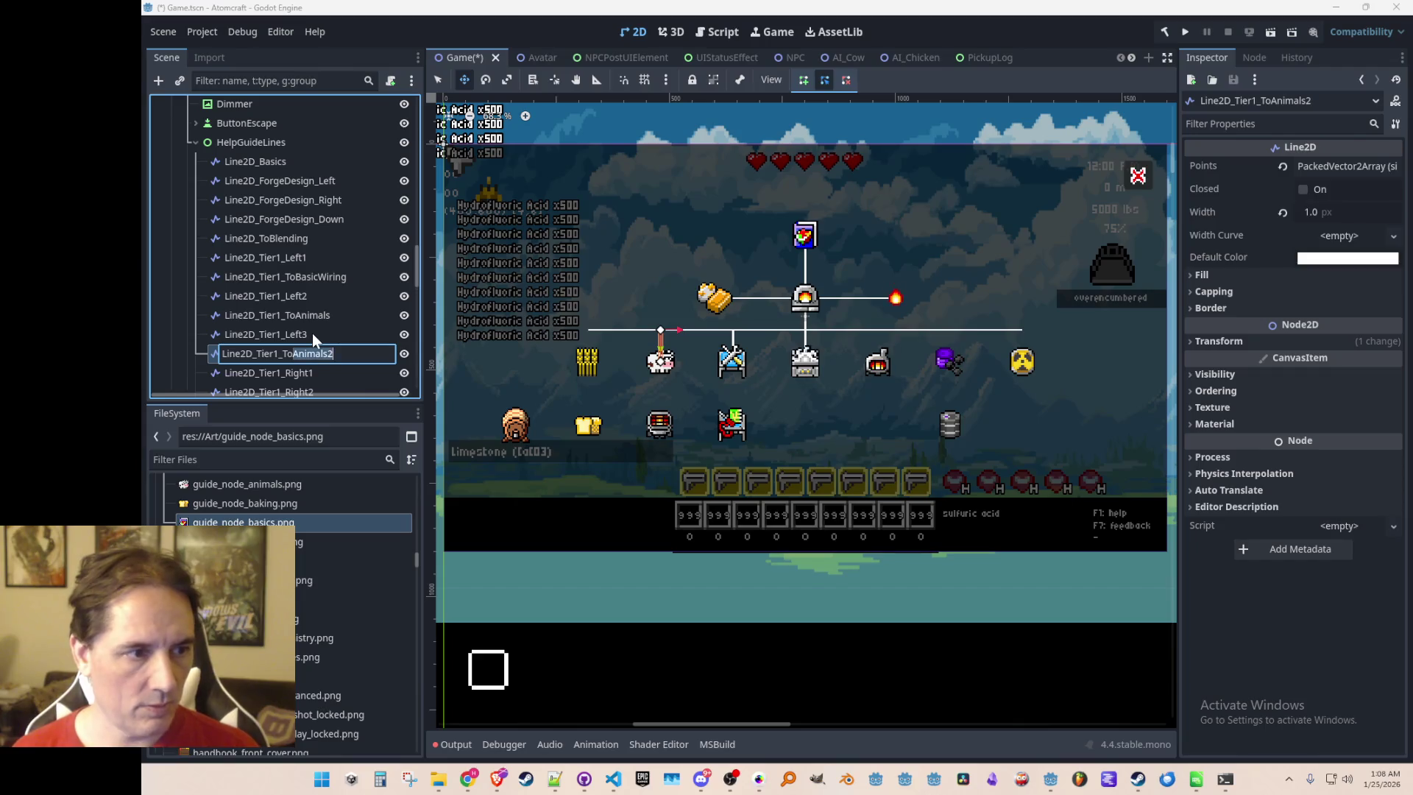
text(ops)
key(Return)
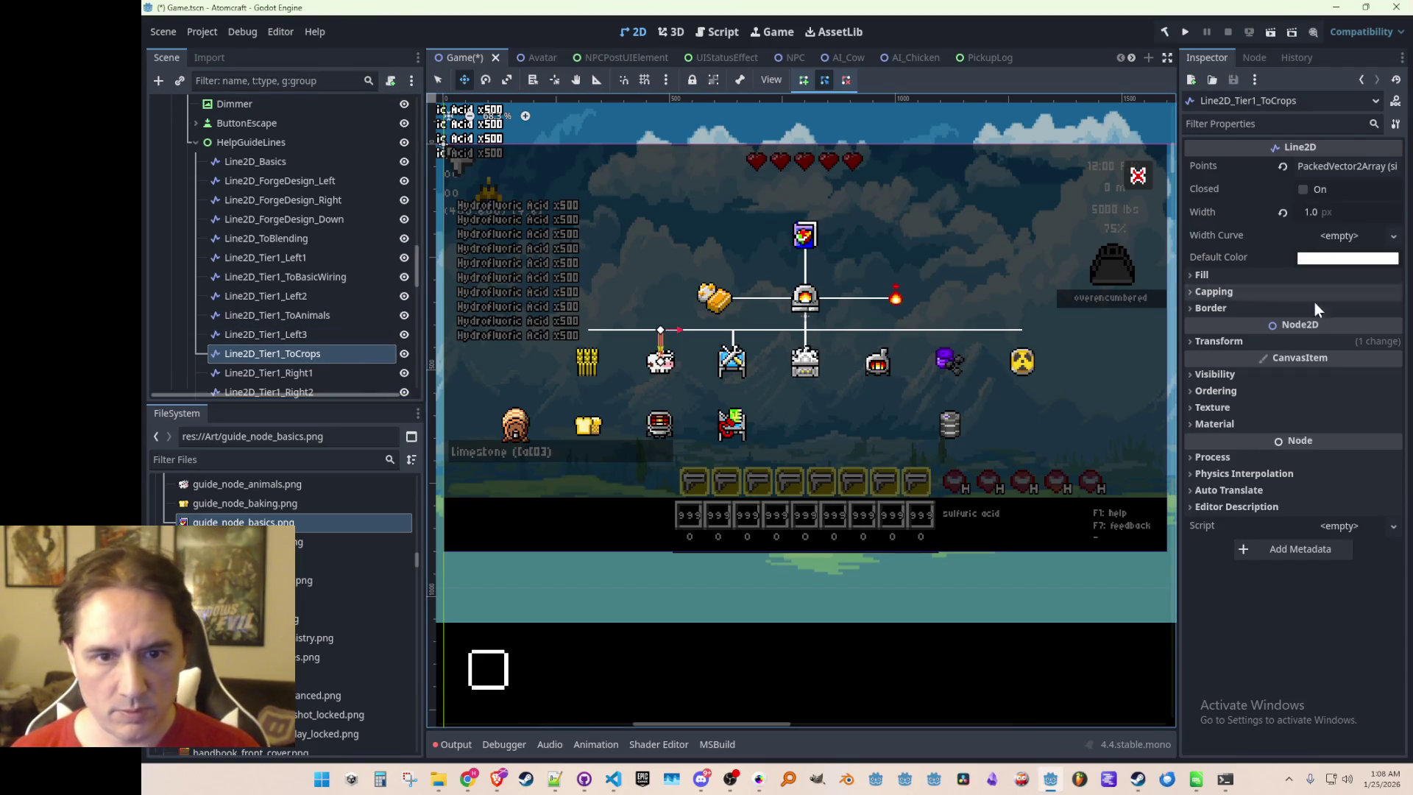
click(1265, 342)
click(1347, 360)
text(80)
key(Return)
scroll(852, 496, down, 2)
key(ctrl+s)
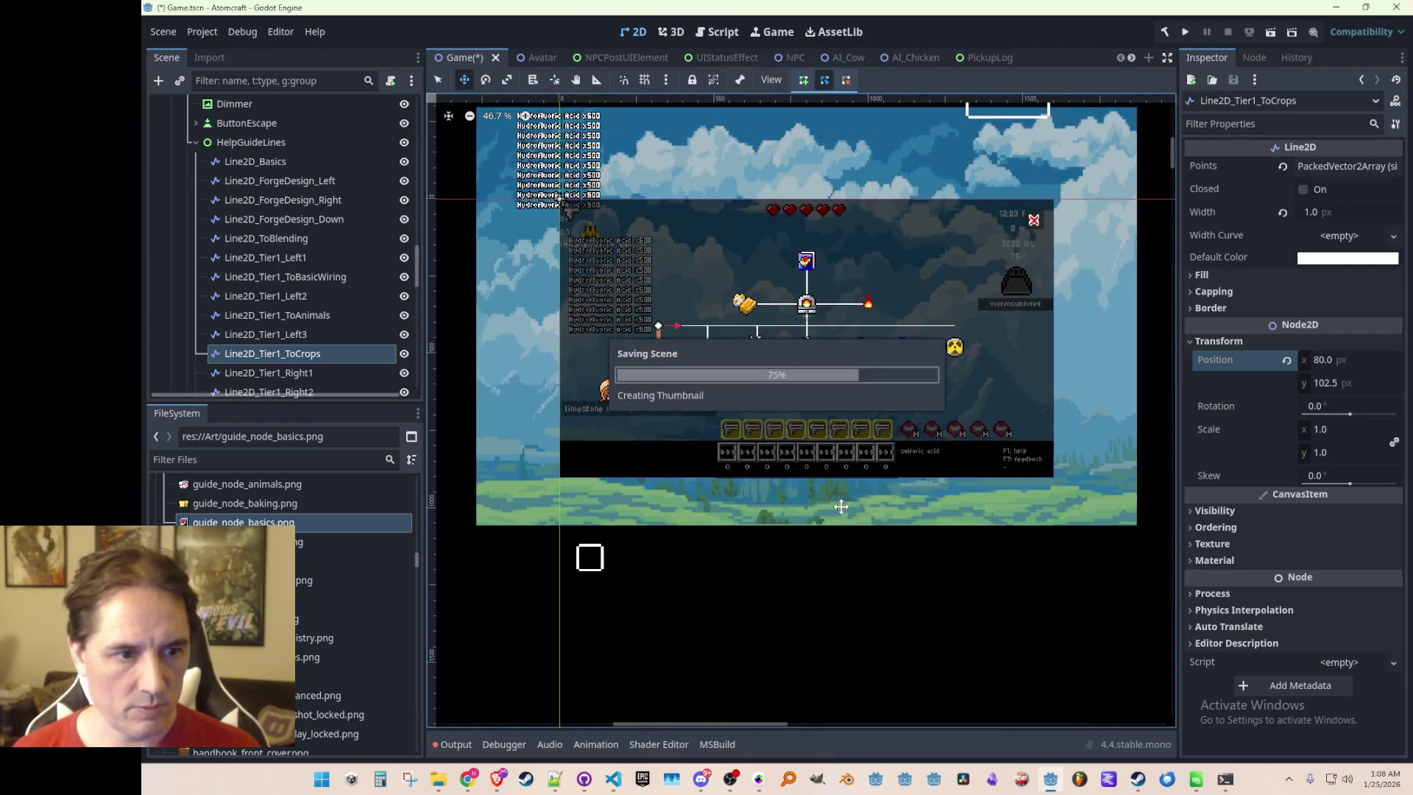
Return to Select mode, deselect the line, zoom onto the HUD, and switch to the Miro board
key(q)
click(815, 600)
scroll(833, 414, up, 1)
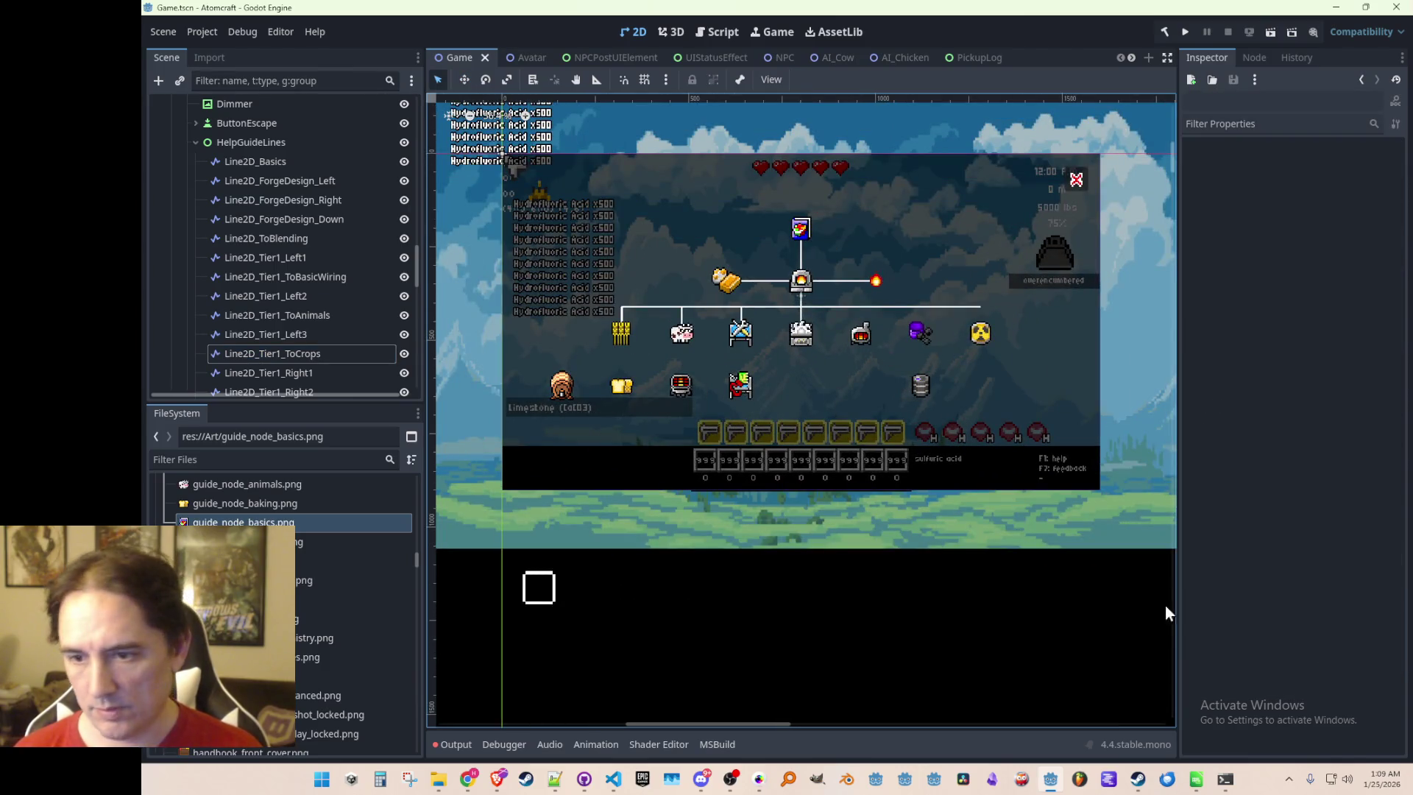
key(alt+Tab)
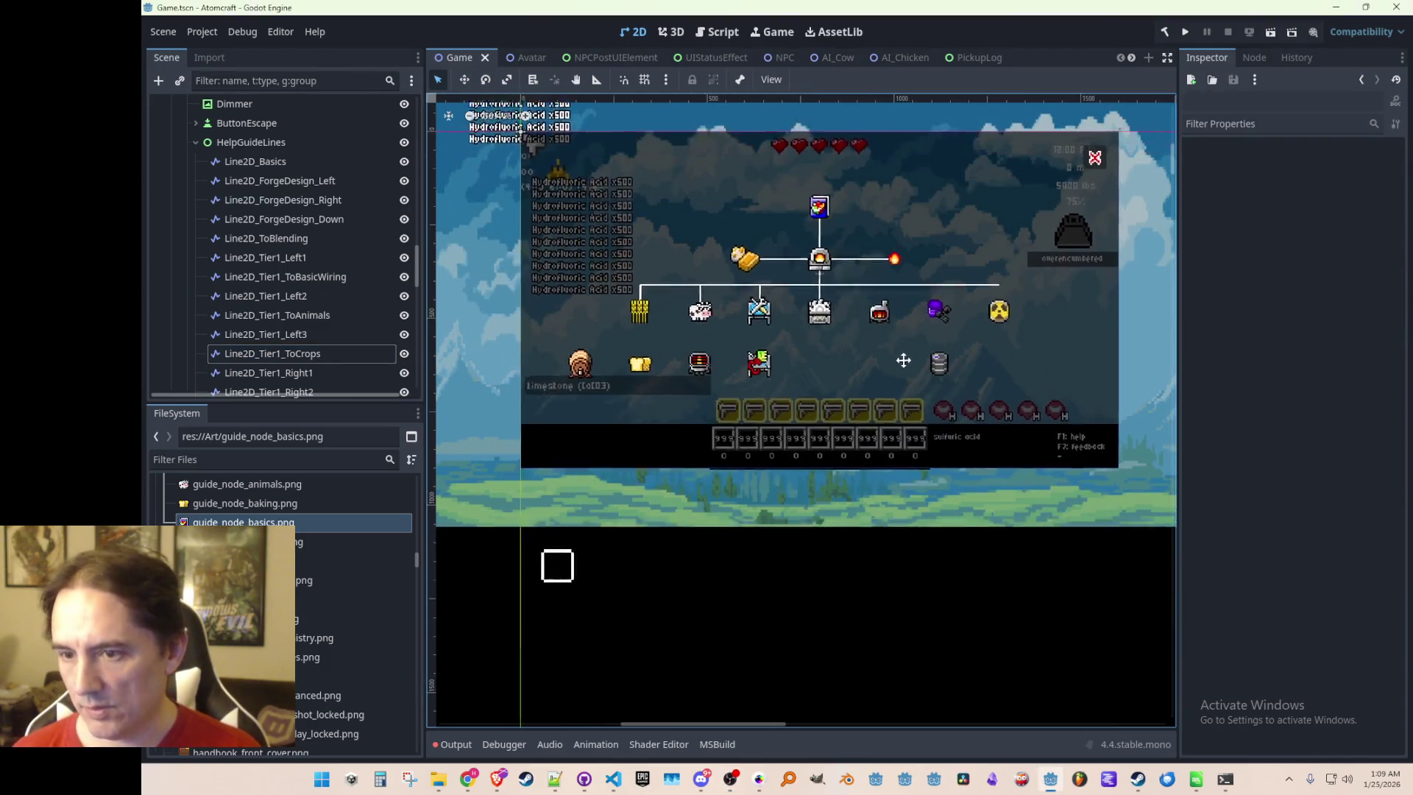
scroll(766, 302, up, 1)
scroll(782, 316, up, 1)
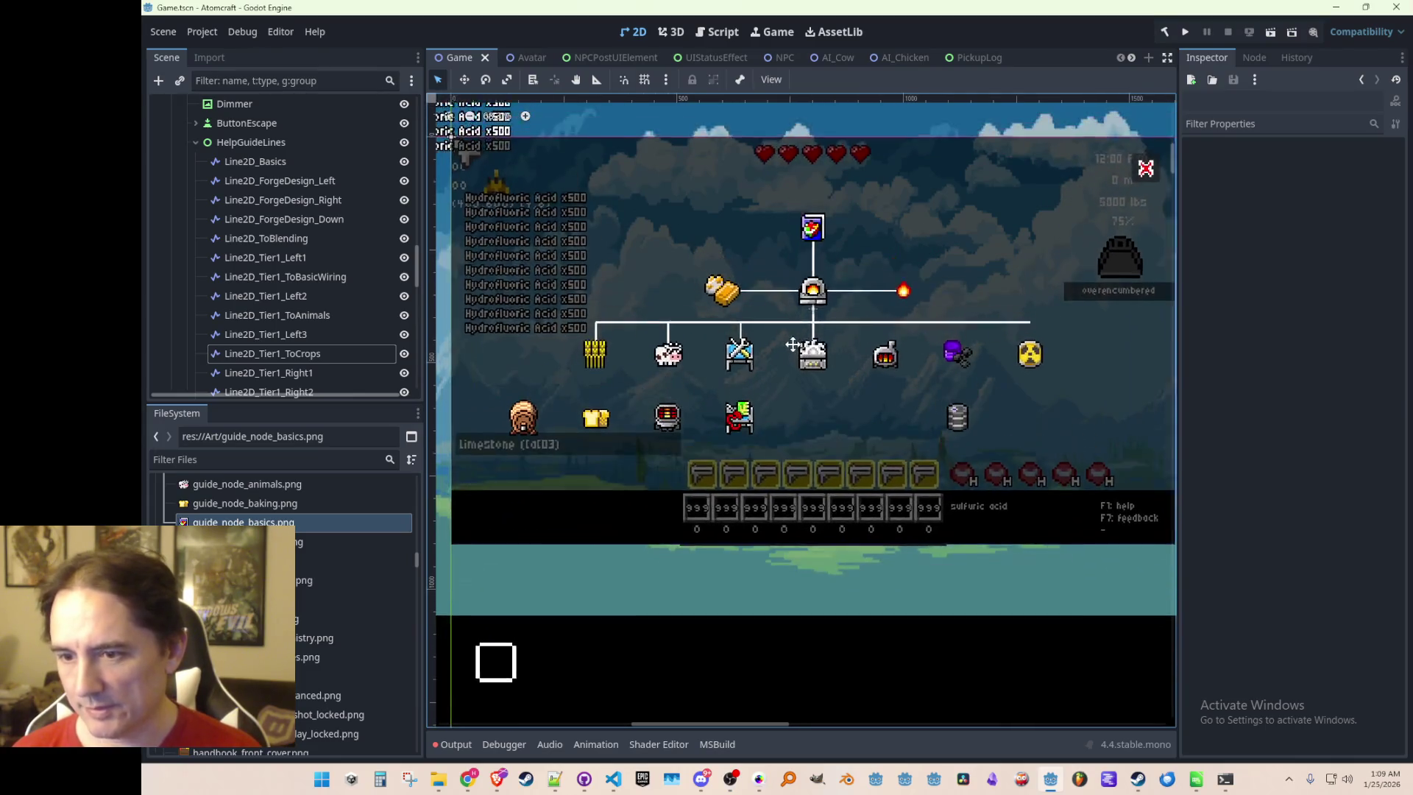
scroll(792, 318, up, 1)
scroll(796, 321, up, 1)
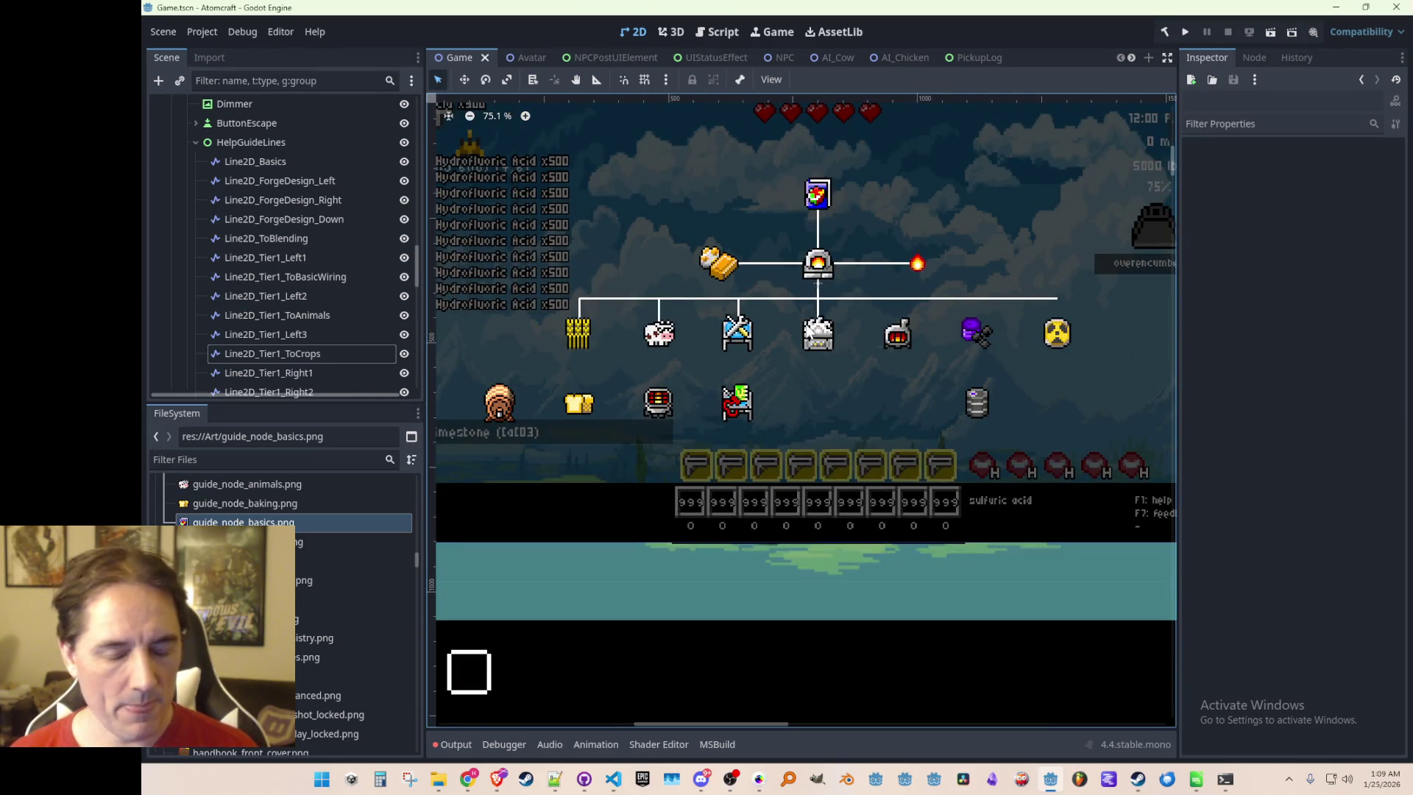
scroll(692, 365, down, 1)
key(alt+Tab)
drag(1253, 53, 920, 55)
scroll(1045, 407, up, 3)
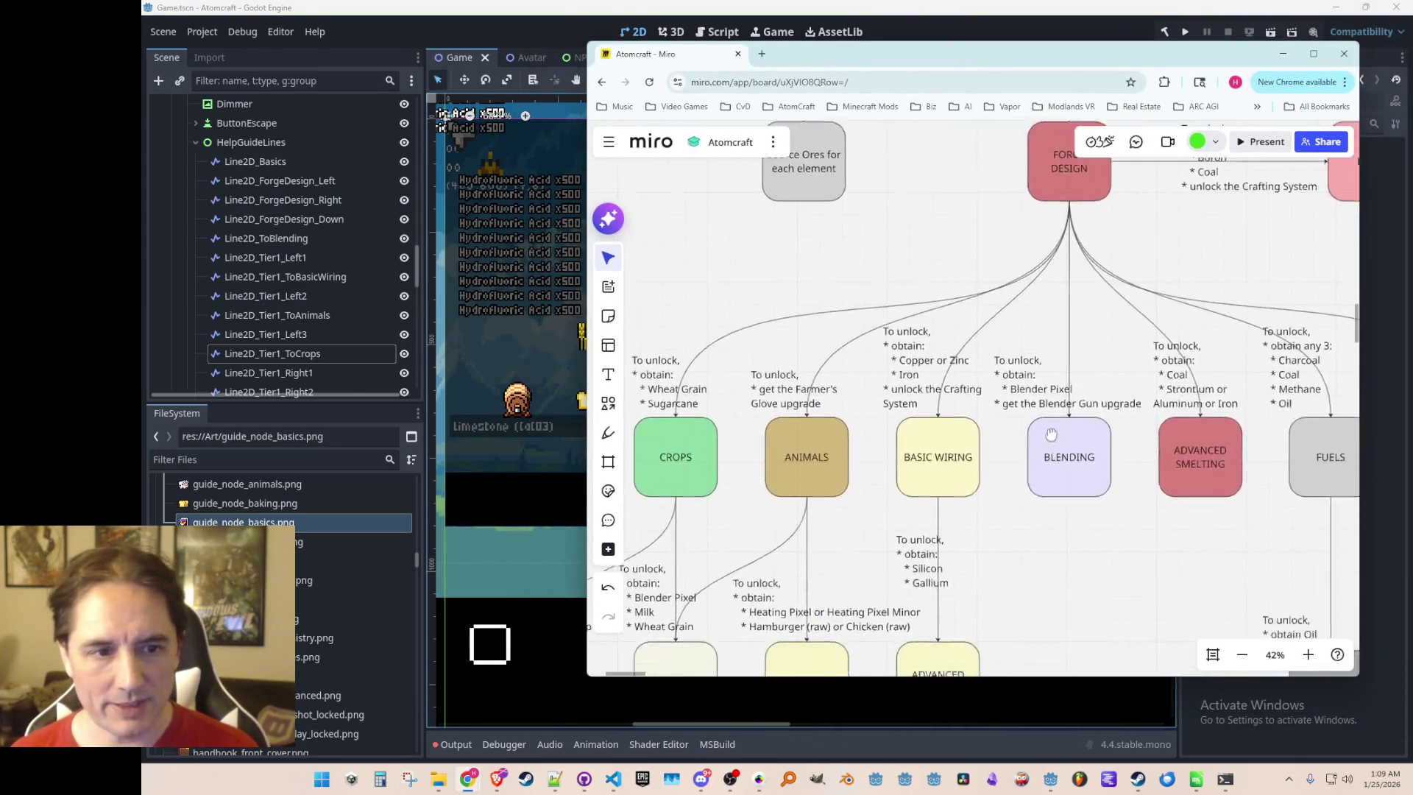
mouse_move(1076, 397)
mouse_down()
mouse_move(946, 391)
mouse_move(906, 433)
mouse_up()
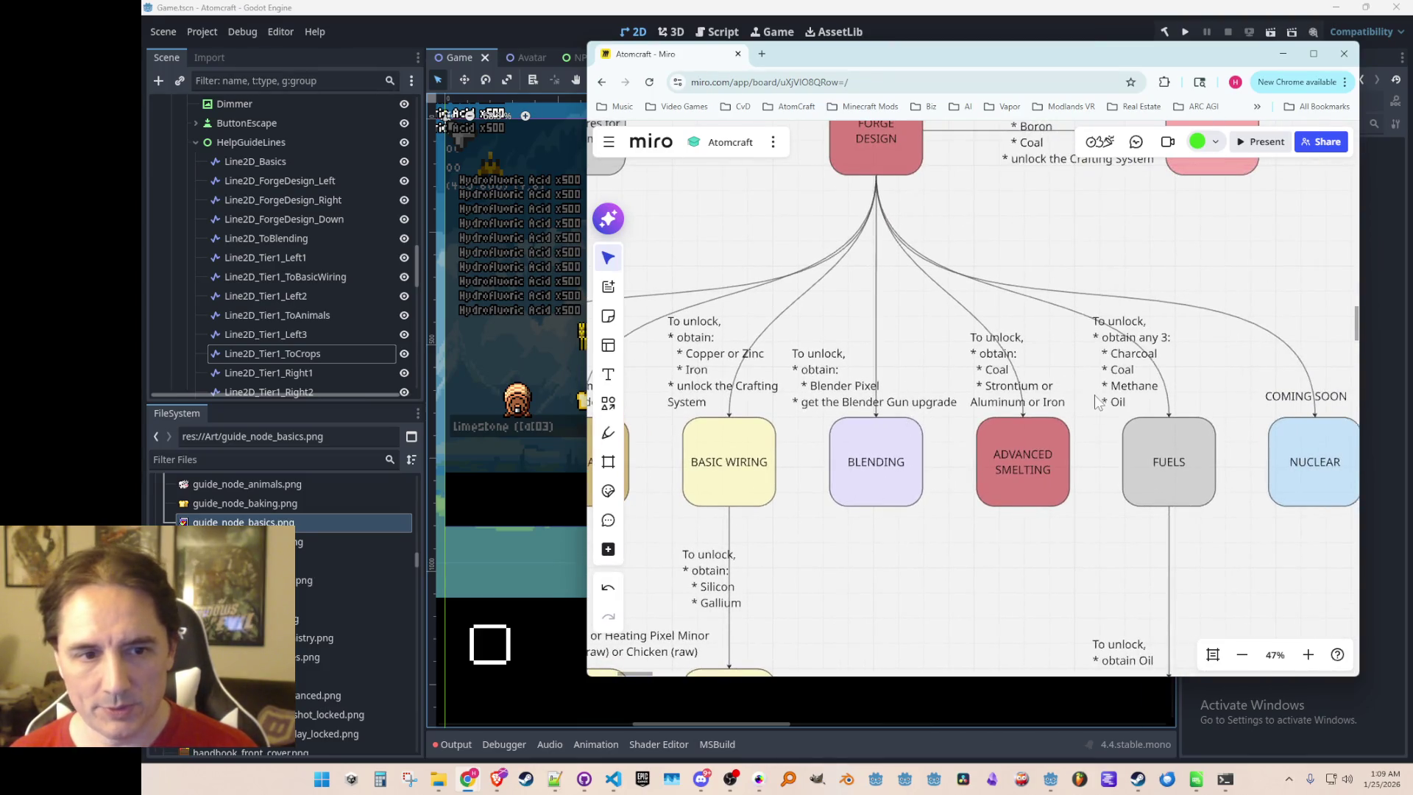
scroll(1100, 402, down, 1)
scroll(1119, 383, up, 1)
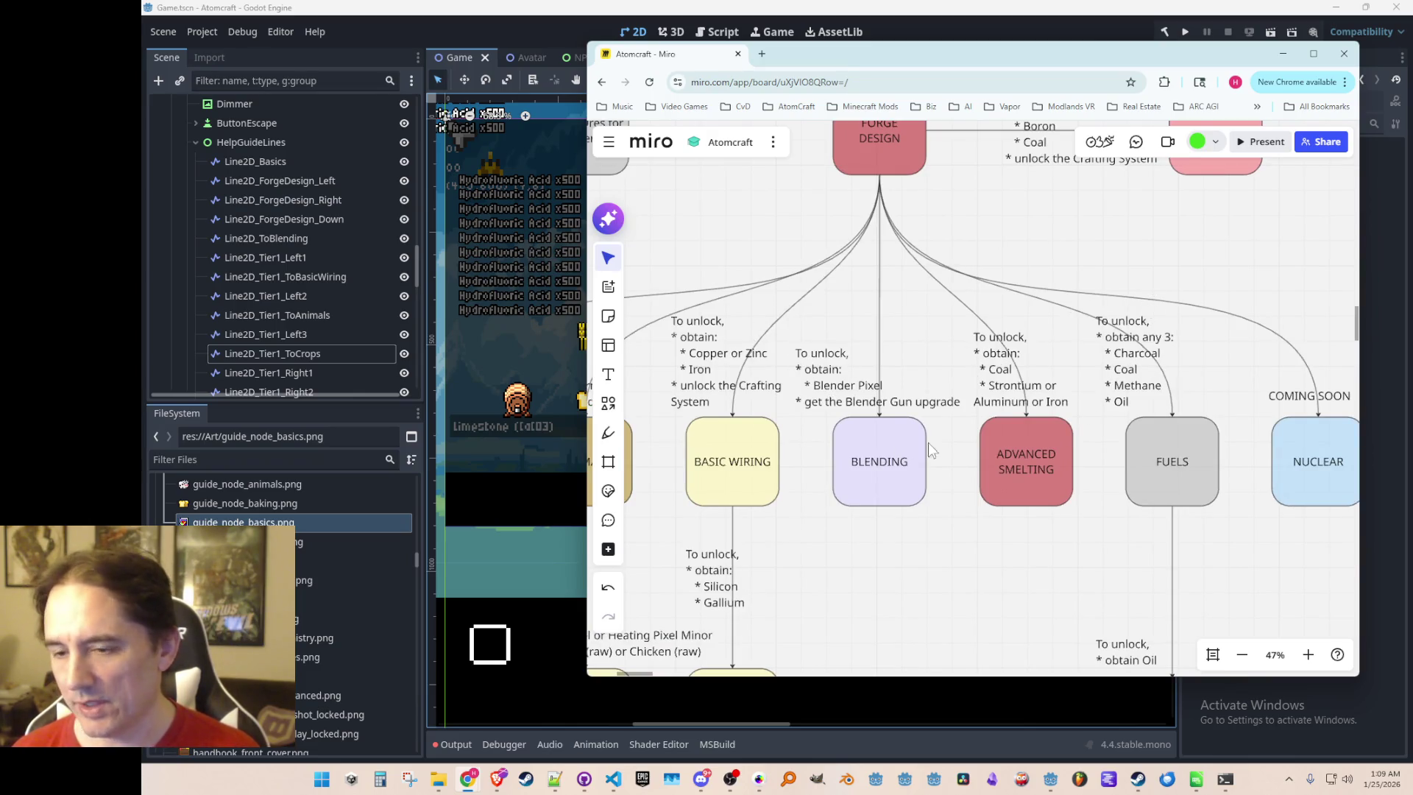
scroll(926, 449, down, 5)
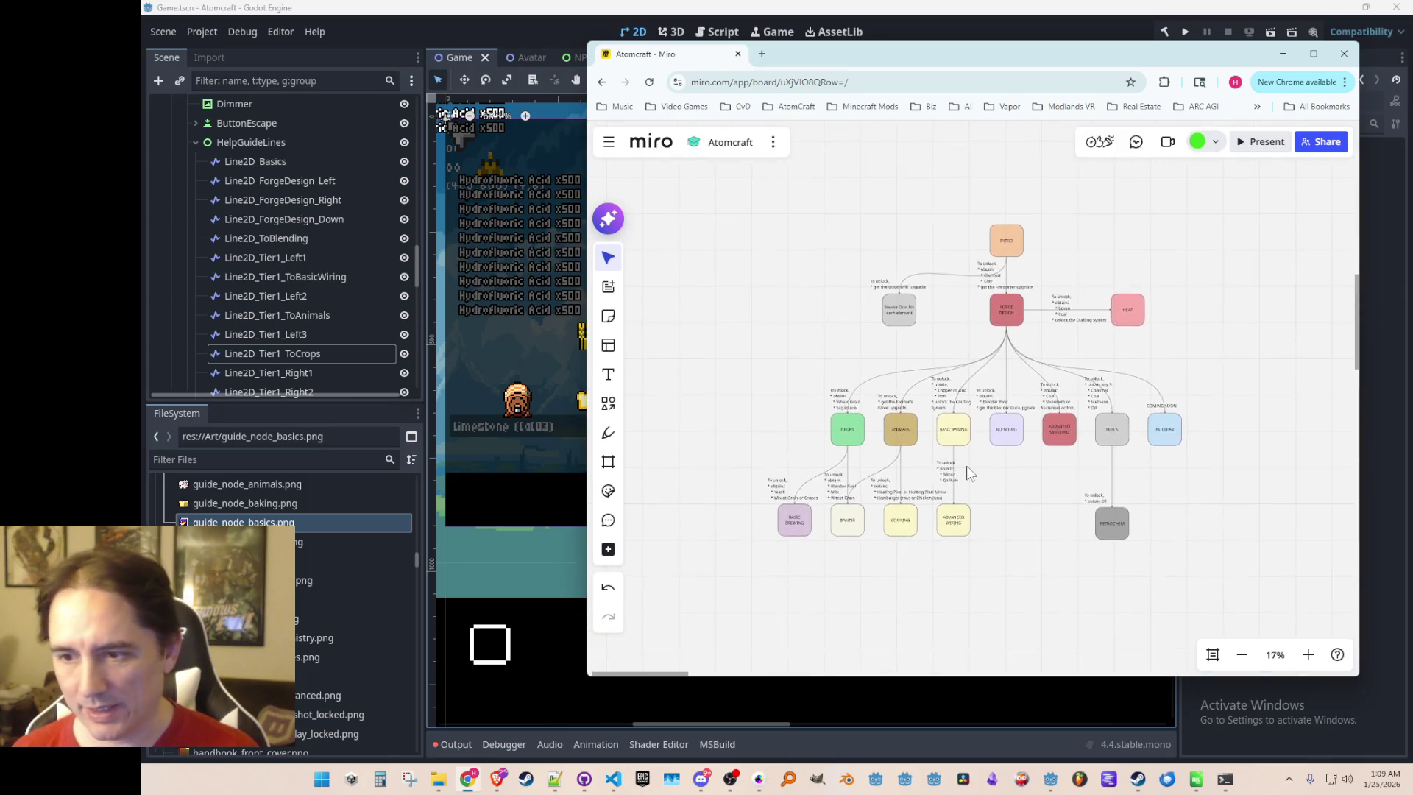
click(1283, 54)
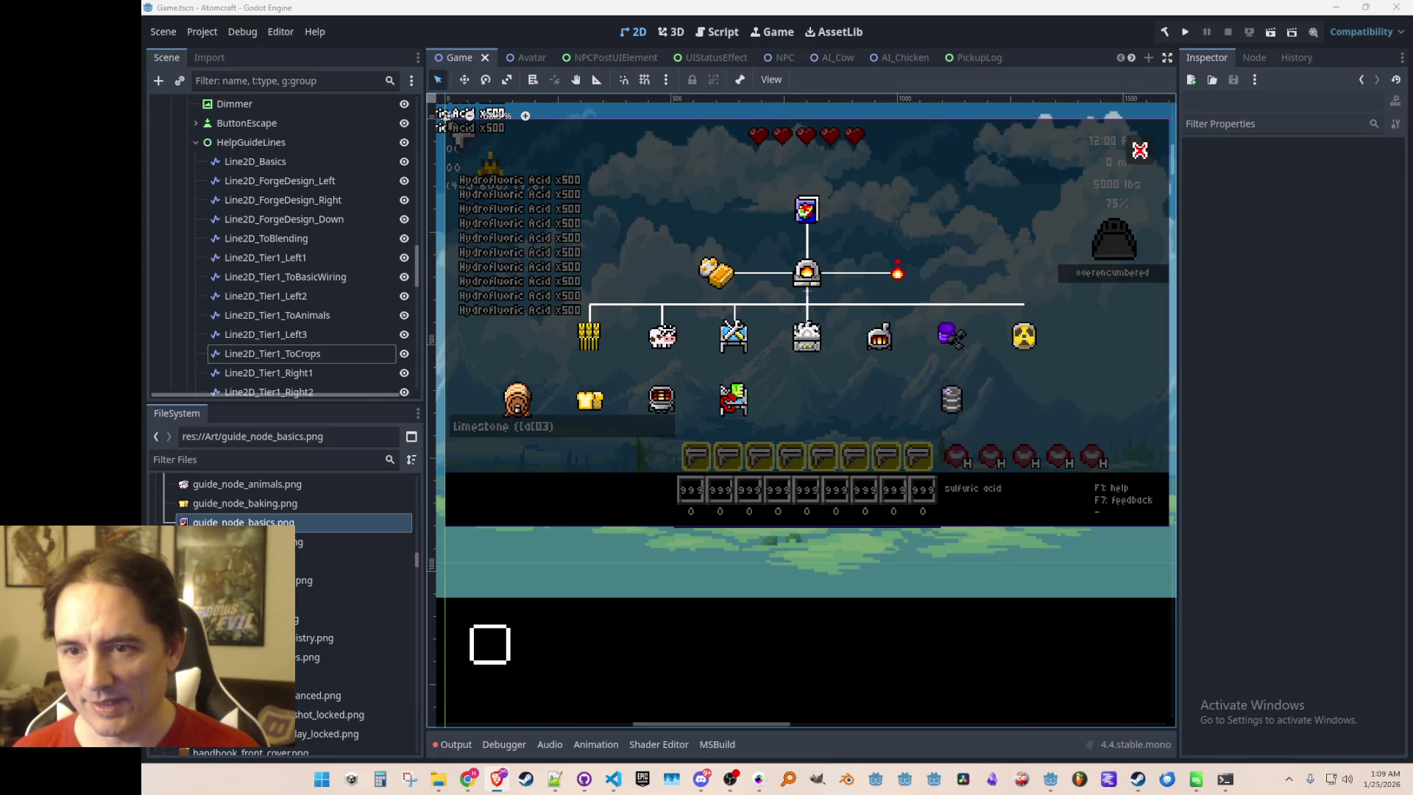
Duplicate ToCrops as Line2D_Tier1_ToAdvancedSmelting at x 240 and save the scene
scroll(810, 420, up, 1)
scroll(805, 404, down, 1)
click(298, 351)
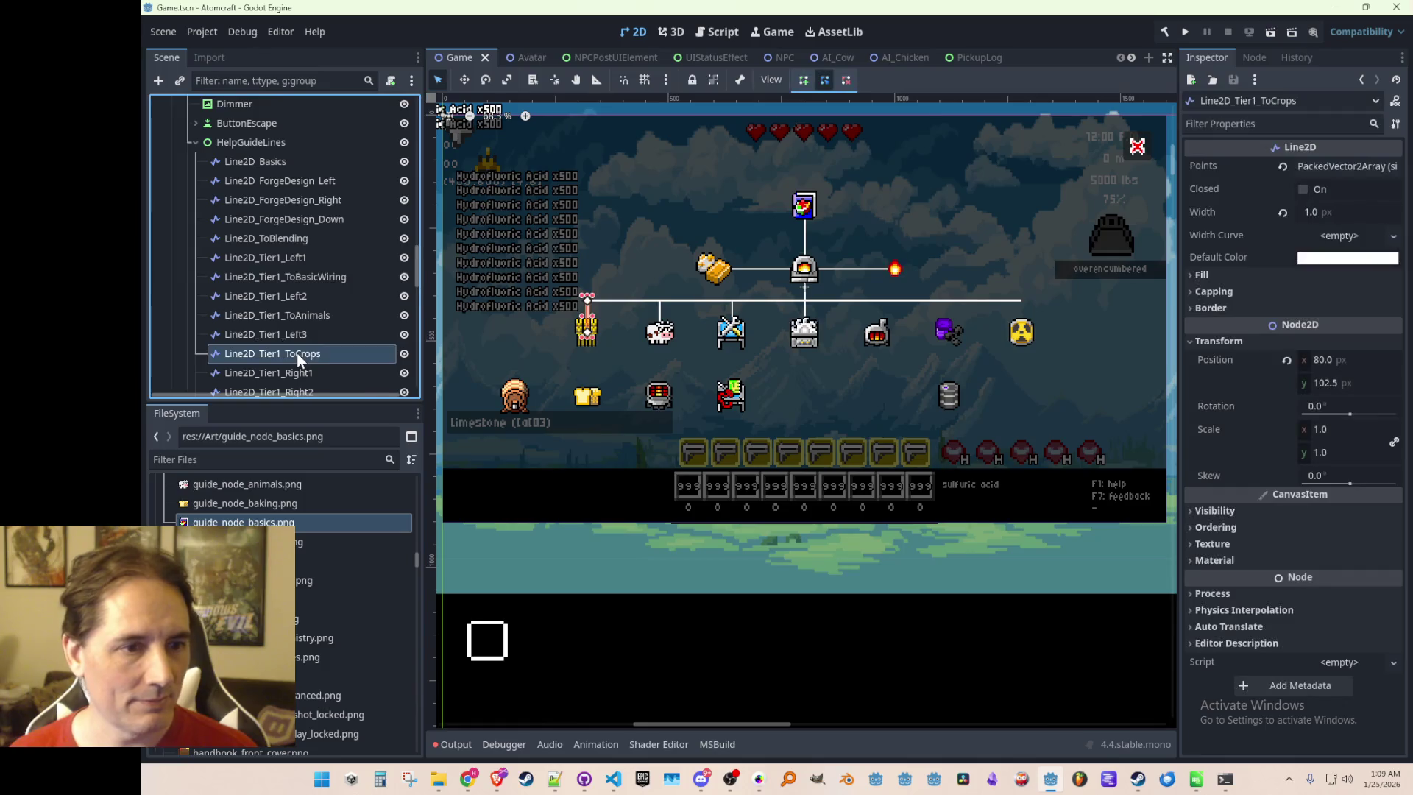
scroll(297, 352, down, 2)
key(ctrl+d)
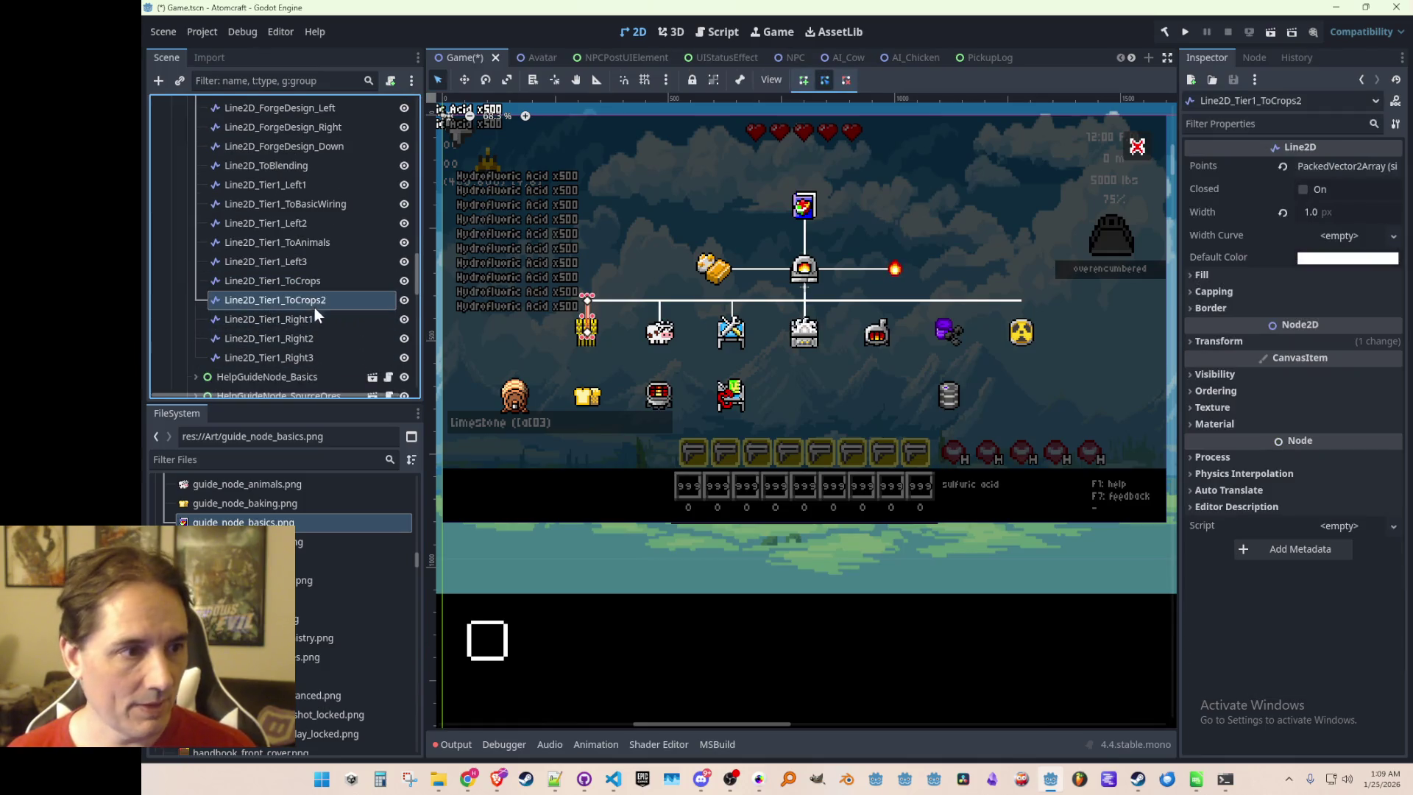
drag(311, 306, 310, 326)
double_click(304, 320)
key(shift+Left)
key(shift+Left)
key(shift+Left)
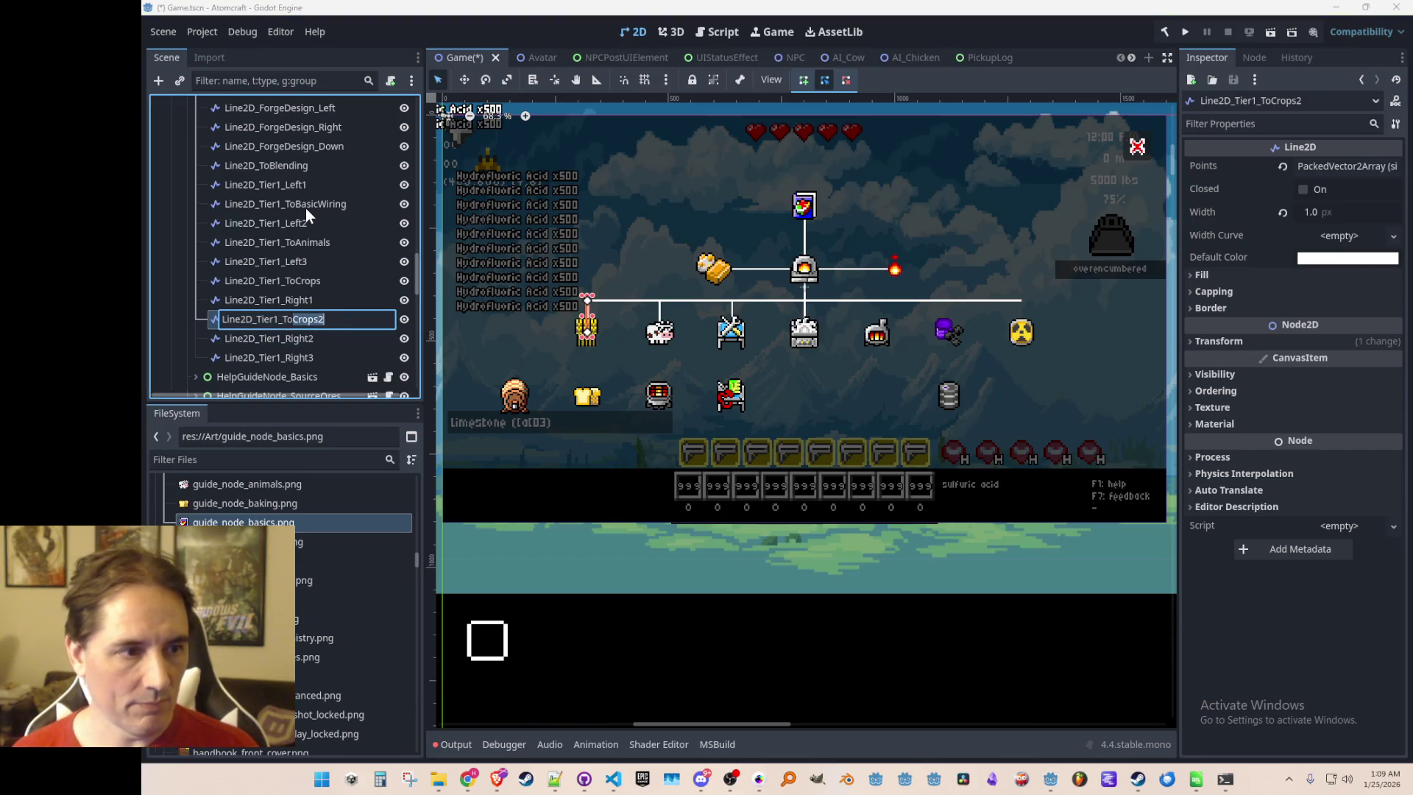
text(A)
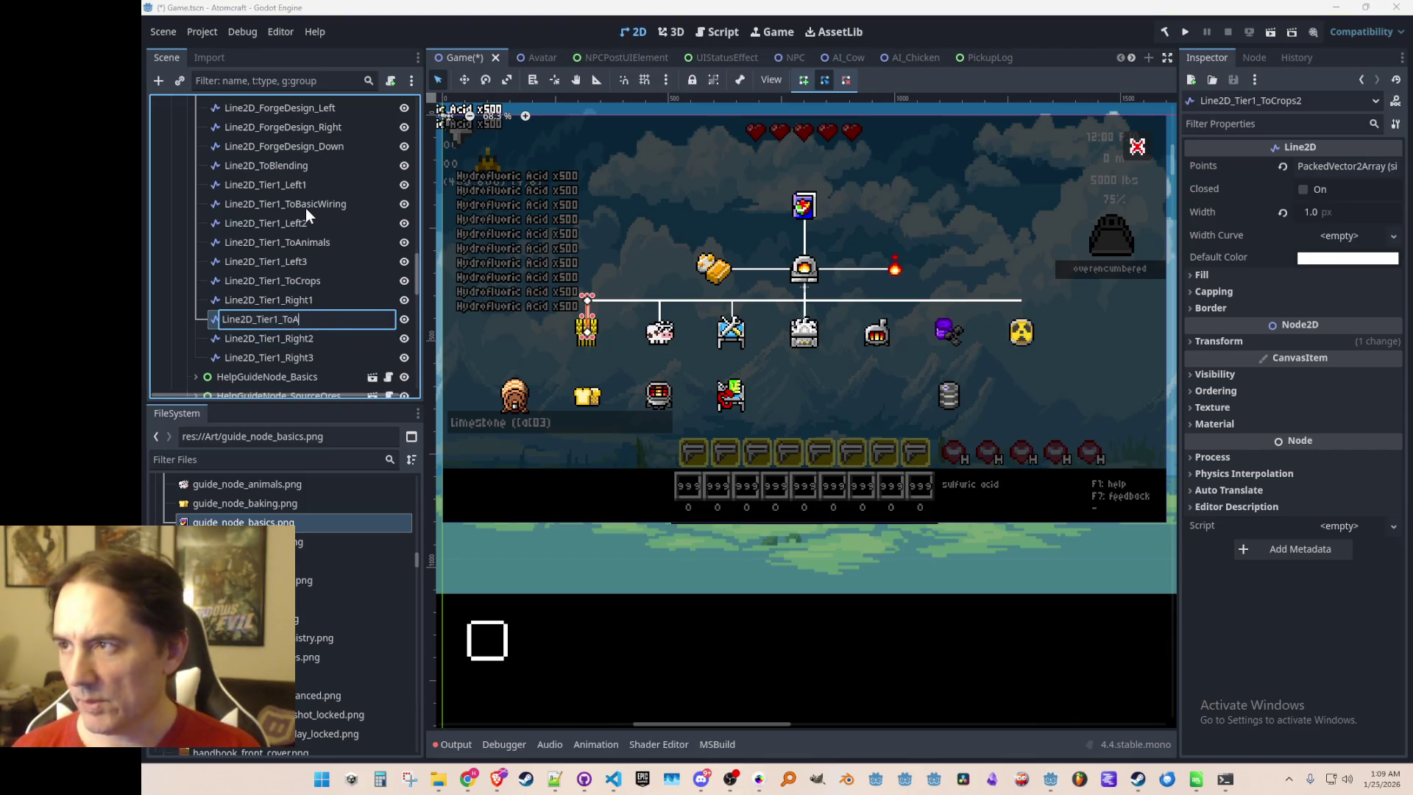
text(dvancedFarming)
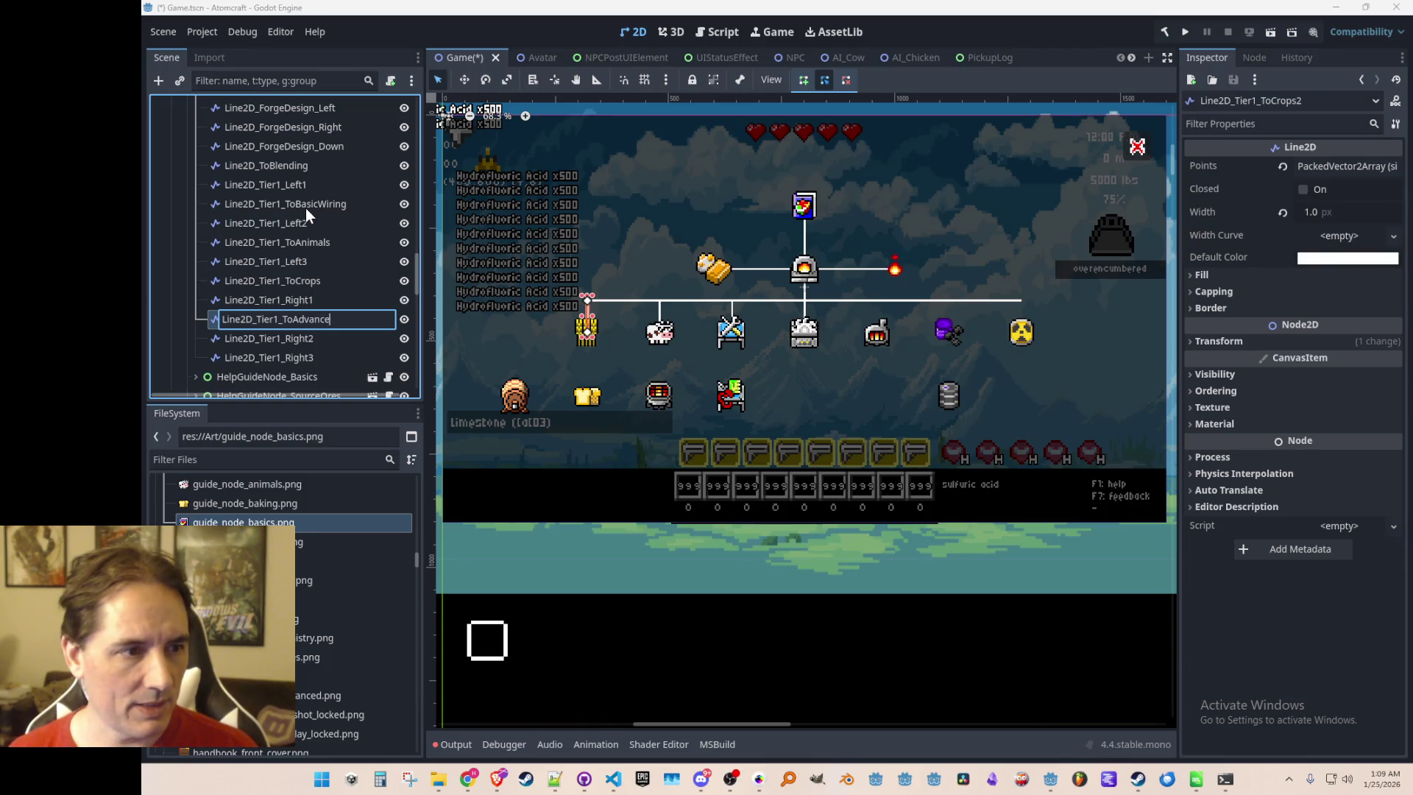
key(Escape)
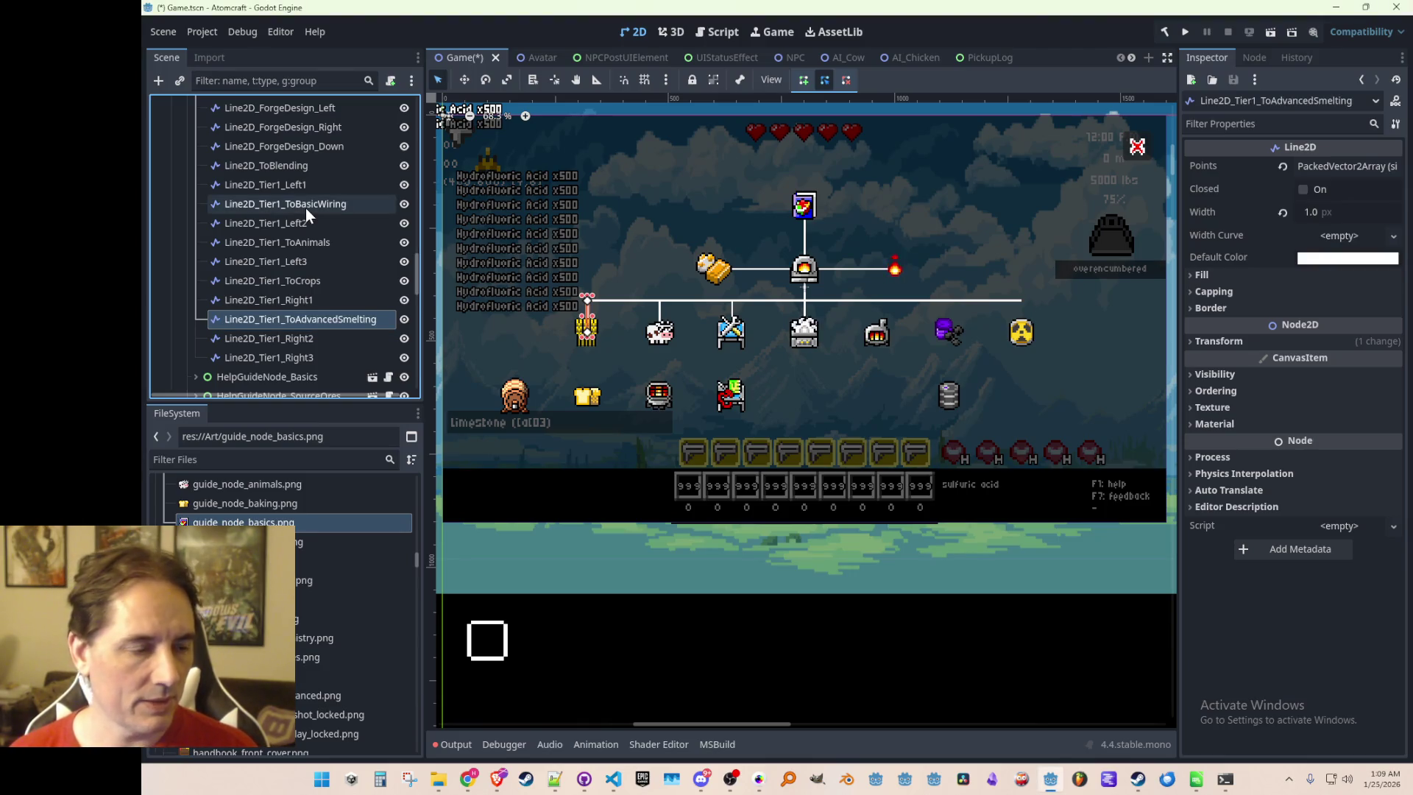
key(ctrl+s)
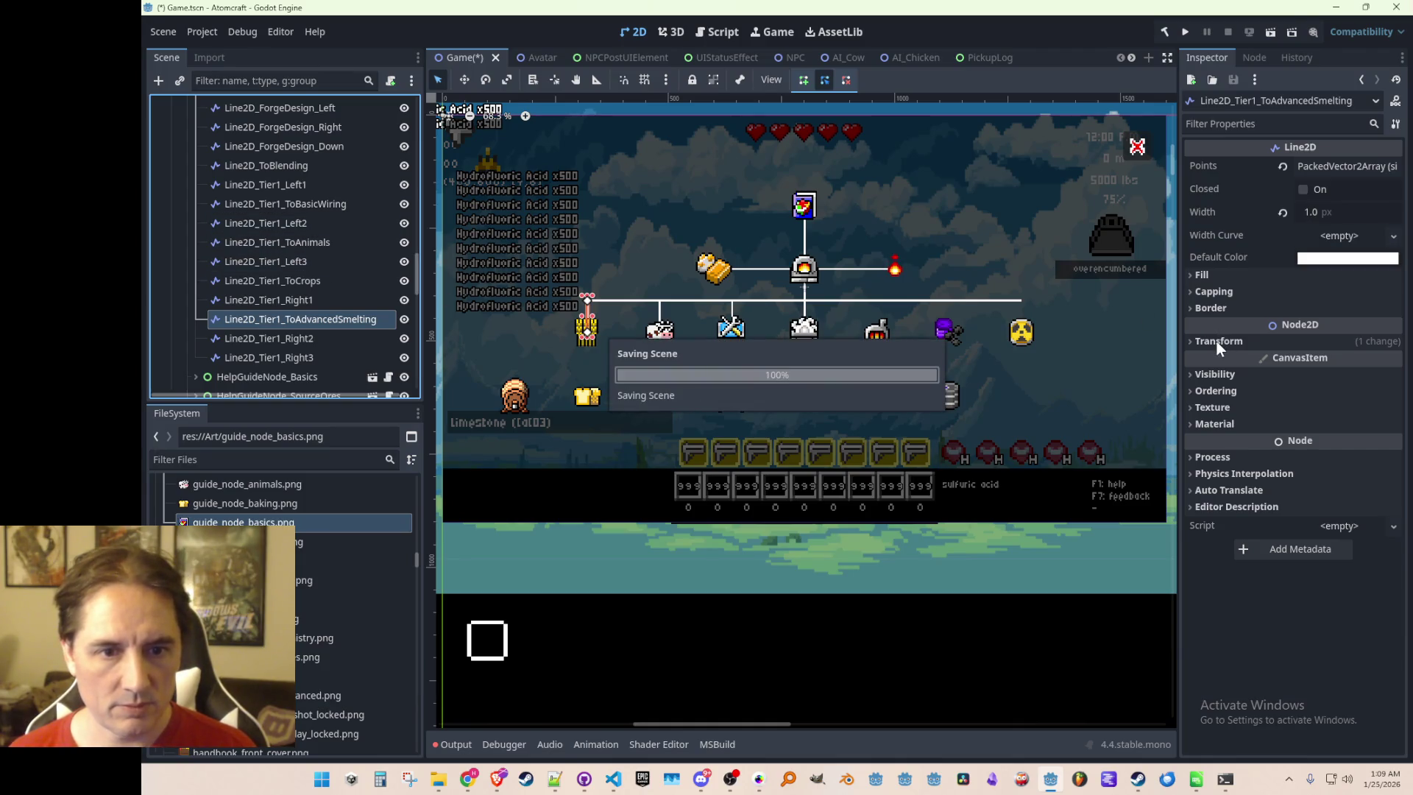
click(1217, 342)
click(1331, 359)
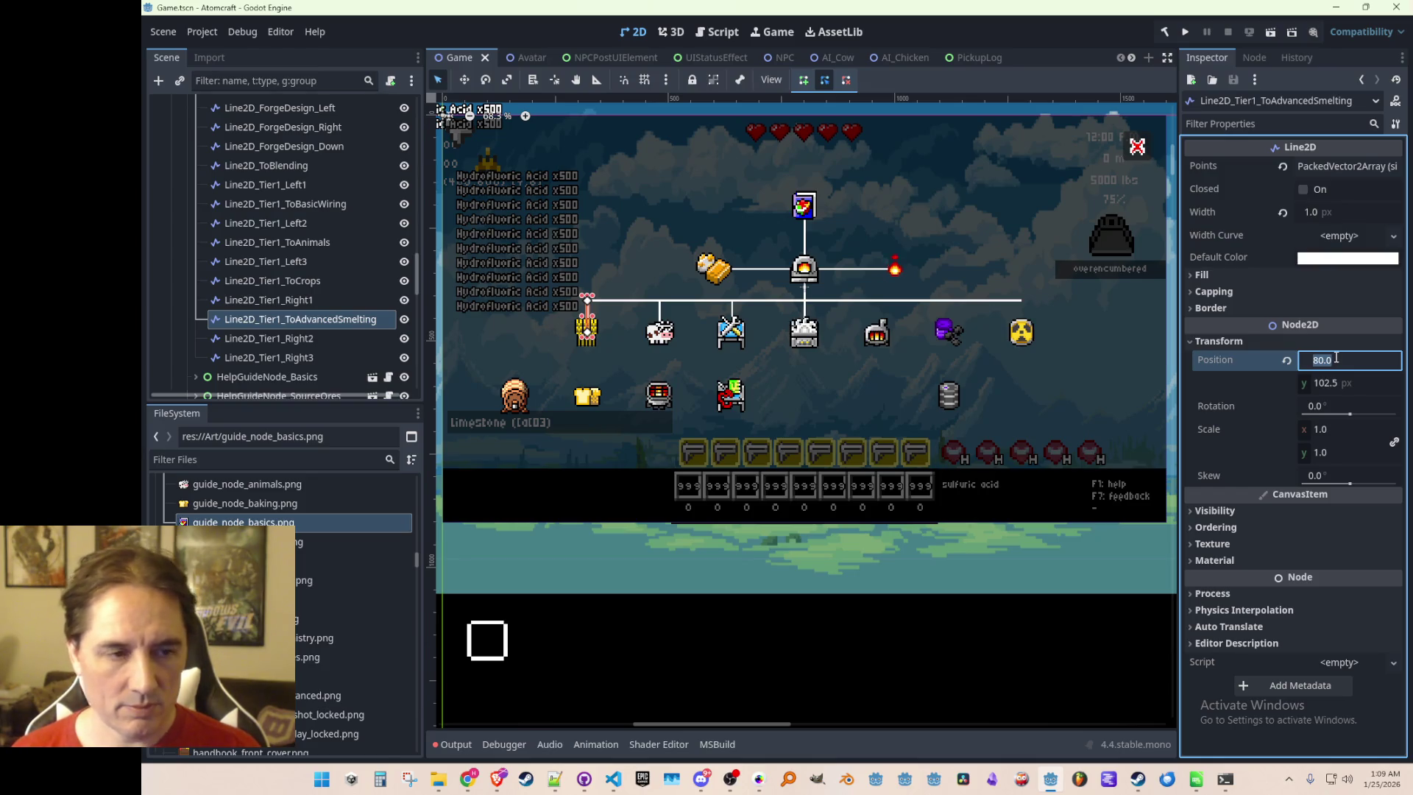
text(240)
key(Return)
key(ctrl+s)
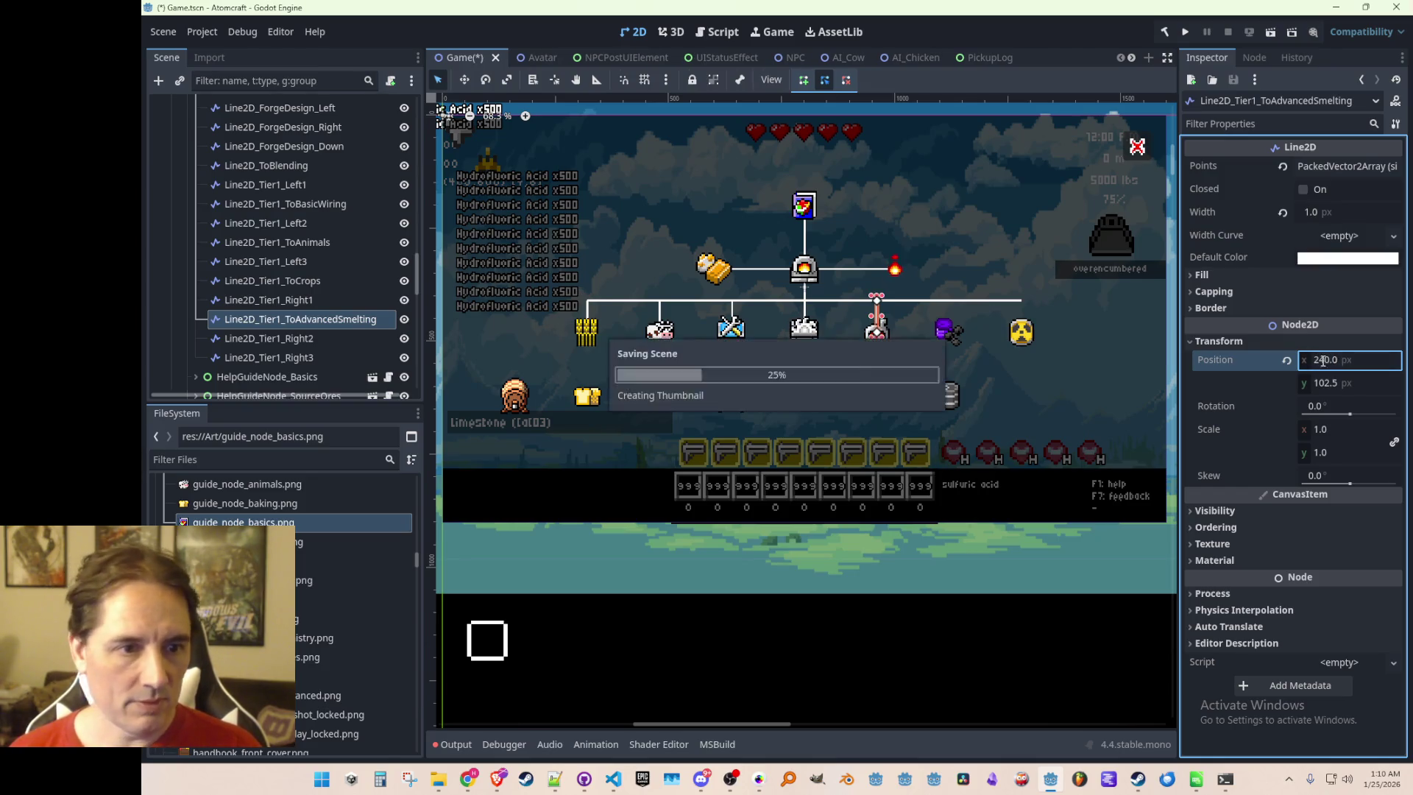
Duplicate AdvancedSmelting as Line2D_Tier1_ToFuels, placed below Right2 at x 280
click(290, 302)
click(298, 319)
key(ctrl+d)
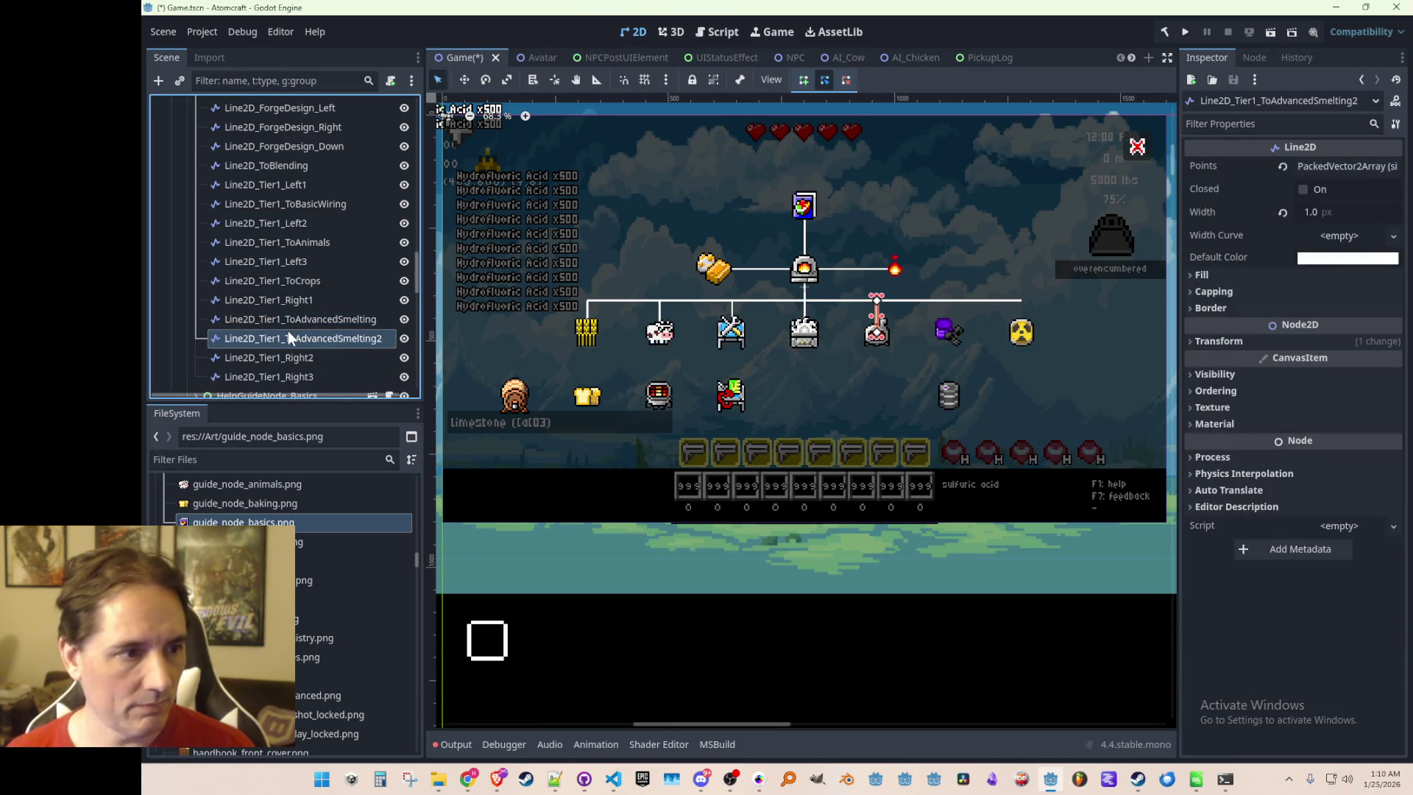
drag(289, 334, 297, 363)
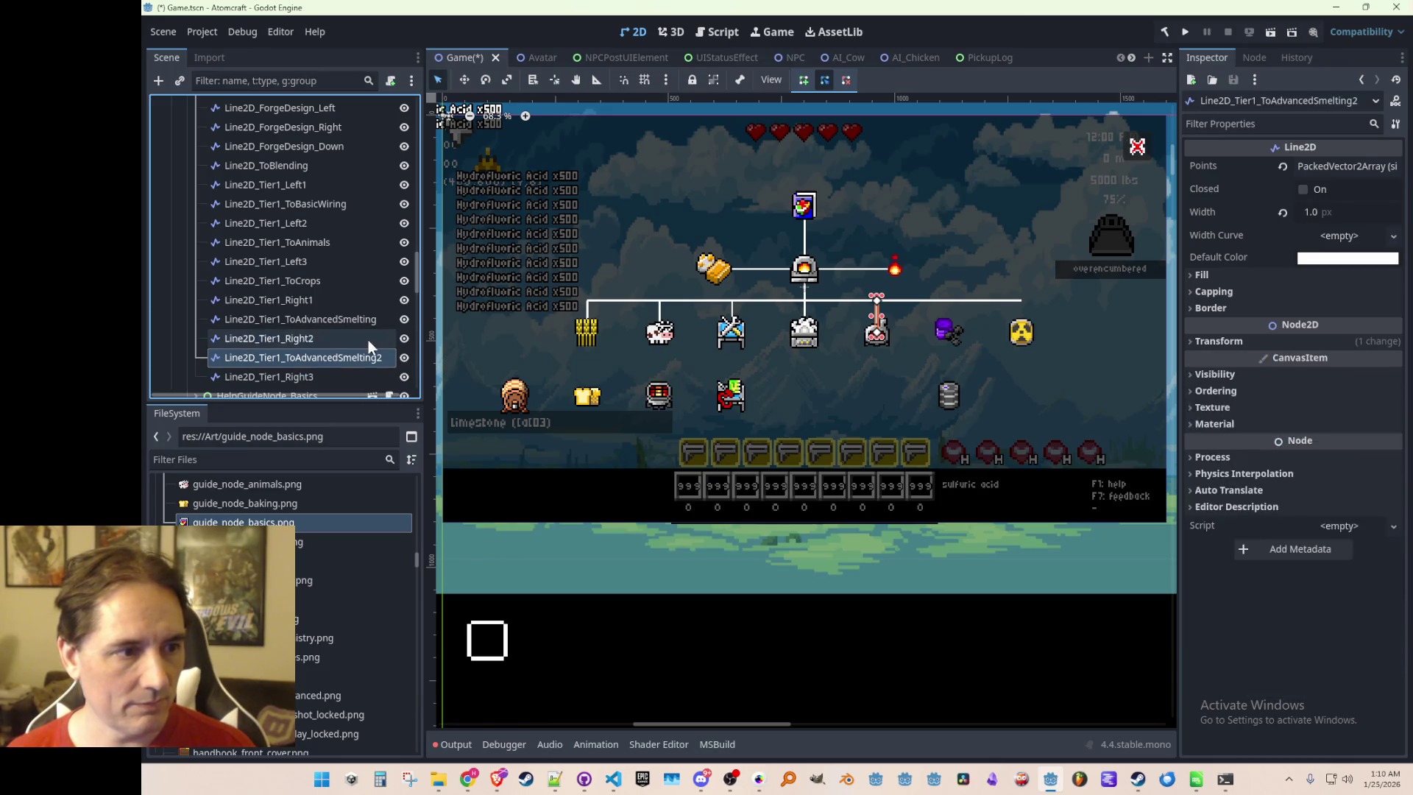
click(1271, 340)
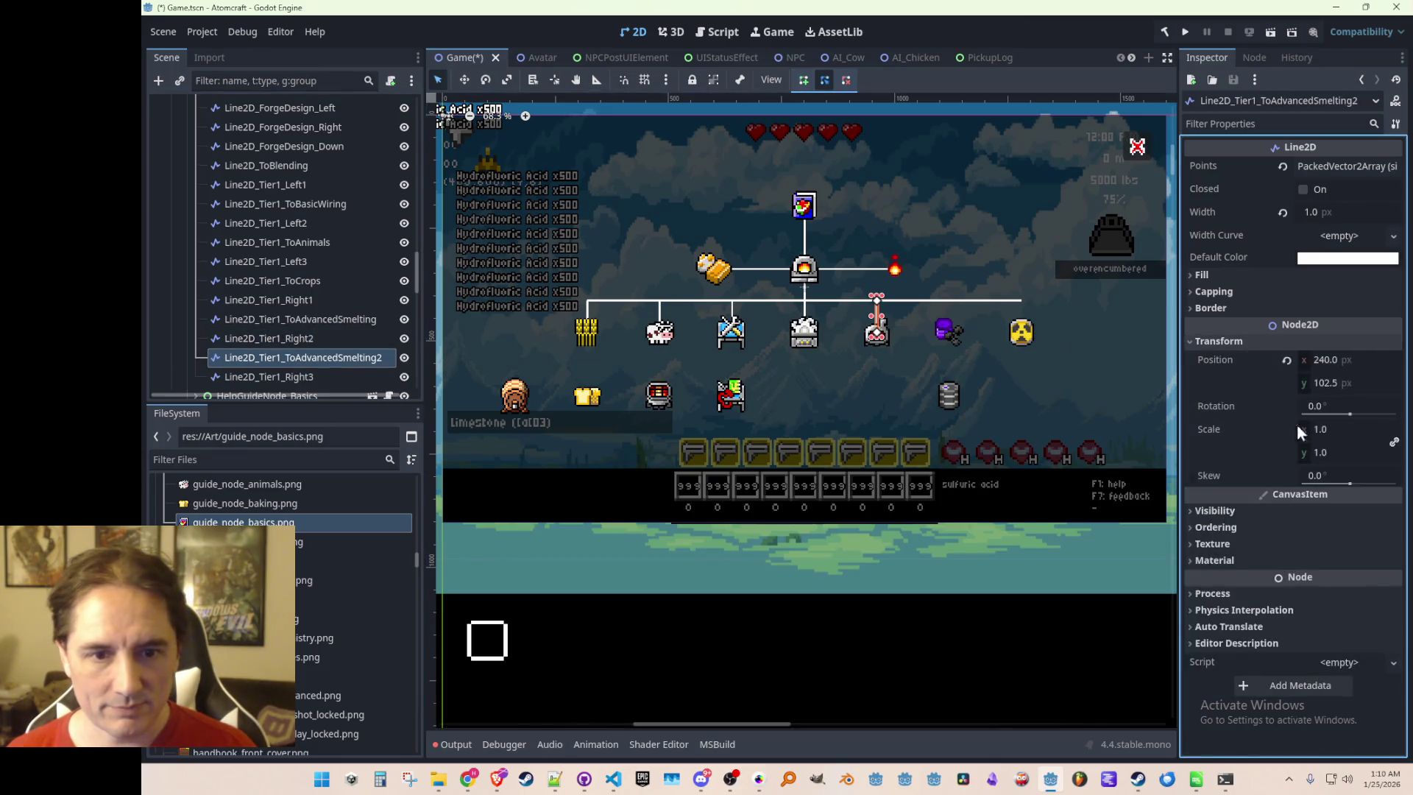
click(1325, 359)
text(280)
key(Return)
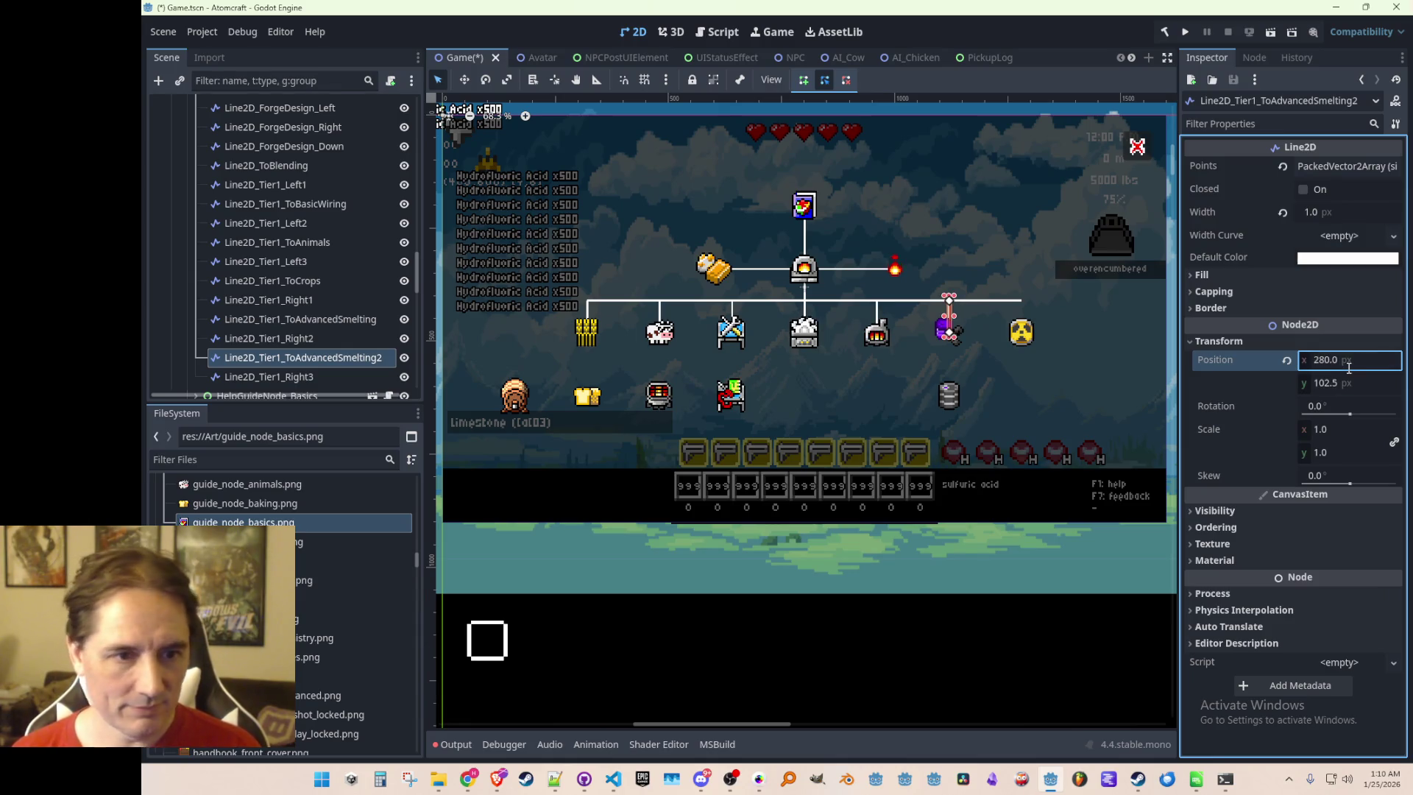
scroll(324, 317, down, 3)
double_click(333, 249)
click(293, 248)
key(shift+End)
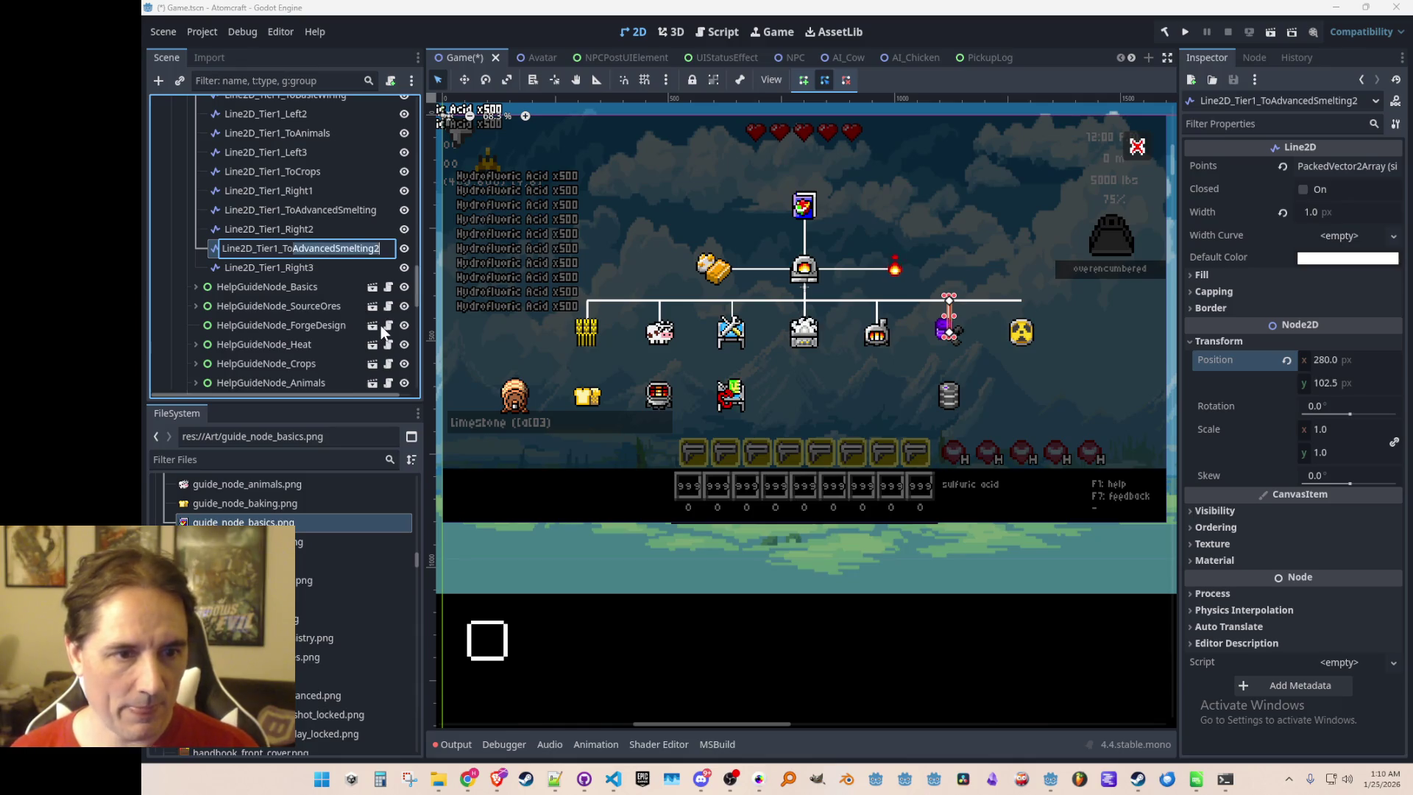
text(Fuels)
key(Return)
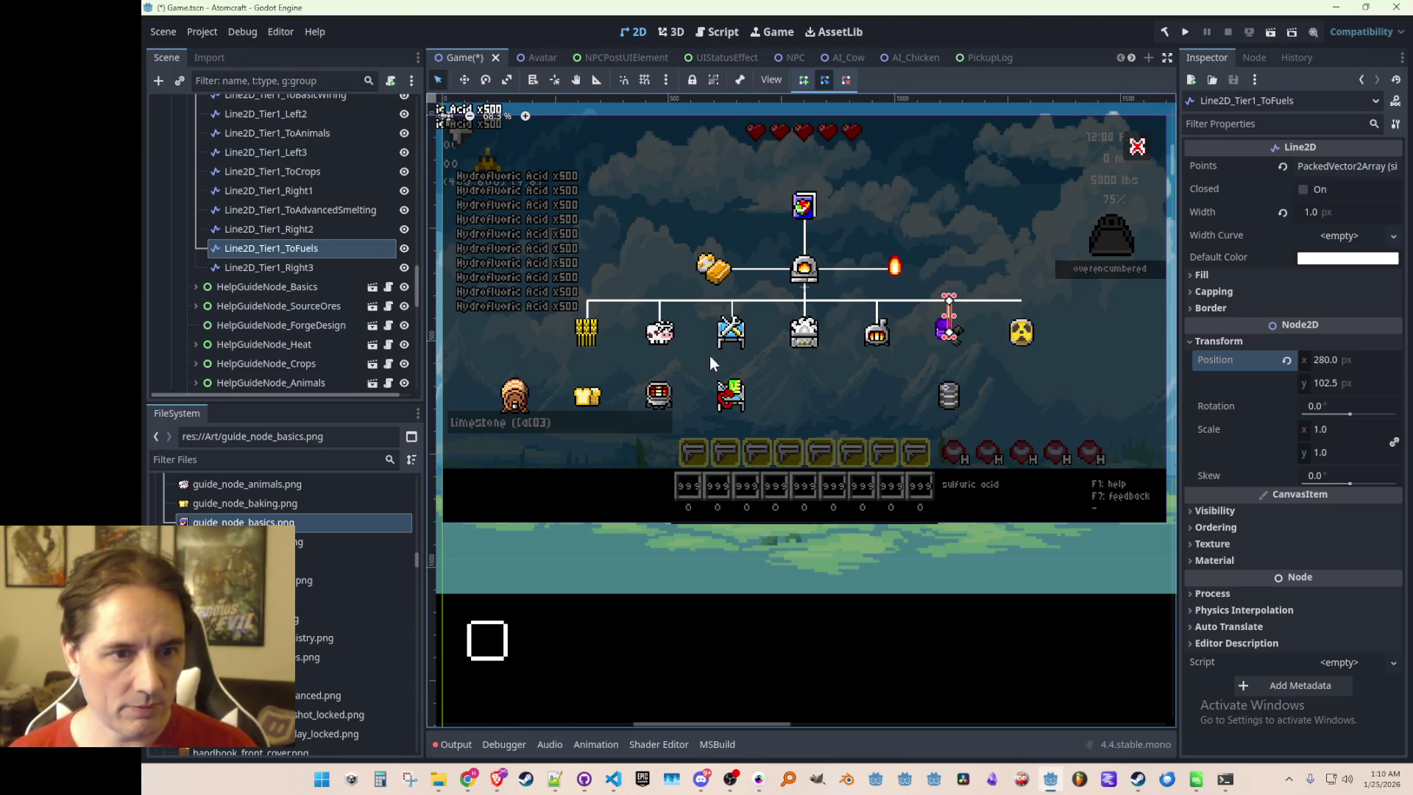
click(285, 252)
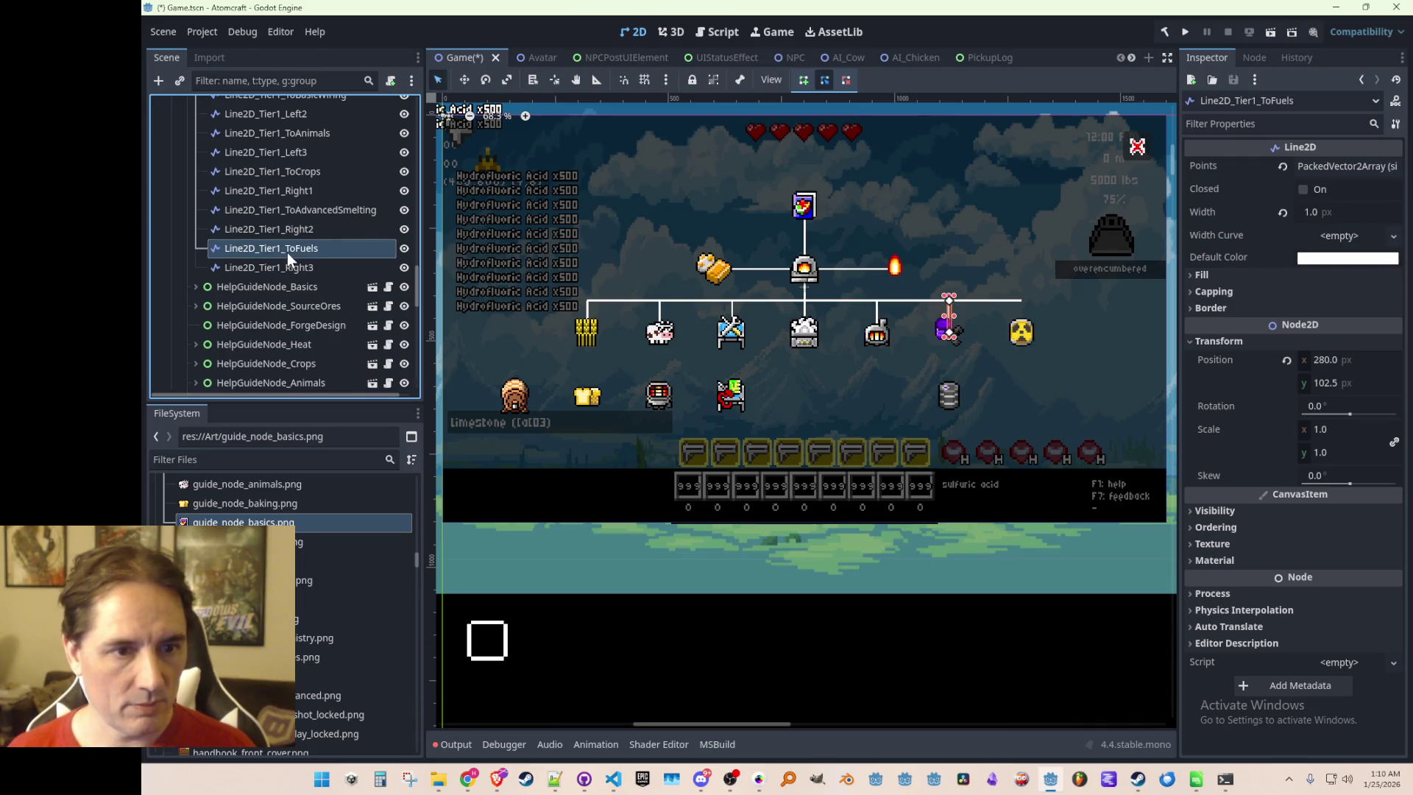
Duplicate ToFuels as Line2D_Tier1_ToNuclear, placed below Right3 at x 320
key(ctrl+d)
drag(293, 268, 298, 292)
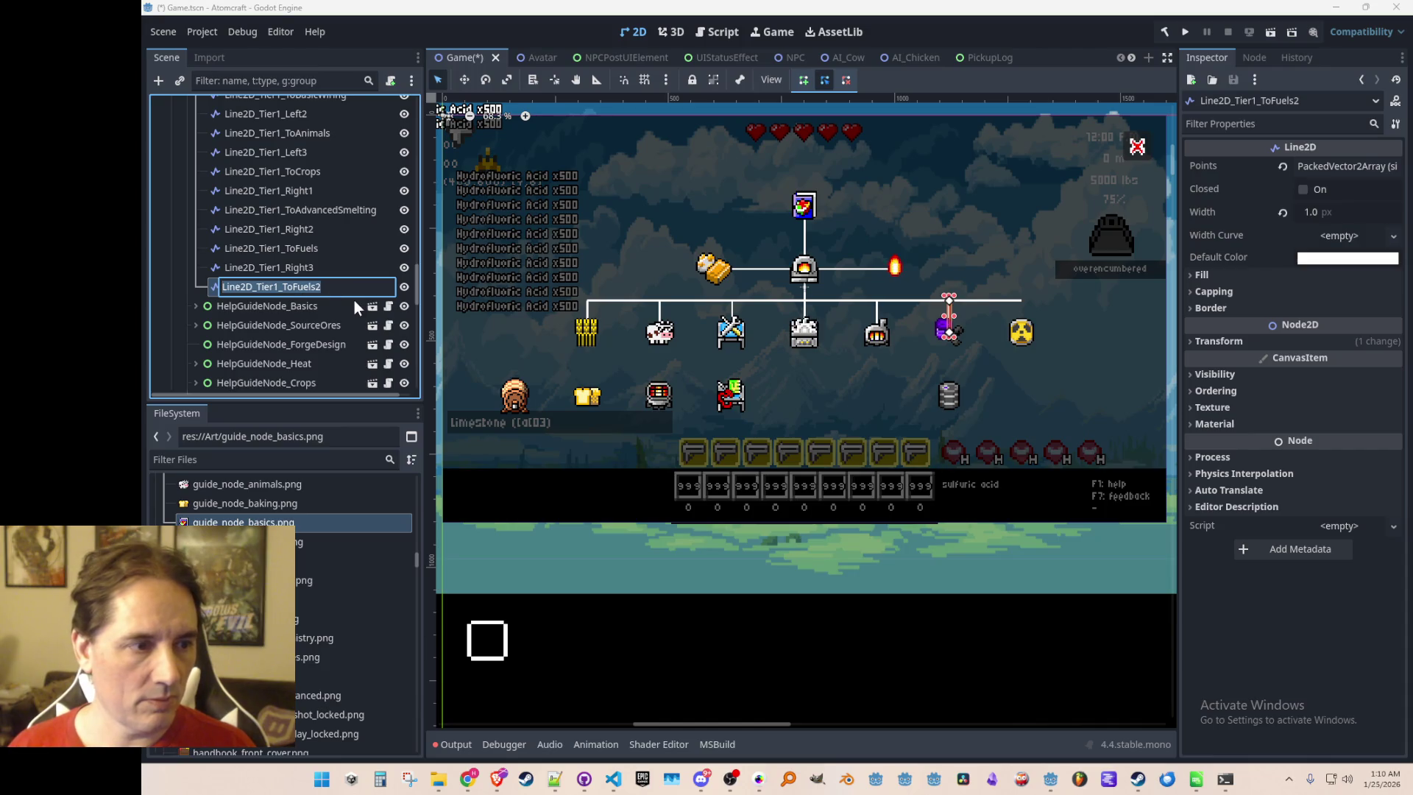
key(F2)
key(BackSpace)
key(BackSpace)
key(BackSpace)
text(Nuclea)
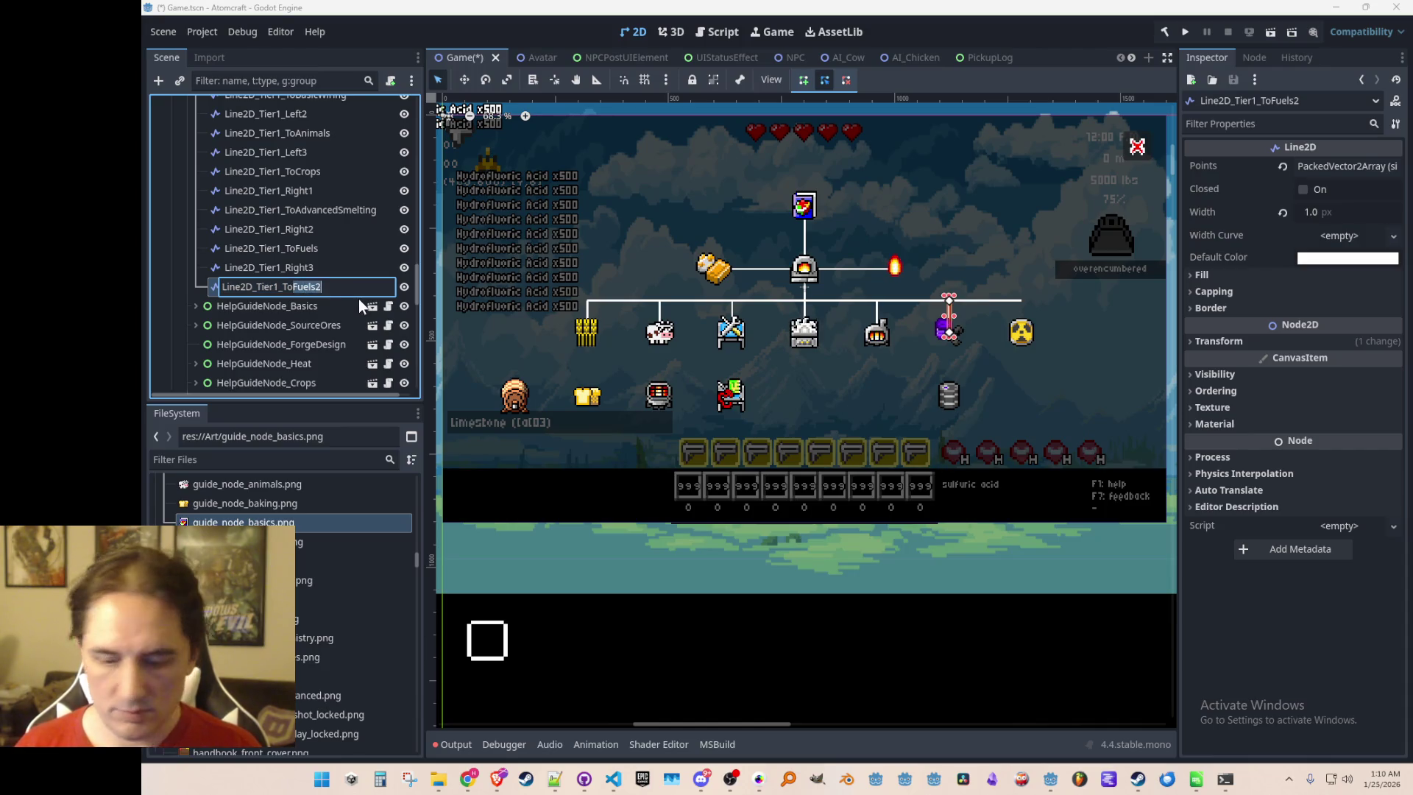
text(r)
key(Return)
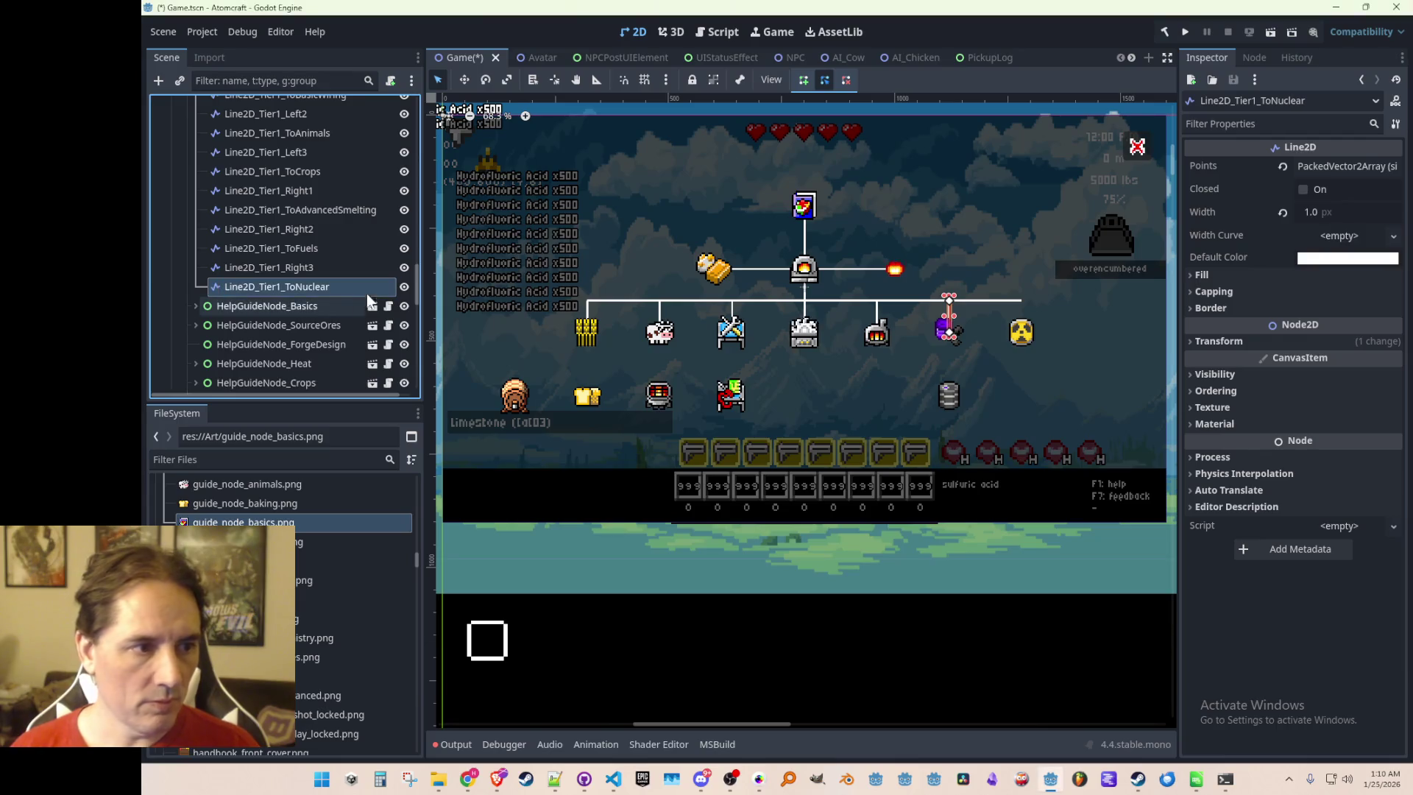
click(1212, 343)
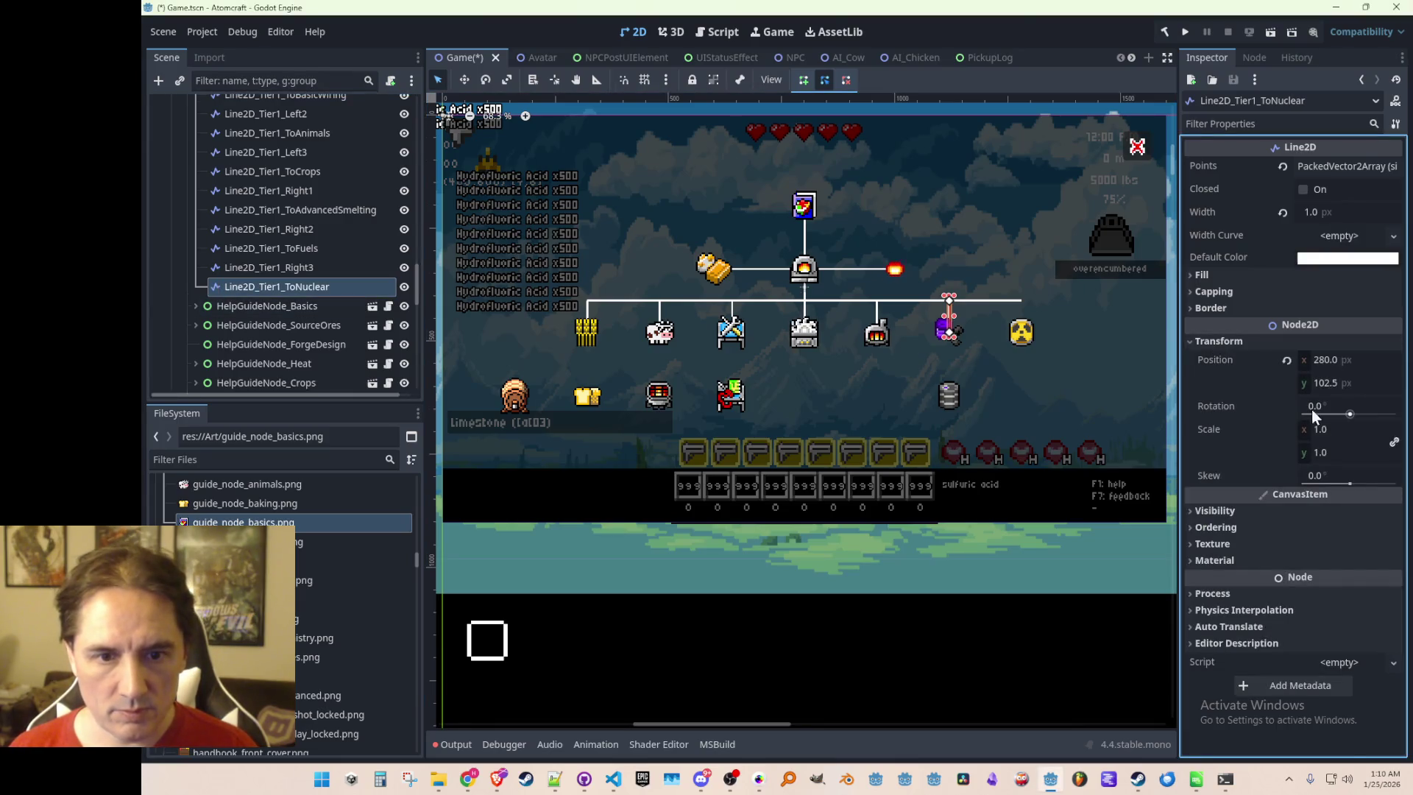
click(1349, 361)
text(320)
key(Return)
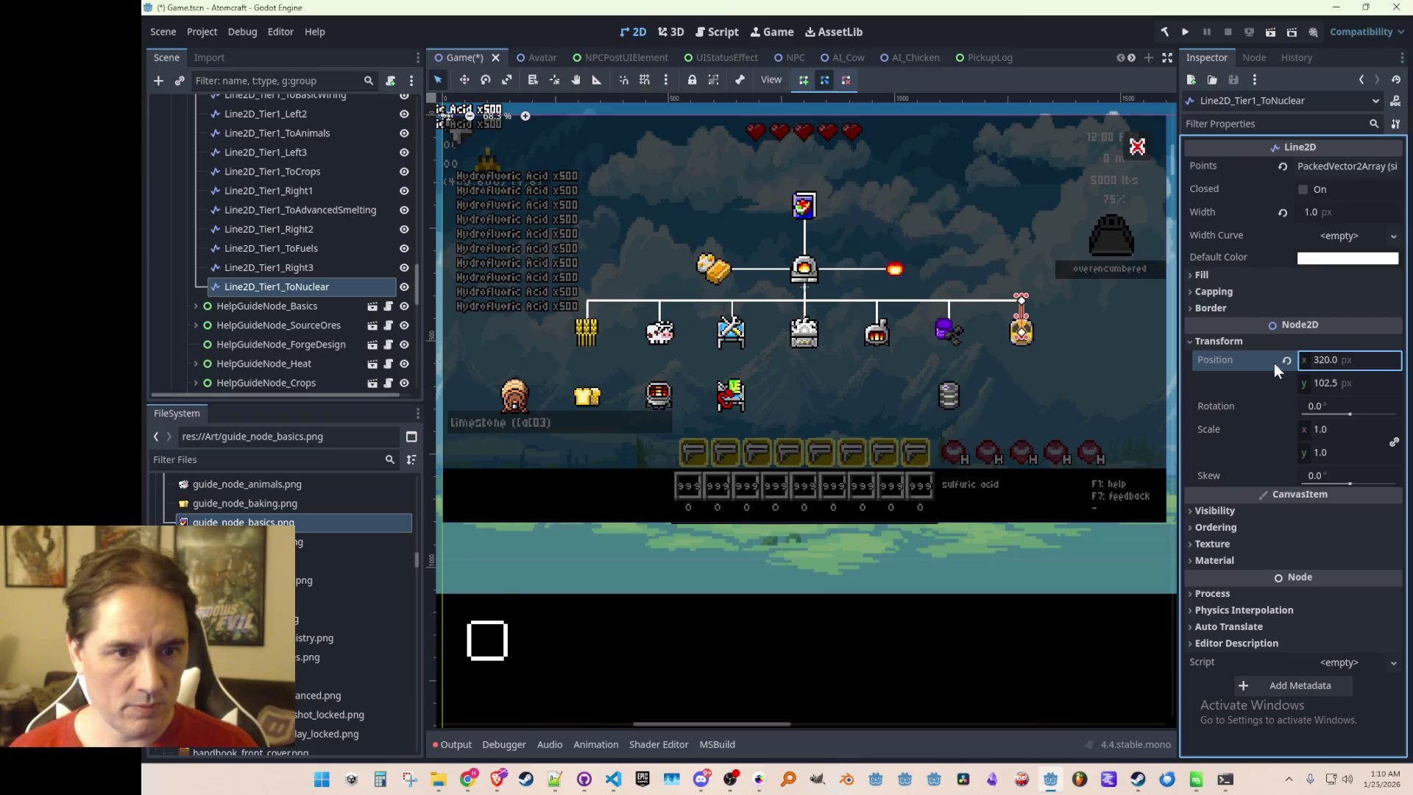
scroll(967, 494, down, 3)
click(927, 621)
scroll(957, 441, up, 5)
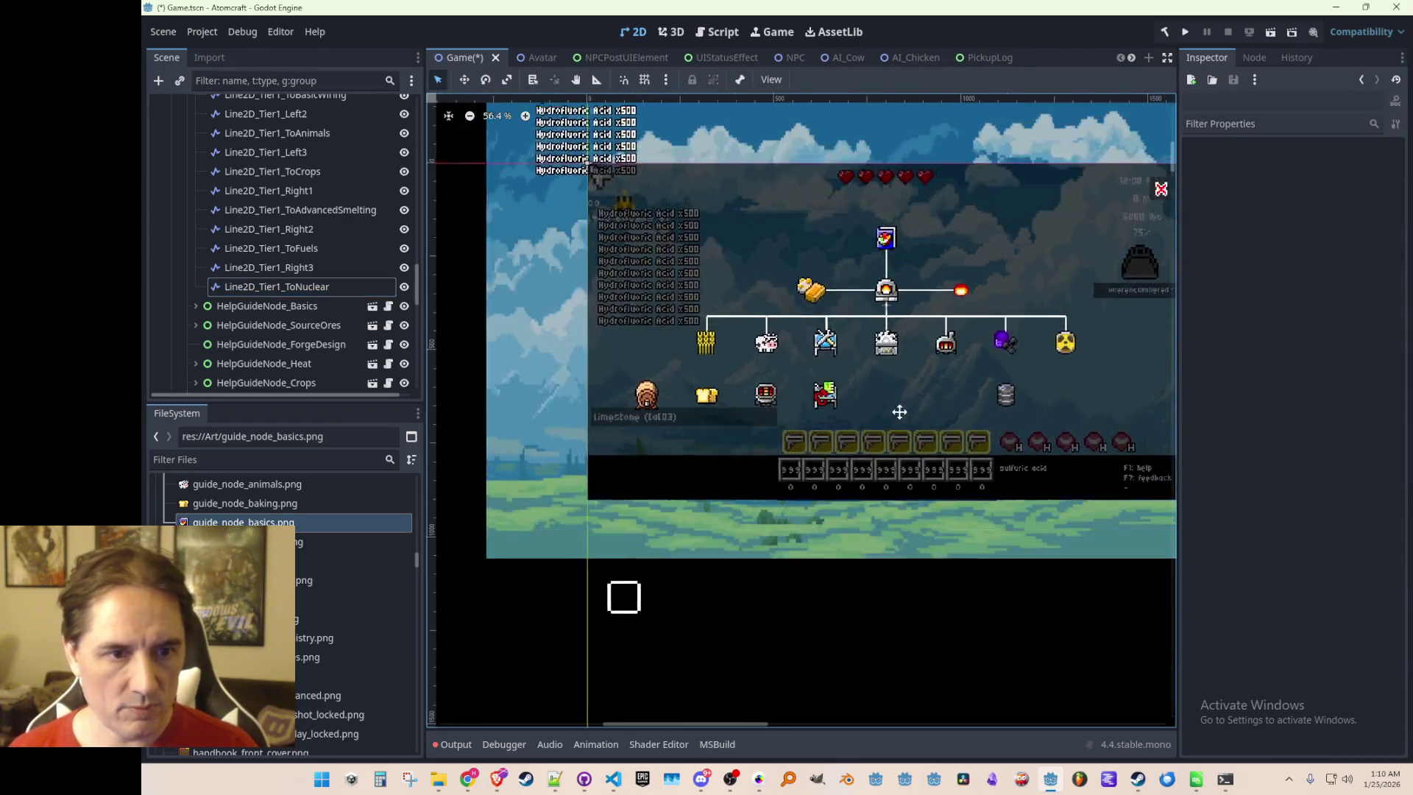
Save Game.tscn and select Line2D_Tier1_ToBasicWiring to inspect its points
scroll(846, 412, up, 2)
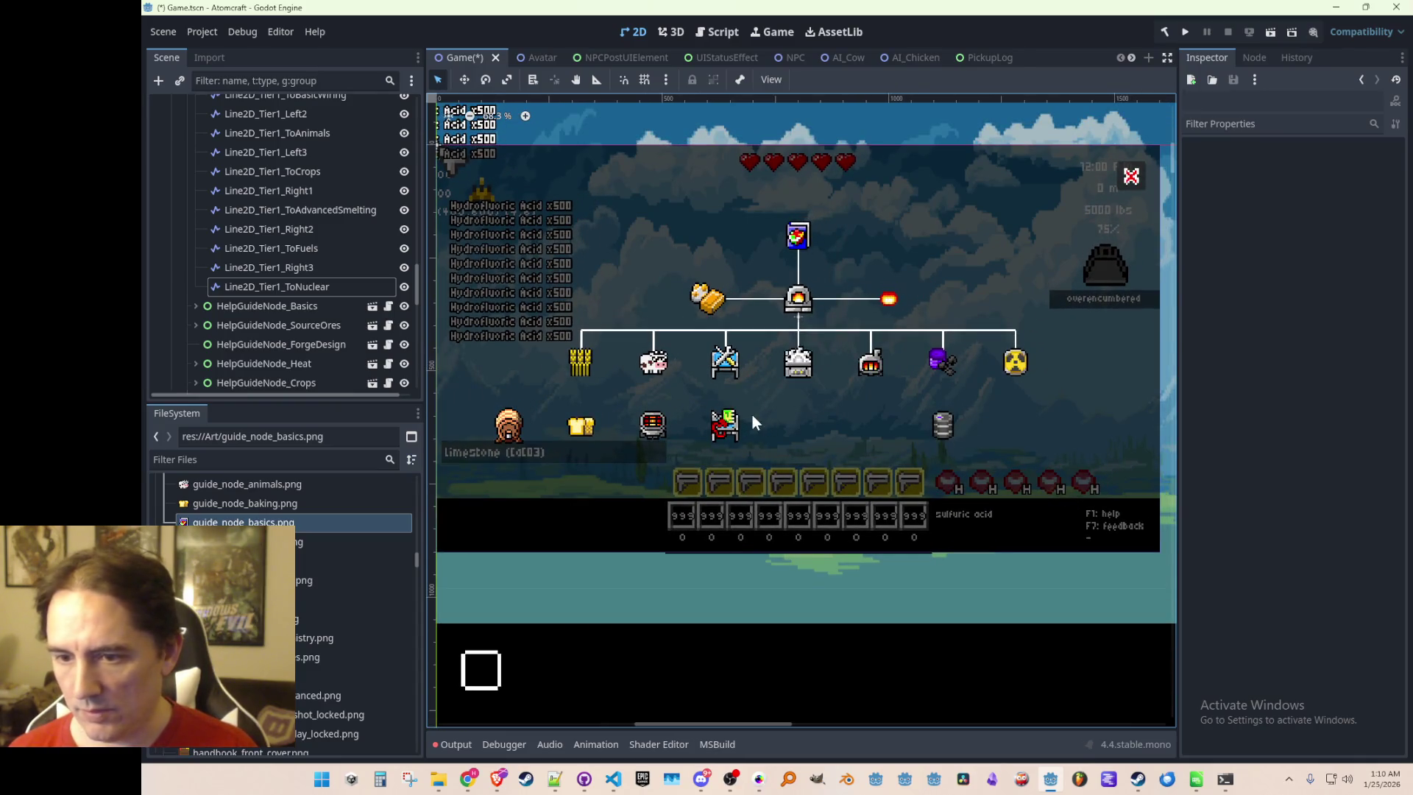
key(ctrl+s)
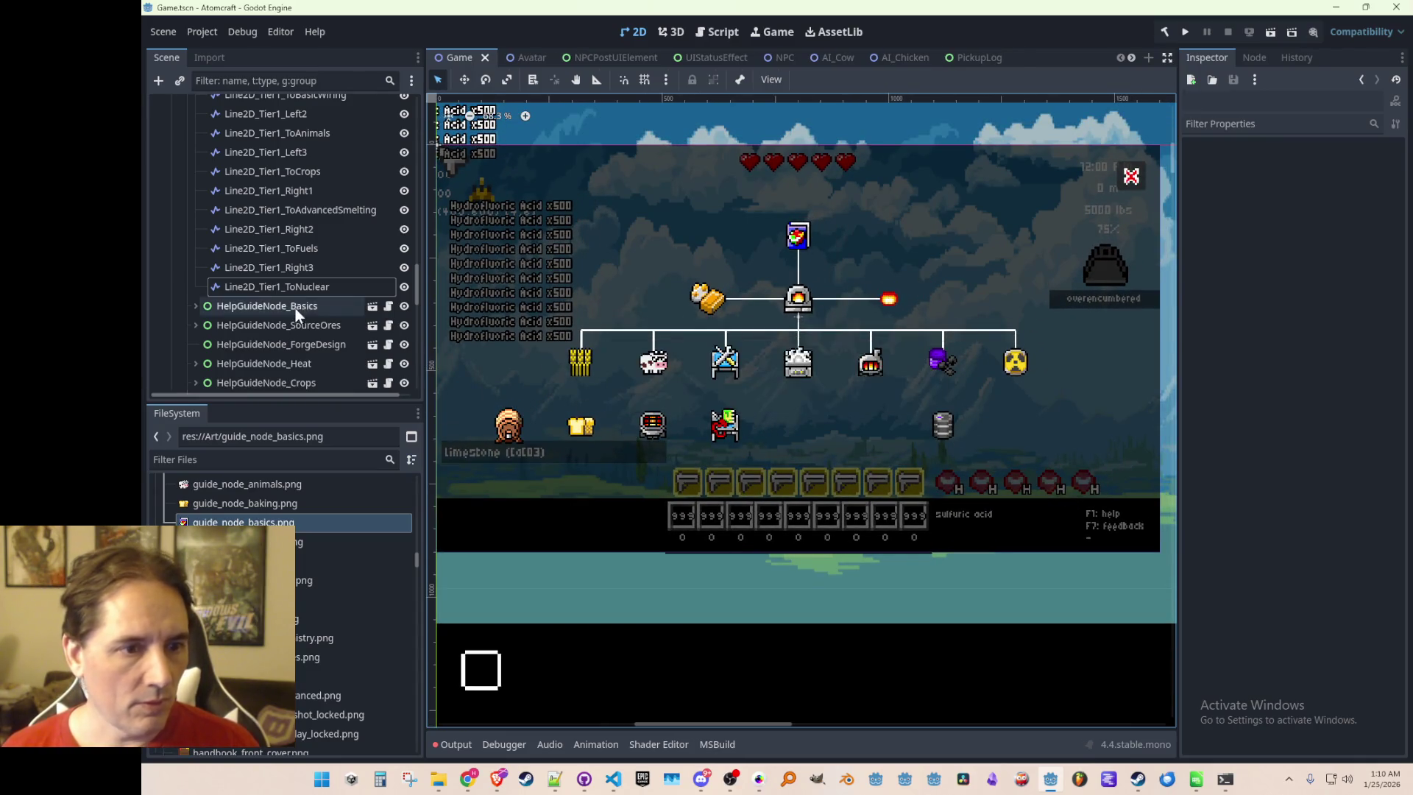
scroll(349, 258, up, 3)
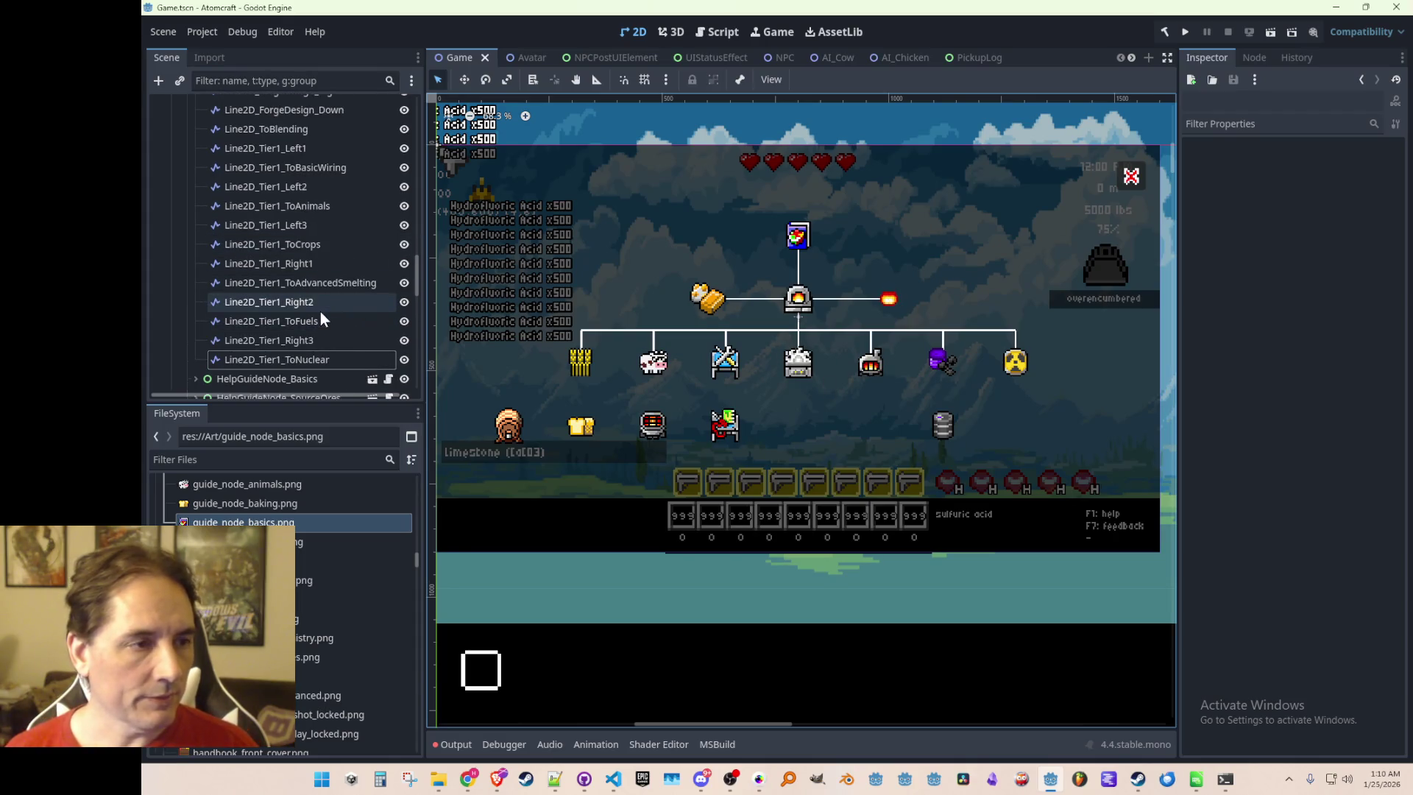
scroll(298, 230, down, 1)
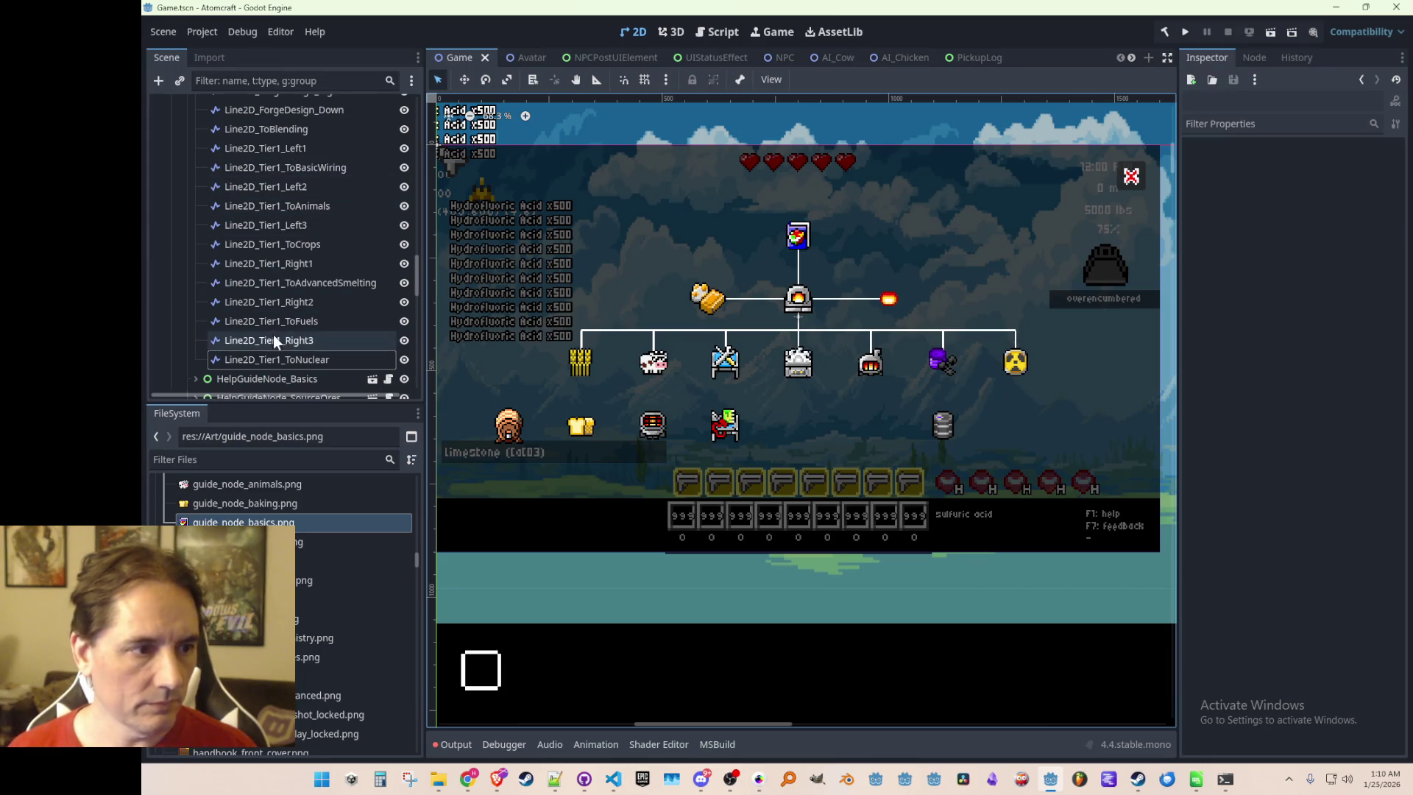
click(294, 289)
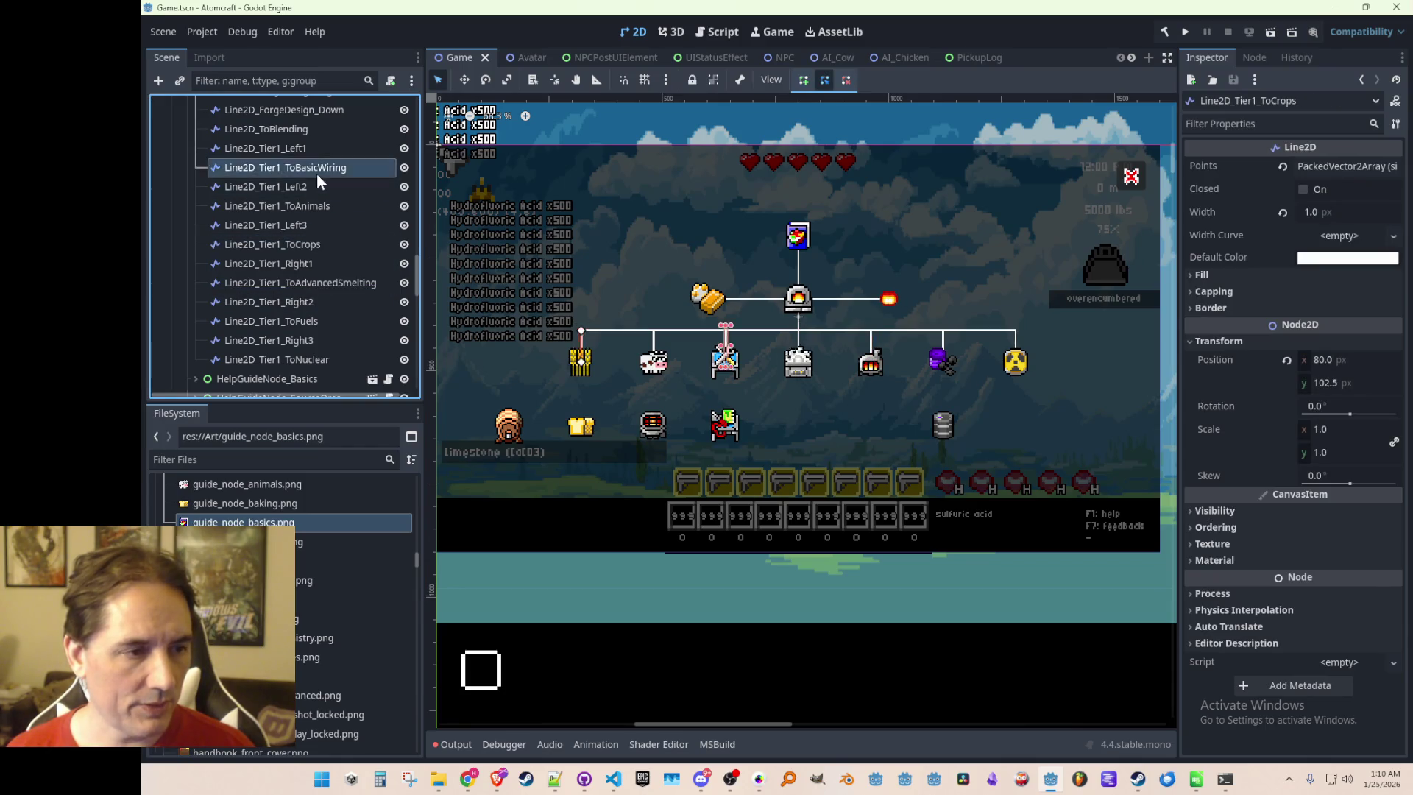
click(317, 169)
click(316, 286)
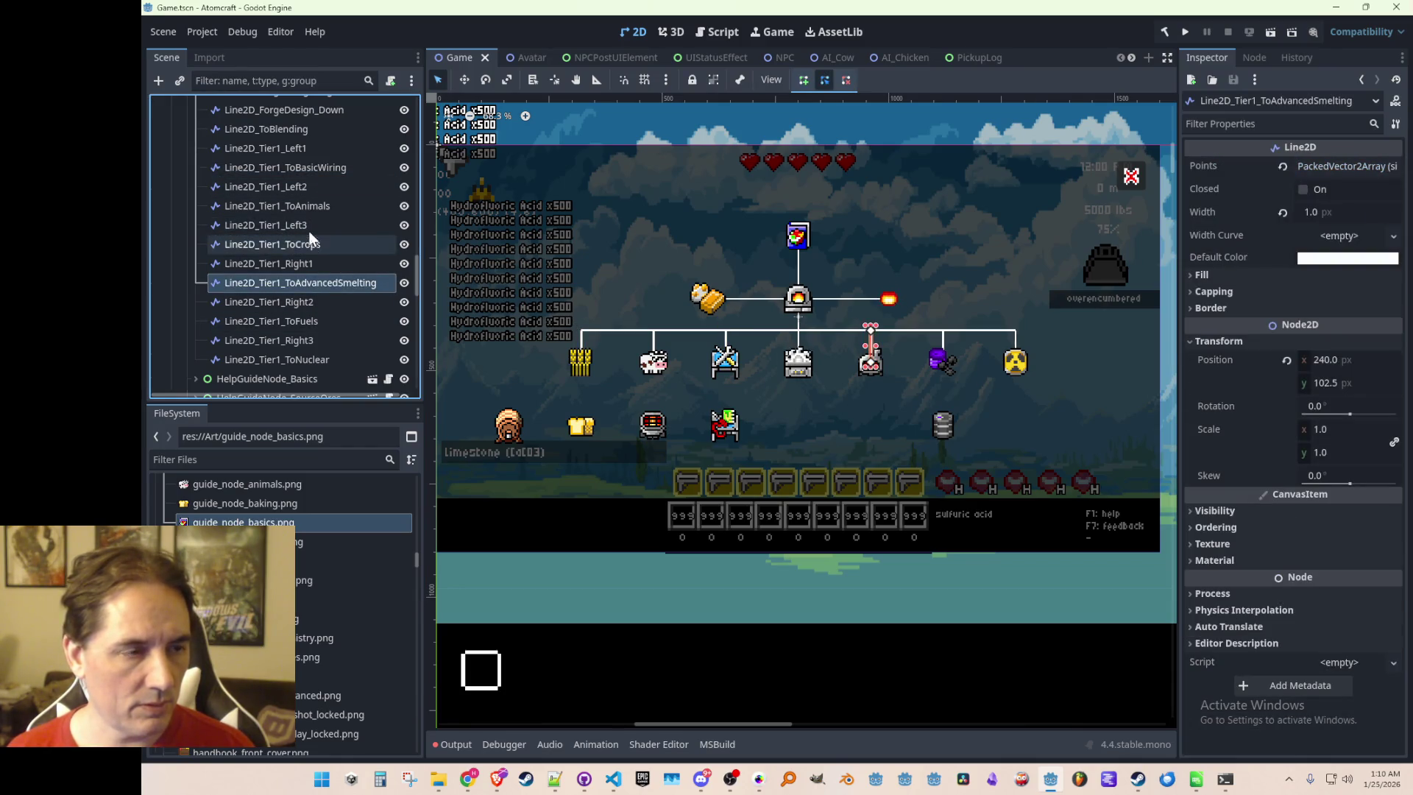
click(316, 169)
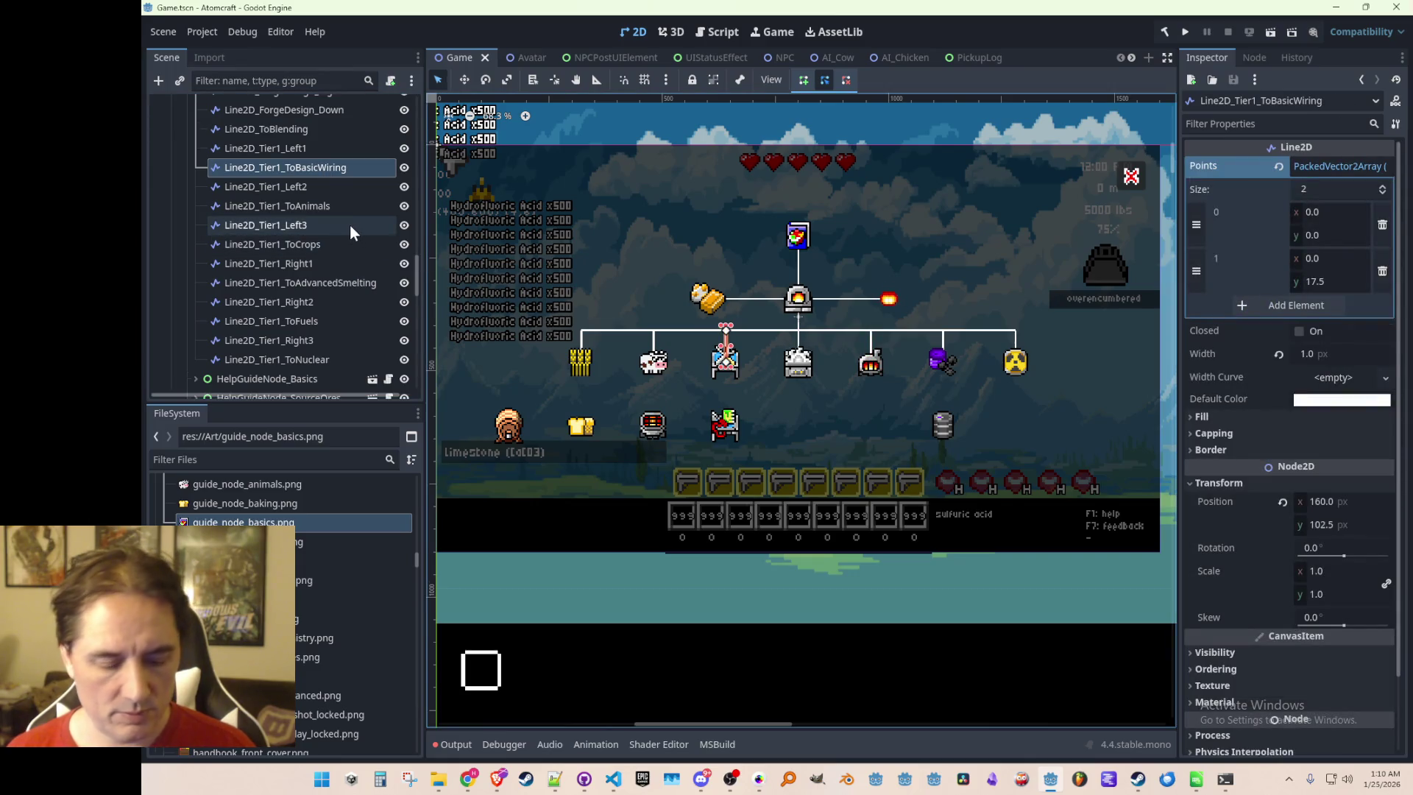
Duplicate ToBasicWiring below ToNuclear and rename it Line2D_Tier2_ToAdvancedWiring
key(ctrl+d)
mouse_move(332, 187)
mouse_down()
mouse_move(315, 378)
mouse_move(317, 311)
mouse_move(321, 351)
mouse_up()
click(298, 346)
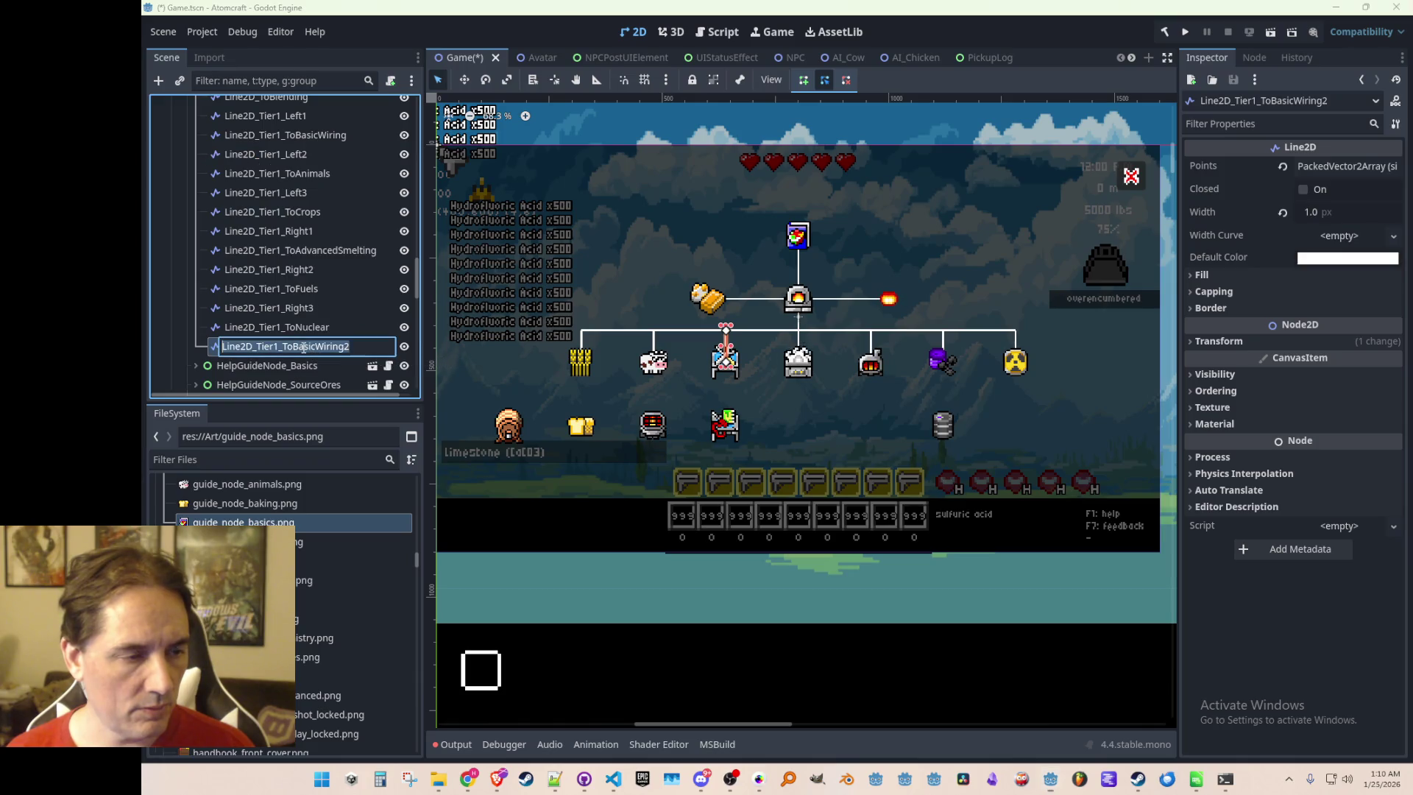
click(276, 347)
key(BackSpace)
text(2)
key(End)
key(BackSpace)
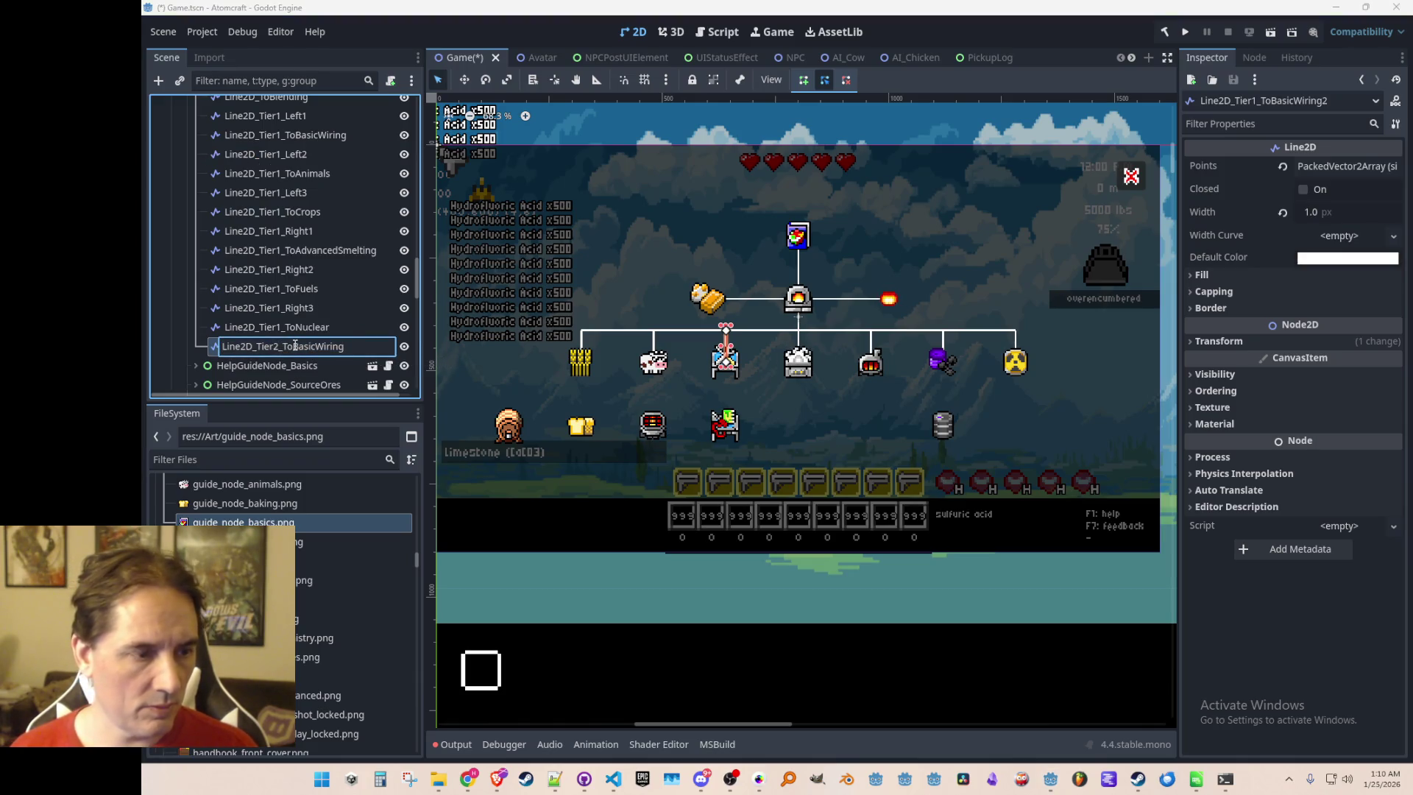
click(295, 345)
key(Delete)
key(Delete)
key(Delete)
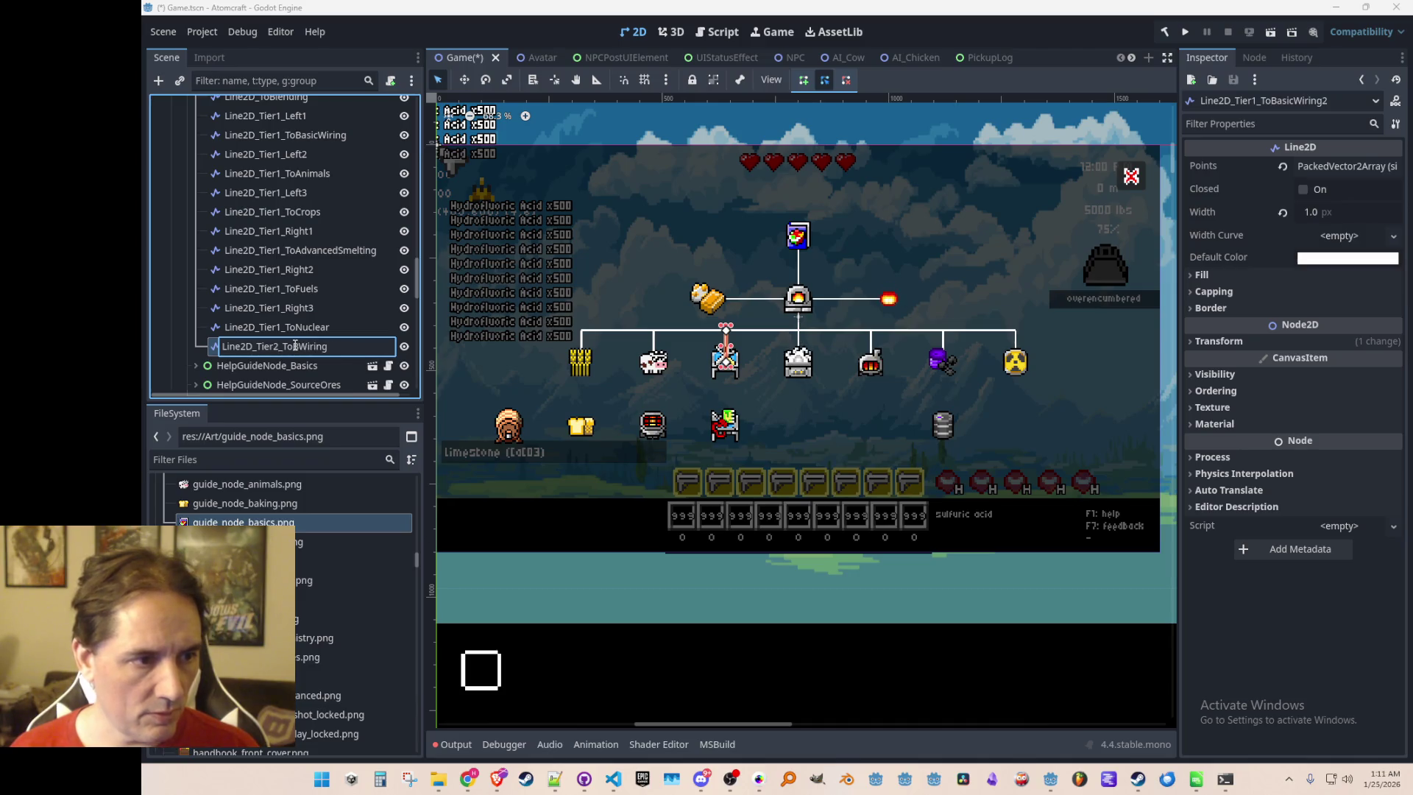
text(Advanced)
key(Return)
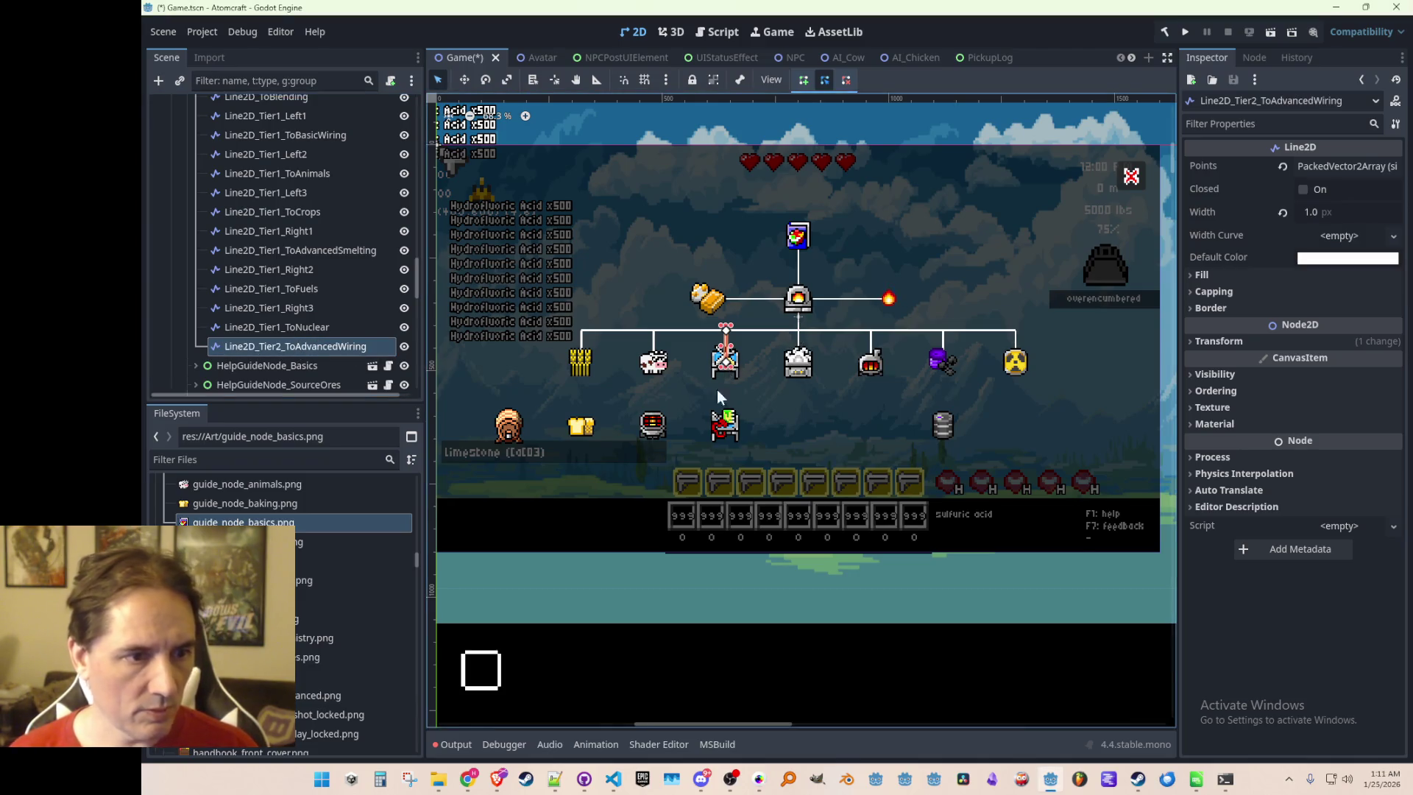
Lengthen the connector's end point to y 35 and save the scene
scroll(705, 382, down, 2)
scroll(705, 383, up, 1)
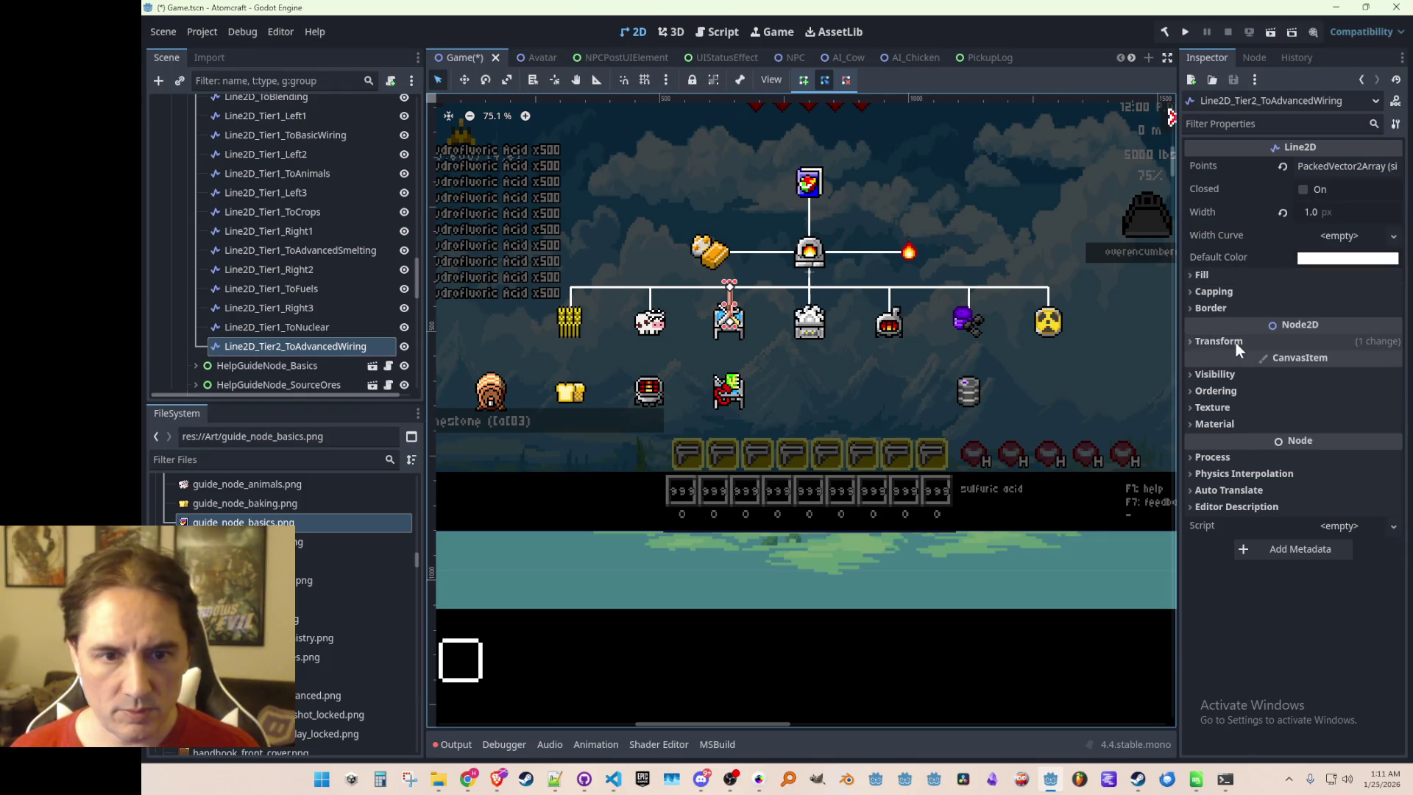
scroll(290, 312, up, 5)
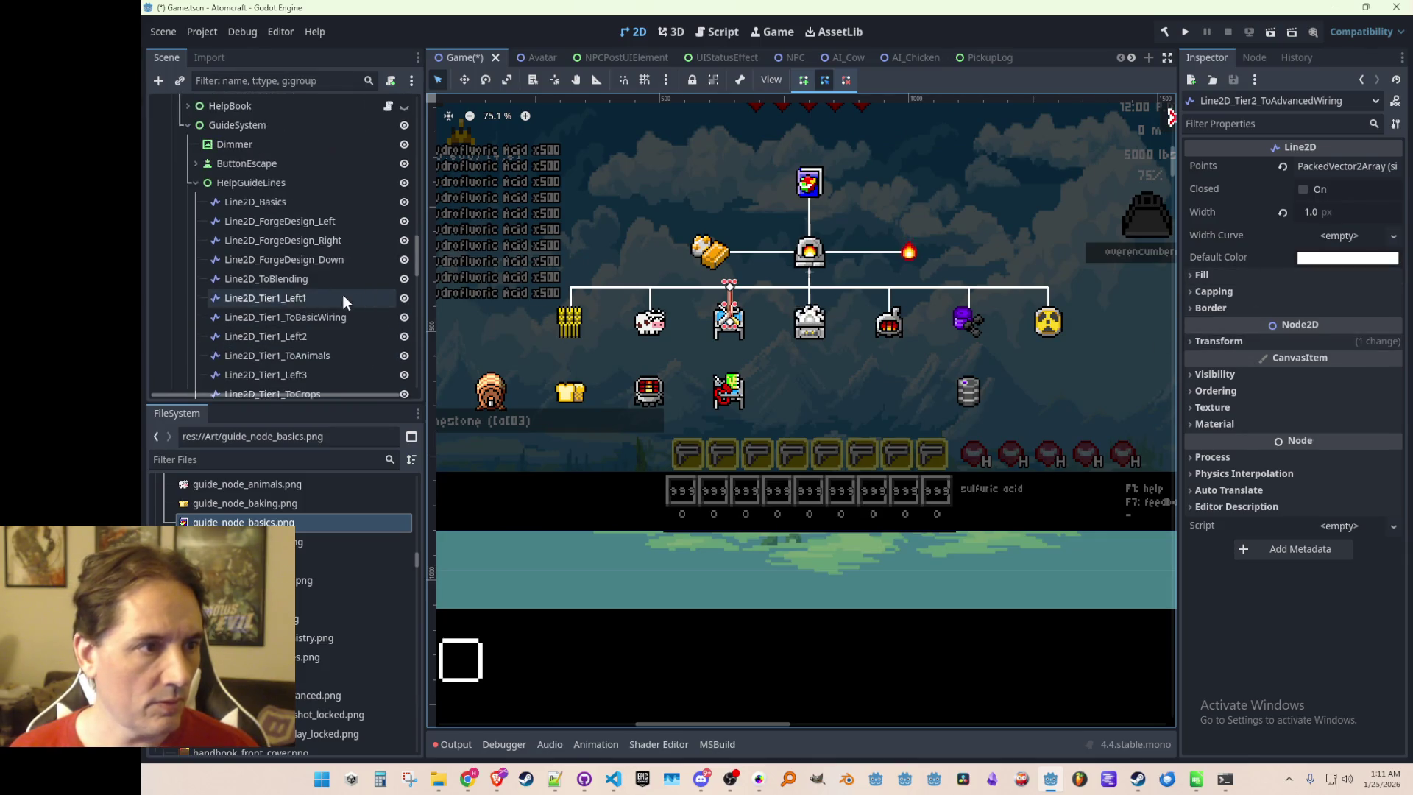
scroll(340, 295, up, 3)
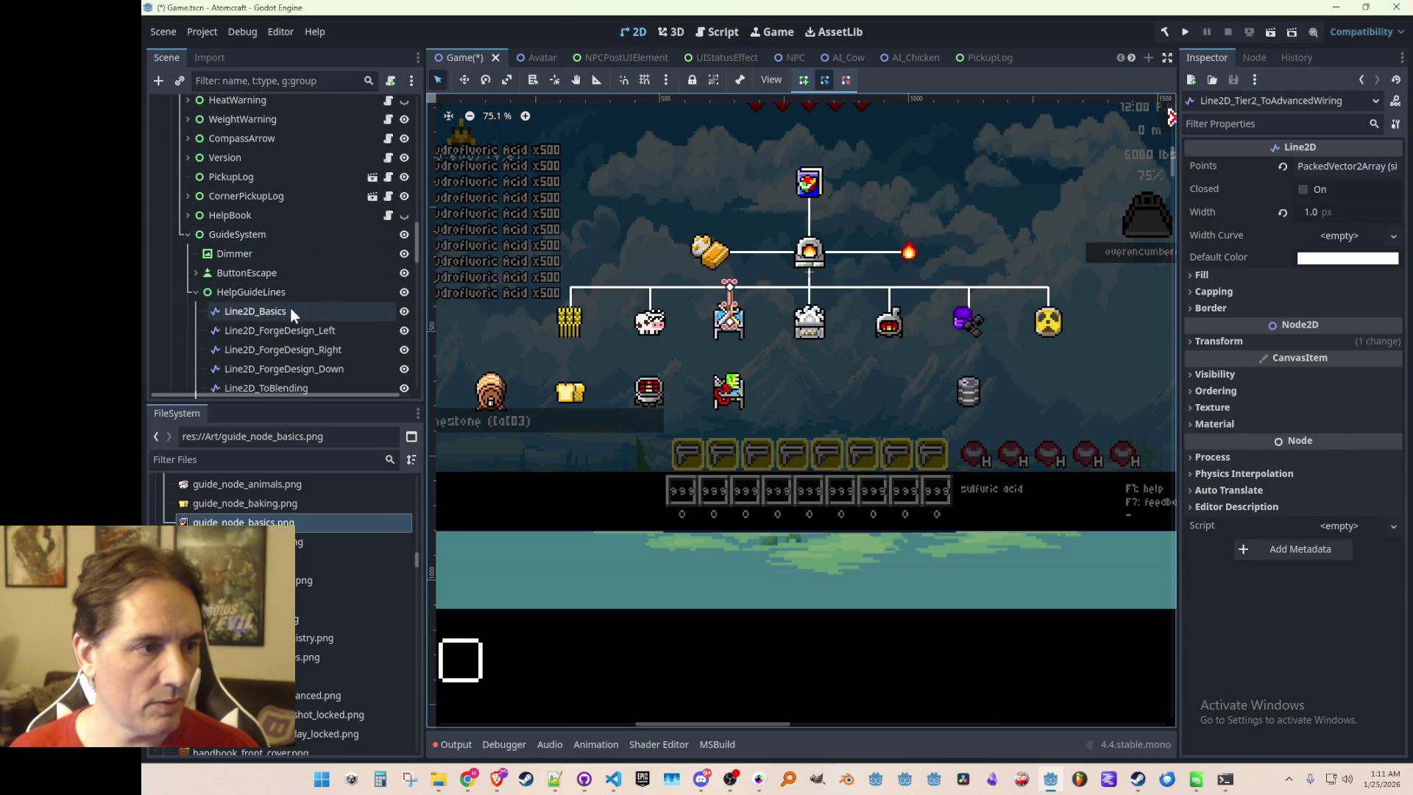
scroll(215, 308, down, 10)
scroll(254, 315, down, 5)
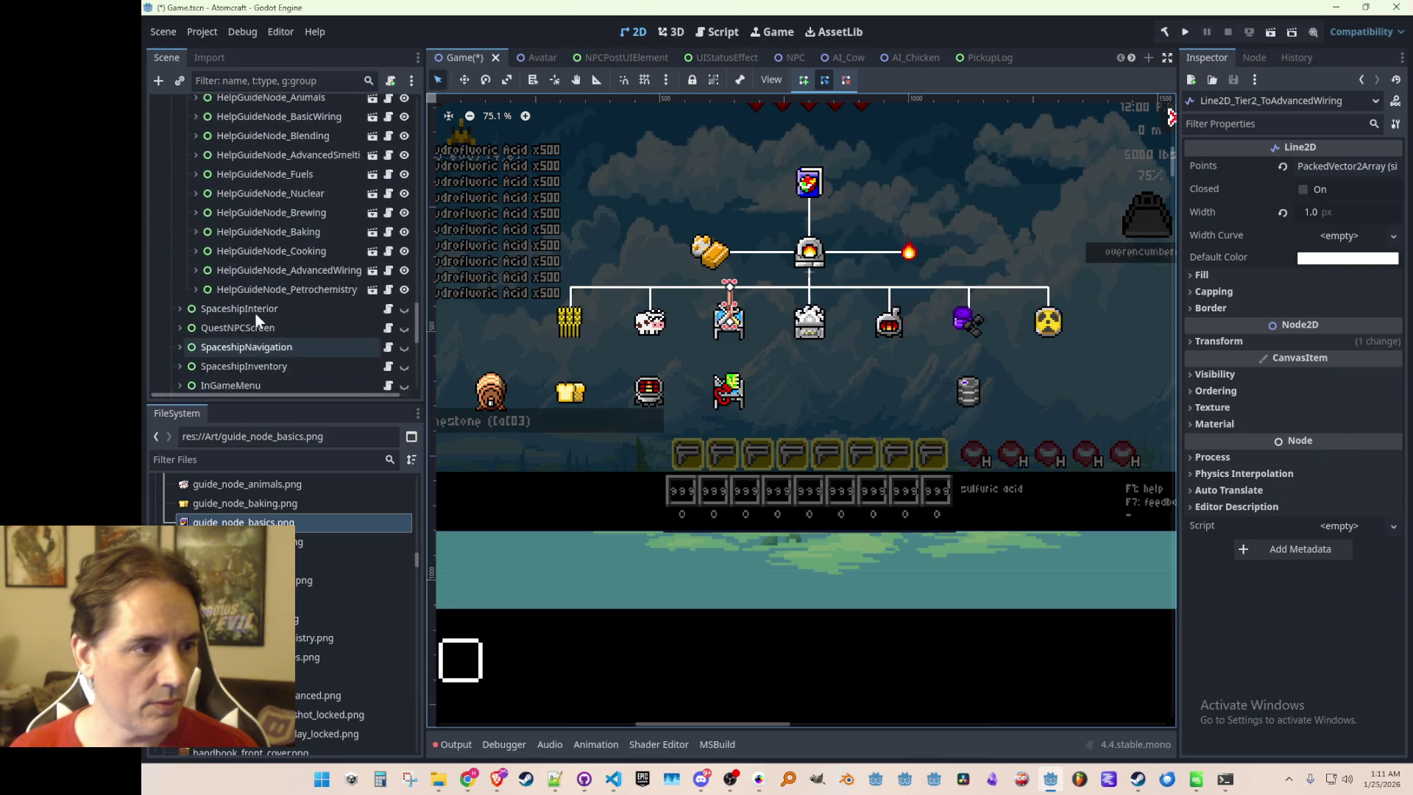
click(307, 307)
click(1344, 282)
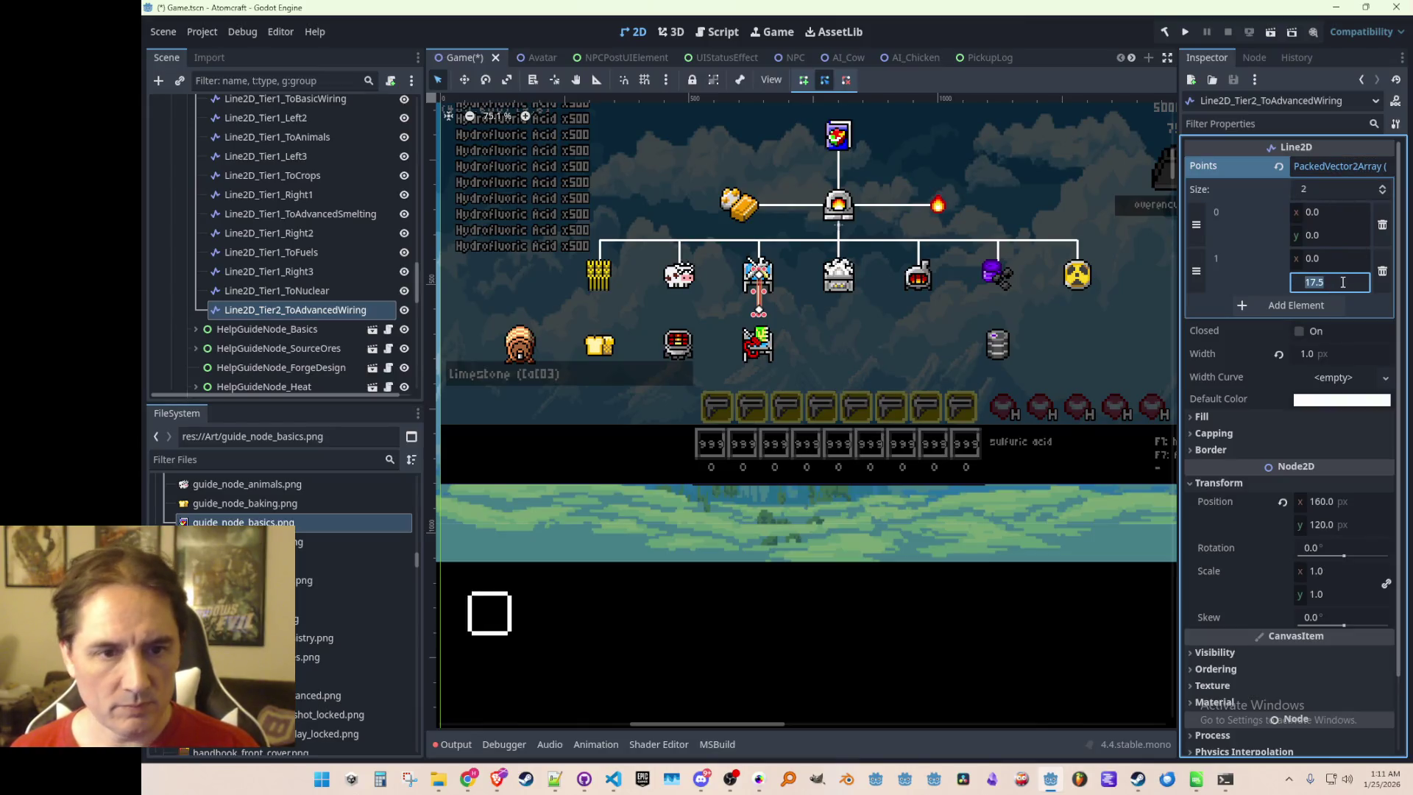
text(35)
key(Return)
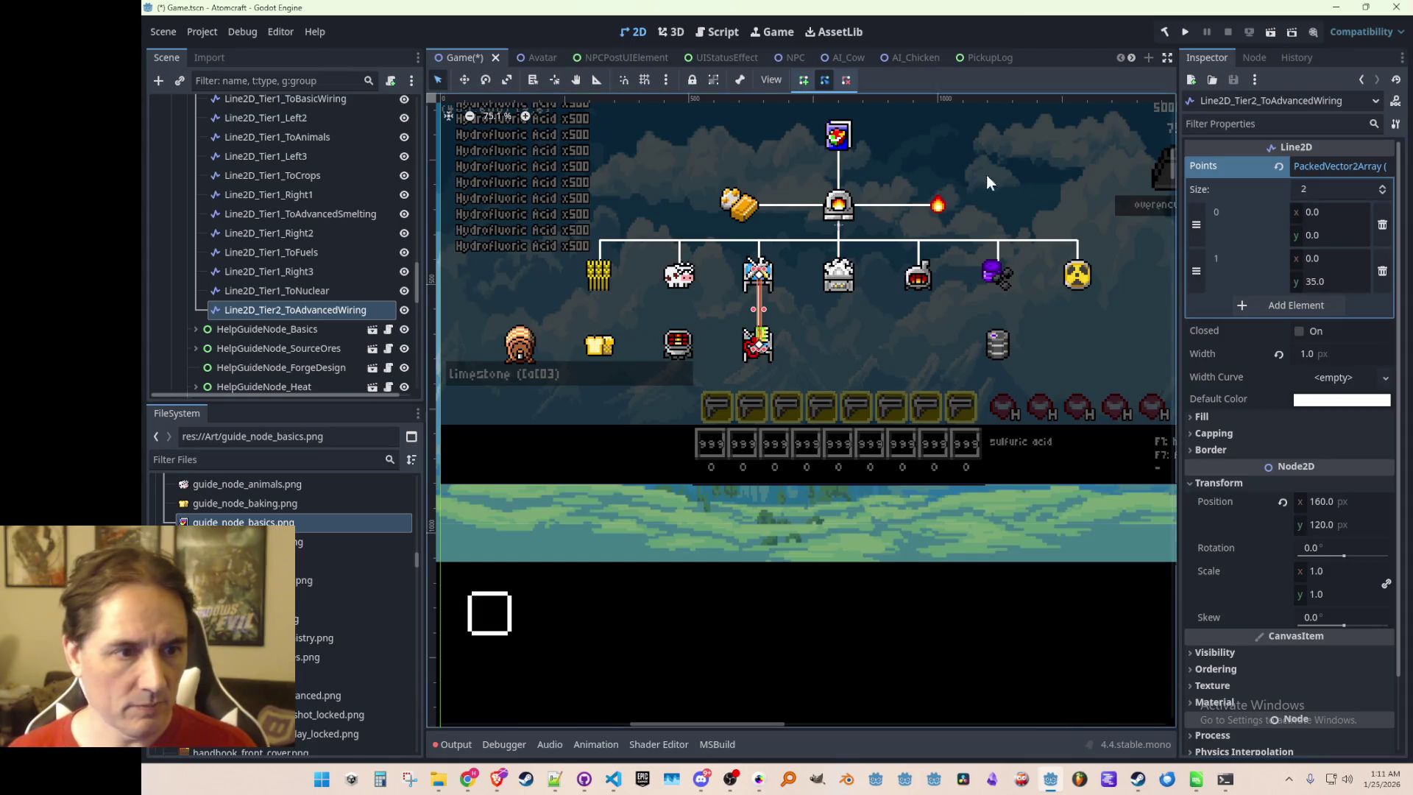
click(860, 586)
scroll(824, 364, down, 1)
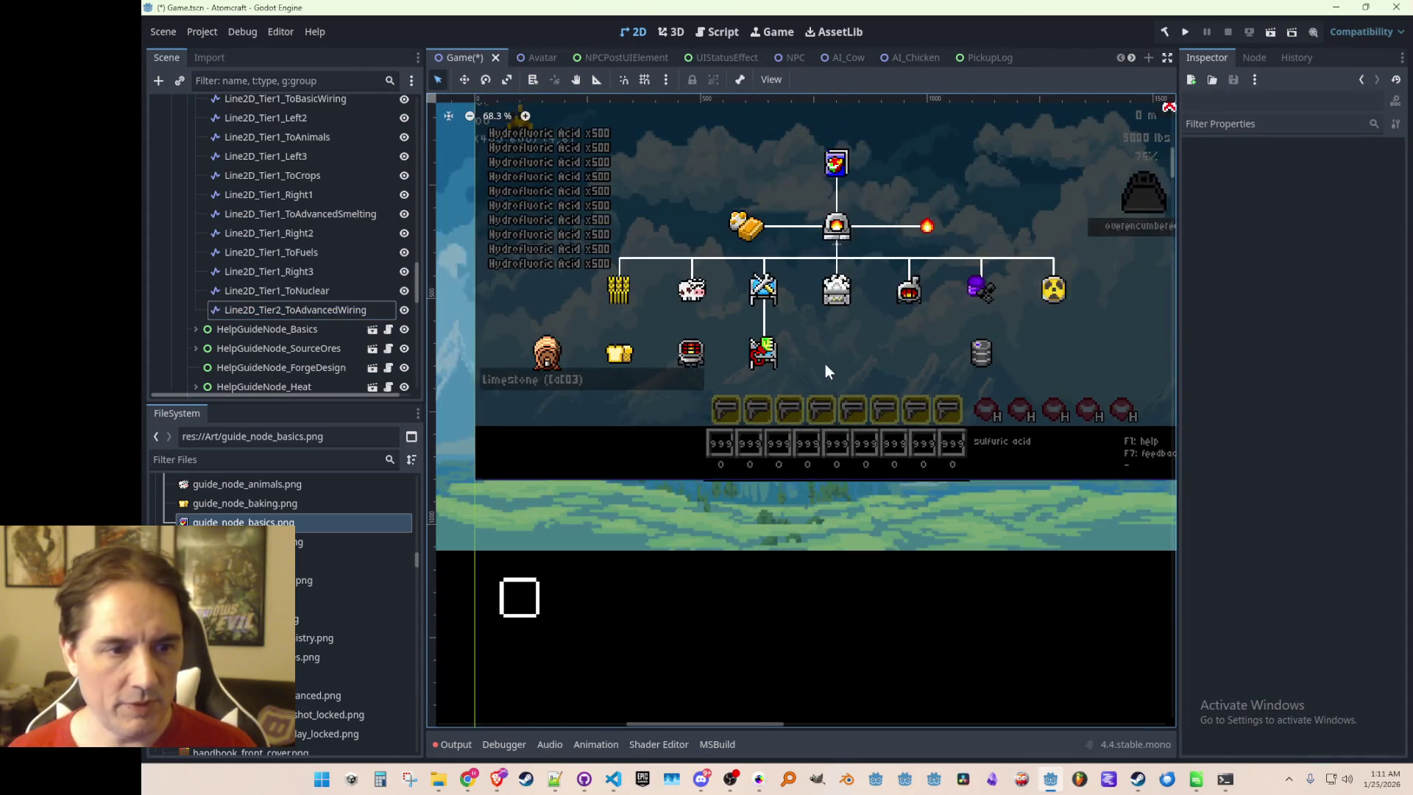
key(ctrl+s)
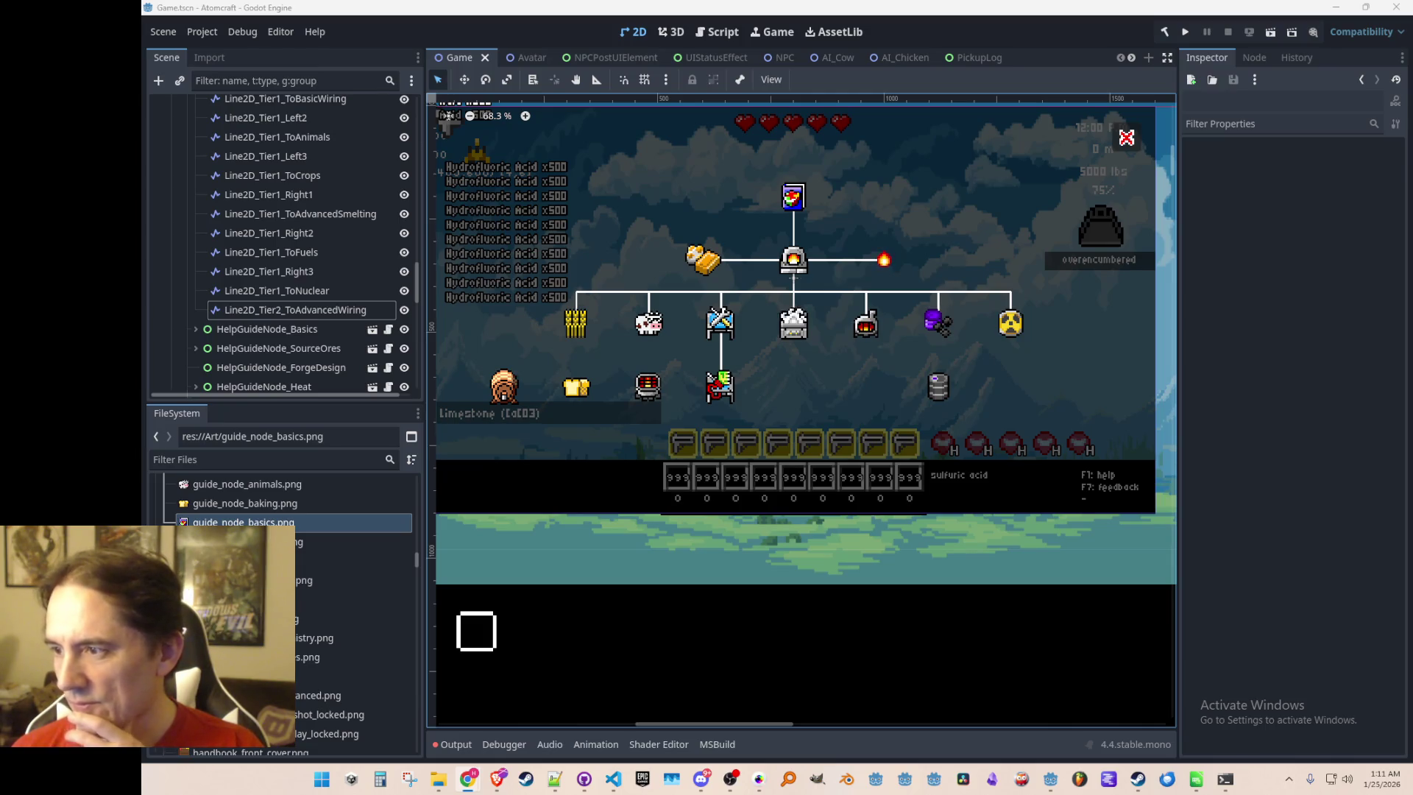
Reselect Line2D_Tier2_ToAdvancedWiring and duplicate it as Line2D_Tier2_ToAdvancedWiring2
mouse_move(627, 369)
mouse_down()
mouse_move(662, 401)
mouse_move(676, 369)
mouse_up()
scroll(645, 390, up, 2)
scroll(662, 401, down, 1)
scroll(662, 401, up, 1)
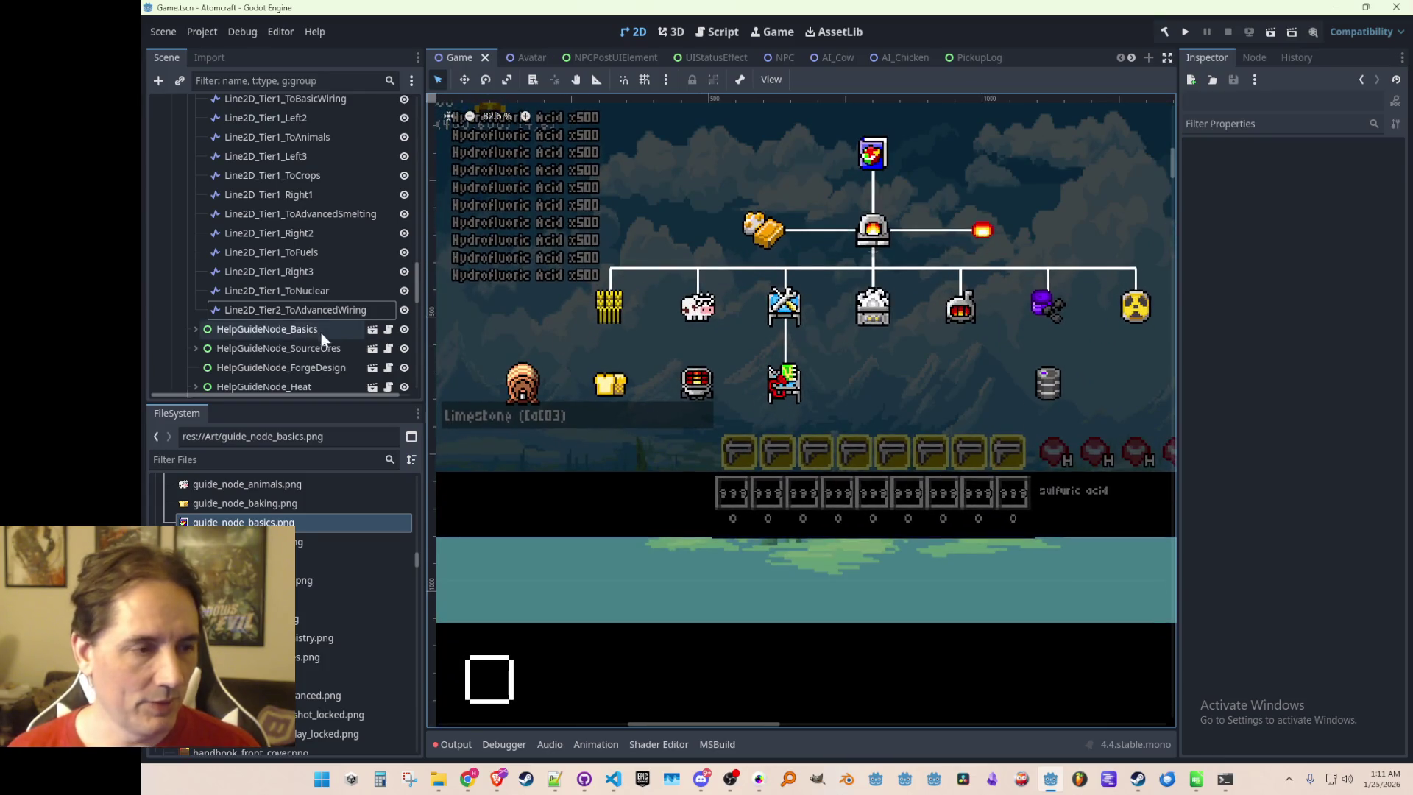
key(Up)
key(Down)
scroll(661, 350, right, 1)
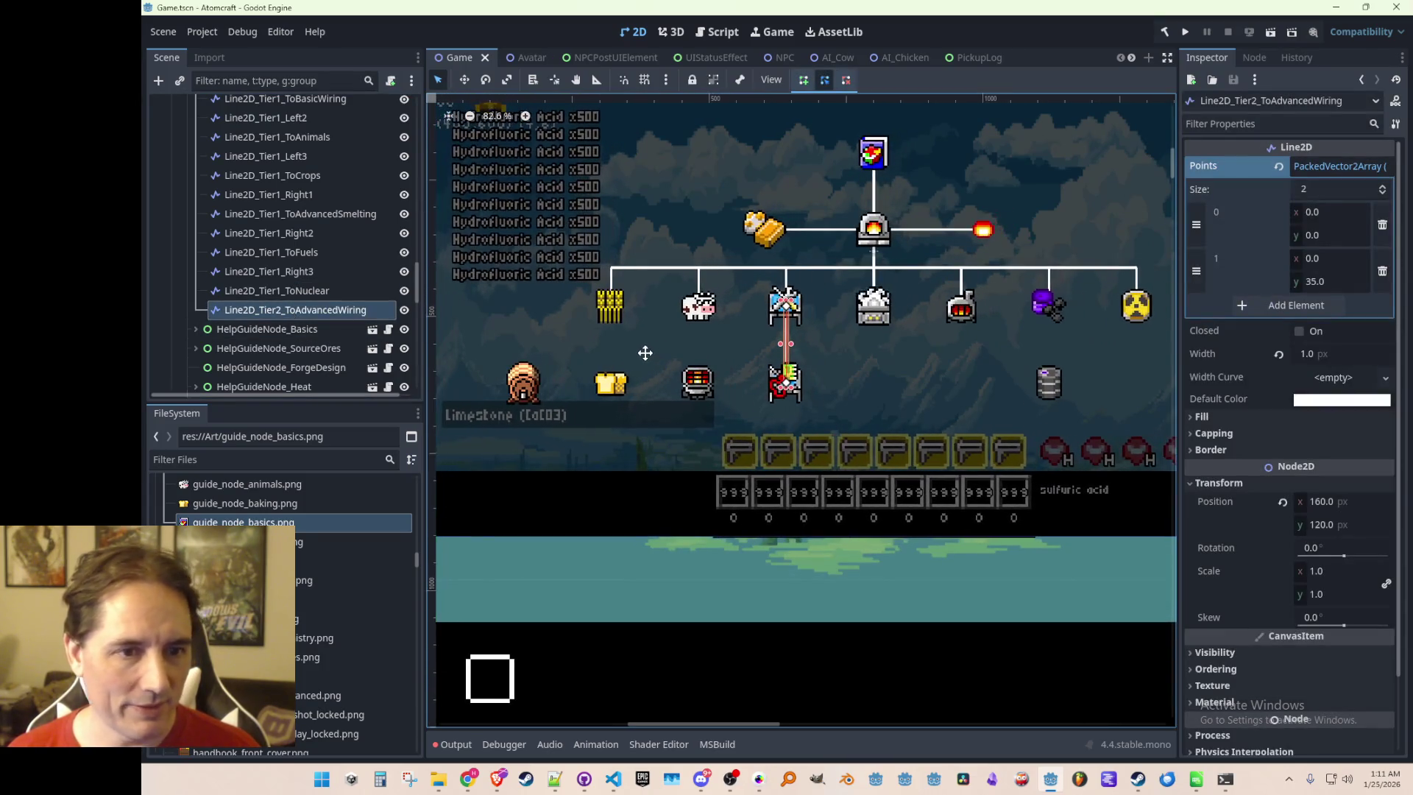
key(w)
scroll(681, 283, up, 1)
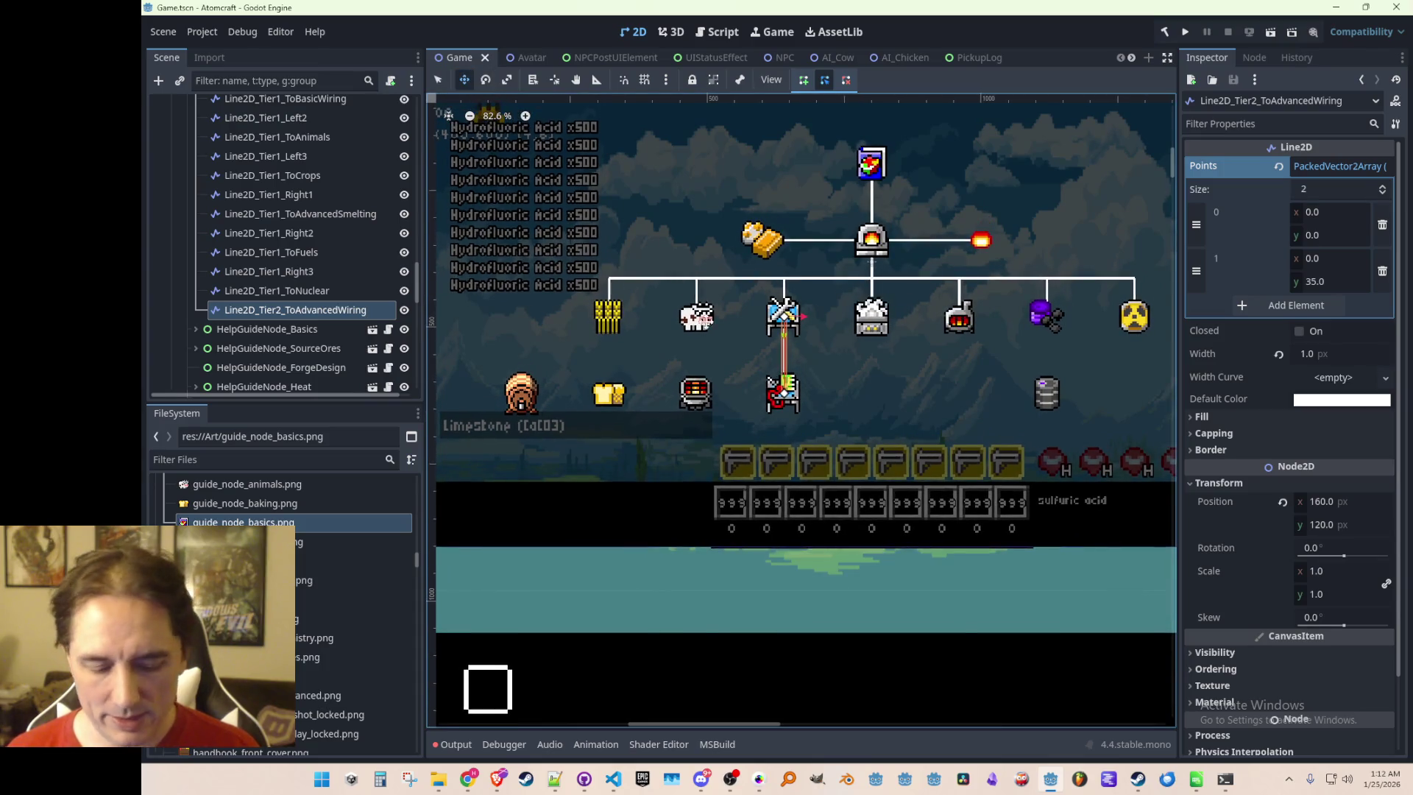
key(ctrl+d)
scroll(767, 344, left, 1)
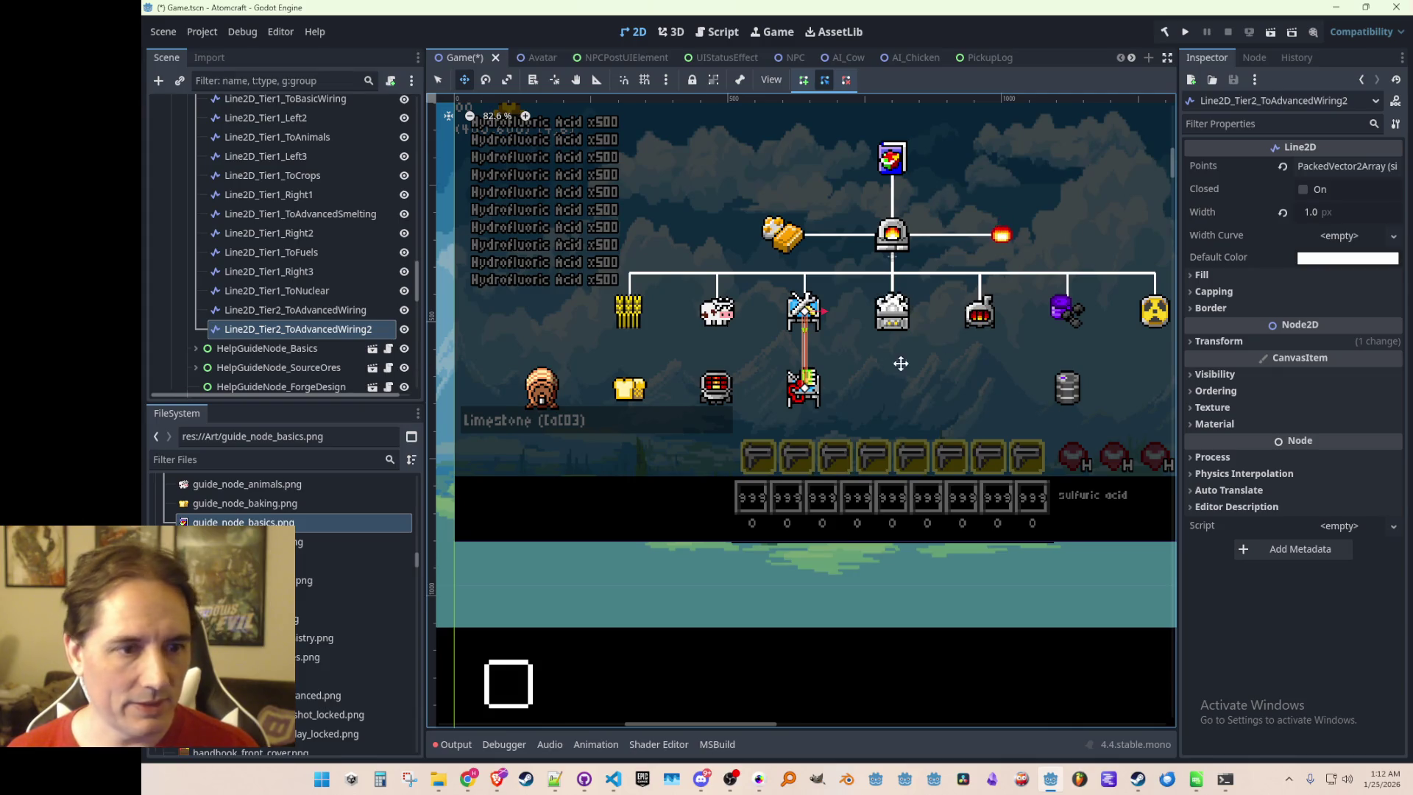
Check the copy's (160, 120) position and select the name text after Line2D_Tier2 for renaming
click(1241, 340)
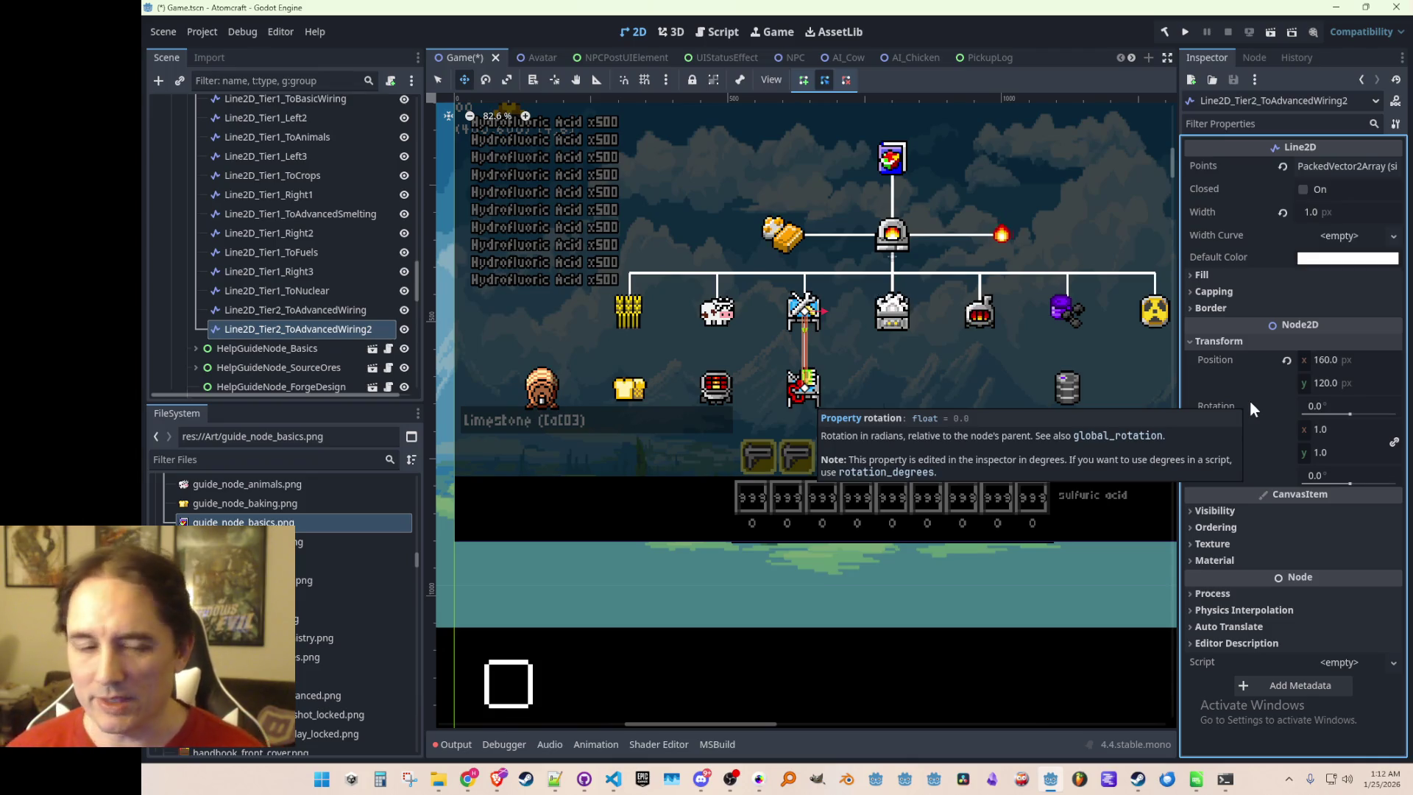
click(313, 328)
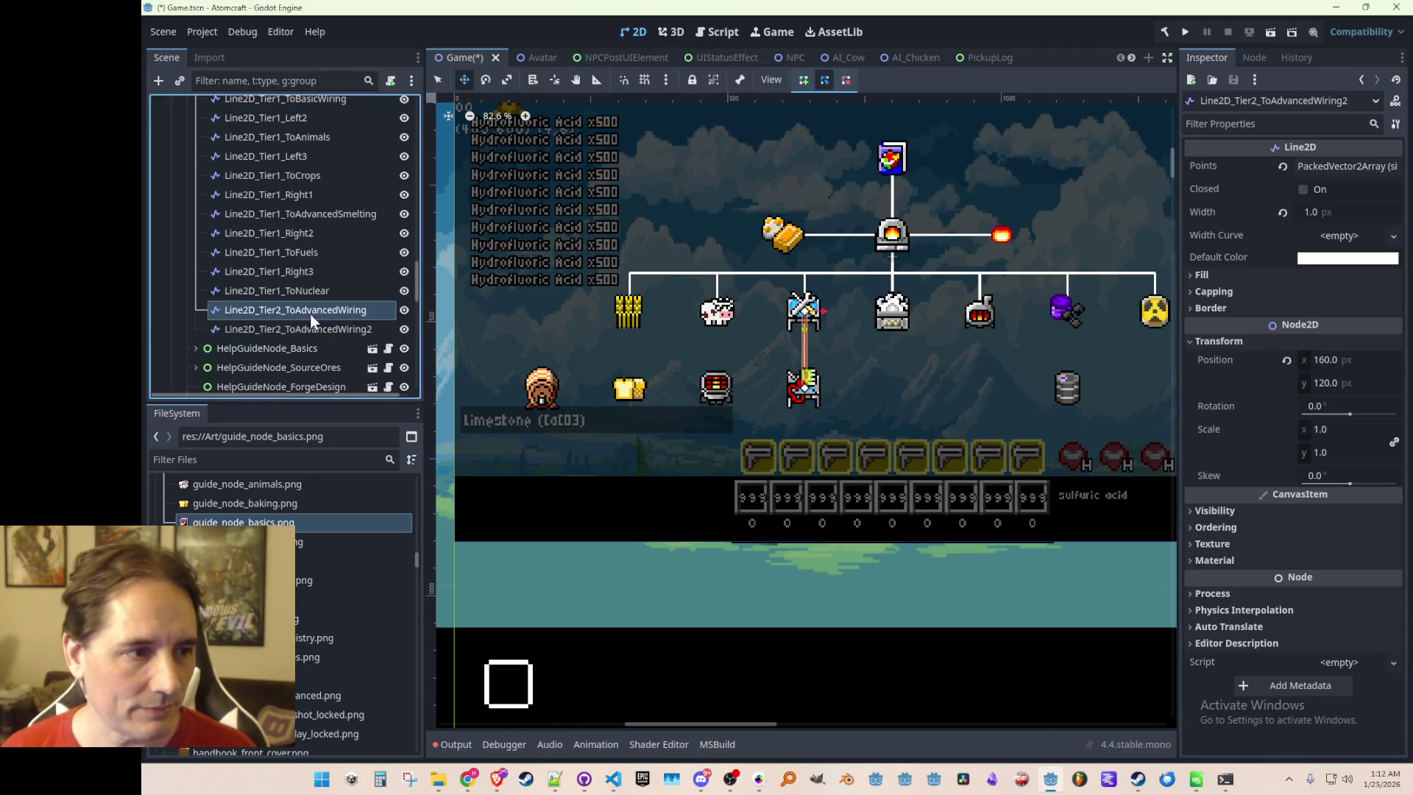
click(287, 330)
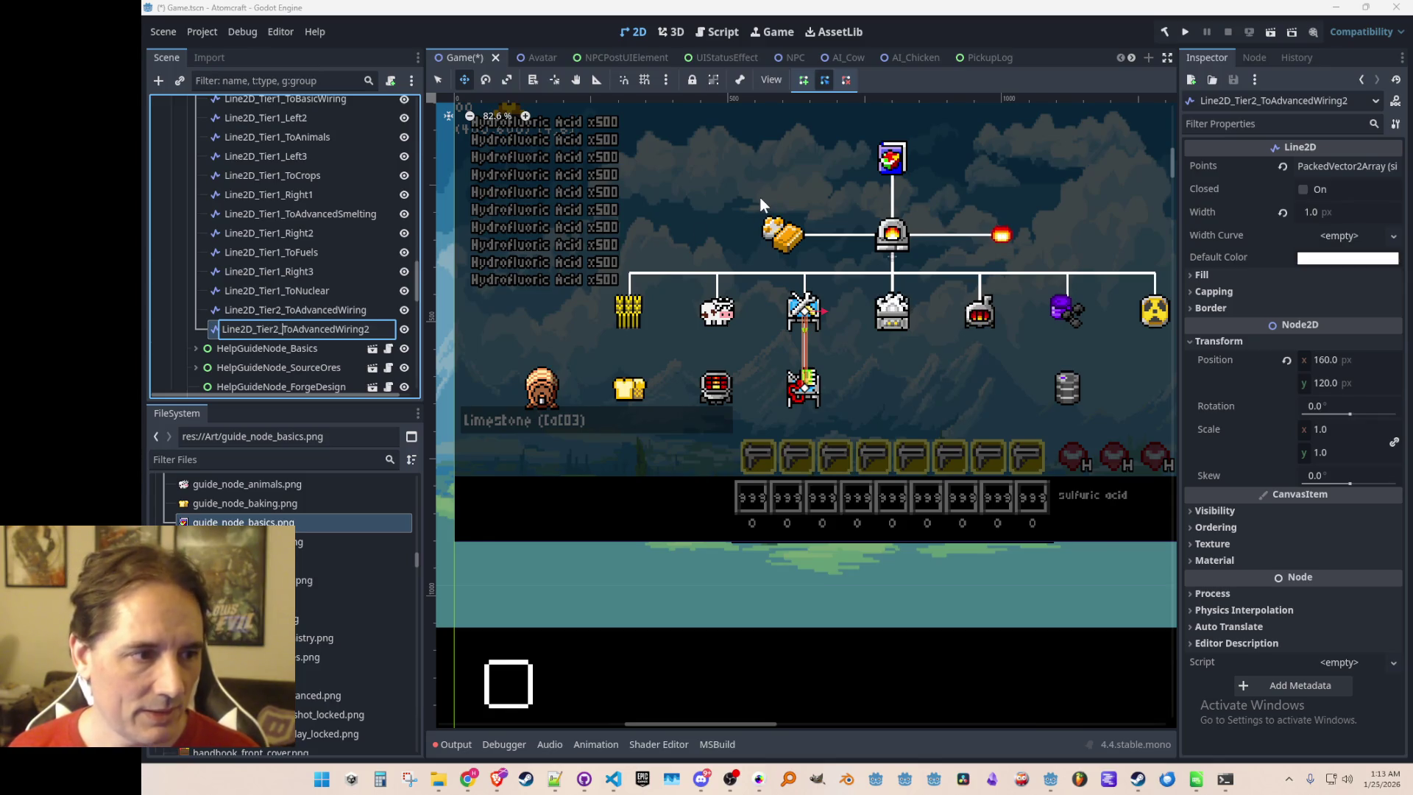
key(shift+End)
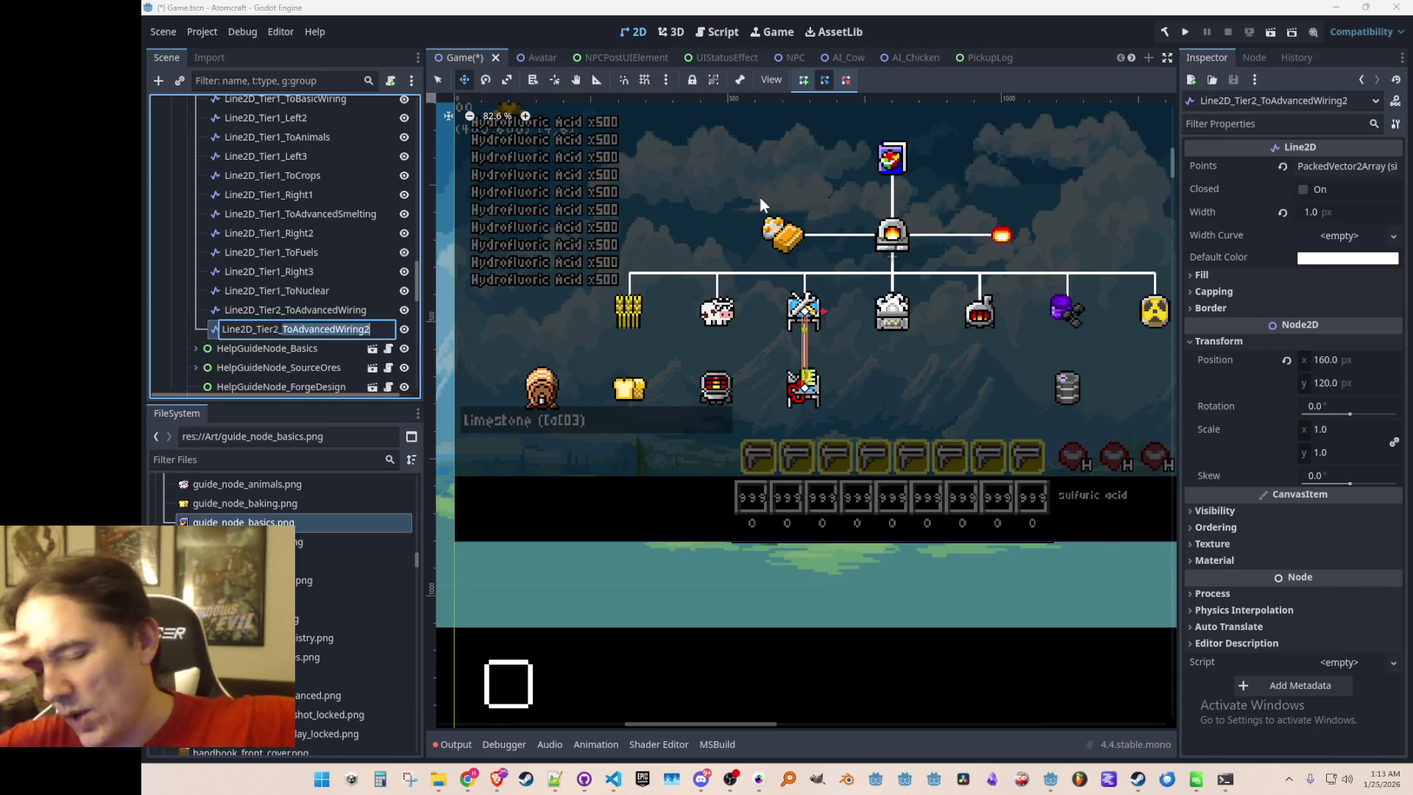
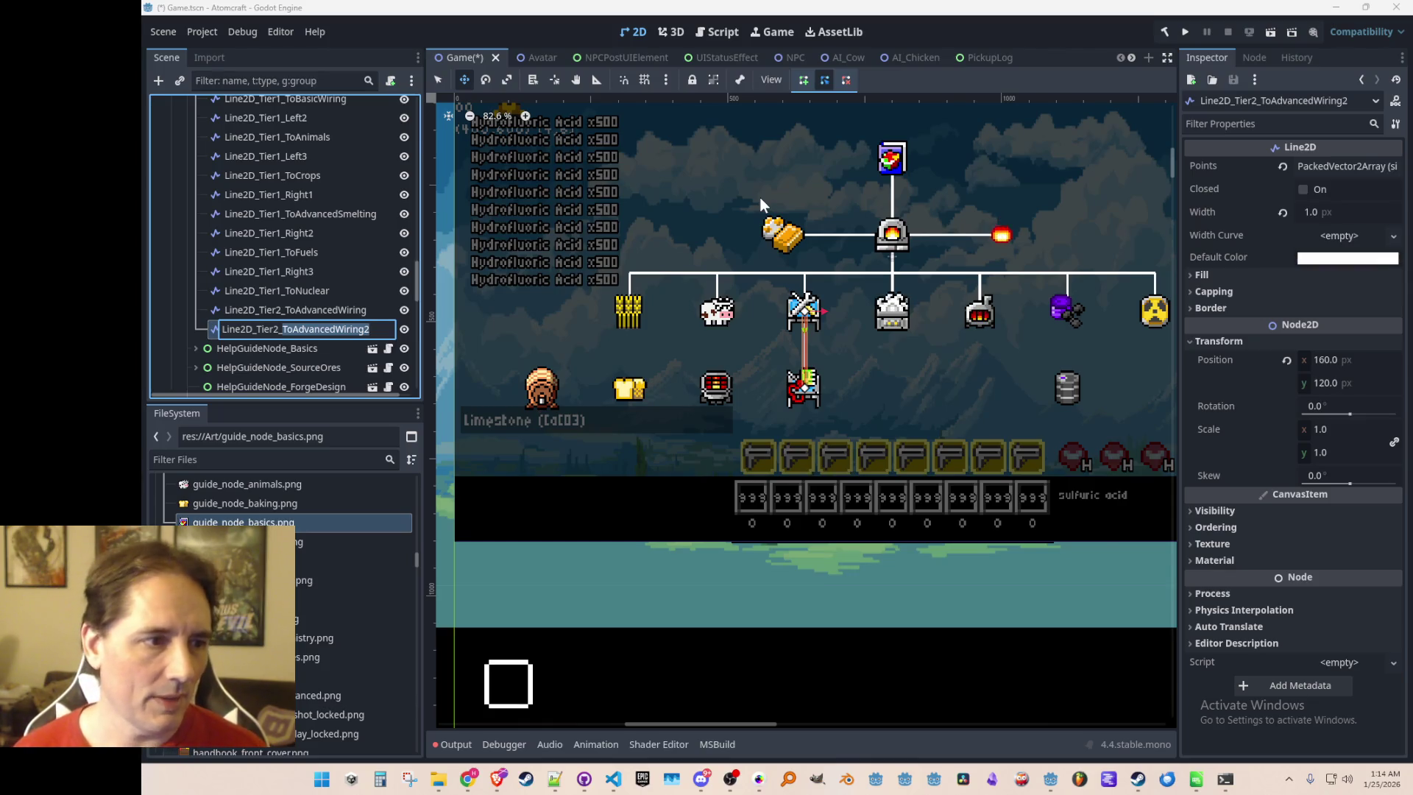
Begin editing the copied line's name, then cancel and keep the original name
key(Left)
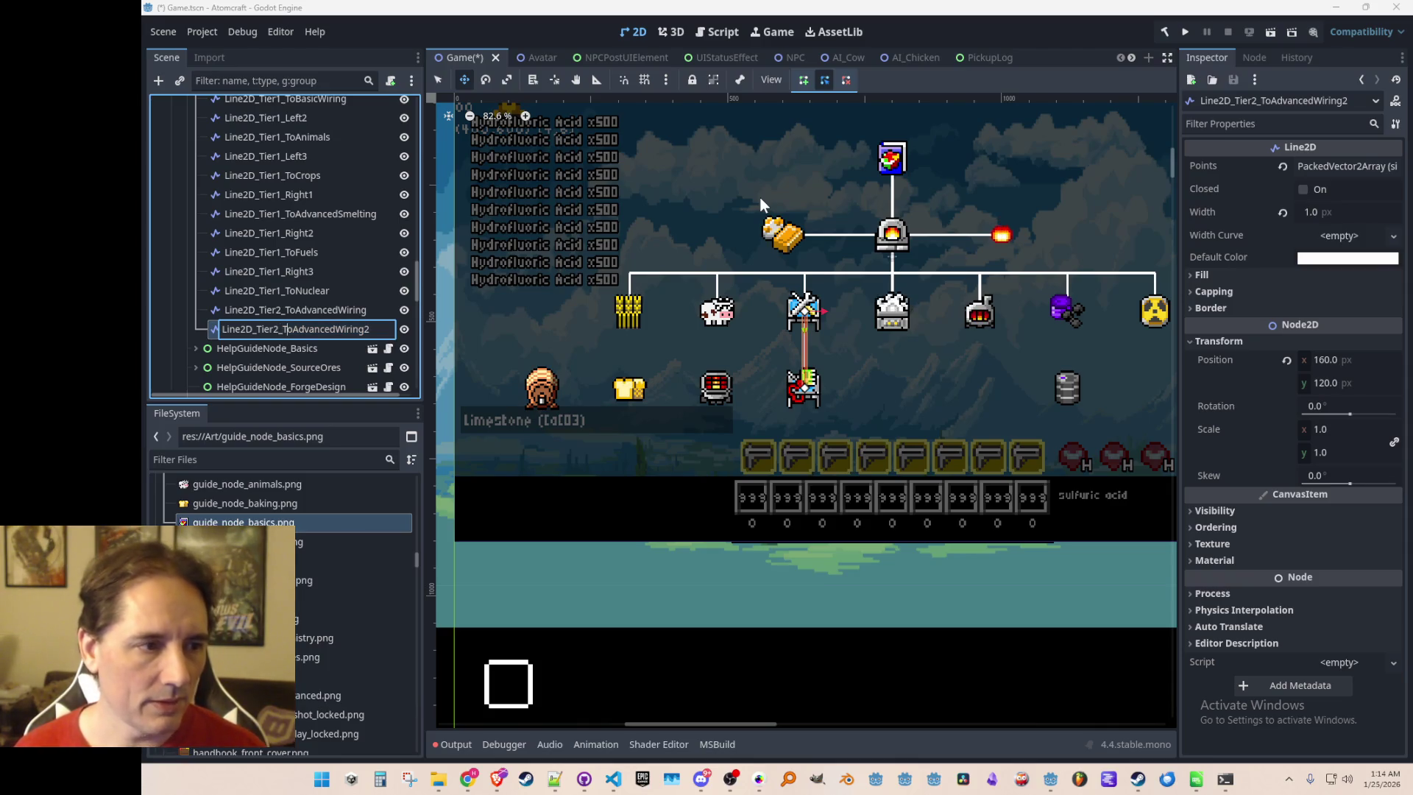
key(shift+End)
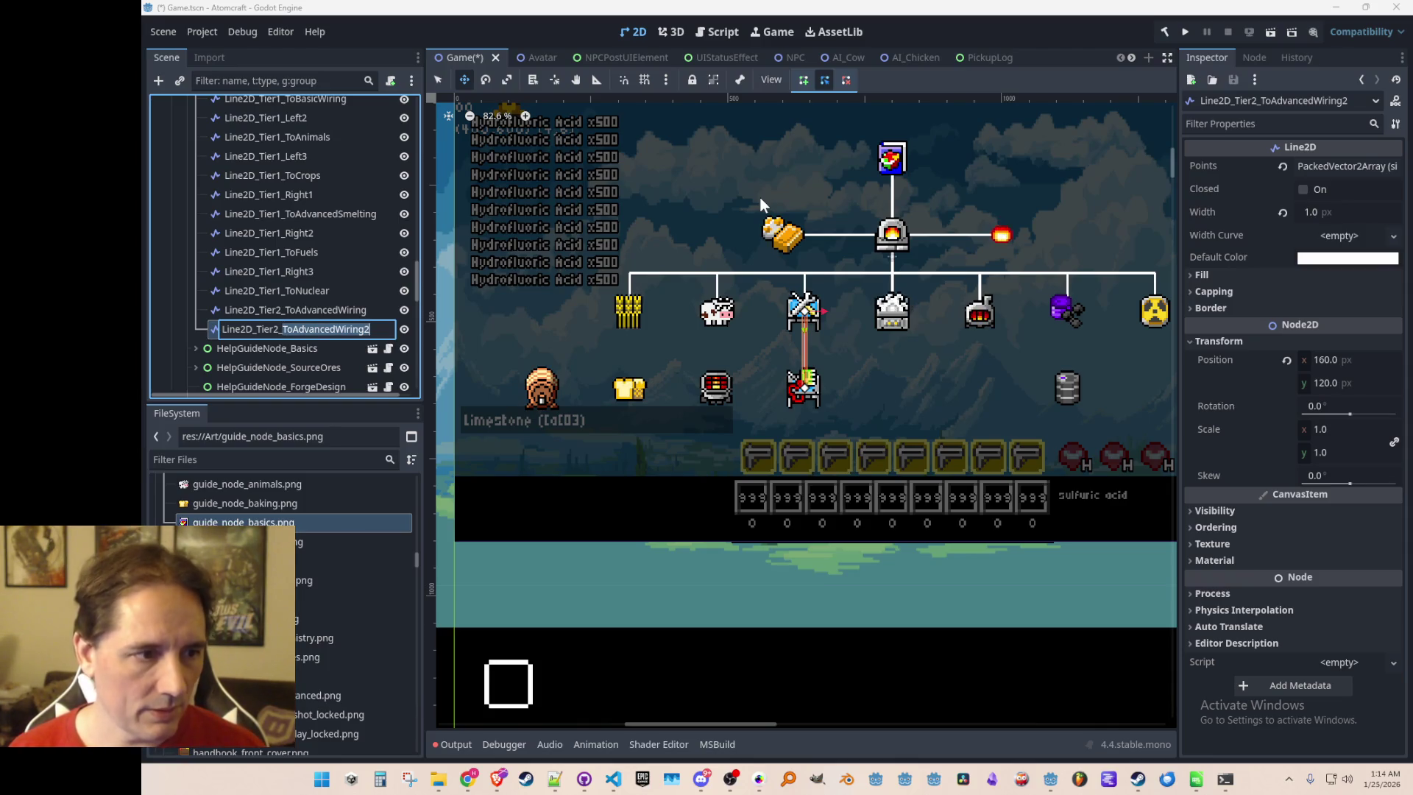
text(To)
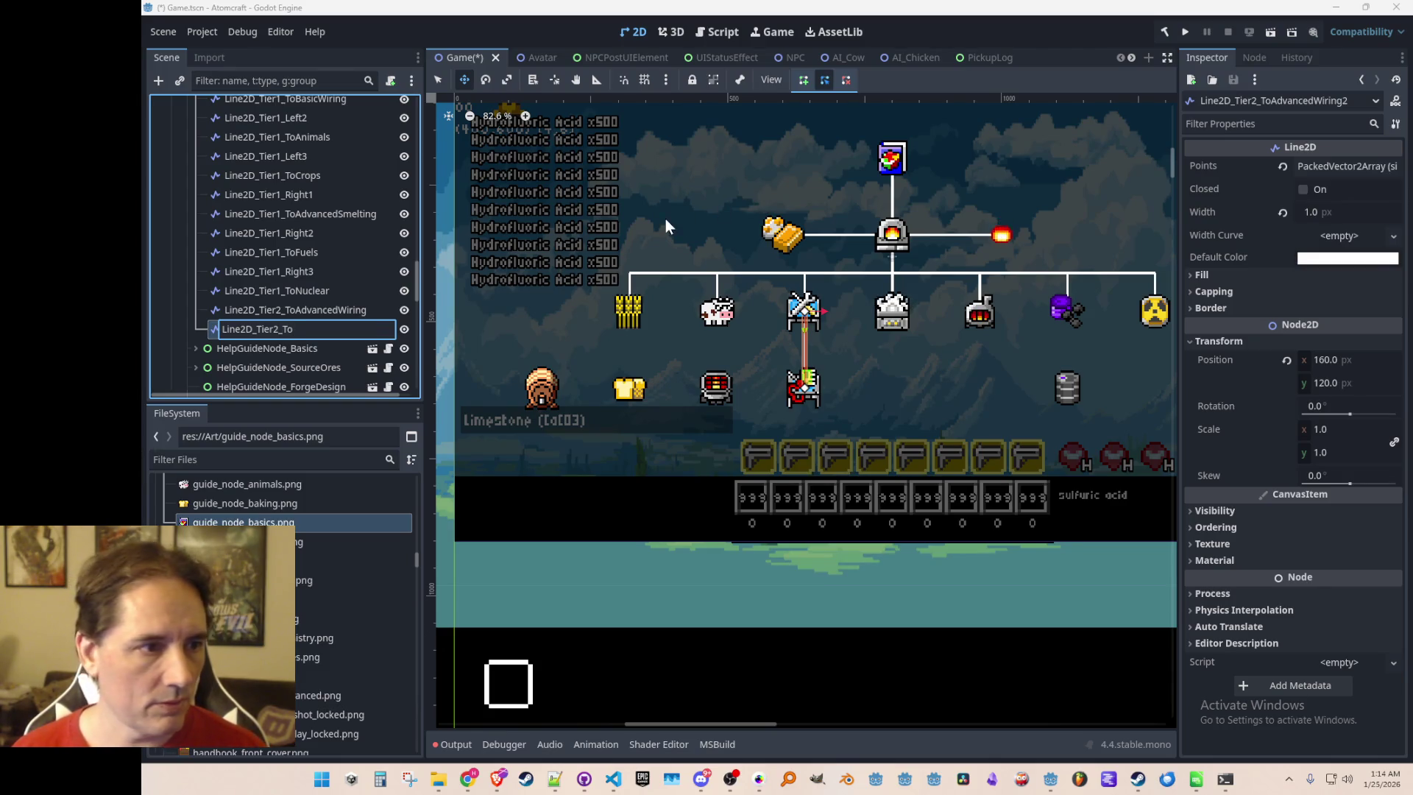
scroll(290, 236, up, 5)
scroll(289, 235, down, 4)
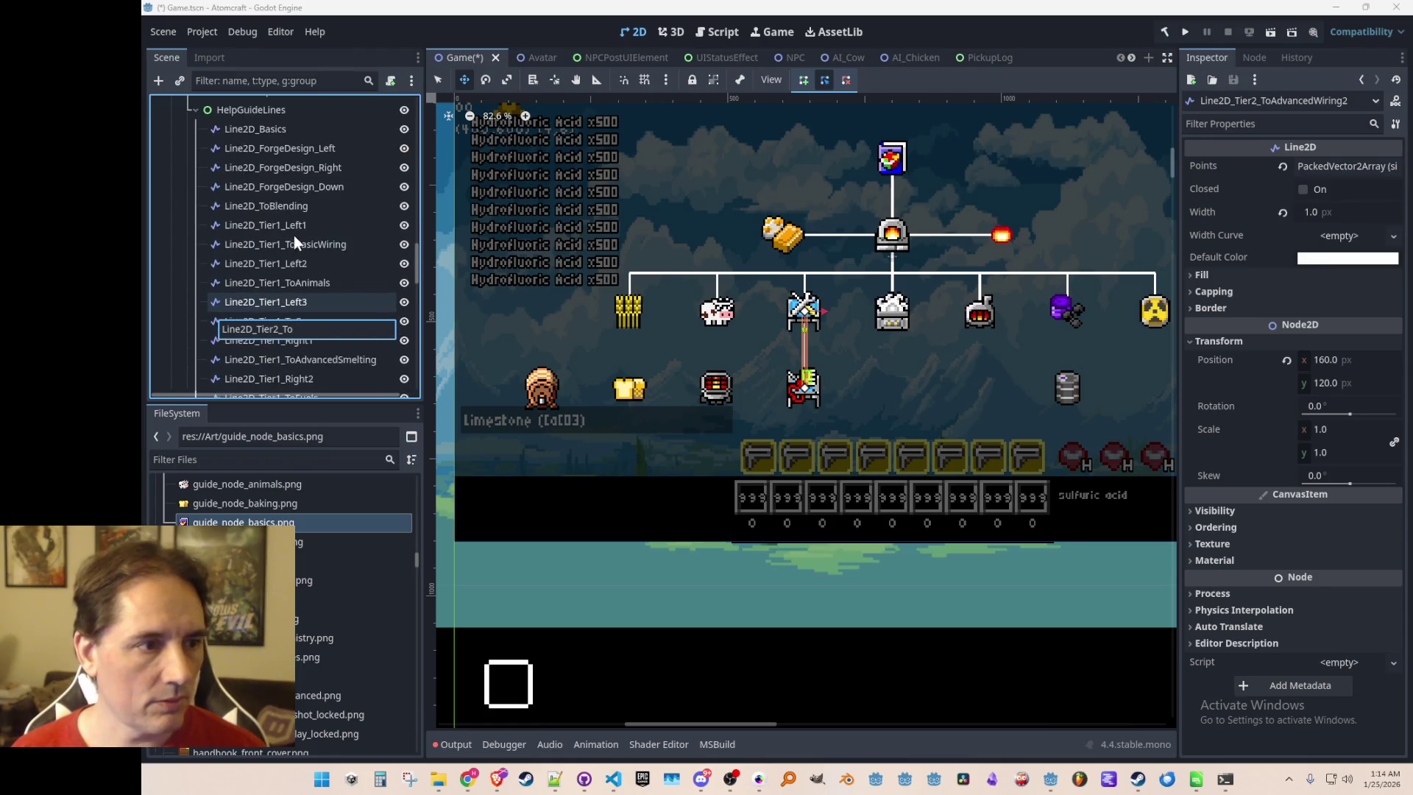
key(Escape)
scroll(303, 256, down, 5)
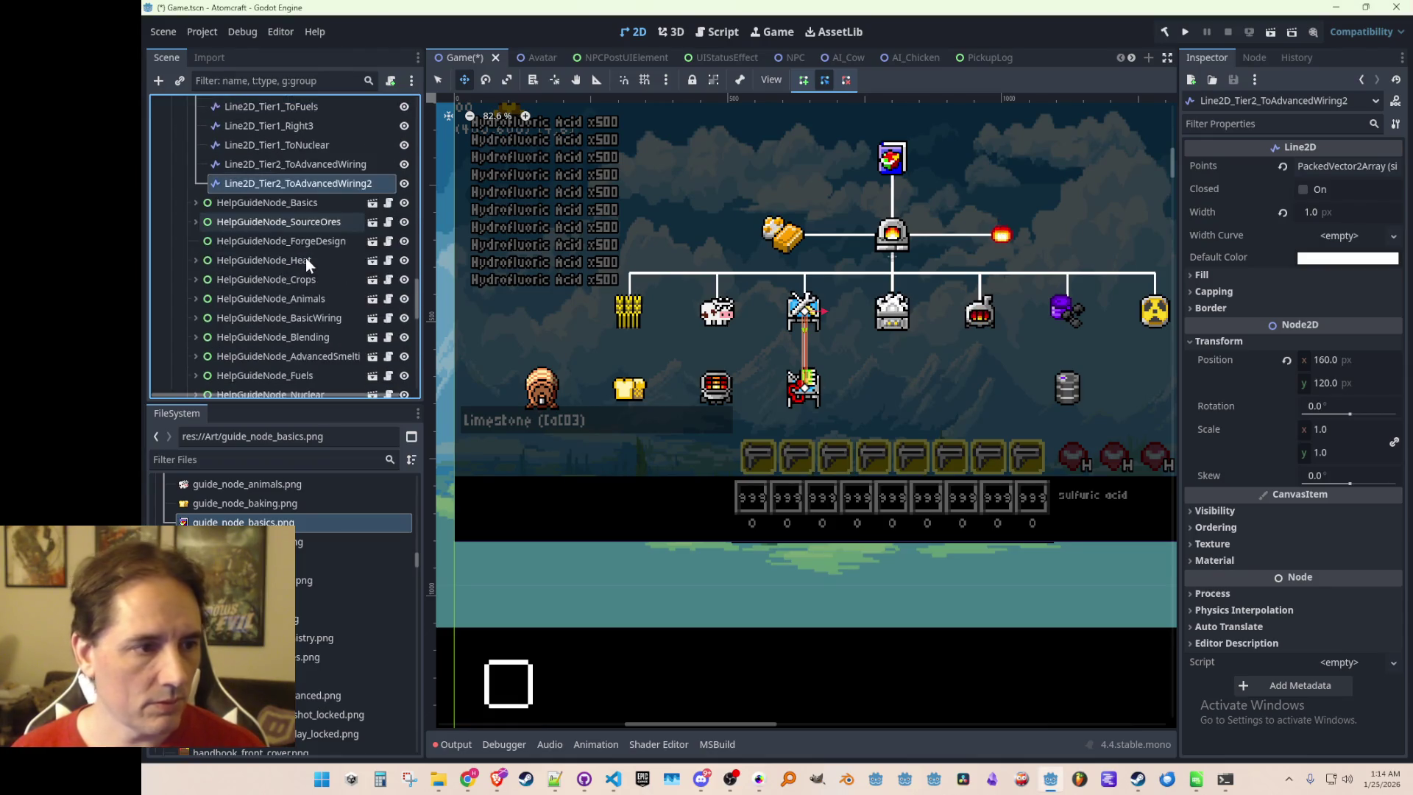
scroll(324, 256, down, 3)
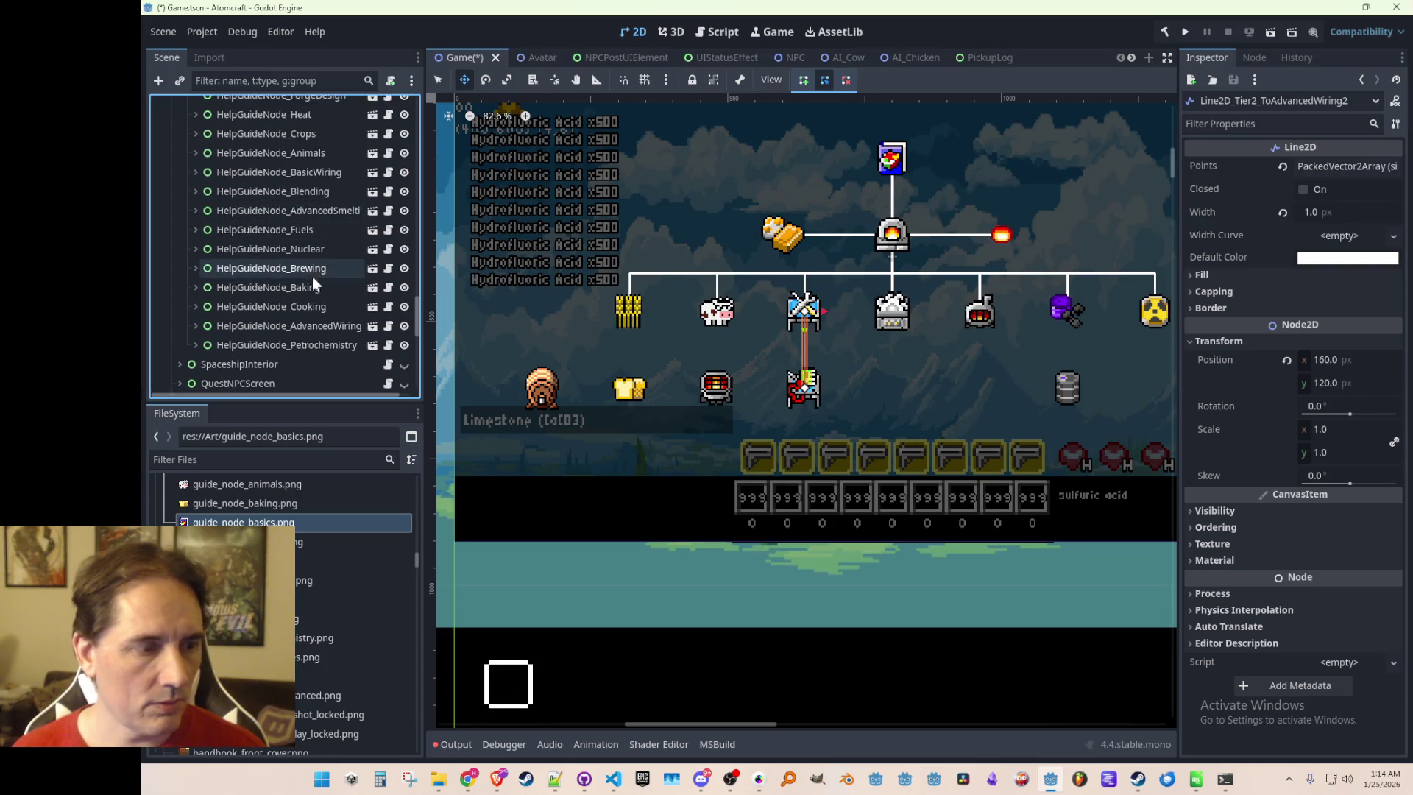
scroll(324, 294, up, 5)
Rename the duplicated wiring line to Line2D_Tier2_ToCooking
double_click(315, 256)
key(shift+End)
text(Cooking)
key(Return)
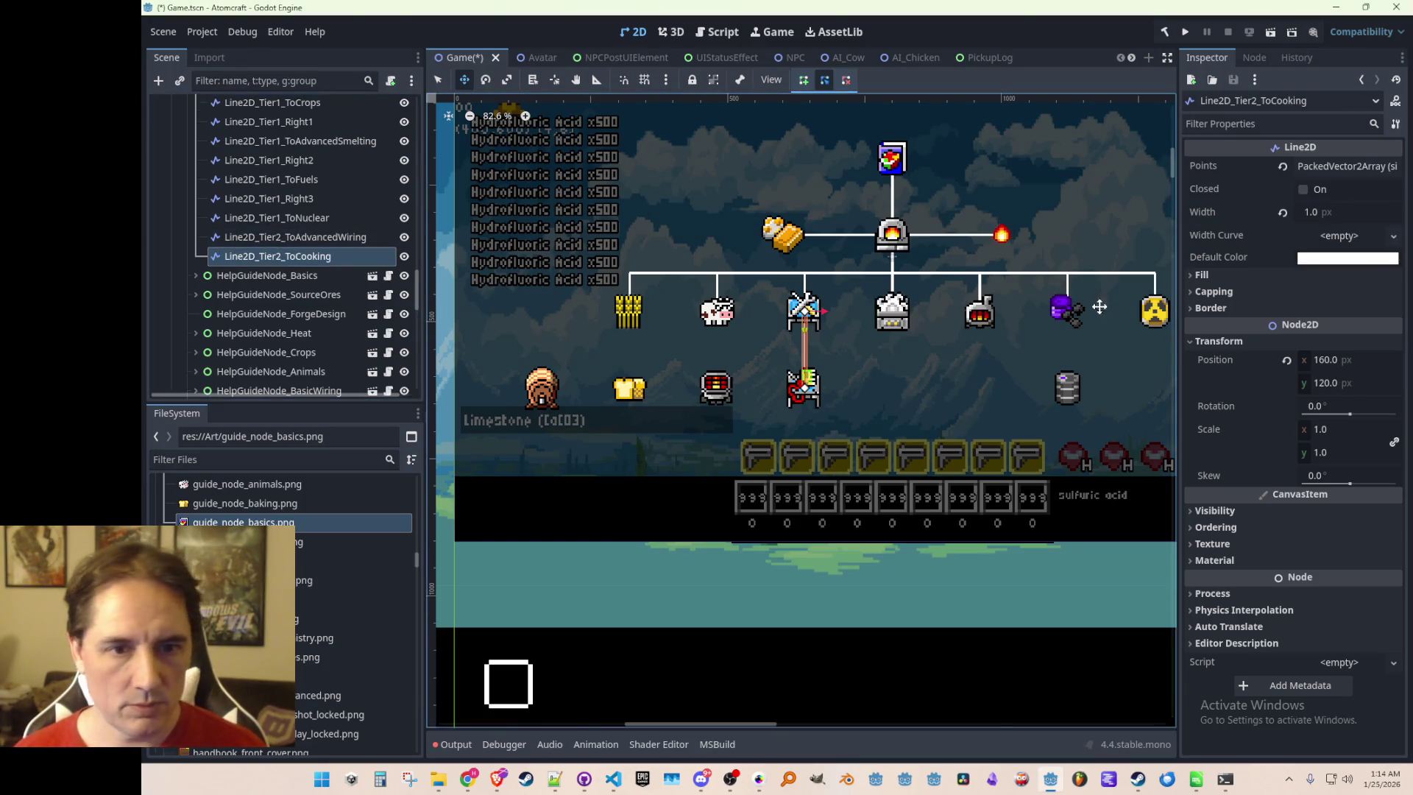
Set the line's x position to 120 and save the scene
click(1325, 360)
text(120)
key(Return)
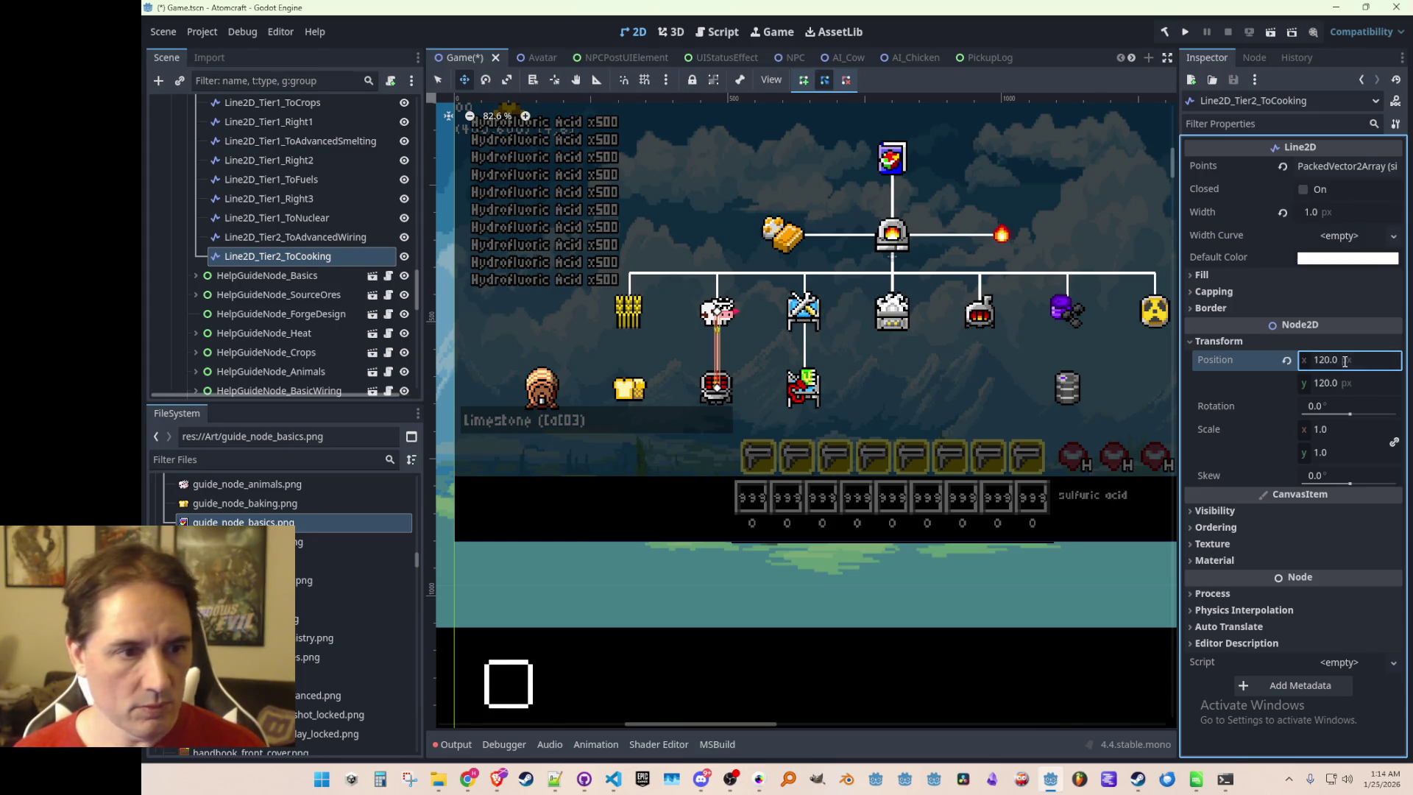
key(ctrl+s)
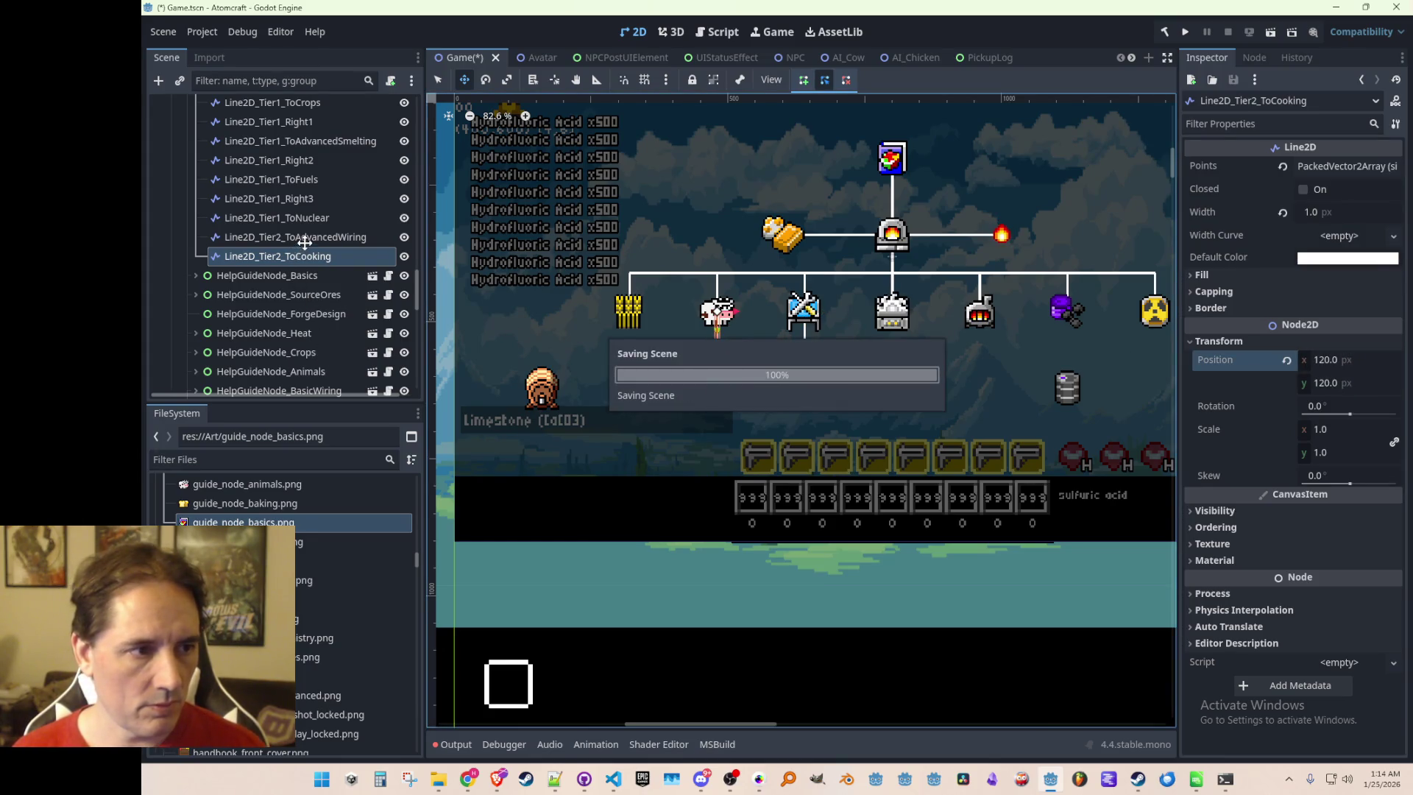
Duplicate the Line2D_Tier2_ToCooking line
click(308, 240)
click(310, 254)
key(ctrl+d)
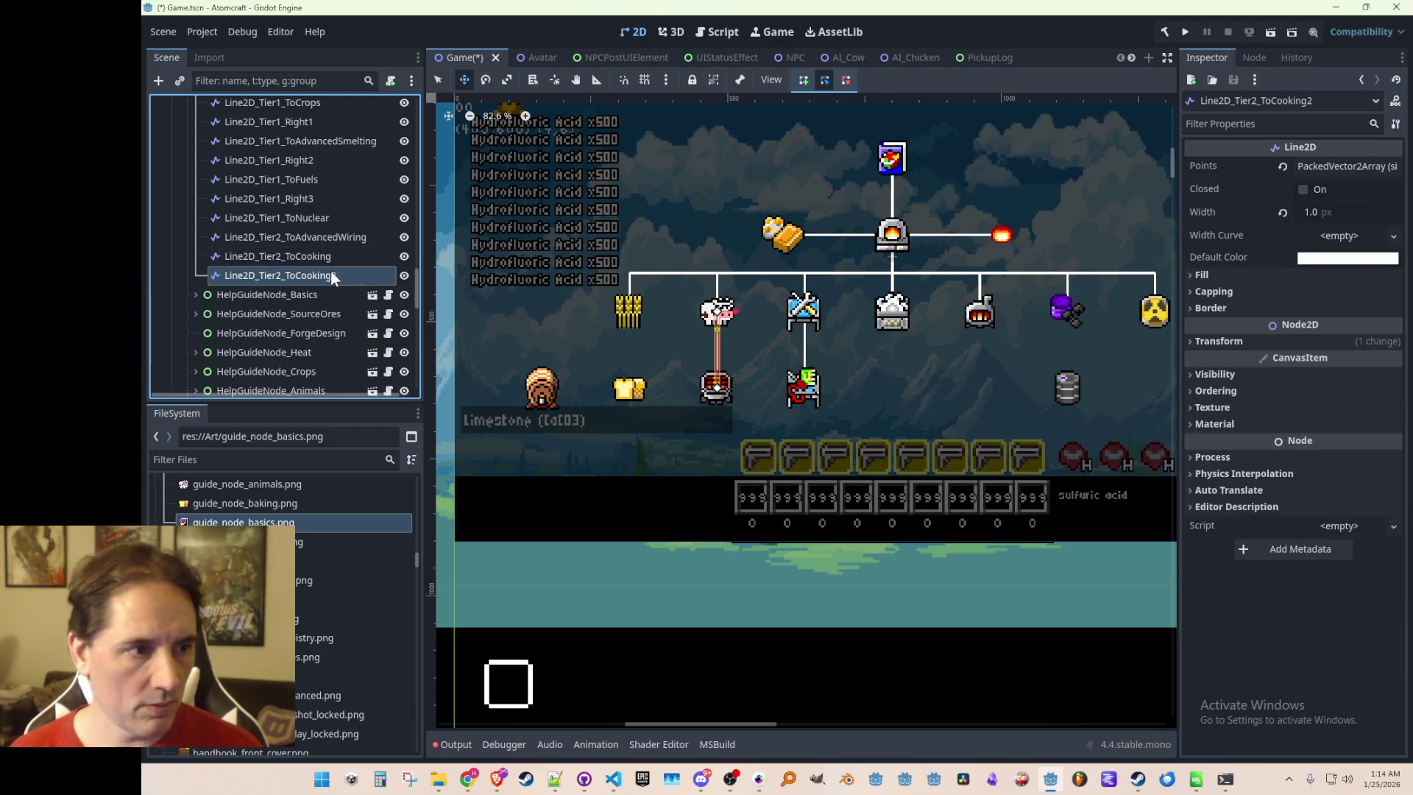
Rename the copy to Line2D_Tier2_ToBaking
double_click(318, 276)
click(375, 280)
key(BackSpace)
key(BackSpace)
key(BackSpace)
text(Baking)
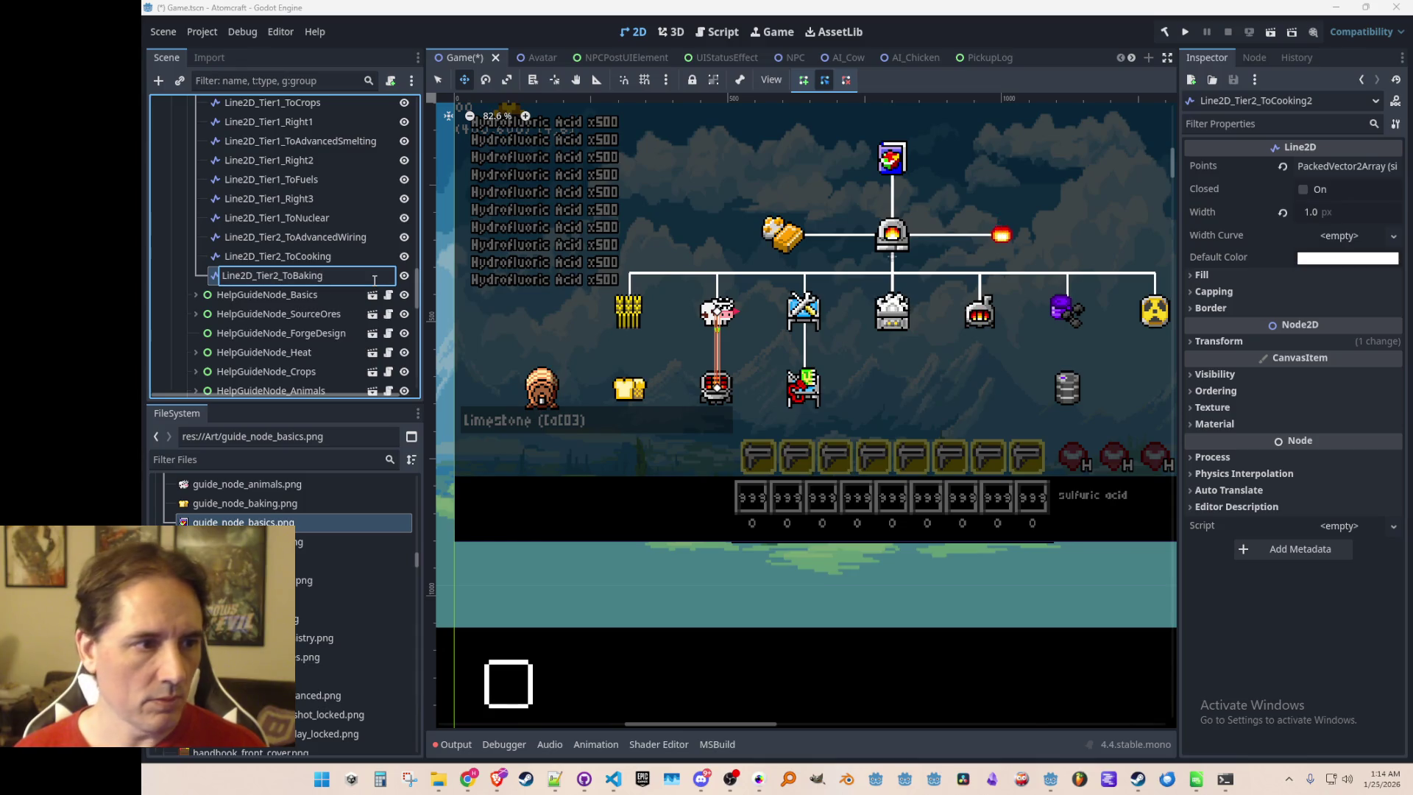
key(Return)
click(338, 261)
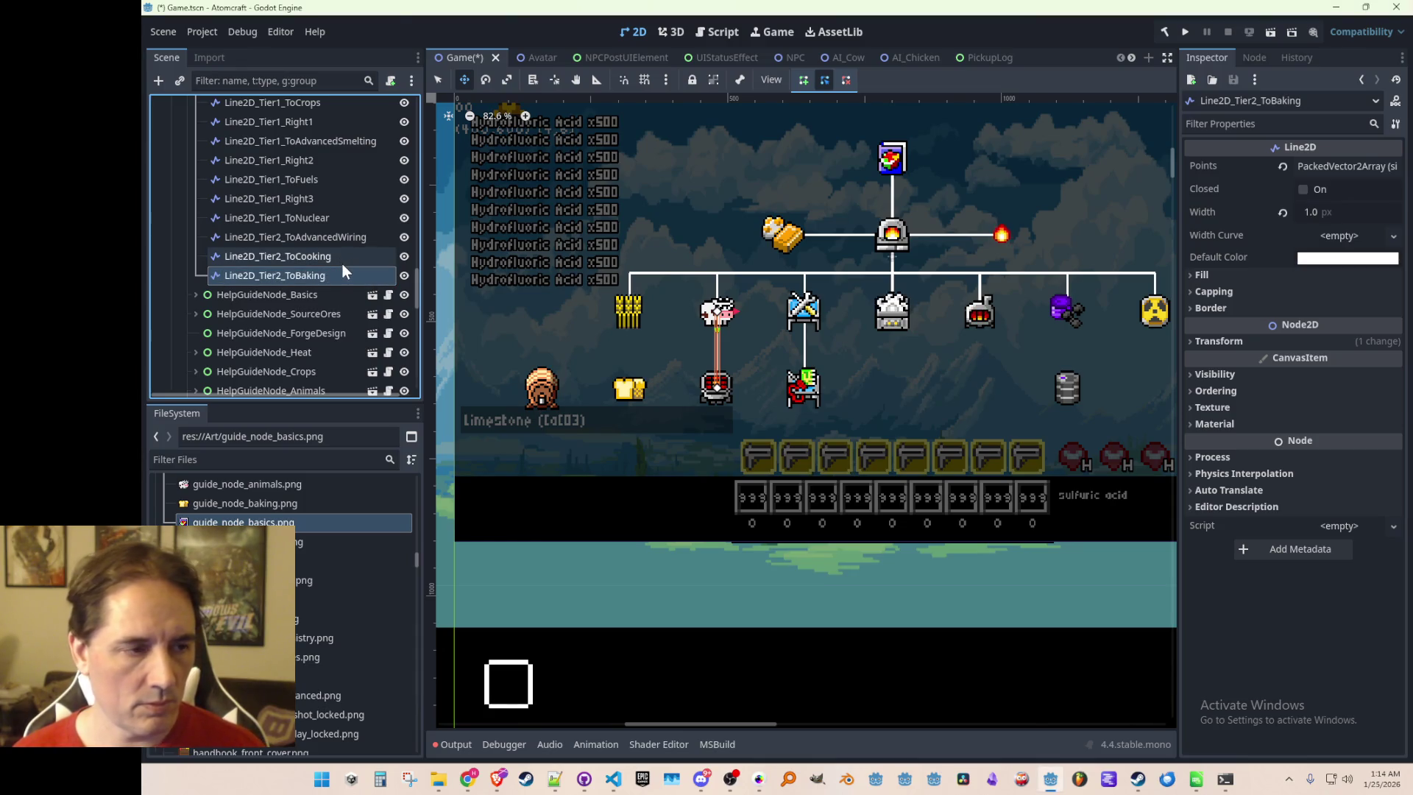
click(336, 282)
Compare ToBaking with ToBlending, ForgeDesign_Down, AdvancedWiring and ToCooking, then reselect it
scroll(302, 293, up, 5)
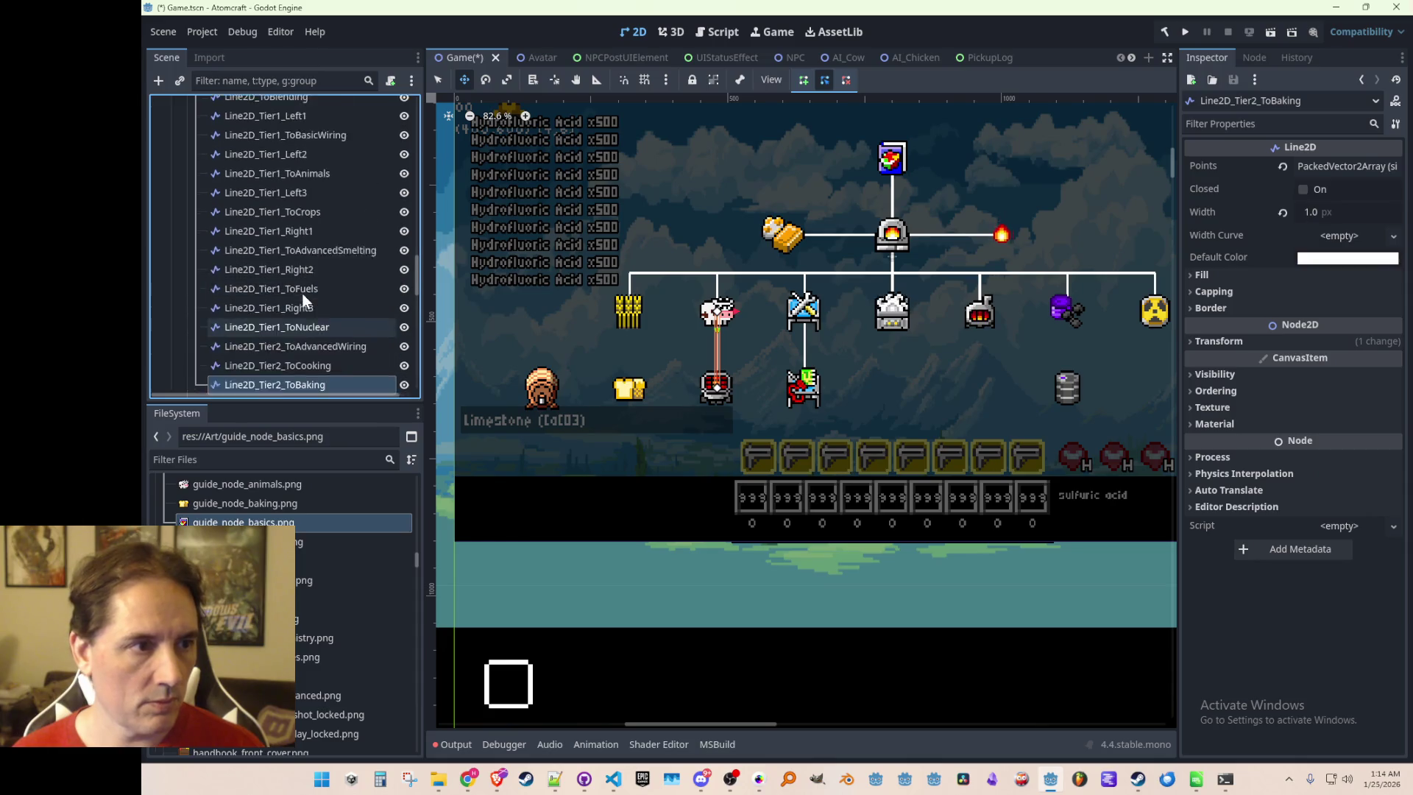
scroll(362, 302, down, 2)
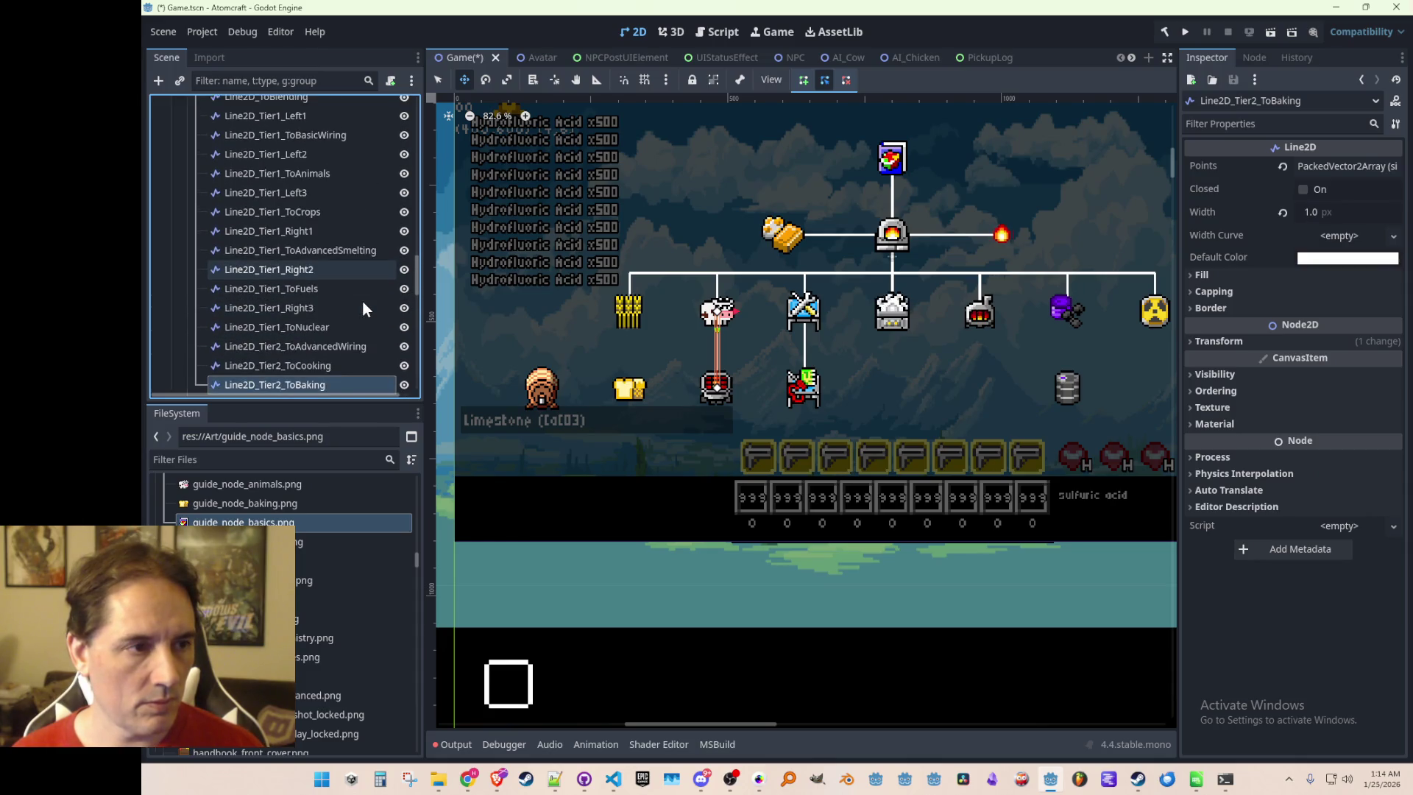
scroll(359, 311, up, 1)
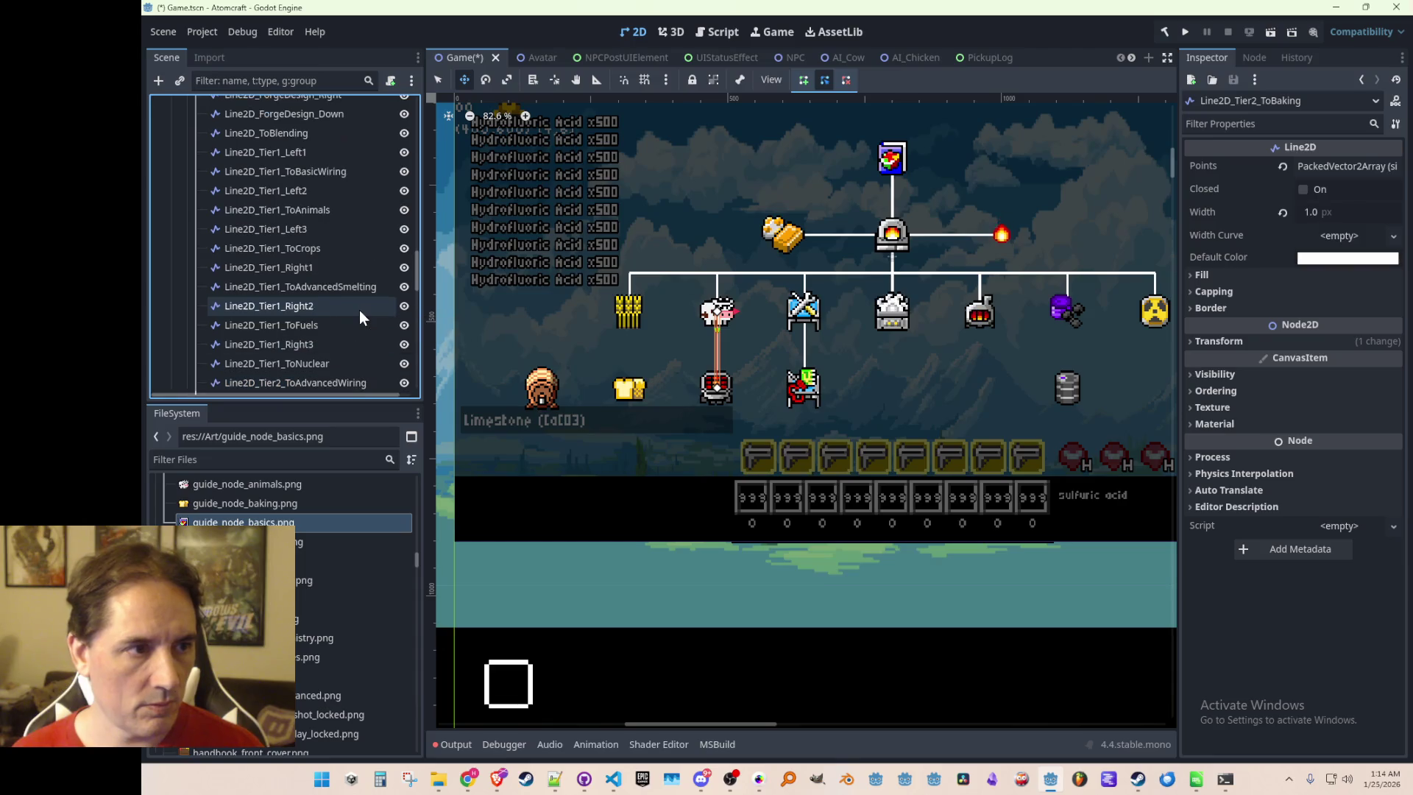
scroll(359, 311, up, 1)
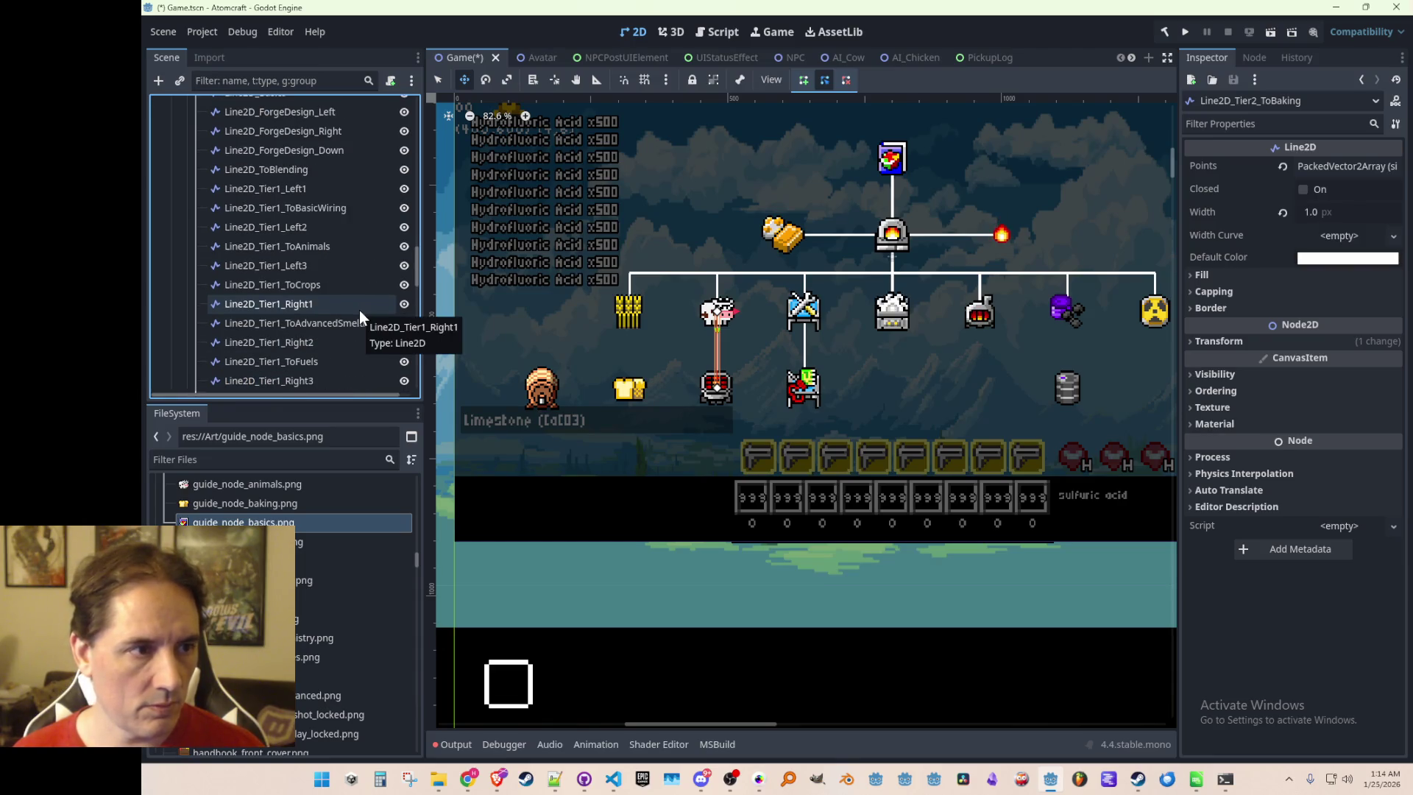
click(284, 169)
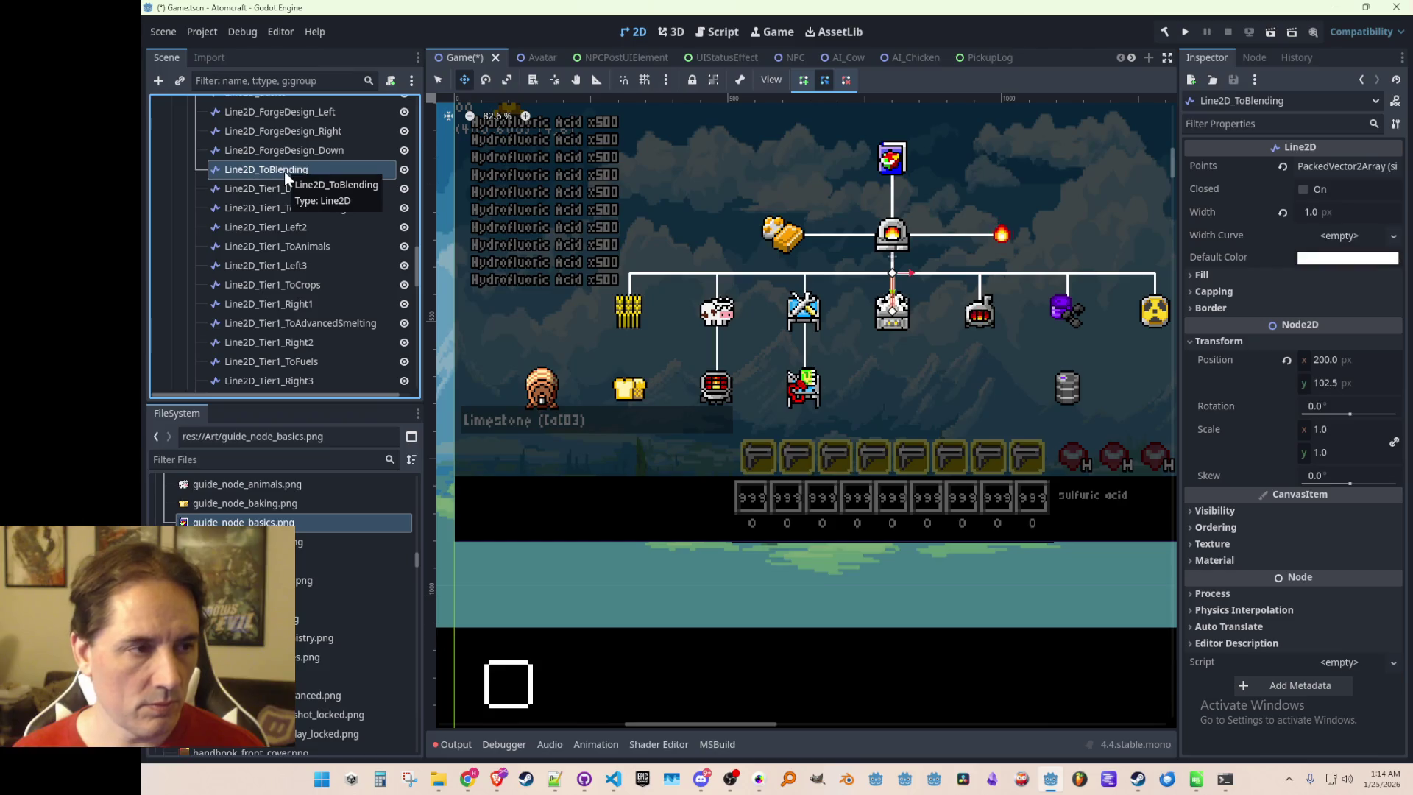
click(306, 154)
scroll(368, 284, down, 2)
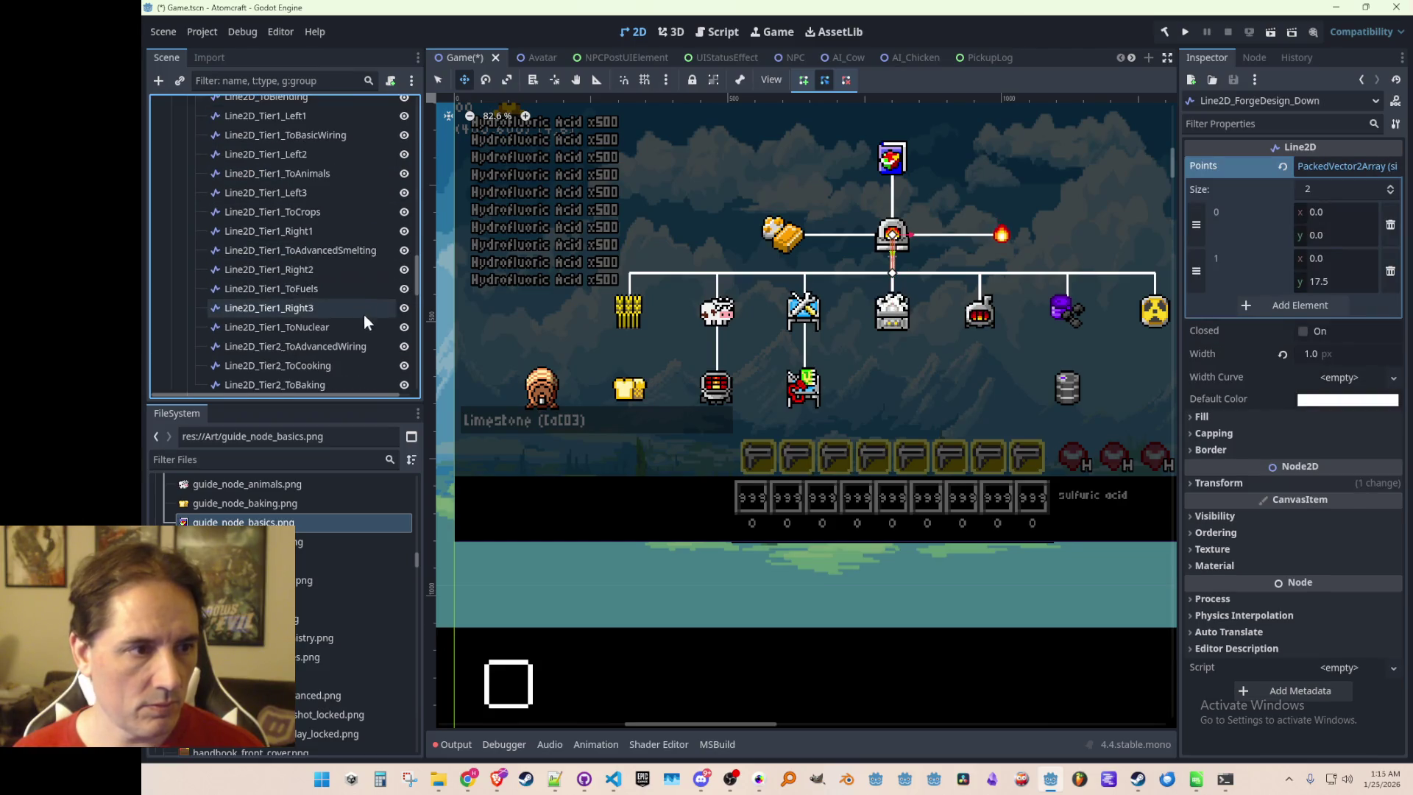
click(348, 343)
scroll(347, 343, down, 1)
scroll(348, 343, down, 1)
click(331, 318)
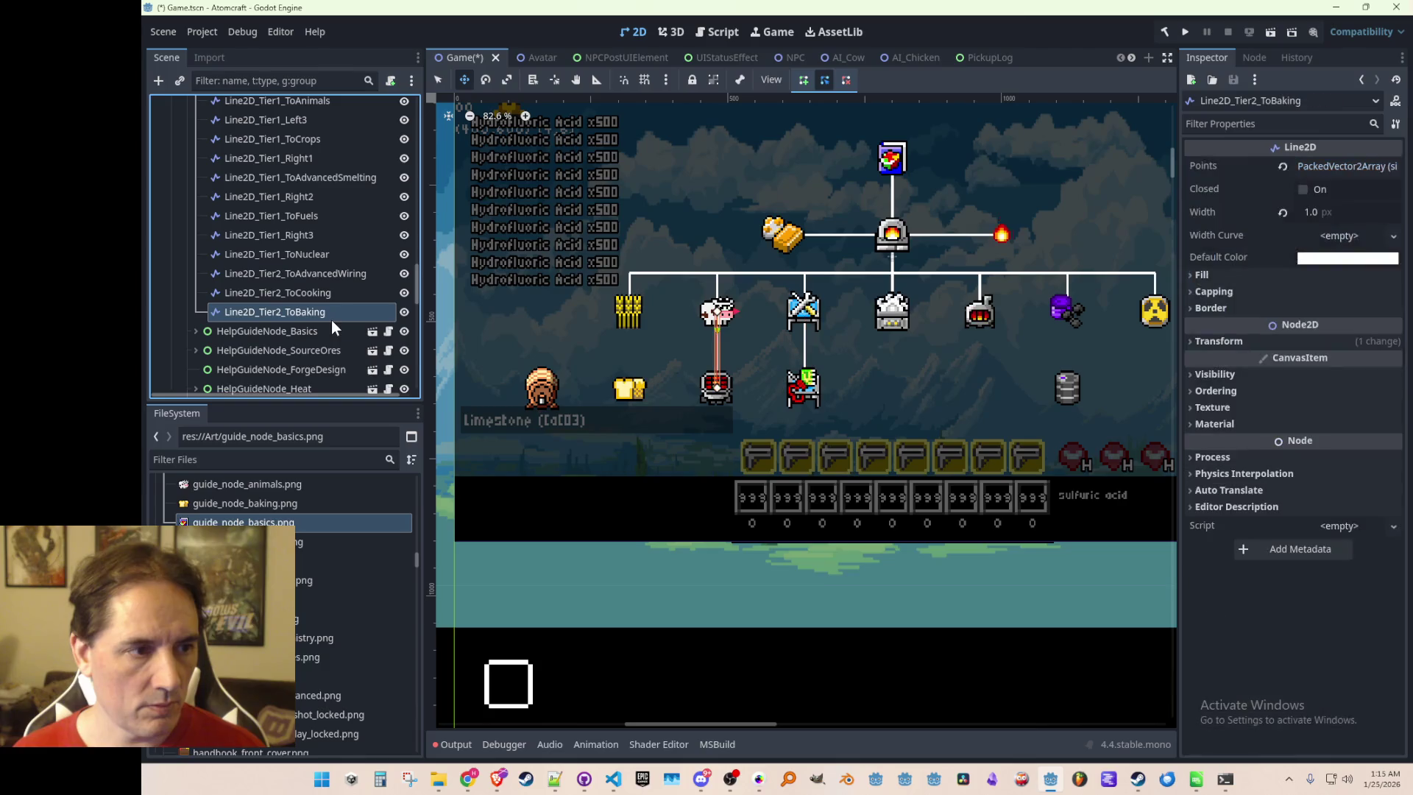
click(339, 297)
click(337, 314)
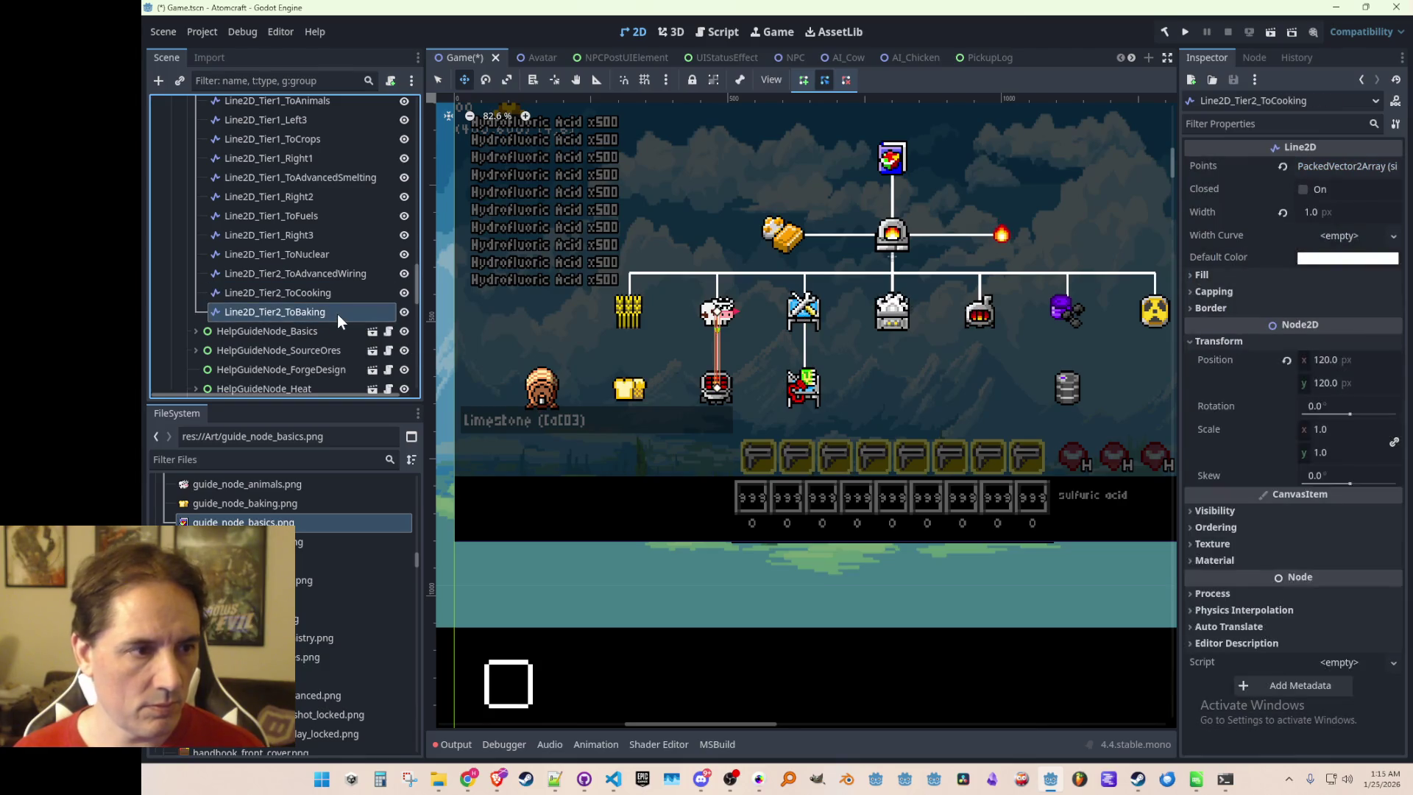
Move Line2D_Tier2_ToBaking to position 80, 137.5, saving along the way
click(1219, 341)
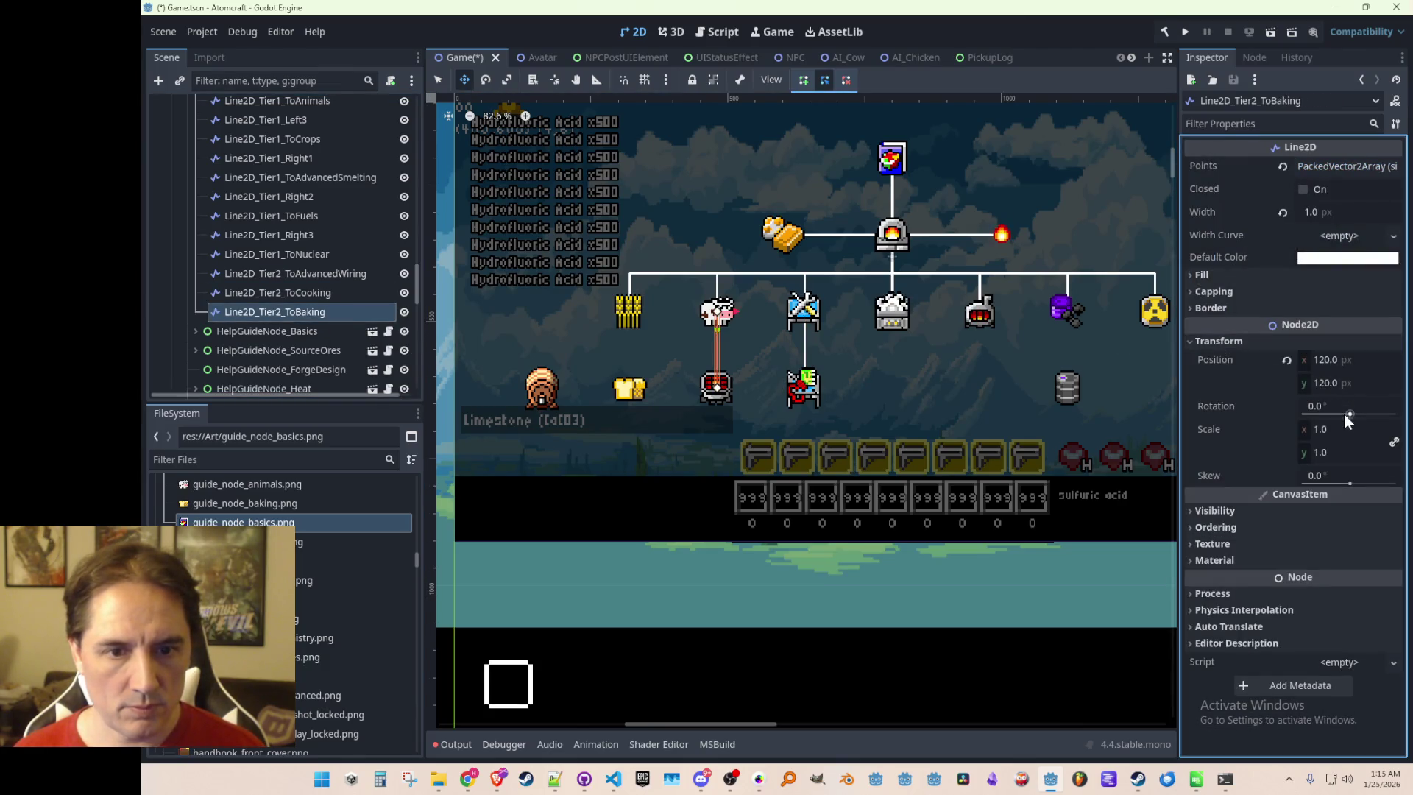
click(1352, 358)
text(80)
key(Return)
key(ctrl+s)
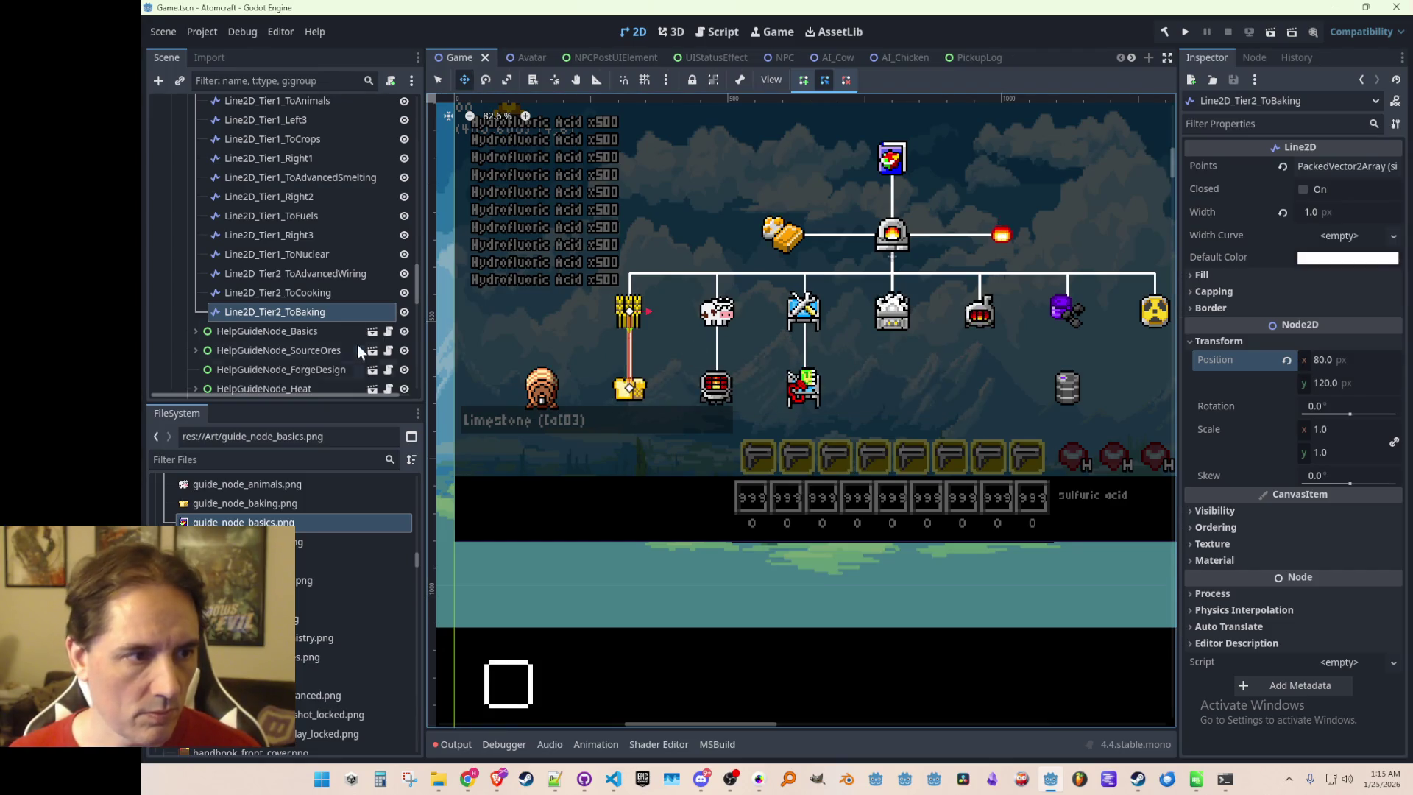
click(317, 313)
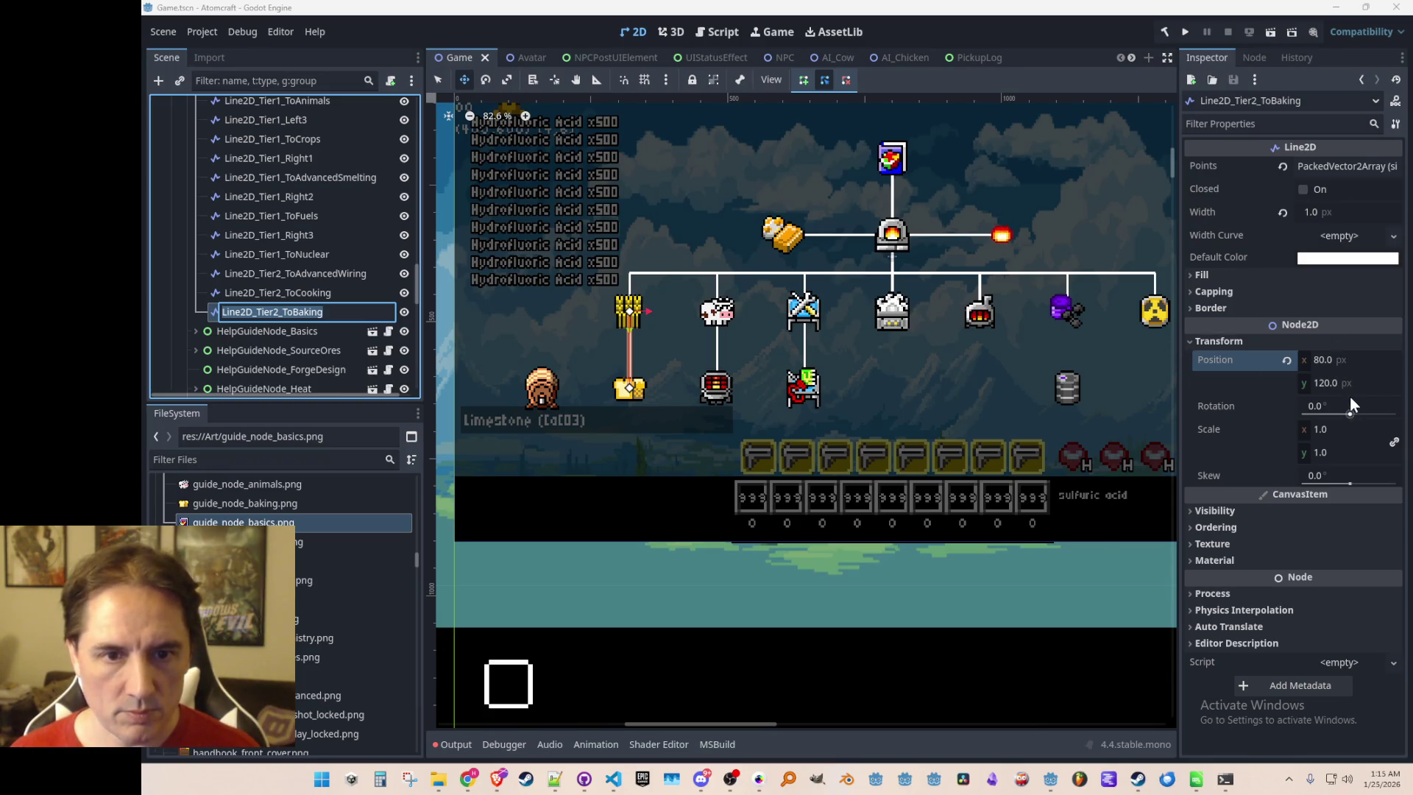
key(Escape)
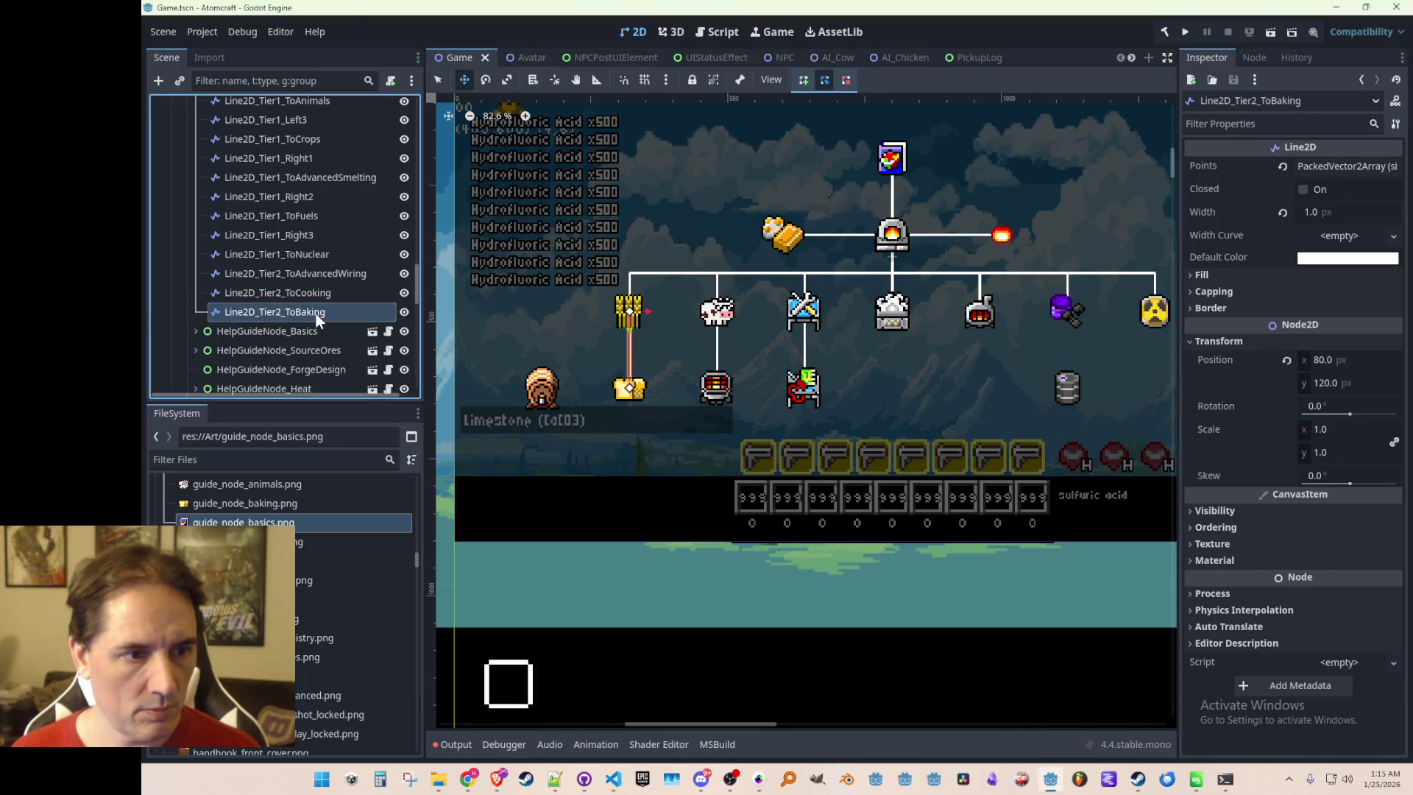
click(1341, 382)
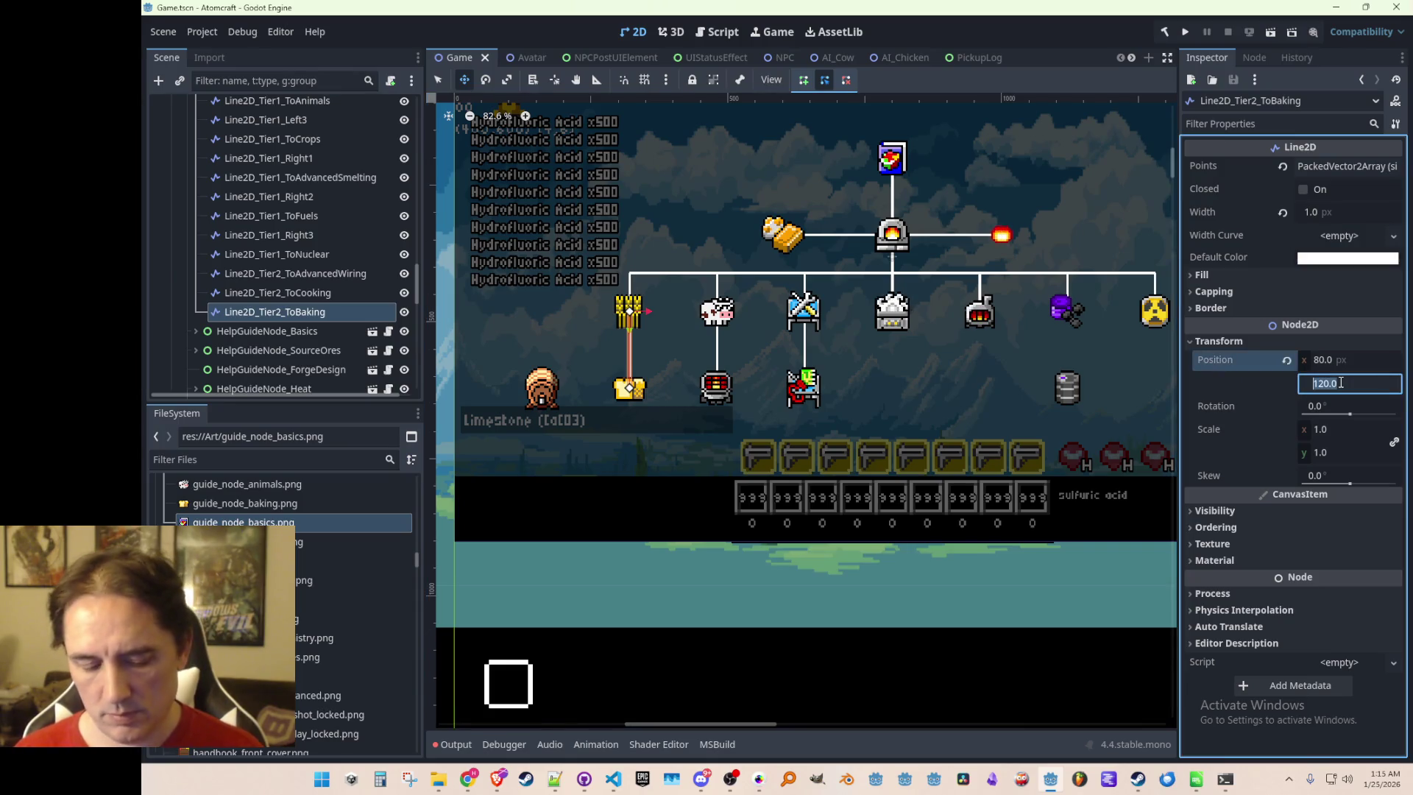
text(137.5)
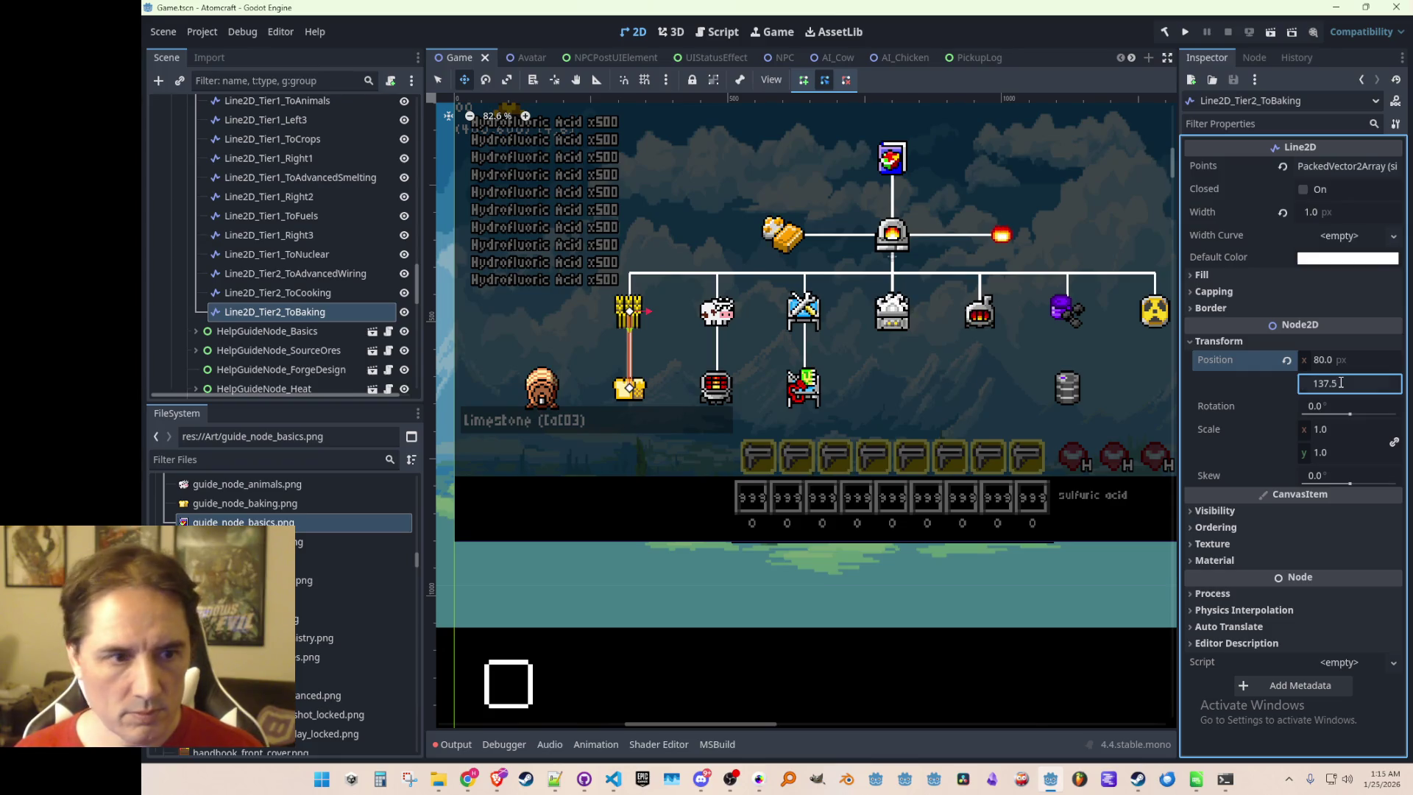
key(Return)
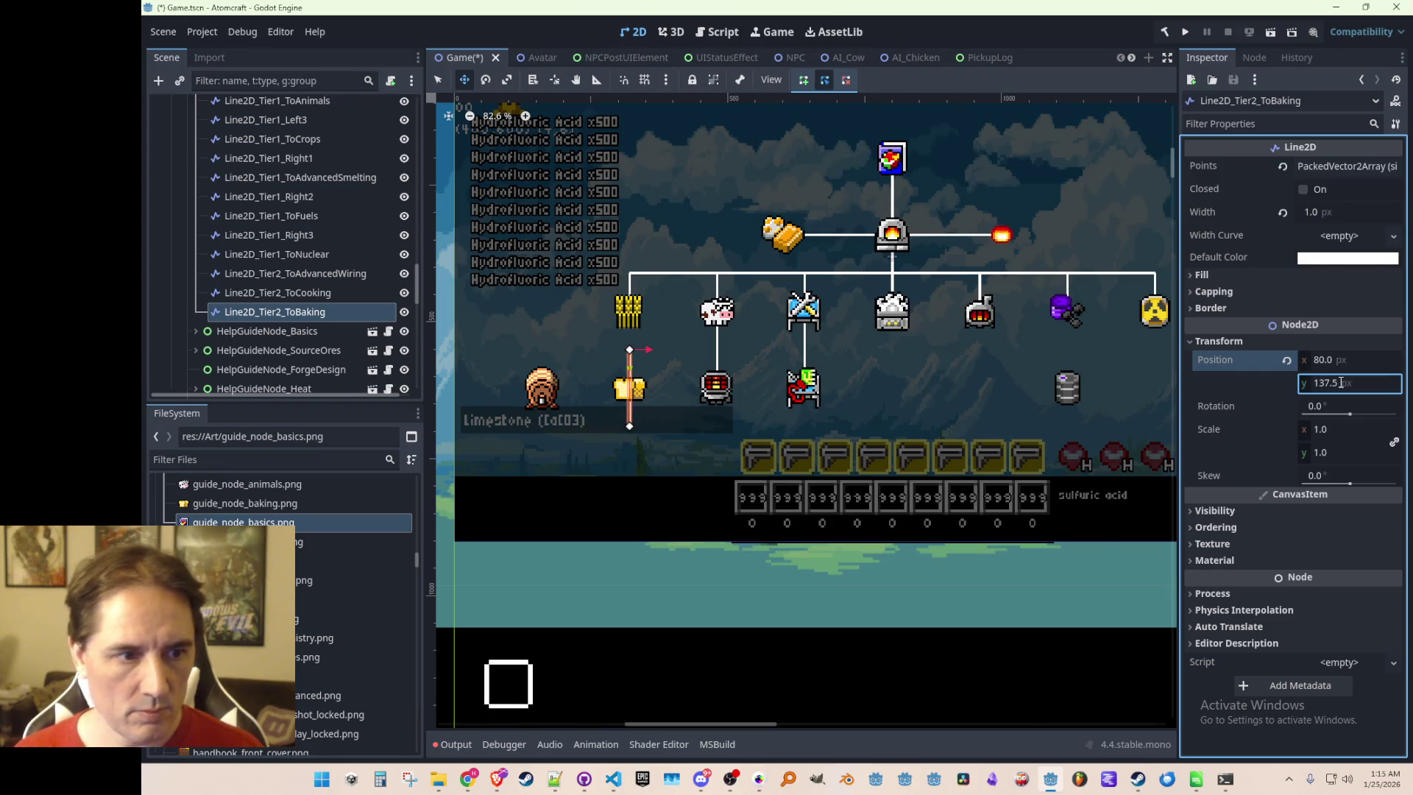
Set the line's end point y to 17.5 and save the scene
click(1325, 166)
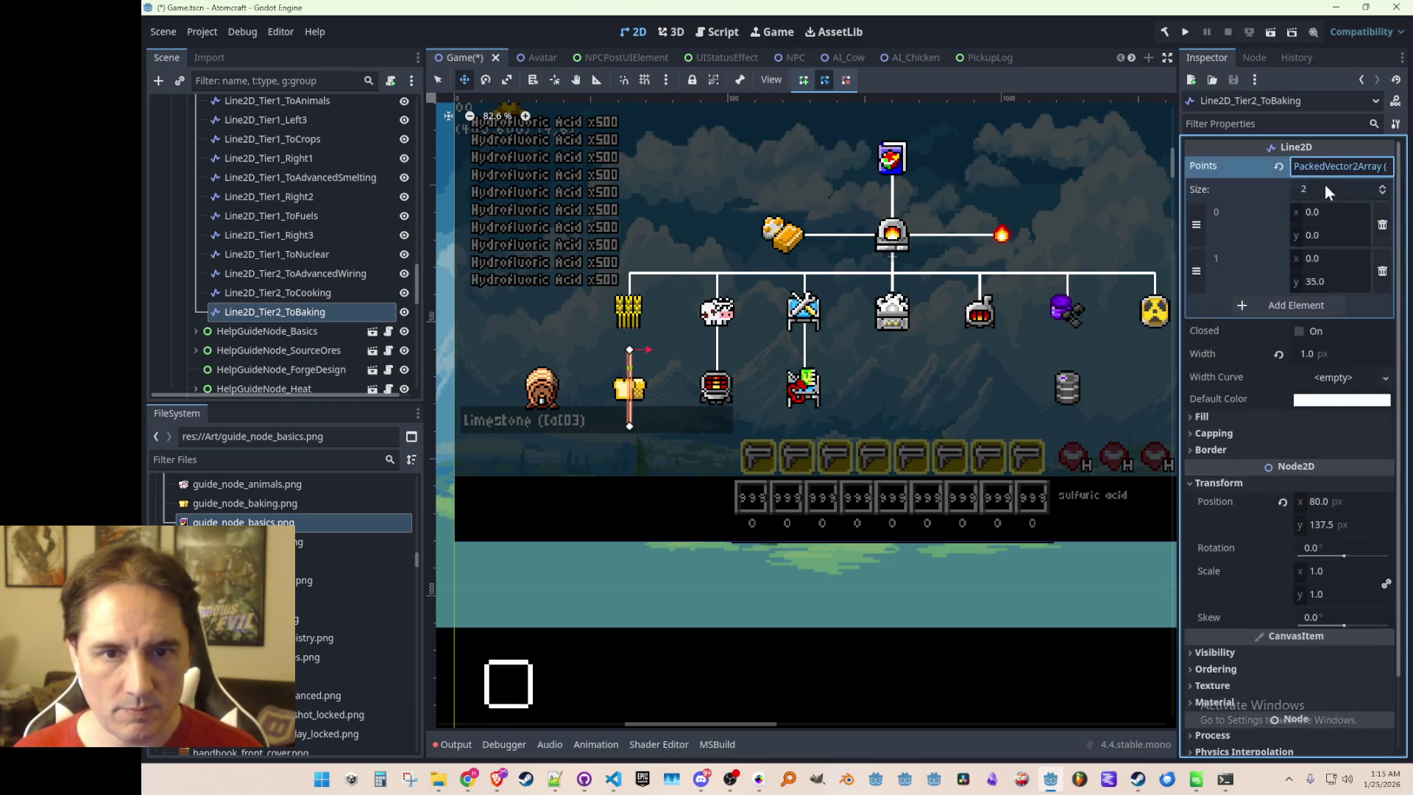
click(1340, 283)
text(.5)
key(Return)
key(ctrl+s)
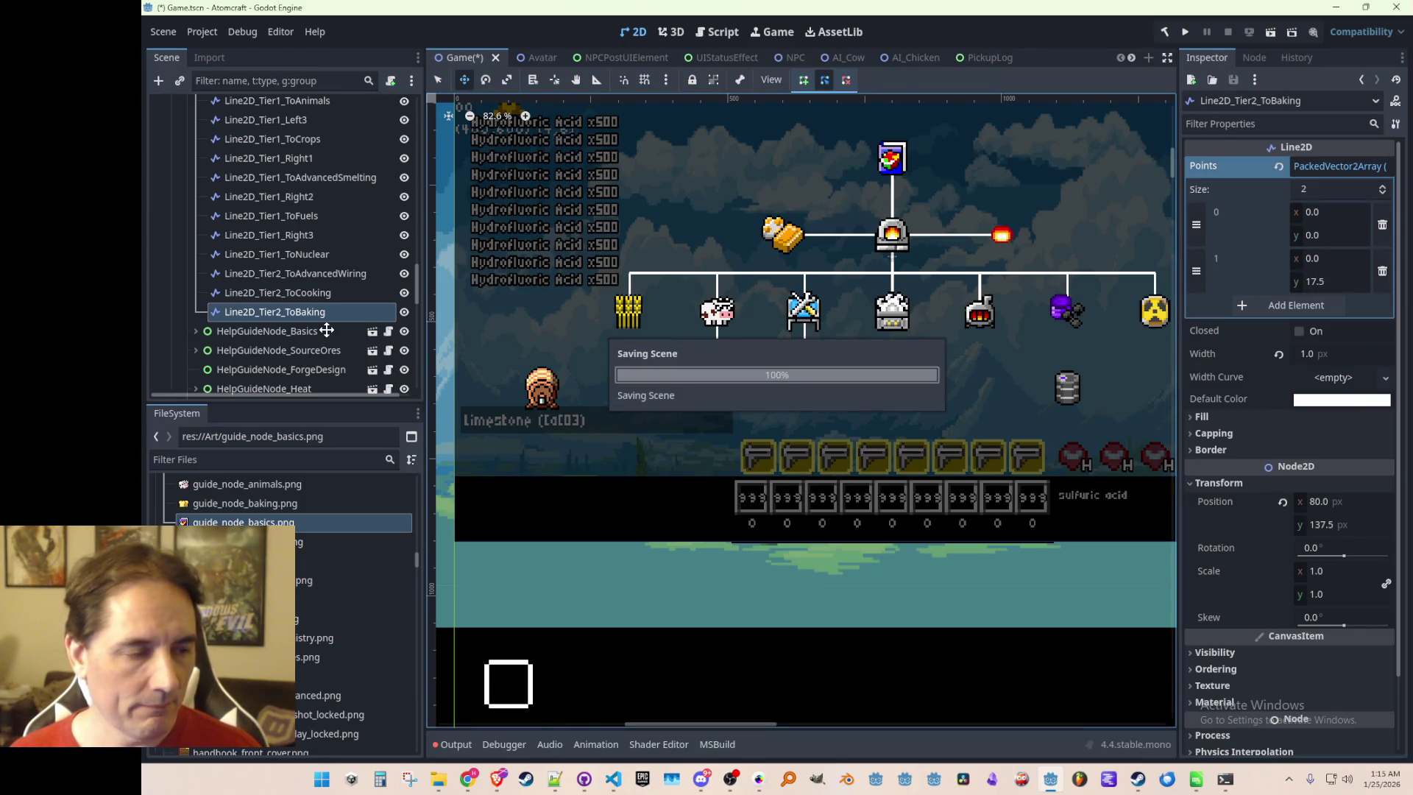
click(320, 315)
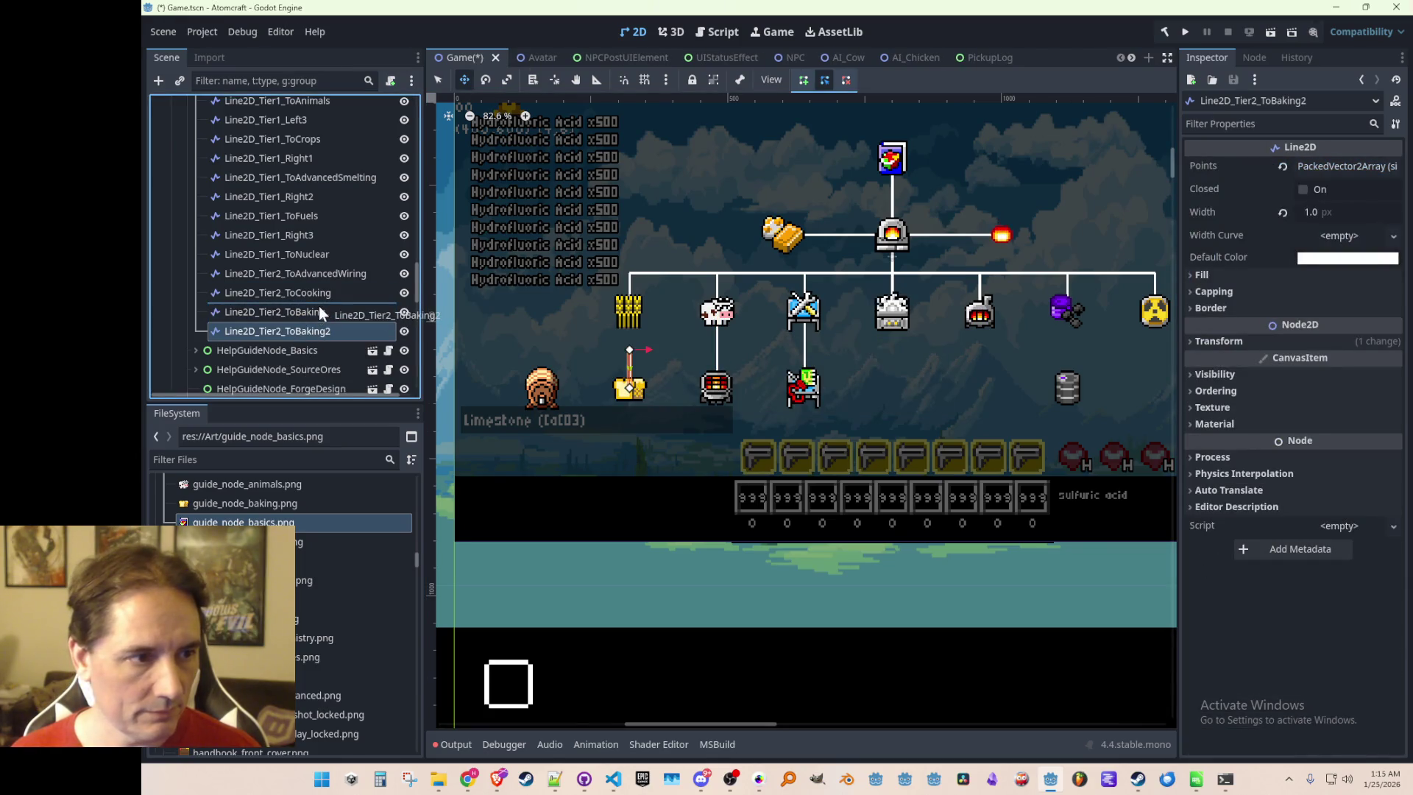
Duplicate the baking line and name the copy Line2D_Tier2_FromCrops
key(ctrl+d)
click(320, 316)
text(FromCr)
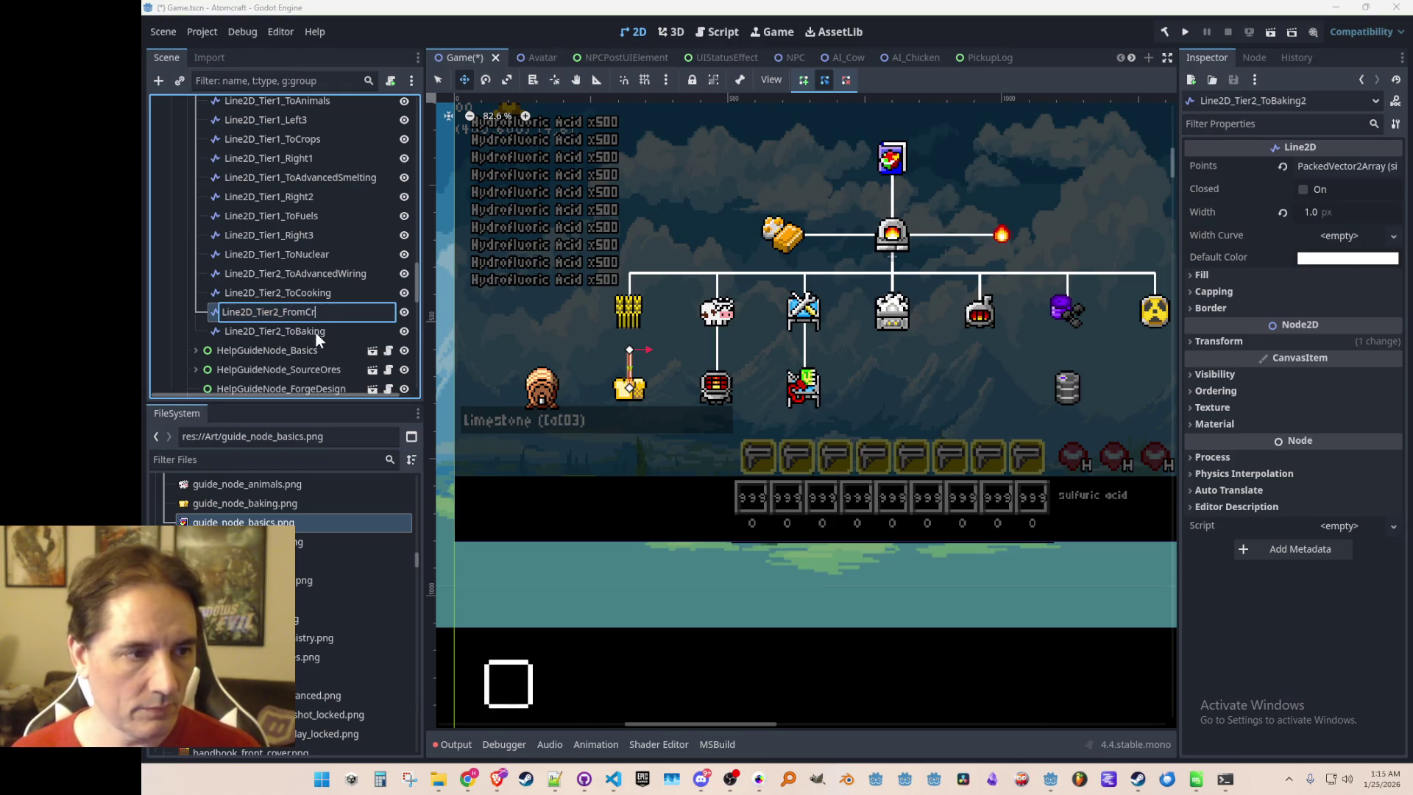
text(ops)
key(Return)
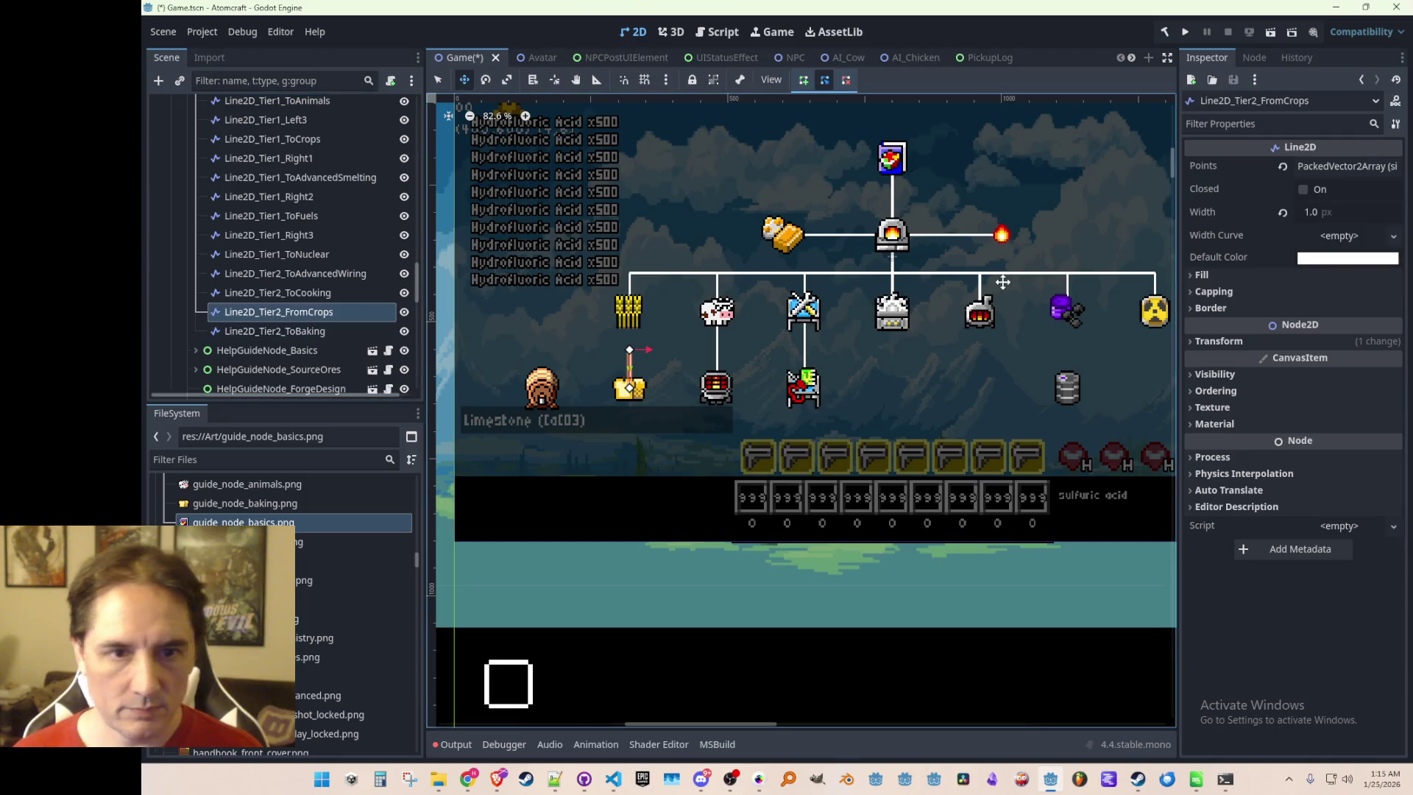
Set Line2D_Tier2_FromCrops' y position to 120 and save the scene
click(1228, 342)
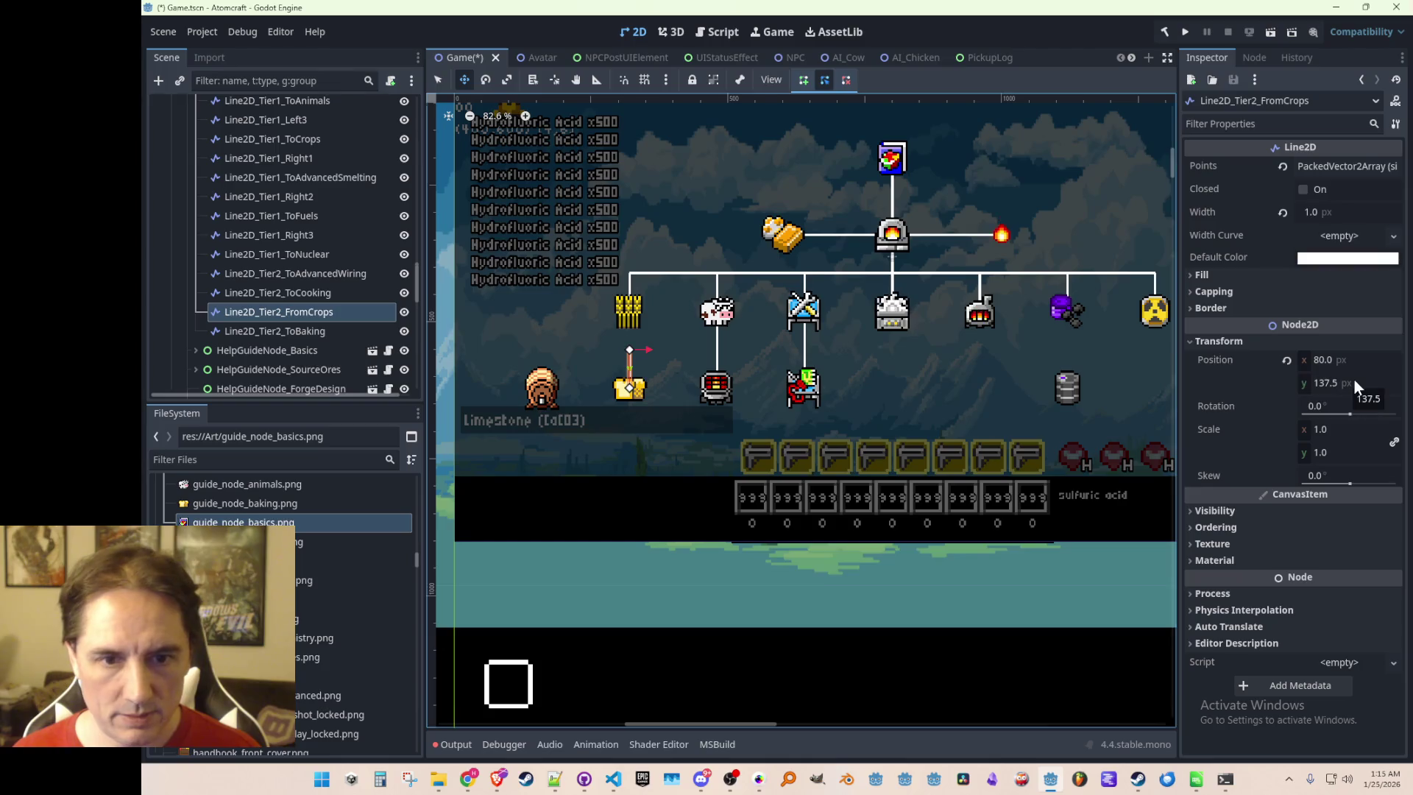
click(1354, 380)
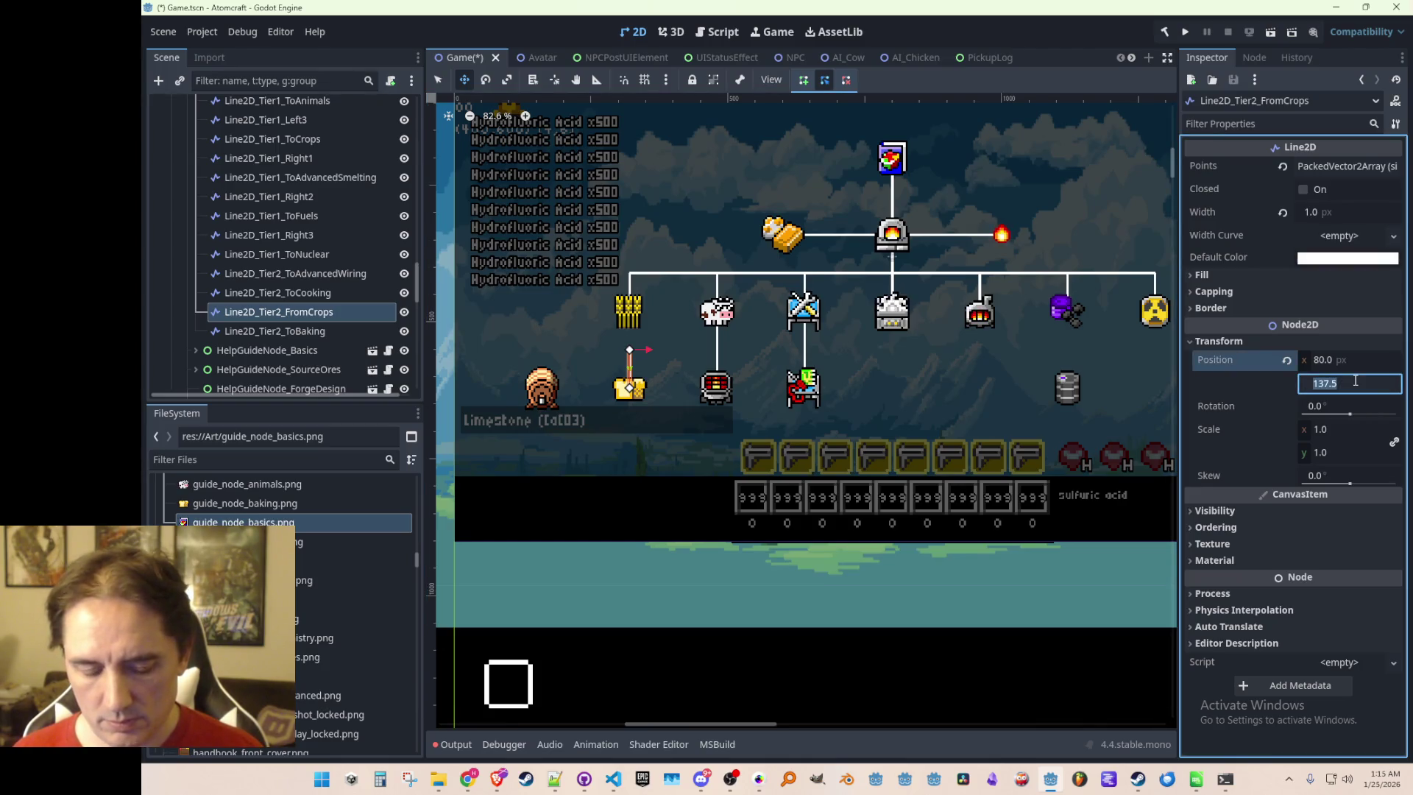
text(120)
key(Return)
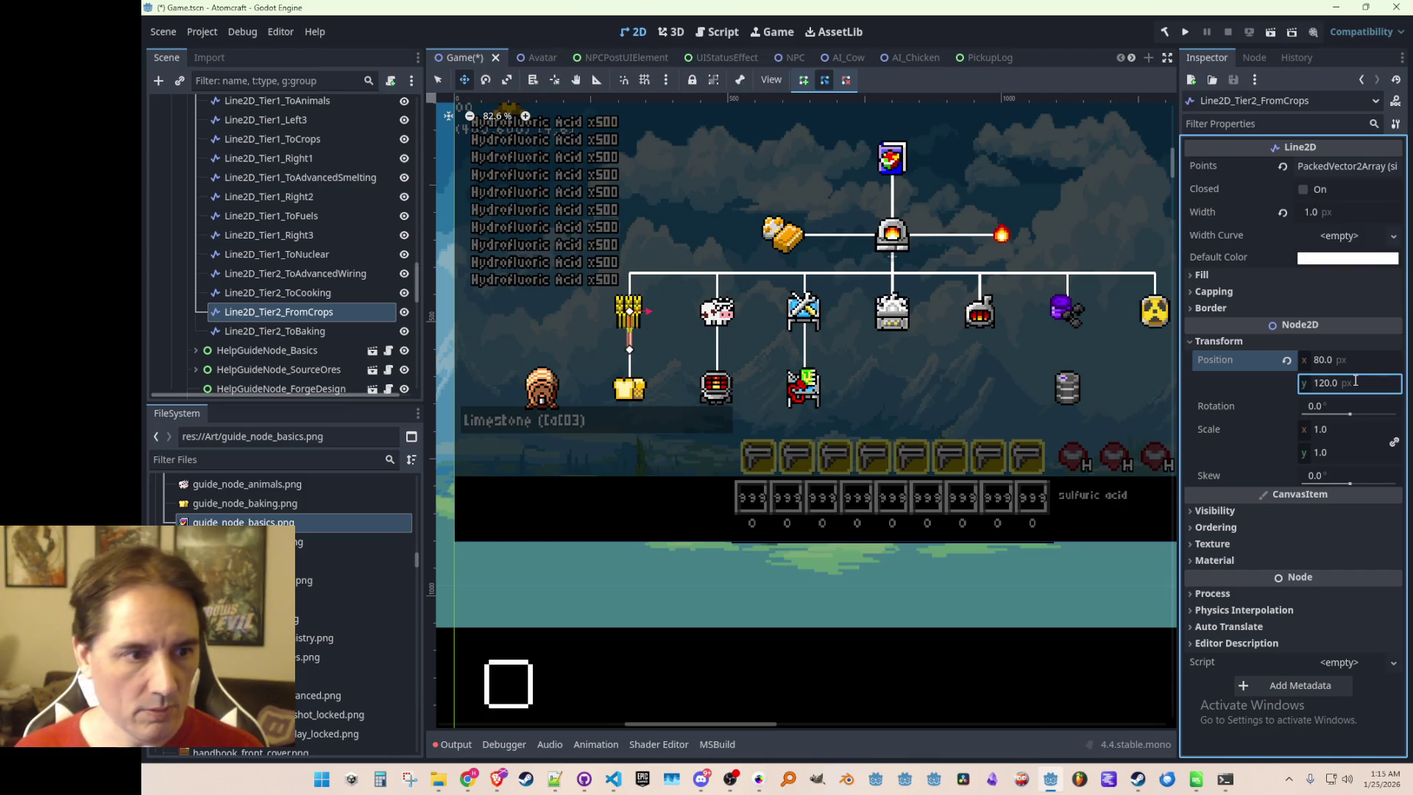
key(ctrl+s)
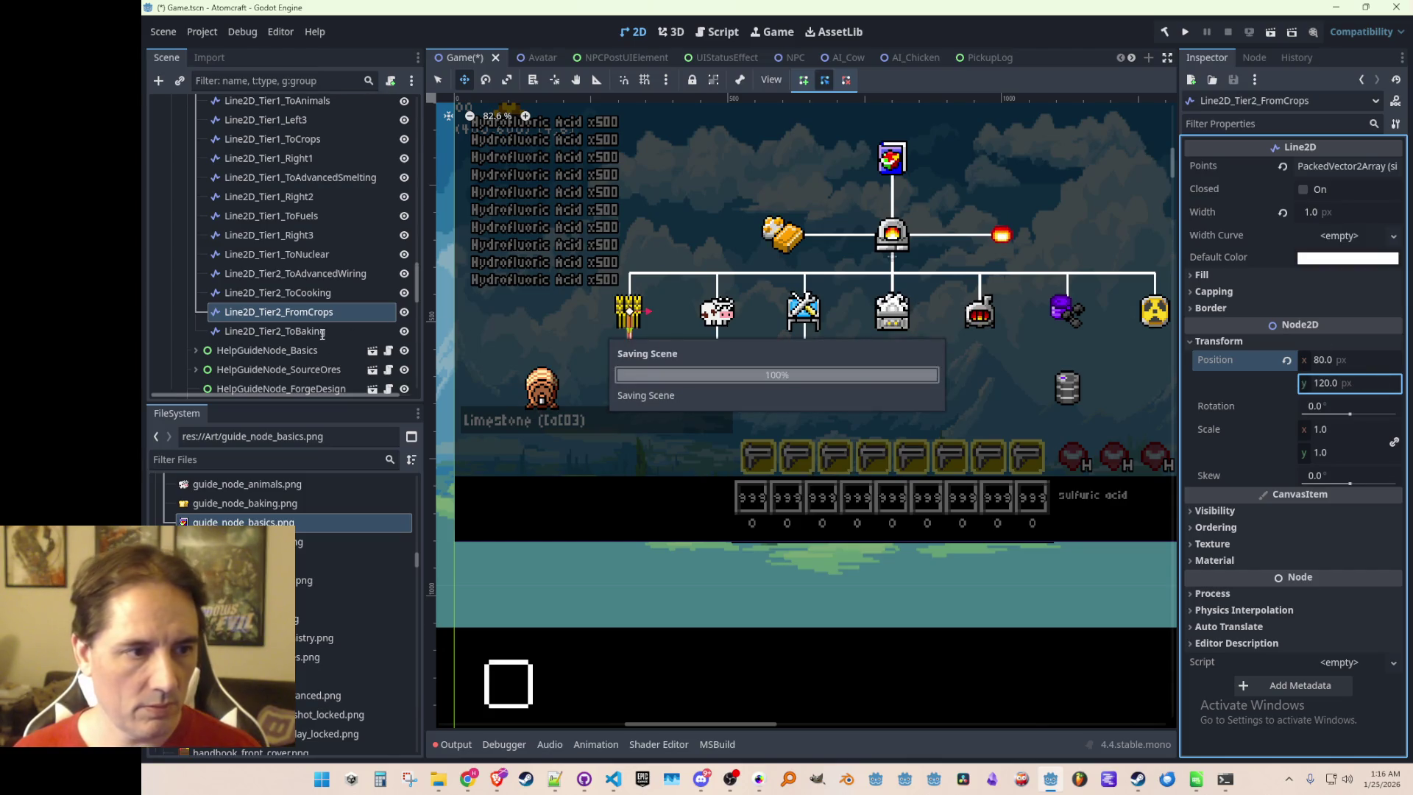
Check the ToBaking and FromCrops lines, then pick Line2D_Tier1_Left3
click(322, 333)
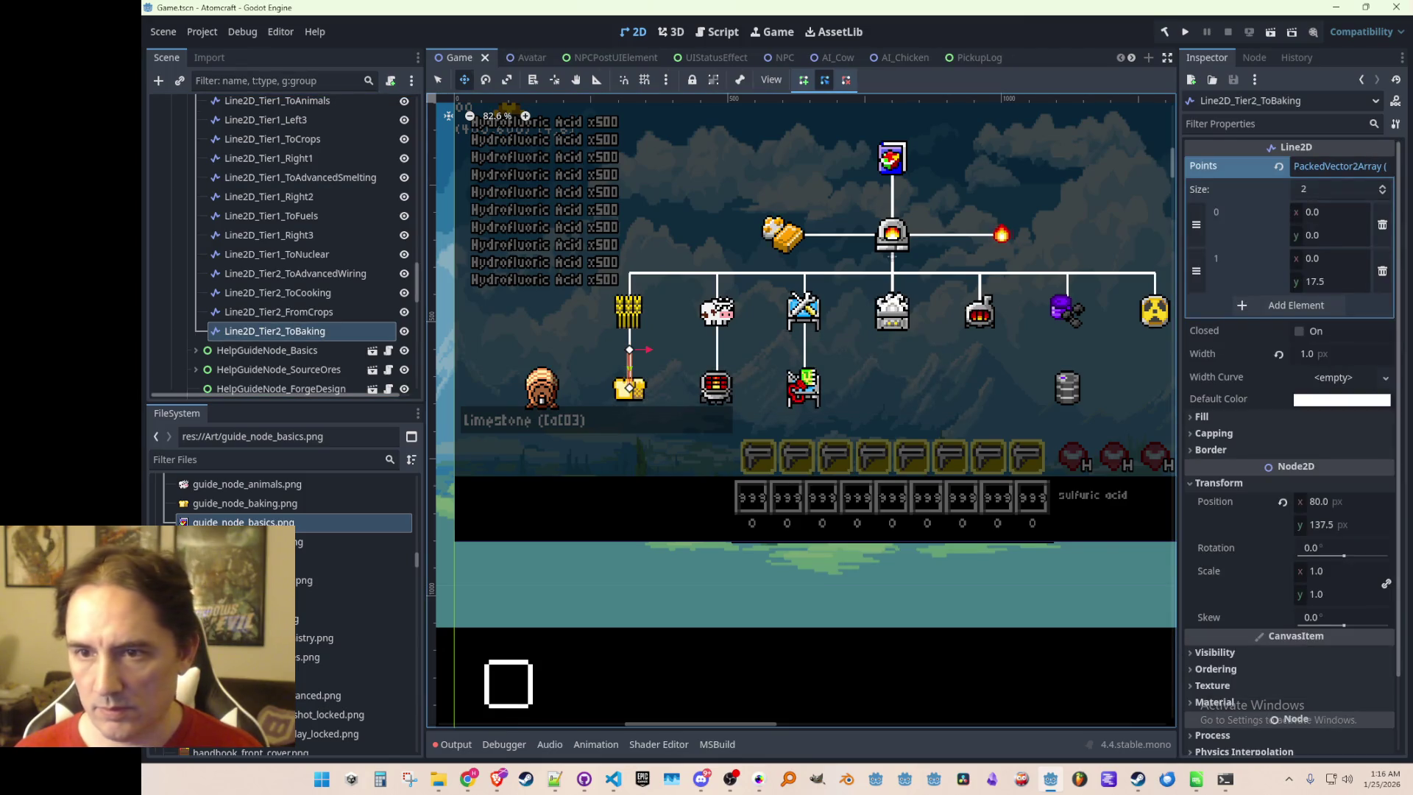
click(244, 311)
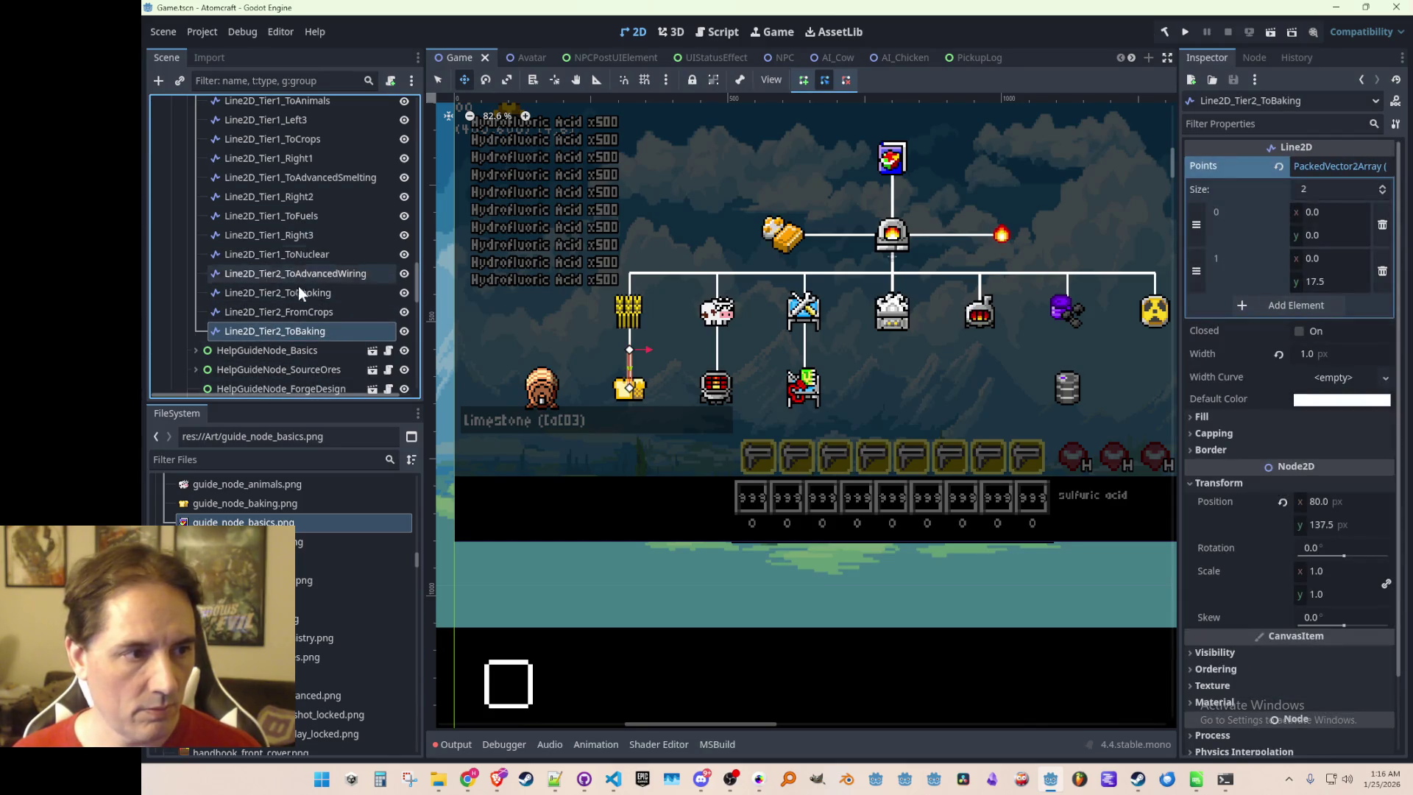
click(306, 119)
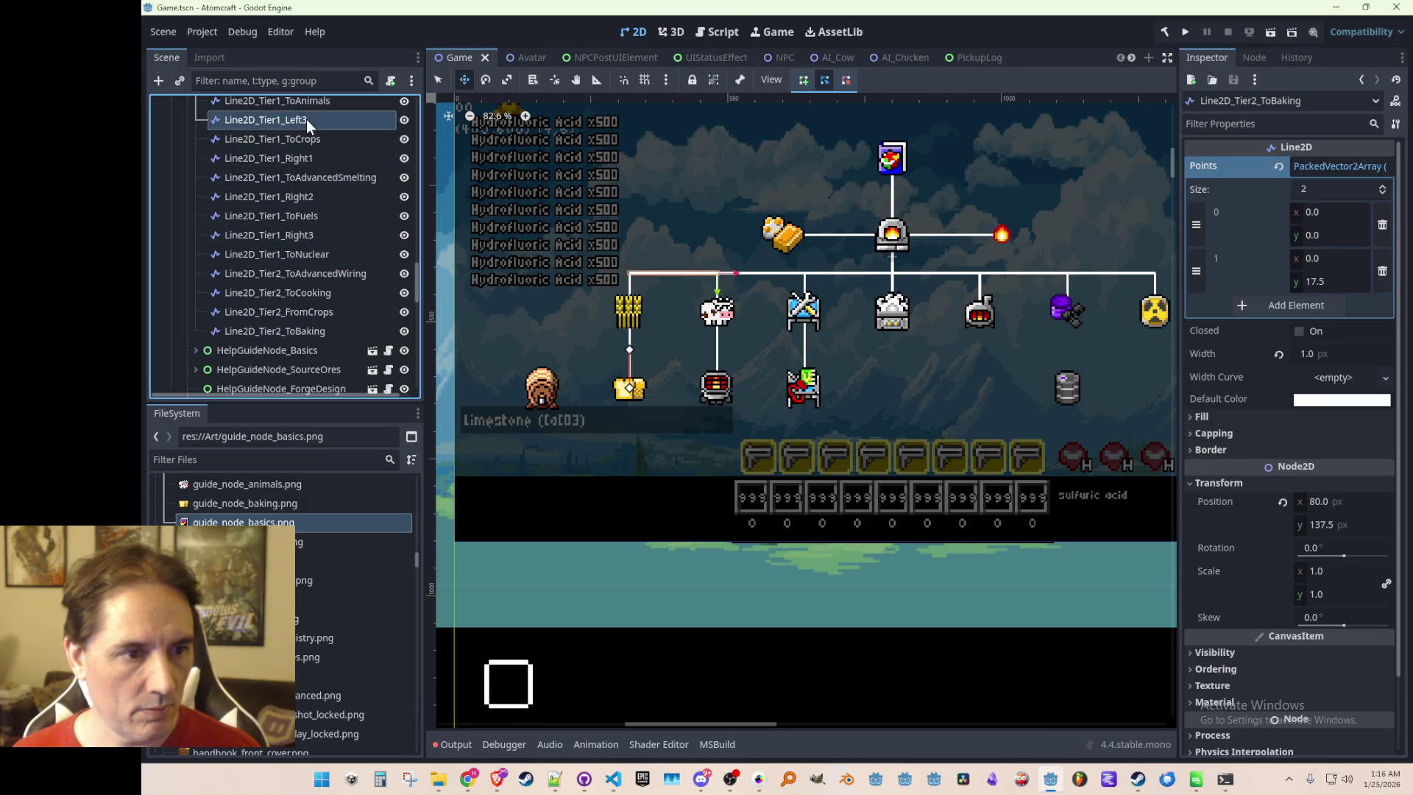
Duplicate Line2D_Tier1_Left3, place it below ToBaking, and rename it Line2D_Tier2_Left1
key(ctrl+d)
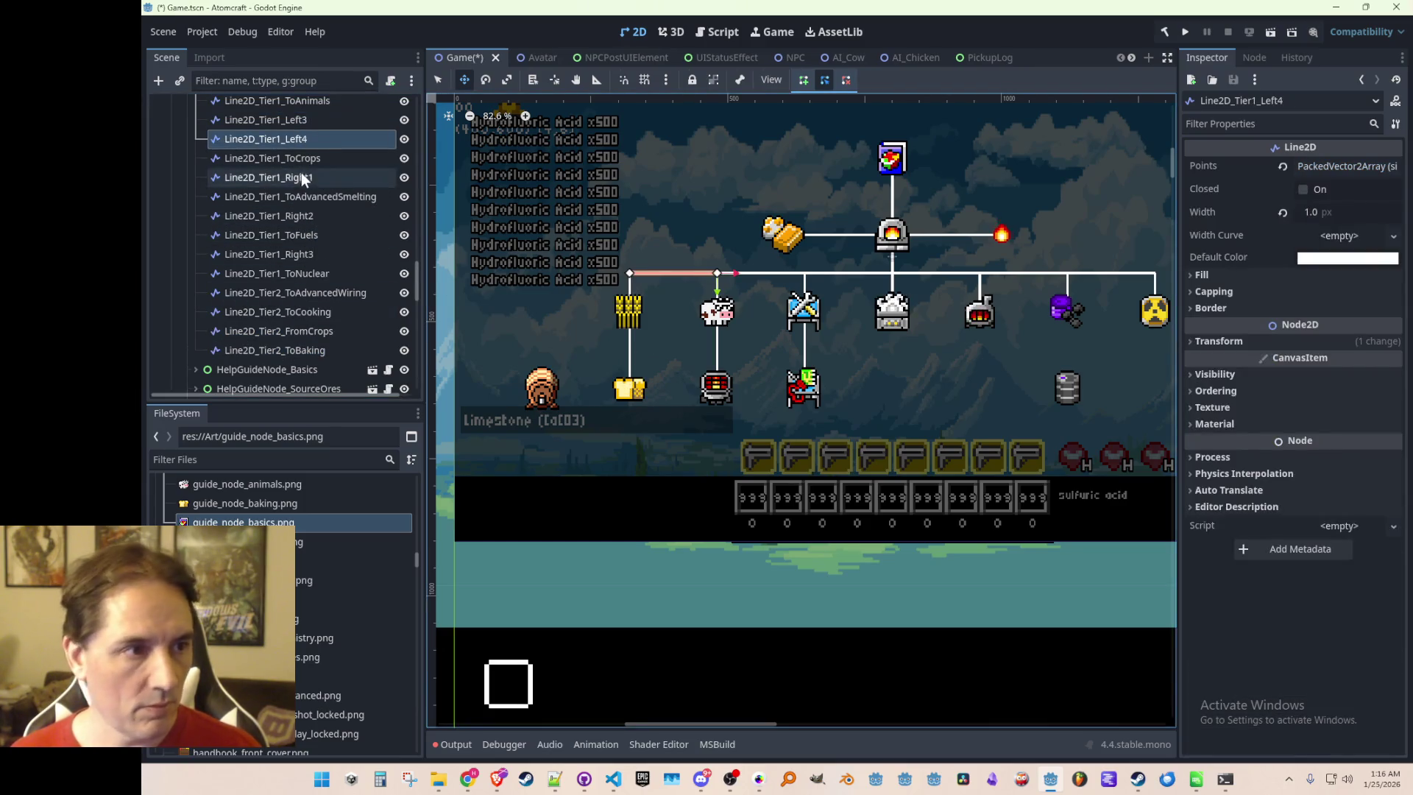
drag(298, 141, 308, 355)
double_click(289, 352)
click(285, 351)
key(BackSpace)
text(2)
click(298, 350)
key(BackSpace)
text(1)
key(Return)
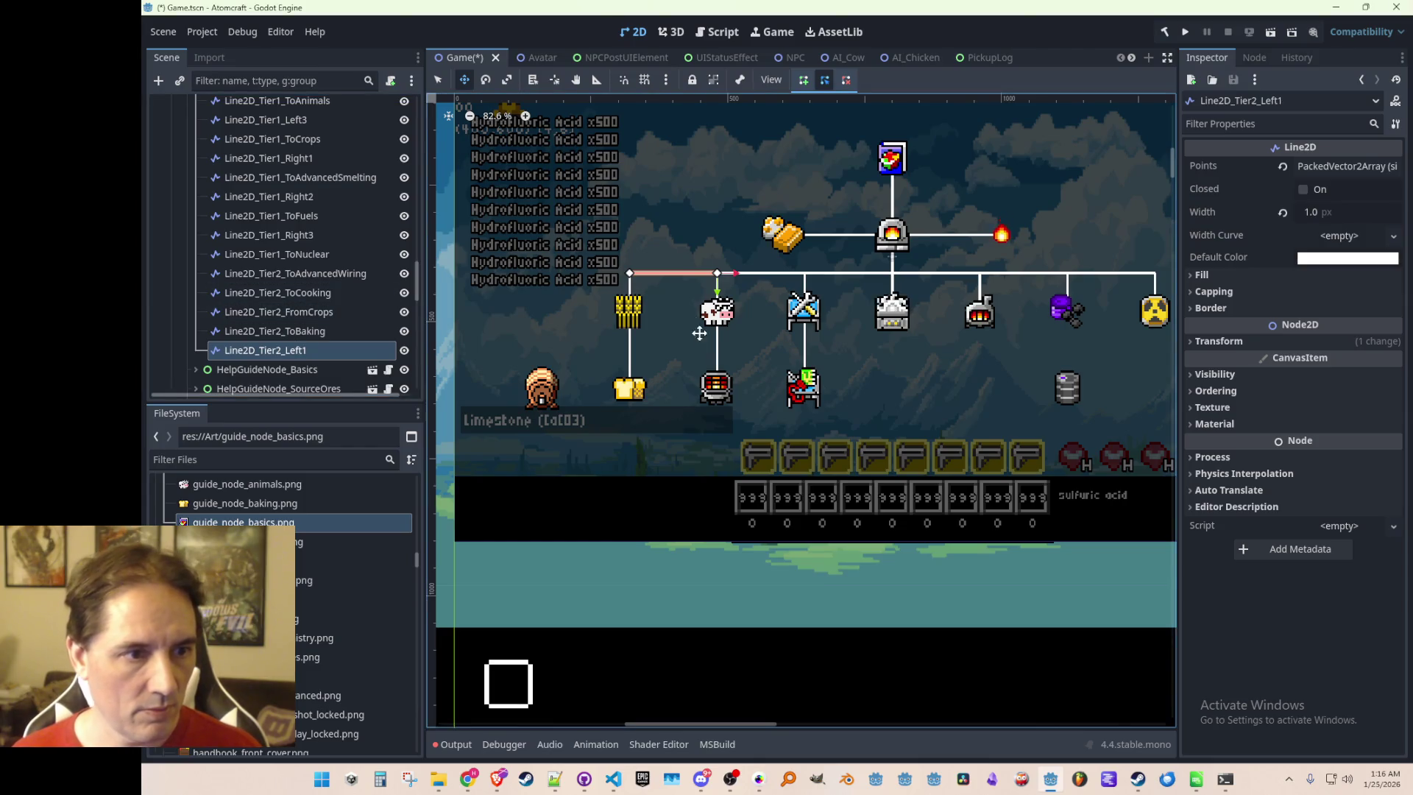
Move Line2D_Tier2_Left1 beside the wheat icon at y 137.5 and save
drag(714, 287, 626, 360)
click(1200, 345)
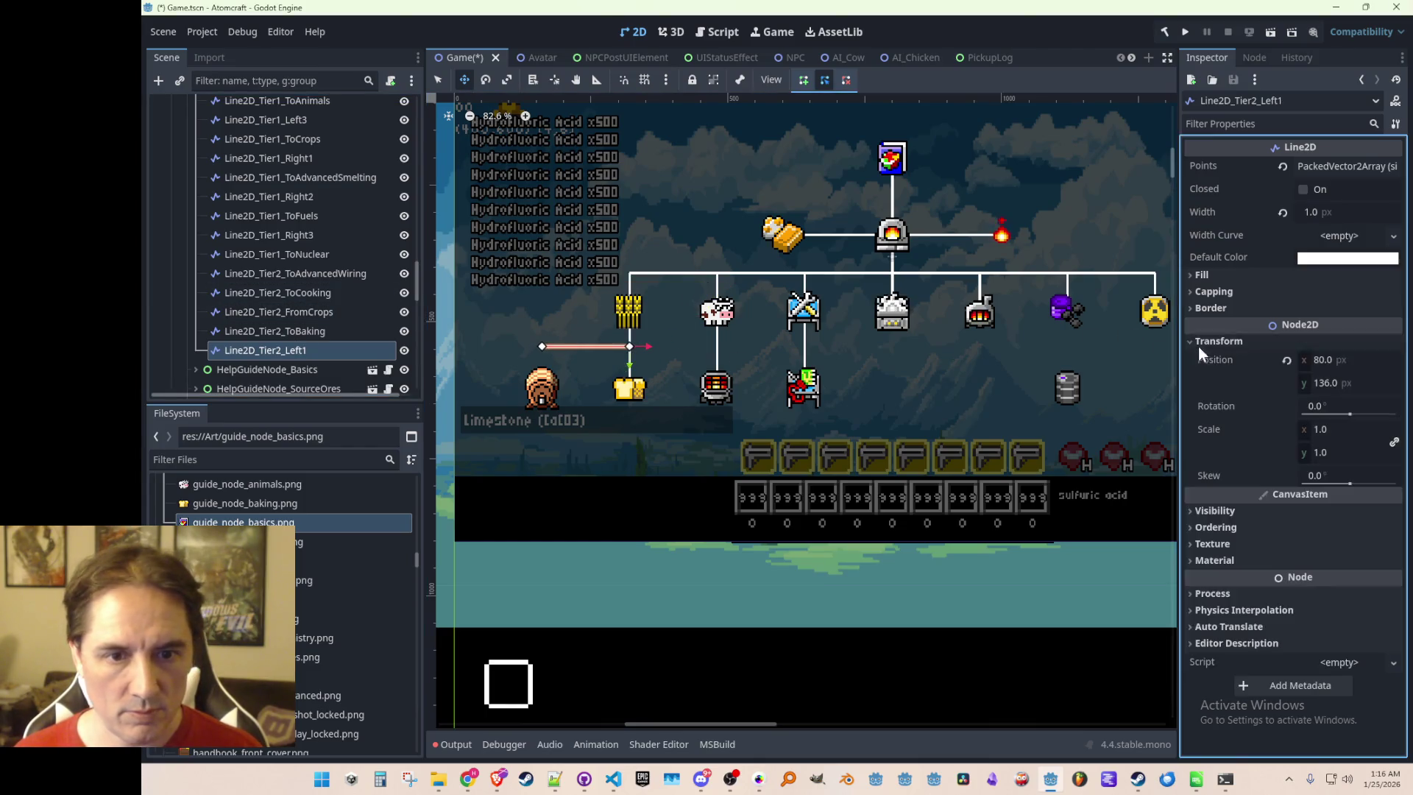
click(1363, 384)
text(135)
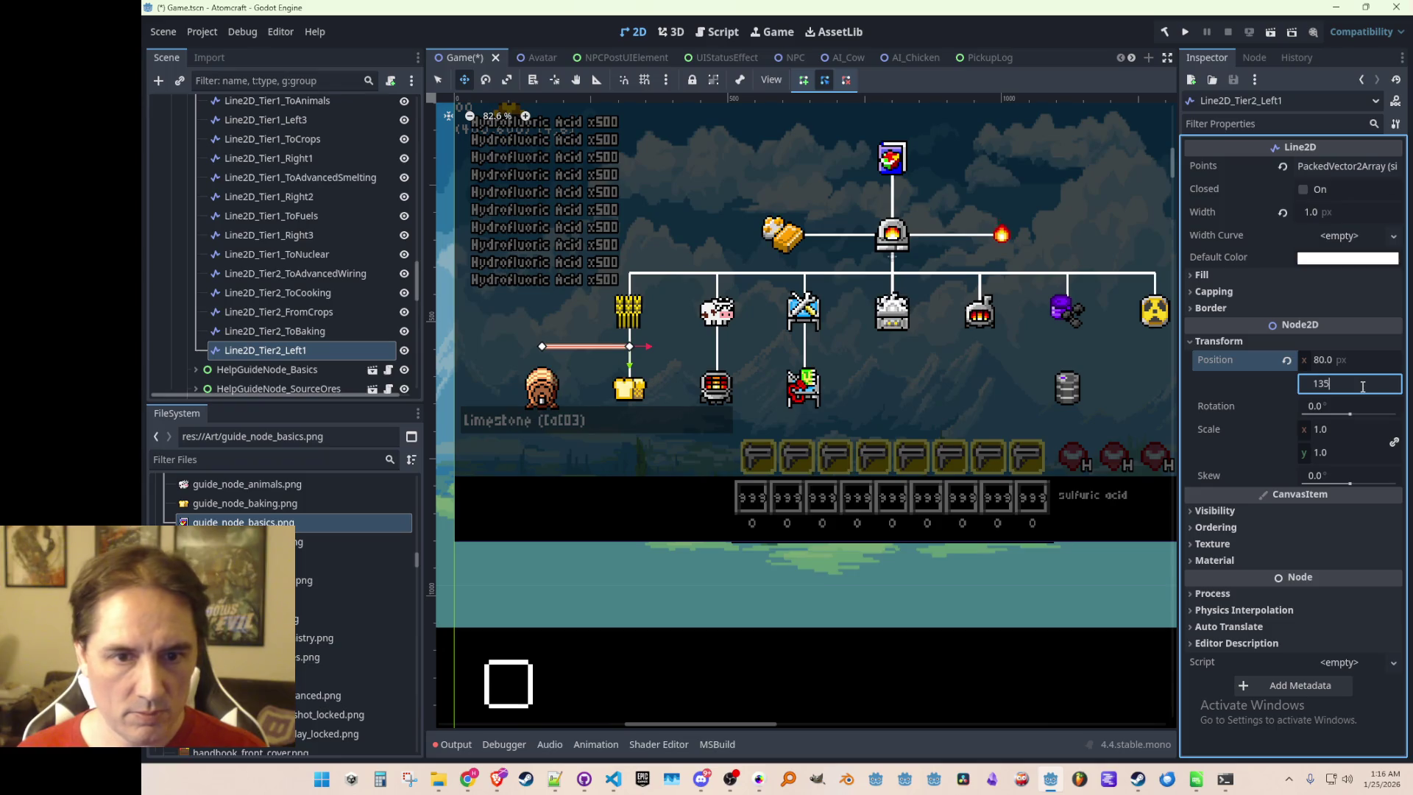
key(Return)
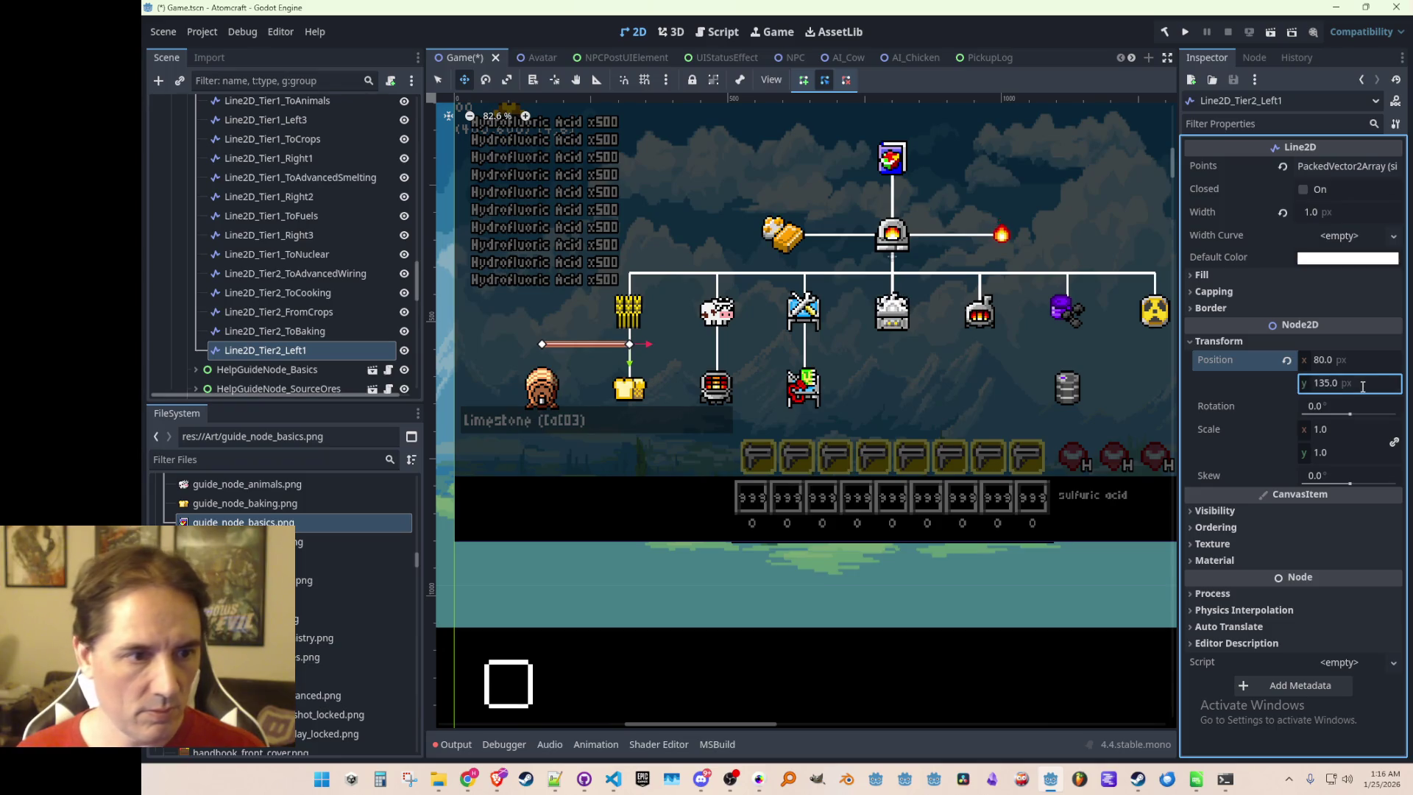
click(1362, 385)
text(1)
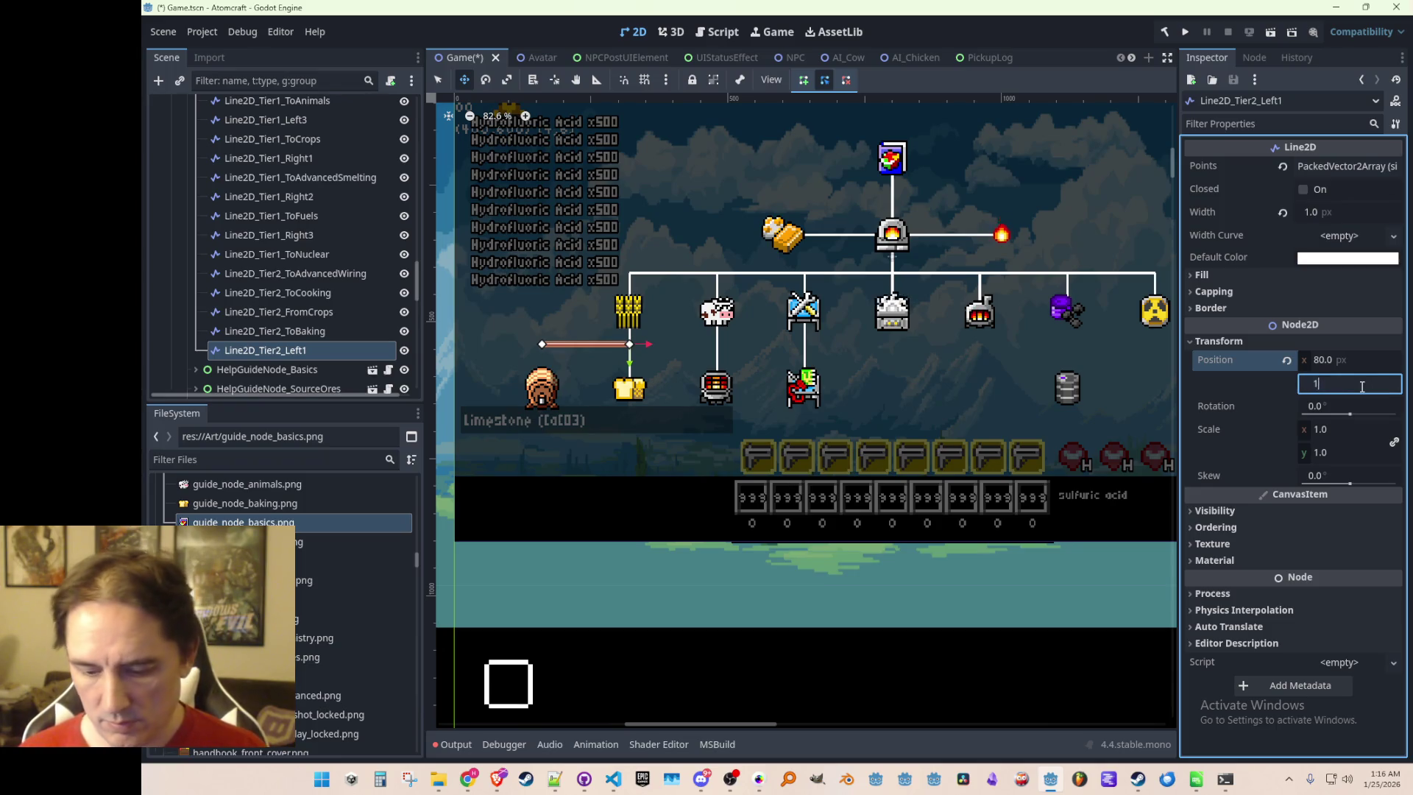
text(37.5)
key(Return)
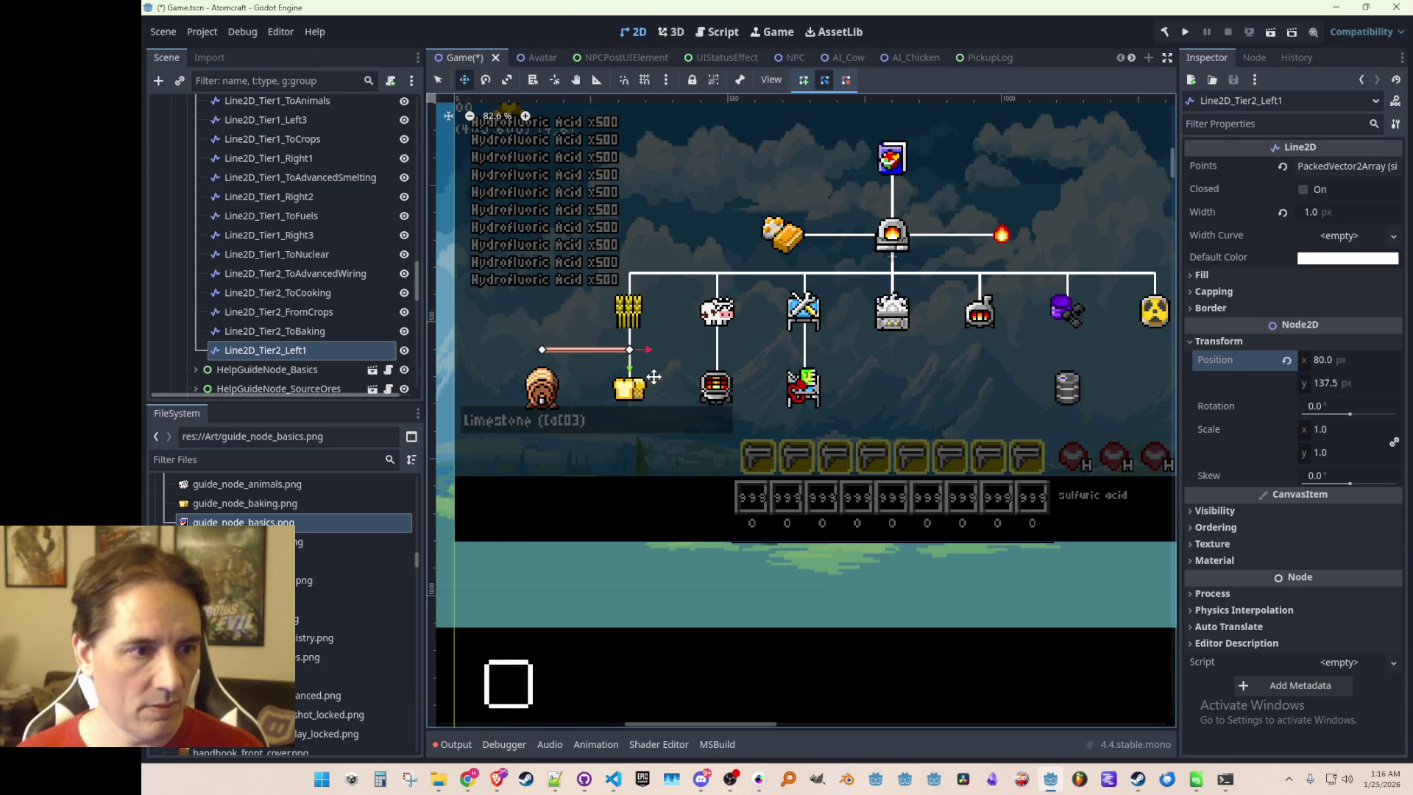
scroll(640, 375, up, 2)
scroll(611, 345, down, 1)
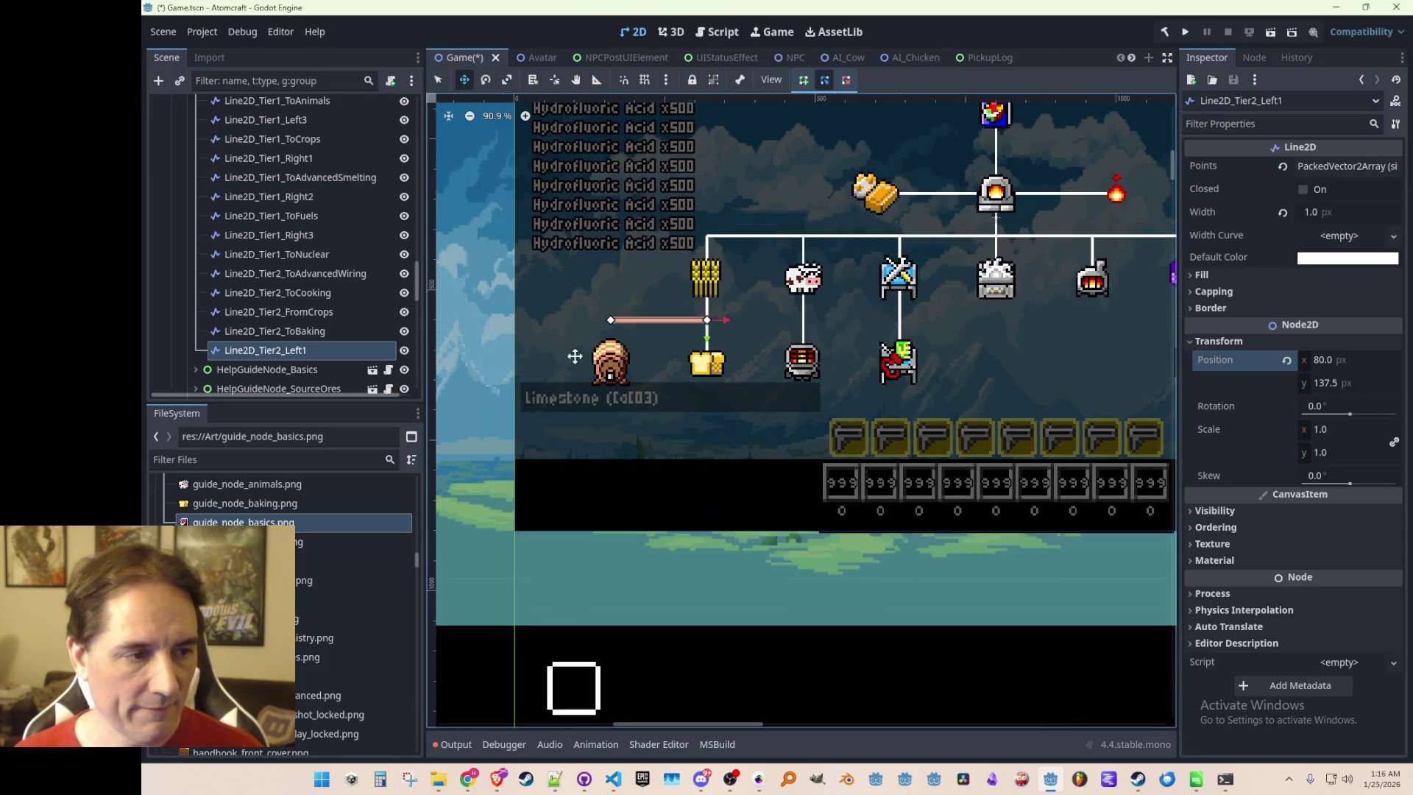
click(330, 334)
key(ctrl+s)
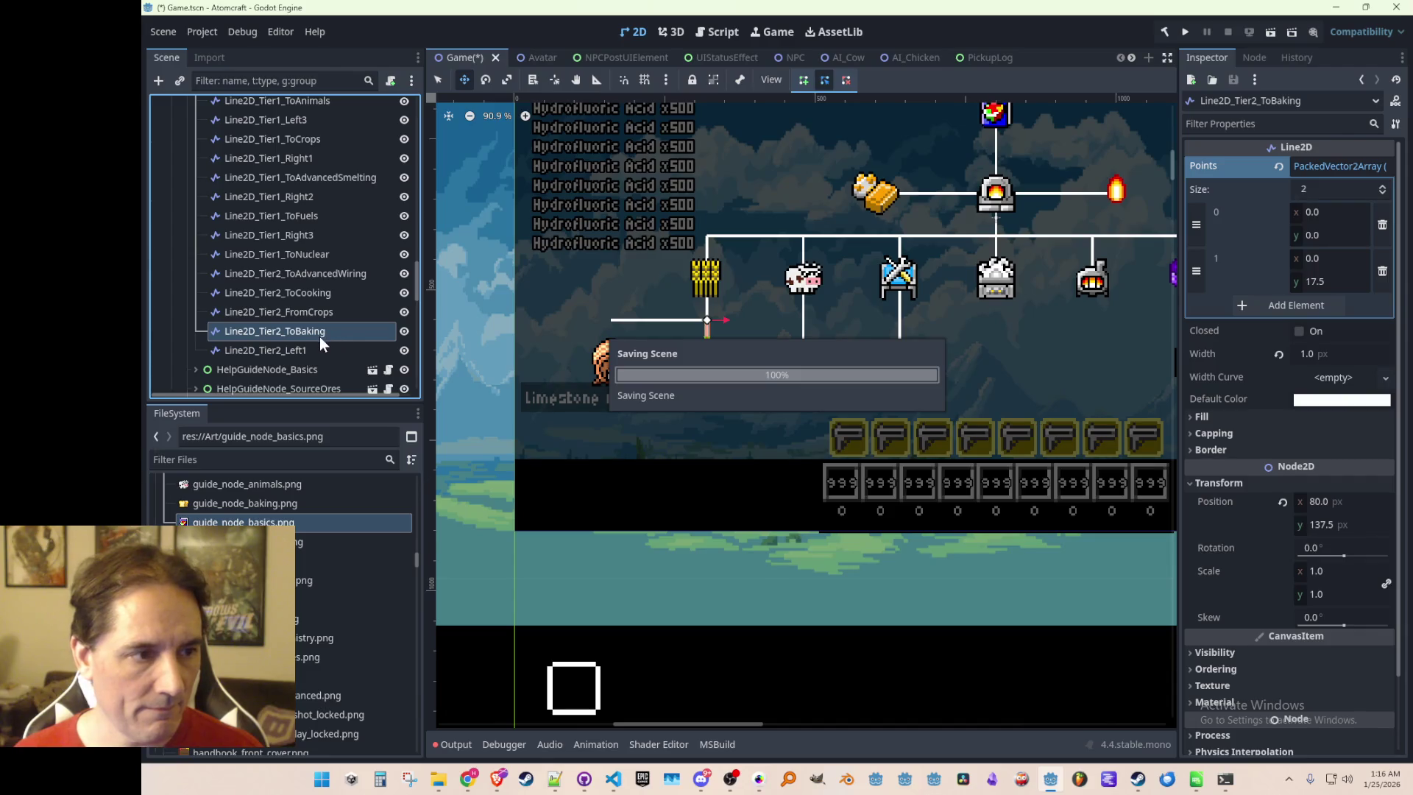
Duplicate Line2D_Tier2_ToBaking, place it below Left1, and rename it Line2D_Tier2_ToBrewing
key(ctrl+d)
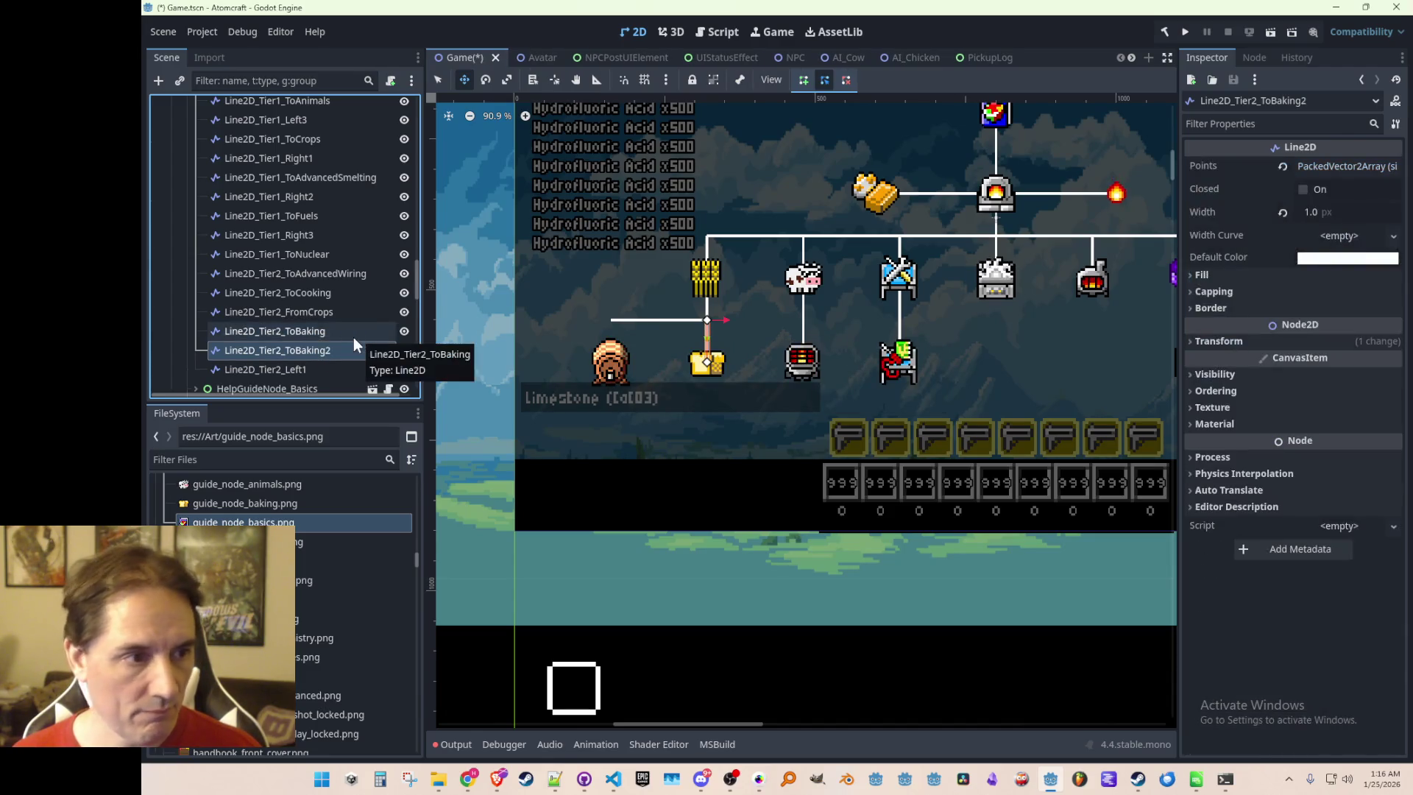
drag(323, 347, 322, 373)
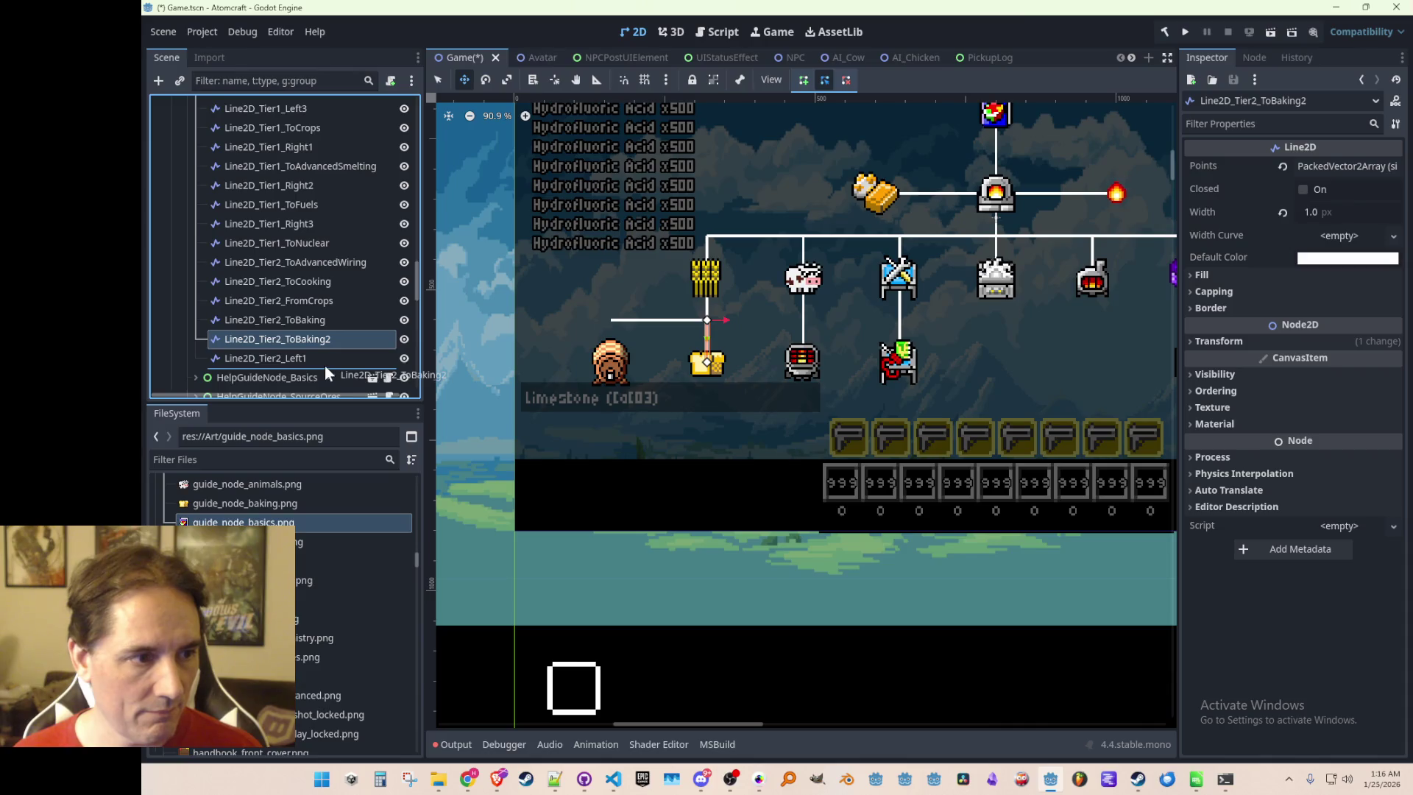
scroll(325, 365, down, 1)
double_click(309, 323)
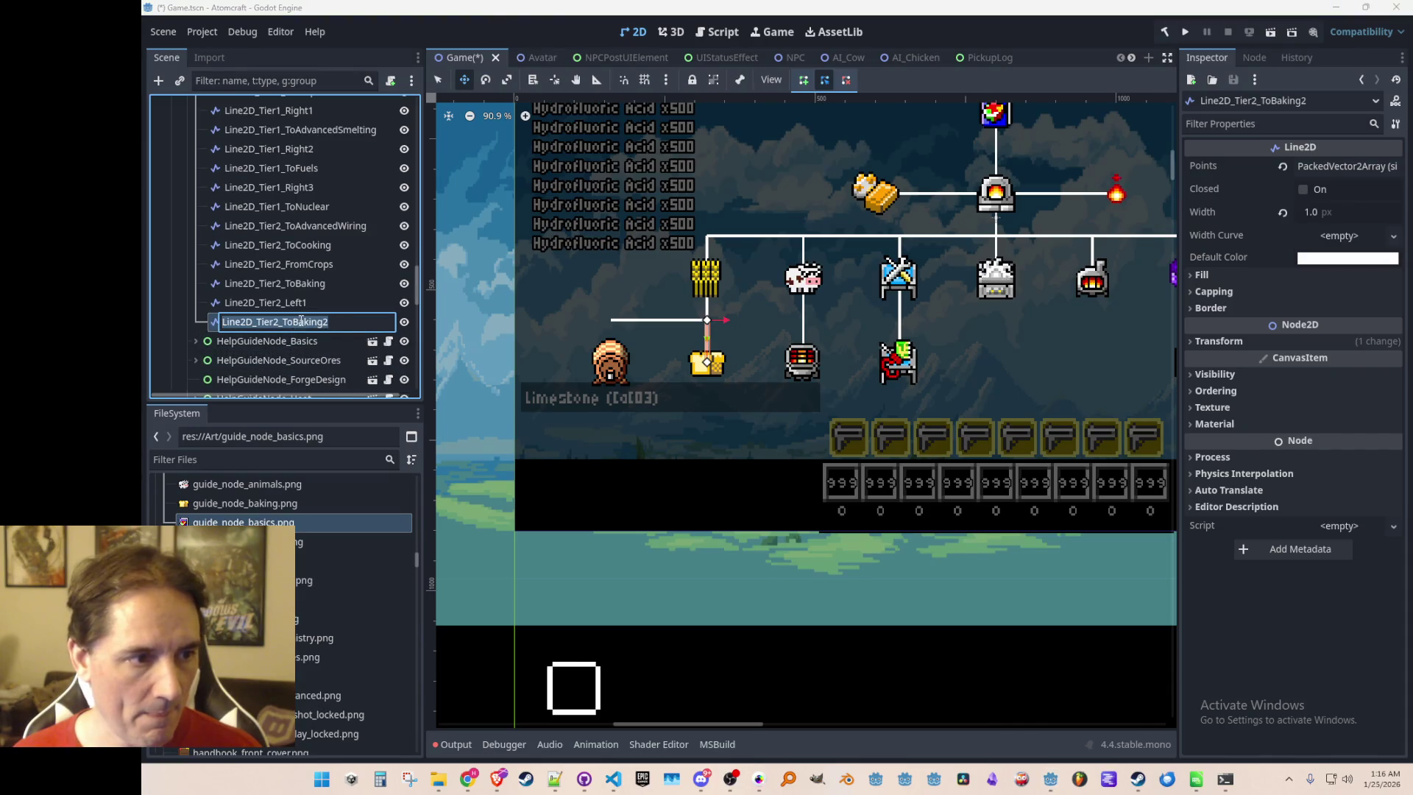
click(301, 321)
key(shift+End)
text(rewing)
key(Return)
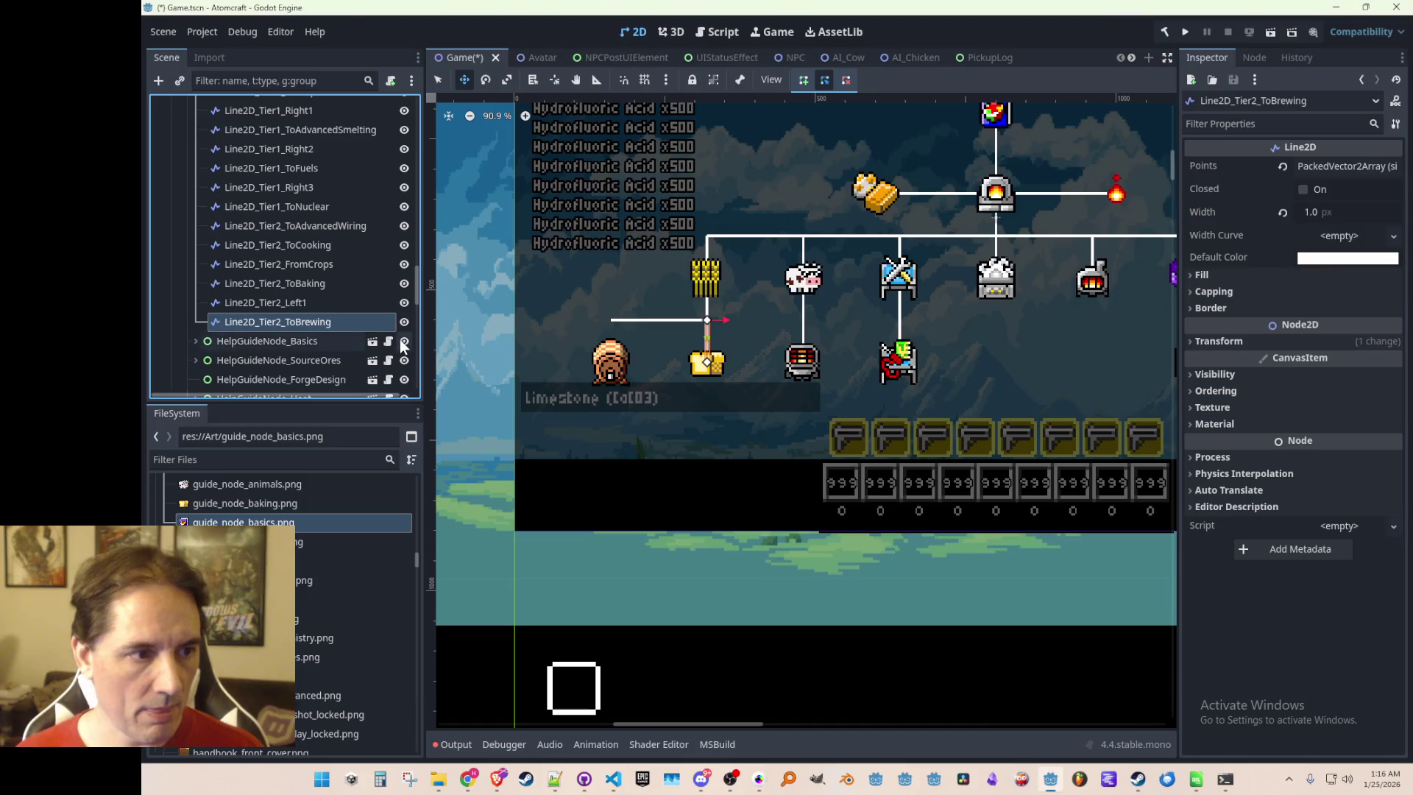
Set Line2D_Tier2_ToBrewing's x position to 40, deselect it, and save the scene
click(1213, 341)
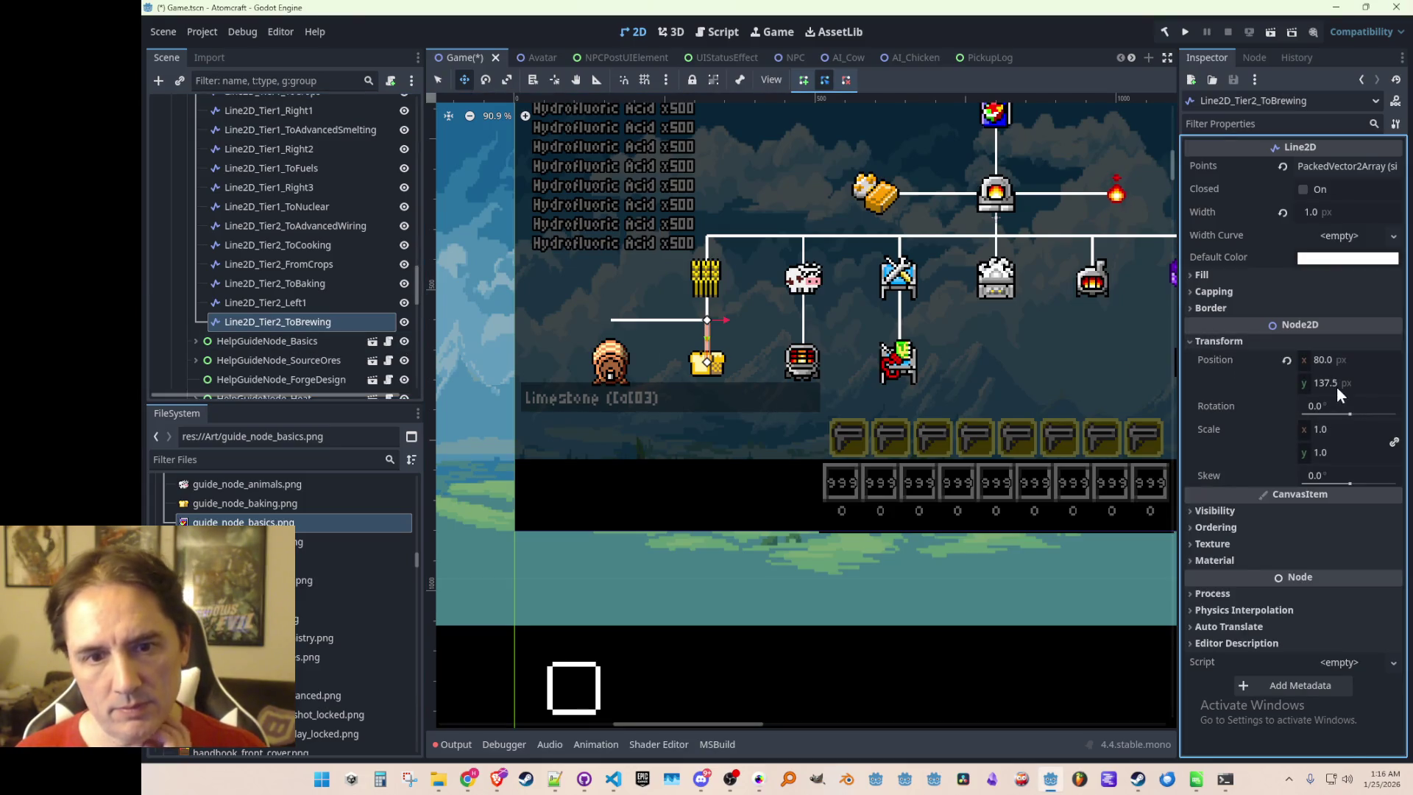
click(1343, 360)
text(40)
key(Return)
scroll(864, 341, down, 3)
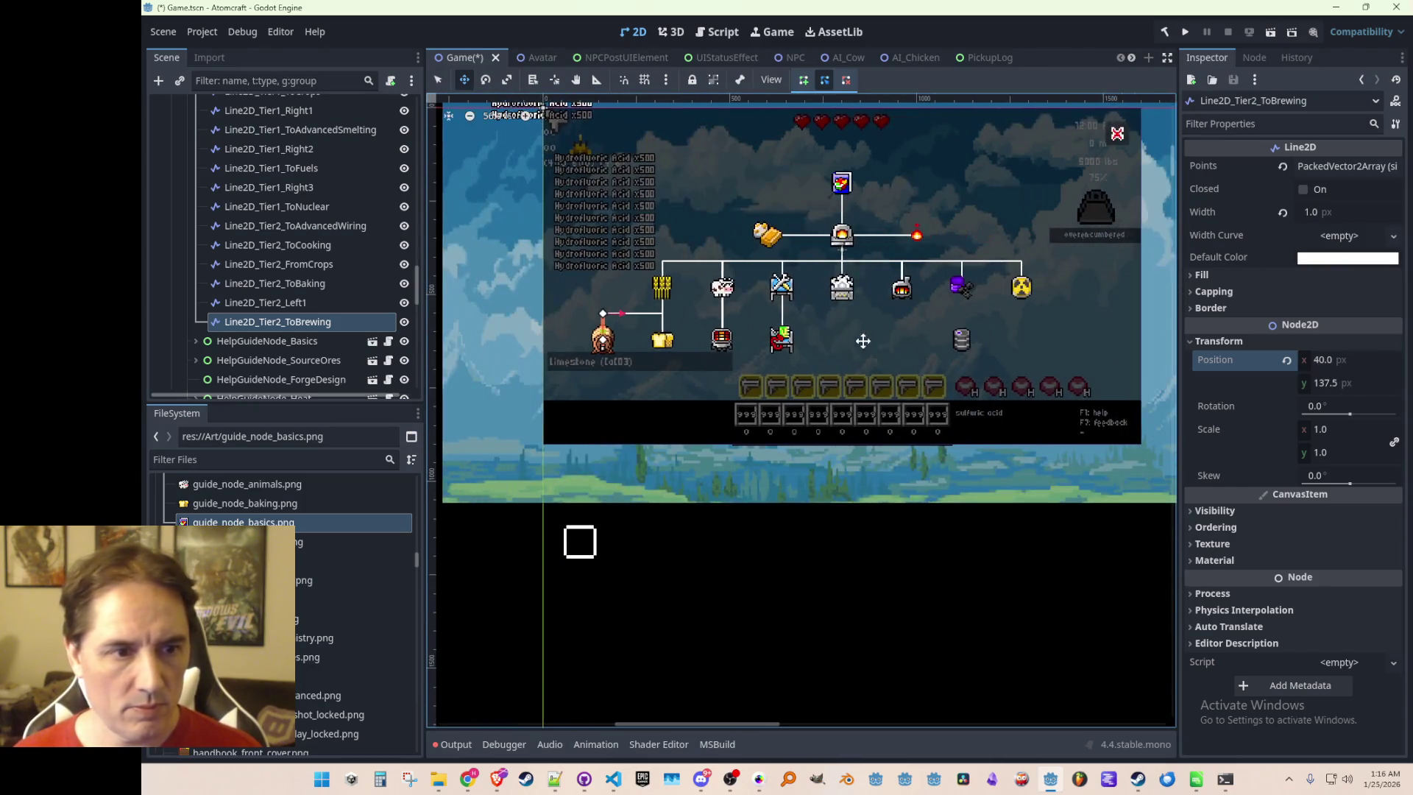
key(q)
click(816, 589)
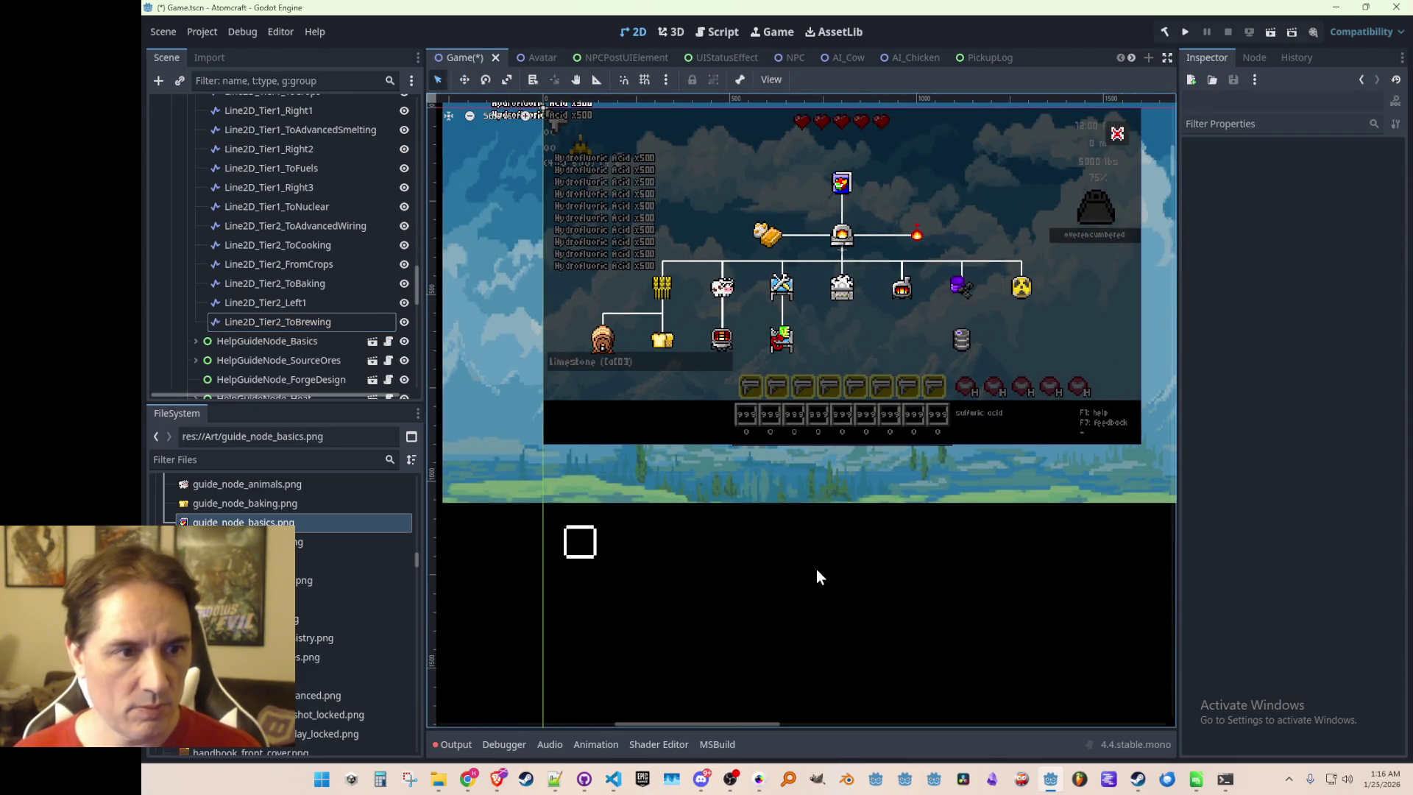
key(ctrl+s)
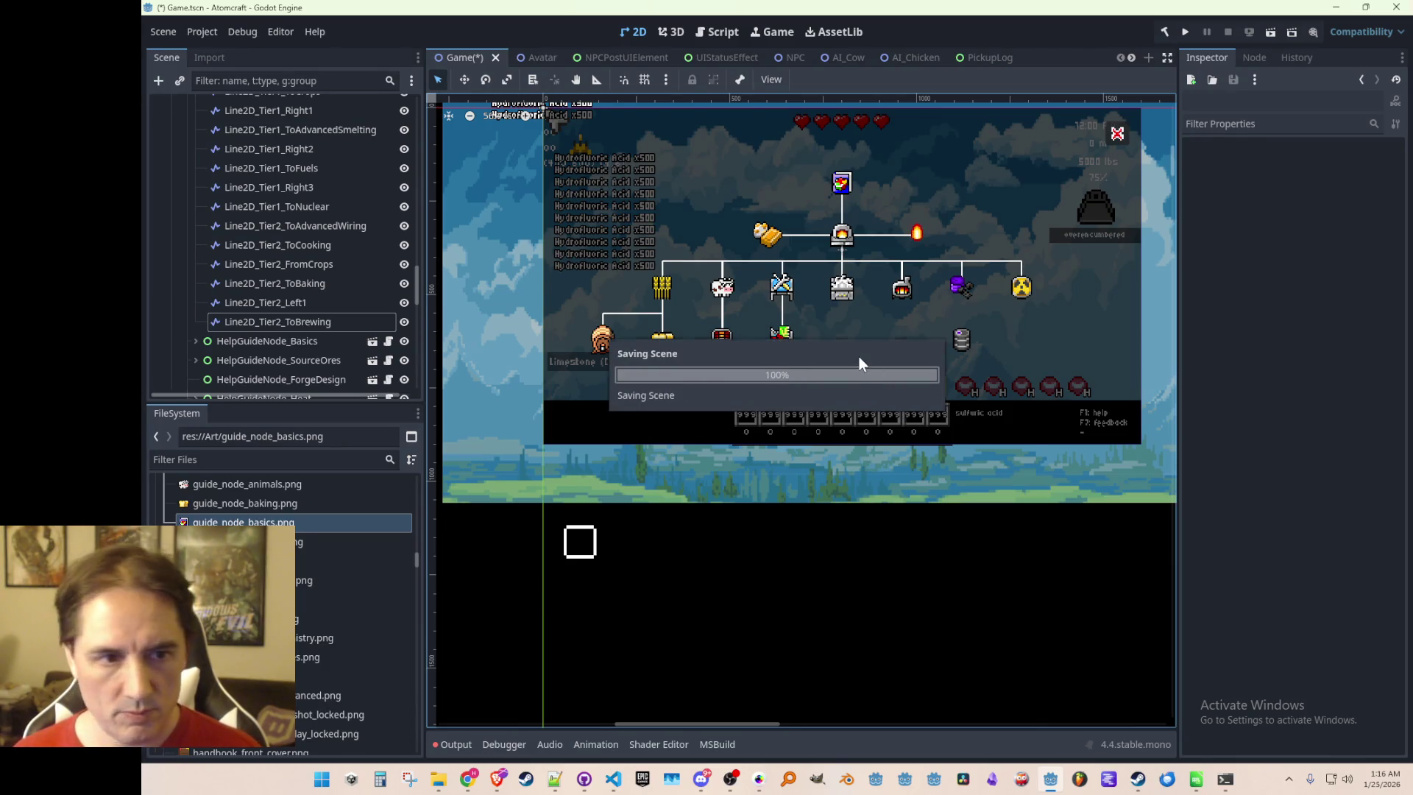
scroll(859, 356, down, 1)
scroll(852, 359, up, 4)
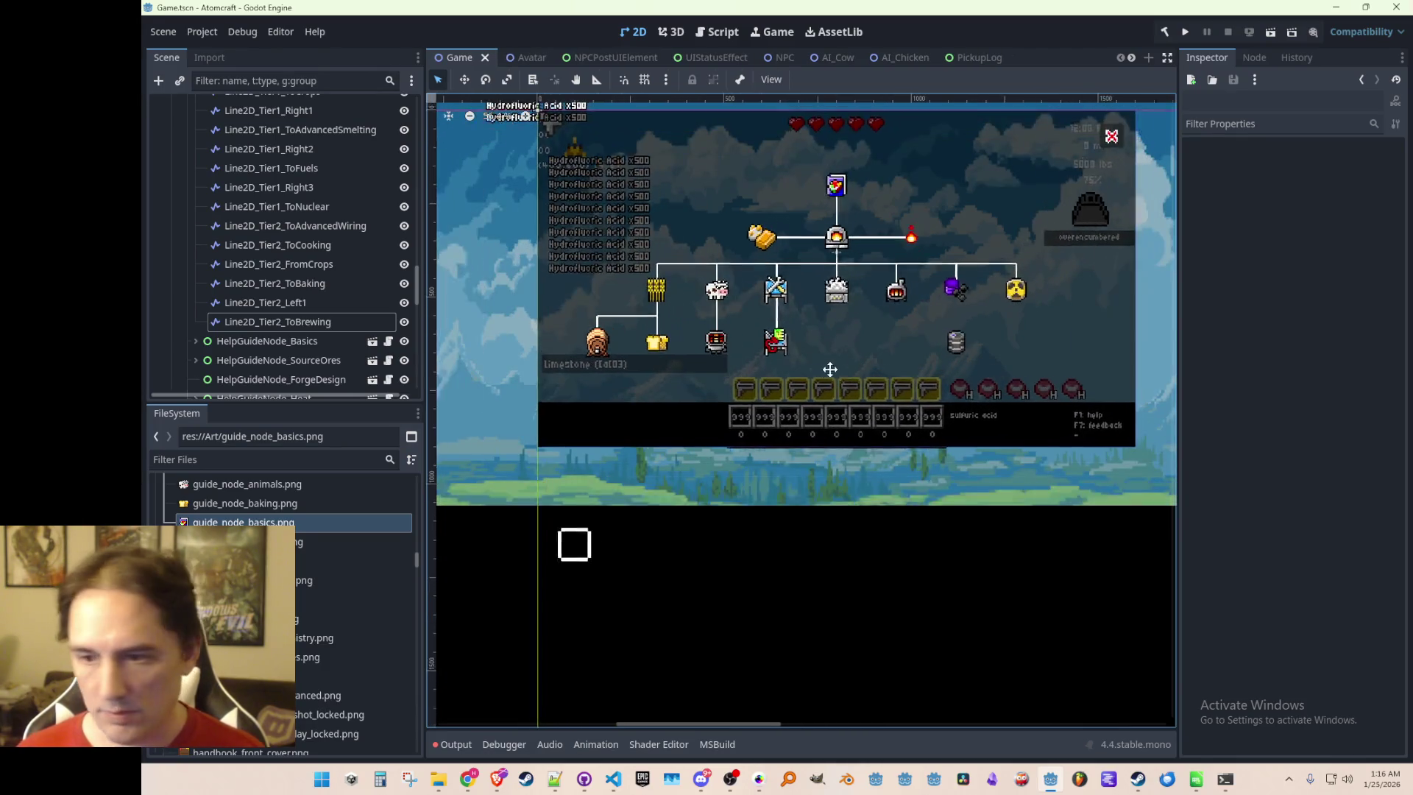
scroll(831, 375, down, 1)
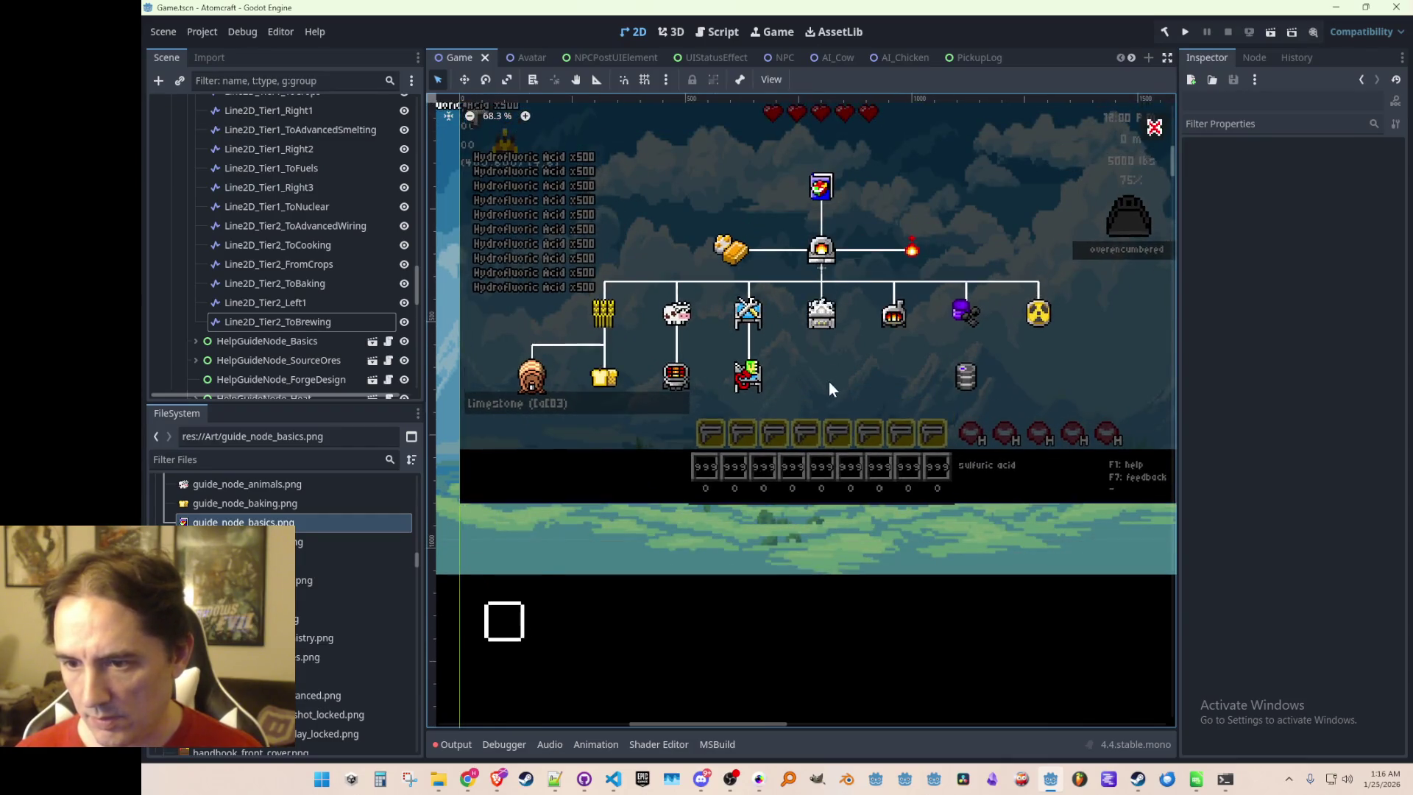
drag(826, 380, 824, 376)
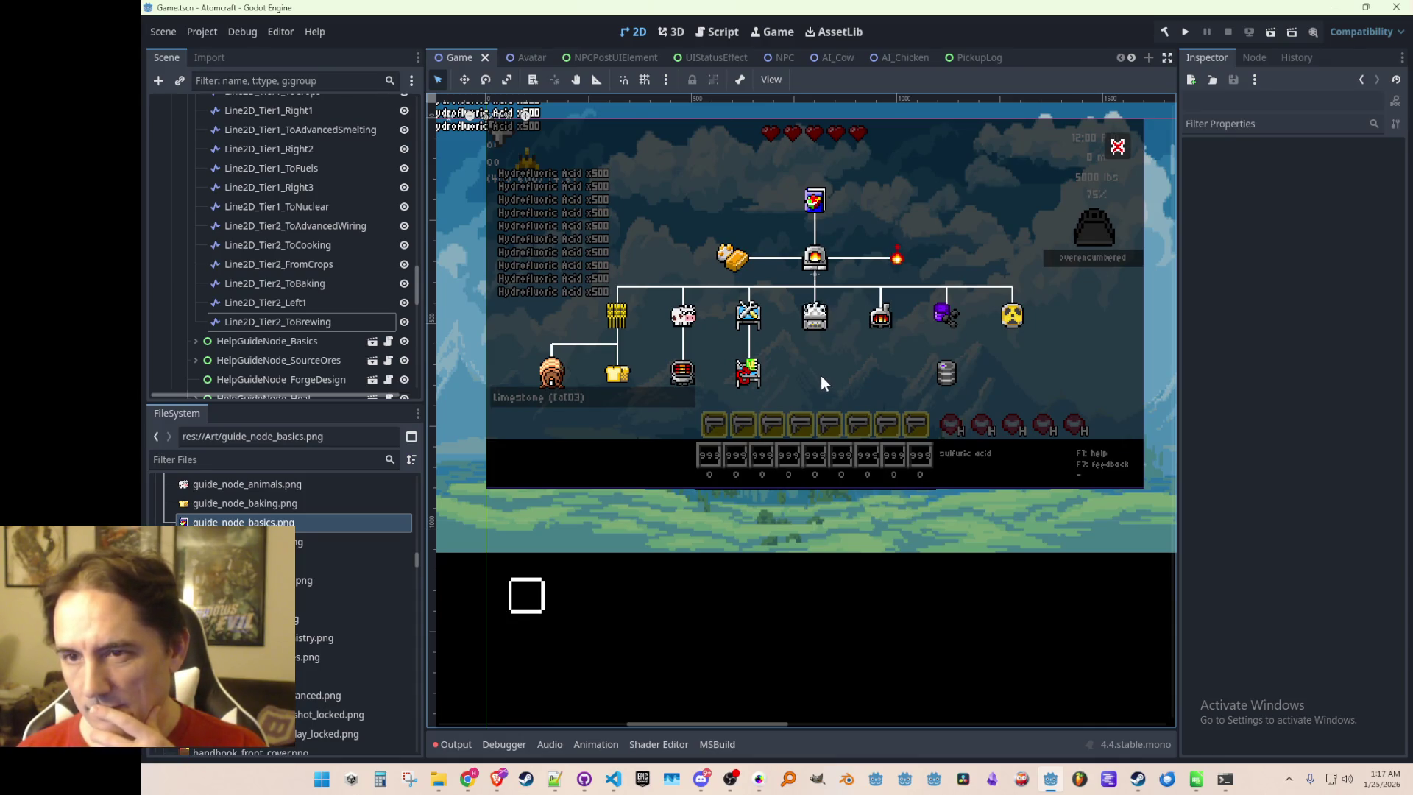
scroll(821, 377, down, 1)
scroll(821, 382, up, 1)
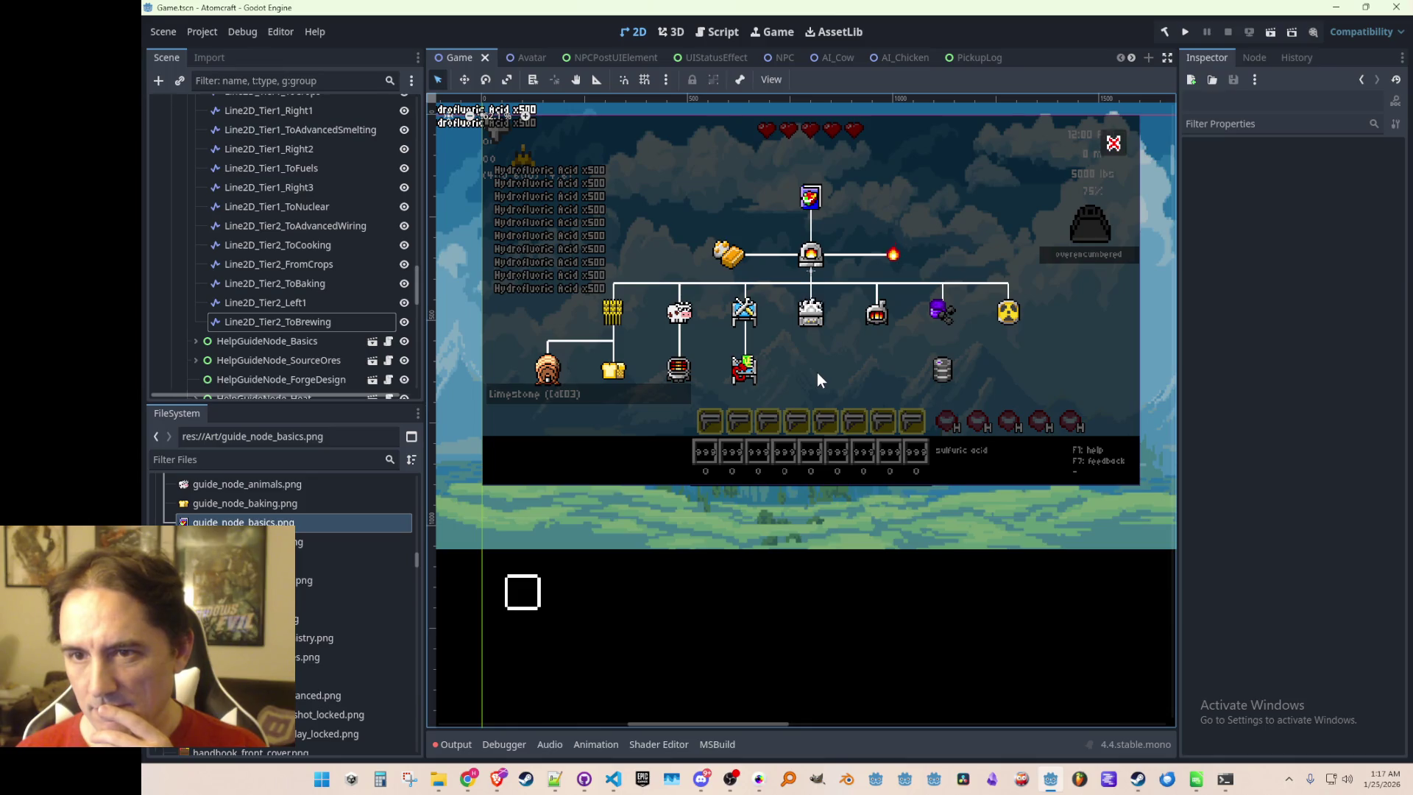
scroll(819, 379, up, 1)
scroll(817, 372, down, 1)
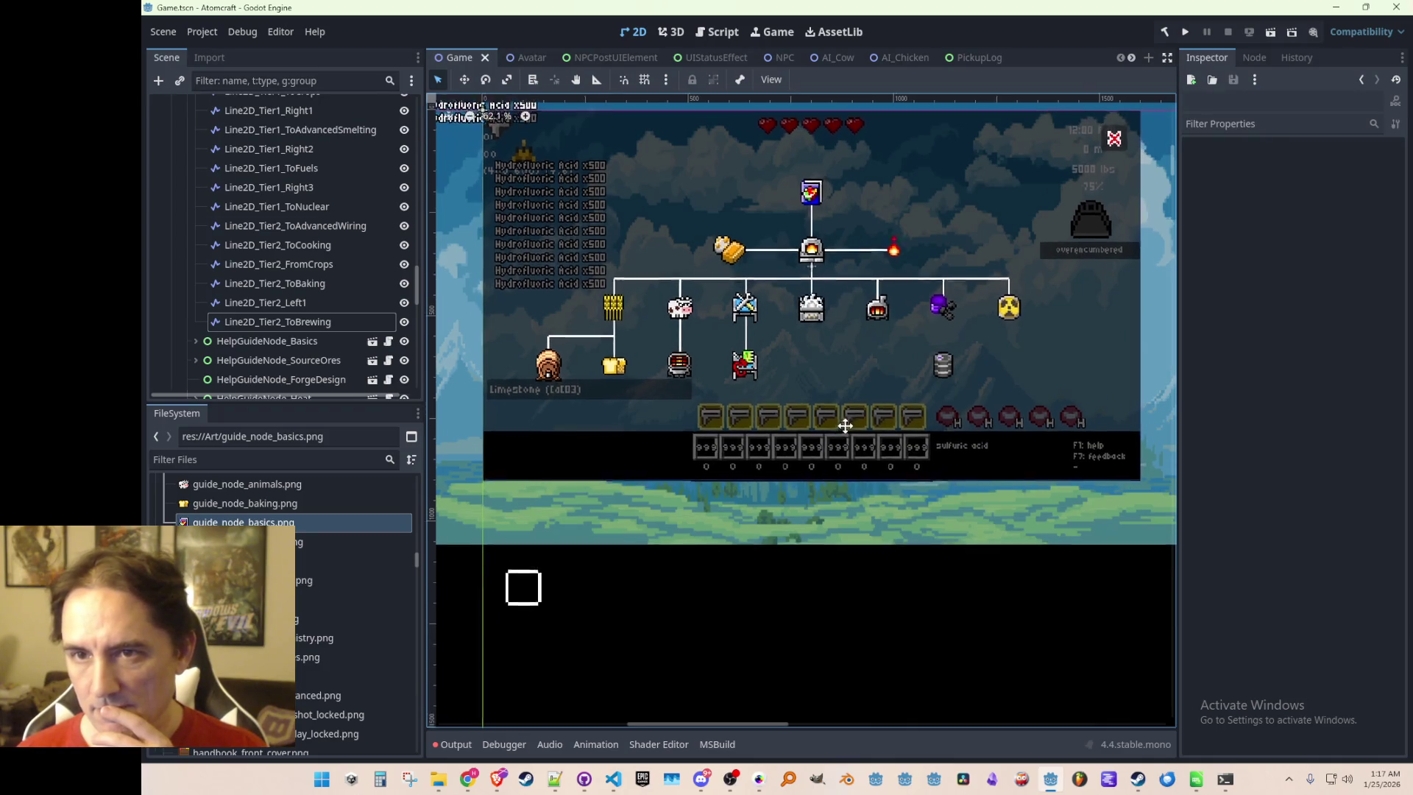
scroll(847, 426, up, 1)
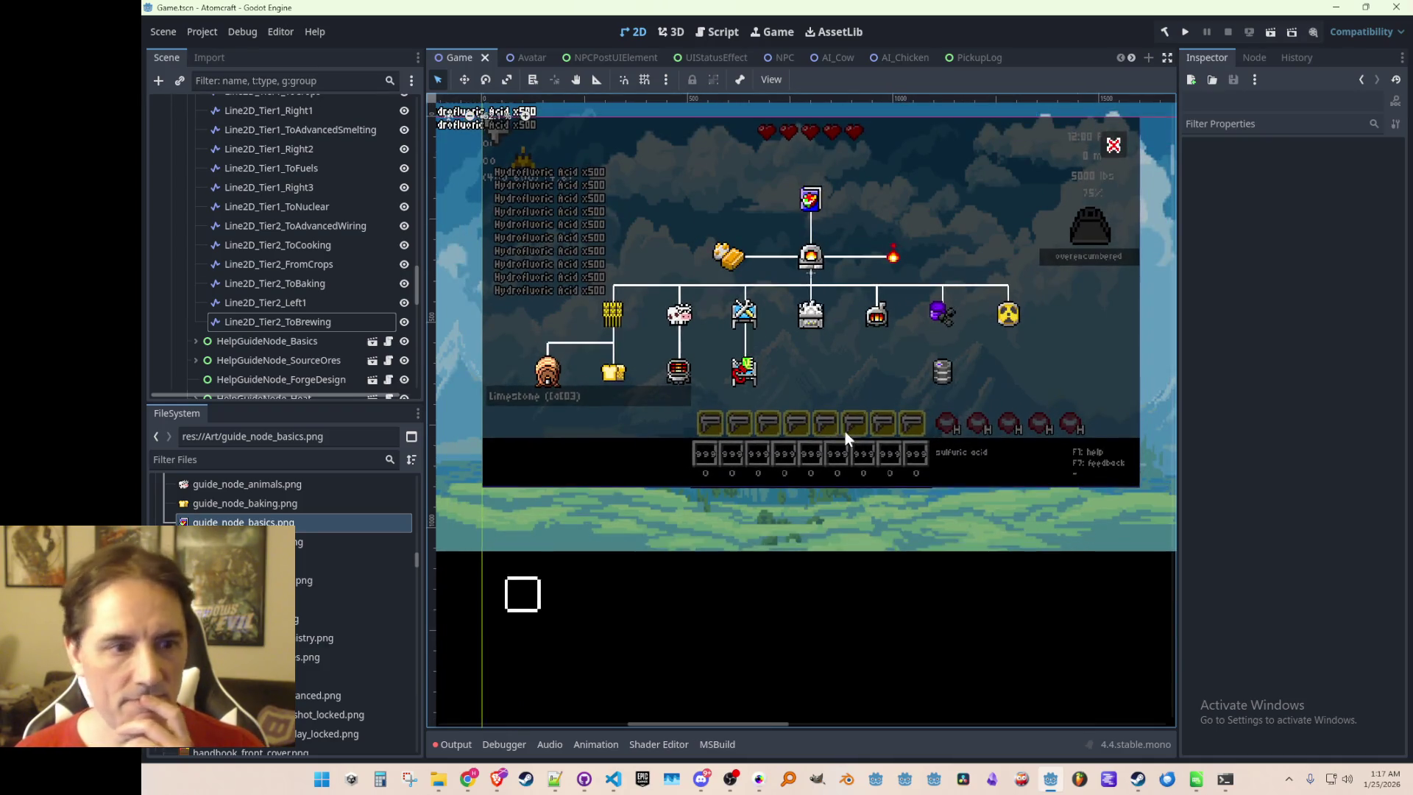
Review the Tier2 connector lines and select Line2D_Tier2_ToAdvancedWiring
click(308, 303)
click(315, 283)
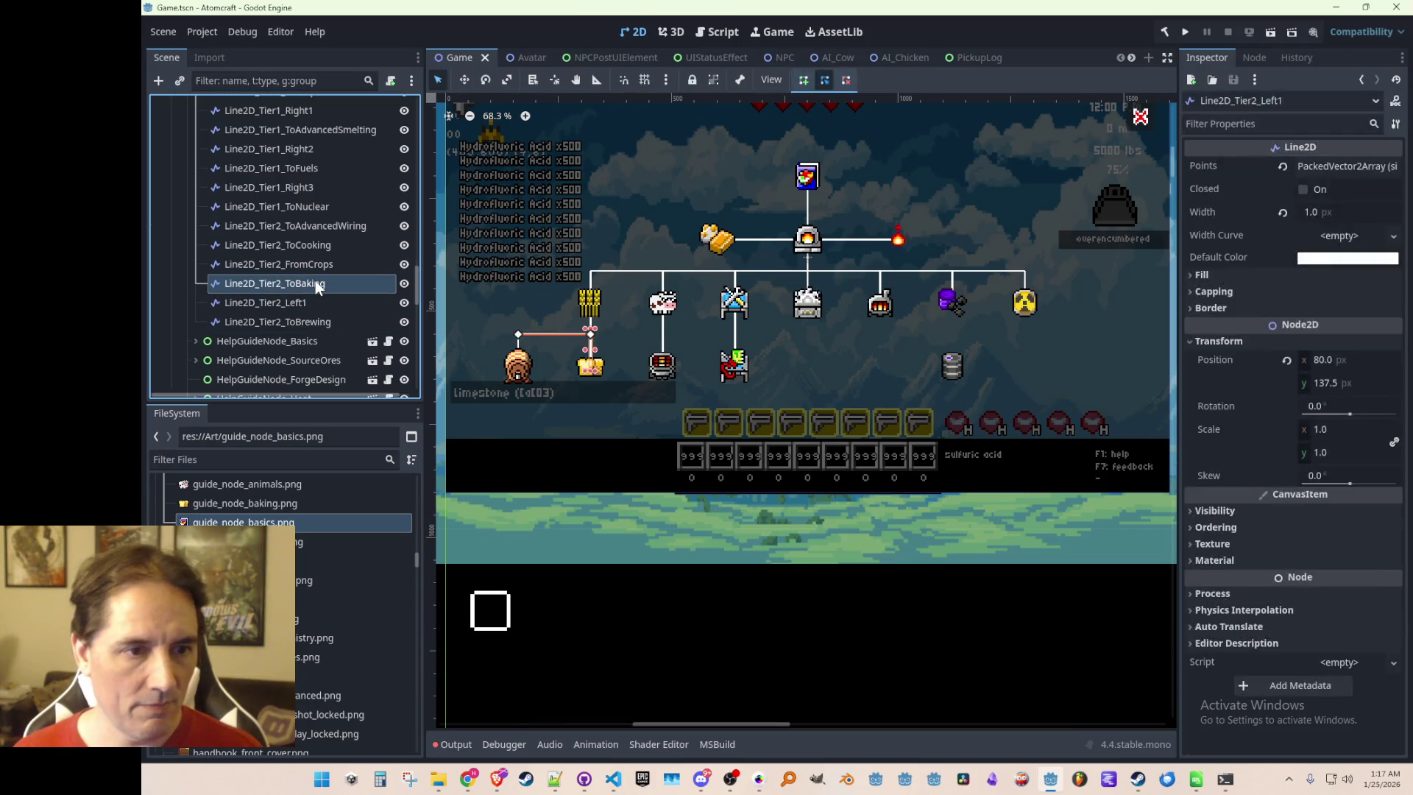
click(322, 264)
click(327, 245)
click(334, 226)
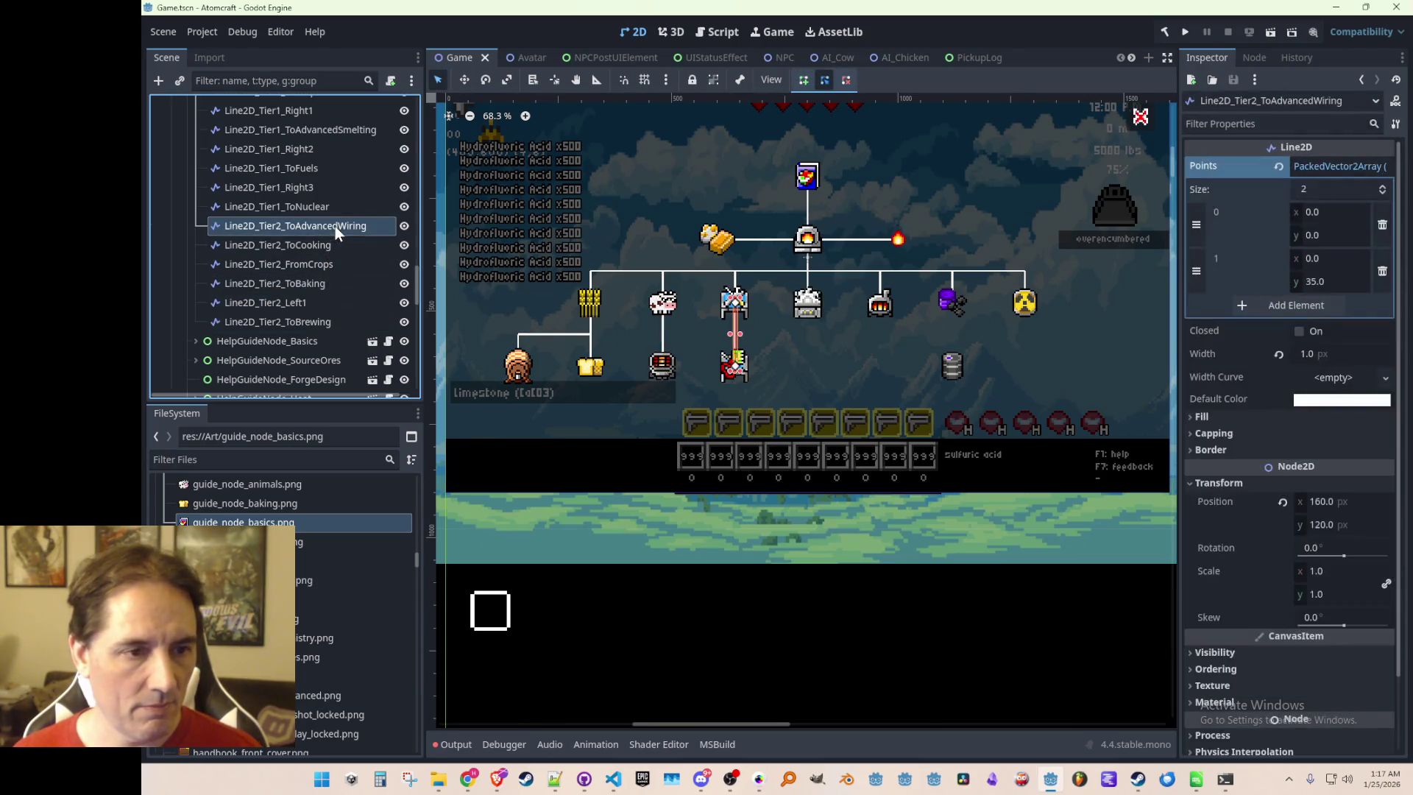
click(325, 247)
click(330, 228)
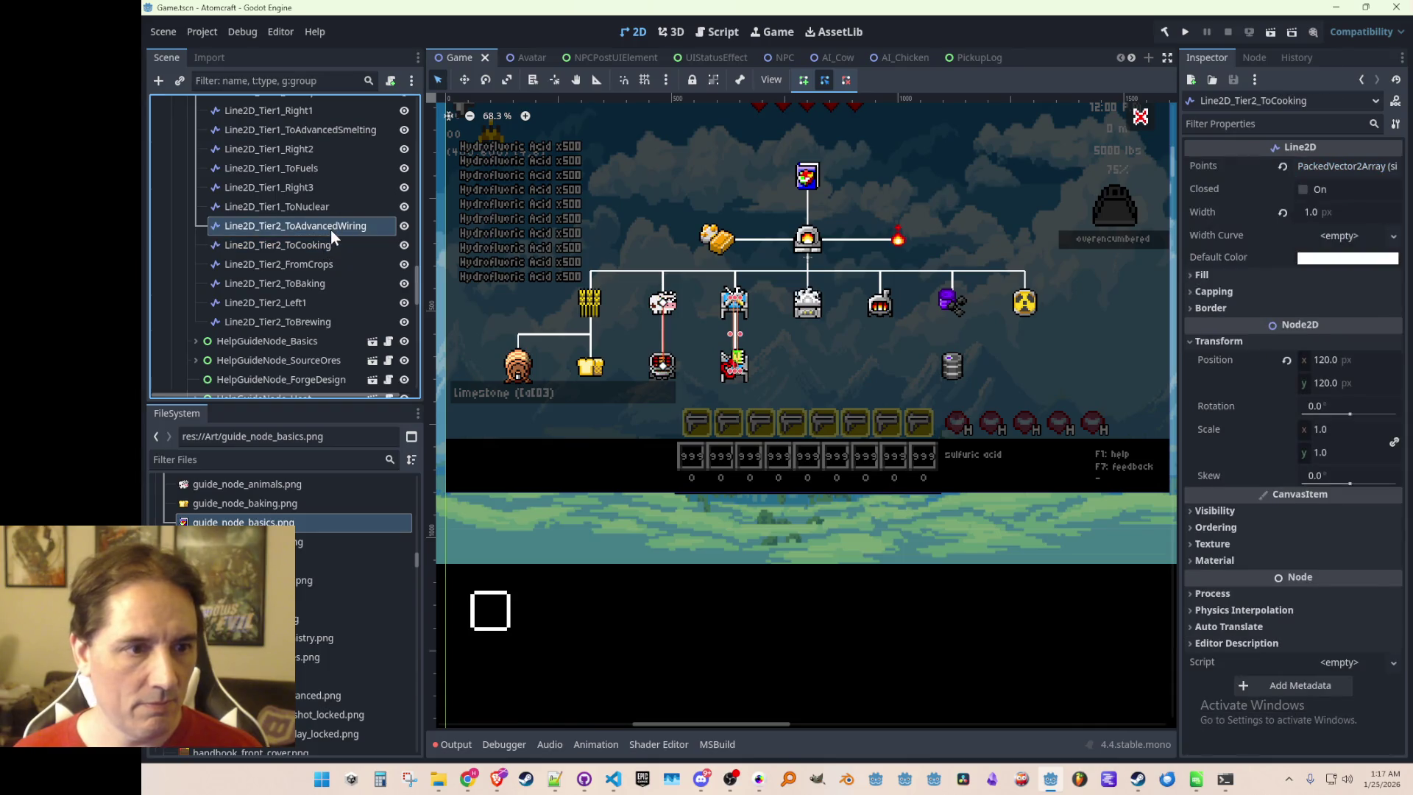
Duplicate the advanced-wiring line below ToBrewing and move it to x 280
key(ctrl+d)
drag(313, 246, 316, 346)
click(465, 83)
drag(754, 317, 969, 313)
click(1257, 342)
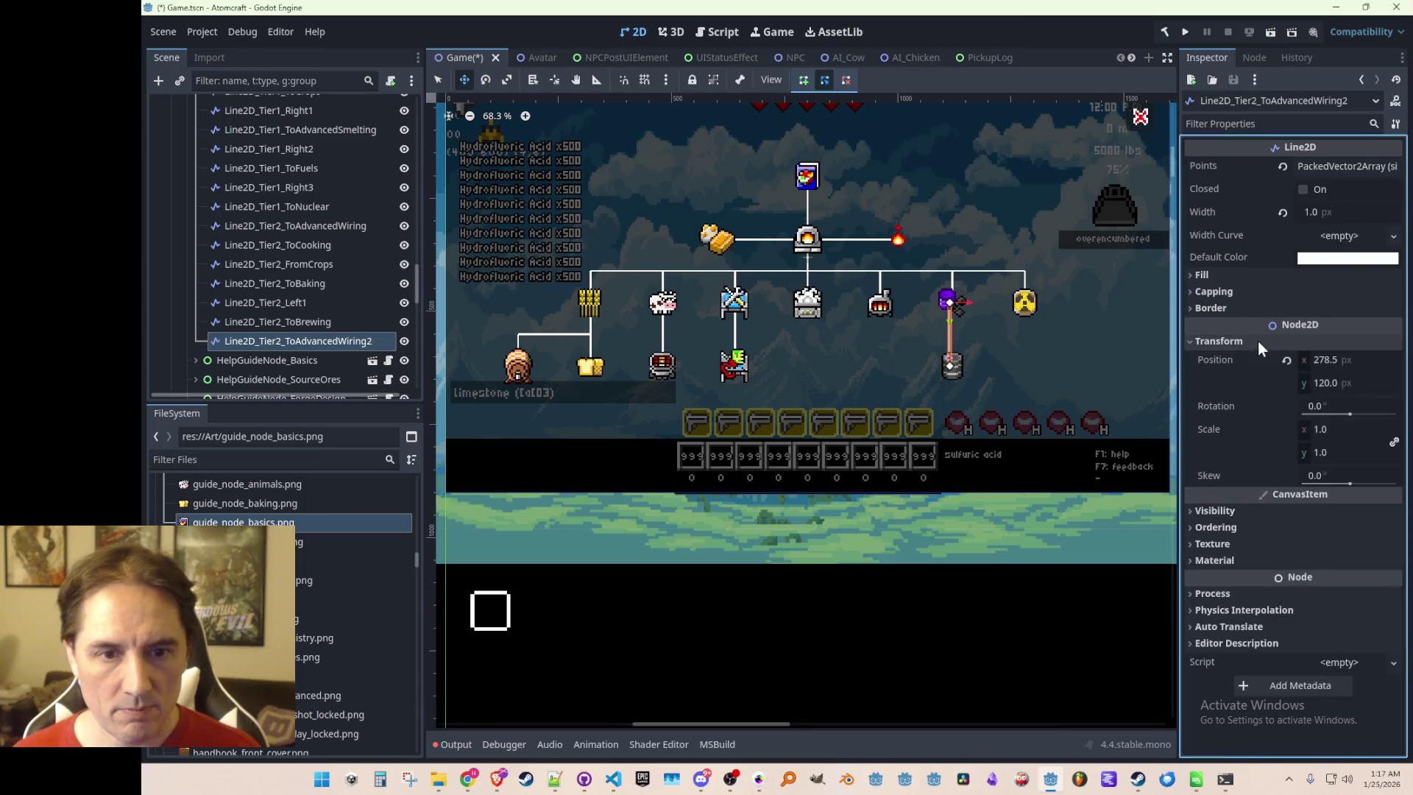
click(1351, 360)
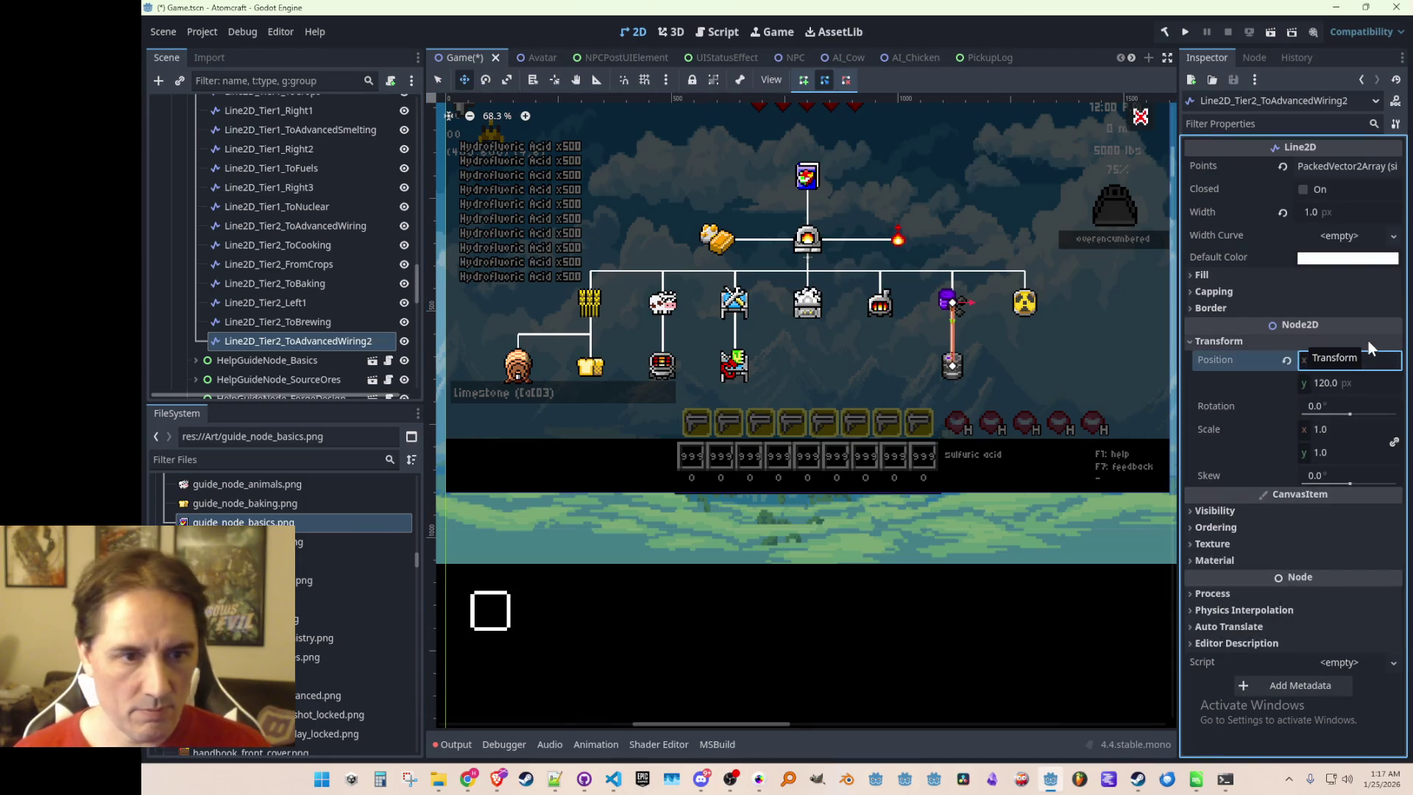
text(280)
key(Return)
Rename the copy Line2D_Tier2_ToPetrochemistry, save, and clear the selection
click(297, 339)
text(Petrochemistry)
key(Return)
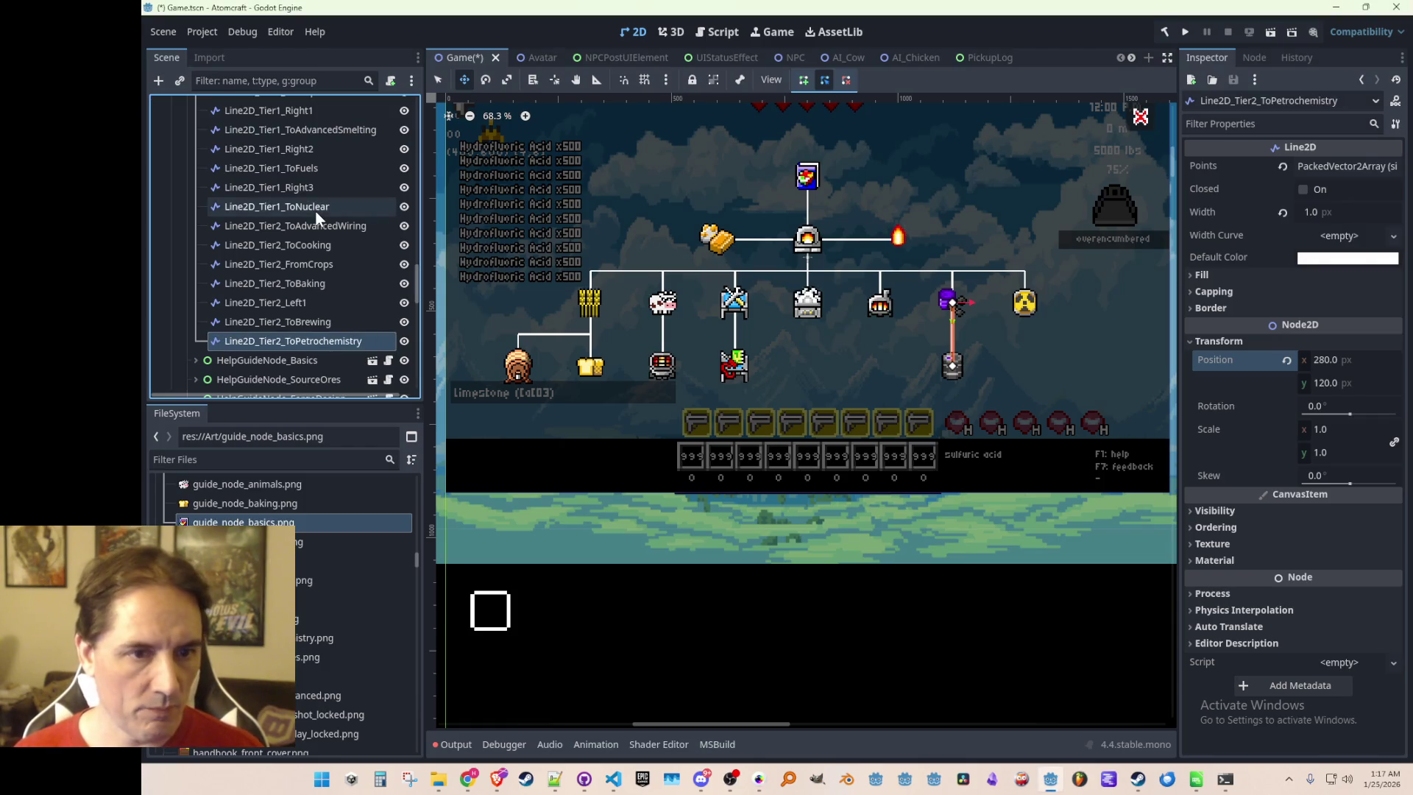
key(ctrl+s)
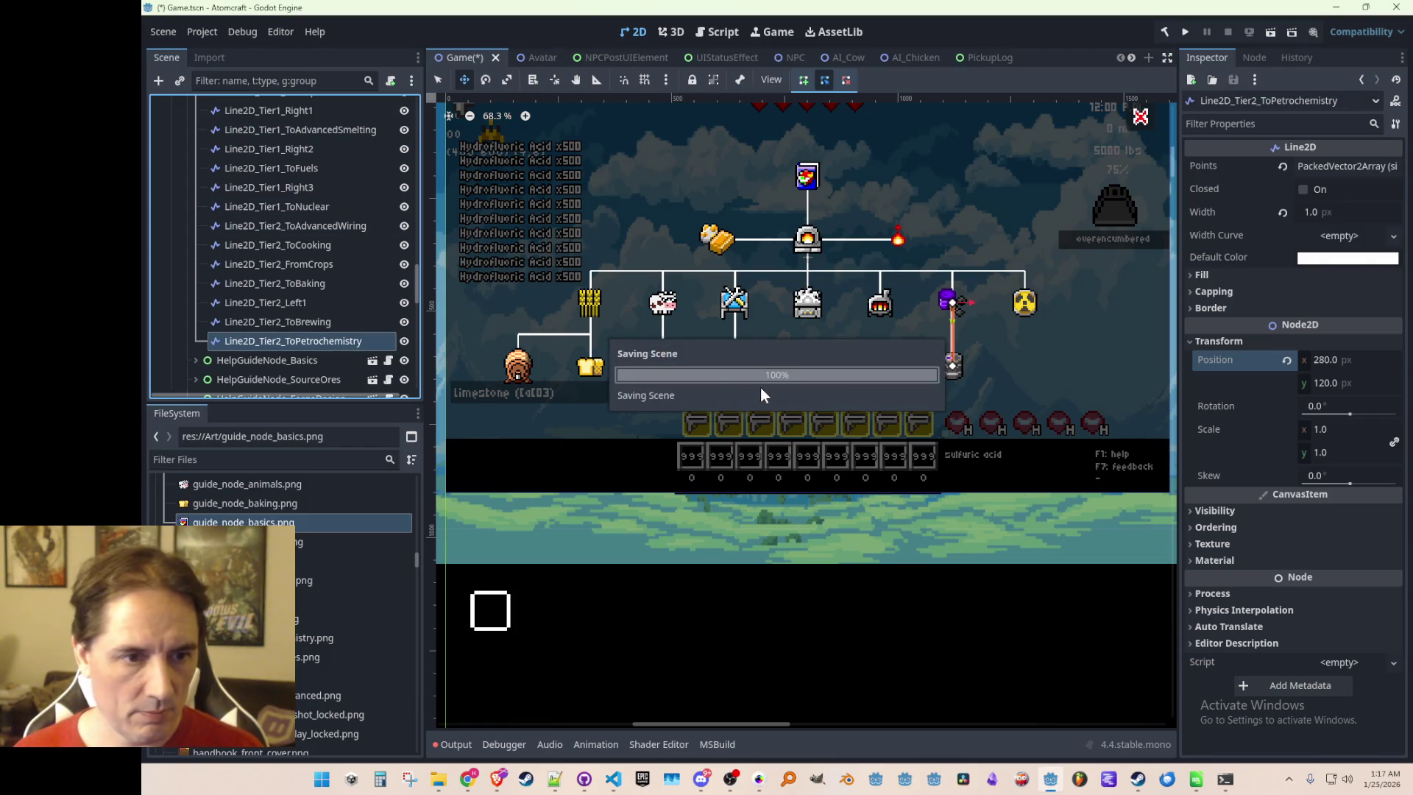
scroll(855, 596, down, 5)
key(q)
click(861, 572)
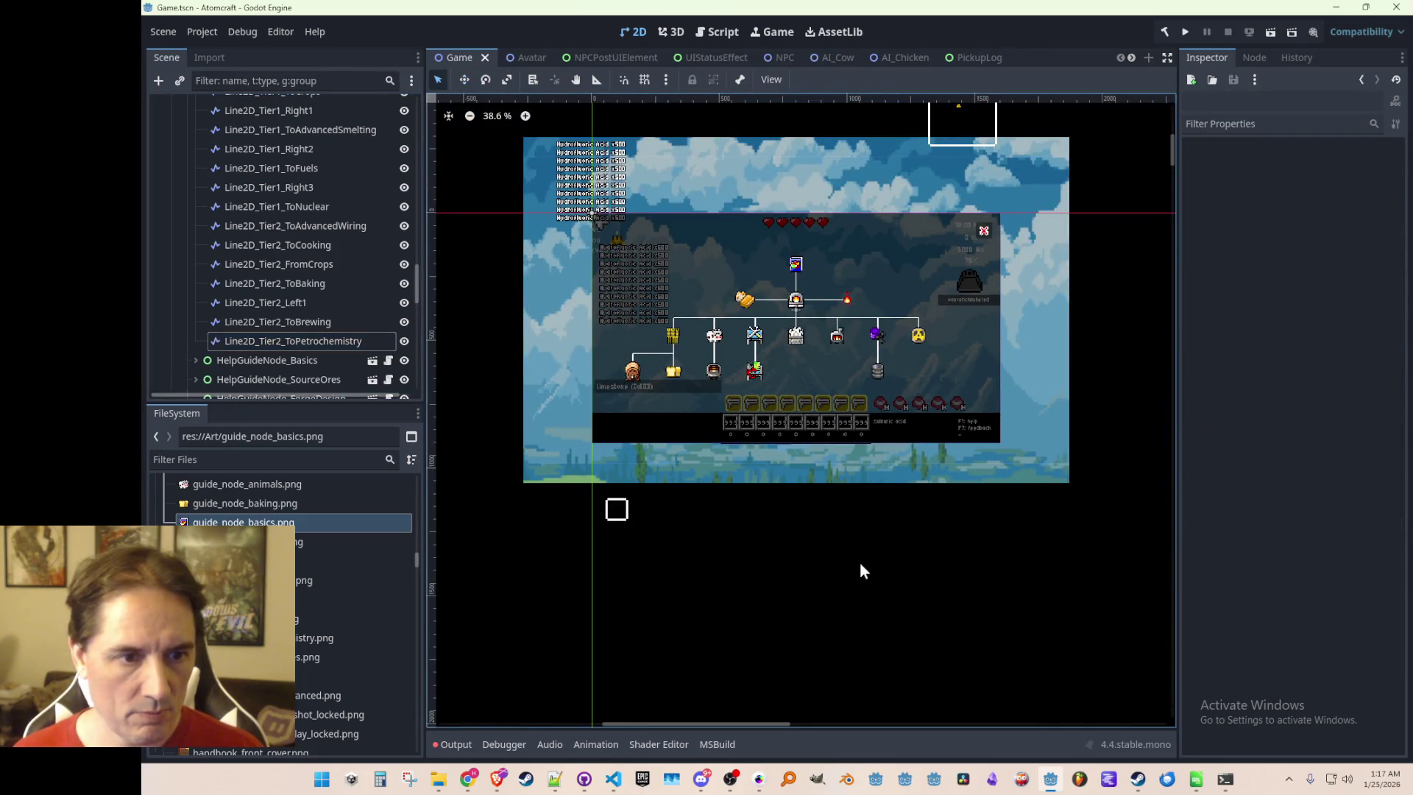
scroll(797, 399, up, 3)
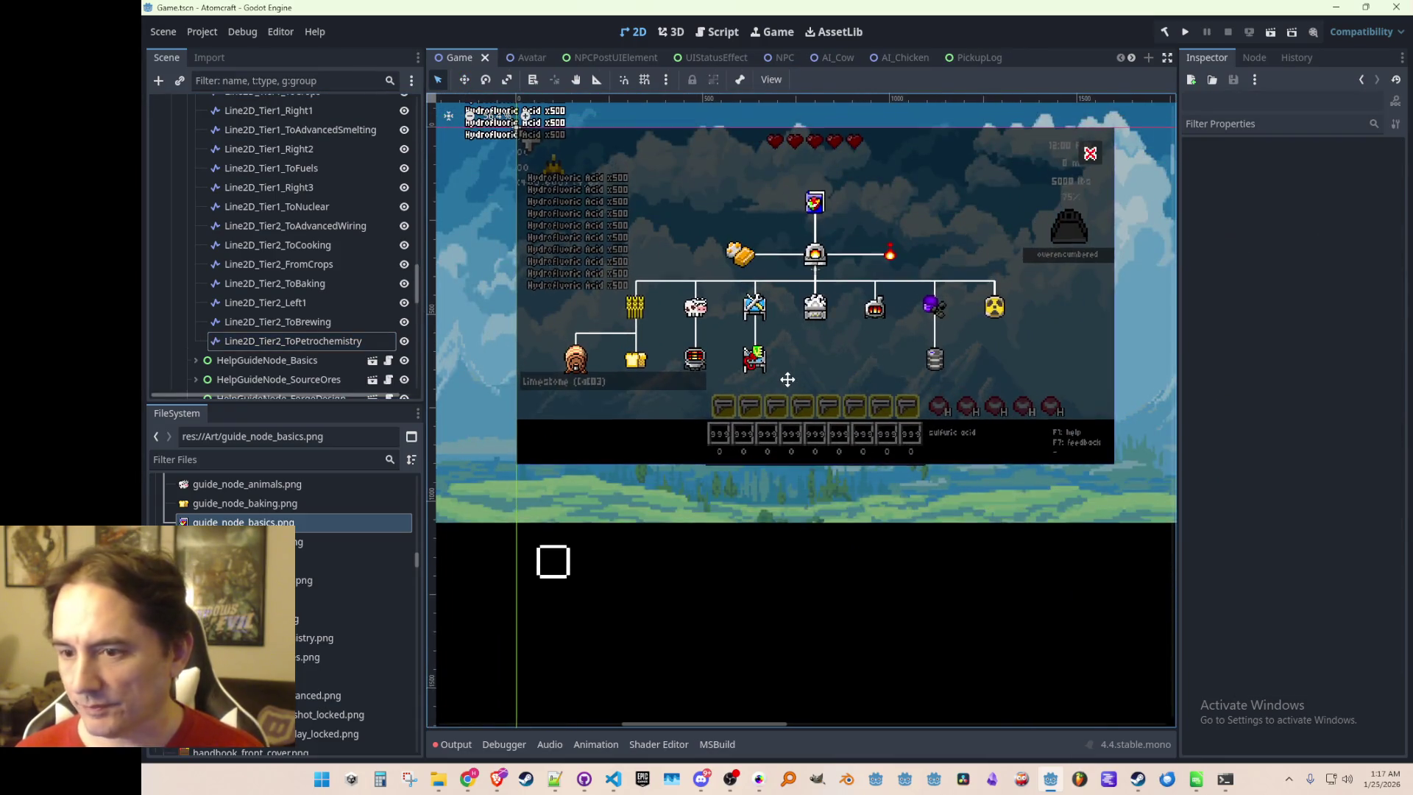
scroll(788, 379, up, 2)
mouse_move(785, 356)
mouse_down()
mouse_move(792, 371)
mouse_move(778, 374)
mouse_up()
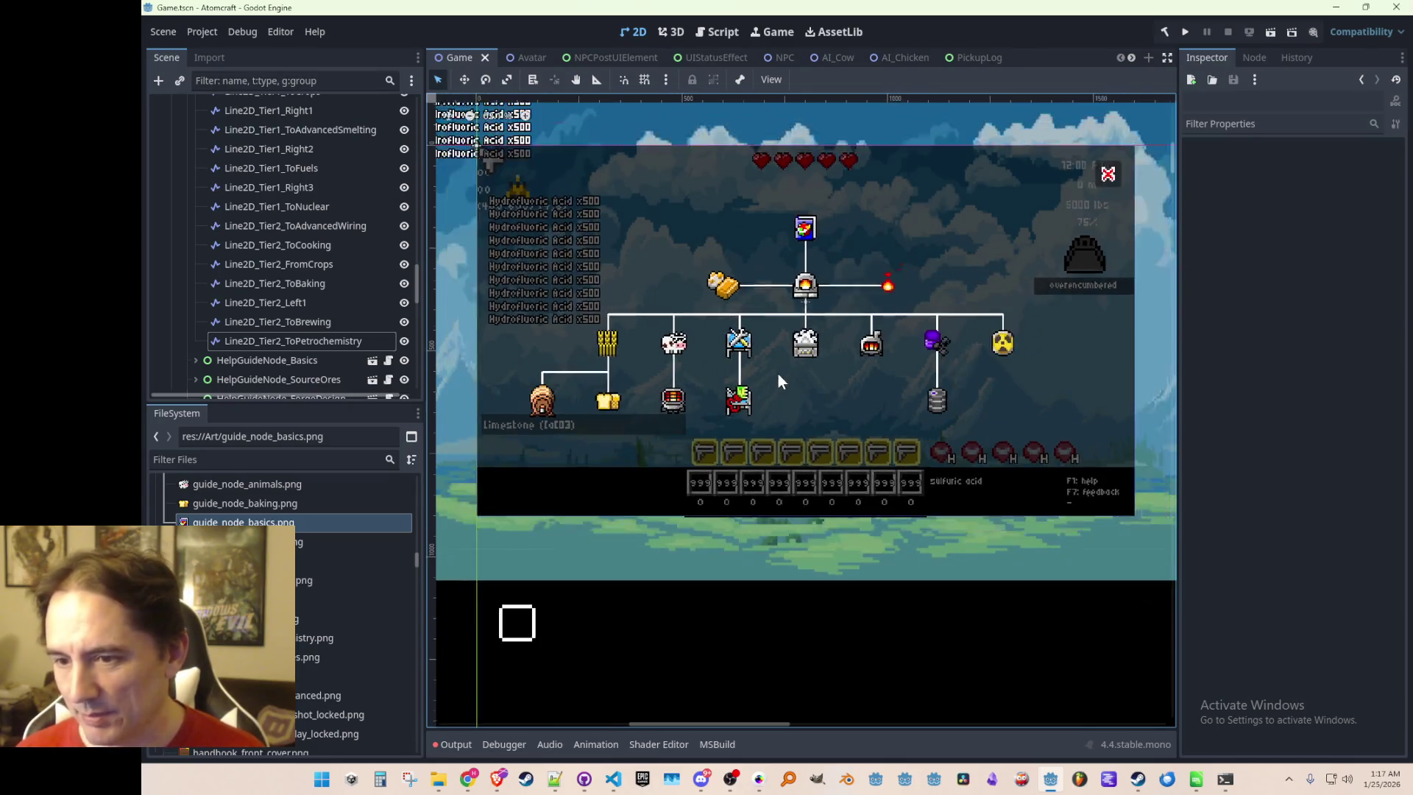
key(ctrl+s)
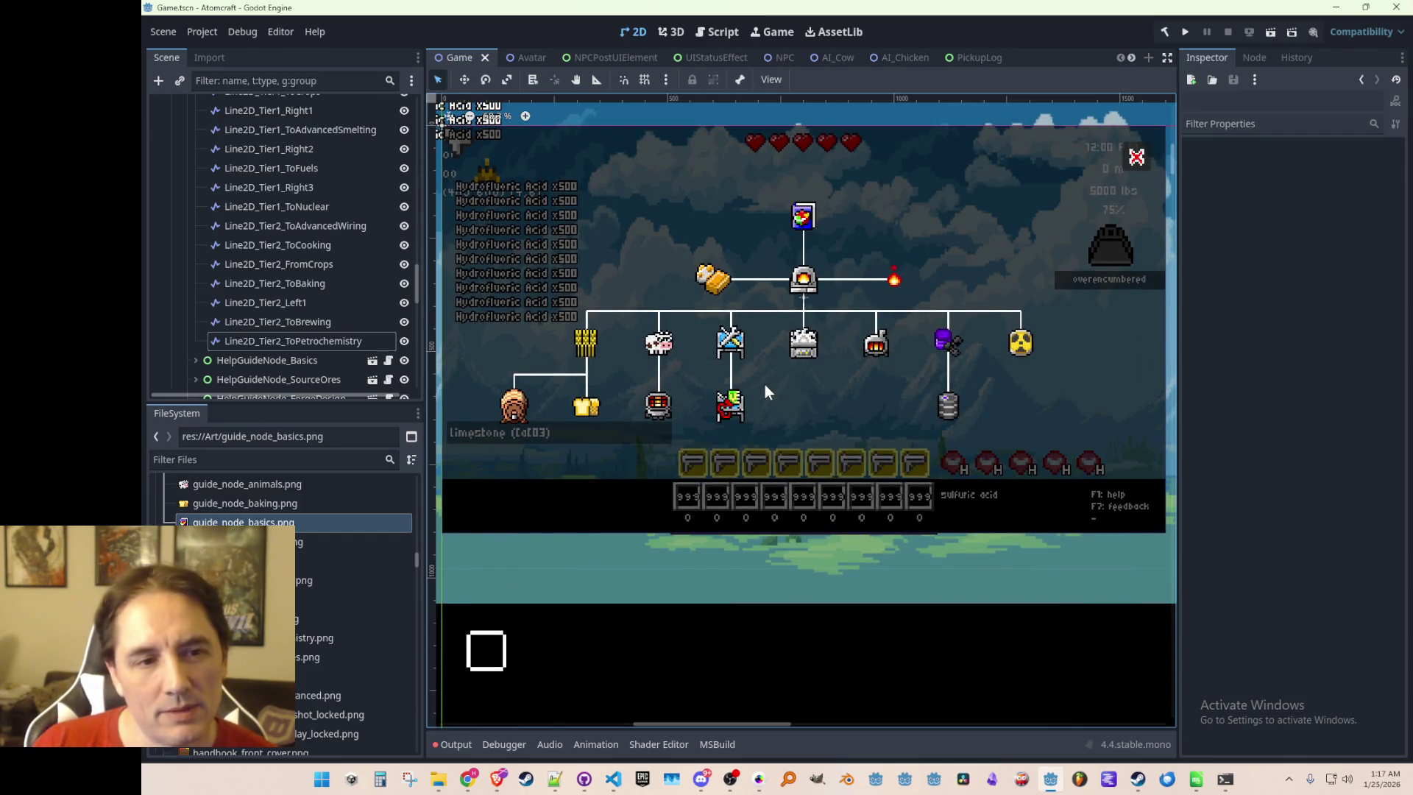
scroll(836, 372, down, 1)
scroll(839, 370, up, 1)
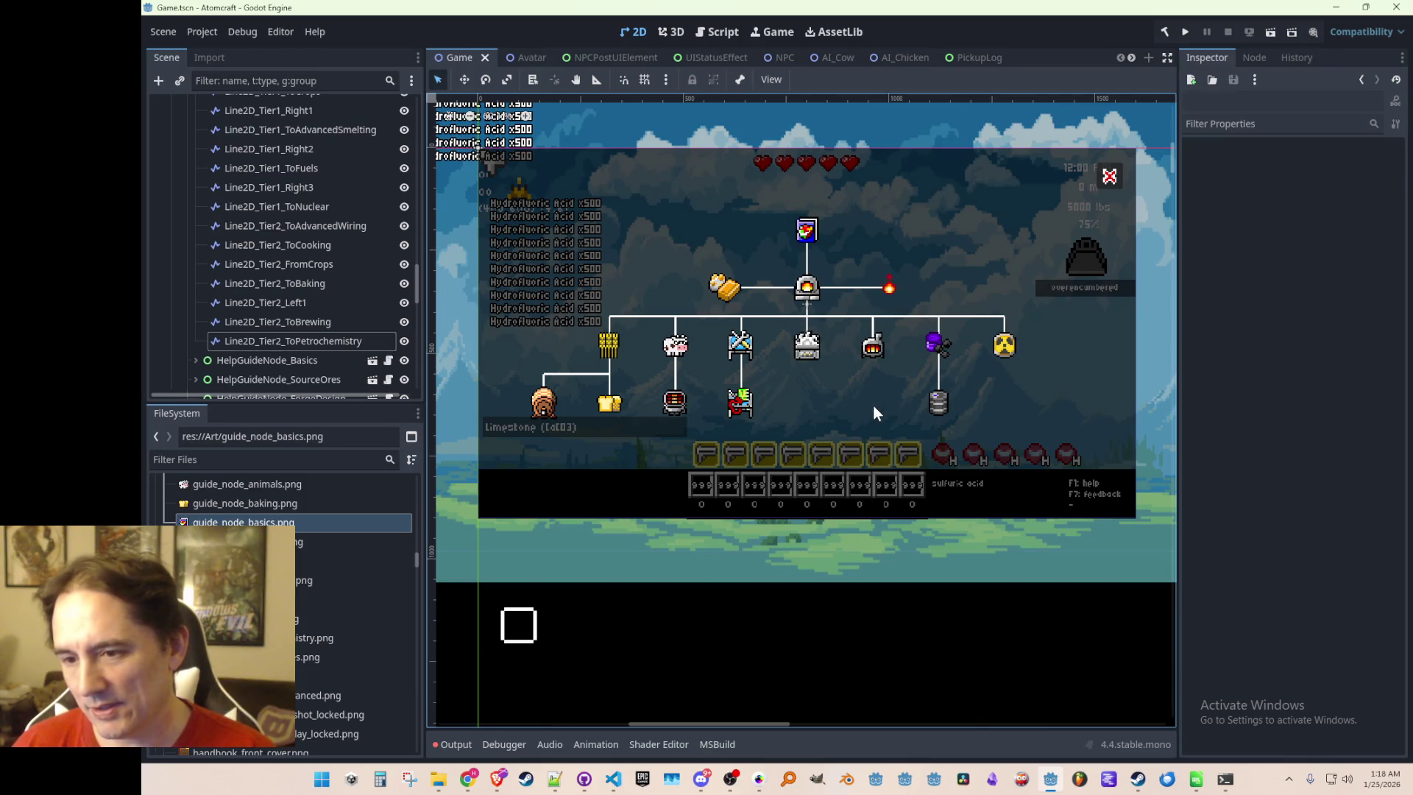
scroll(871, 403, down, 1)
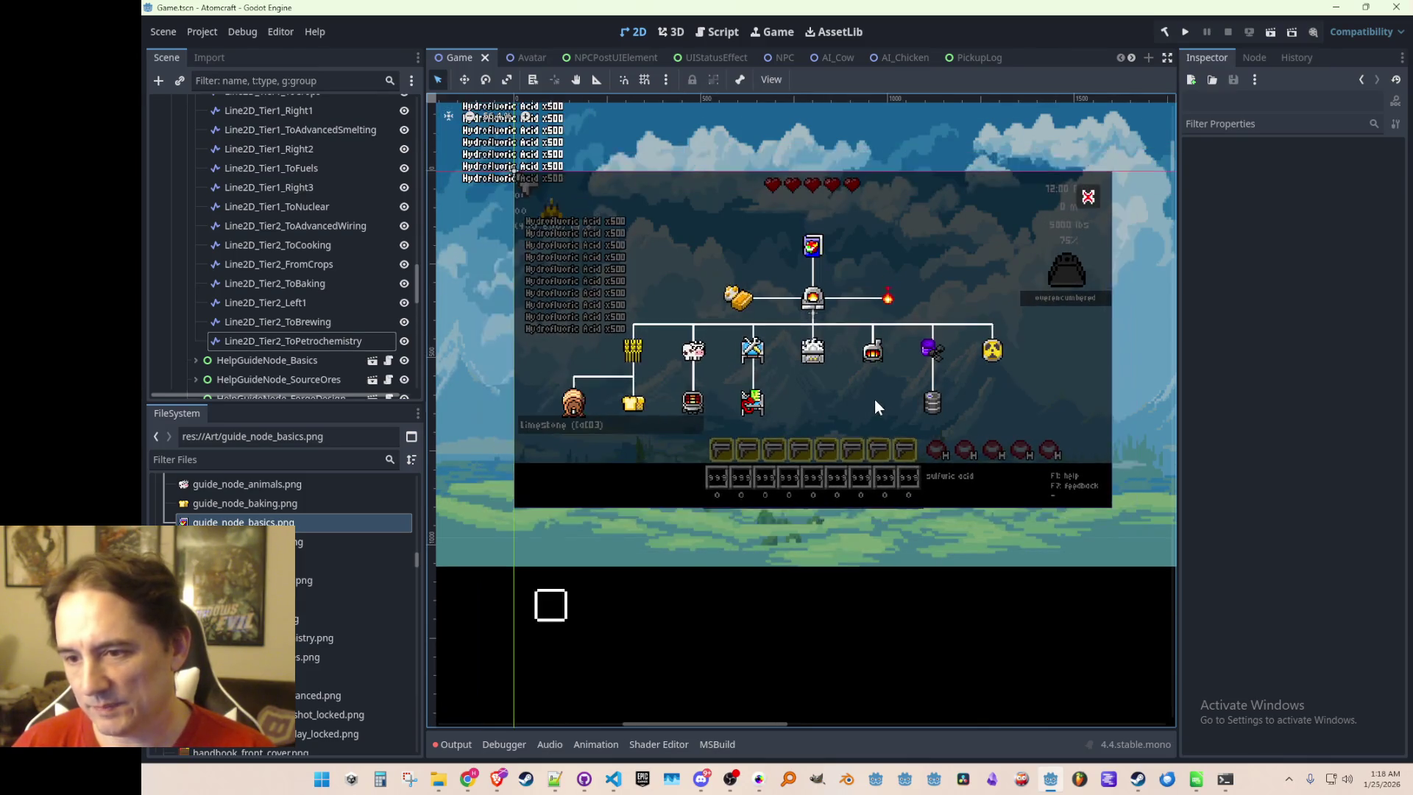
drag(874, 401, 874, 398)
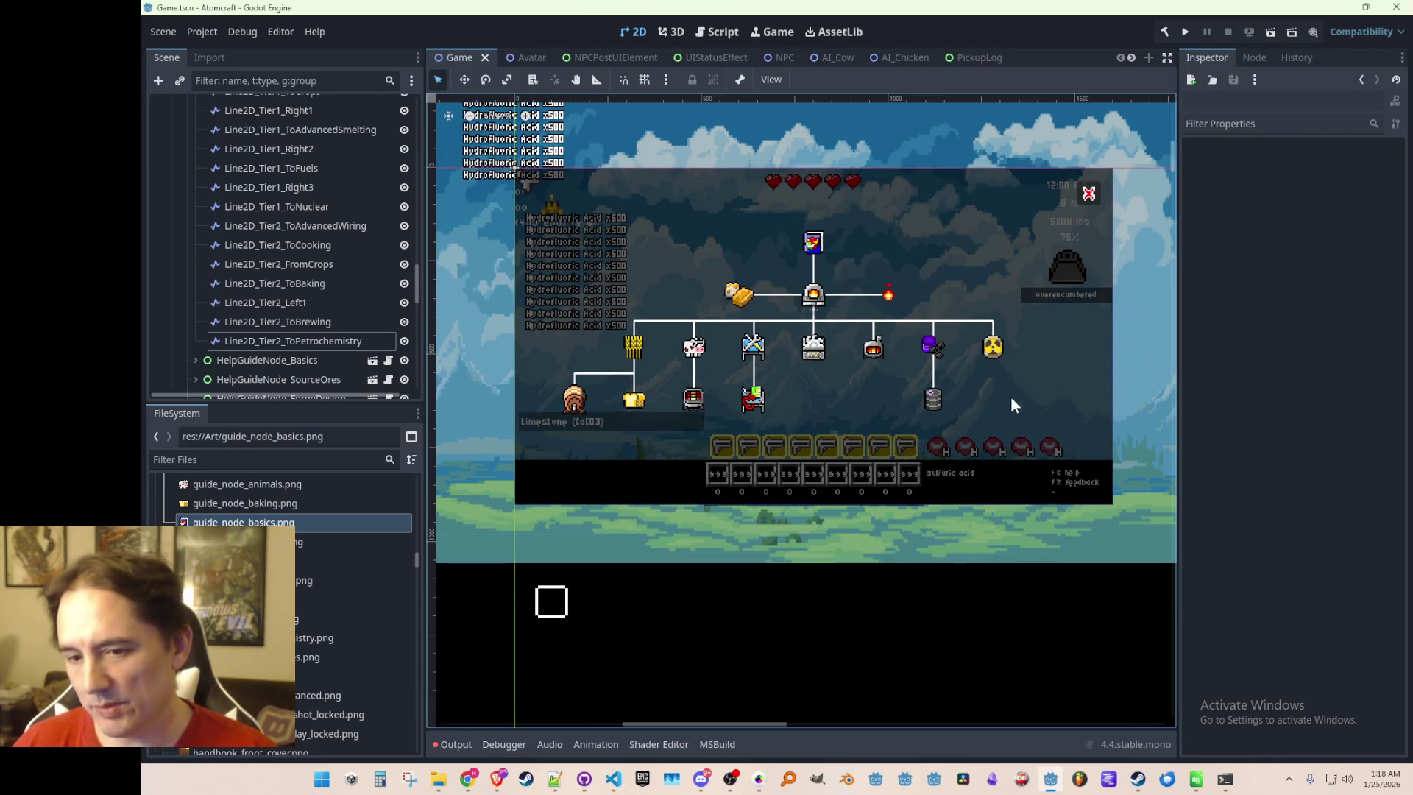
drag(988, 413, 991, 416)
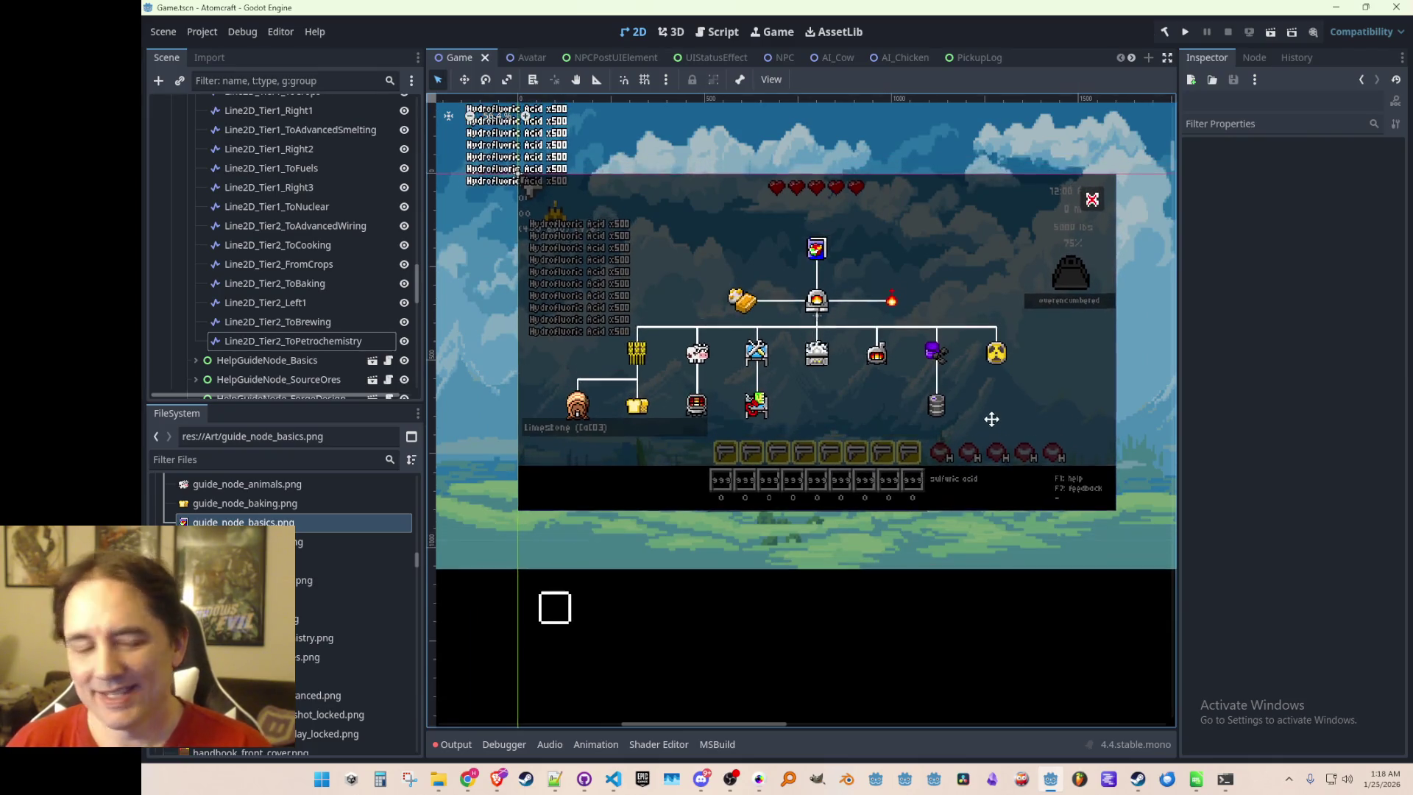
scroll(988, 412, up, 2)
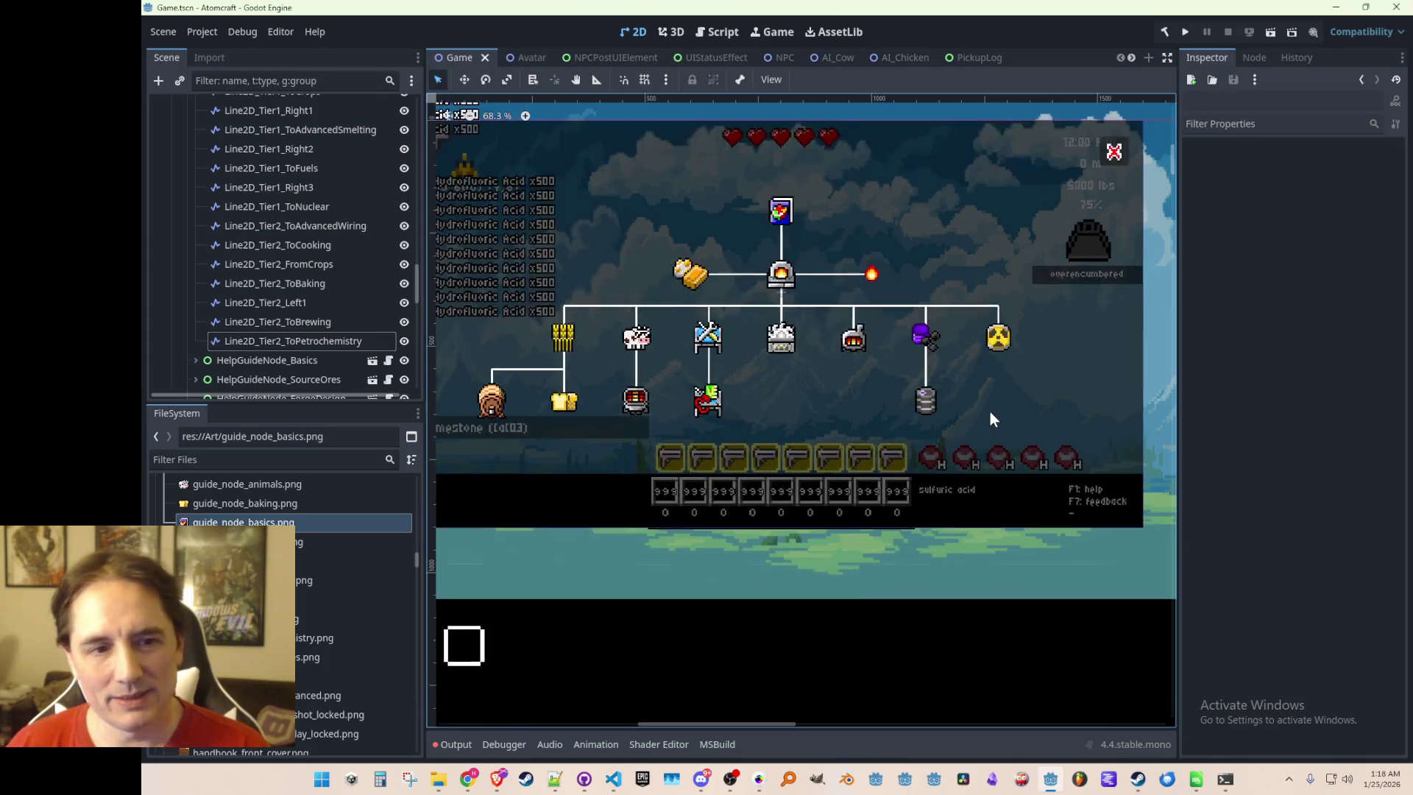
drag(993, 410, 994, 414)
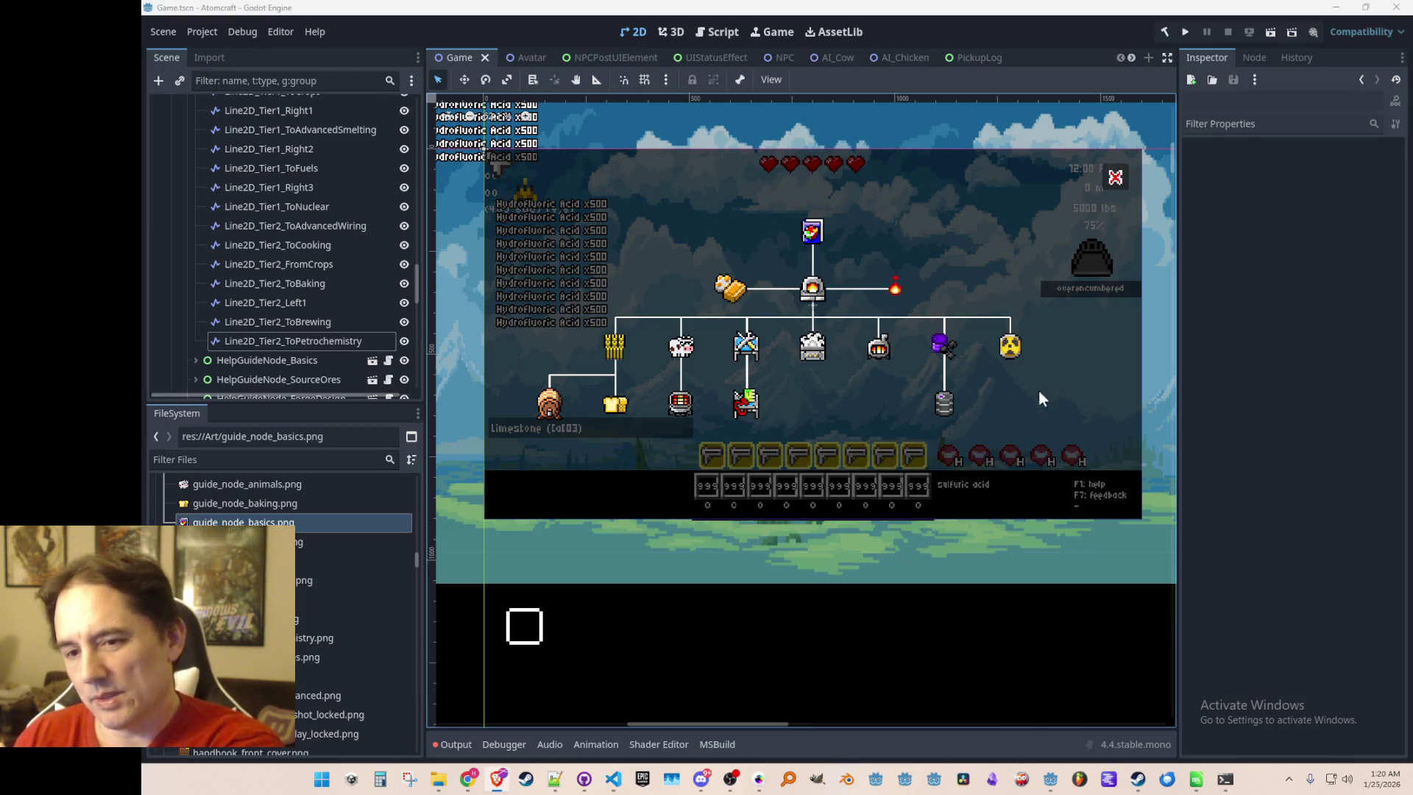
scroll(1050, 413, right, 1)
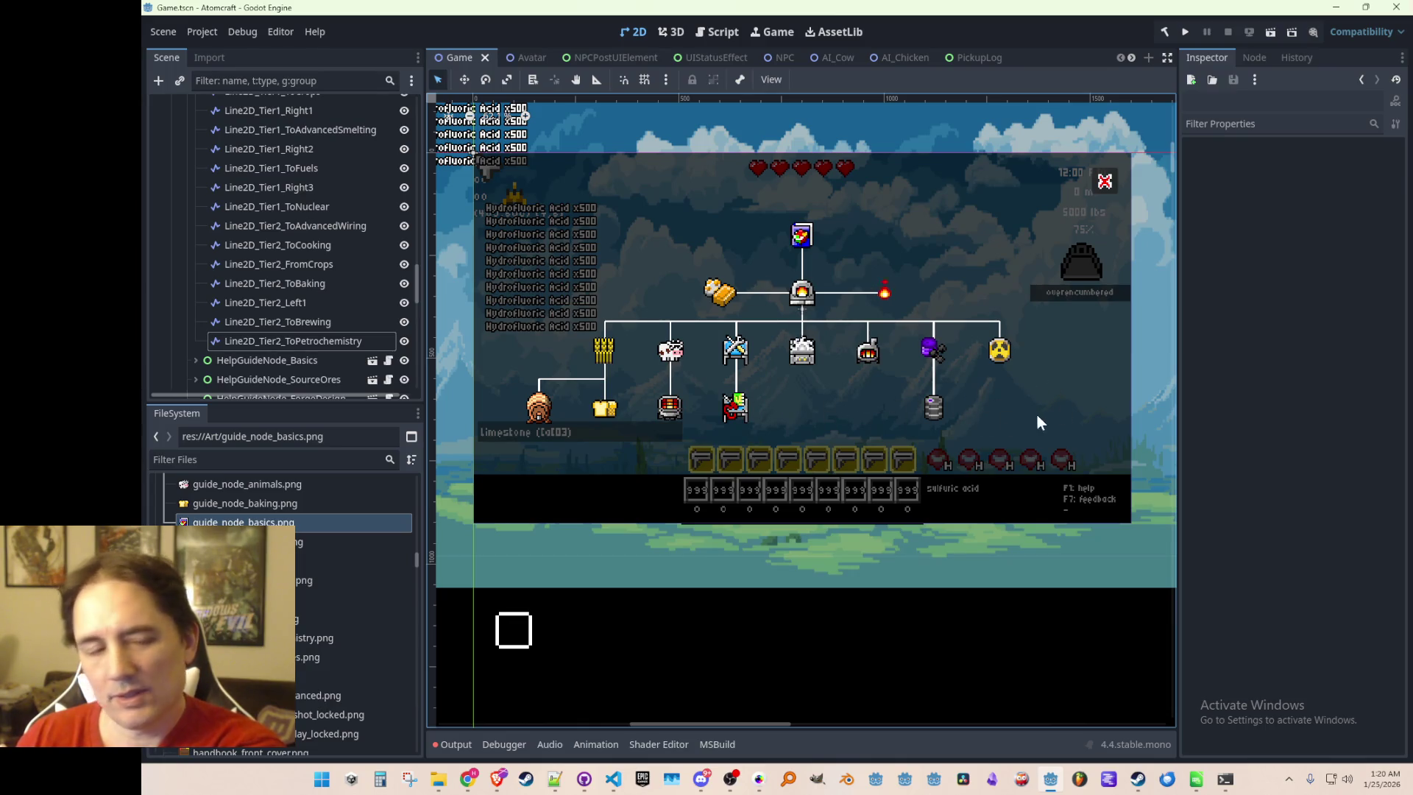
scroll(903, 418, down, 2)
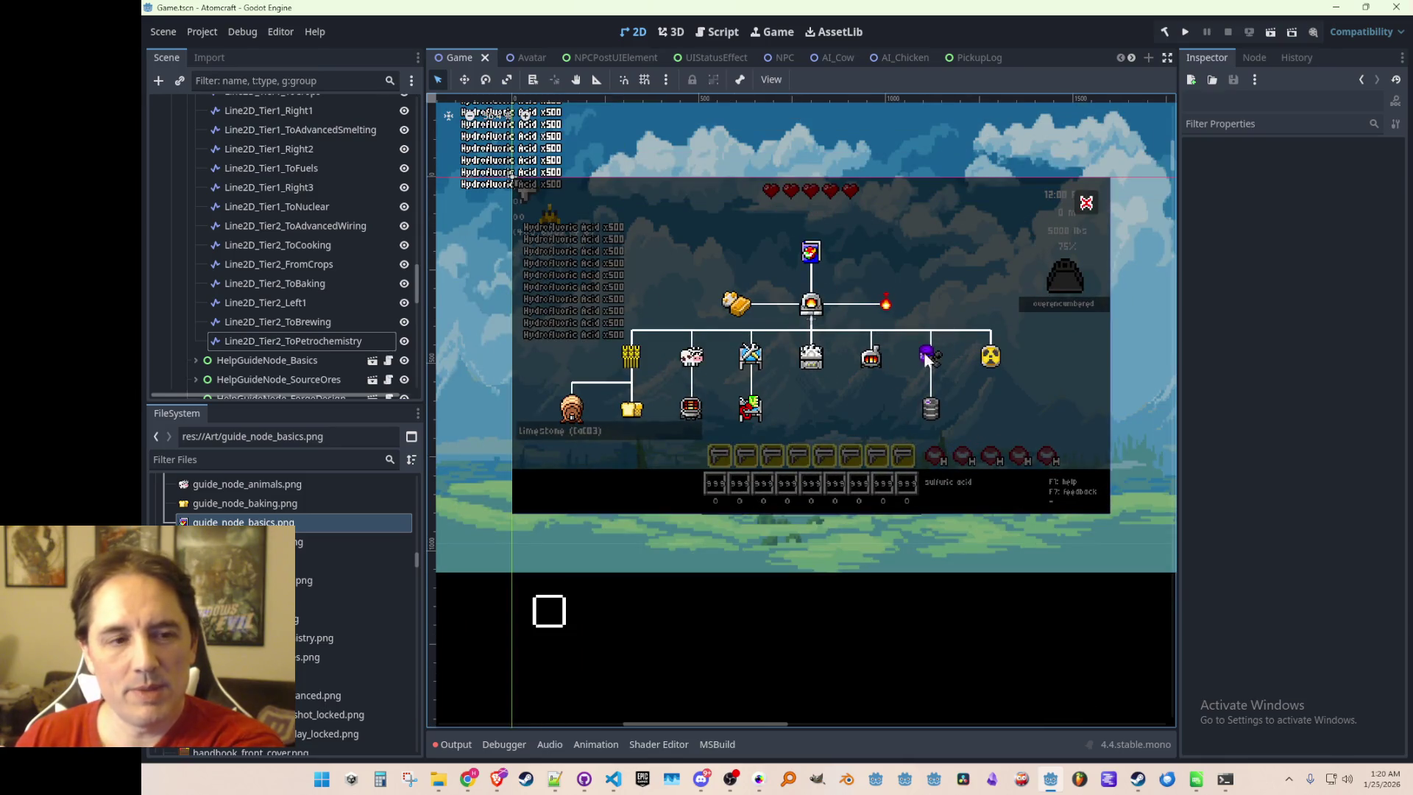
scroll(821, 414, down, 1)
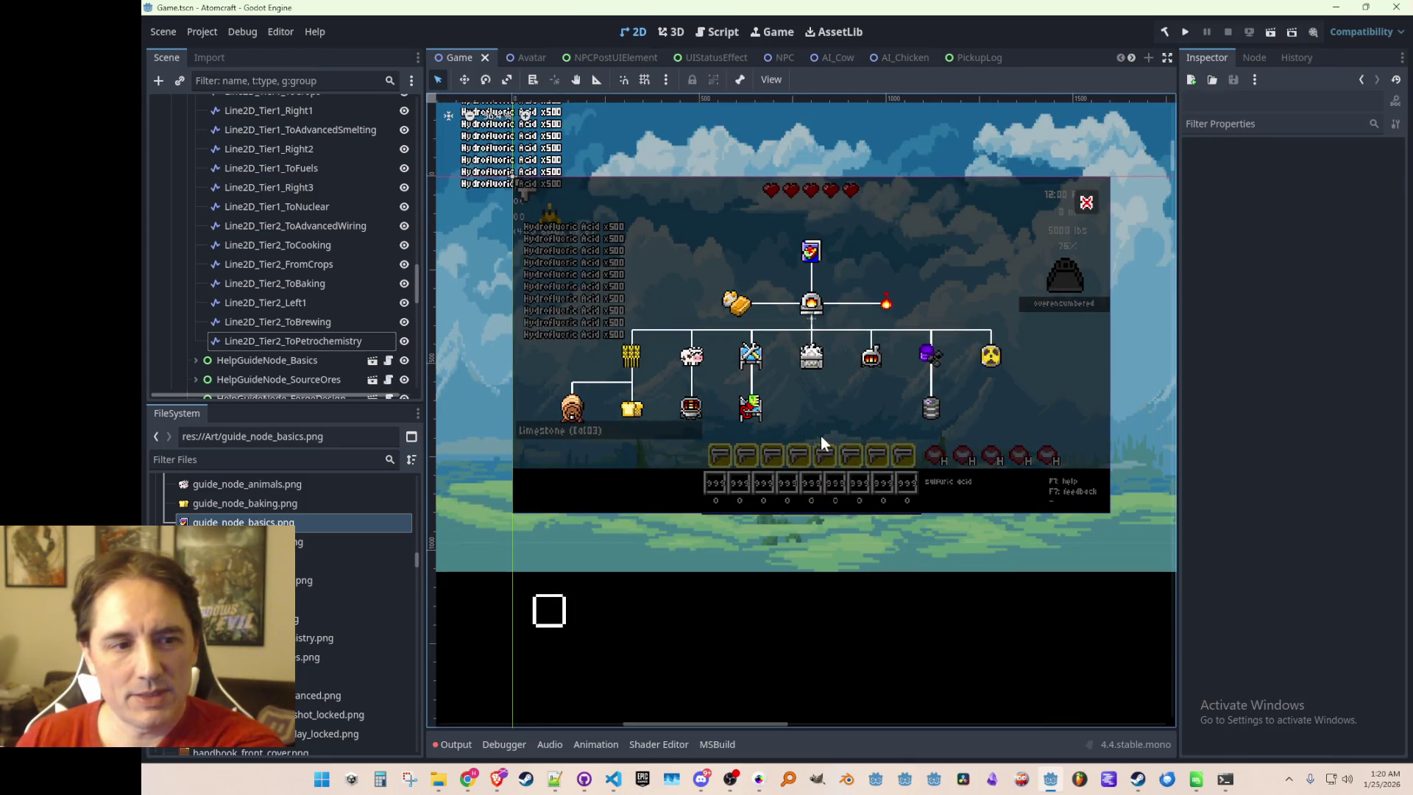
scroll(825, 427, up, 2)
scroll(836, 430, up, 1)
scroll(836, 430, down, 1)
scroll(837, 430, up, 2)
scroll(836, 428, down, 2)
scroll(836, 422, up, 1)
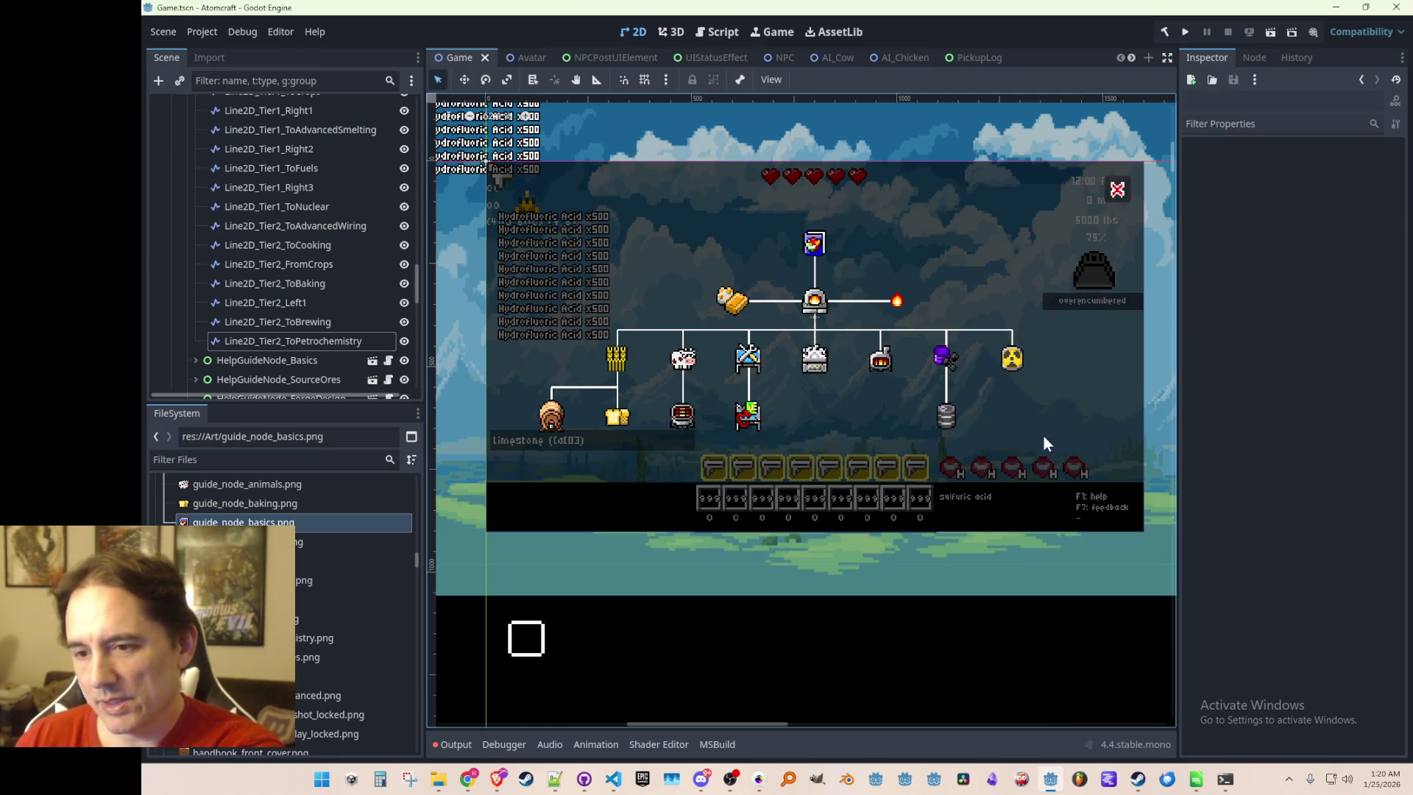
scroll(858, 434, up, 2)
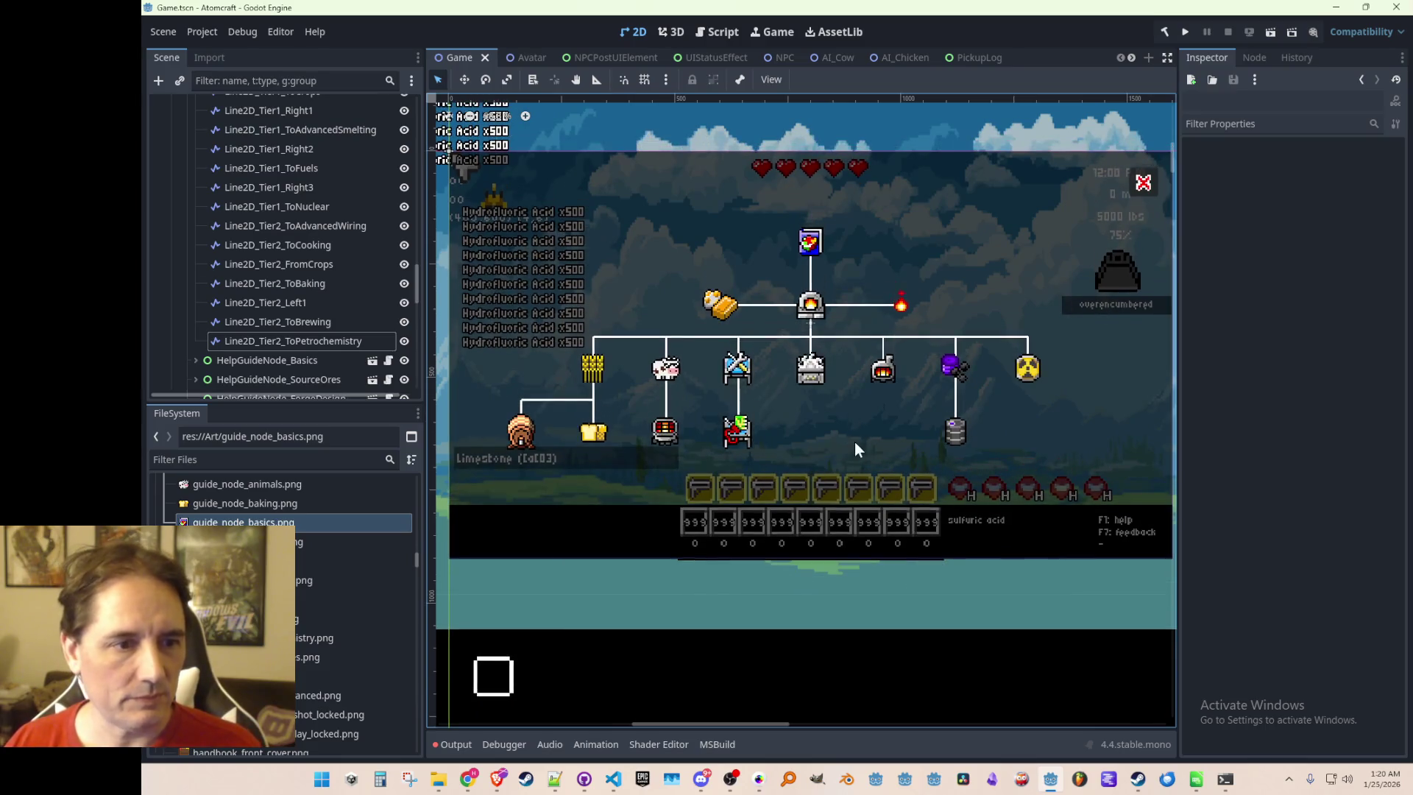
key(ctrl+s)
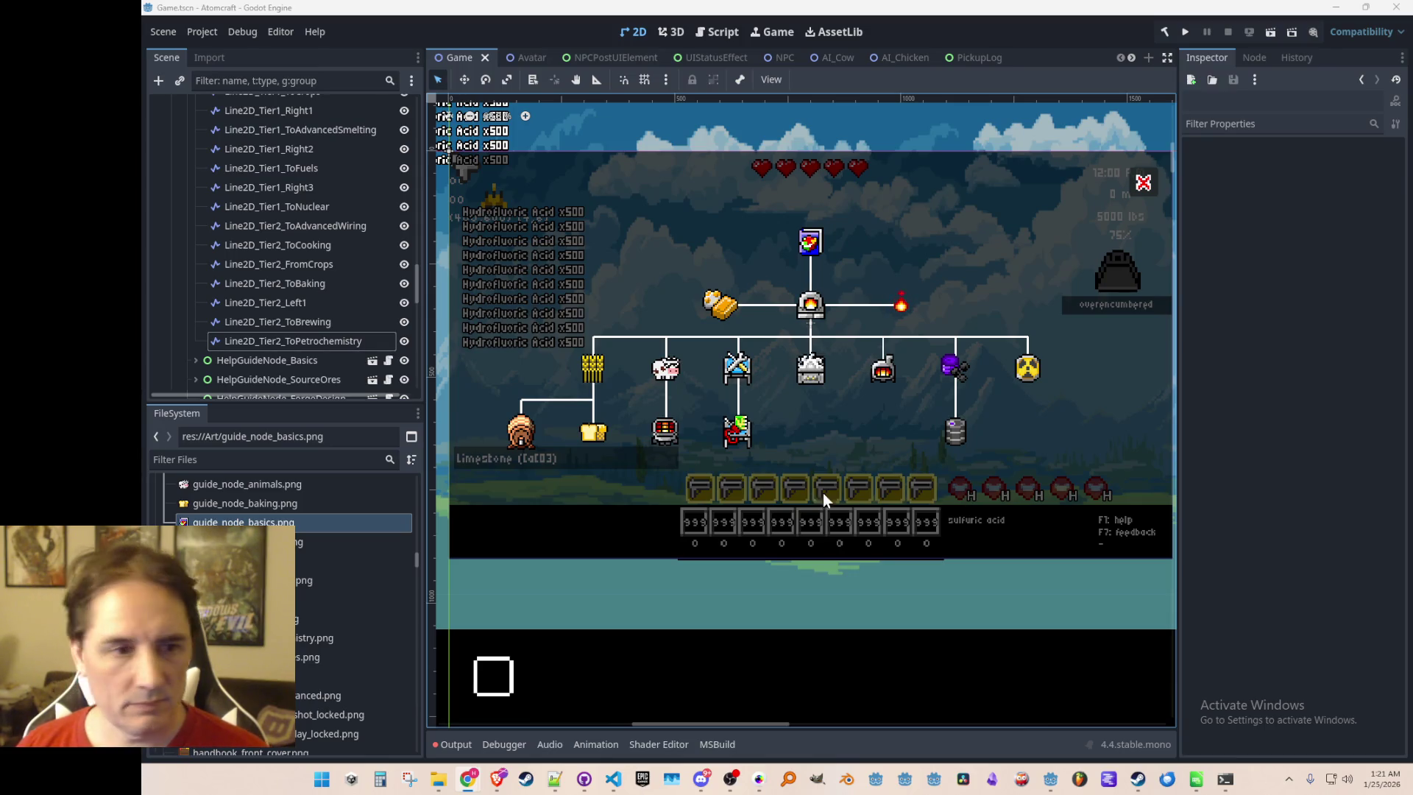
scroll(822, 362, up, 2)
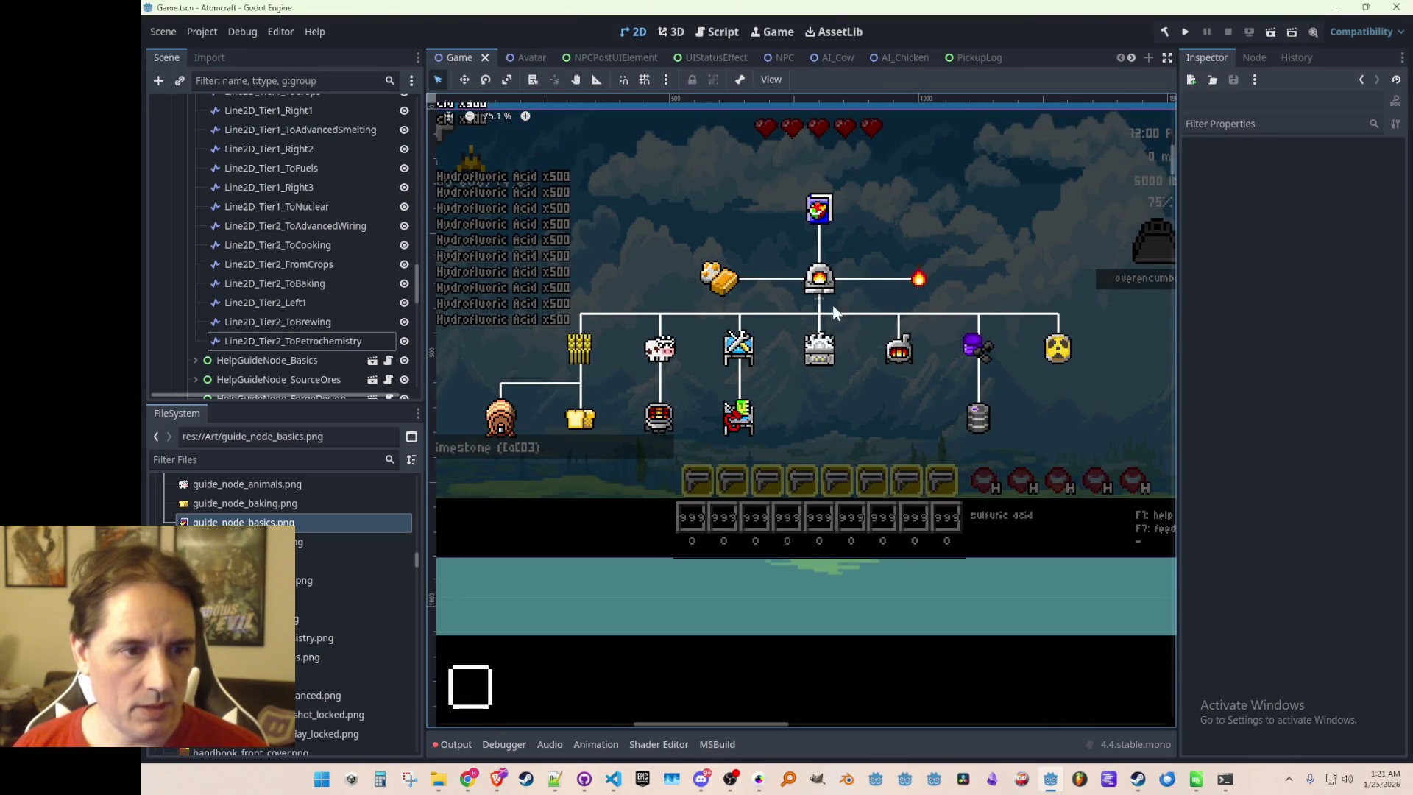
Tint HelpGuideNode_ForgeDesign grey by setting its Modulate red and green to 127
click(825, 284)
scroll(245, 346, down, 2)
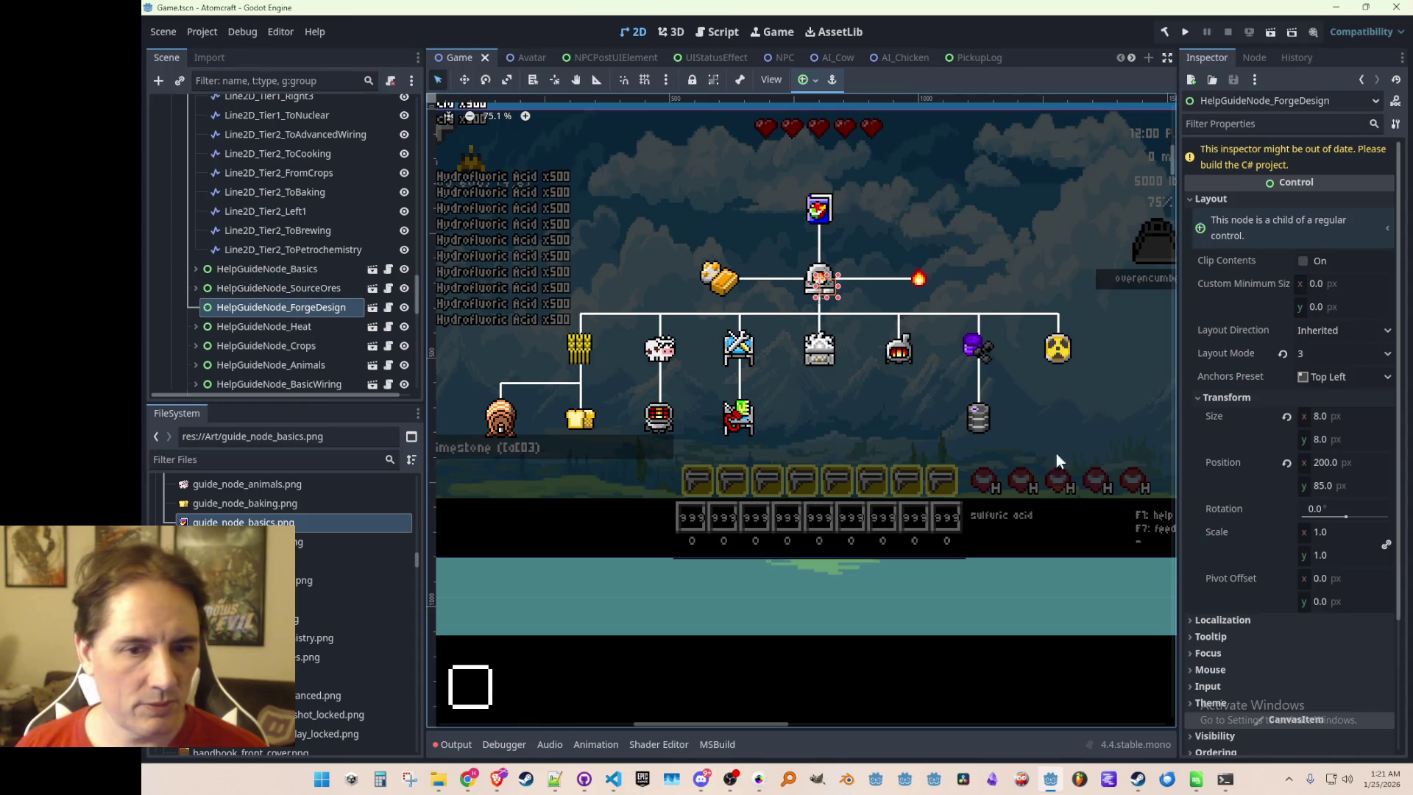
scroll(1251, 489, down, 3)
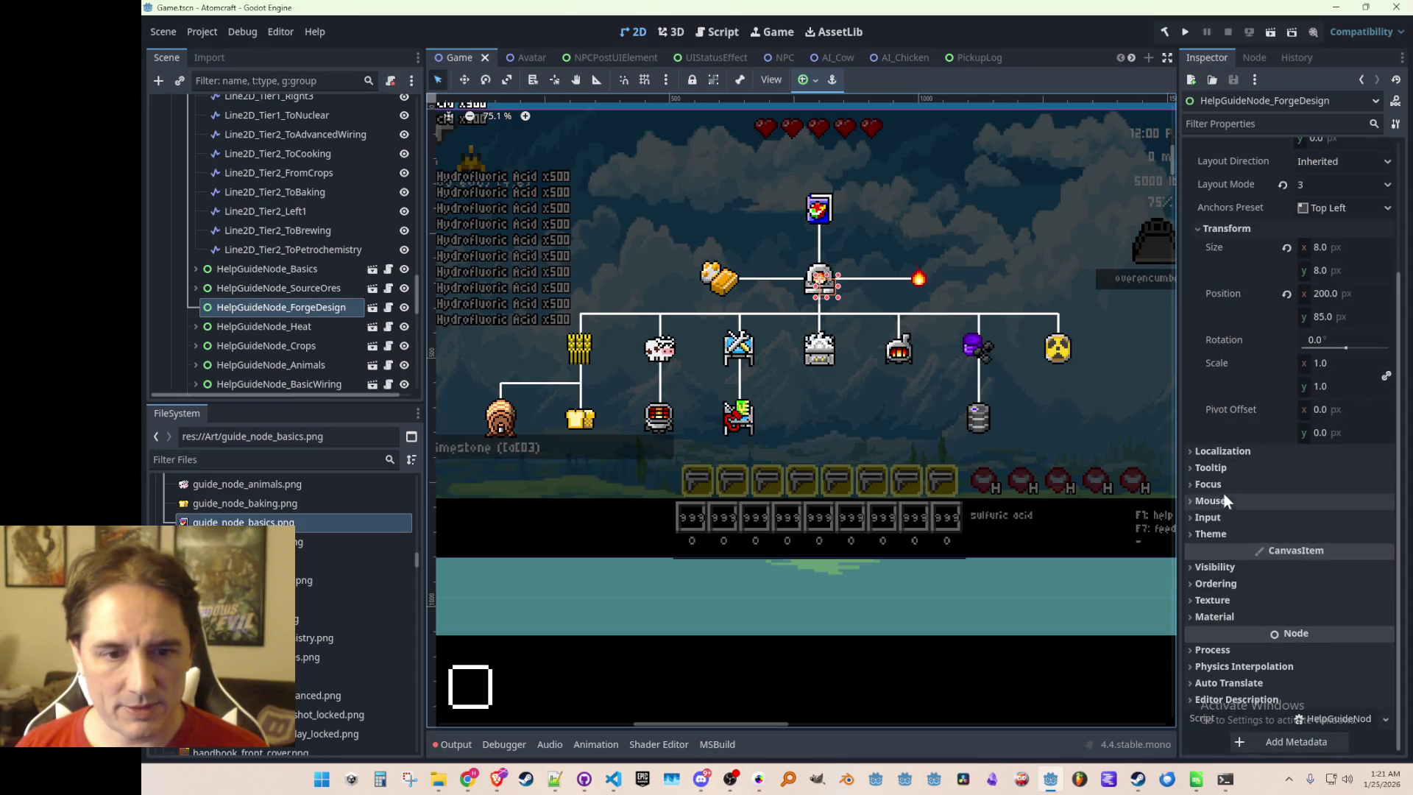
click(1230, 566)
scroll(1233, 568, down, 3)
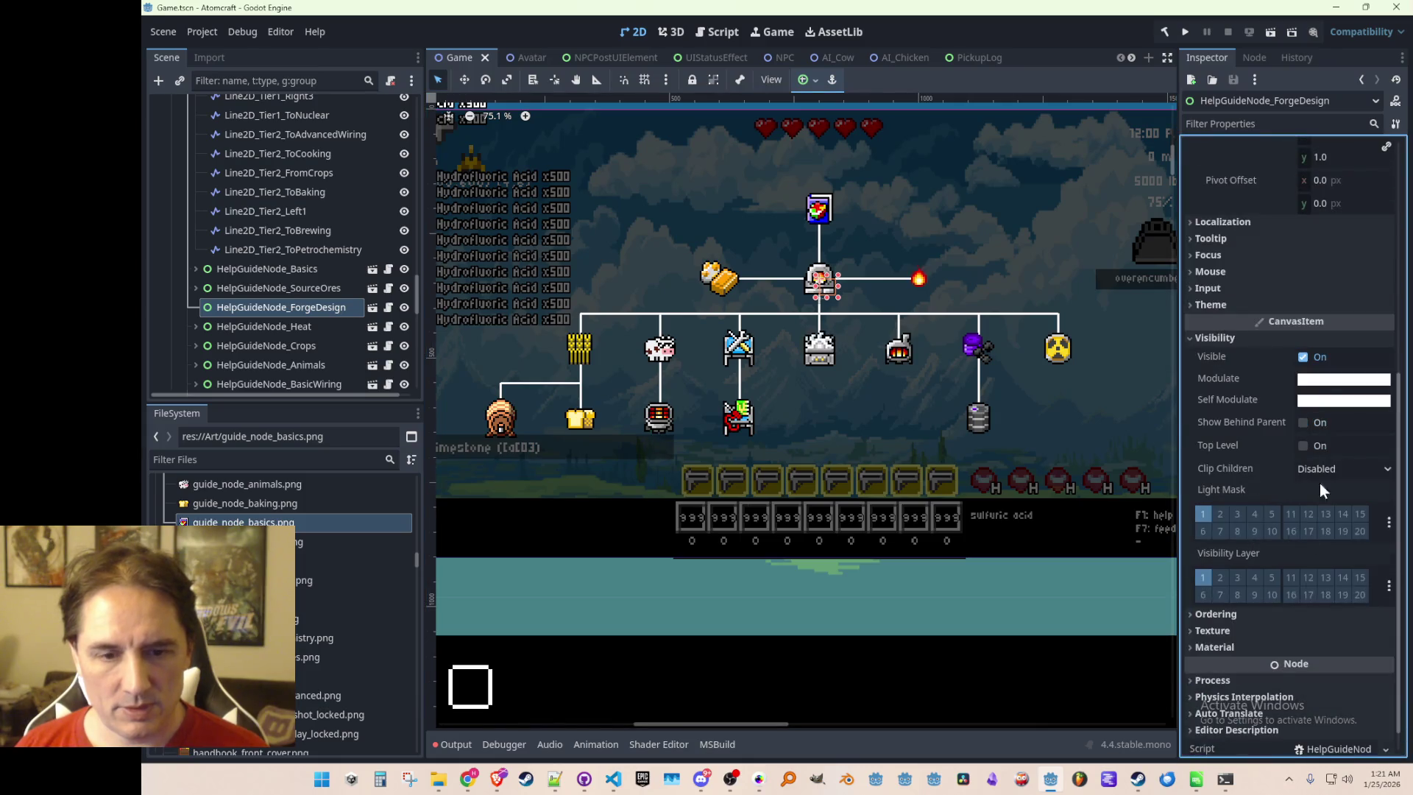
click(1343, 378)
click(1397, 471)
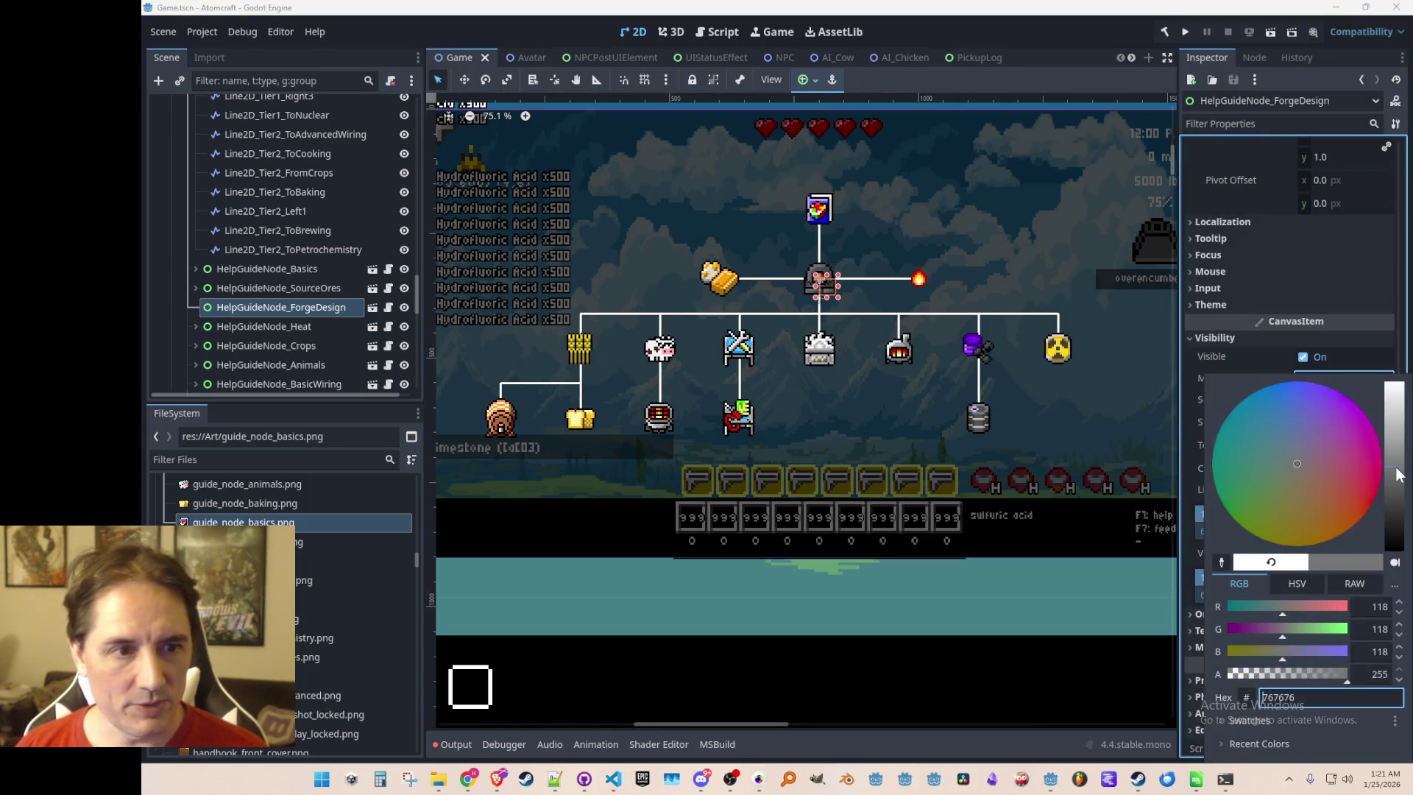
click(1372, 606)
text(127)
key(Tab)
text(127)
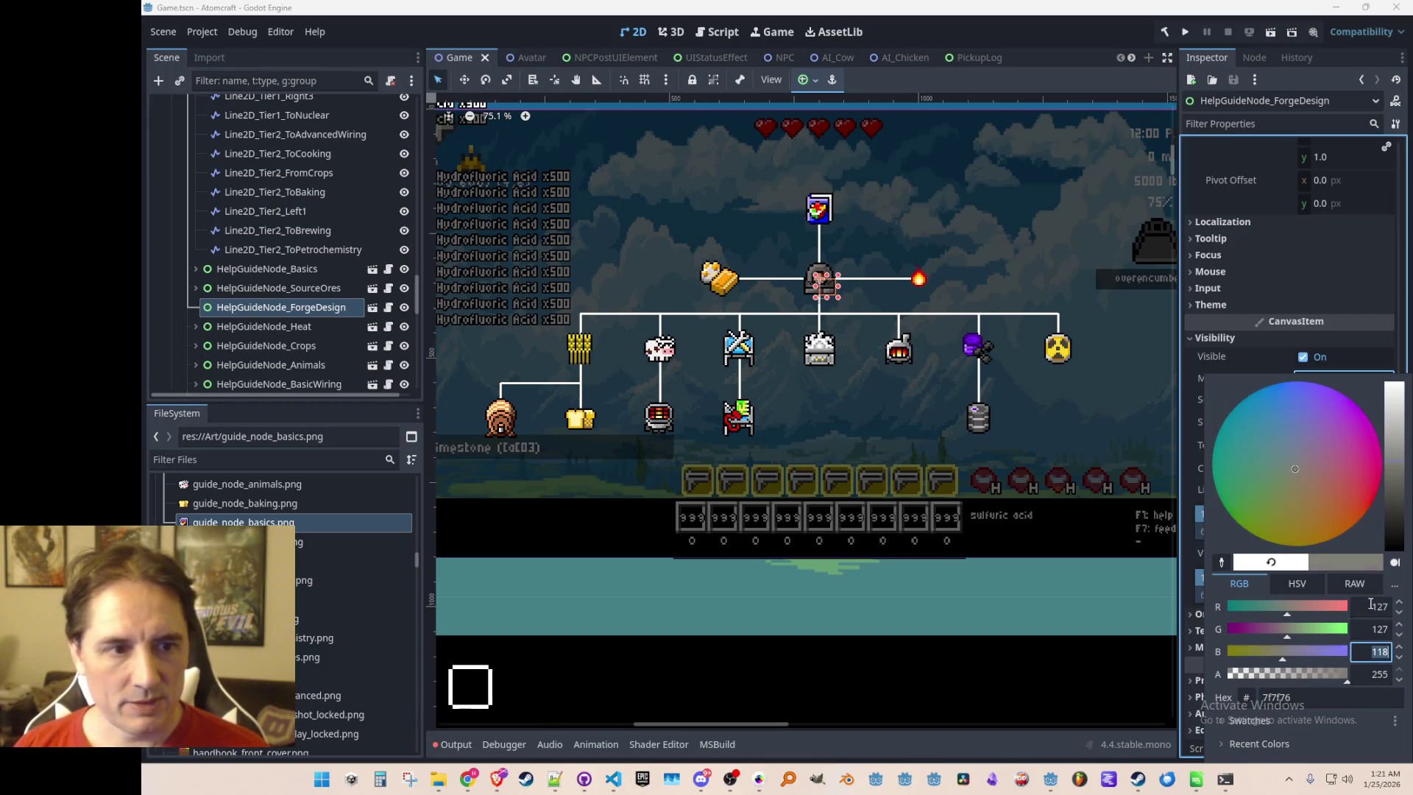
key(Tab)
click(872, 580)
Deselect the ForgeDesign node and save the Game scene with Ctrl+S
click(866, 666)
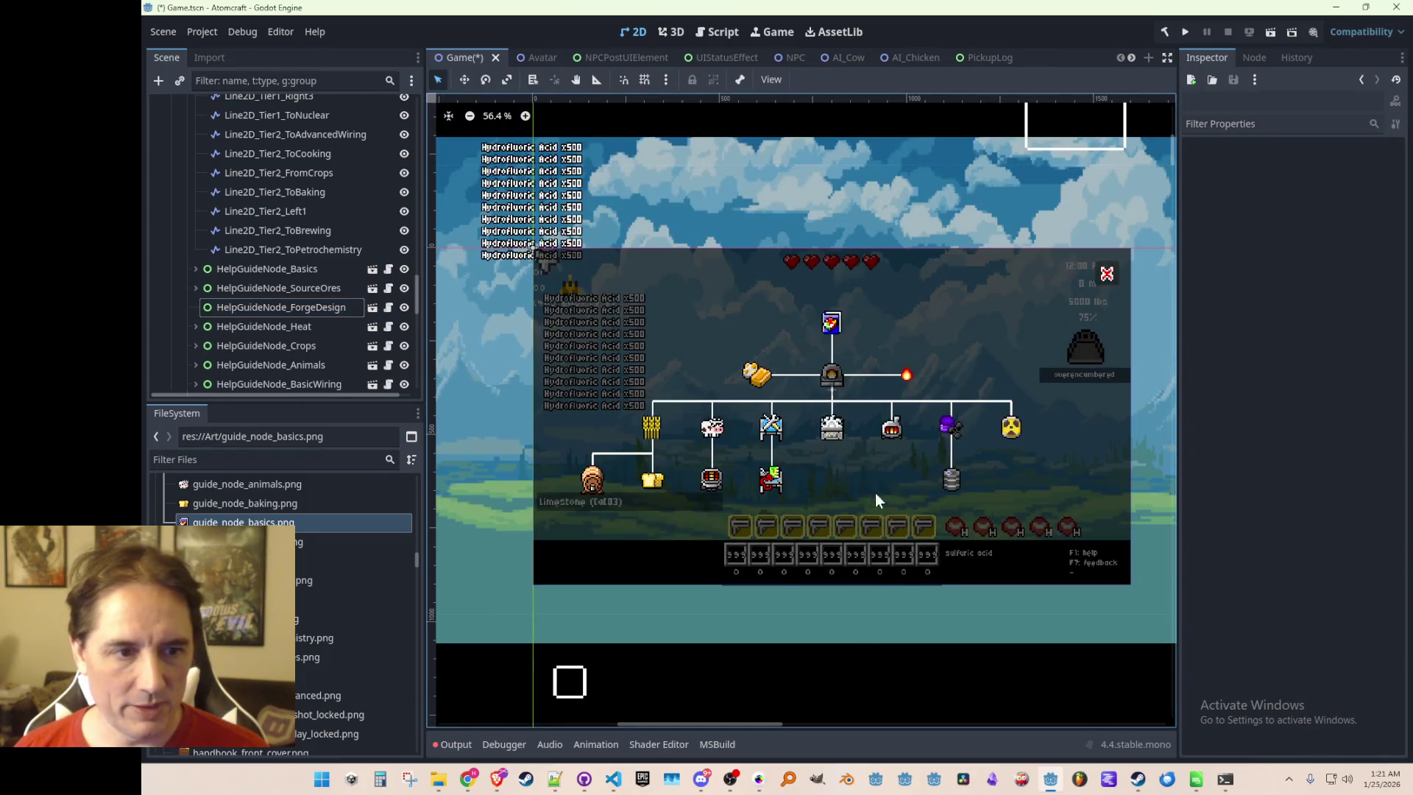
scroll(876, 509, up, 4)
scroll(831, 421, down, 2)
scroll(870, 445, up, 2)
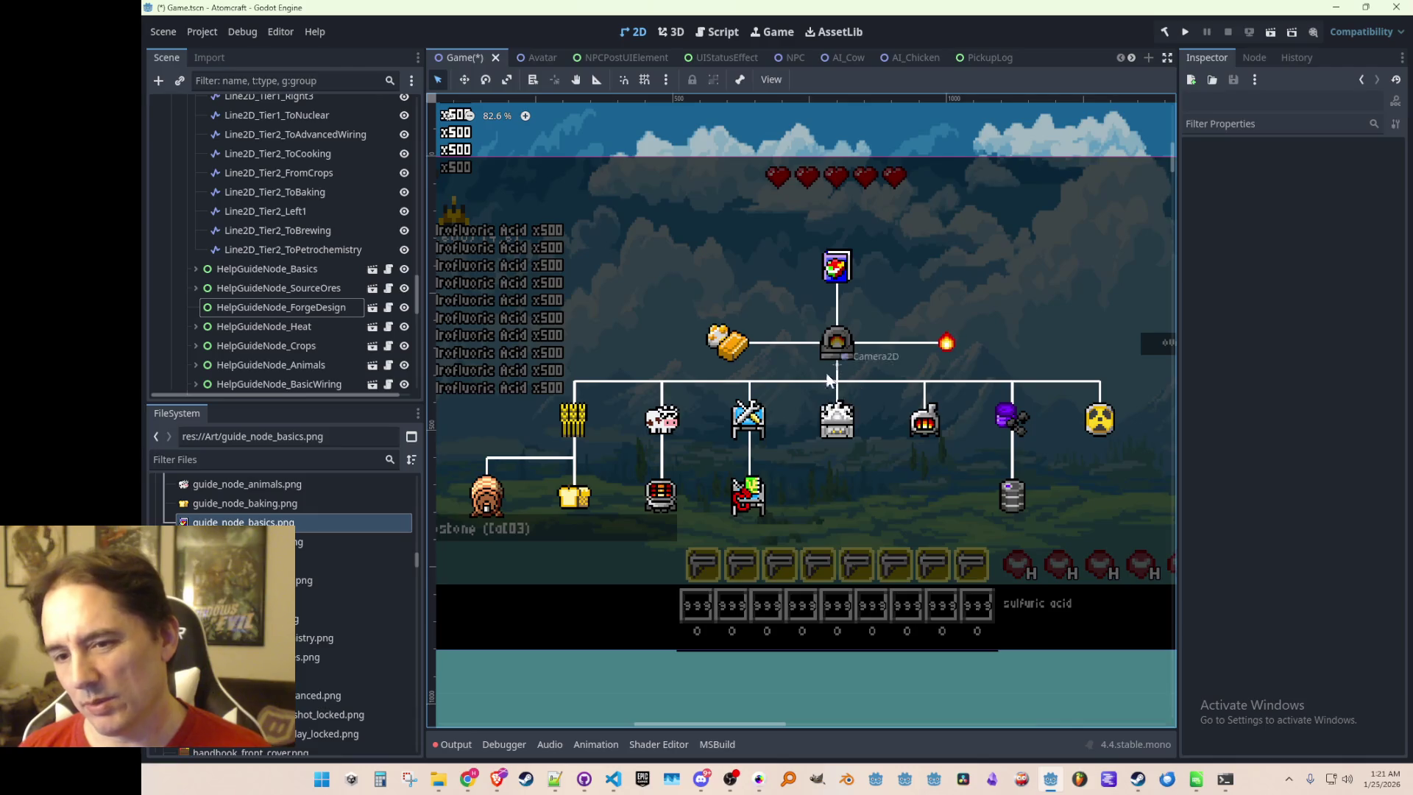
key(ctrl+s)
key(ctrl+s)
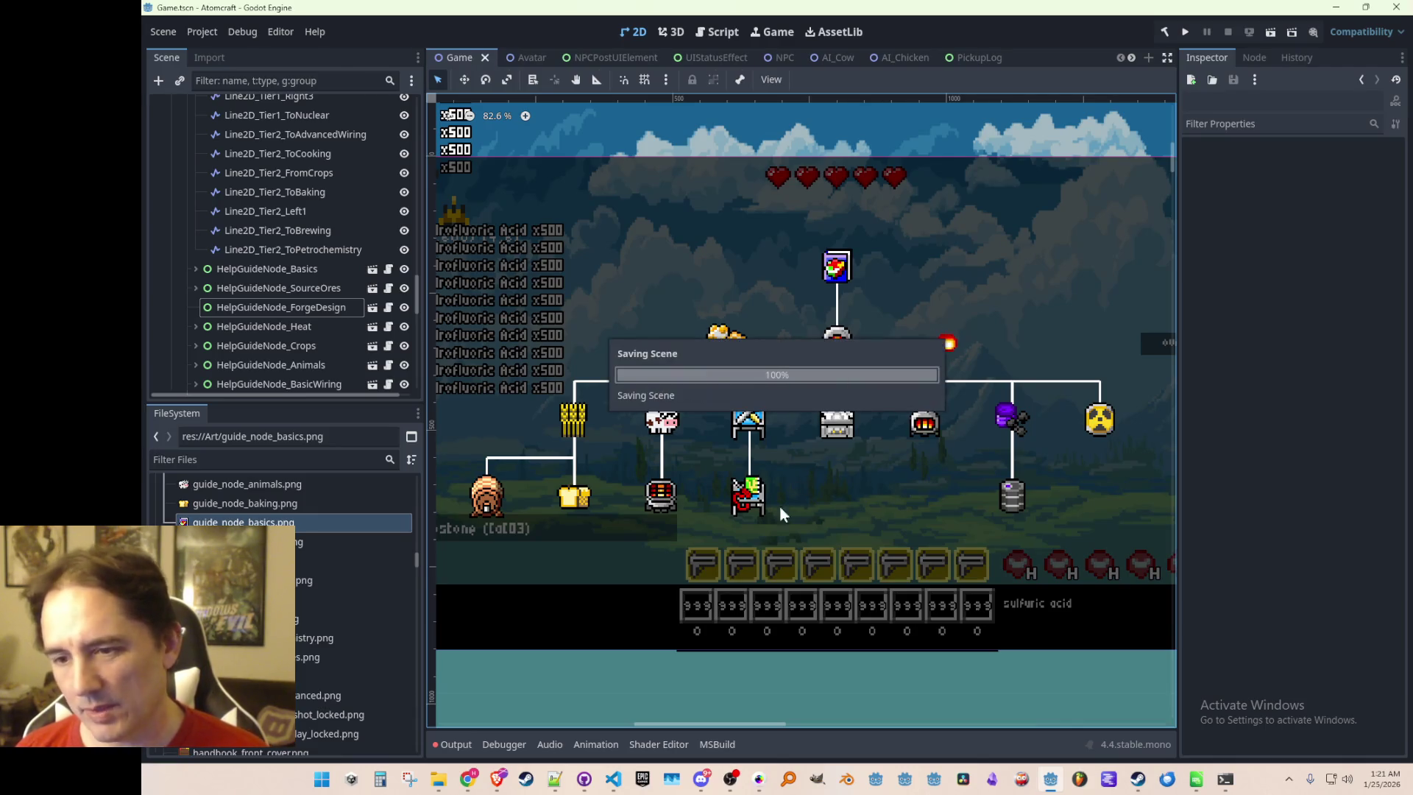
Set the Line2D_Basics connector line's Modulate colour to grey 767676
scroll(828, 493, down, 2)
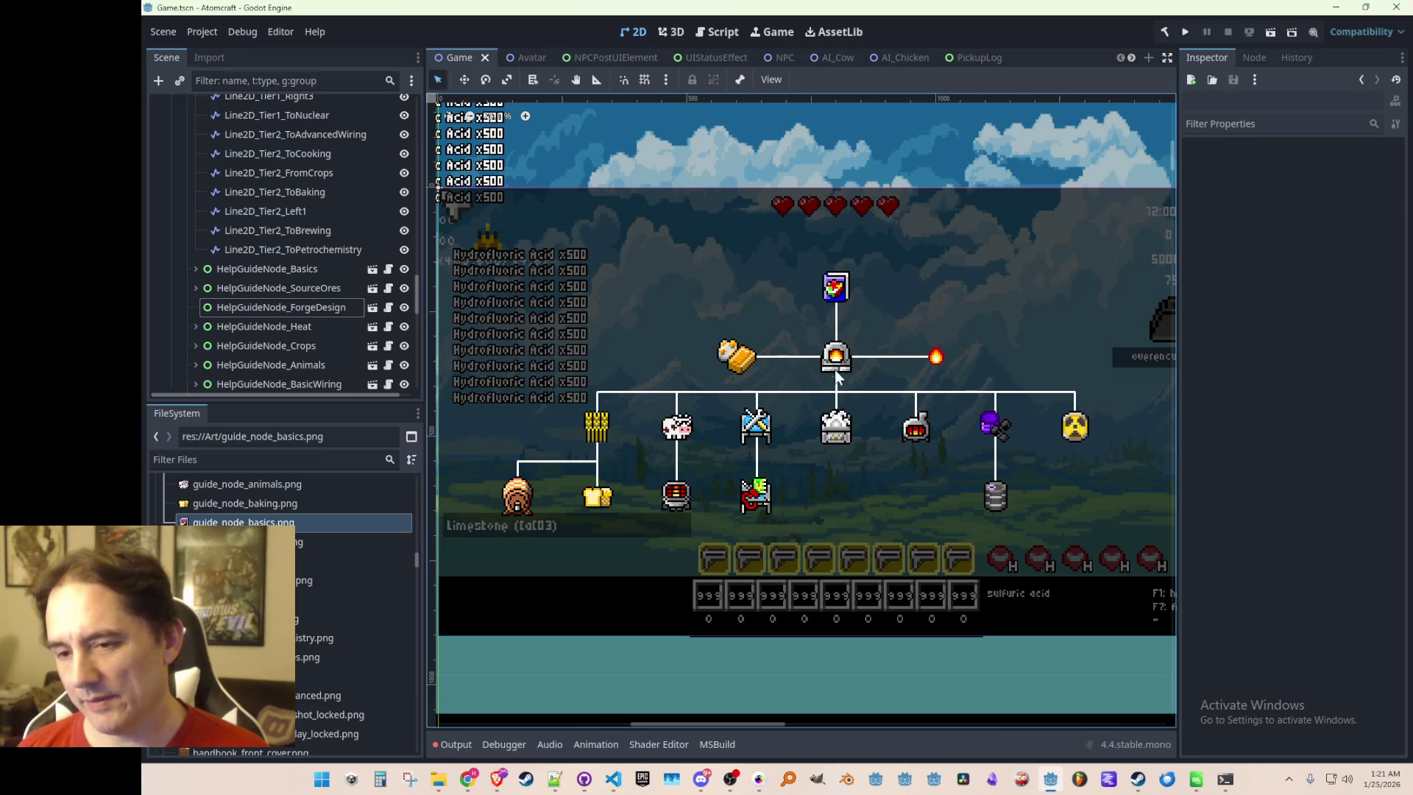
scroll(830, 385, down, 2)
scroll(835, 389, up, 1)
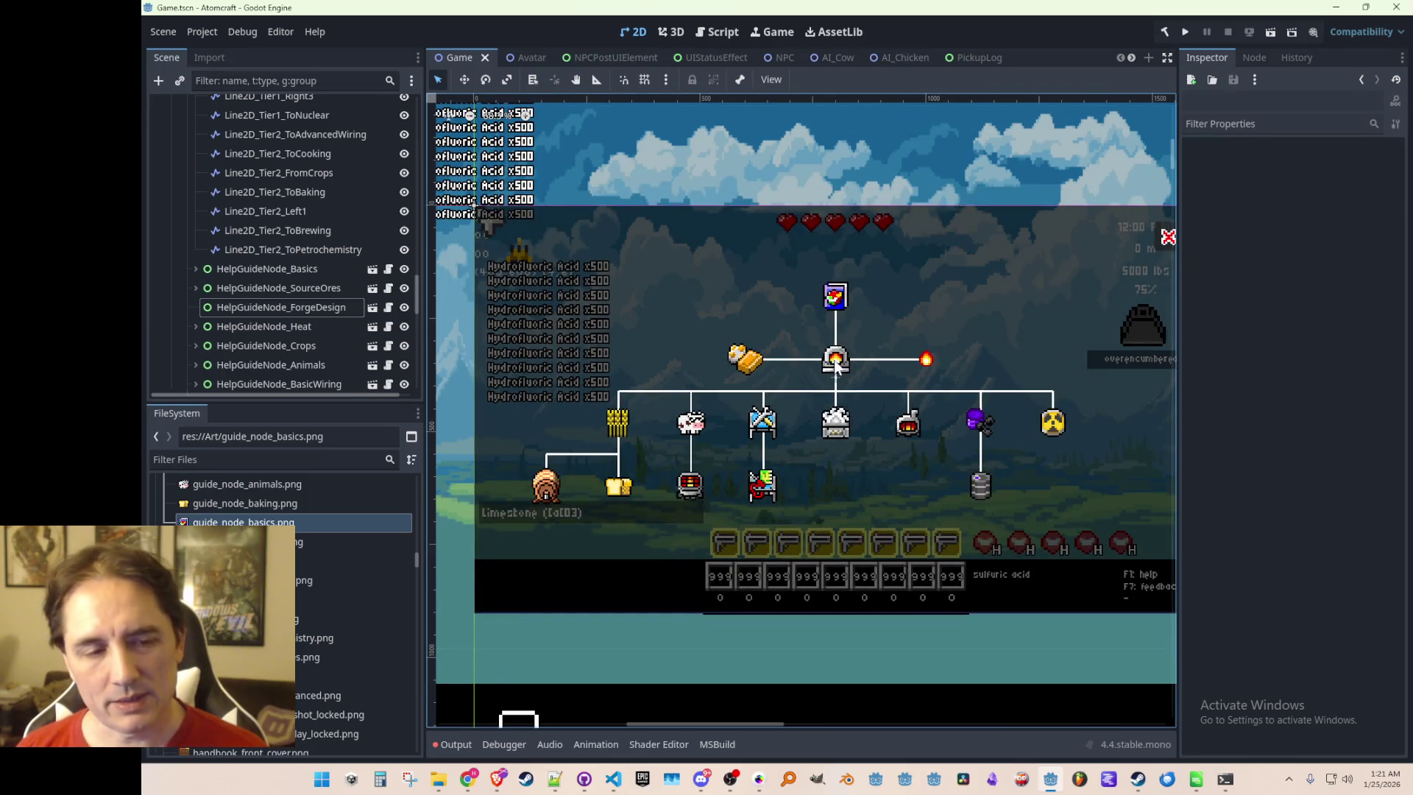
click(833, 321)
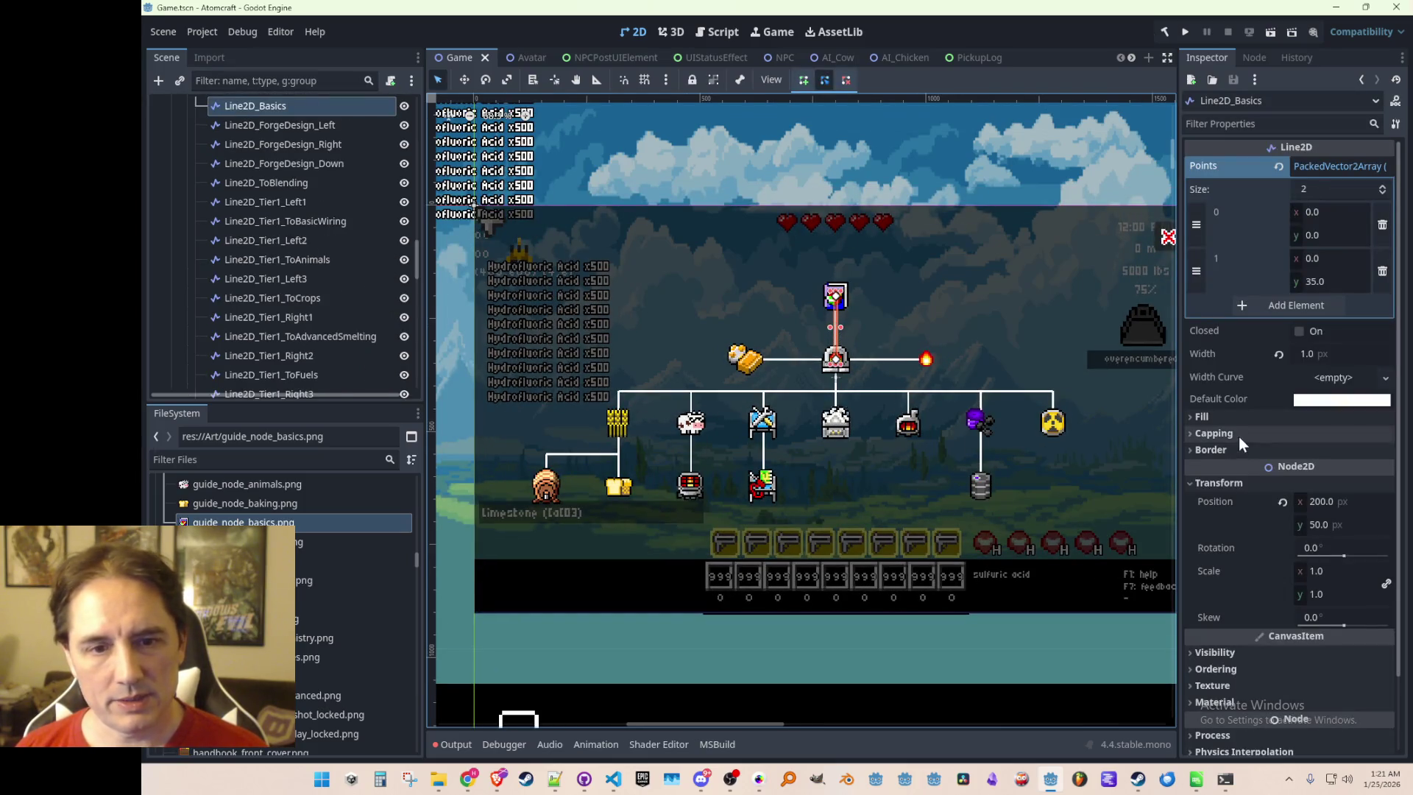
scroll(1289, 426, down, 2)
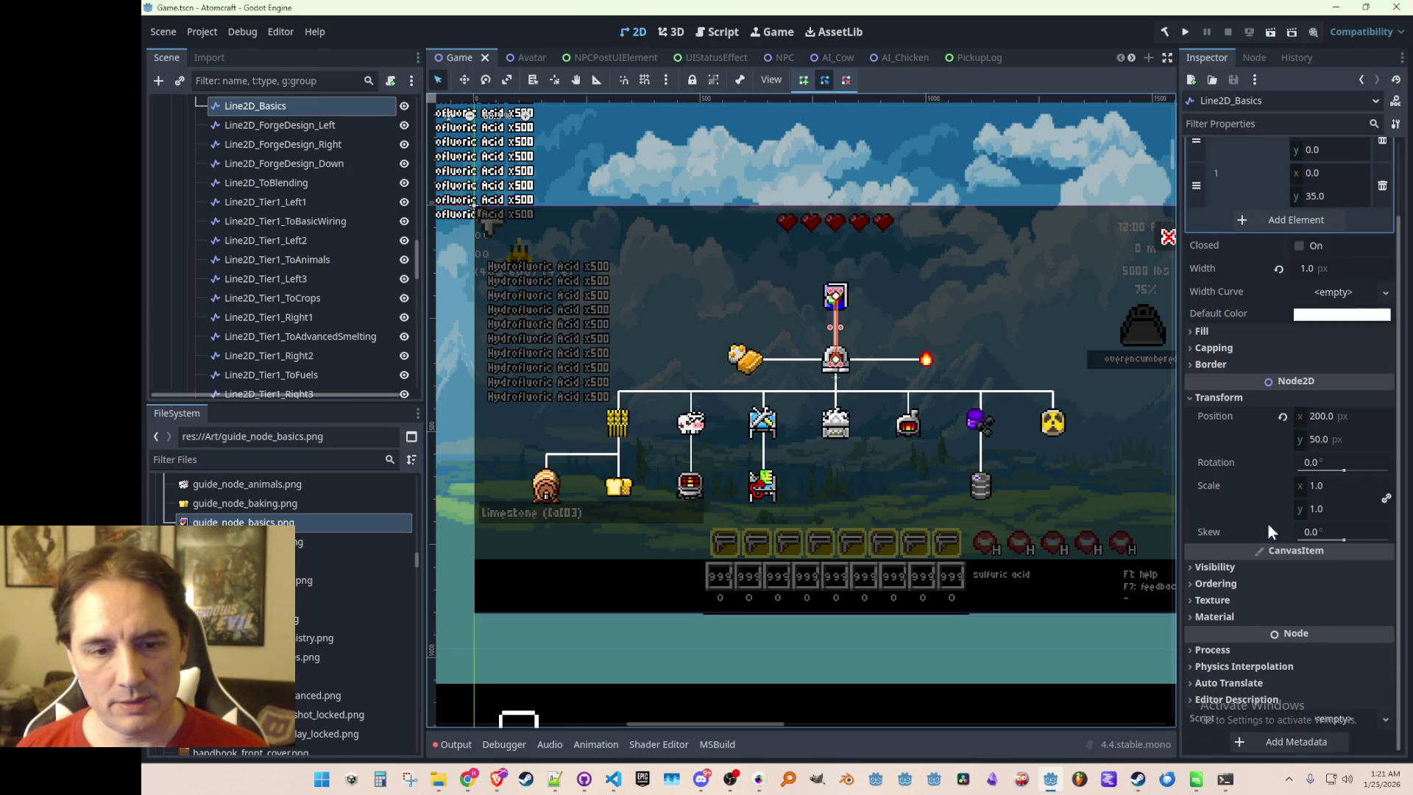
click(1254, 569)
click(1316, 610)
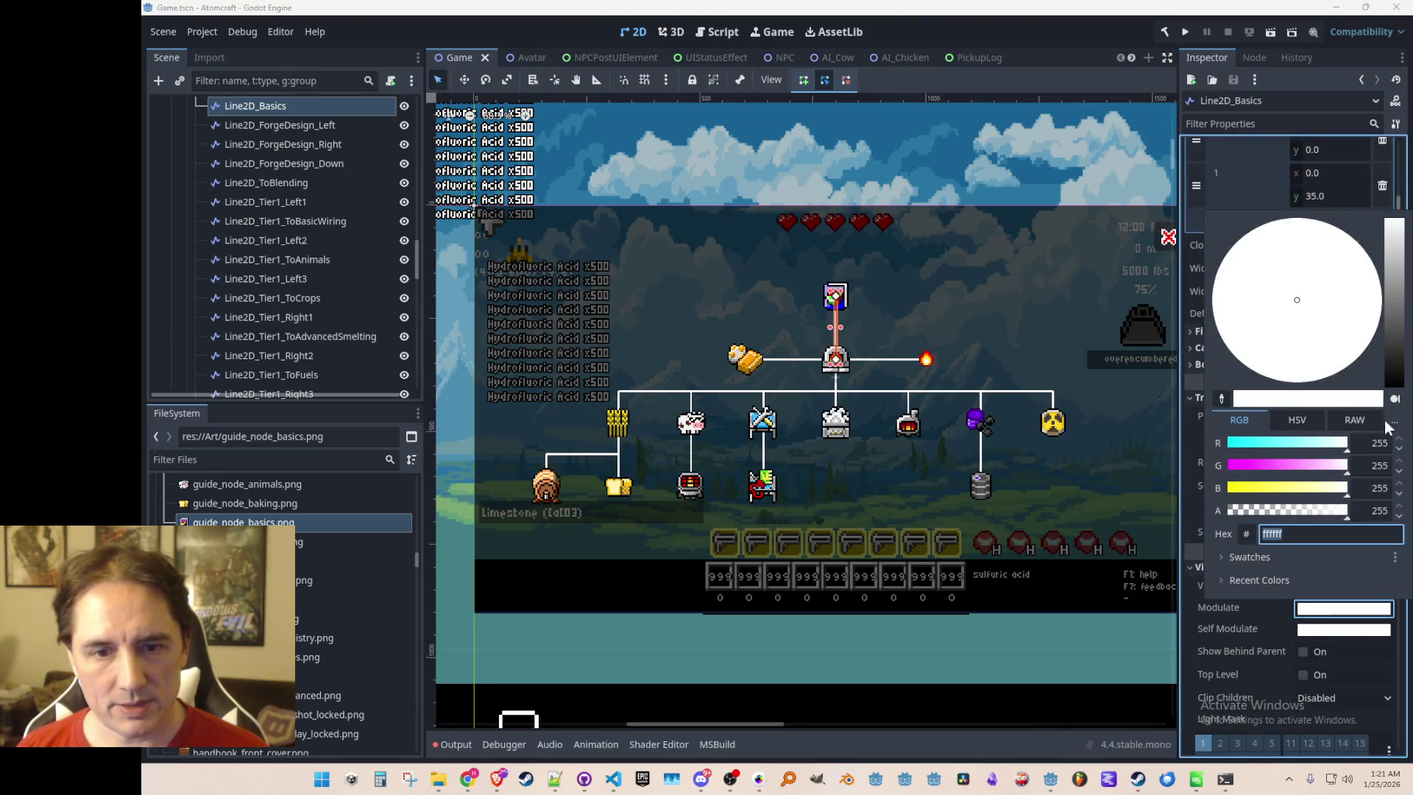
click(1397, 310)
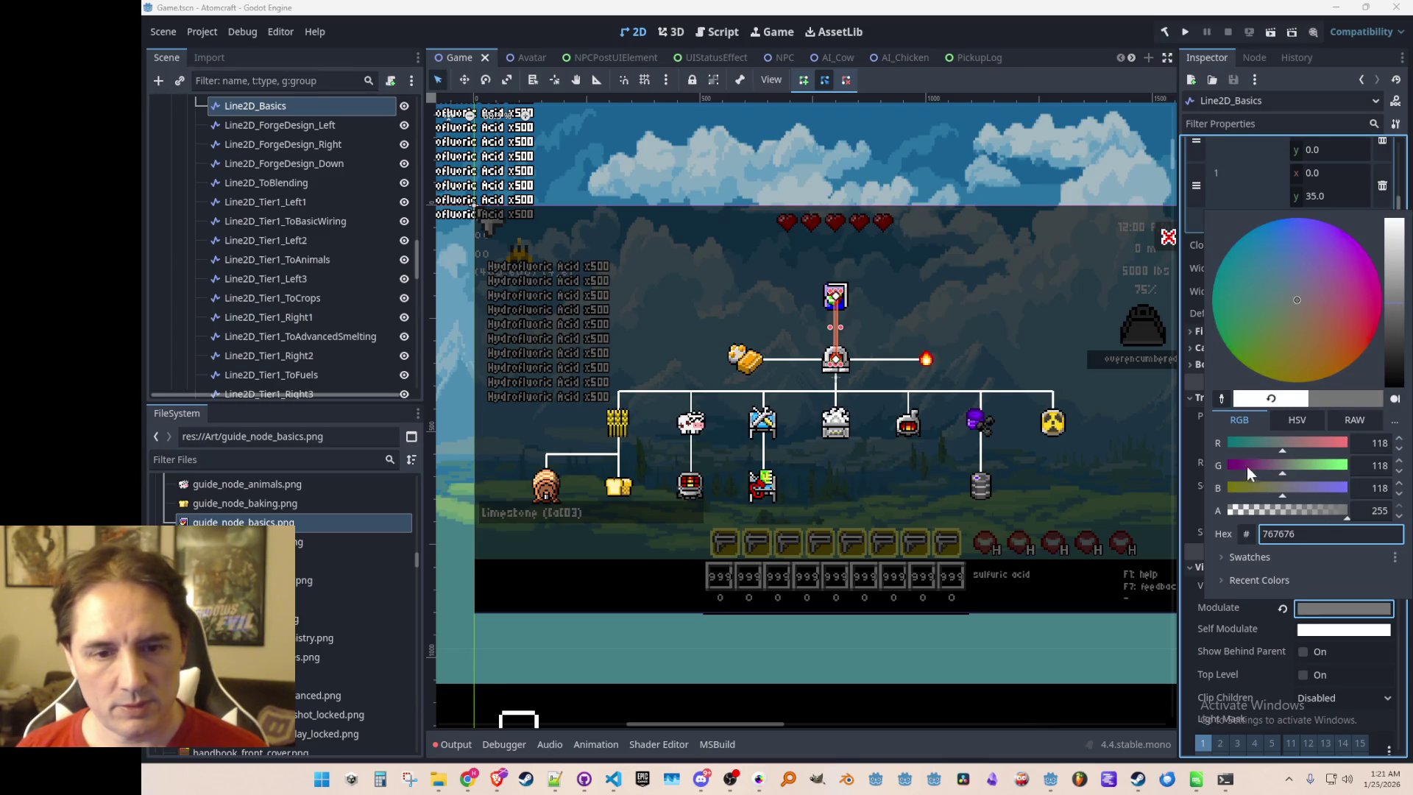
click(991, 153)
Reselect the Basics connector line, then save the scene and deselect it
click(967, 135)
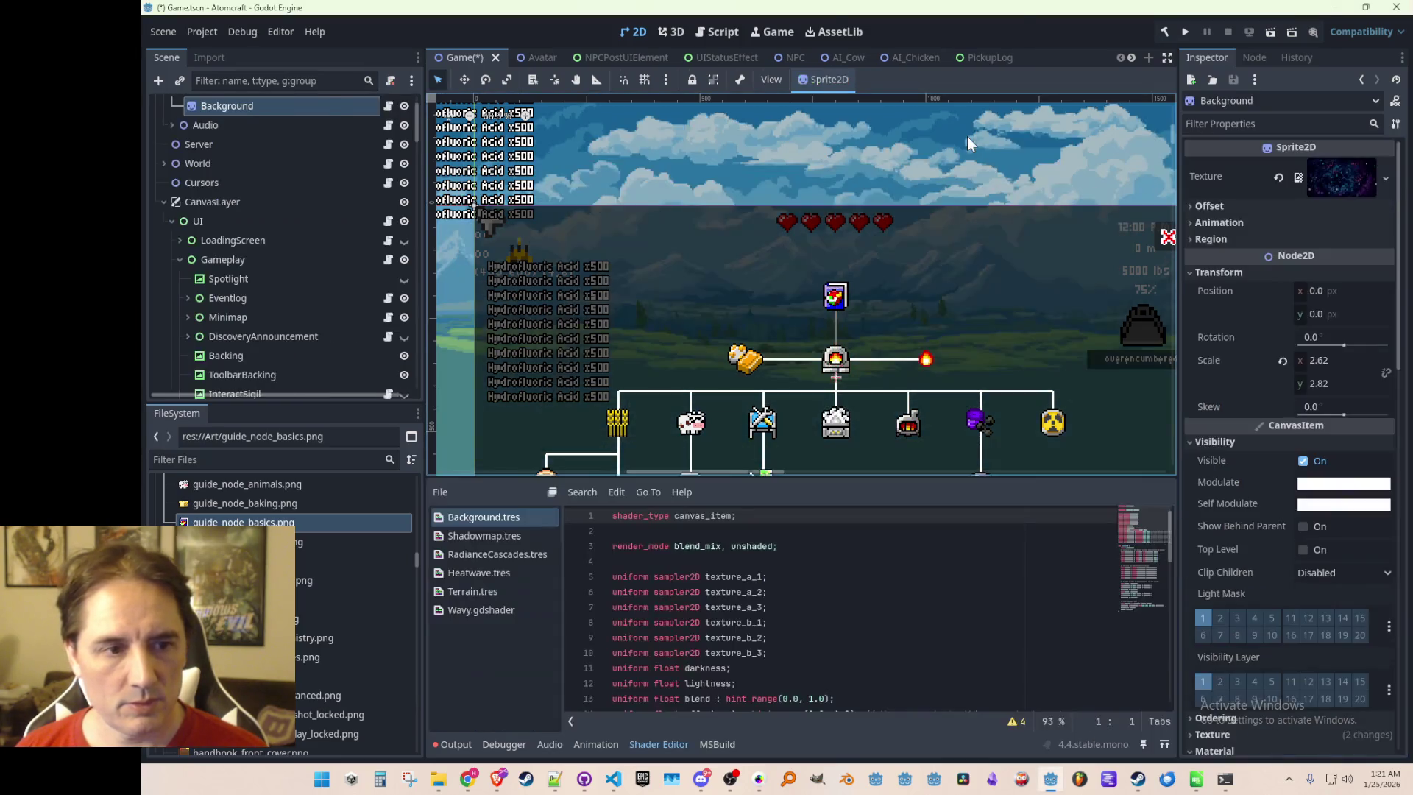
scroll(957, 176, down, 3)
scroll(942, 228, up, 5)
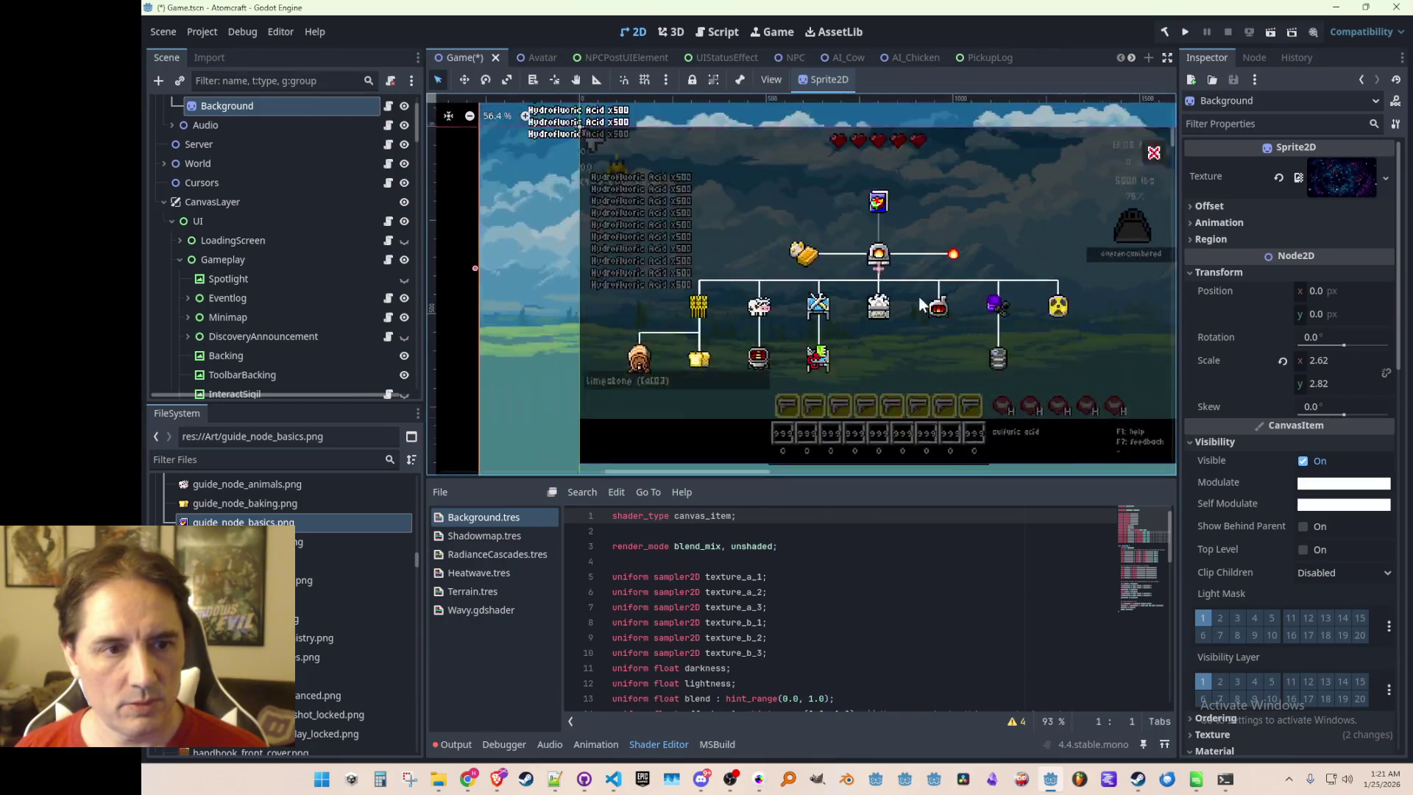
click(863, 201)
scroll(869, 214, down, 2)
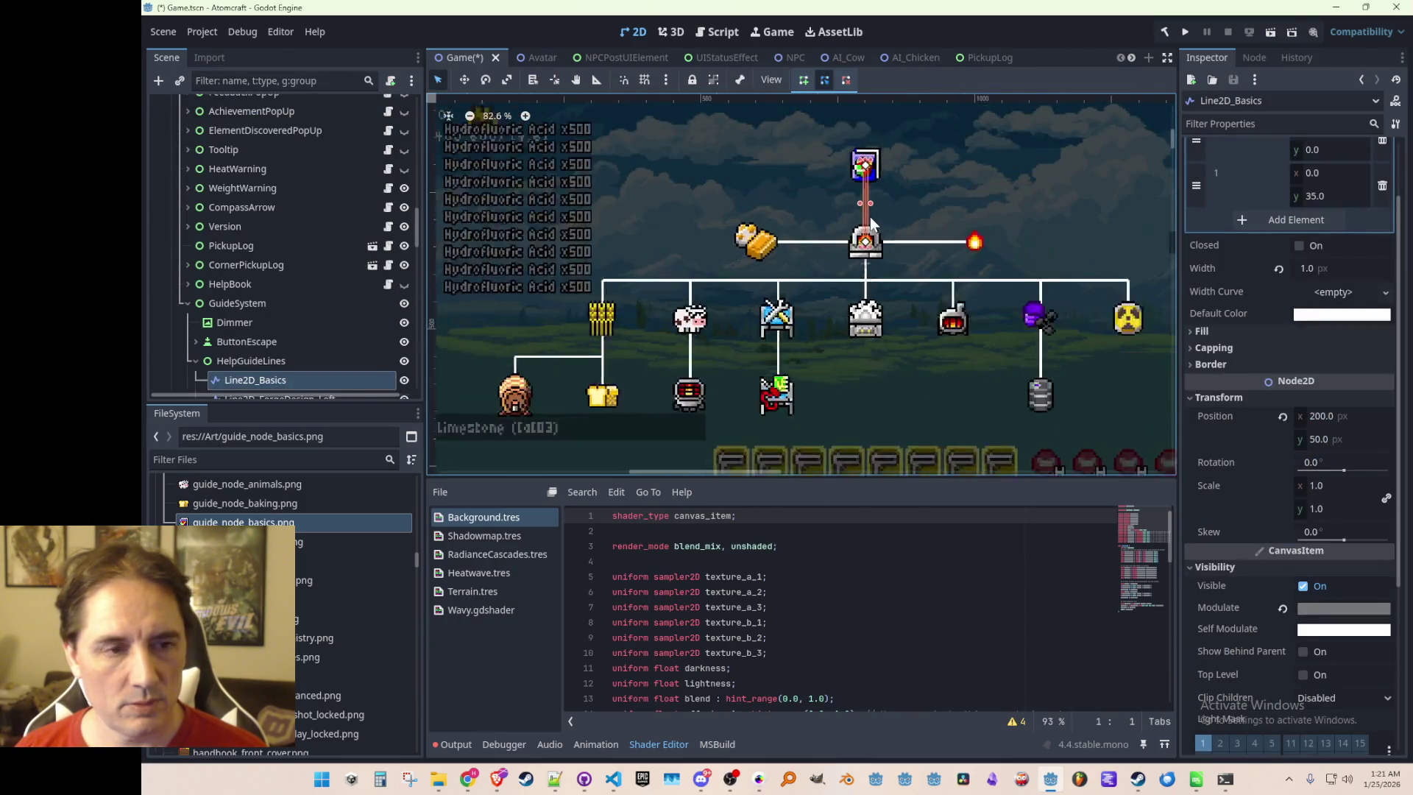
scroll(875, 240, up, 1)
key(ctrl+s)
scroll(940, 237, down, 3)
click(542, 302)
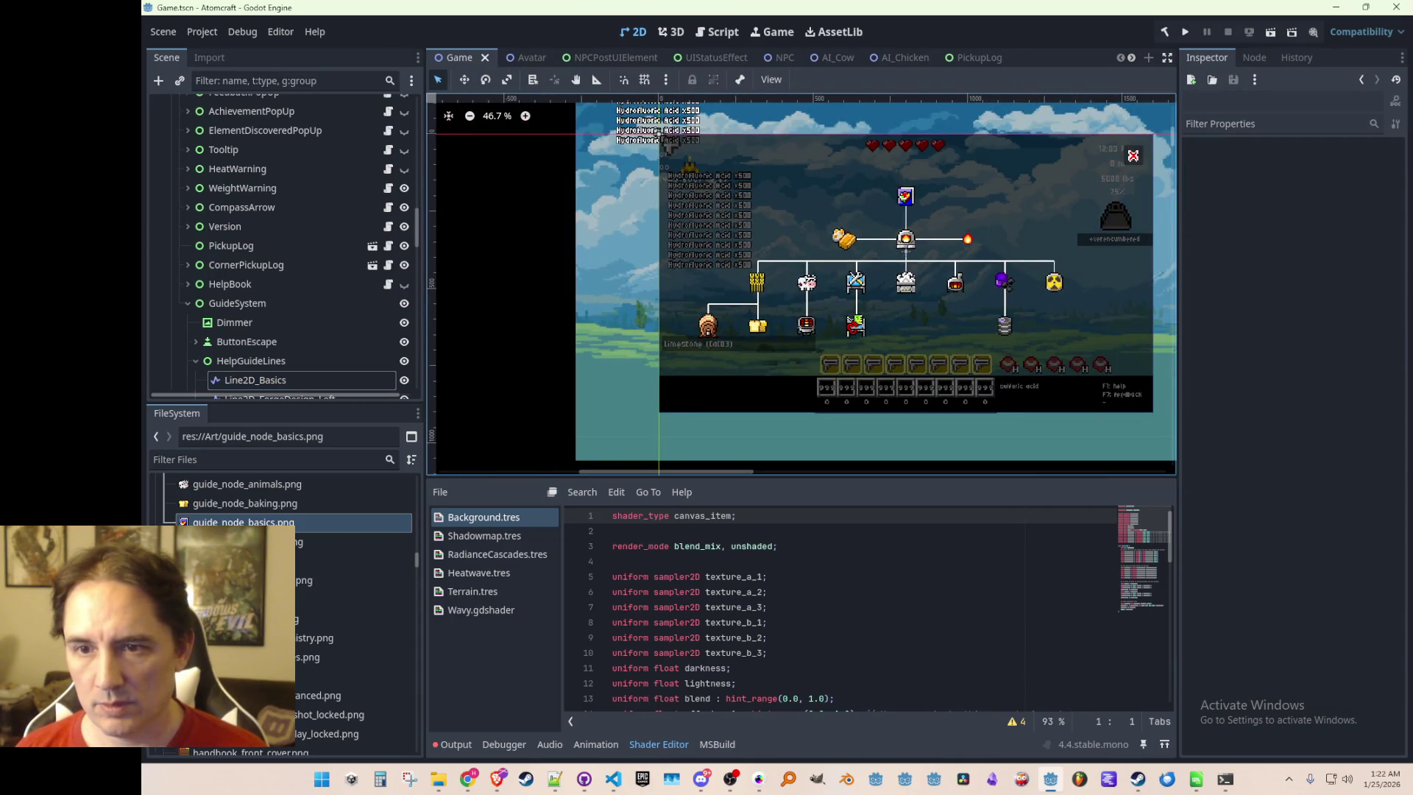
Check the web browser, save the scene again, and recentre the game scene view
click(498, 779)
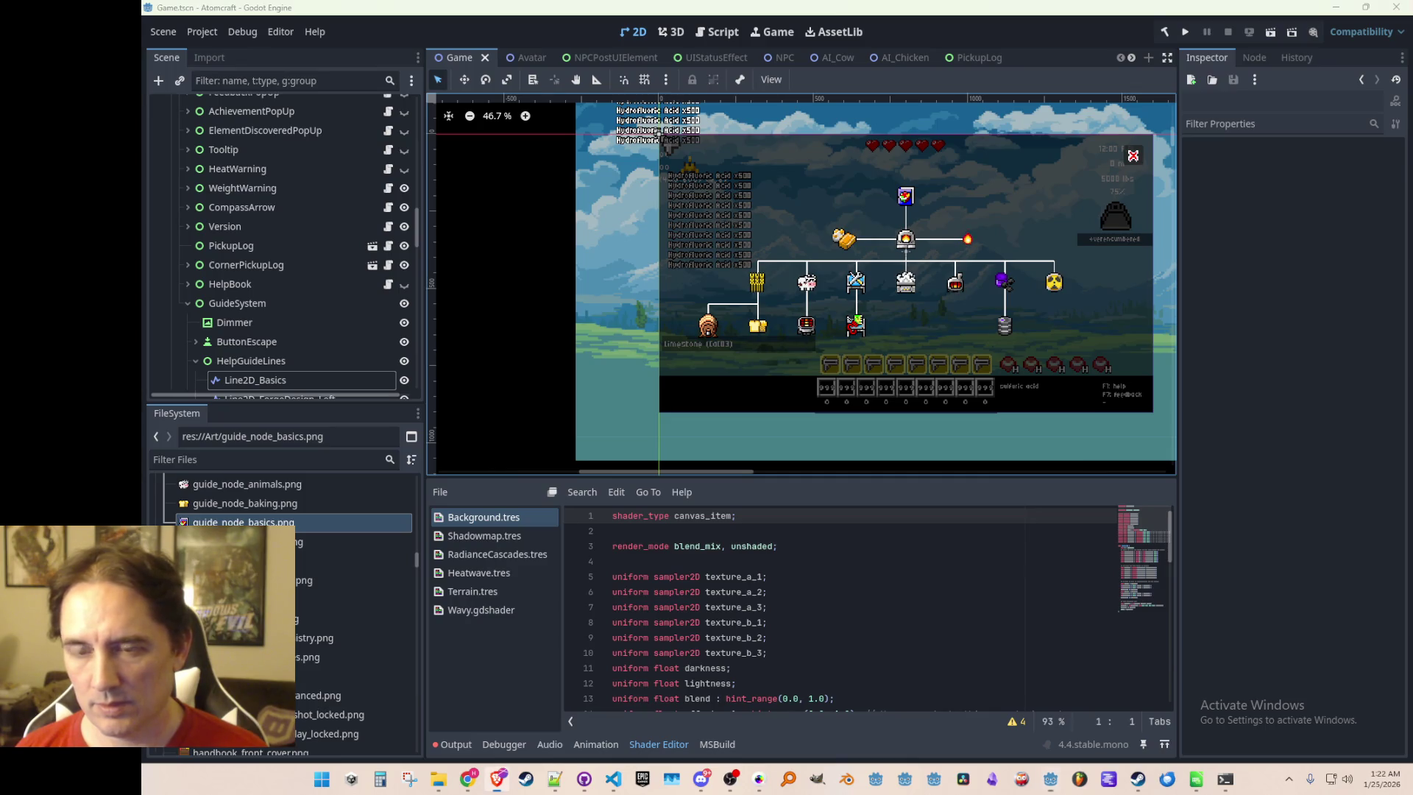
scroll(857, 337, down, 2)
scroll(790, 321, up, 1)
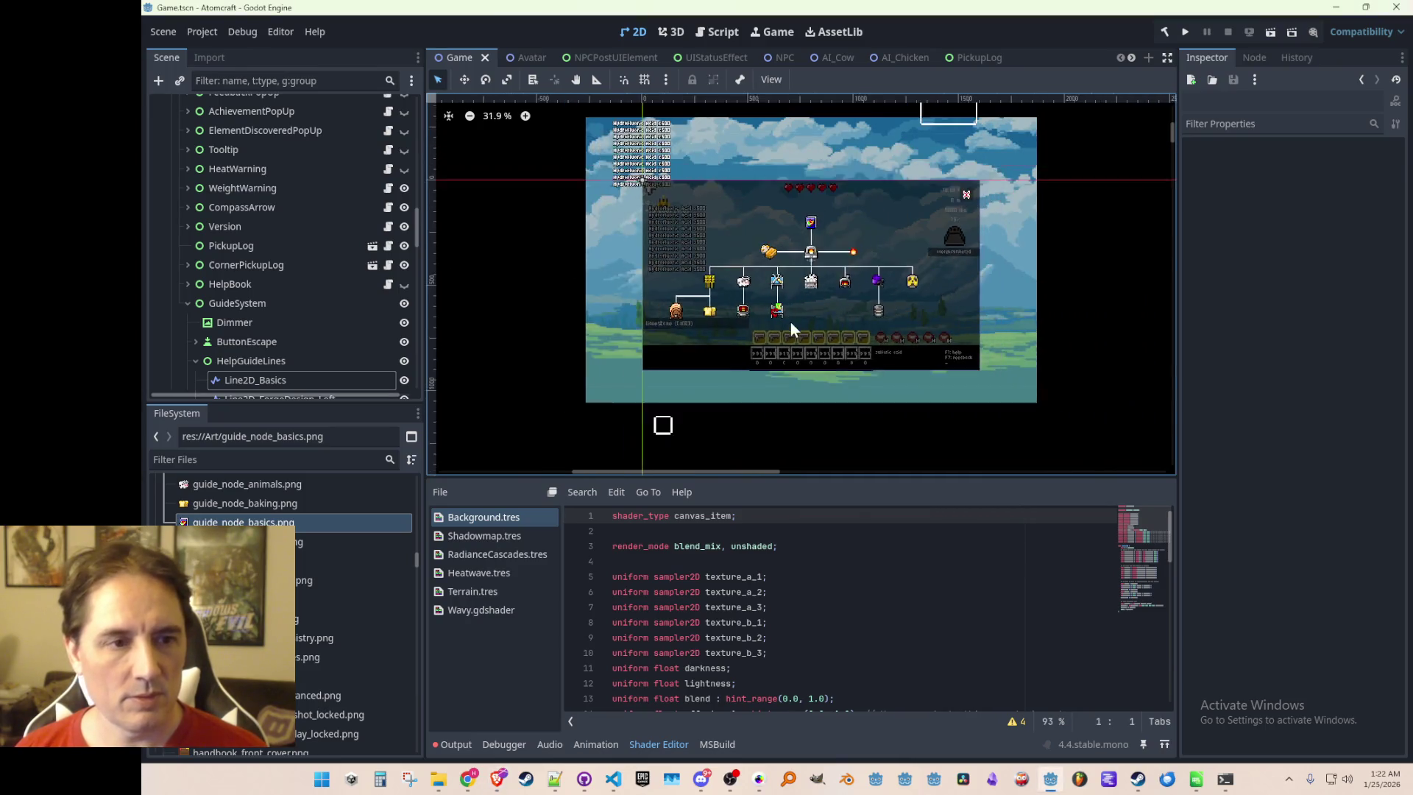
scroll(795, 320, down, 1)
key(ctrl+s)
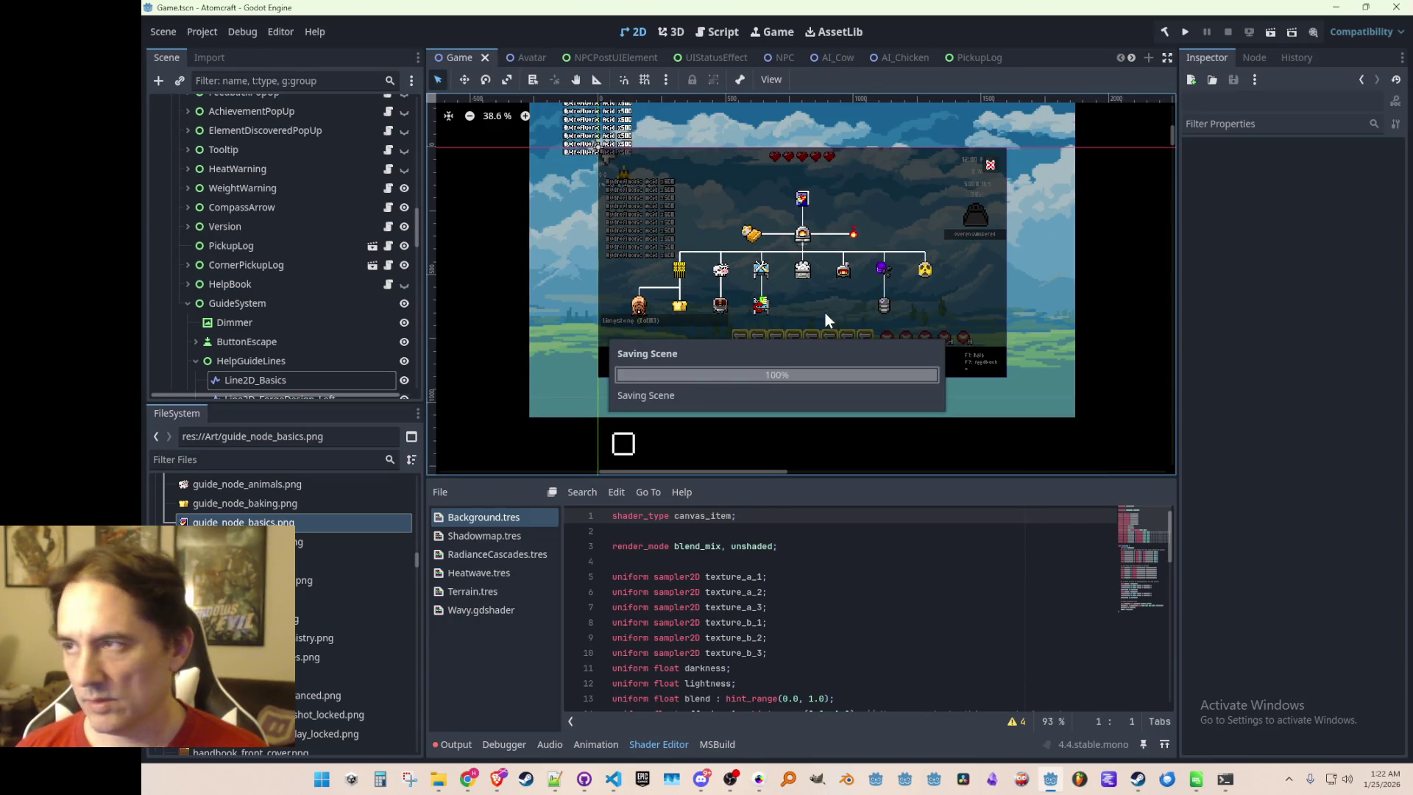
scroll(806, 321, down, 1)
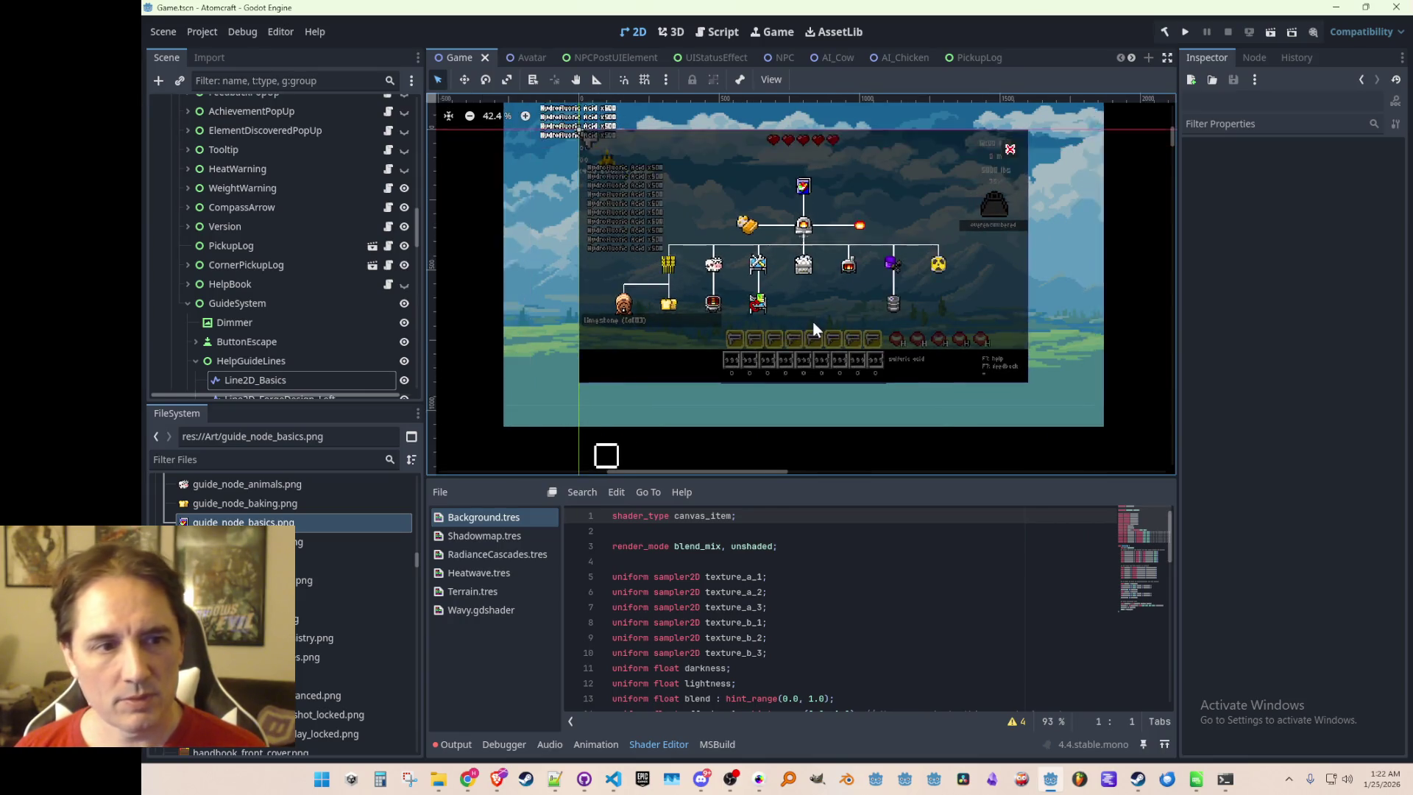
drag(814, 319, 787, 320)
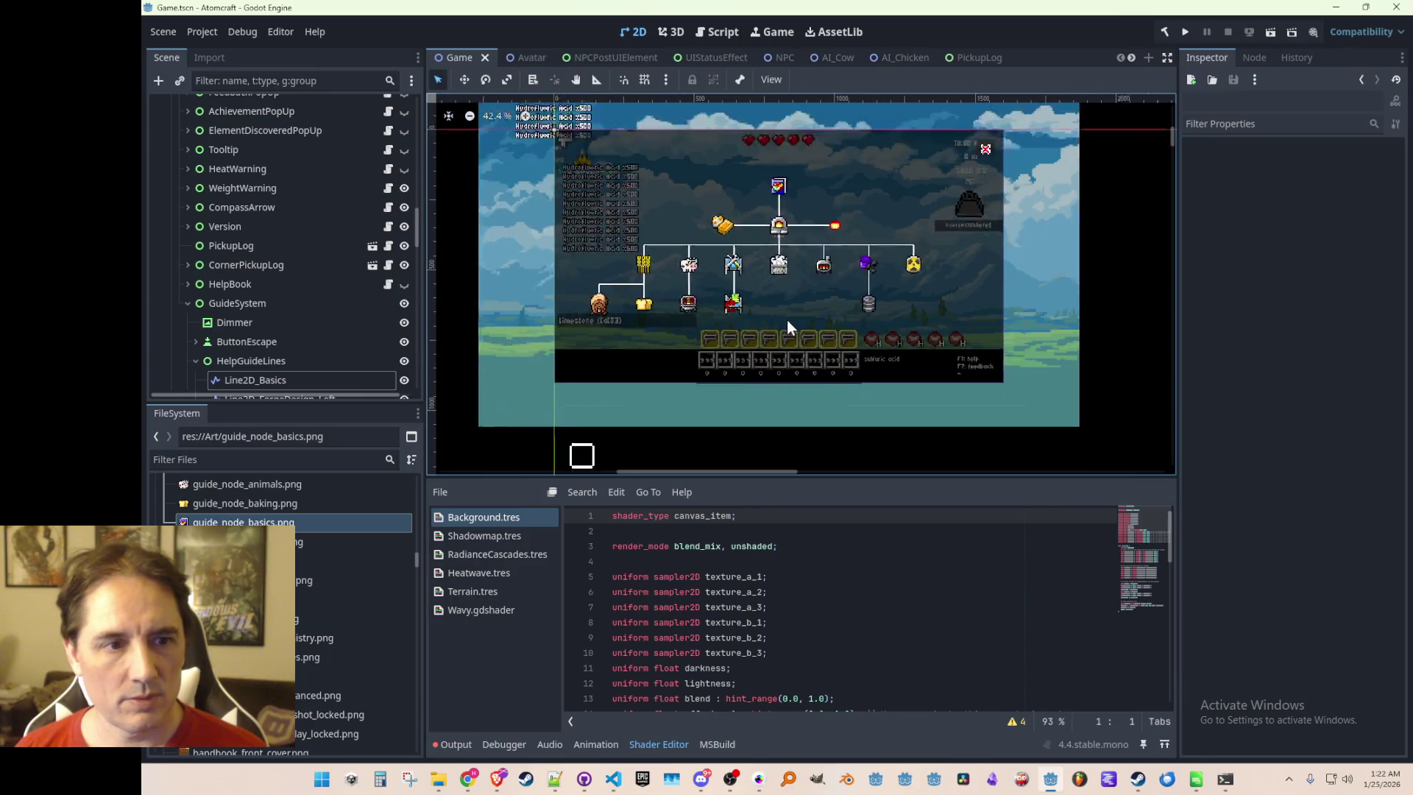
scroll(780, 317, up, 2)
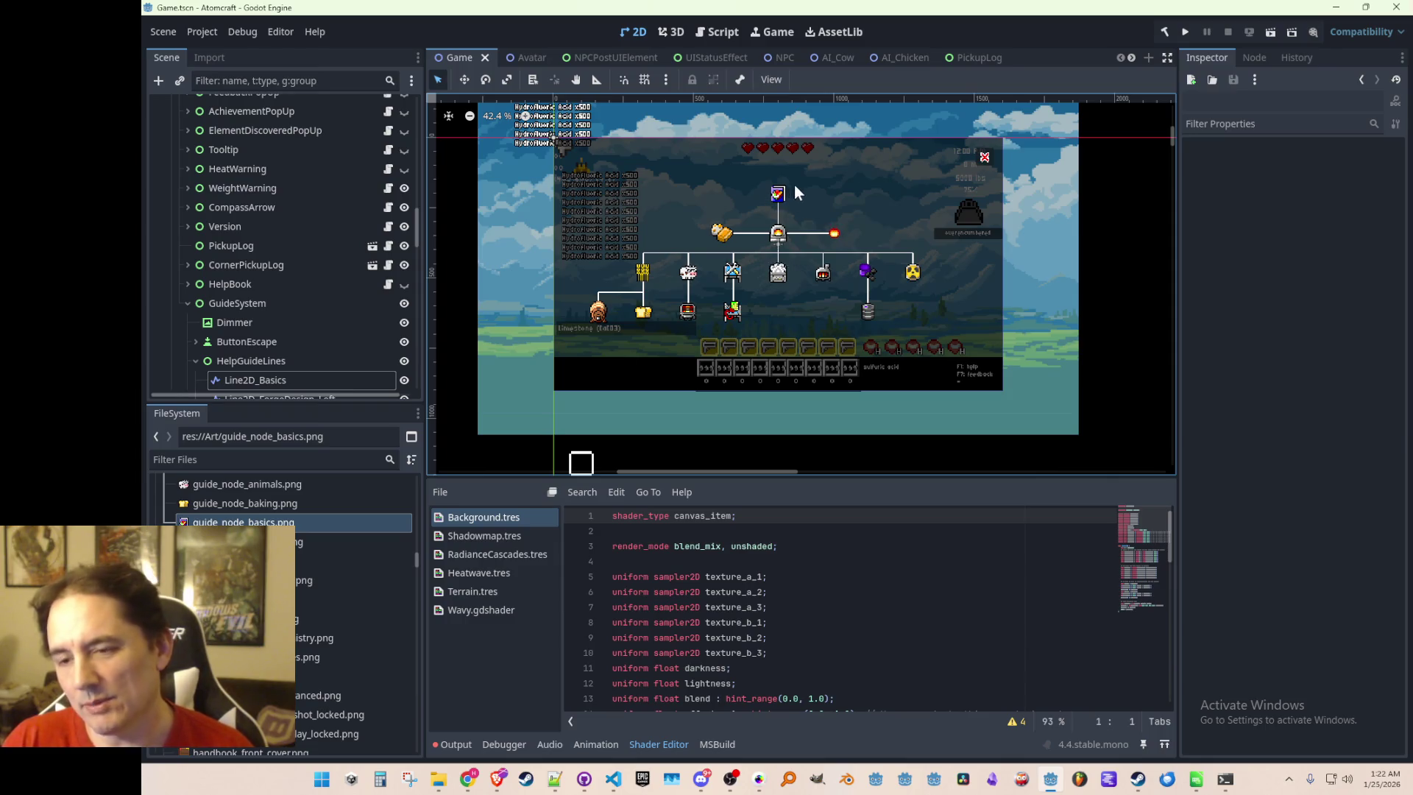
Turn off HelpBook's eye icon, toggling GuideSystem off and back on, so only the tech tree shows
click(404, 303)
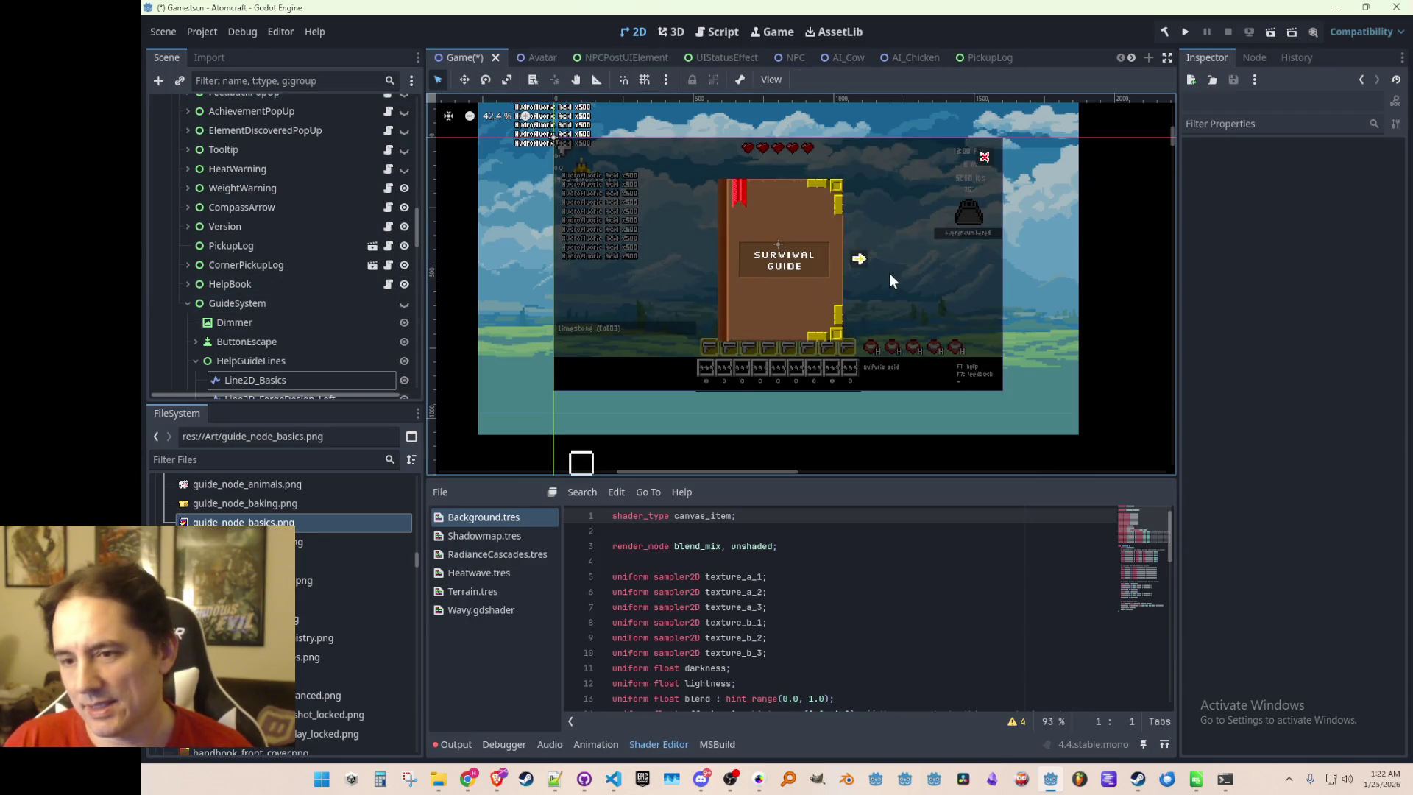
click(404, 285)
click(404, 304)
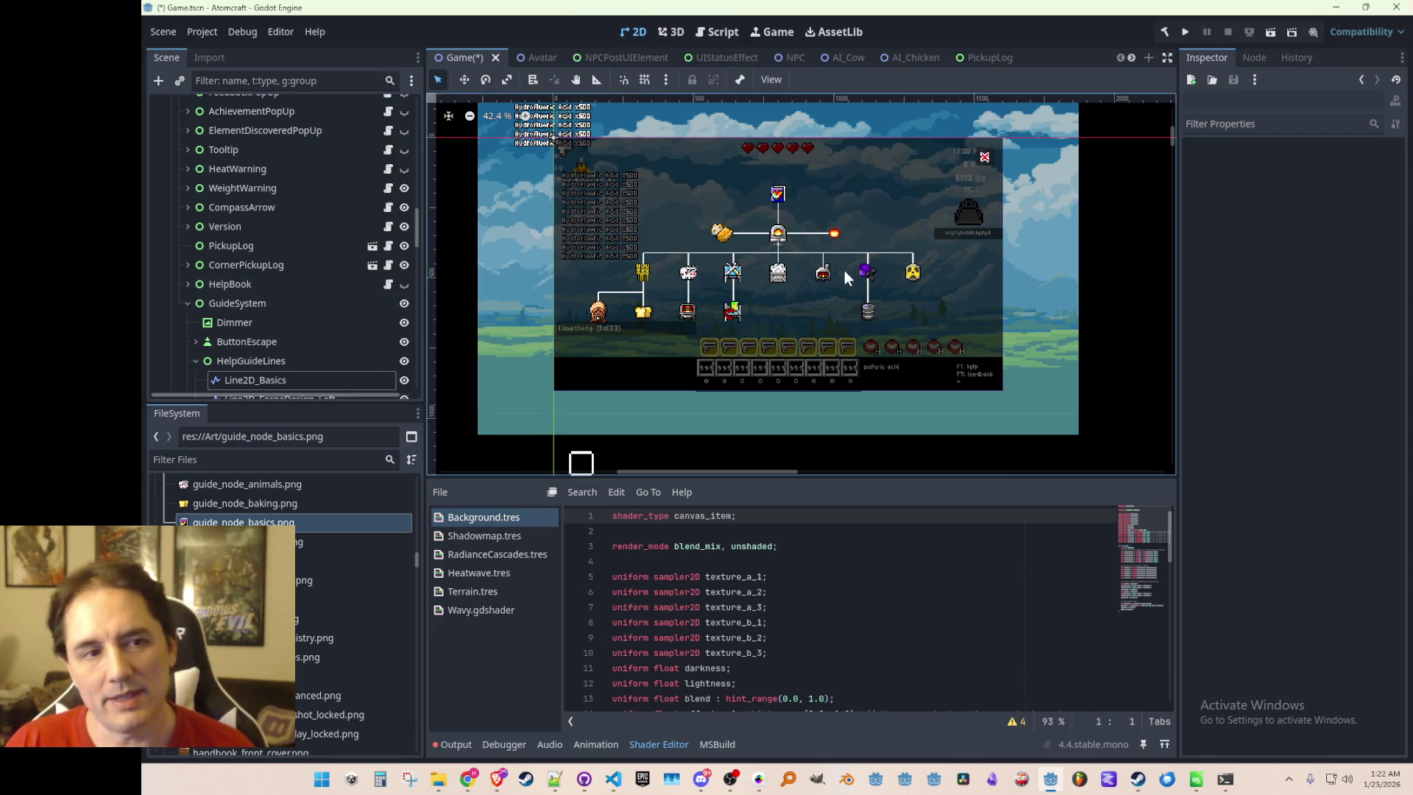
scroll(776, 348, up, 2)
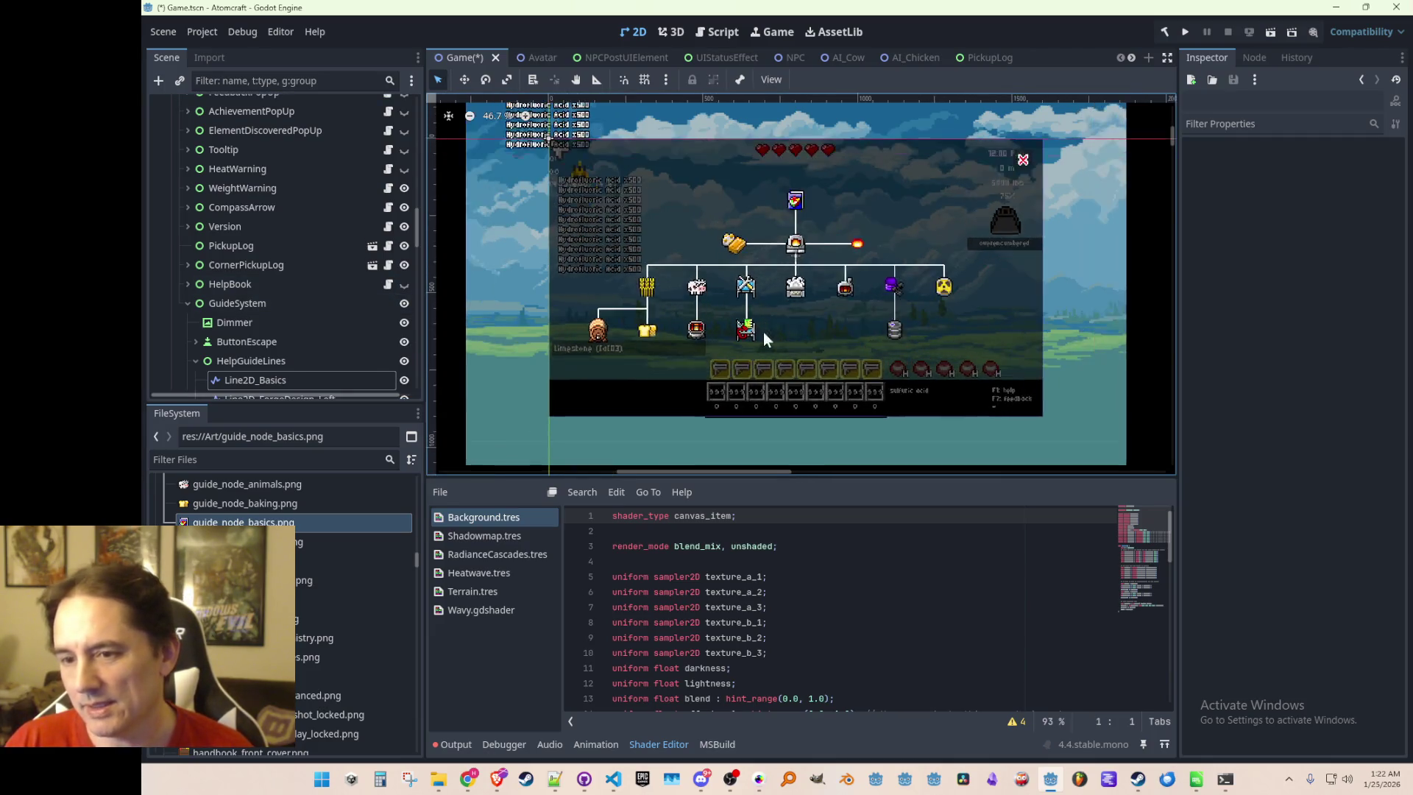
scroll(802, 325, up, 2)
scroll(792, 329, down, 2)
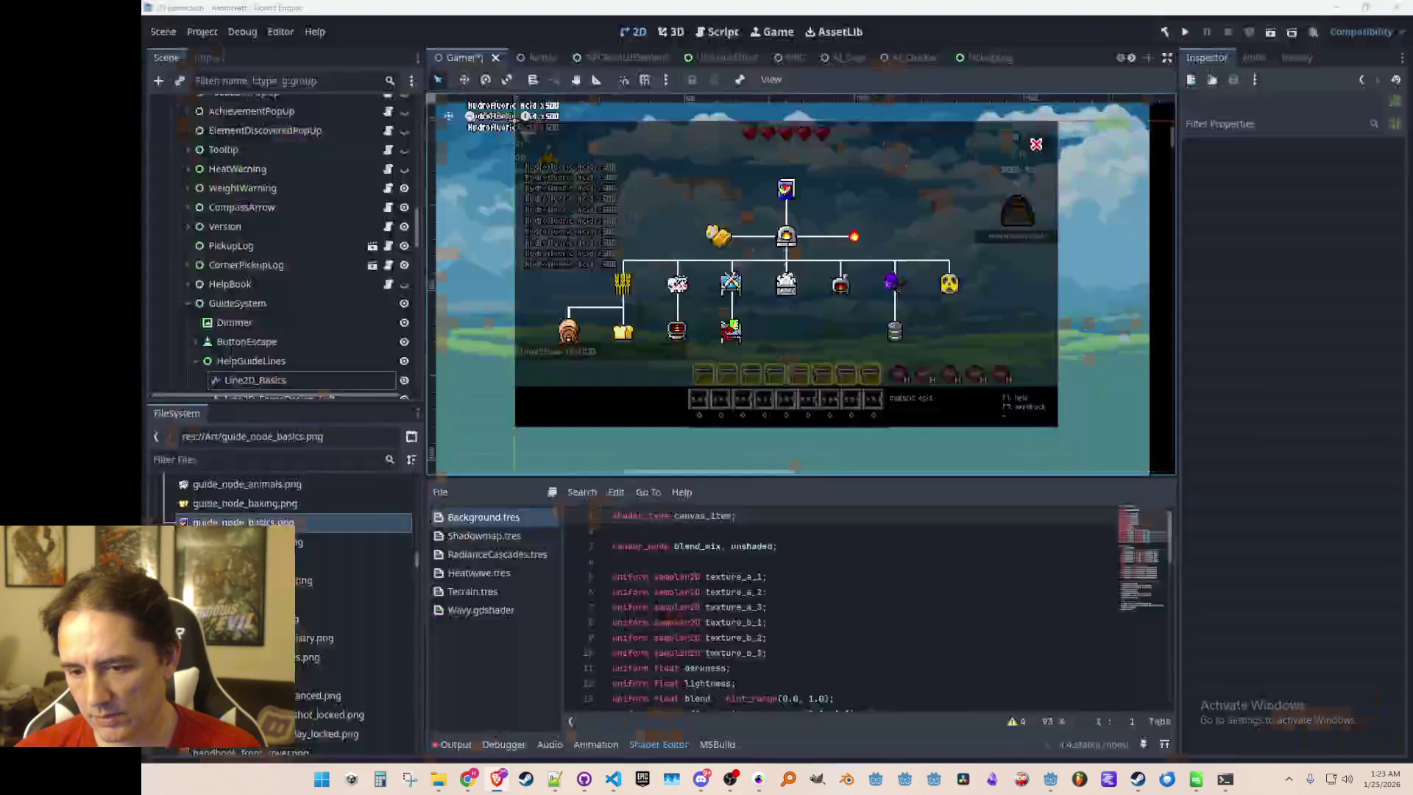
scroll(800, 290, down, 2)
scroll(798, 287, up, 2)
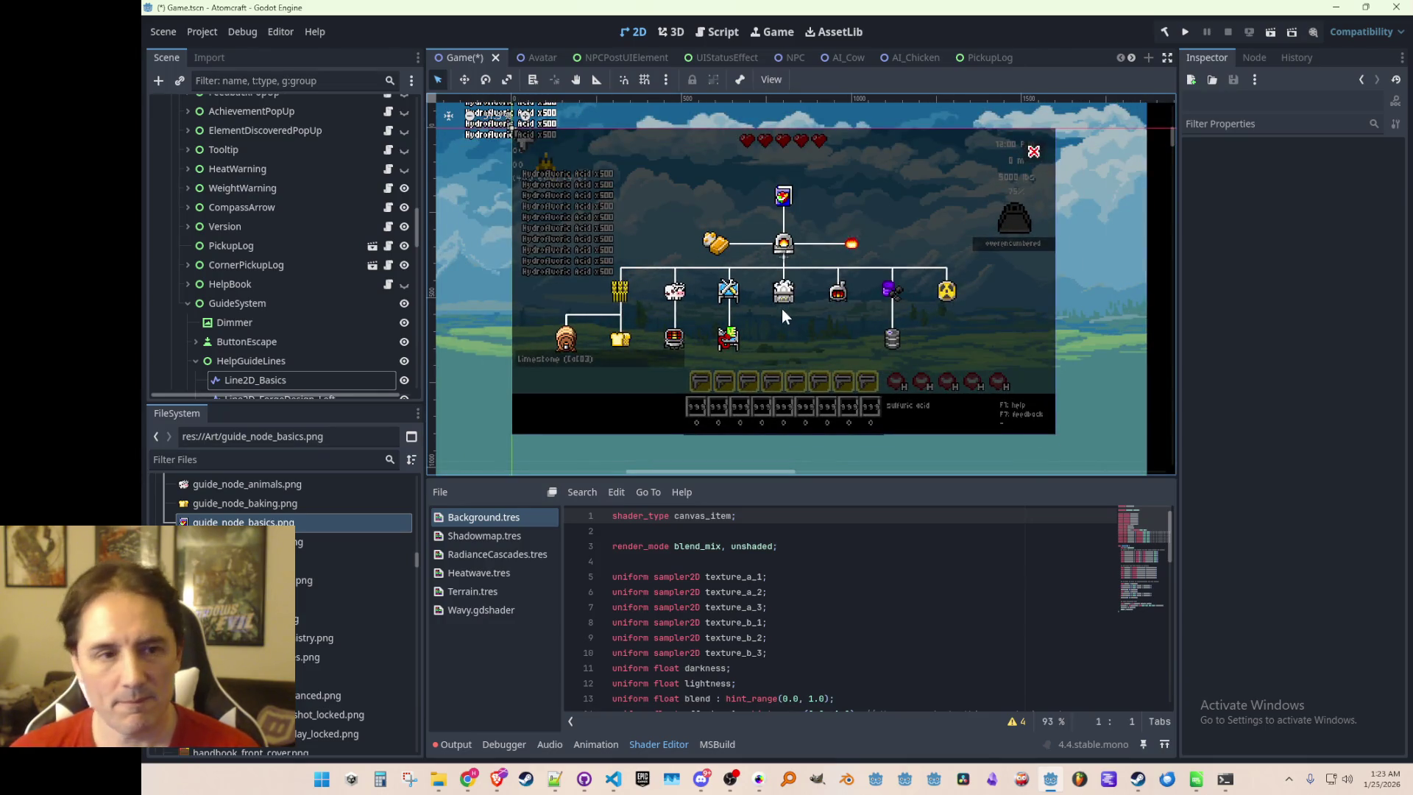
Select the GuideSystem node, then scroll the FileSystem dock from Art down to res://Scripts
scroll(859, 248, up, 1)
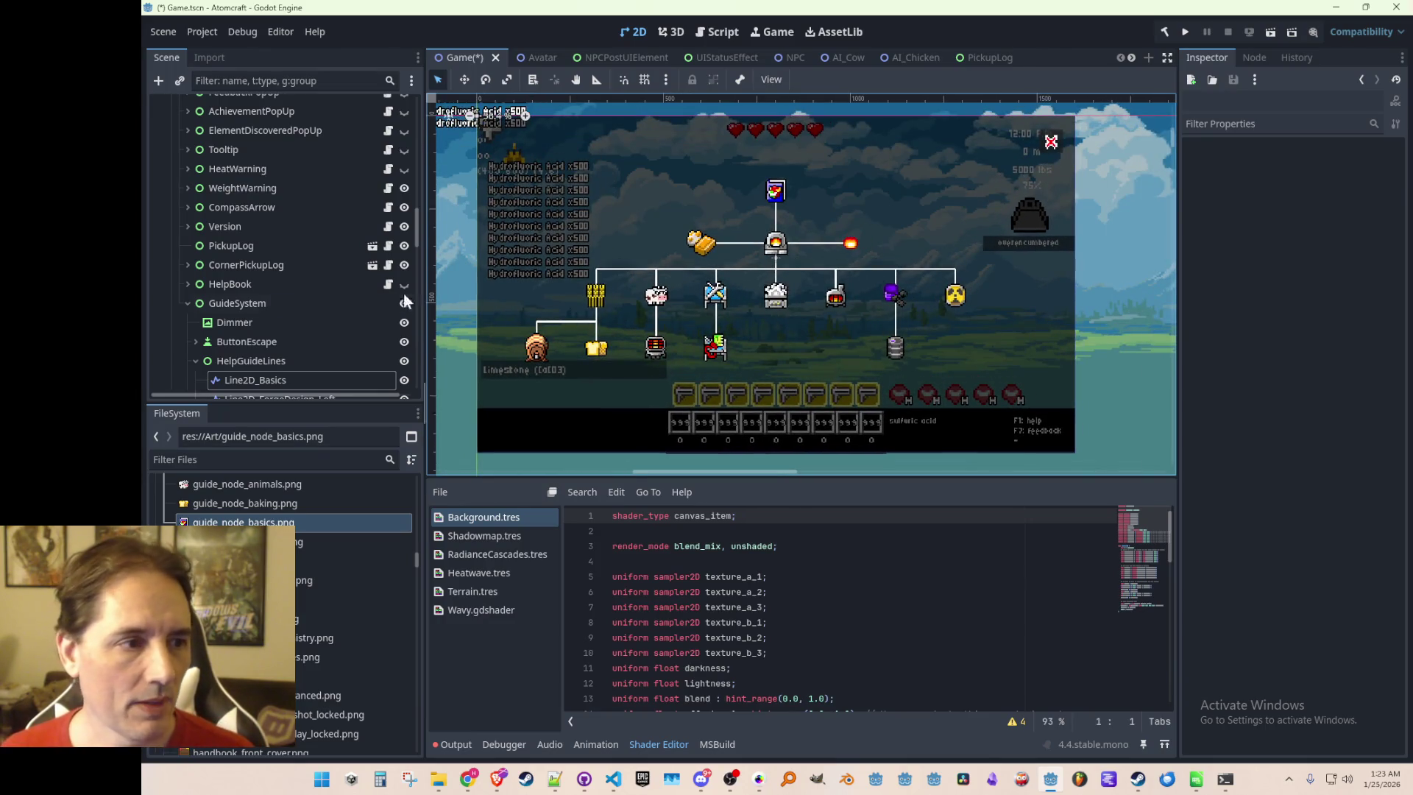
click(233, 302)
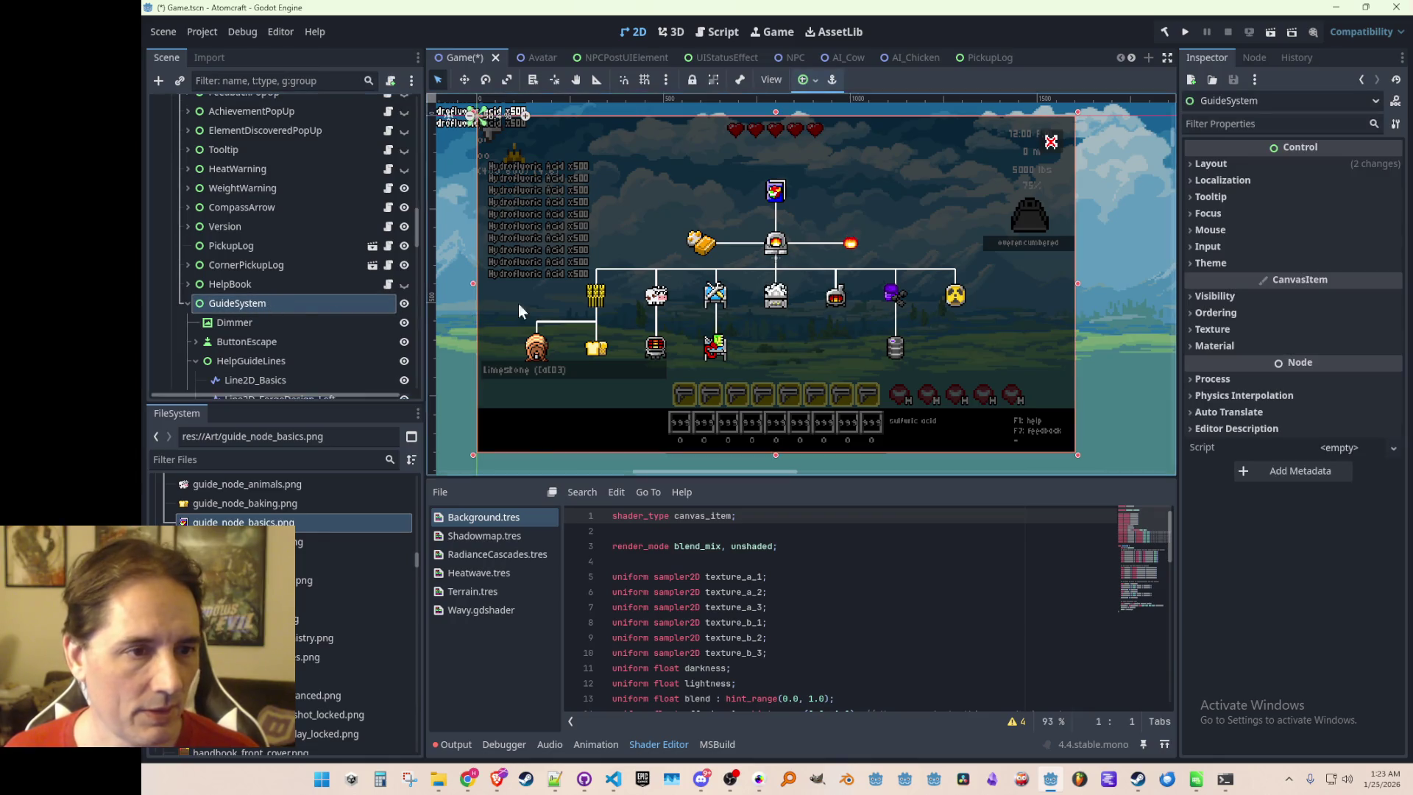
scroll(593, 294, down, 2)
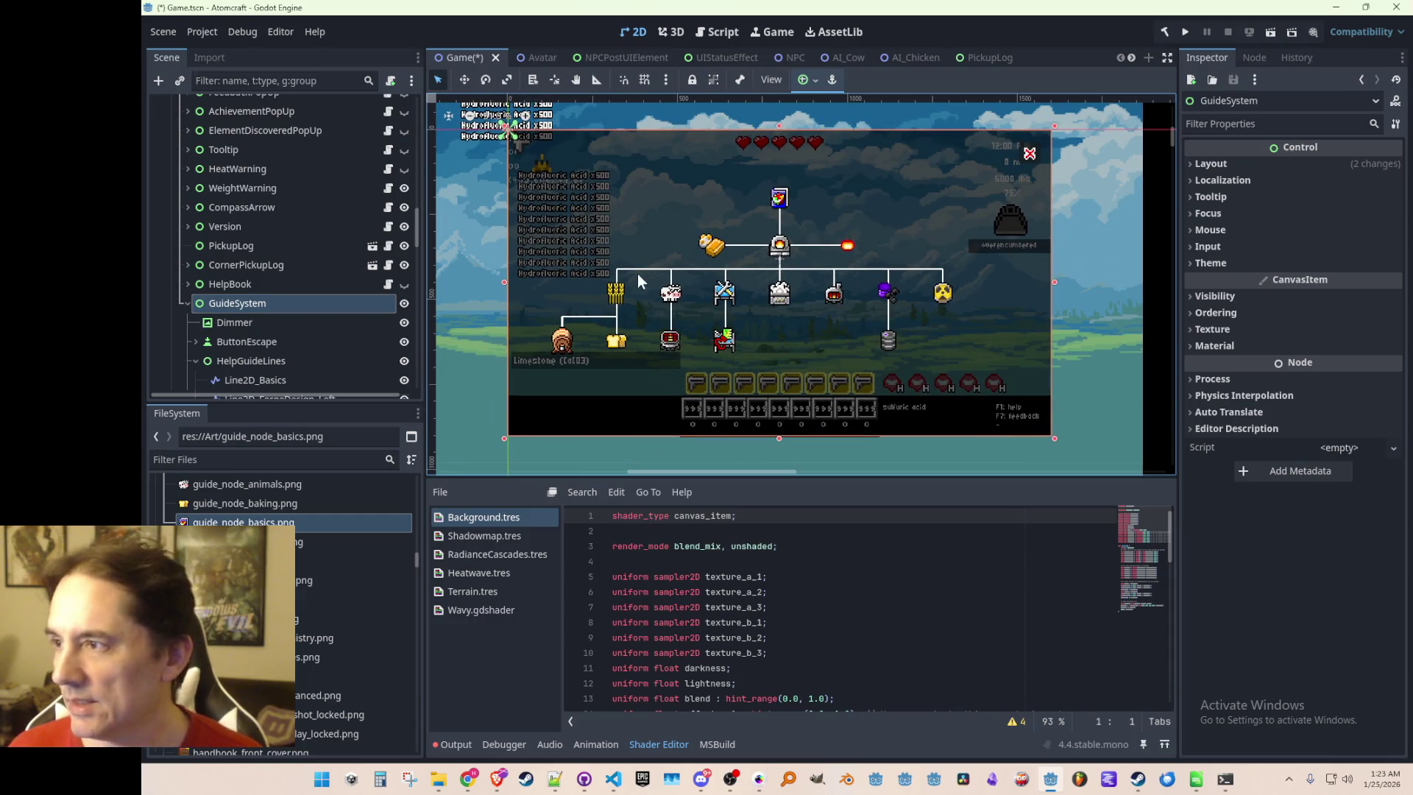
click(216, 284)
click(236, 307)
scroll(353, 618, up, 5)
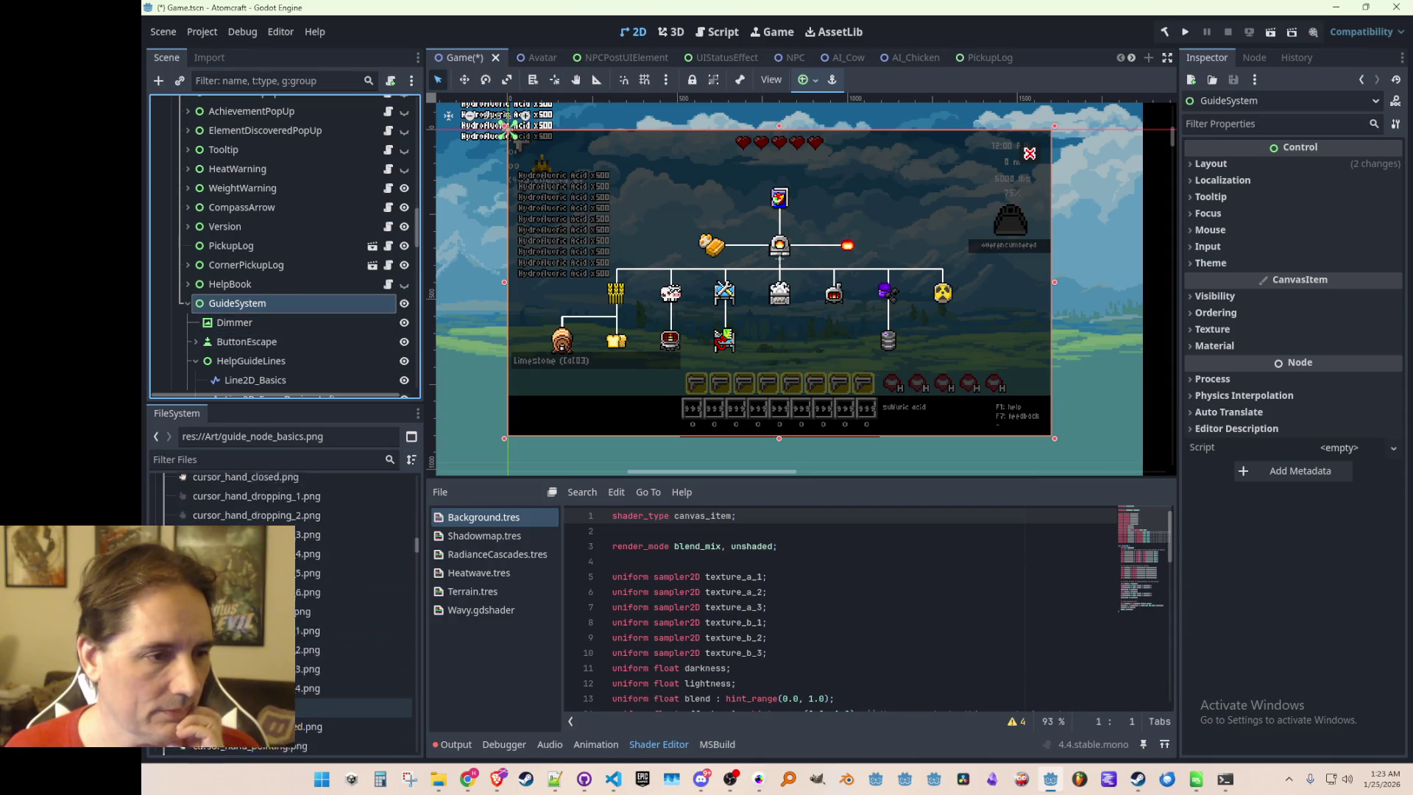
scroll(353, 618, up, 10)
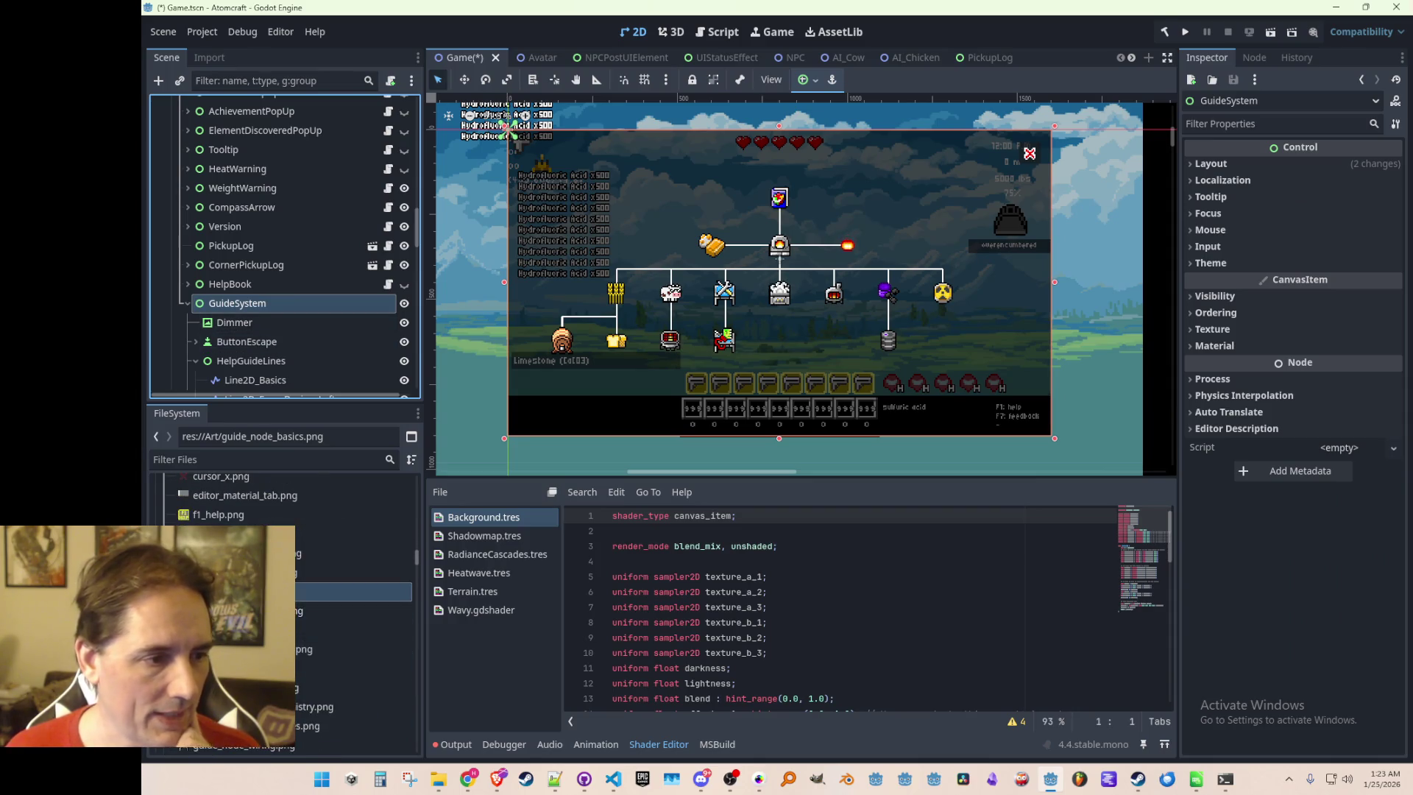
scroll(353, 619, up, 10)
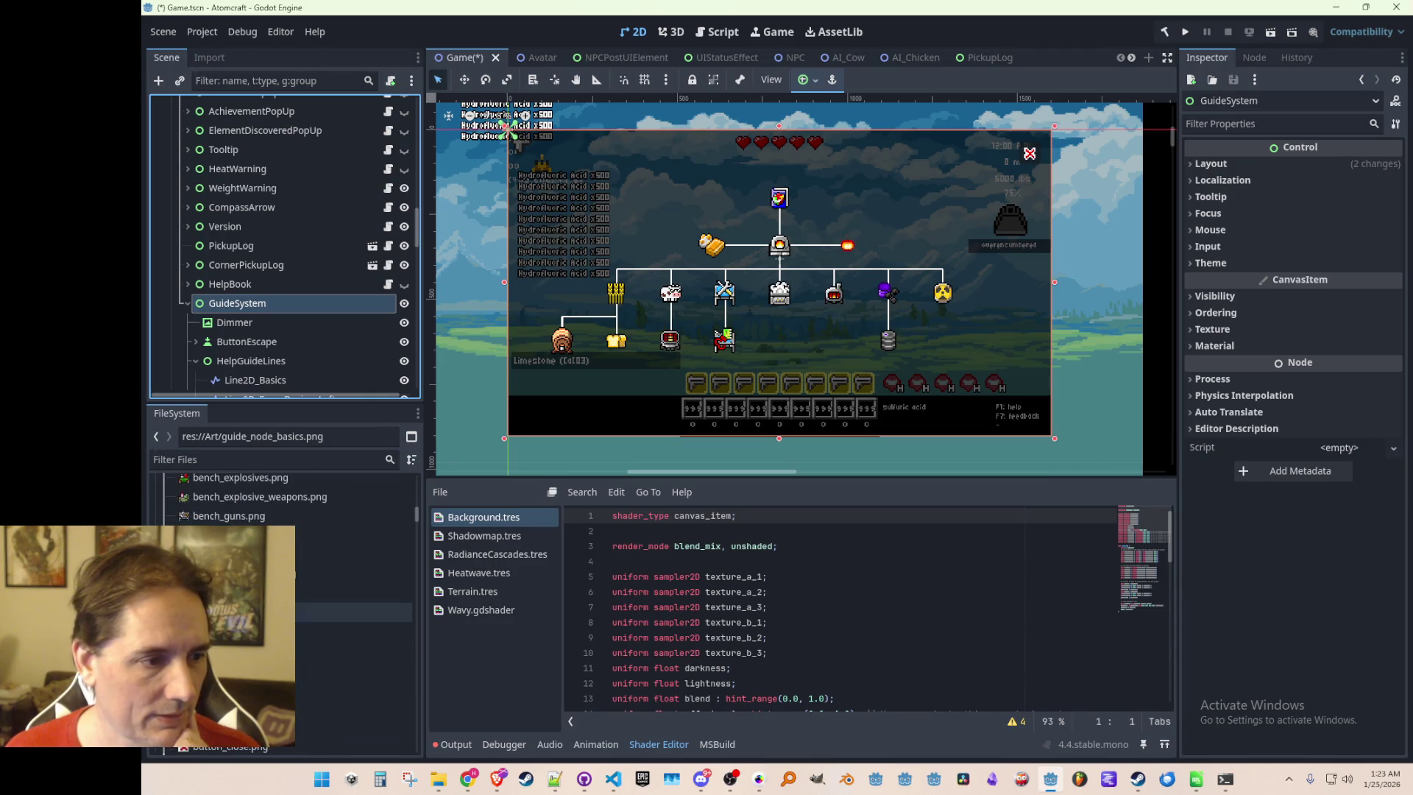
scroll(353, 619, down, 5)
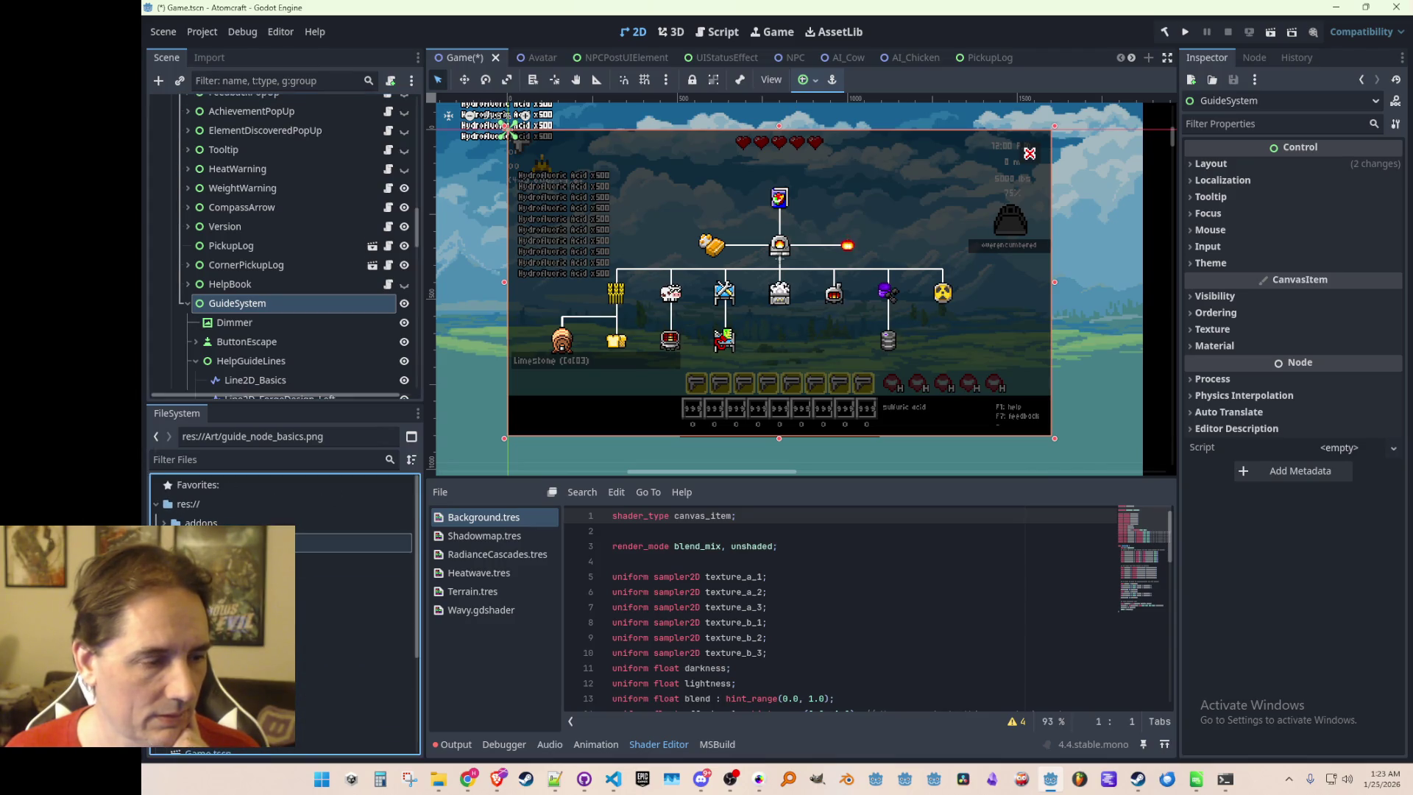
scroll(342, 576, down, 3)
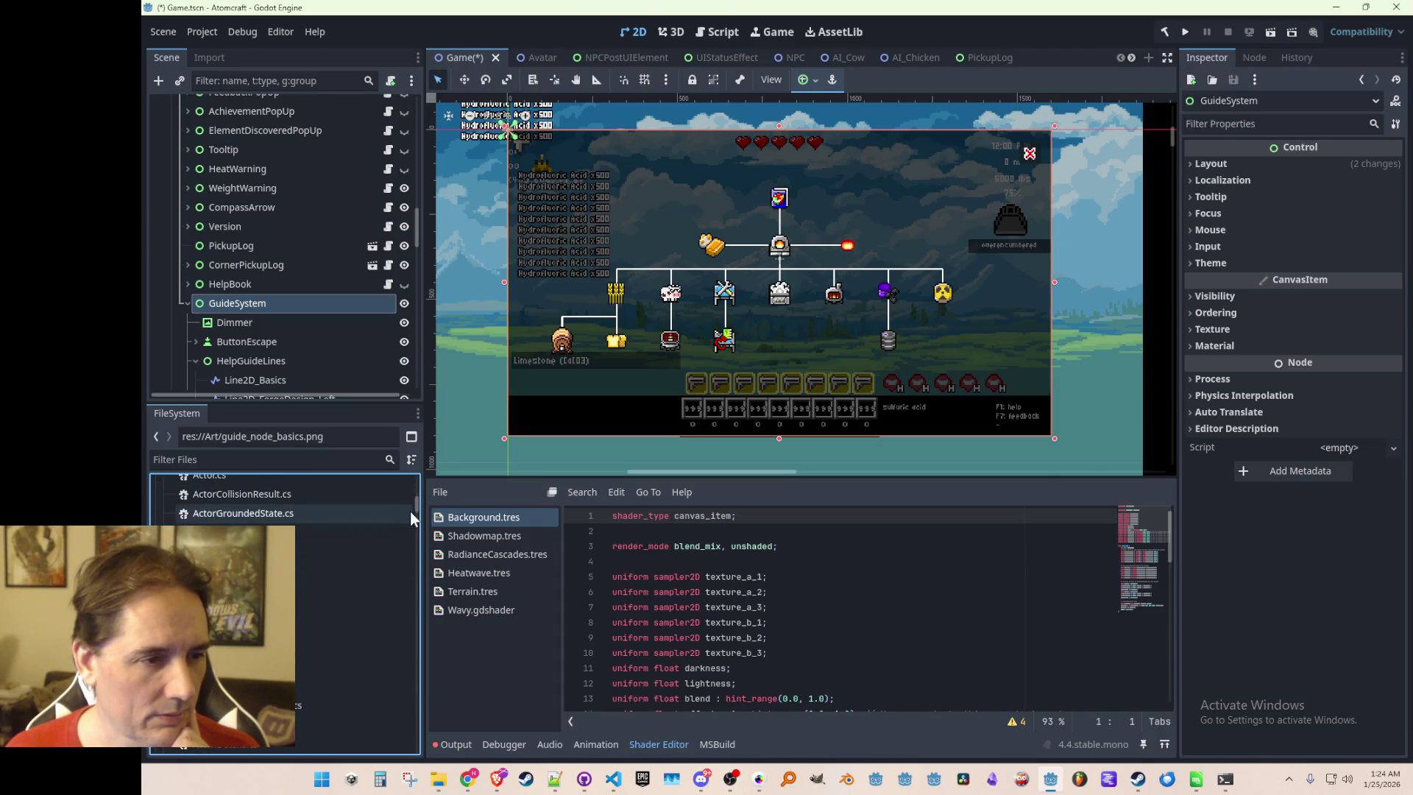
drag(413, 505, 400, 624)
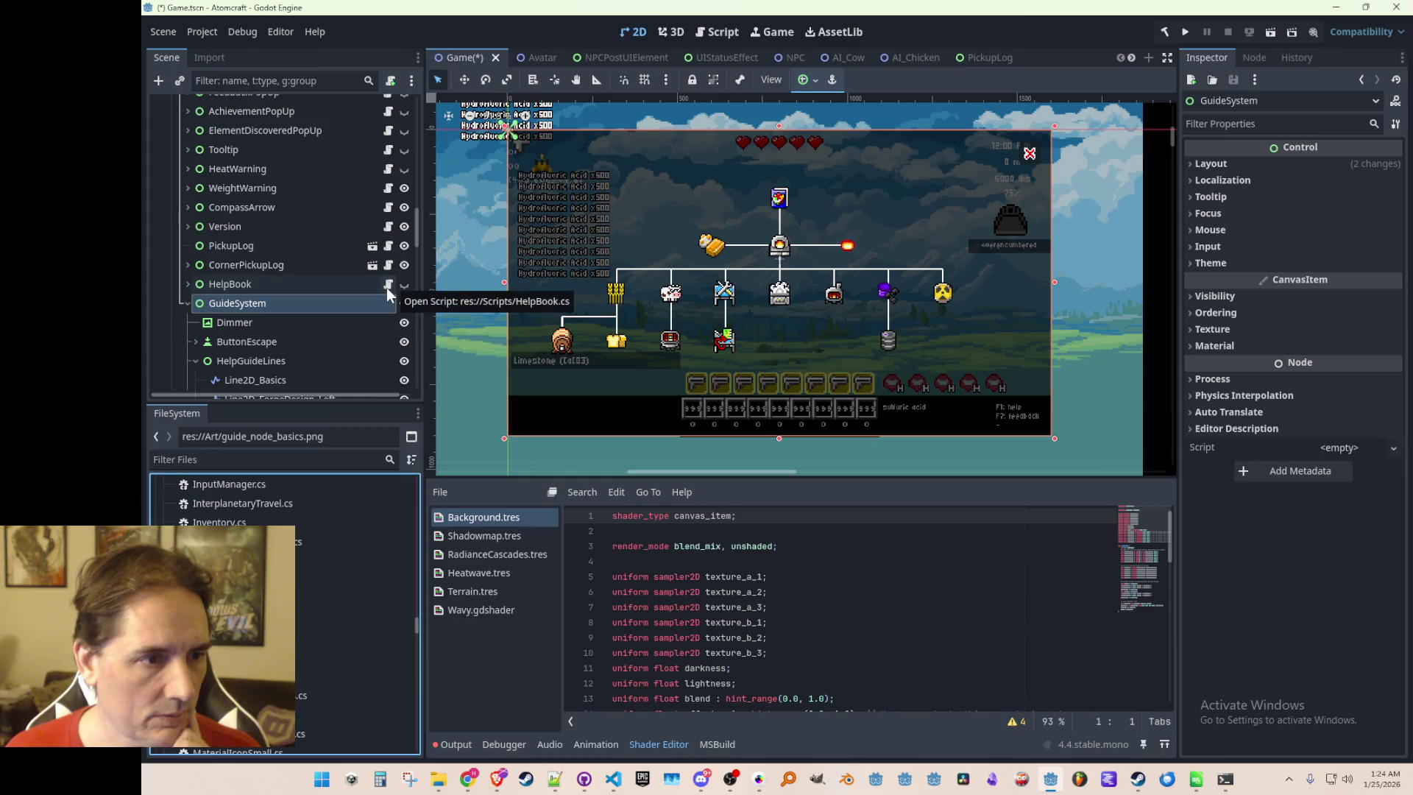
Create a new Node-based C# script res://Scripts/GuideSystem.cs in the Scripts folder
right_click(320, 582)
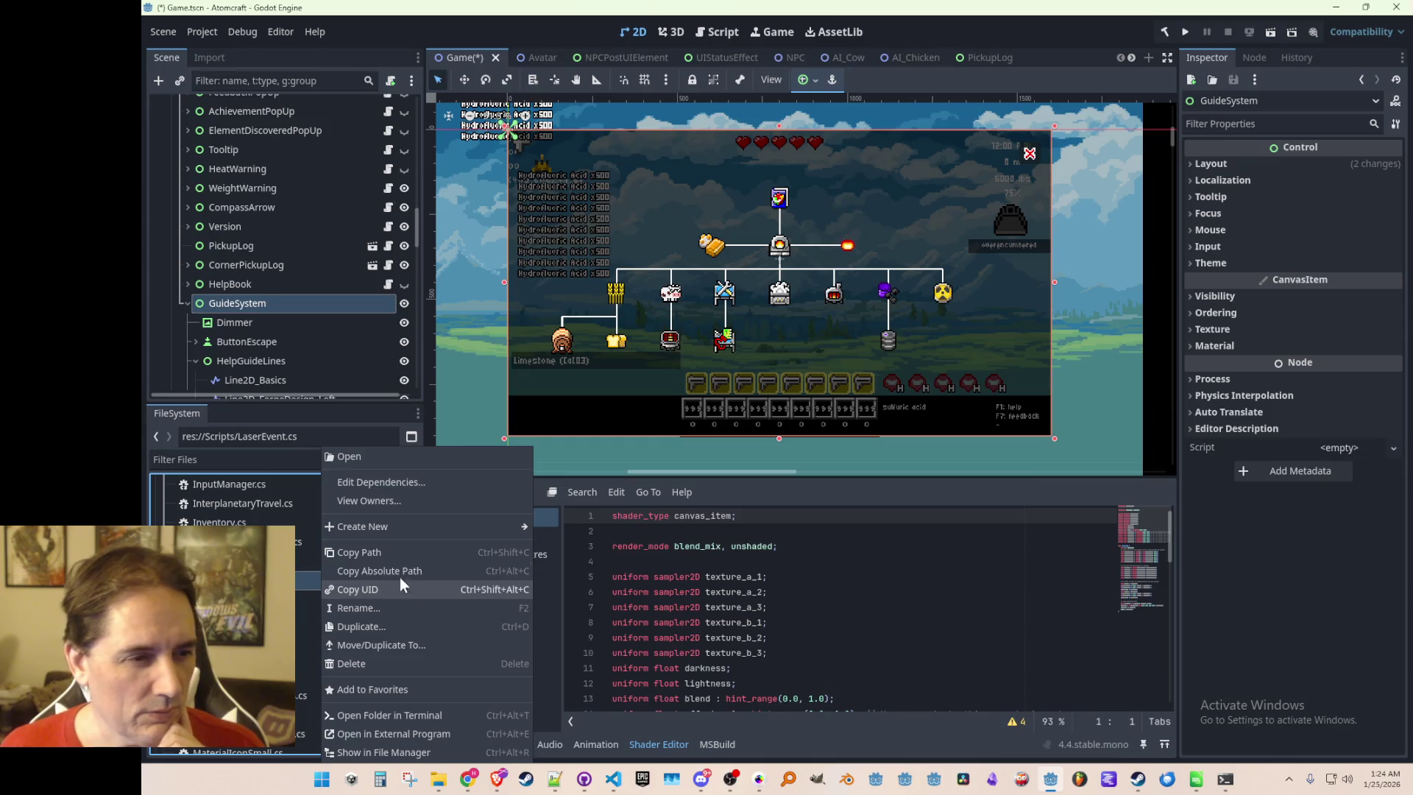
mouse_move(406, 527)
click(561, 564)
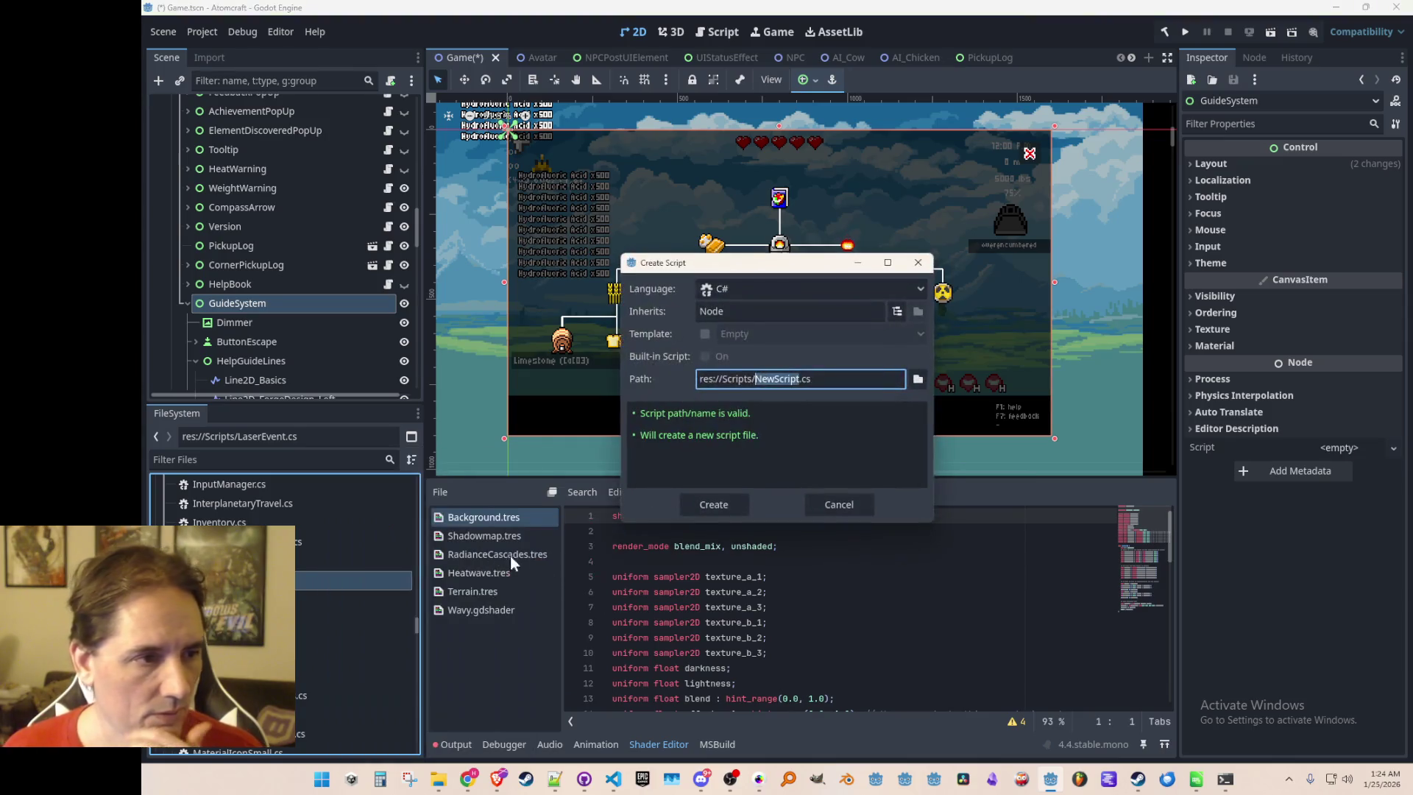
text(GuideSystem)
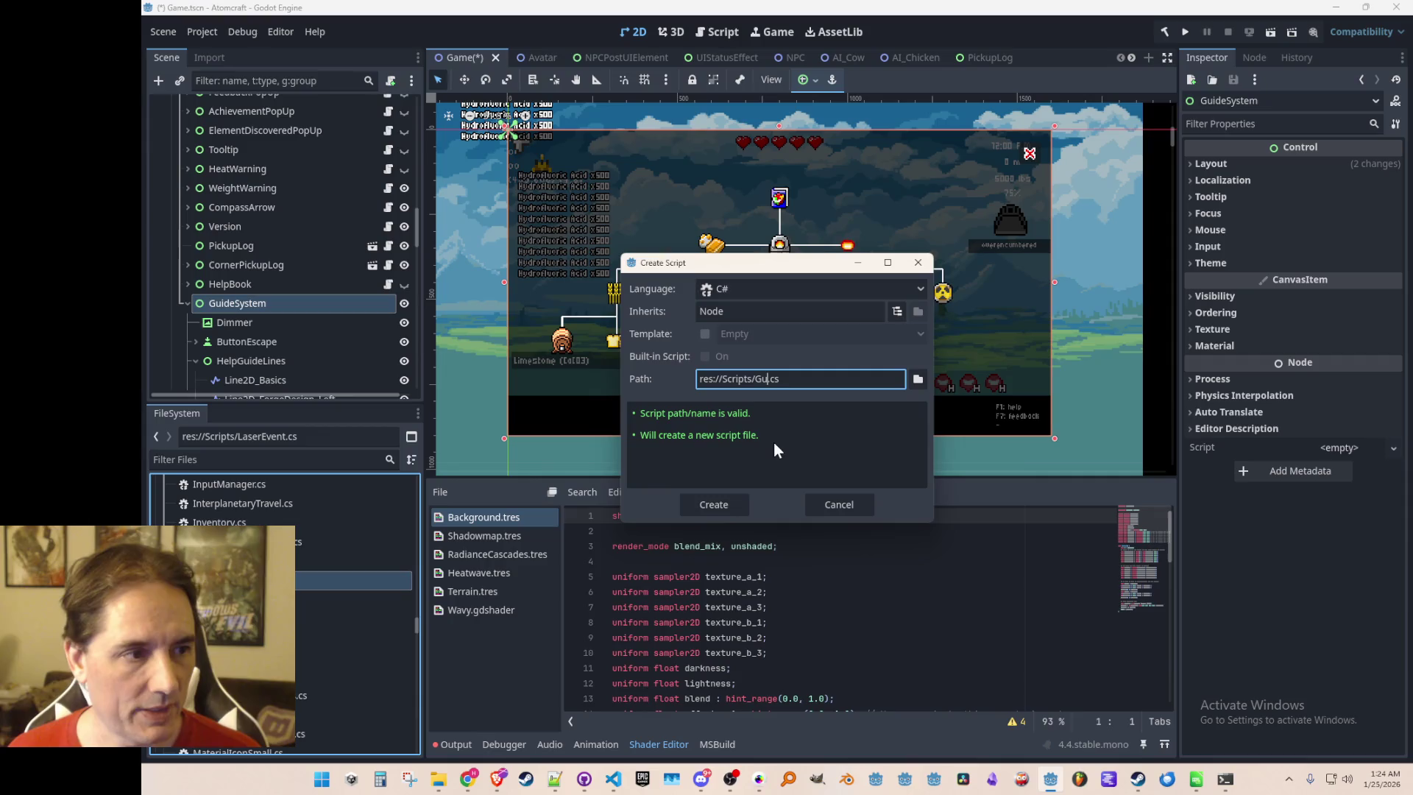
key(Return)
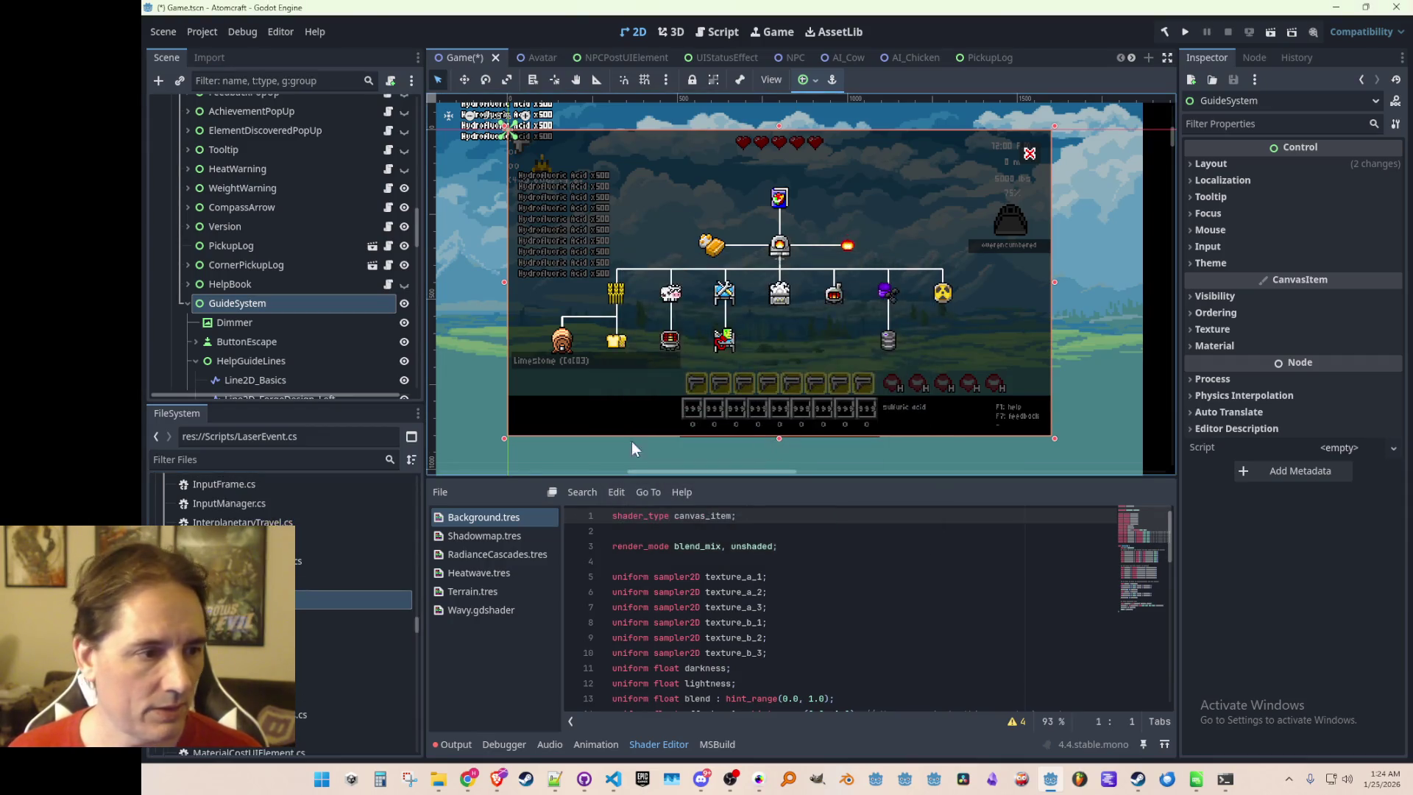
Open GuideWindow.cs in the external code editor
drag(417, 607, 413, 597)
scroll(316, 581, down, 3)
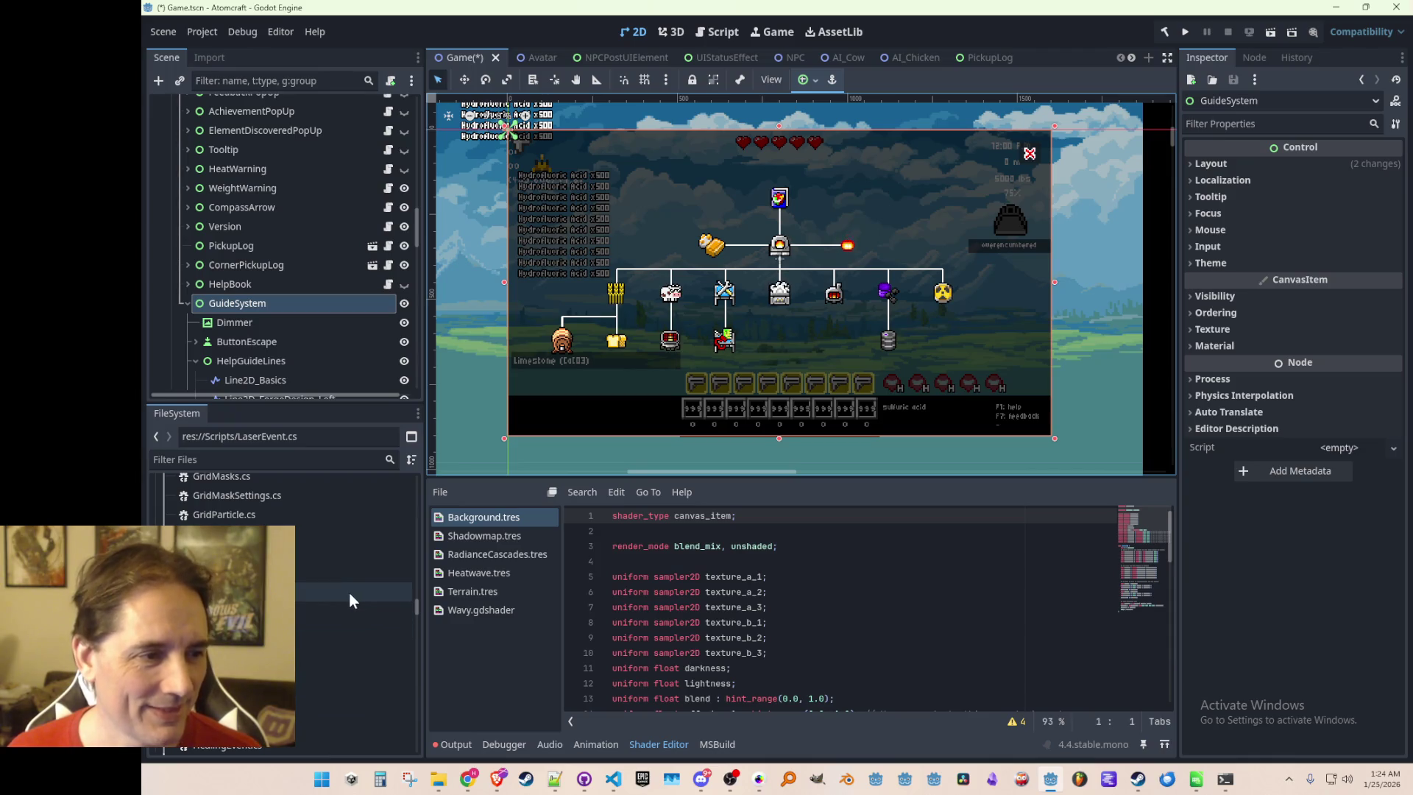
scroll(345, 585, down, 1)
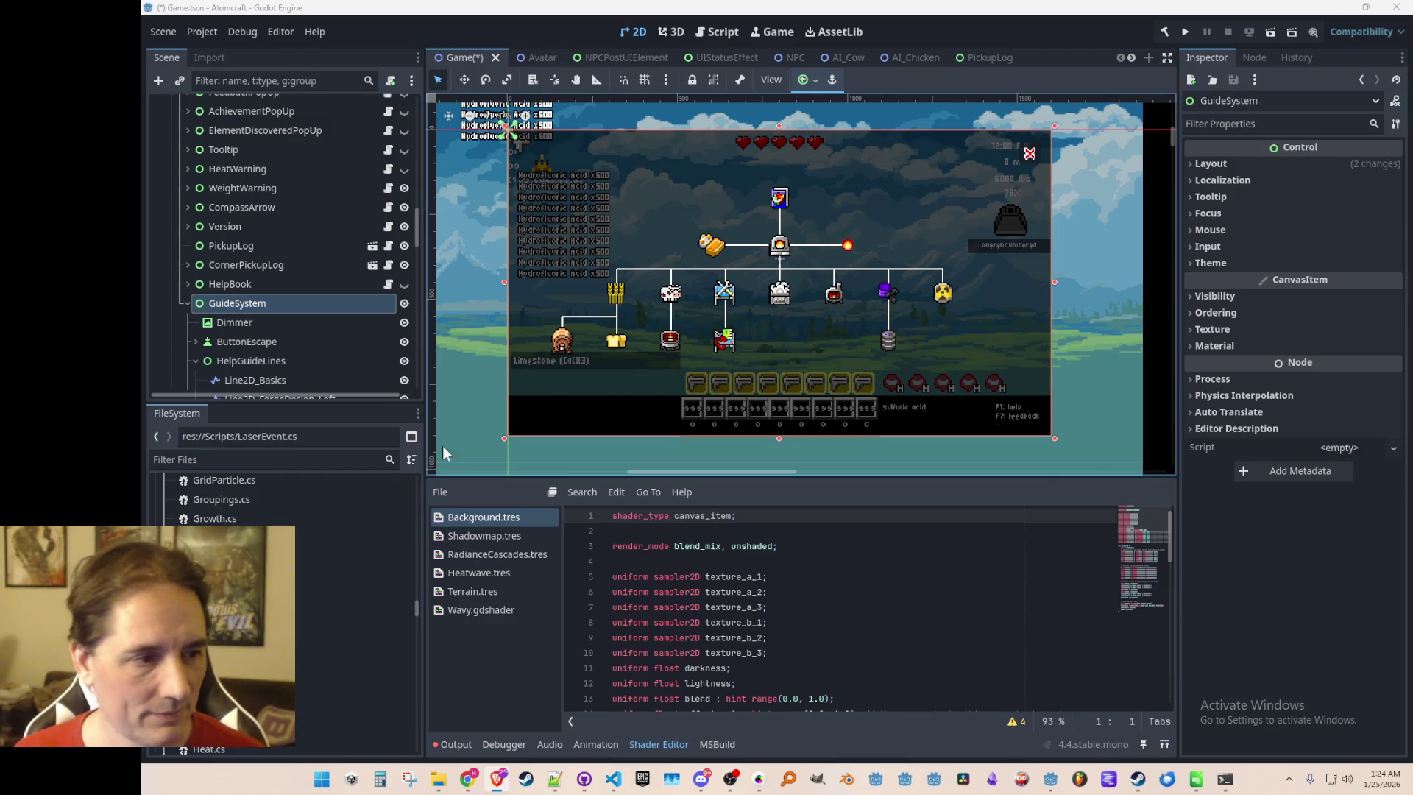
scroll(312, 346, down, 1)
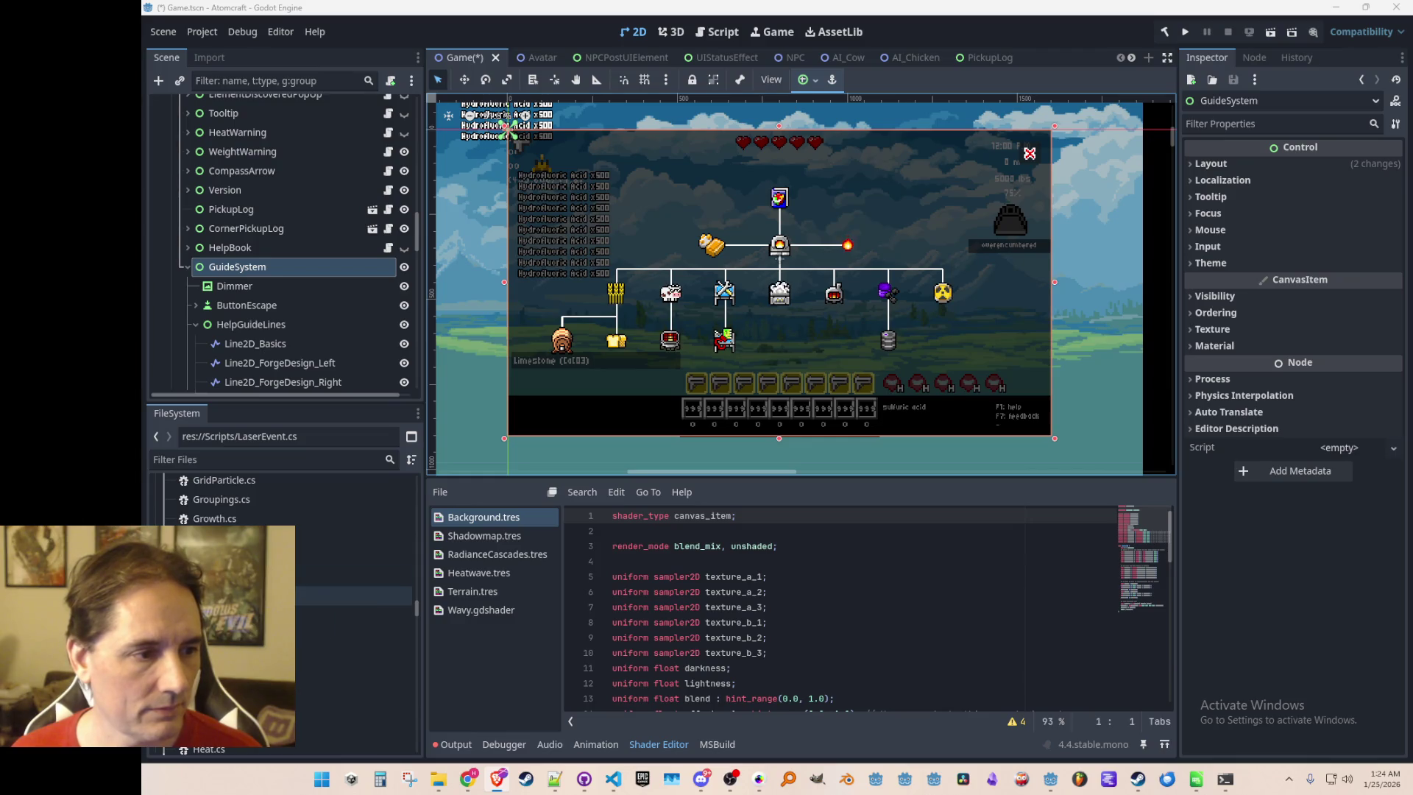
double_click(221, 595)
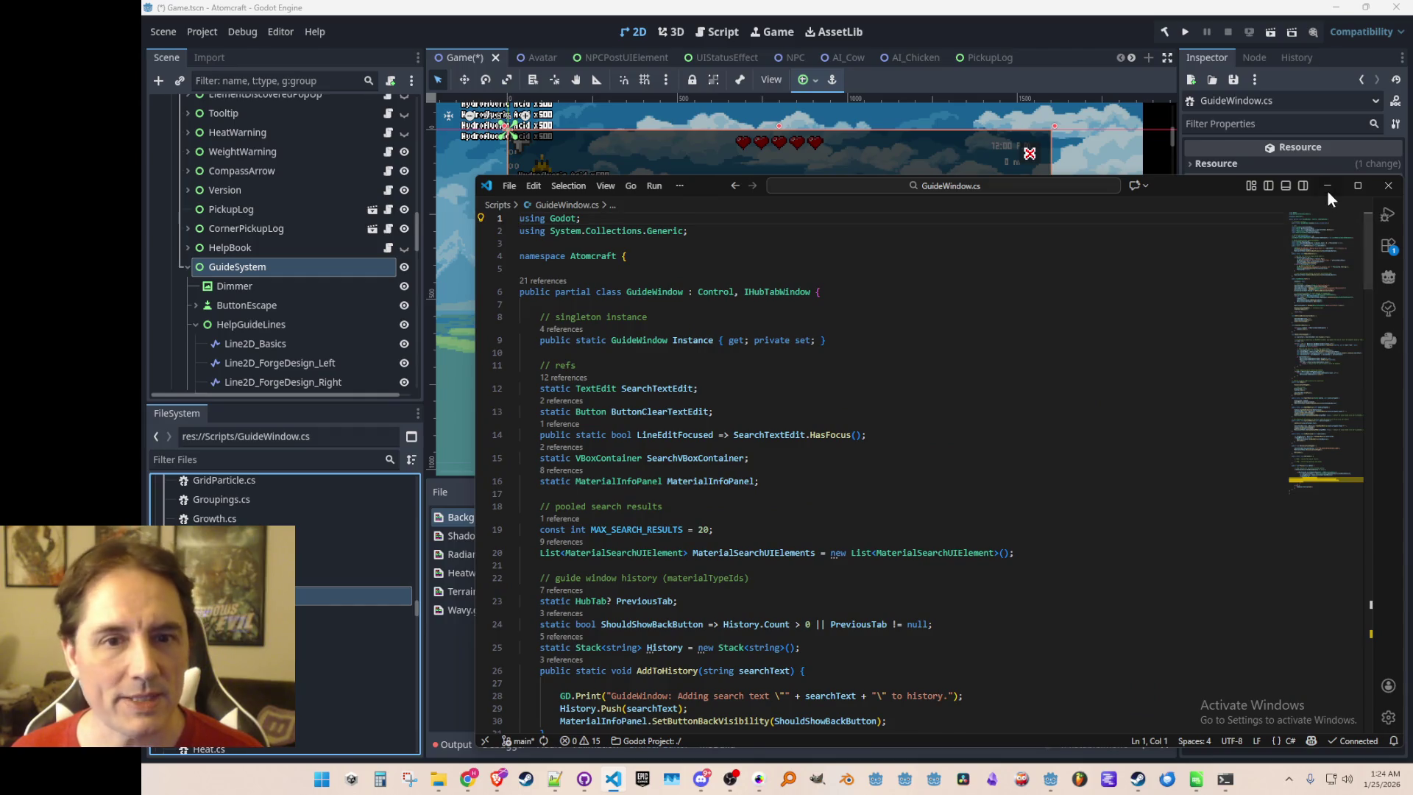
Attach GuideSystem.cs to the GuideSystem node in Godot and open it for editing
click(1328, 184)
mouse_move(353, 577)
mouse_down()
mouse_move(346, 250)
mouse_move(374, 254)
mouse_up()
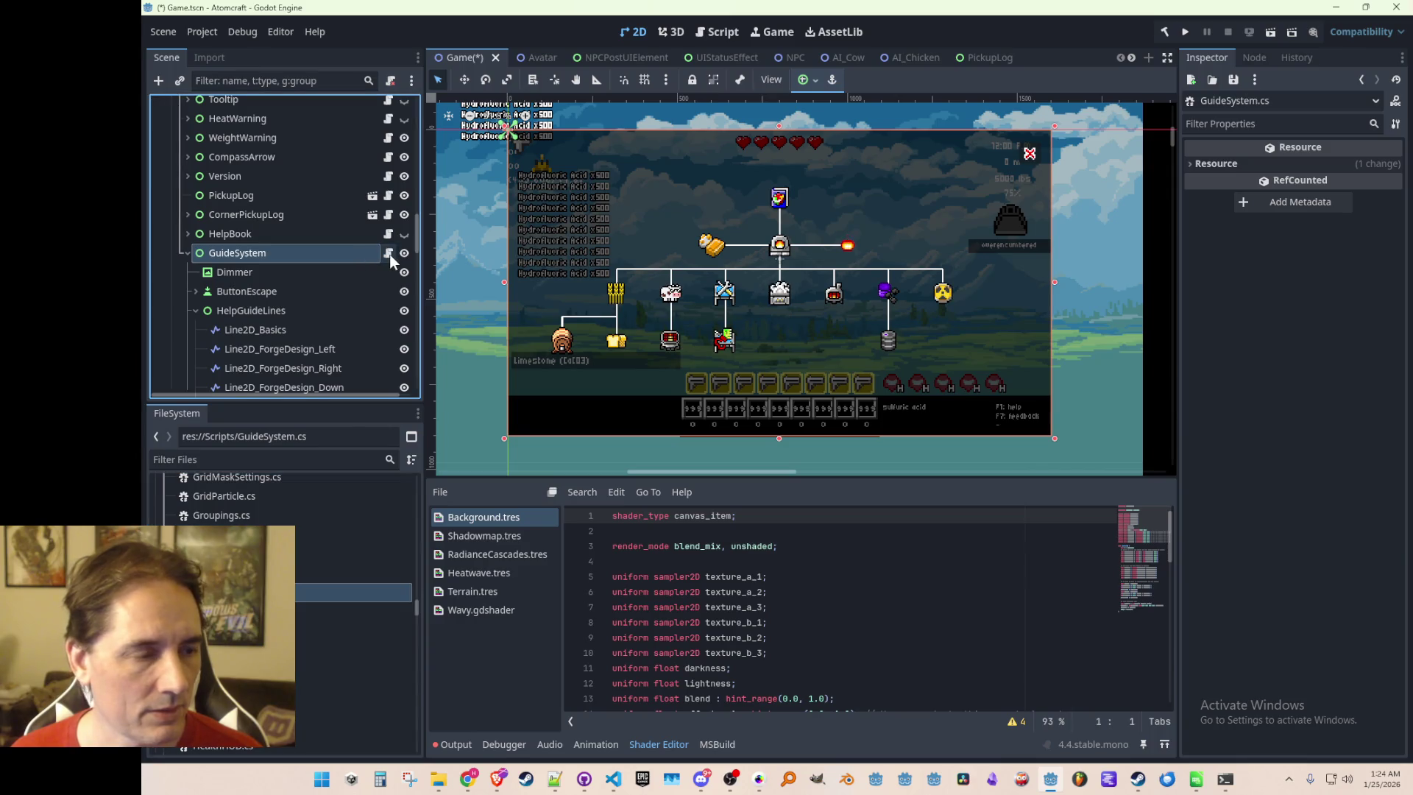
click(390, 253)
Wrap the GuideSystem class in the Atomcraft namespace, with the class's opening brace on its declaration line
text(namespace Atomcraft)
key(Return)
key(Return)
key(Return)
key(Up)
key(Up)
text({)
key(BackSpace)
key(BackSpace)
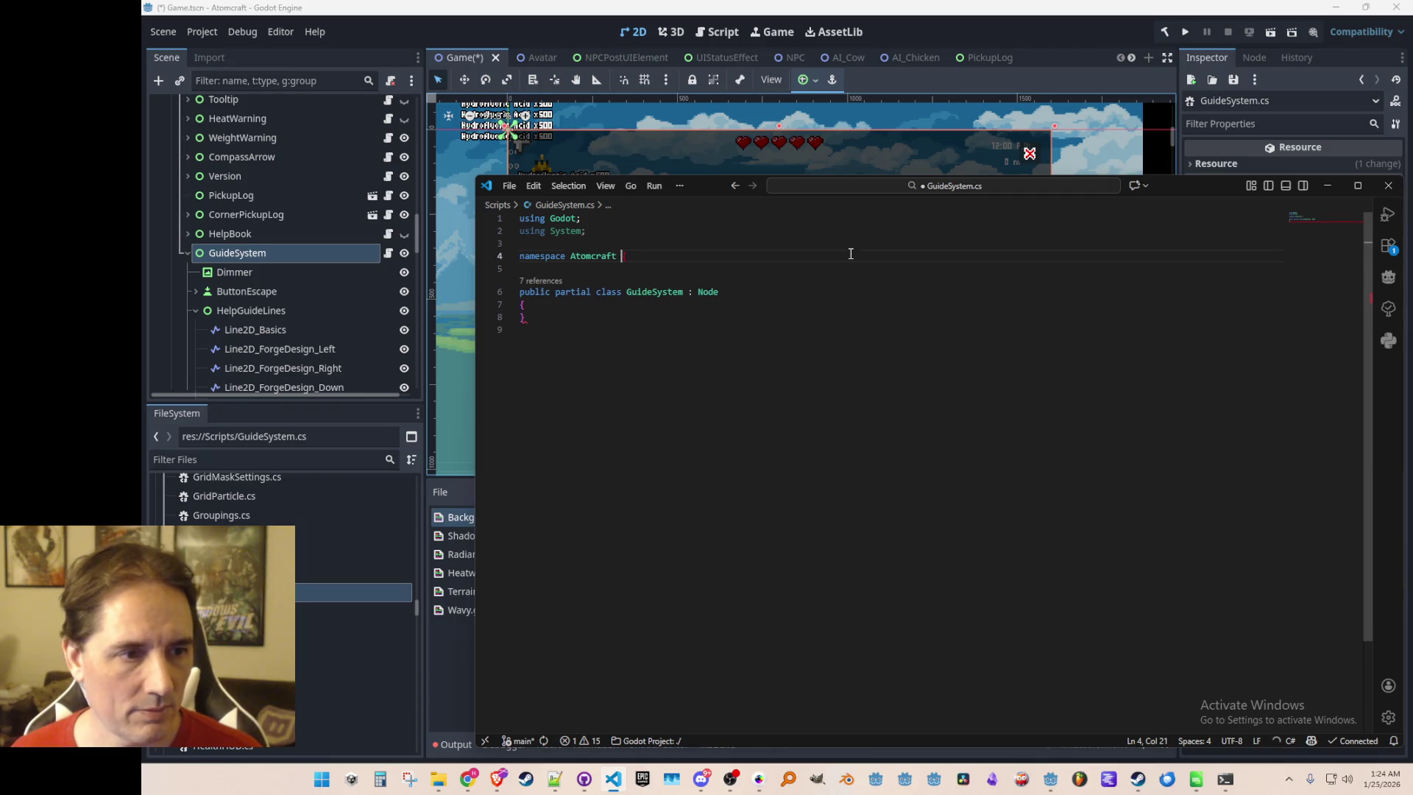
key(Return)
key(Return)
key(Up)
key(Up)
key(Up)
key(End)
key(Right)
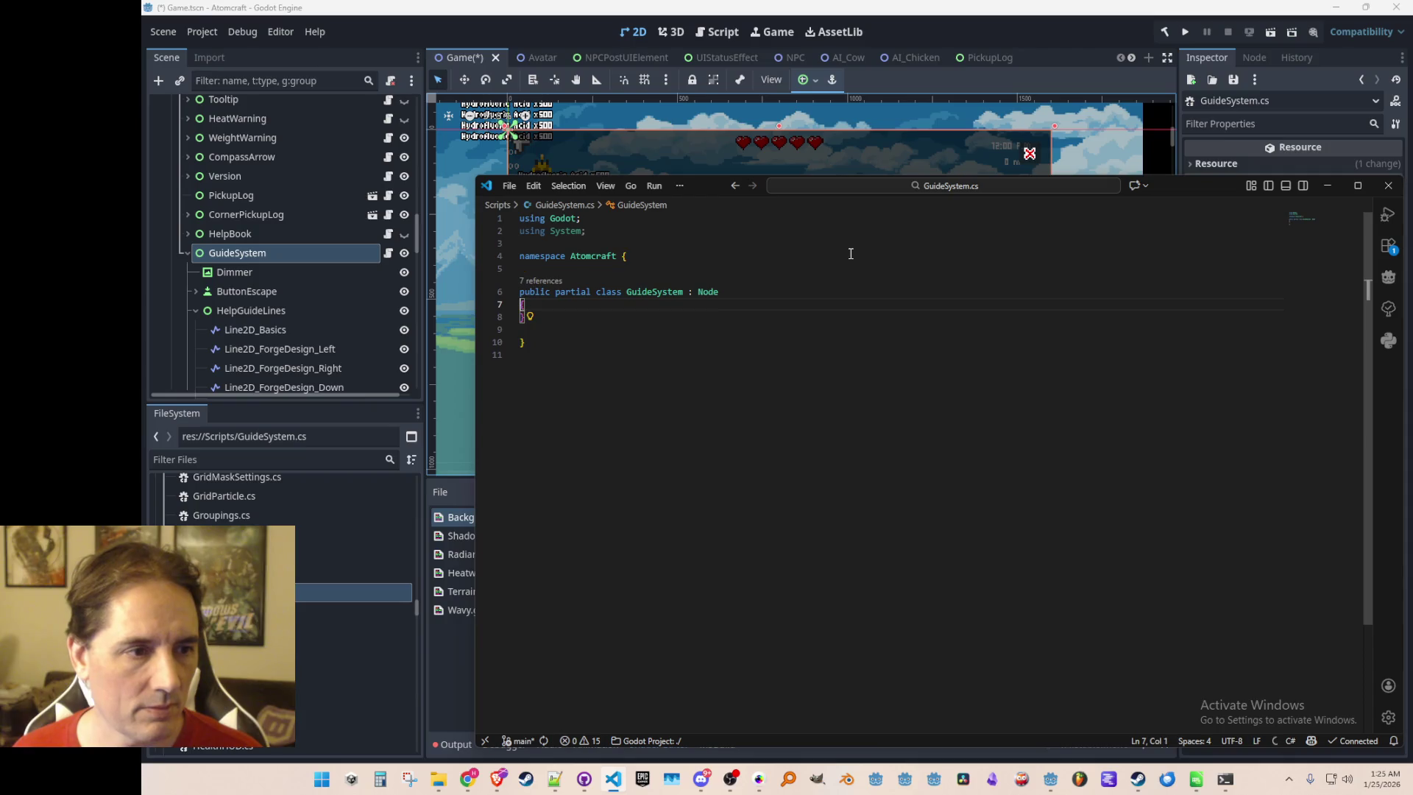
key(BackSpace)
key(End)
Change the class's Node base type to Control and save GuideSystem.cs
key(Left)
key(Left)
key(ctrl+shift+Left)
text(Co)
key(End)
key(Return)
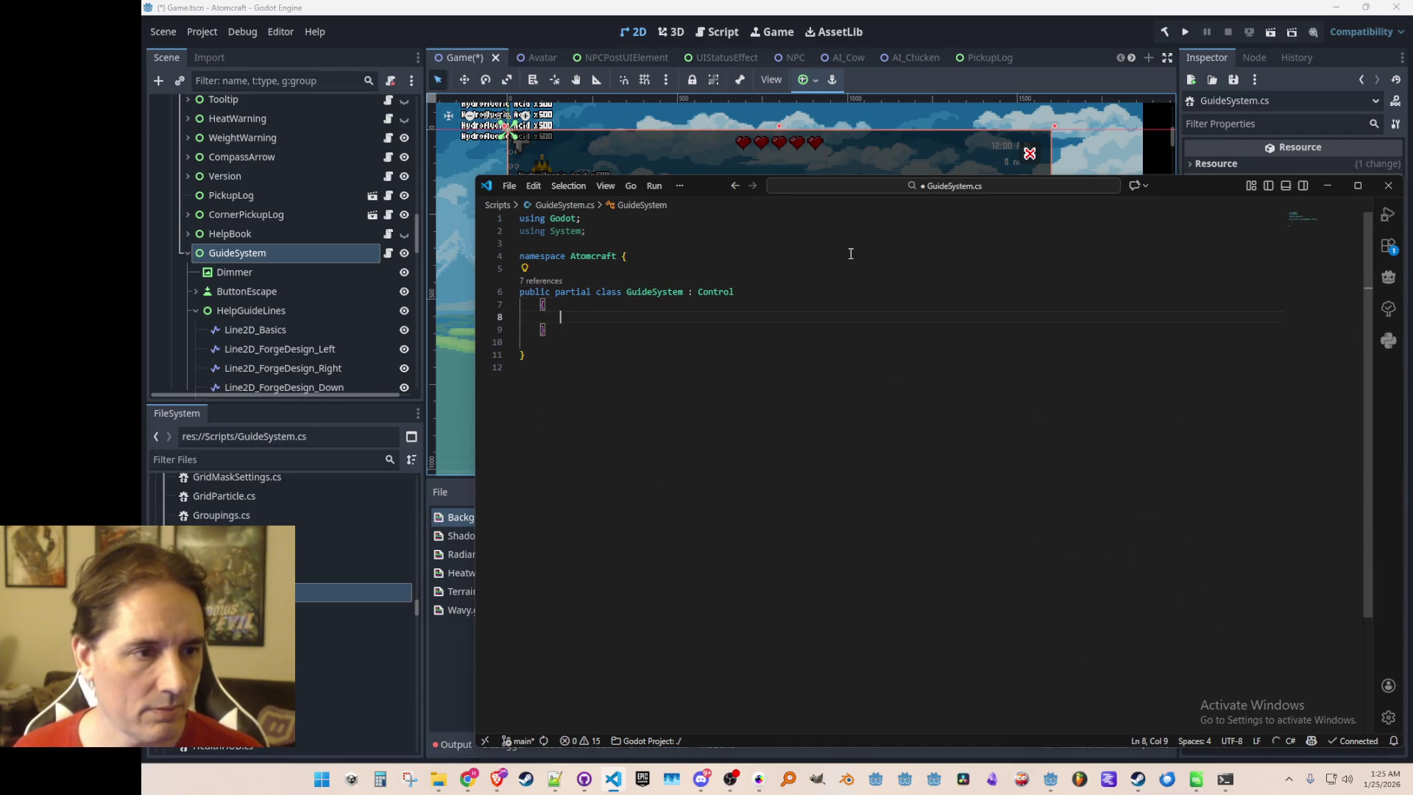
key(Escape)
key(Return)
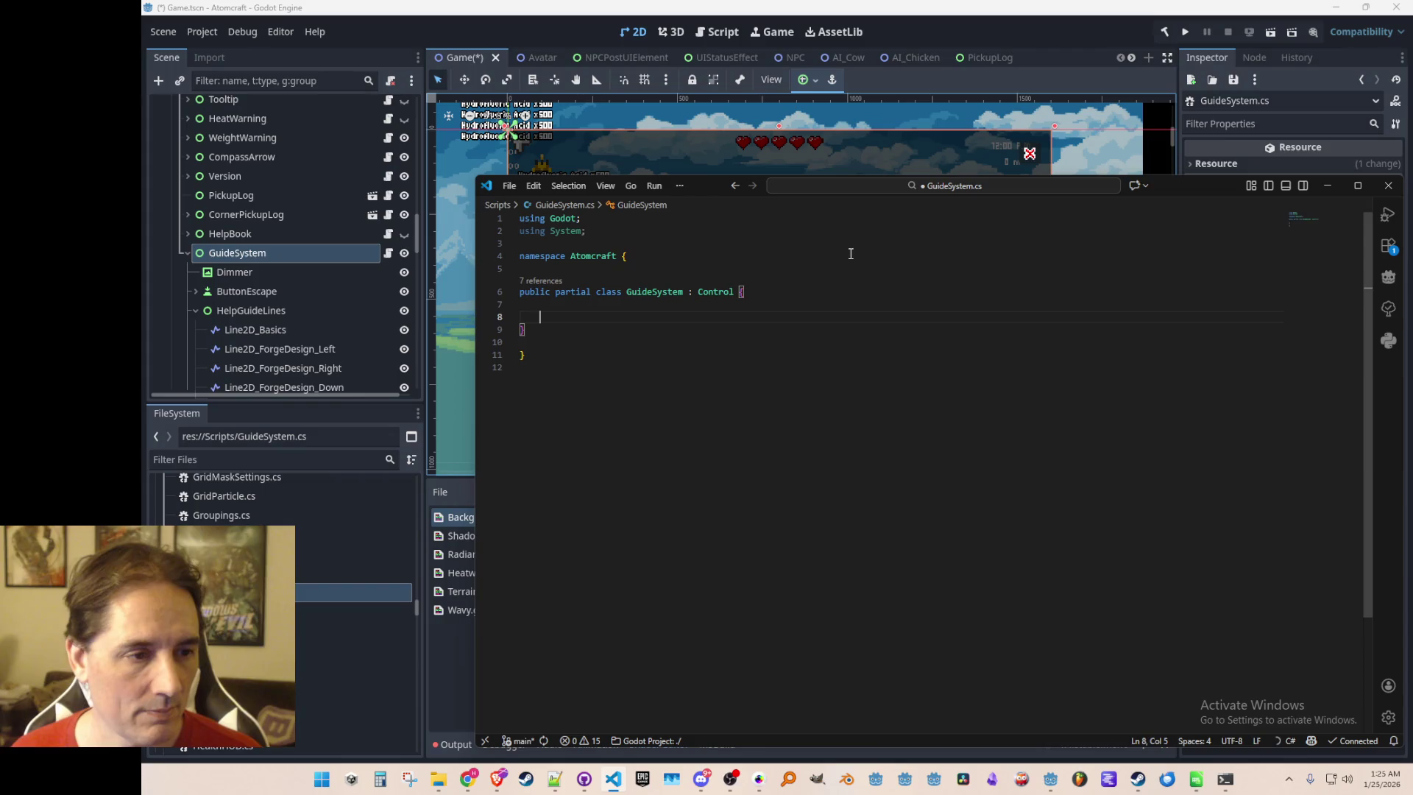
key(ctrl+s)
Undo the suggested Init, localization and LabelVersion code so the class stays clean
key(Return)
key(Escape)
key(ctrl+z)
key(ctrl+z)
key(ctrl+z)
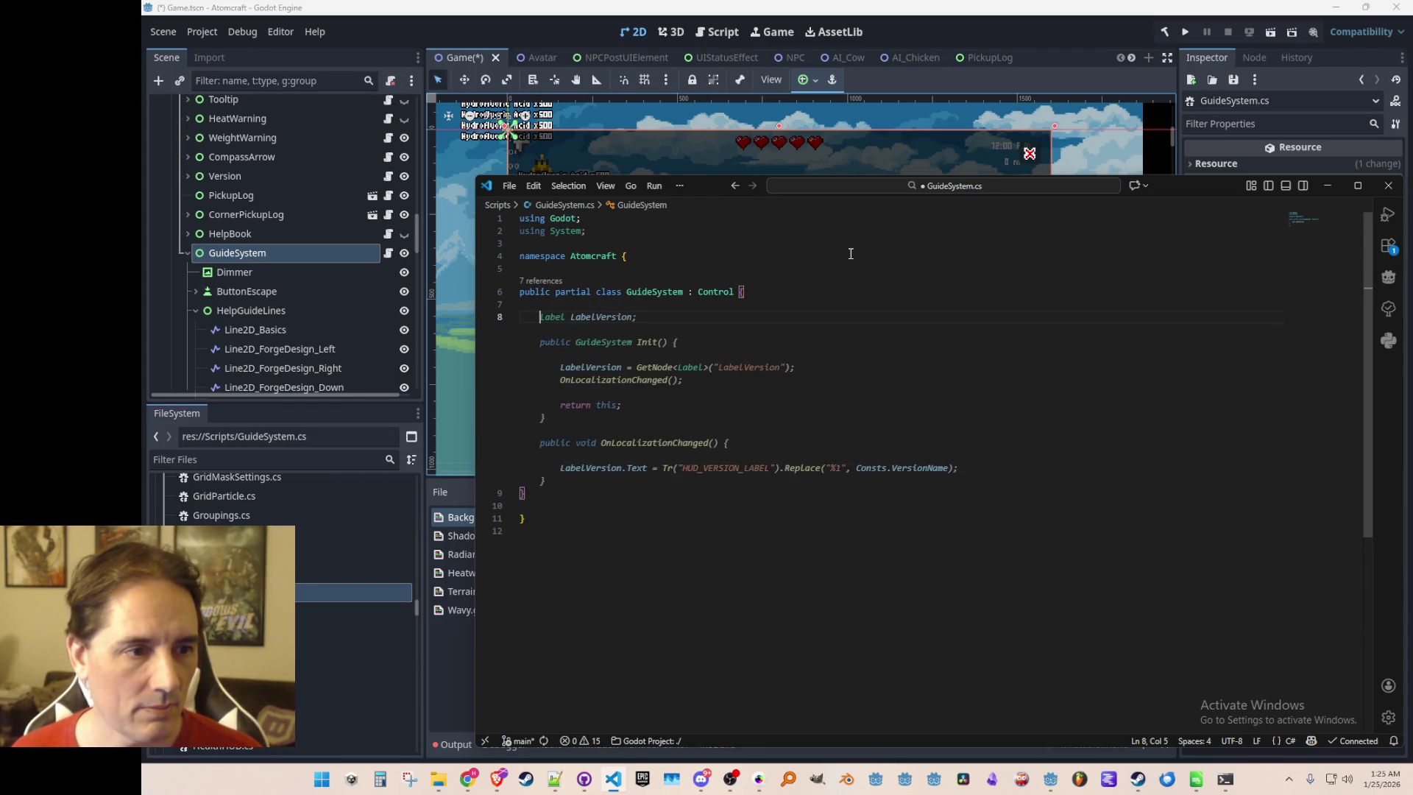
key(ctrl+z)
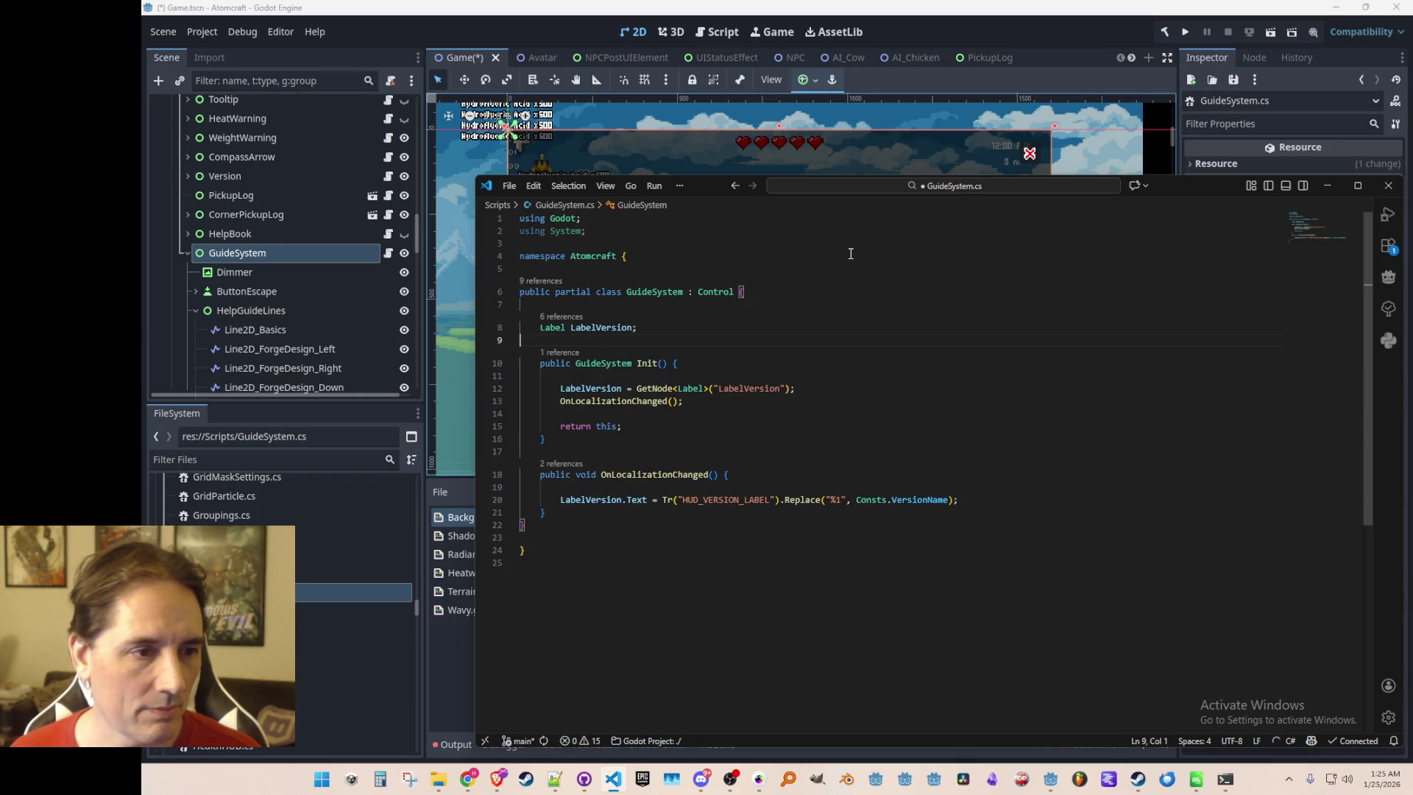
key(ctrl+z)
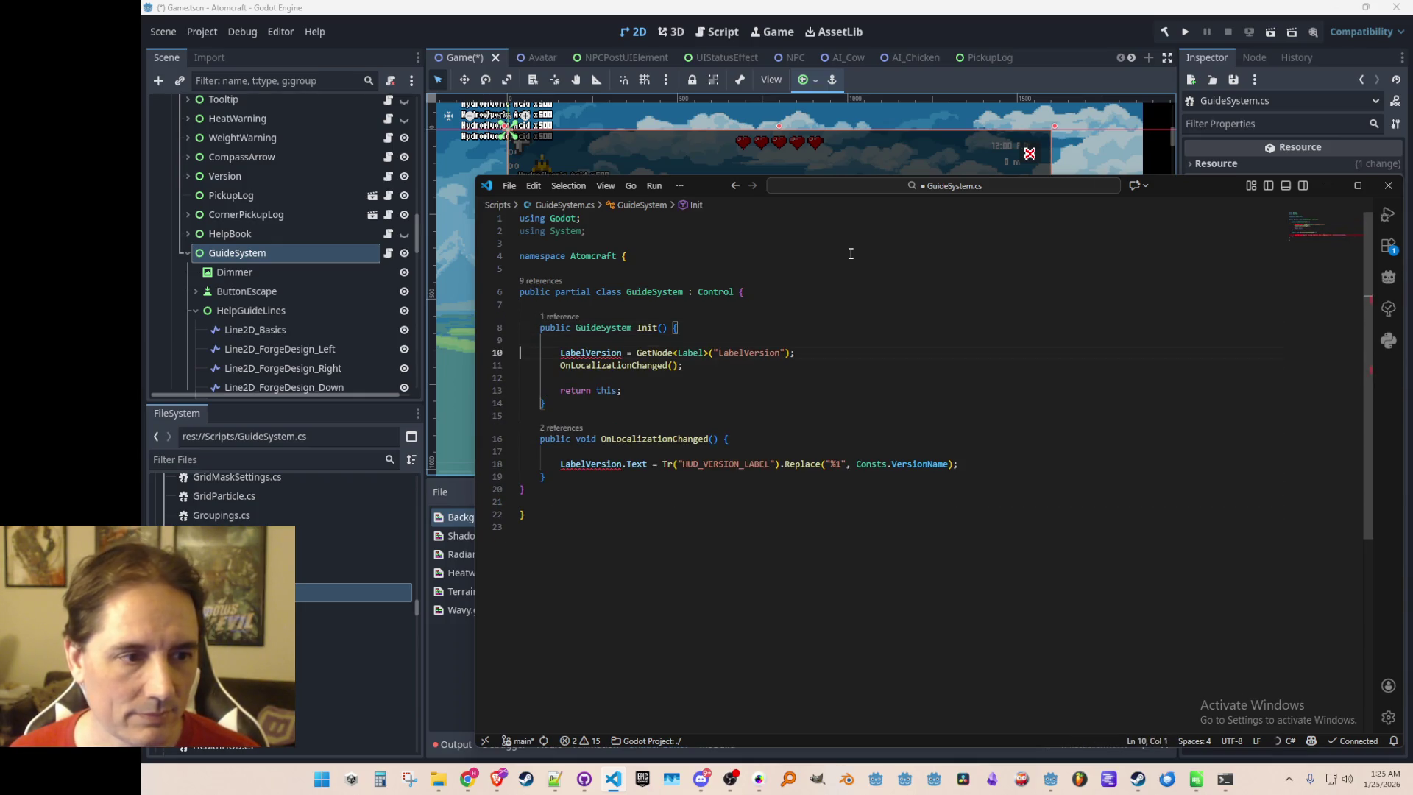
key(ctrl+z)
key(ctrl+z)
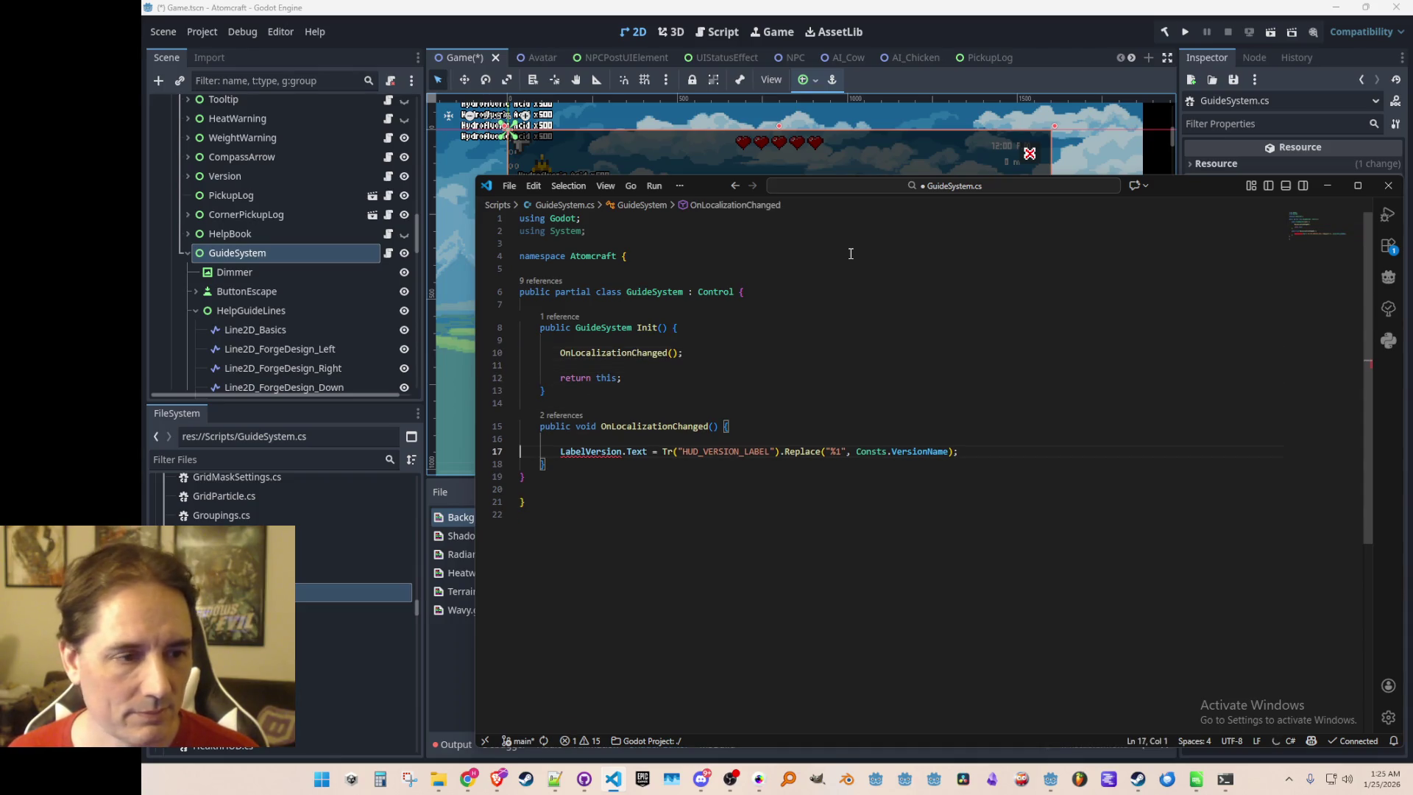
key(ctrl+z)
key(ctrl+z)
key(ctrl+z)
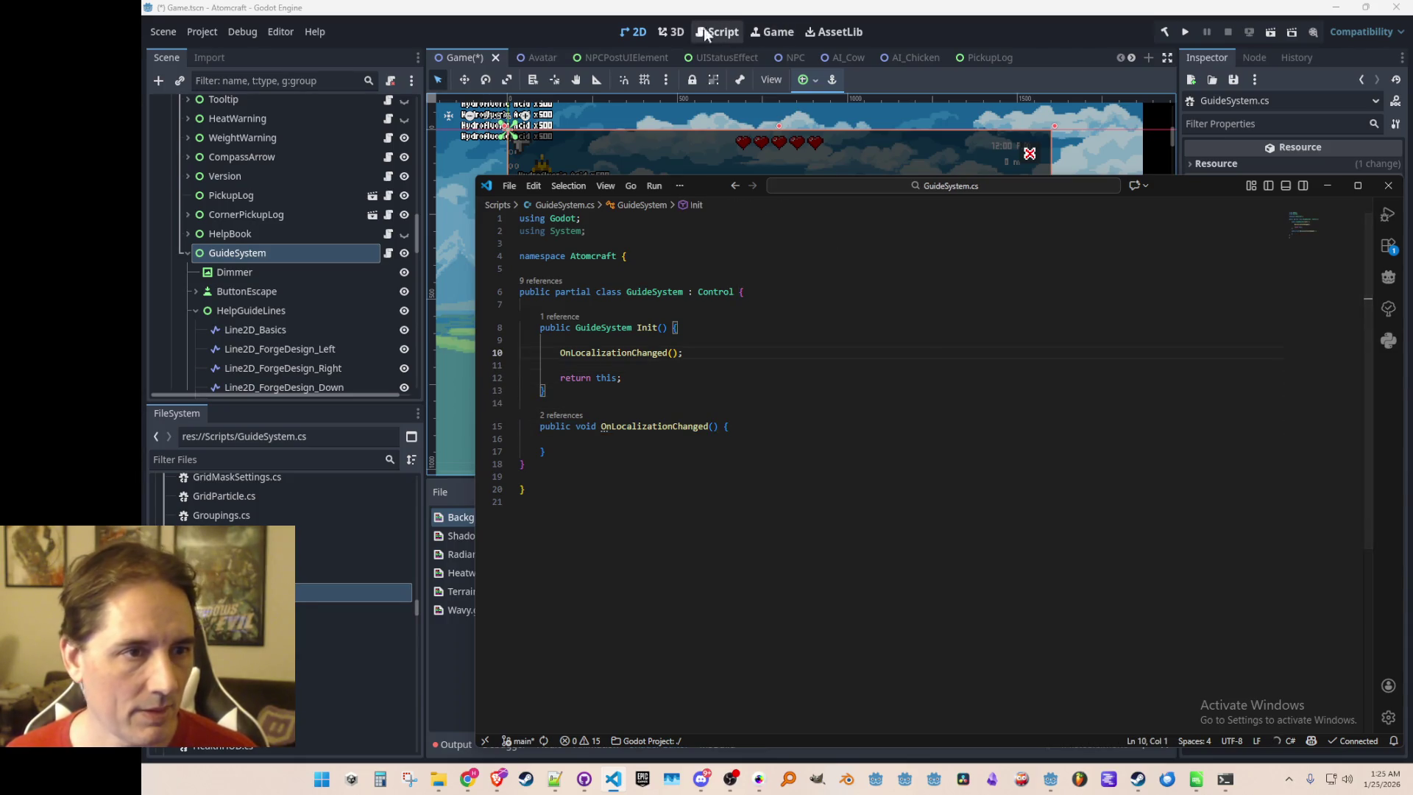
Collapse the HelpGuideLines children in Godot's scene tree, then return to the GuideSystem code
click(591, 29)
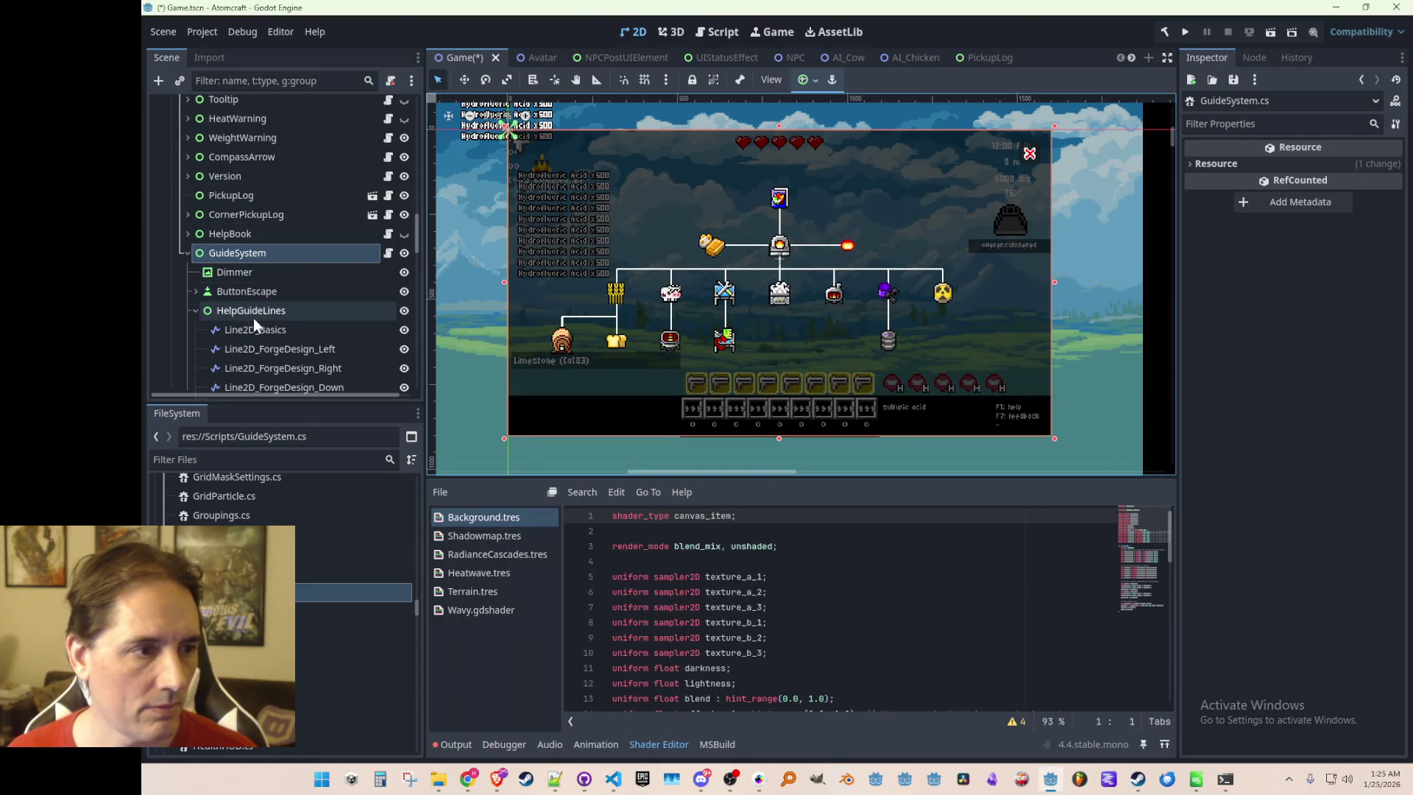
click(198, 311)
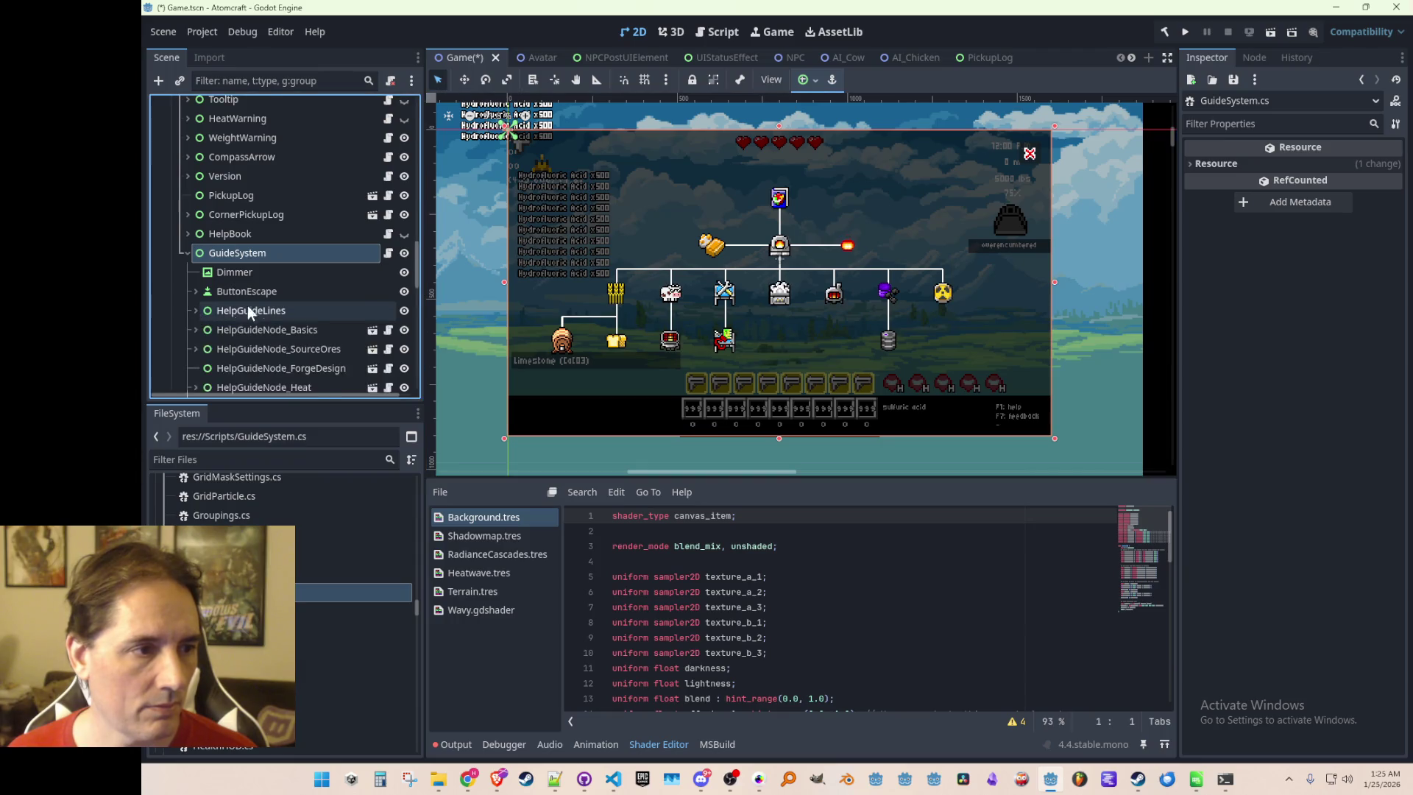
scroll(286, 289, down, 2)
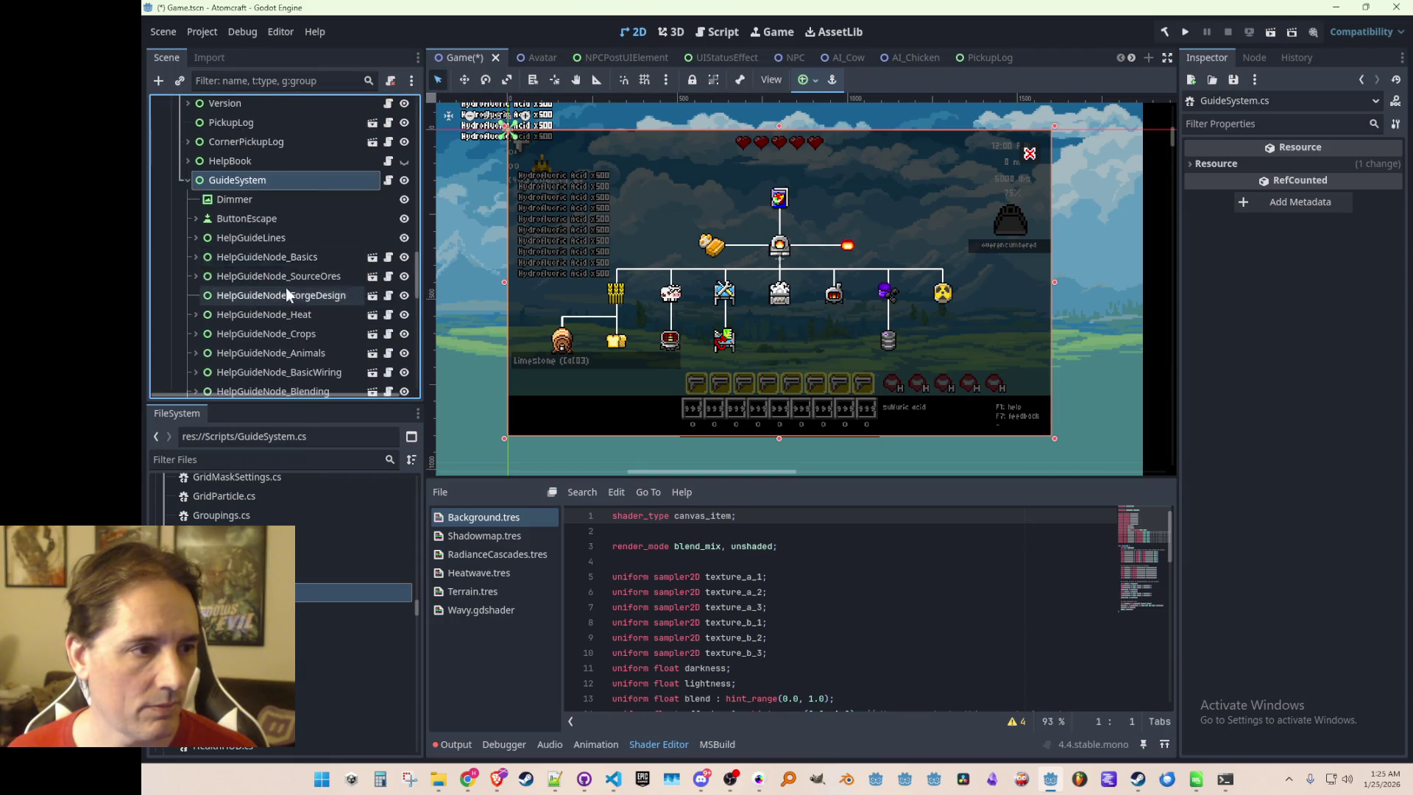
click(387, 257)
Declare a List<HelpGuideNode> field and add the System.Collections.Generic using directive
click(851, 300)
key(End)
key(Return)
key(Return)
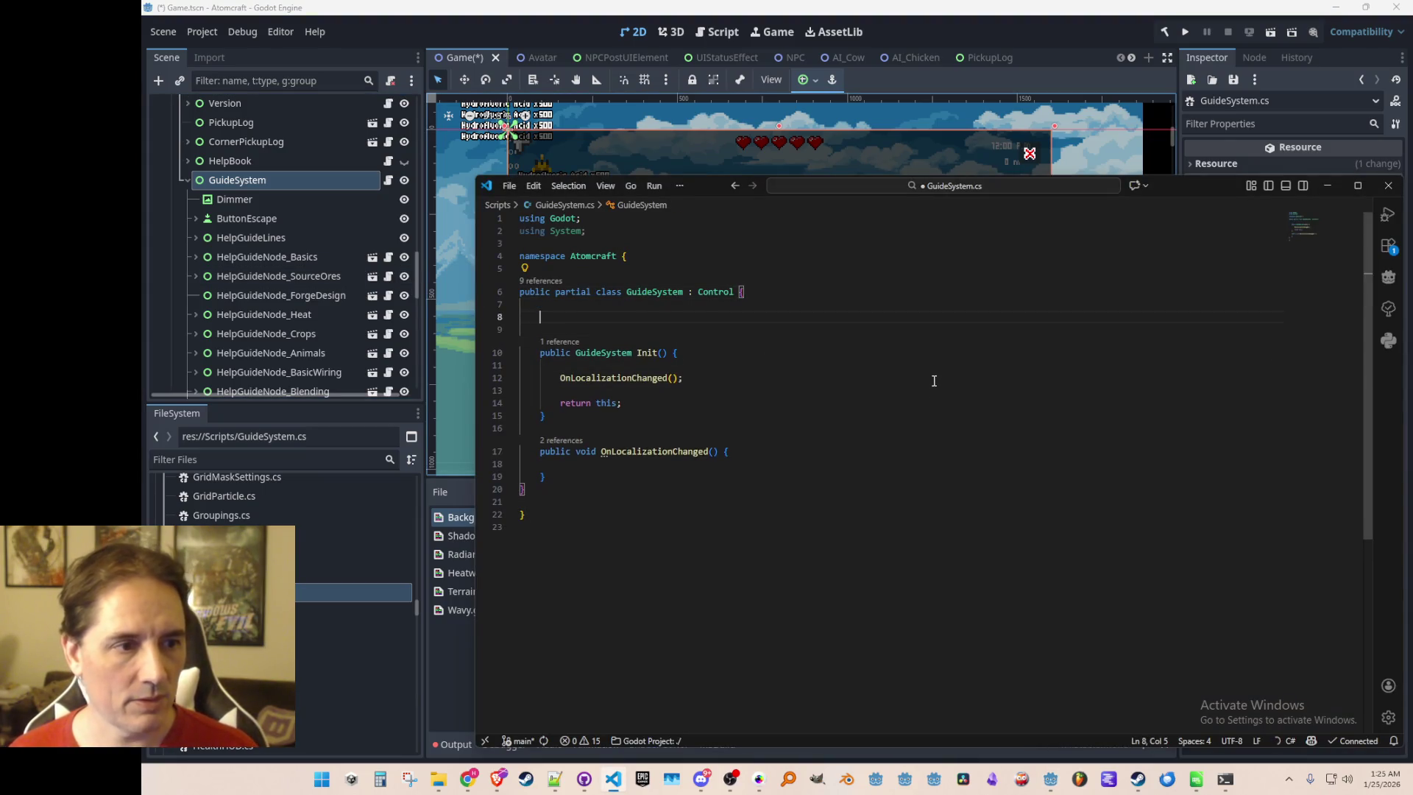
text(List<)
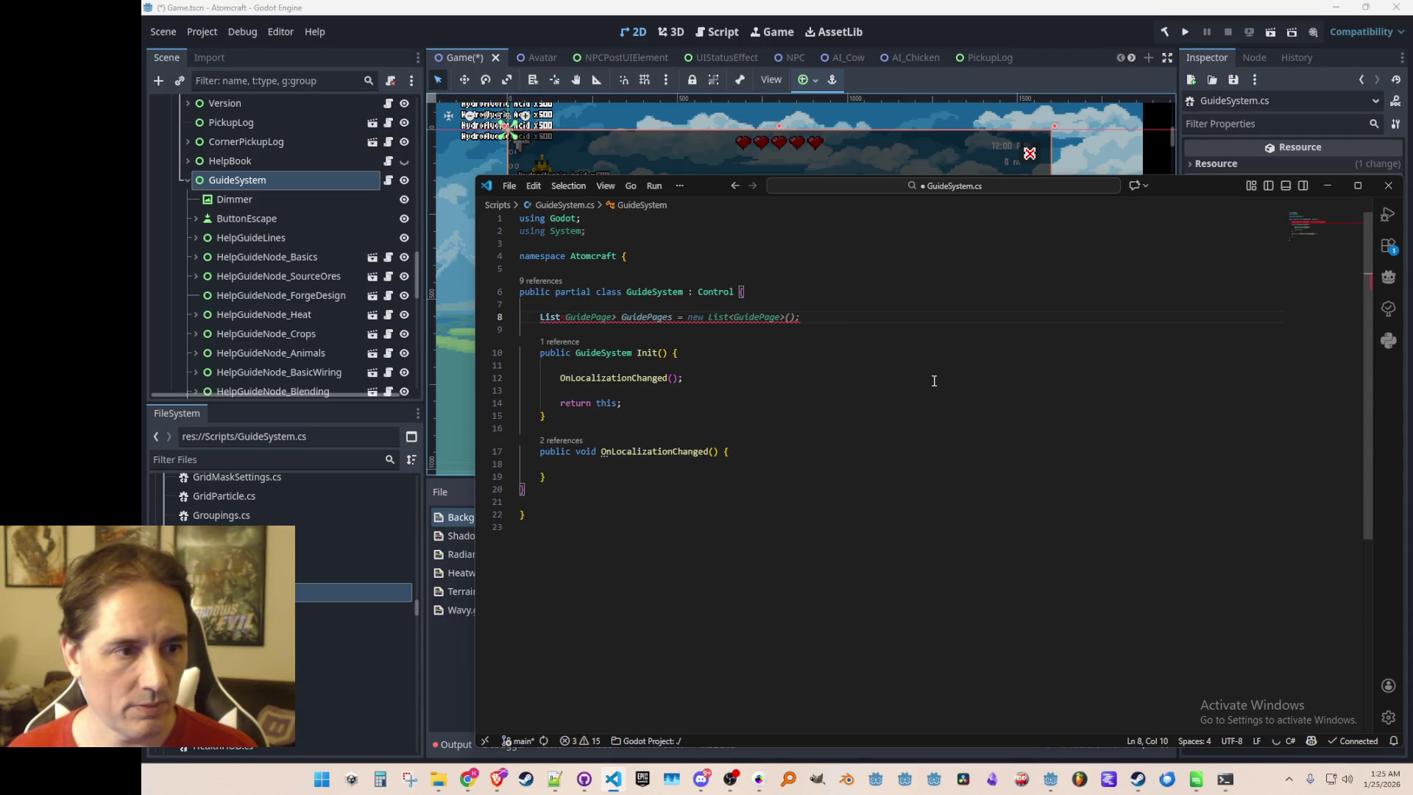
text(HelpGuideNode> GuideNodes)
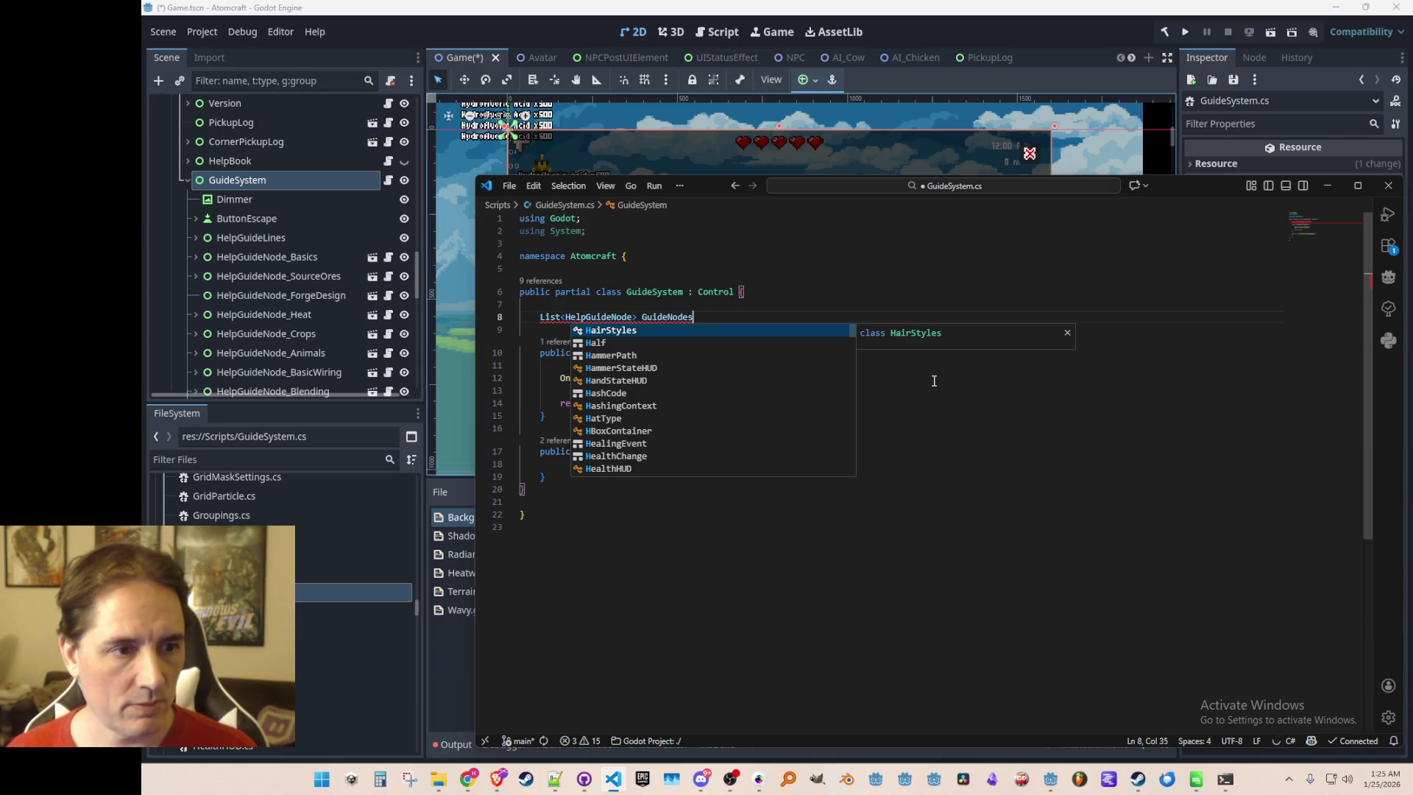
key(Escape)
key(Up)
key(Up)
key(Up)
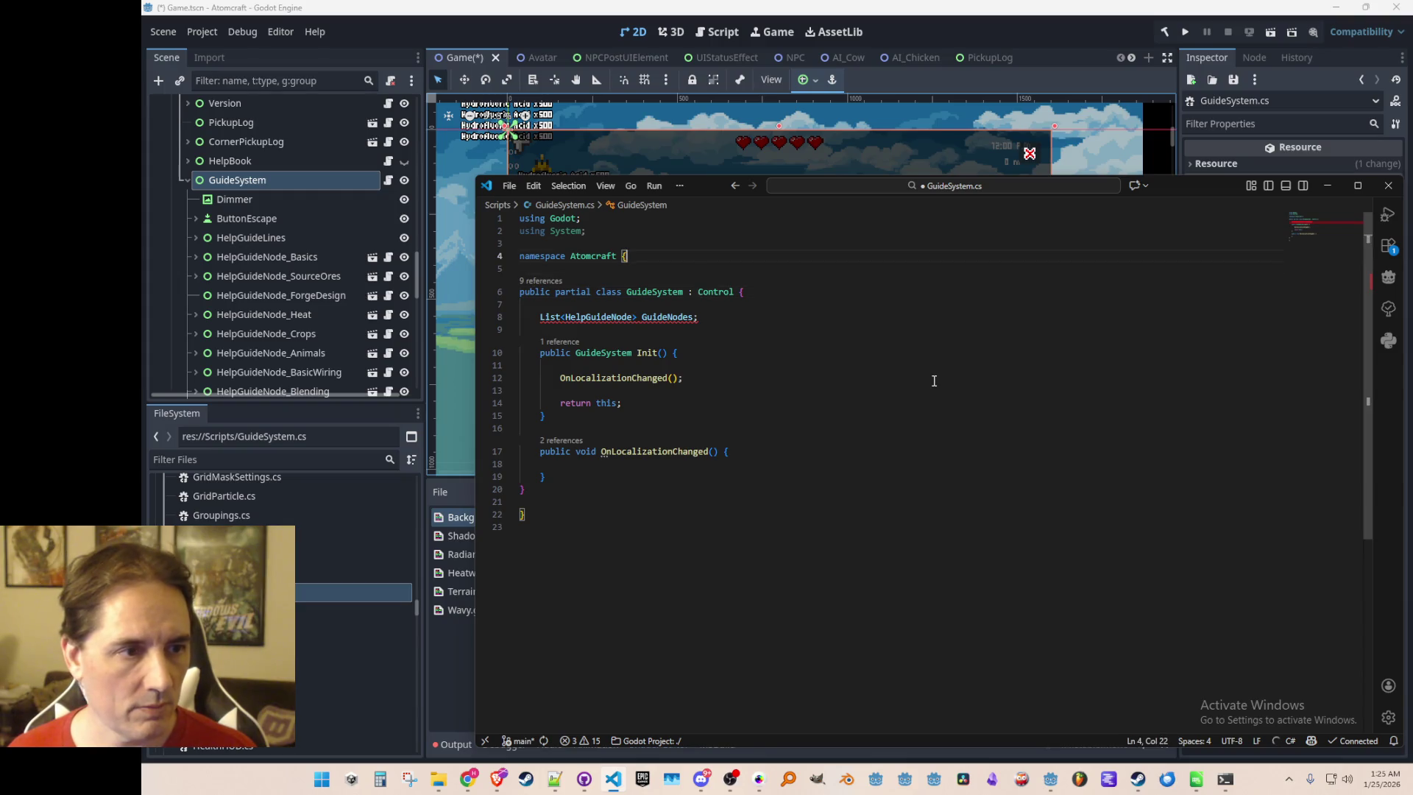
key(Return)
key(Tab)
Rename the list to HelpGuideNodes and initialise it in Init with new List<HelpGuideNode>(); save
key(Down)
key(Down)
key(Down)
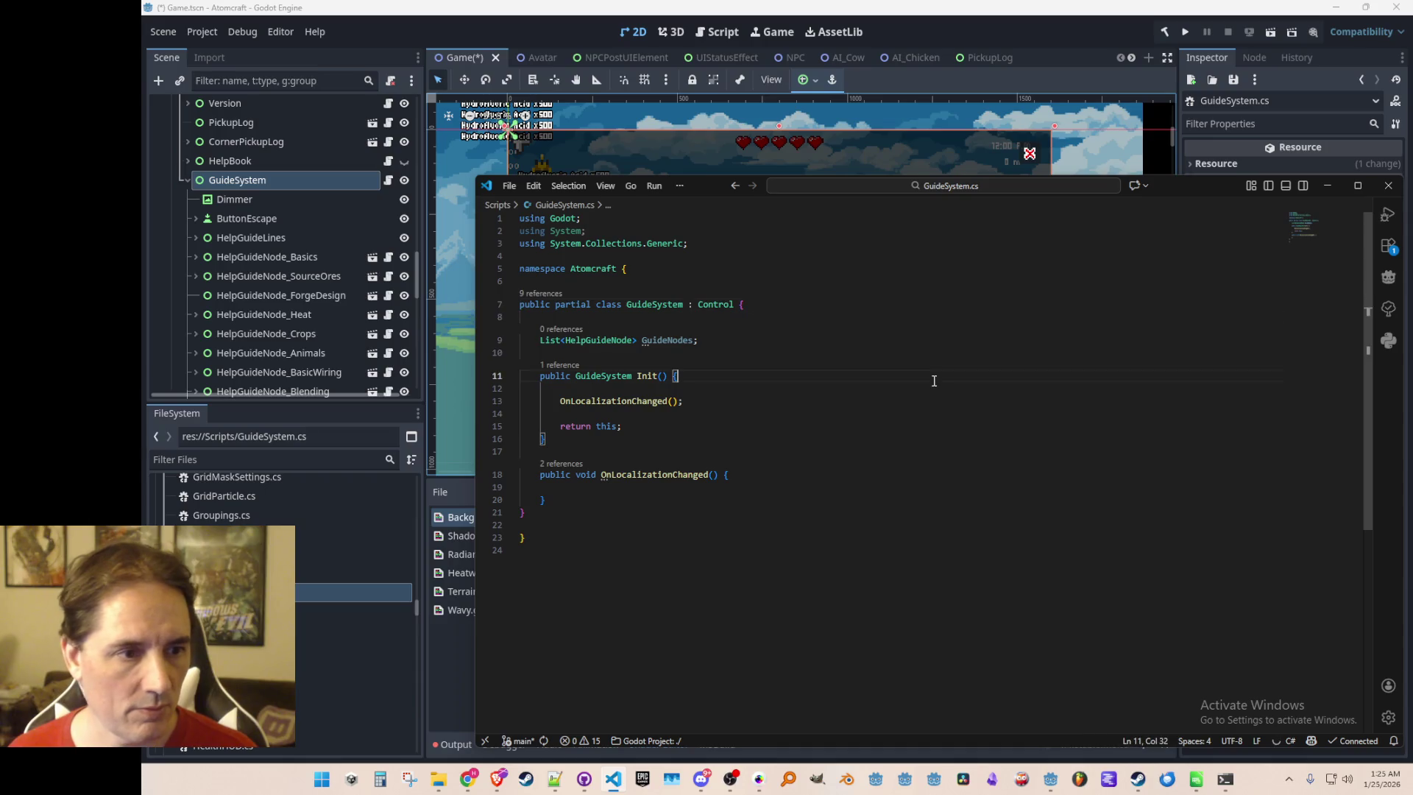
key(Up)
key(Up)
text(Help)
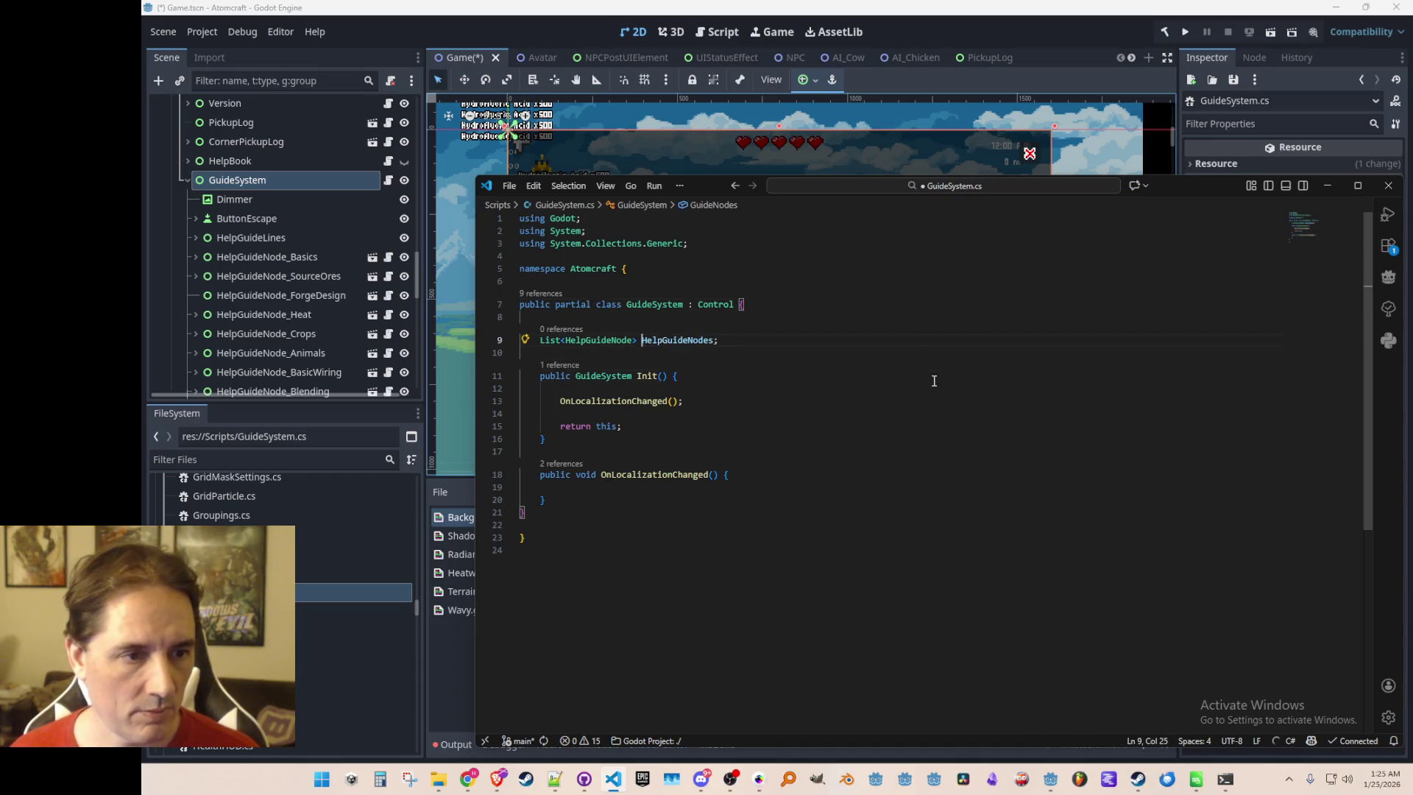
key(Down)
key(Down)
key(Down)
key(Return)
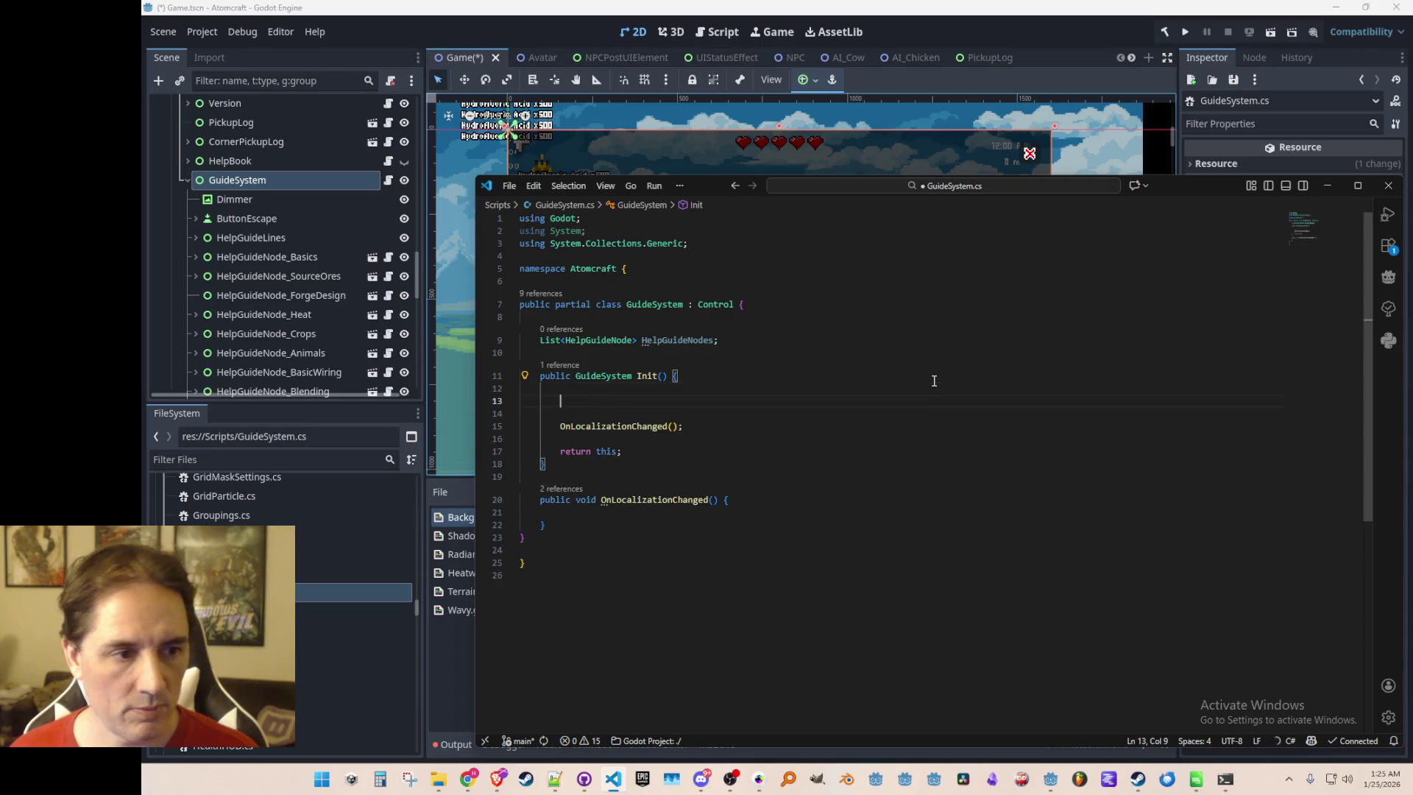
key(Tab)
key(ctrl+s)
key(Home)
key(ctrl+Right)
key(ctrl+Right)
key(ctrl+Right)
key(Right)
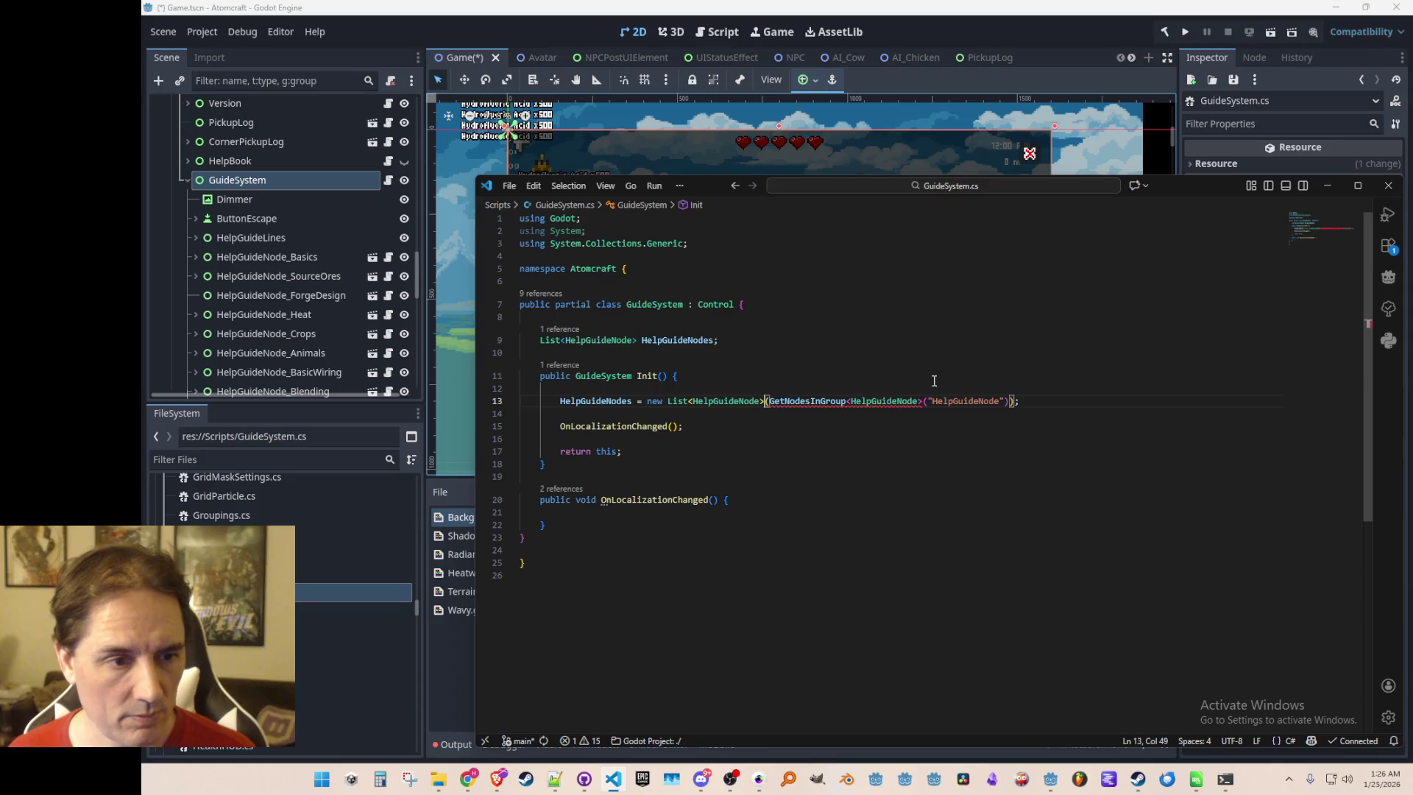
key(shift+End)
text();)
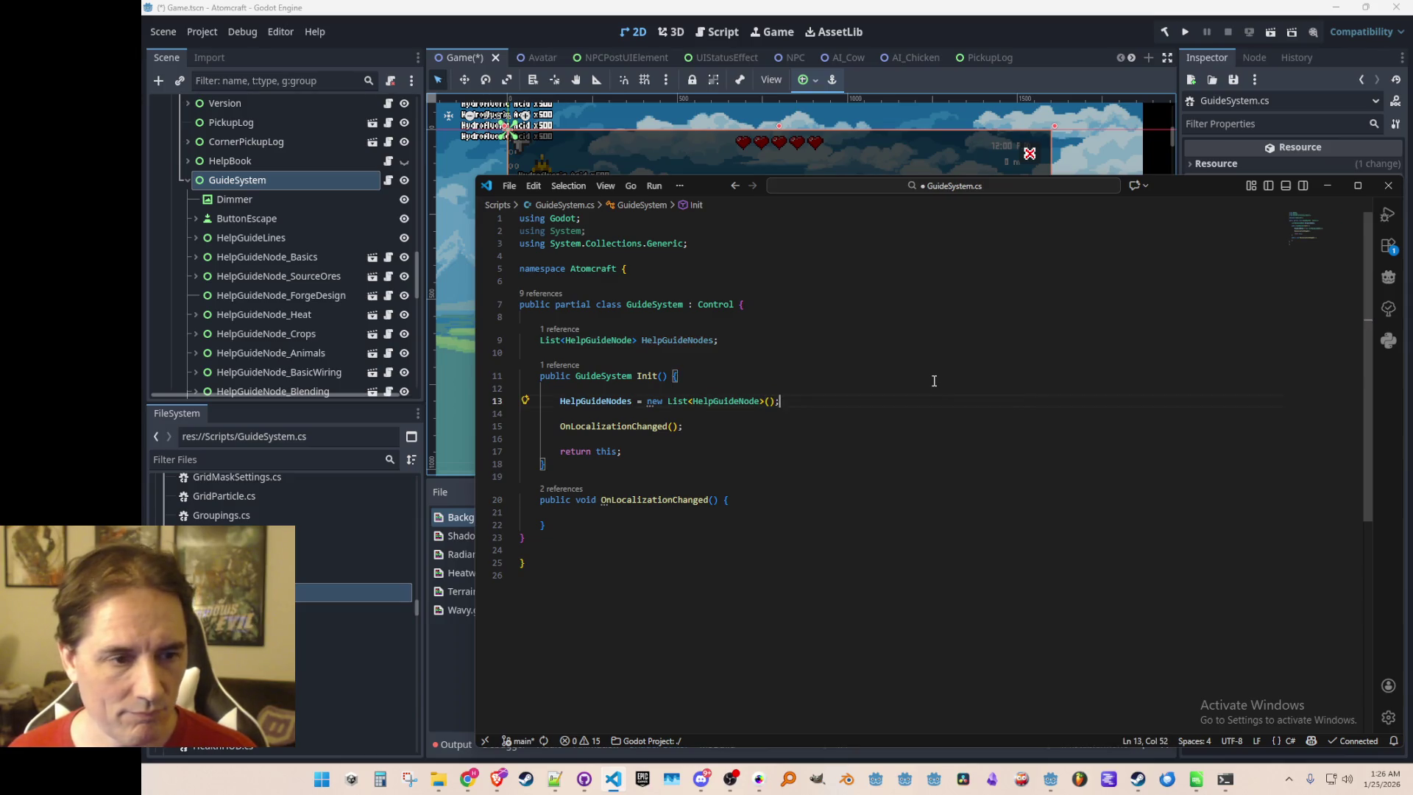
key(Down)
key(ctrl+s)
Add HelpGuideNodes.Add(GetNode<HelpGuideNode>("HelpGuideNode_Basics").Init()); to Init and save
key(Up)
key(Home)
key(ctrl+shift+Right)
key(ctrl+c)
key(End)
key(Return)
key(ctrl+v)
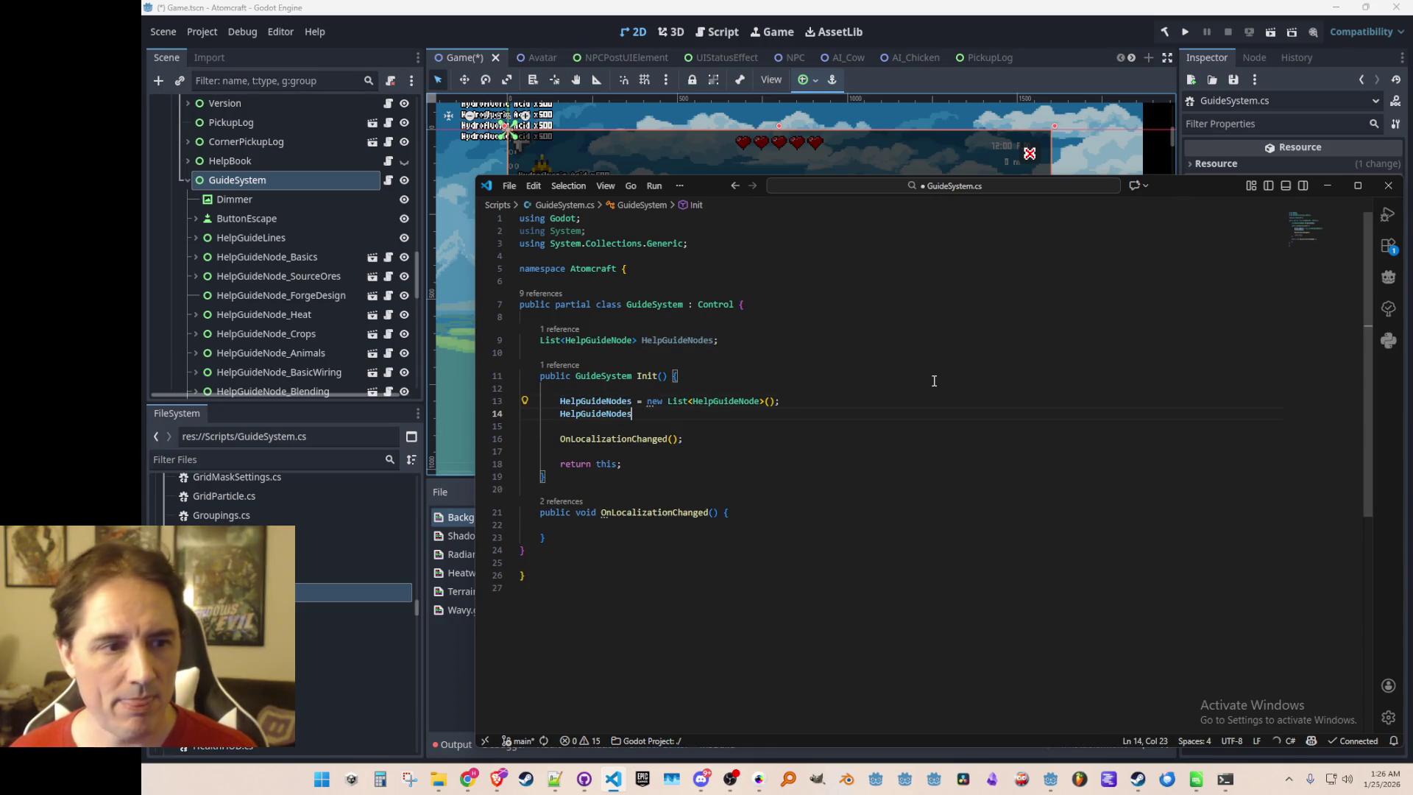
text(.AddRange)
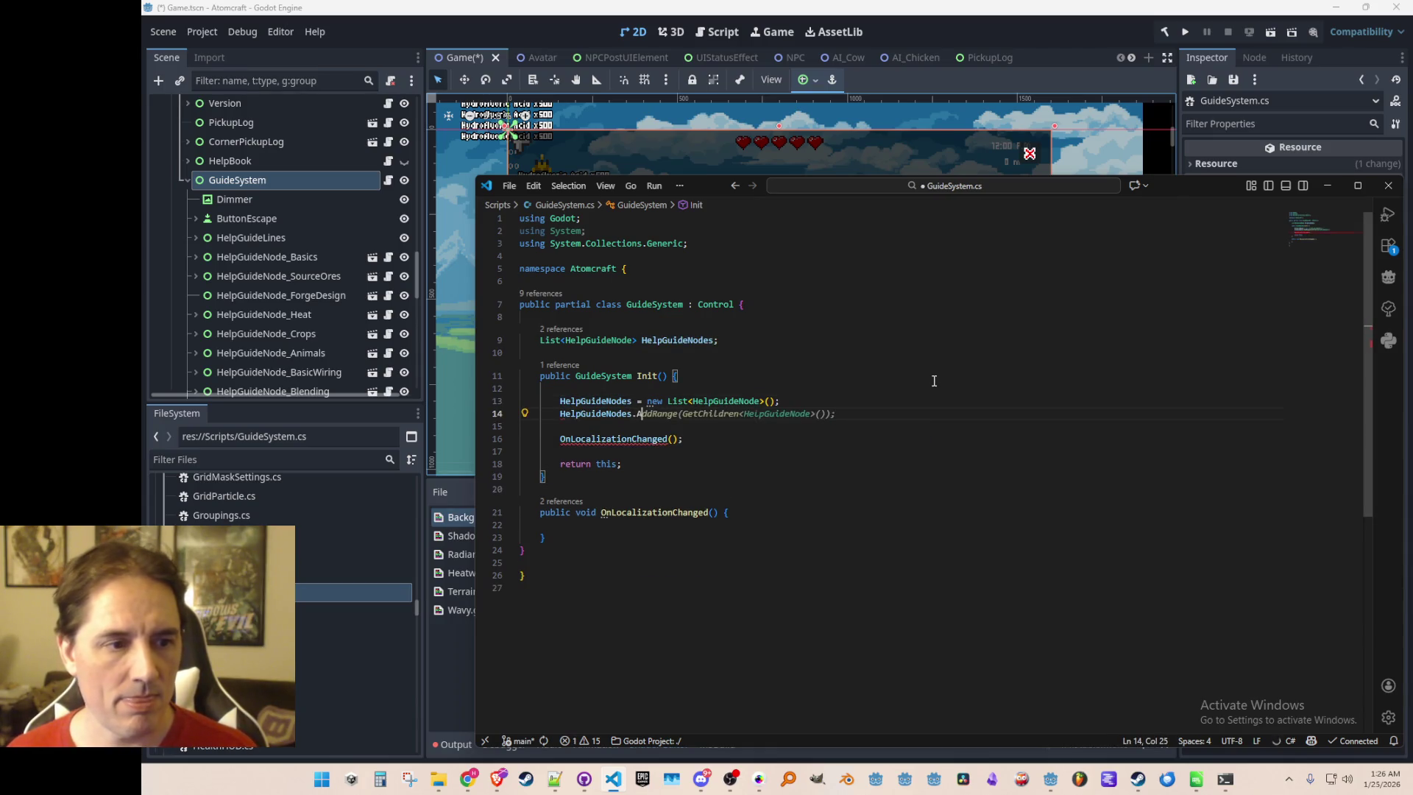
key(BackSpace)
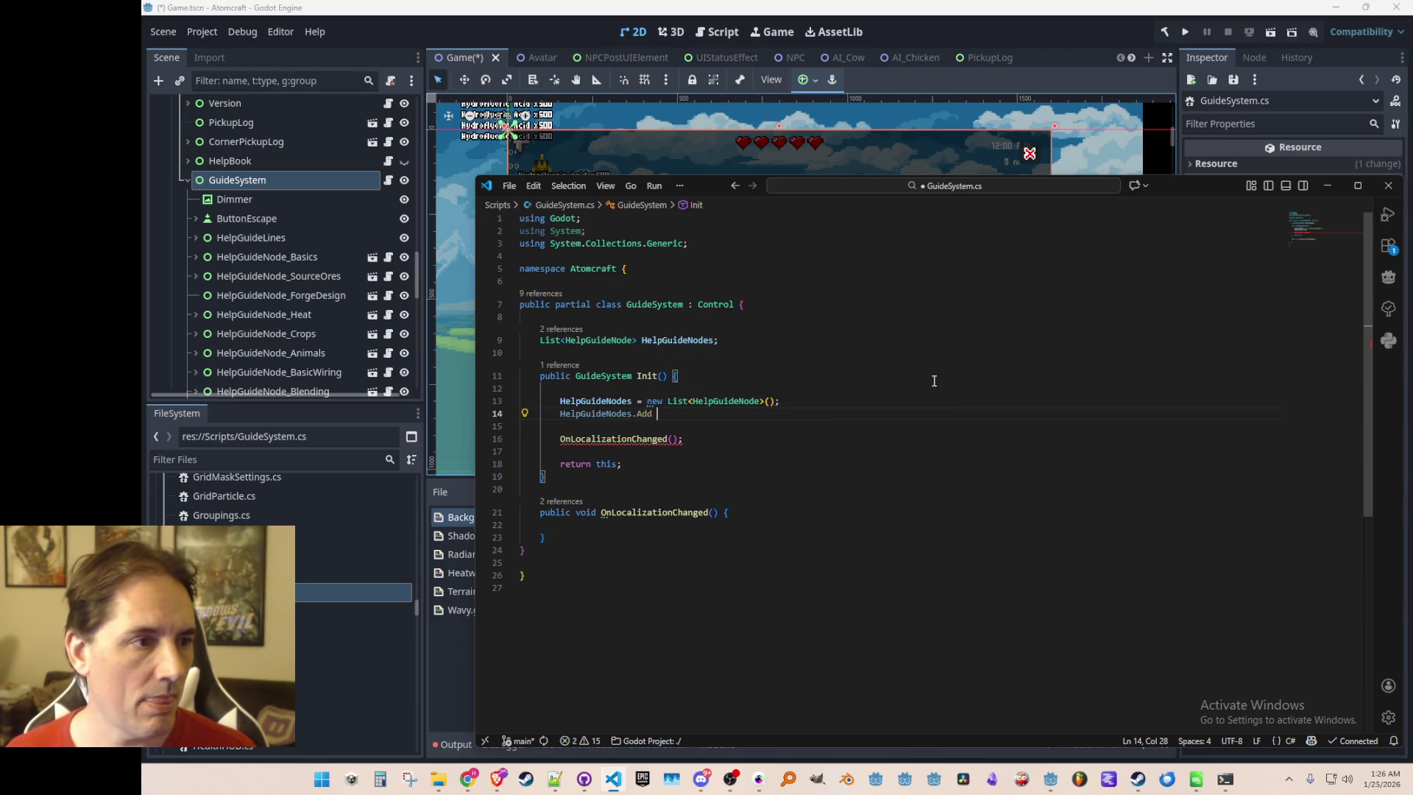
text(GetNode)
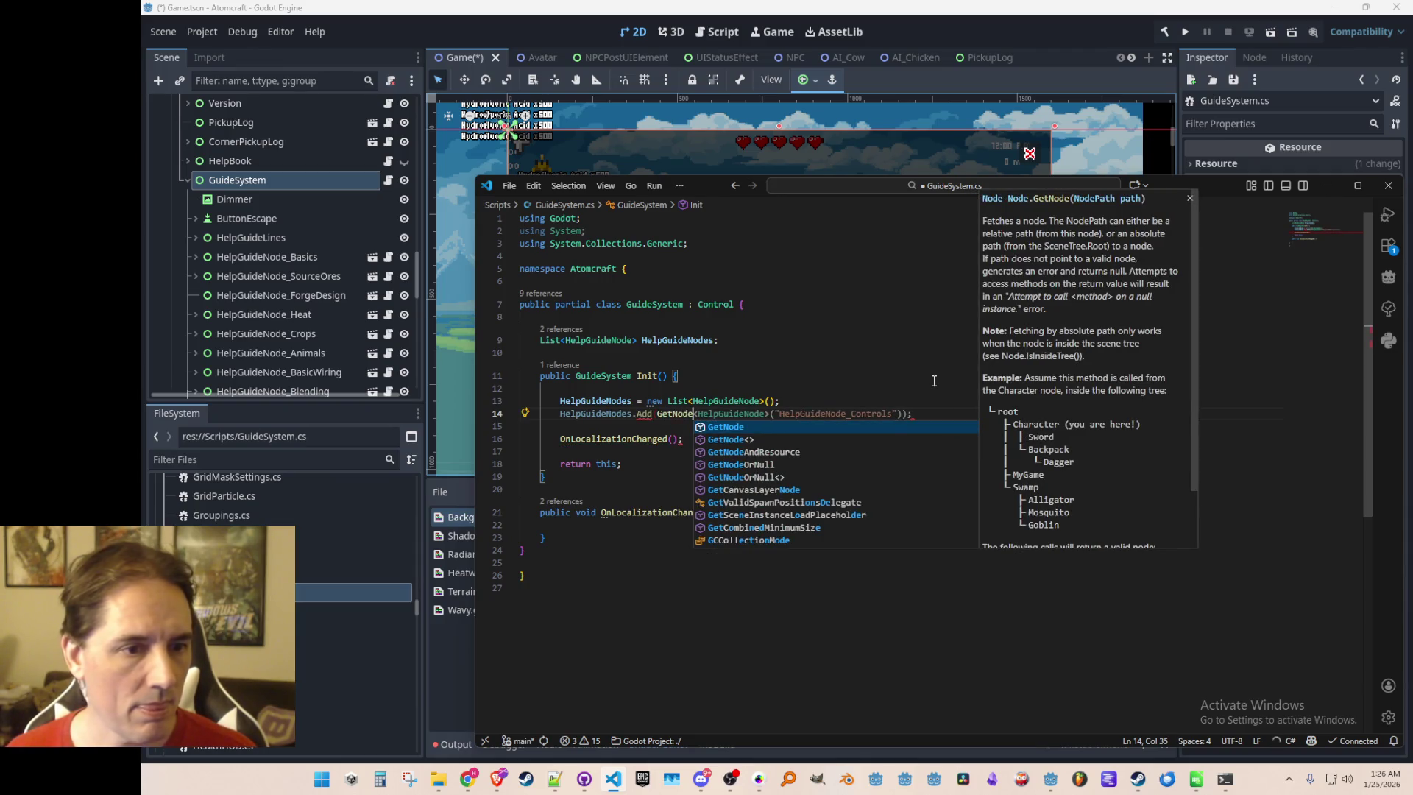
key(Escape)
key(Tab)
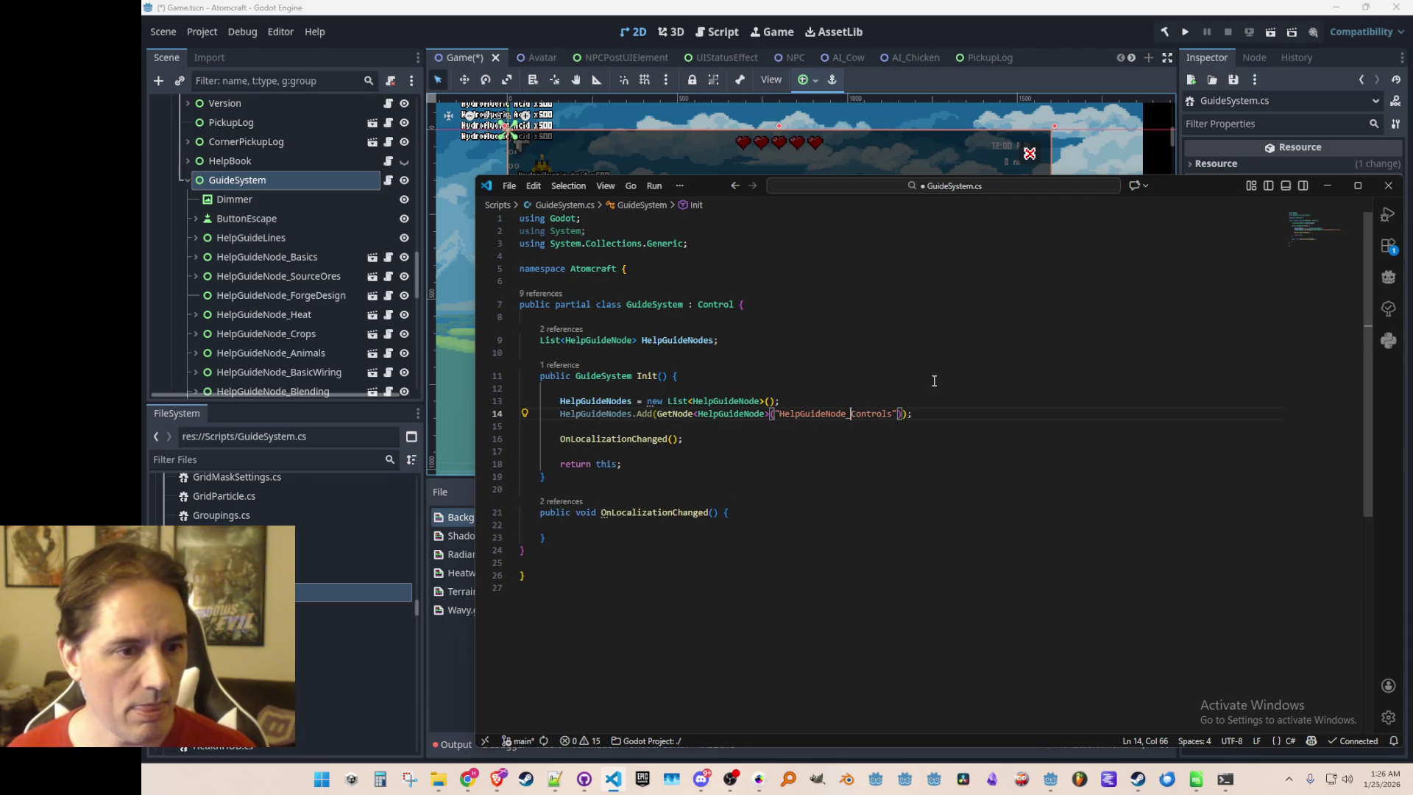
key(ctrl+shift+Right)
text(Basics)
key(Right)
key(Right)
text(.)
key(End)
key(ctrl+s)
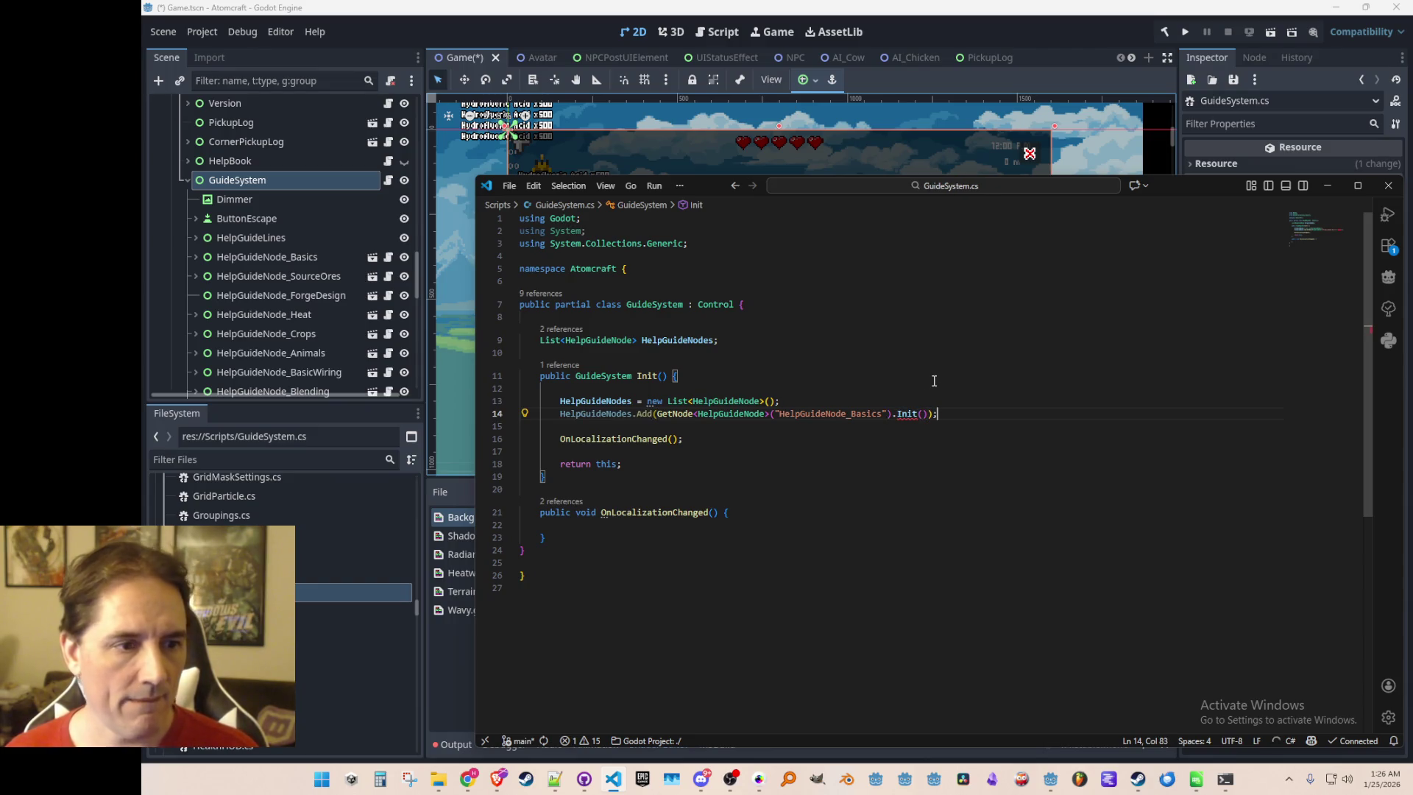
Bring up the context menu for the HelpGuideNode type name
click(711, 488)
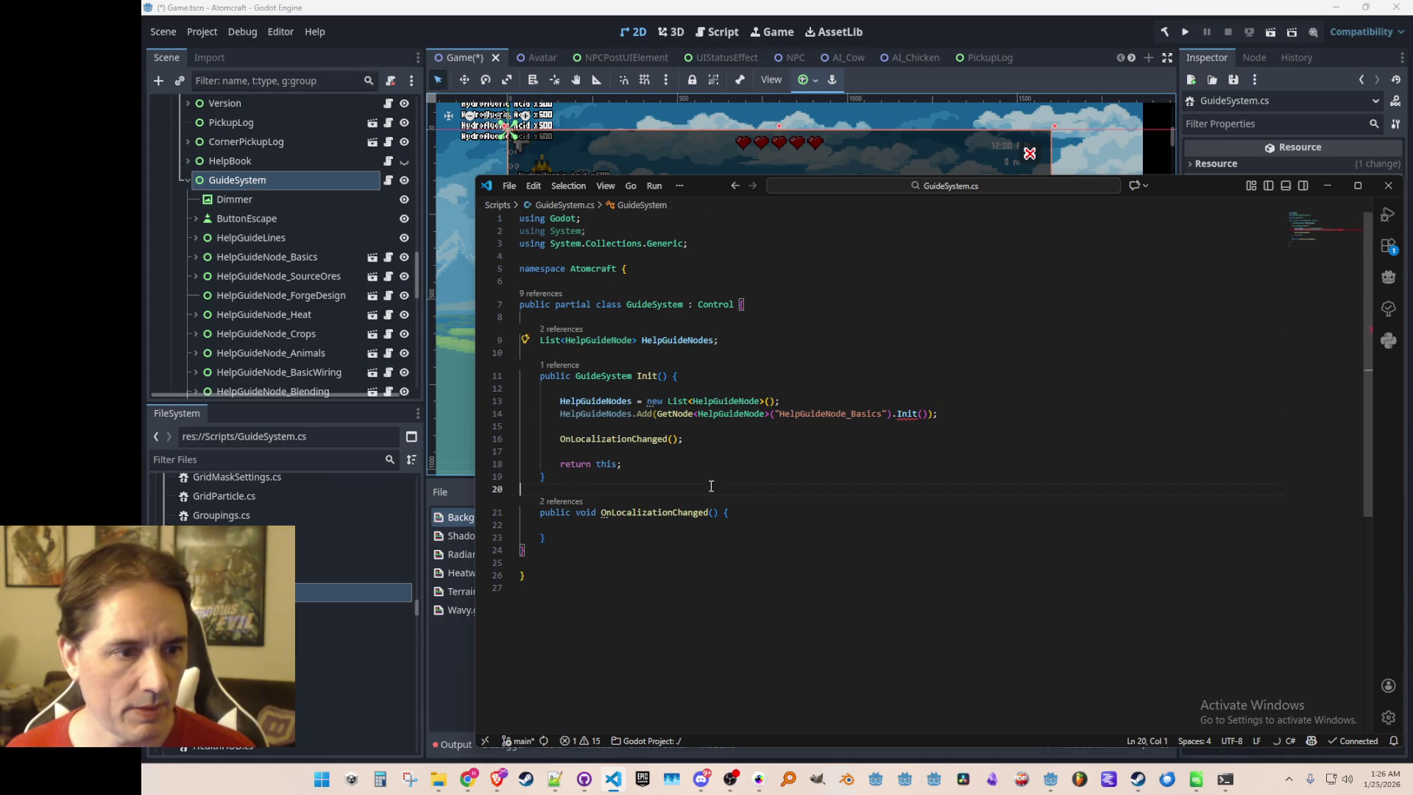
click(724, 401)
right_click(610, 337)
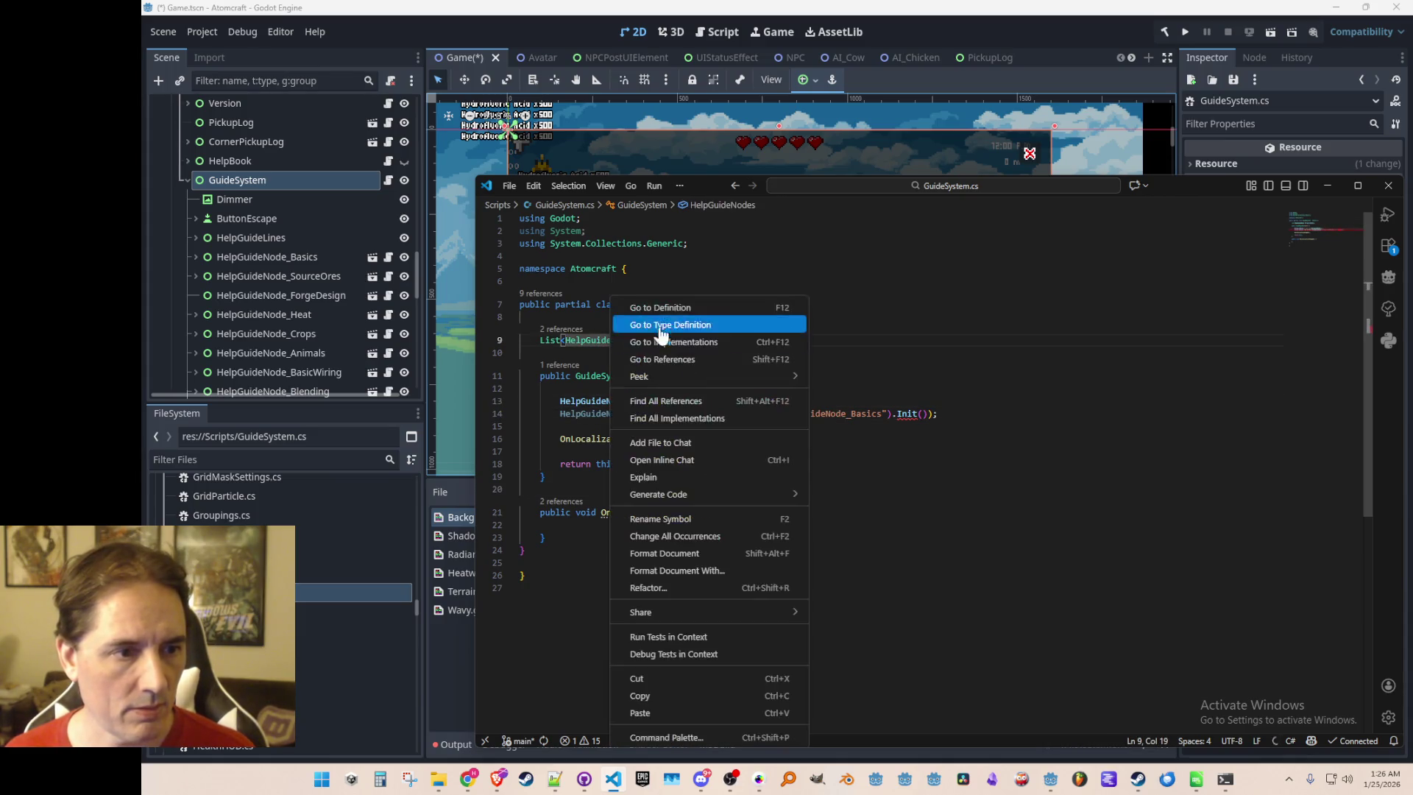
Go to the HelpGuideNode definition and wrap it in the Atomcraft namespace
click(641, 305)
key(Return)
key(Return)
text(namespace Atomcraft {)
key(ctrl+Home)
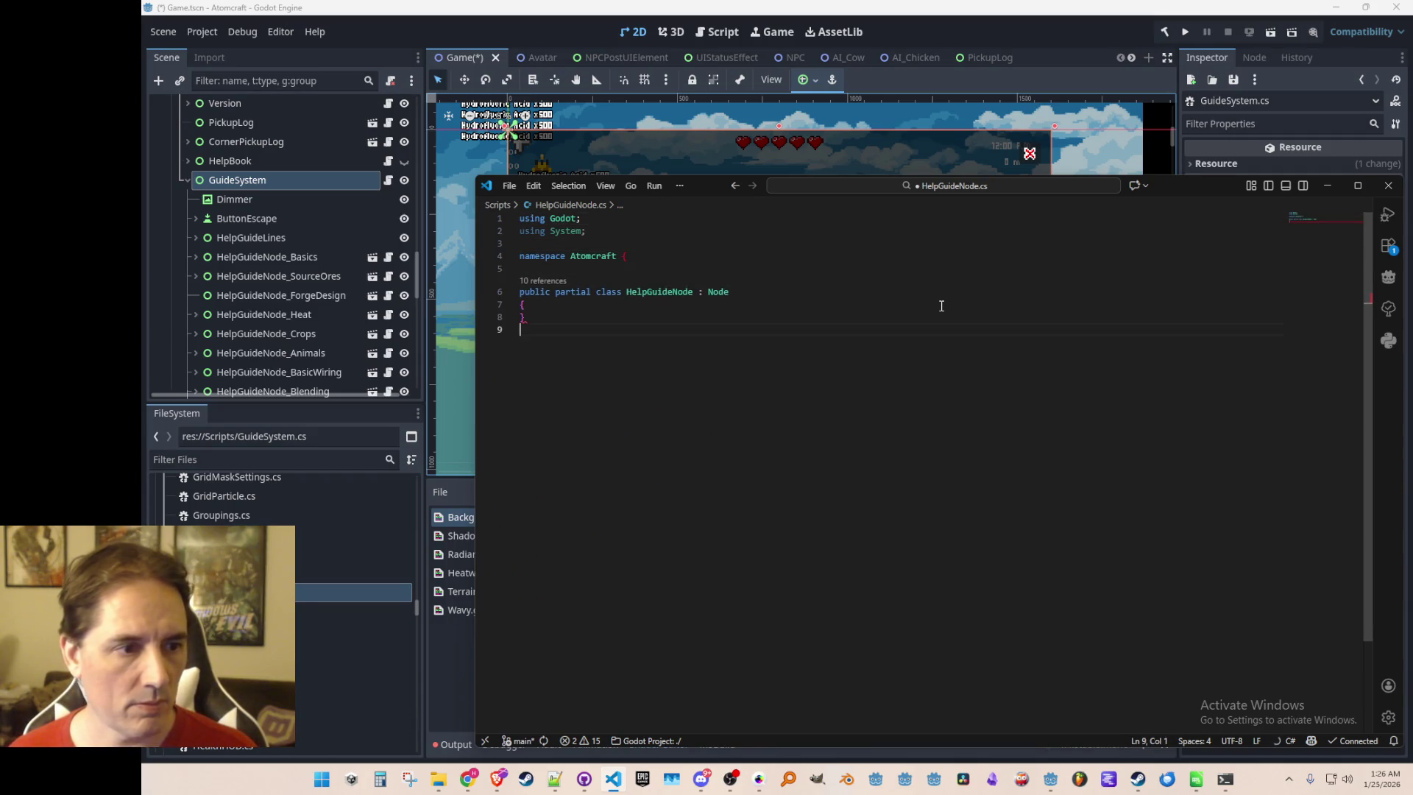
Add a public HelpGuideNode Init() method that returns the node itself
click(942, 306)
key(Return)
text(public )
text(vo)
key(BackSpace)
key(BackSpace)
text(HelpGuideNode Init()
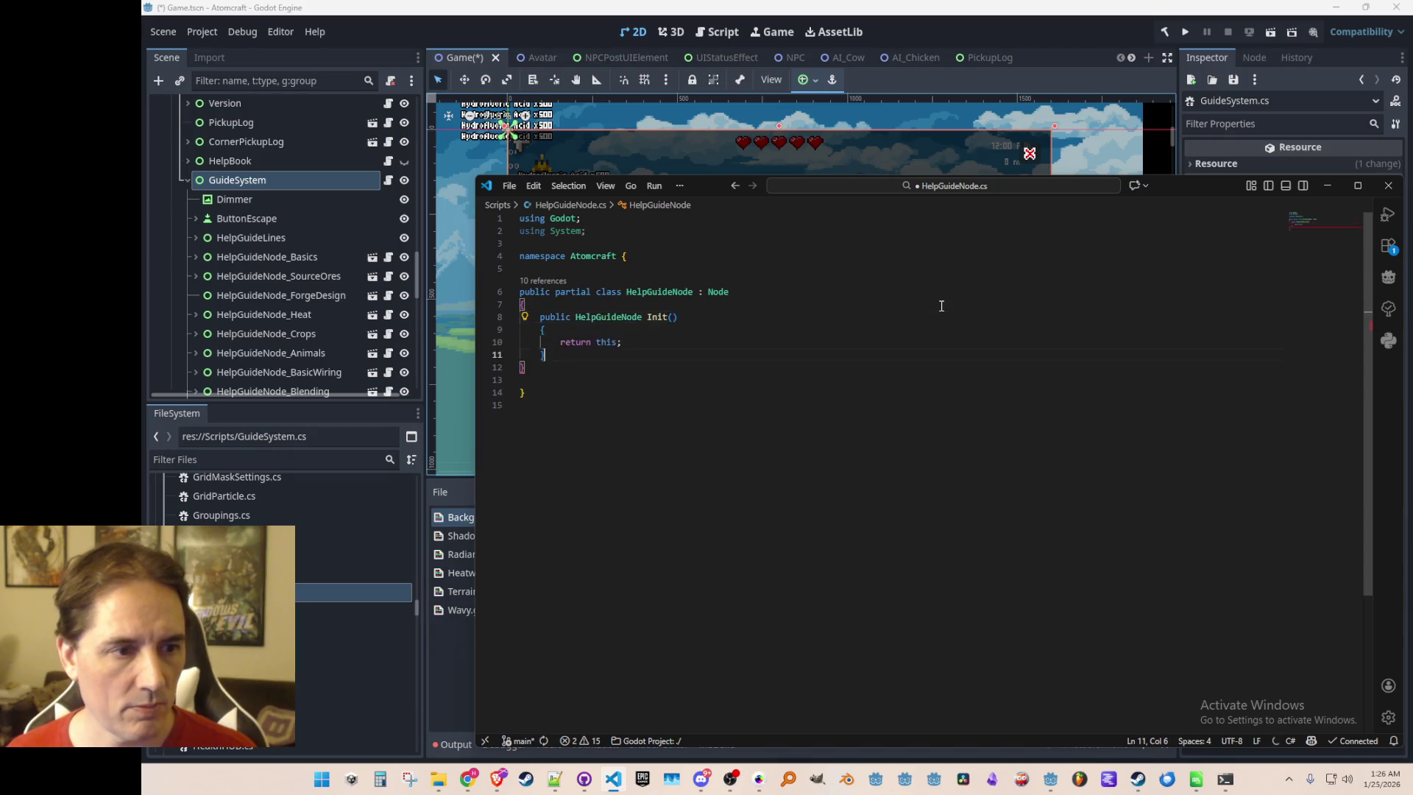
key(Tab)
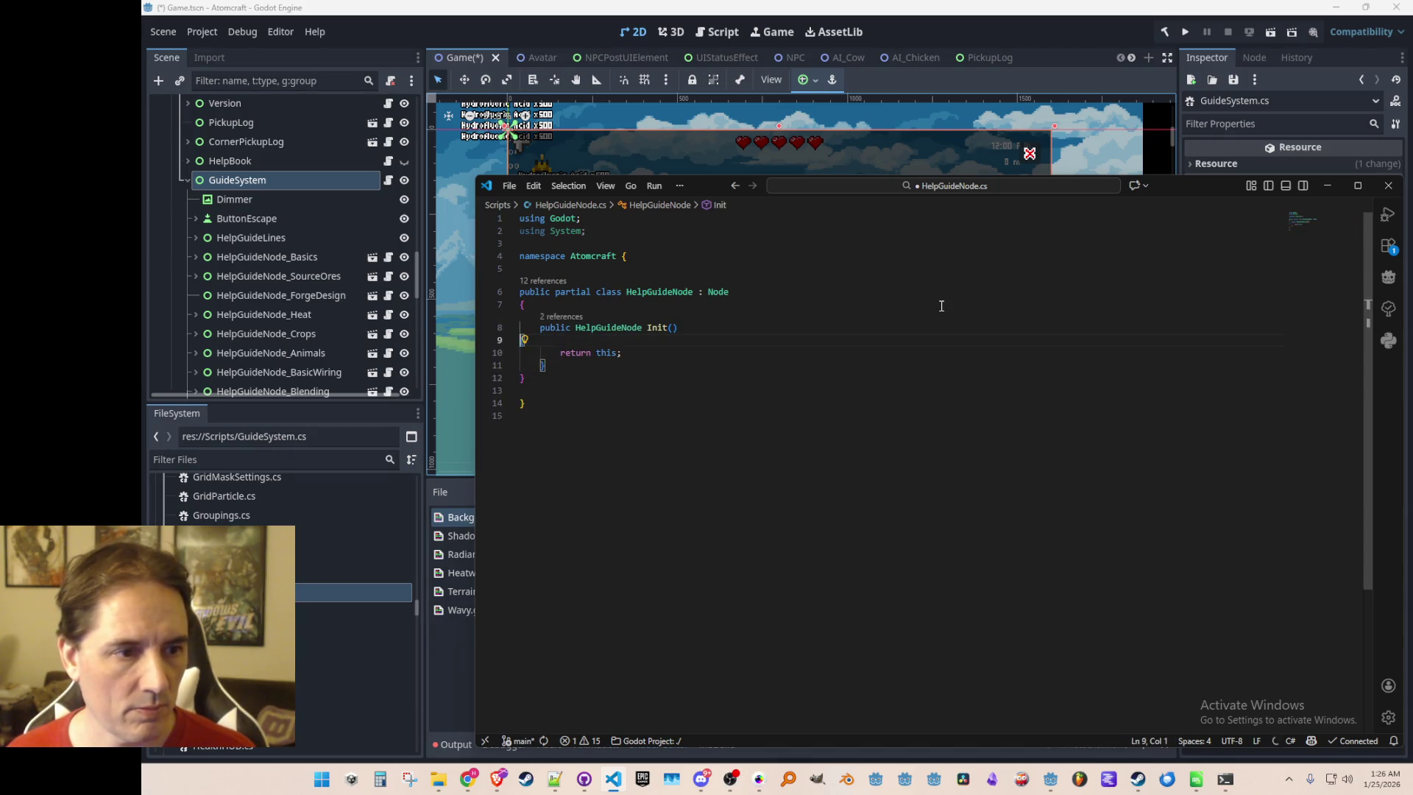
text({)
Move the class's opening brace onto its declaration and make Control the base class
key(Up)
key(Up)
key(Home)
key(Down)
key(Delete)
key(Up)
key(End)
text({)
key(Left)
key(Left)
key(BackSpace)
key(BackSpace)
key(BackSpace)
text(Cont)
key(Tab)
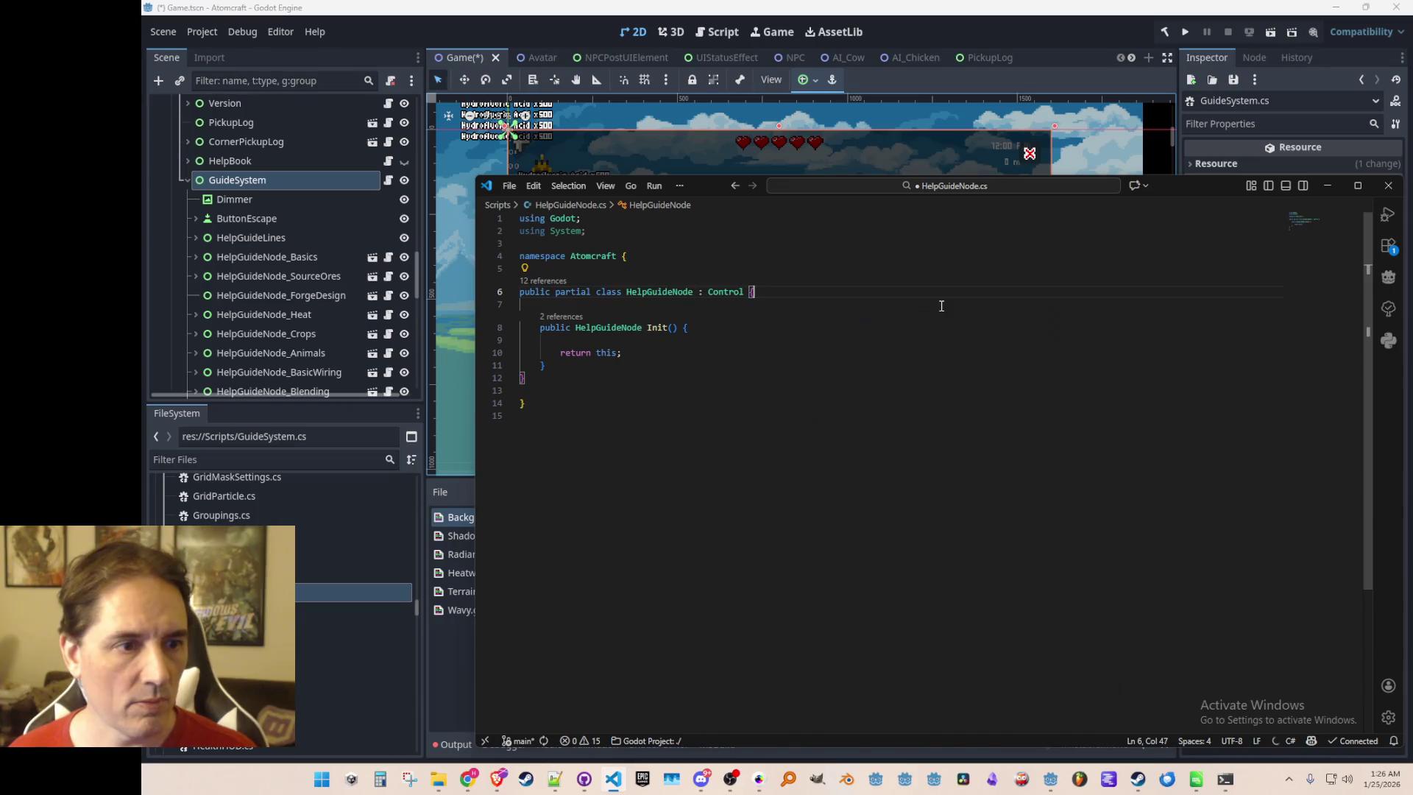
Declare AnimatedSprite2D, Sprite2D and Button fields, then switch back to GuideSystem.cs
key(Return)
key(Return)
text(Animated)
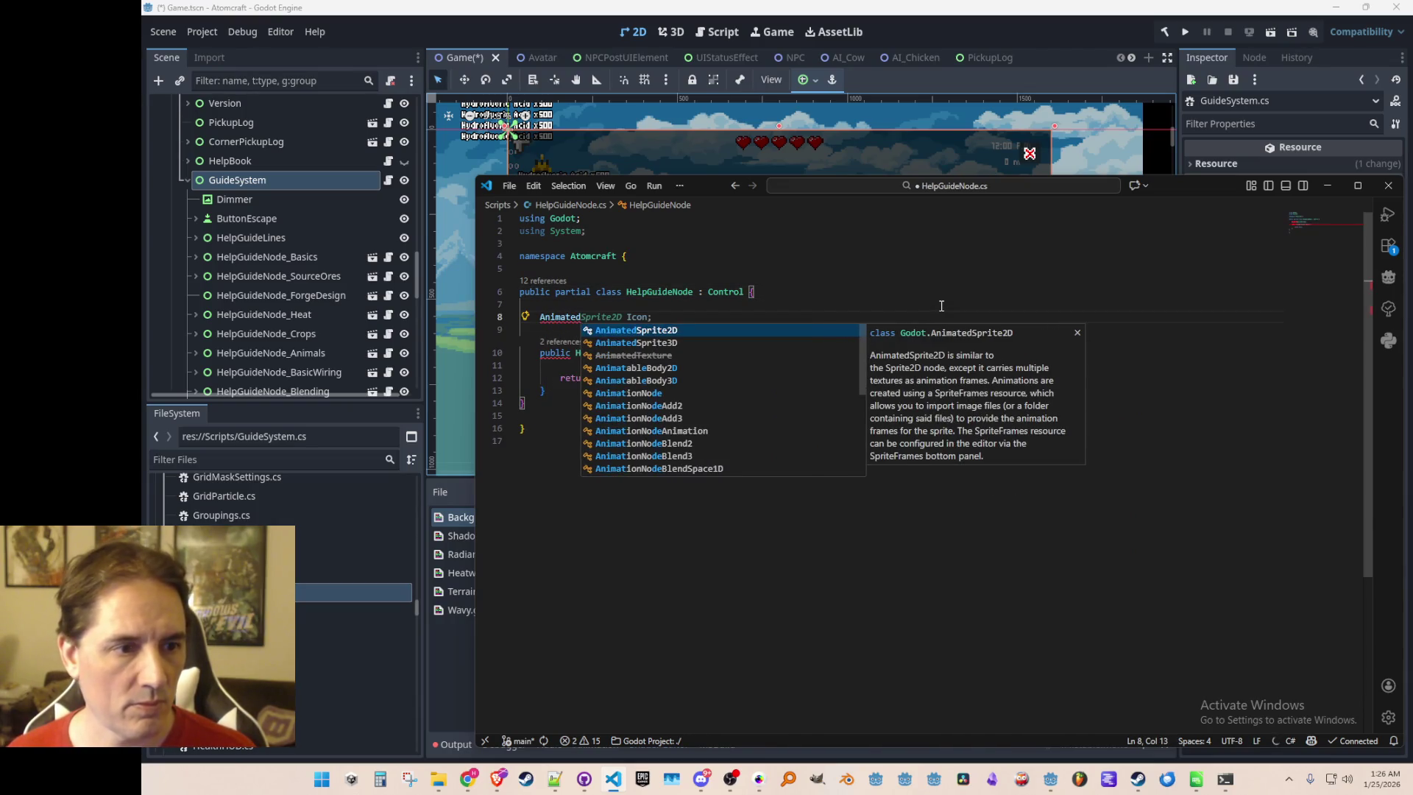
key(Tab)
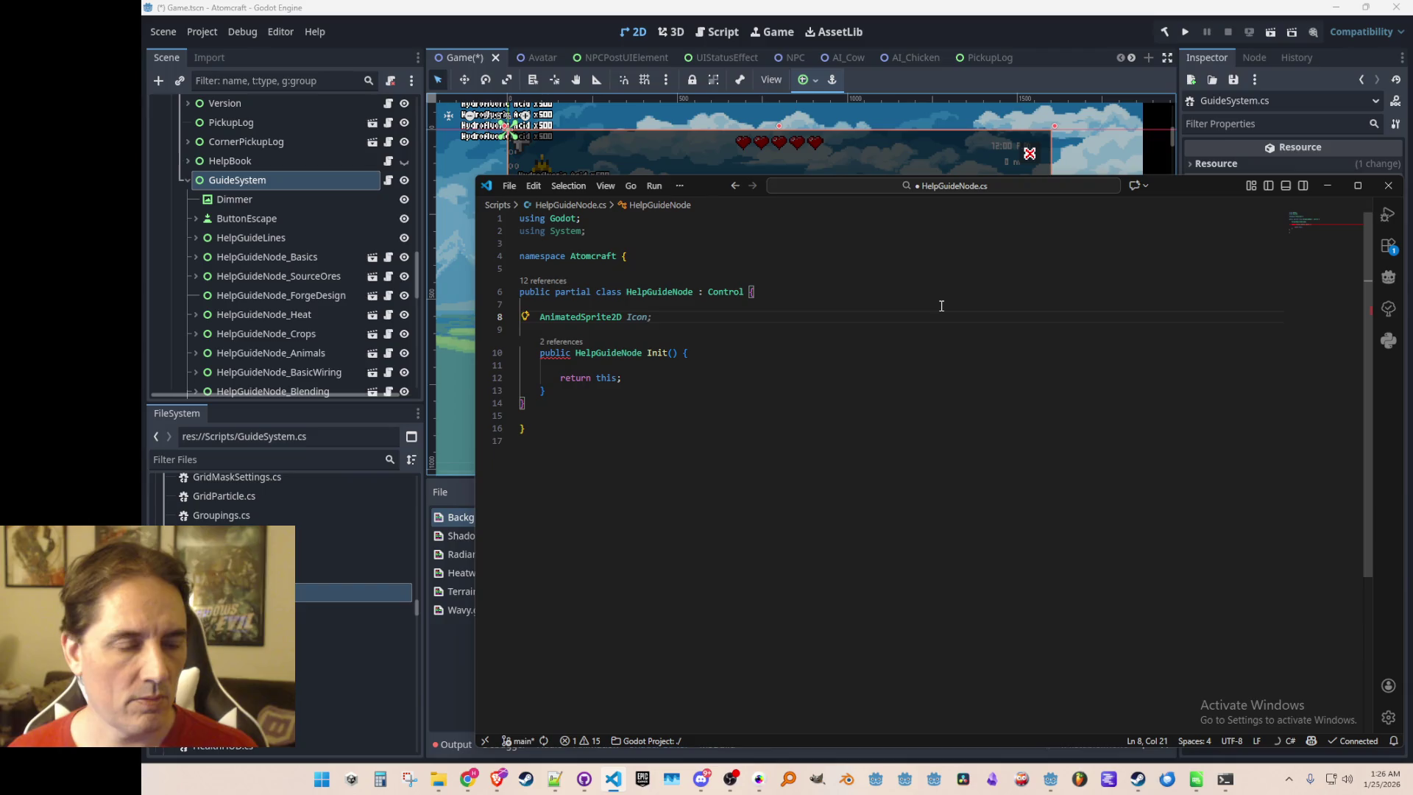
text(Animate)
key(Tab)
text(;)
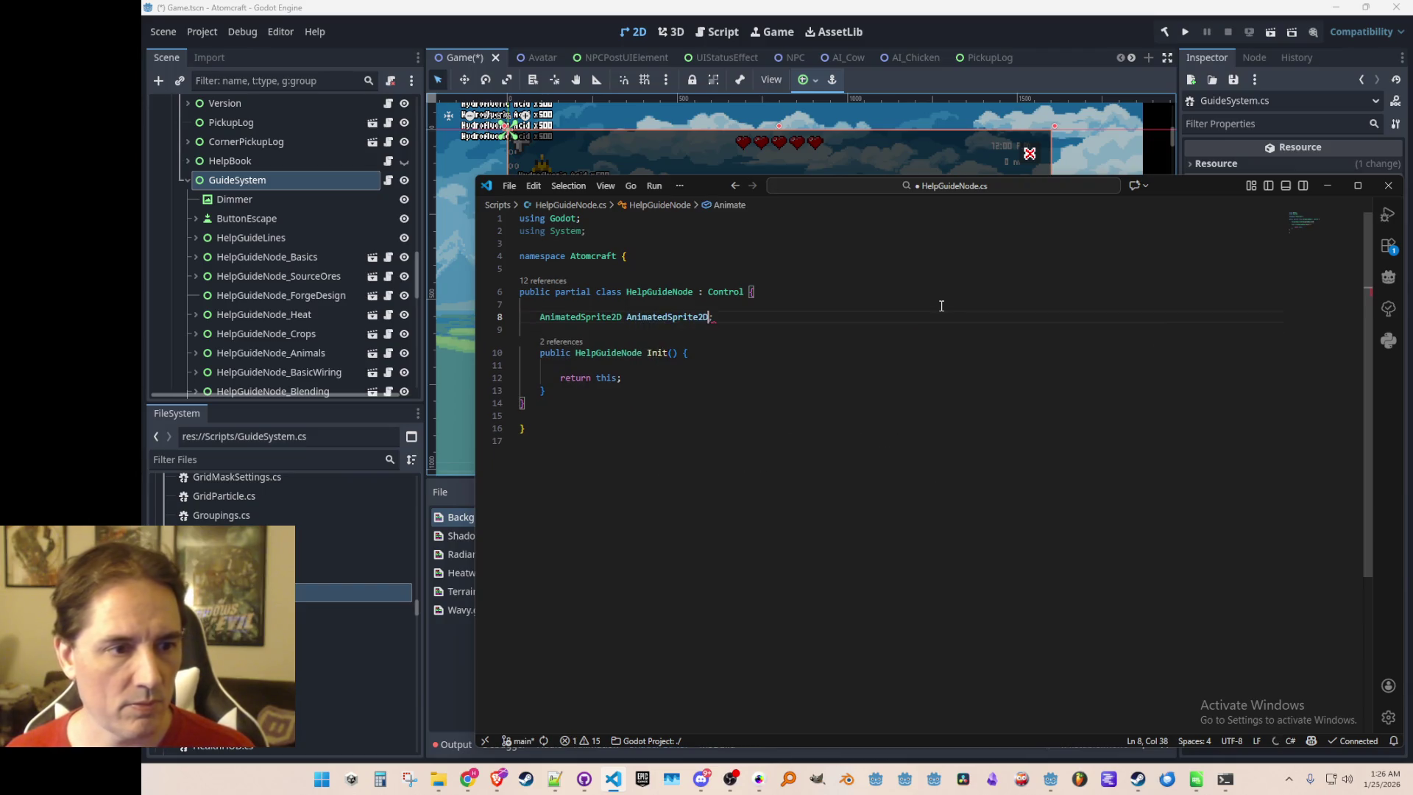
key(Return)
text(Sprite)
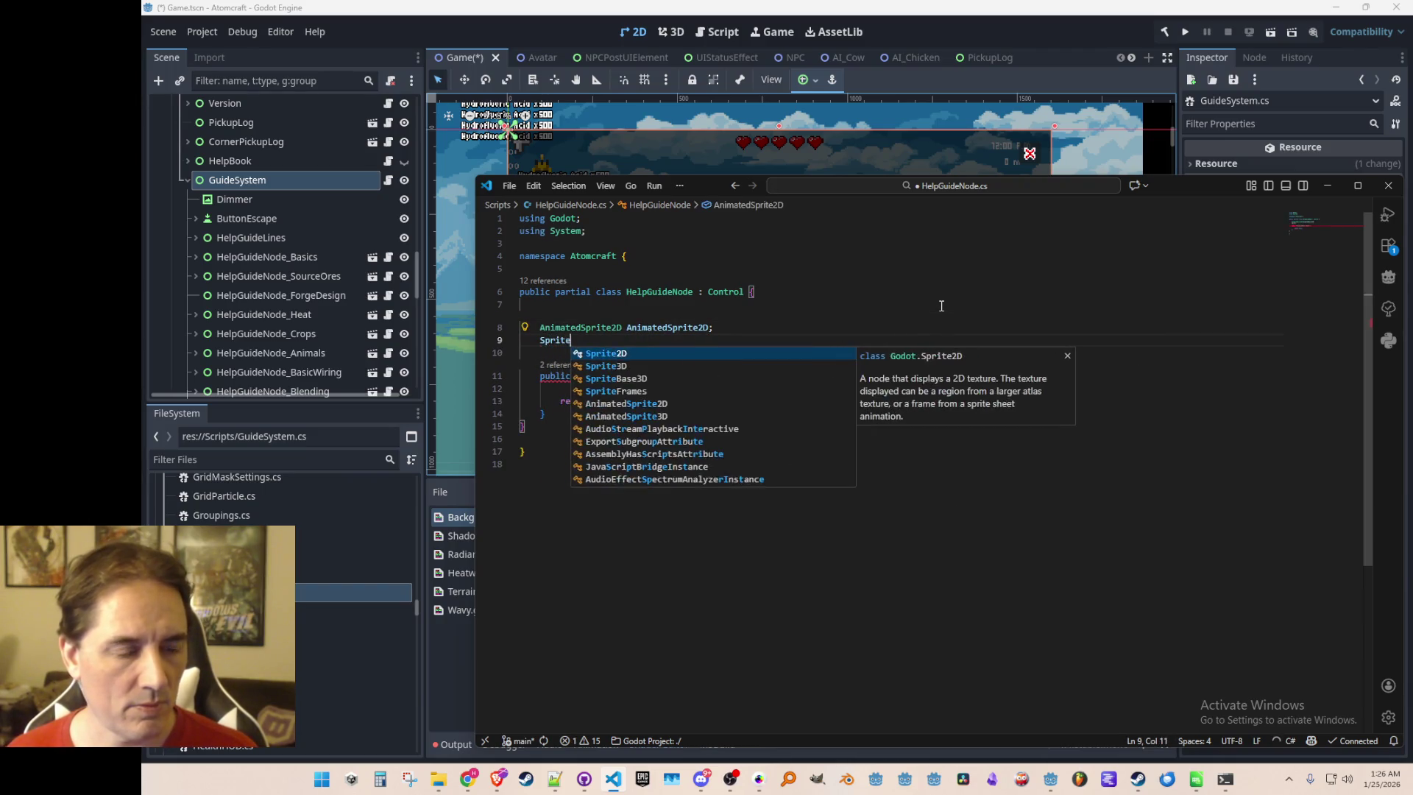
text(2)
key(Tab)
text(Sprite2D;)
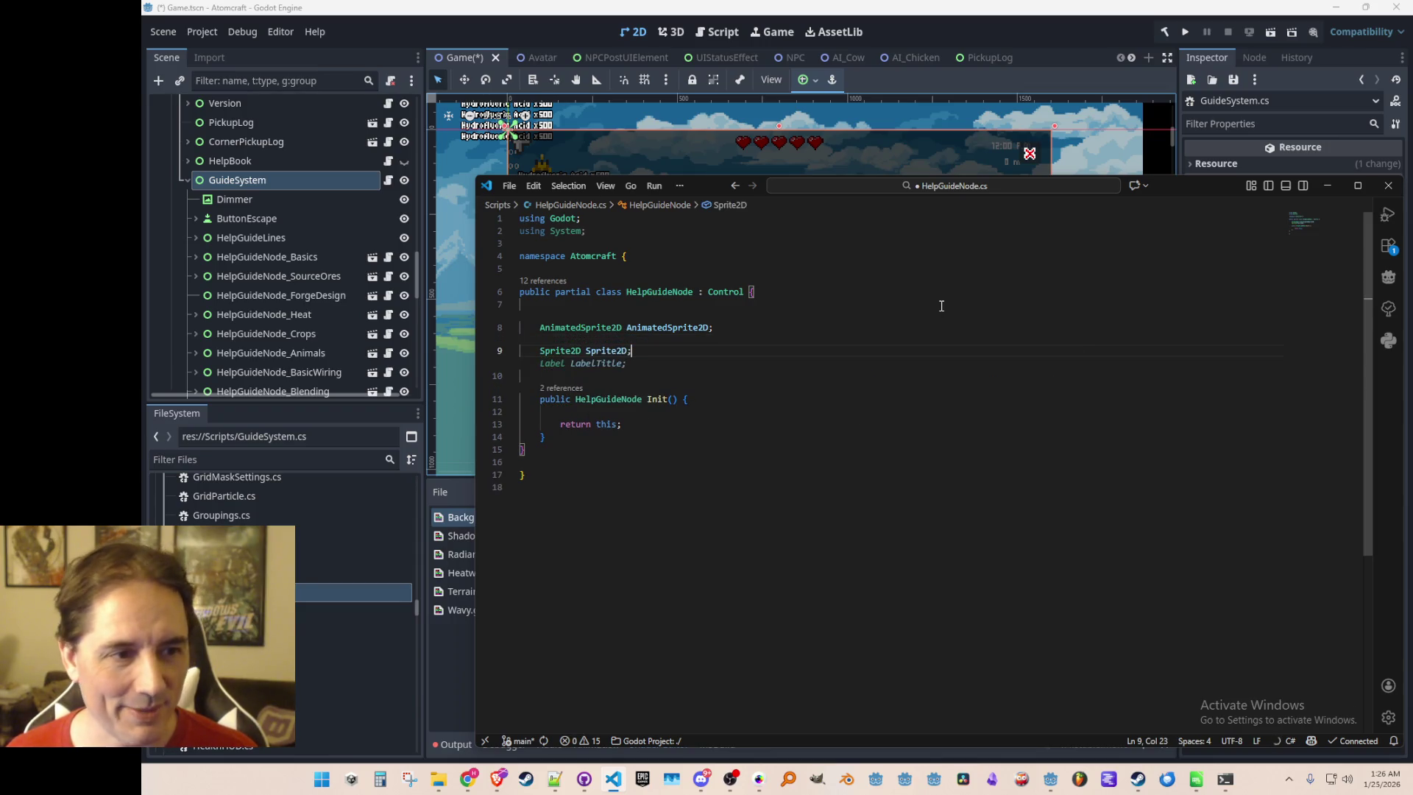
key(Escape)
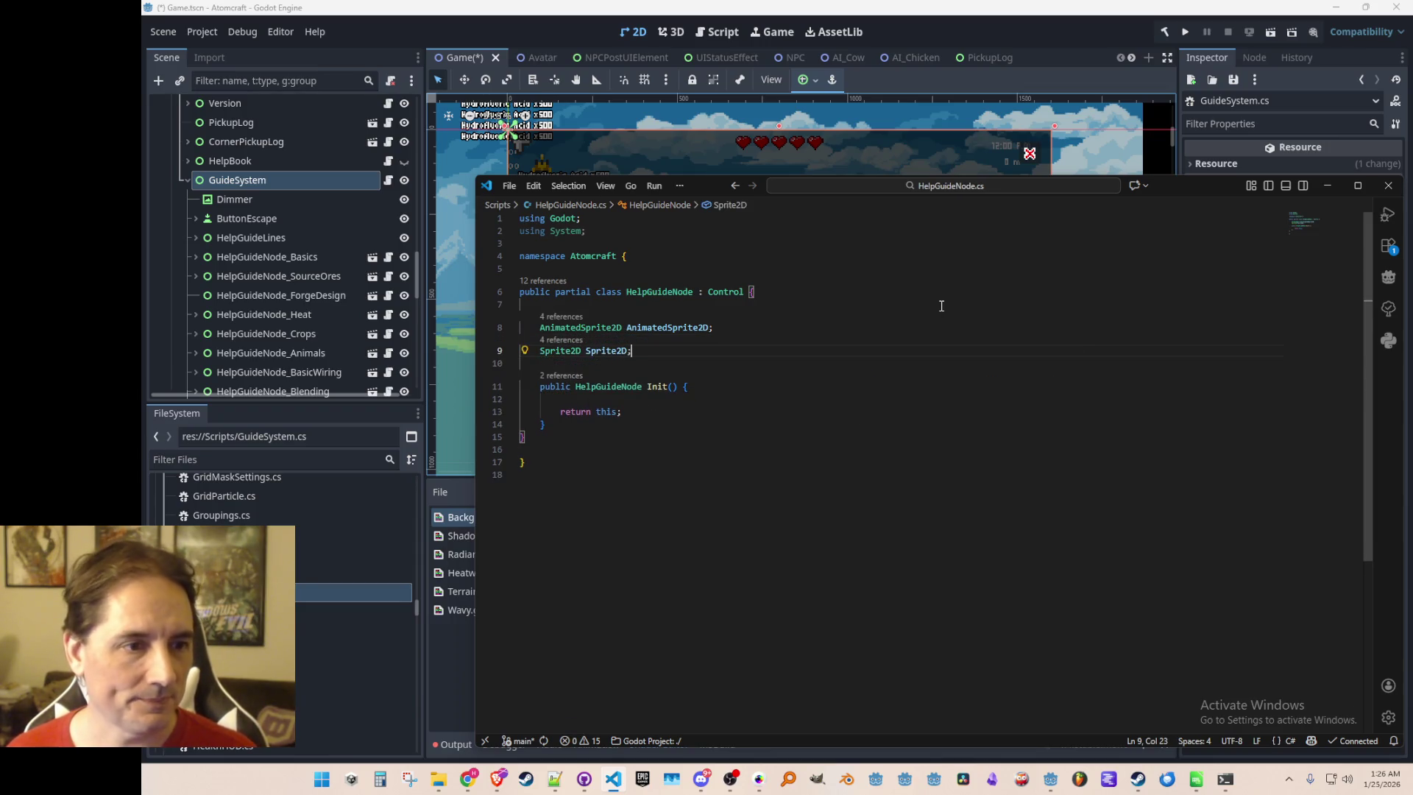
key(Down)
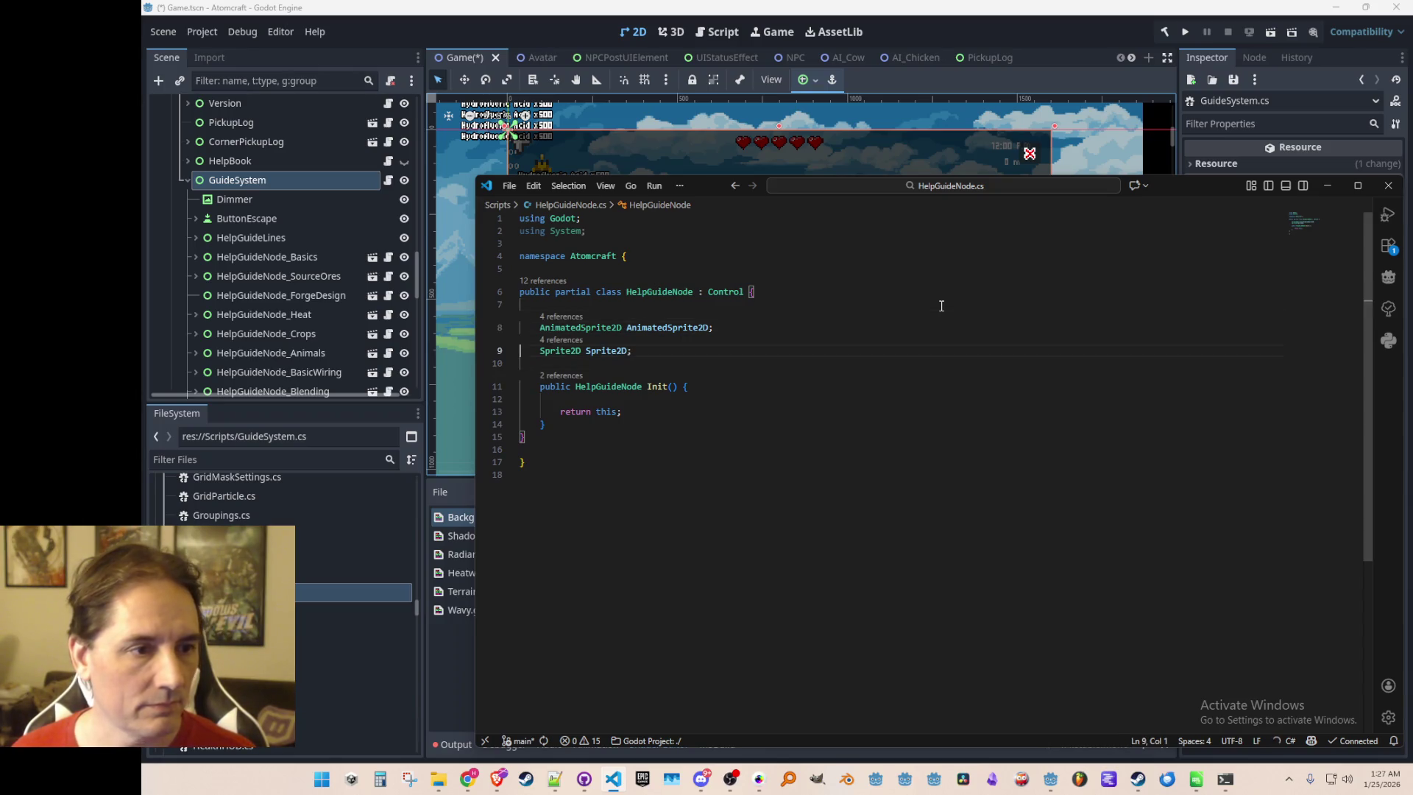
key(End)
key(Return)
text(Button Bu)
key(Tab)
text(;)
key(Return)
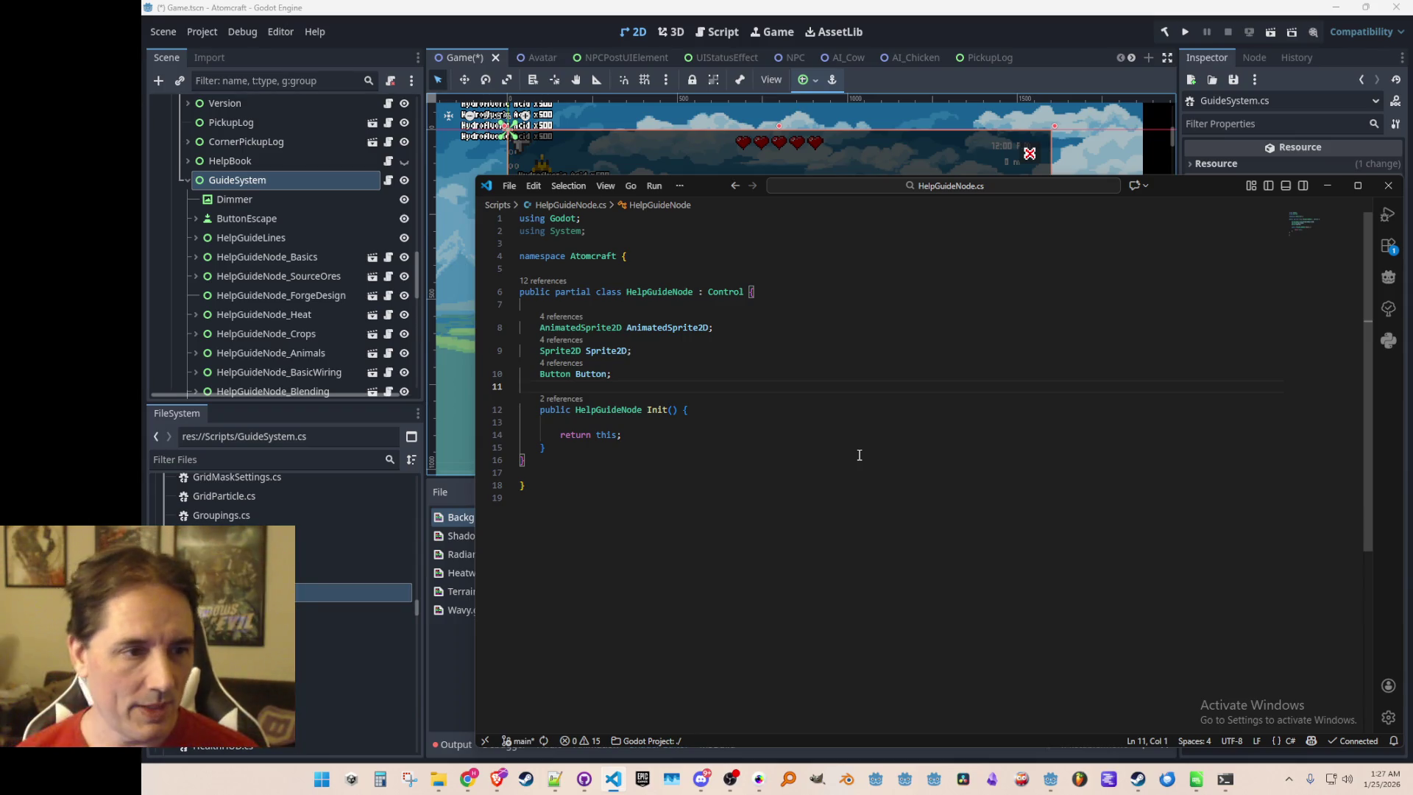
key(ctrl+Tab)
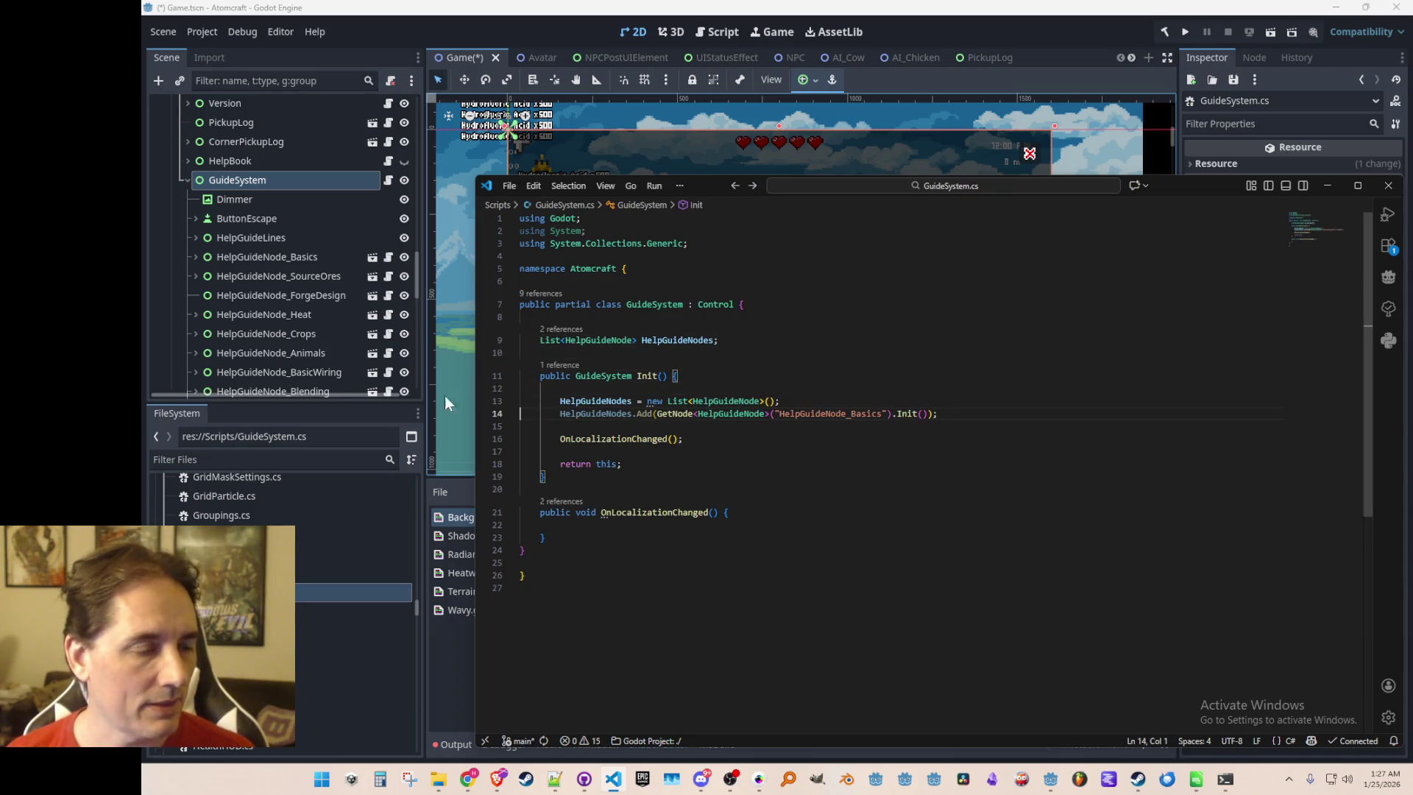
Add SourceOres and ForgeDesign Add lines below the Basics line in Init
scroll(328, 227, down, 5)
scroll(327, 262, up, 4)
click(762, 413)
key(Home)
key(Home)
key(ctrl+c)
key(ctrl+v)
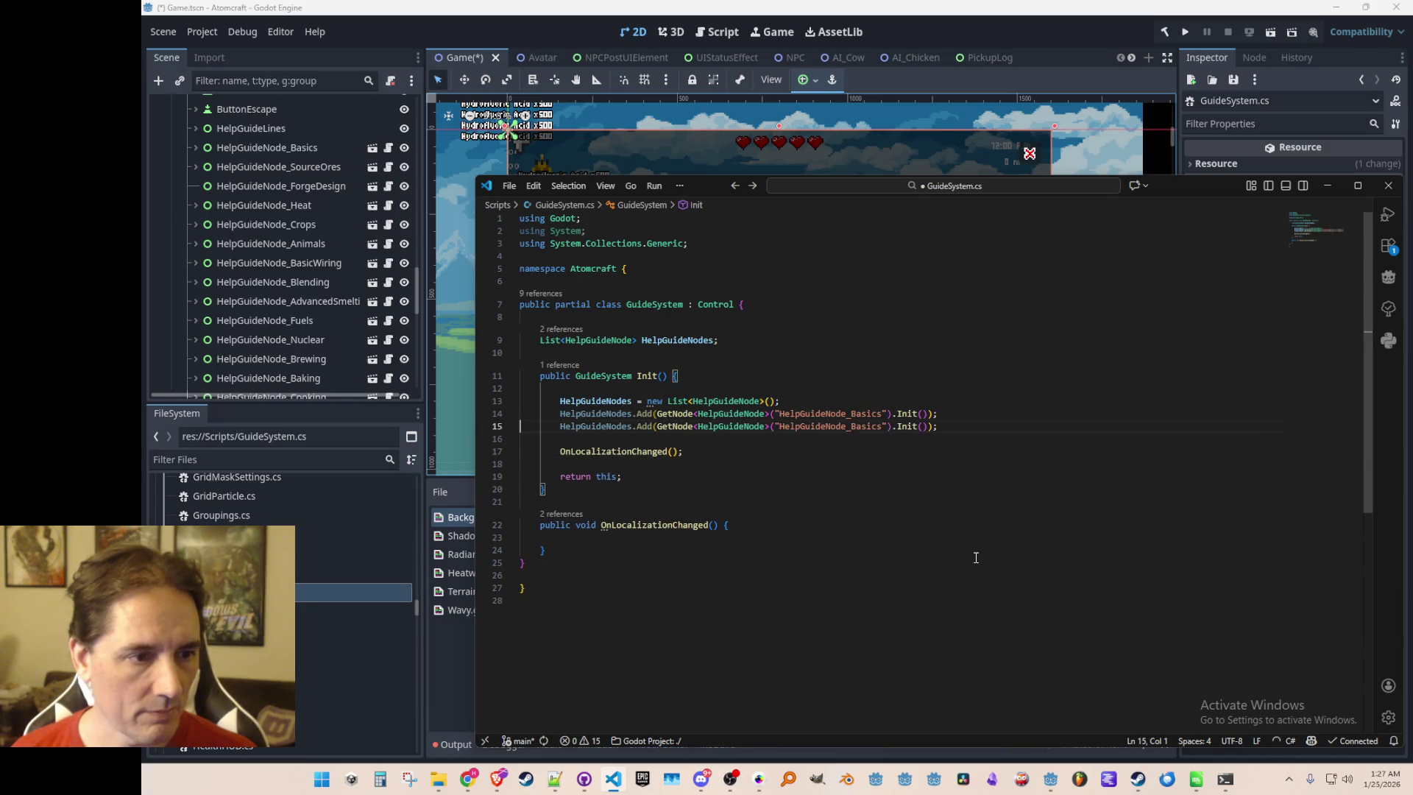
key(Left)
key(Left)
key(Left)
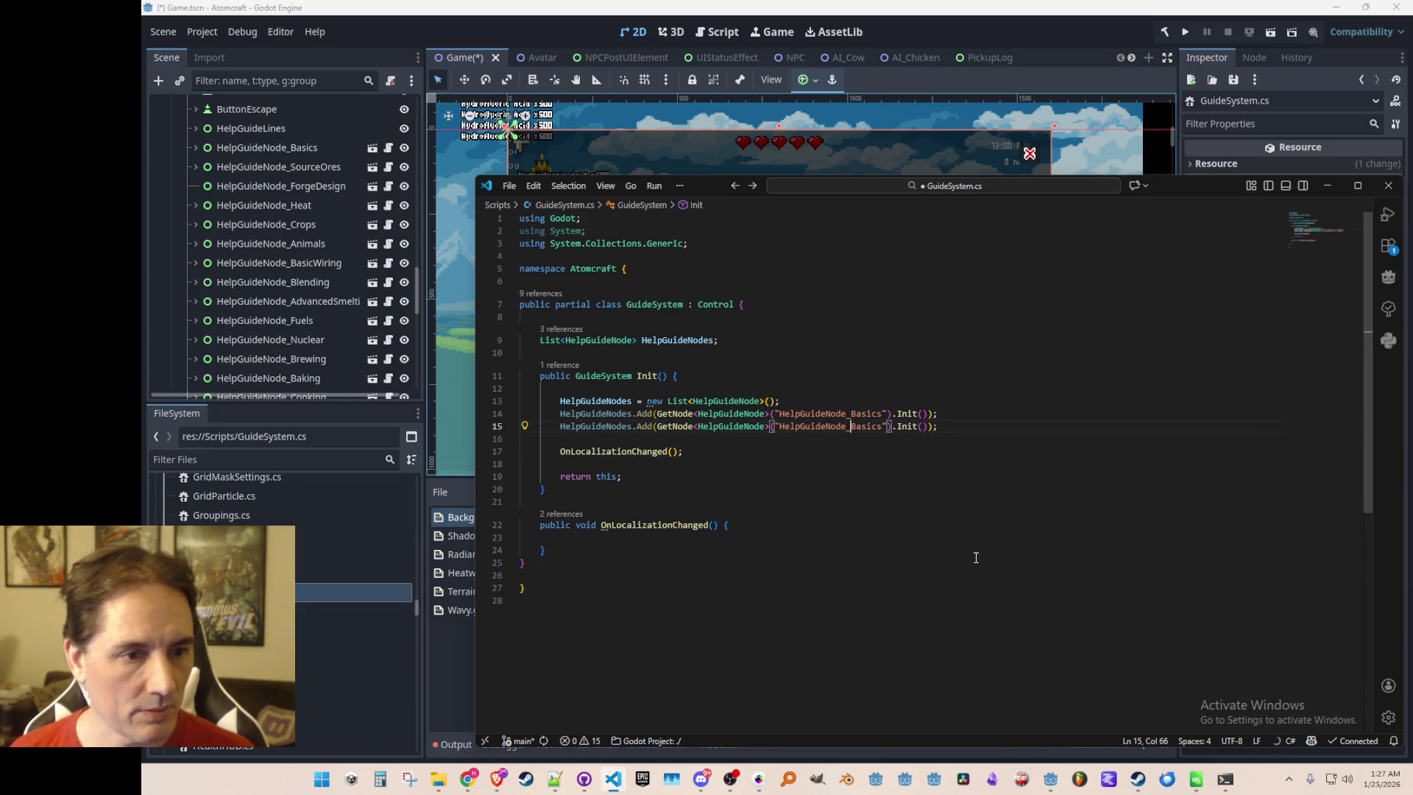
key(ctrl+shift+Right)
text(e_Source)
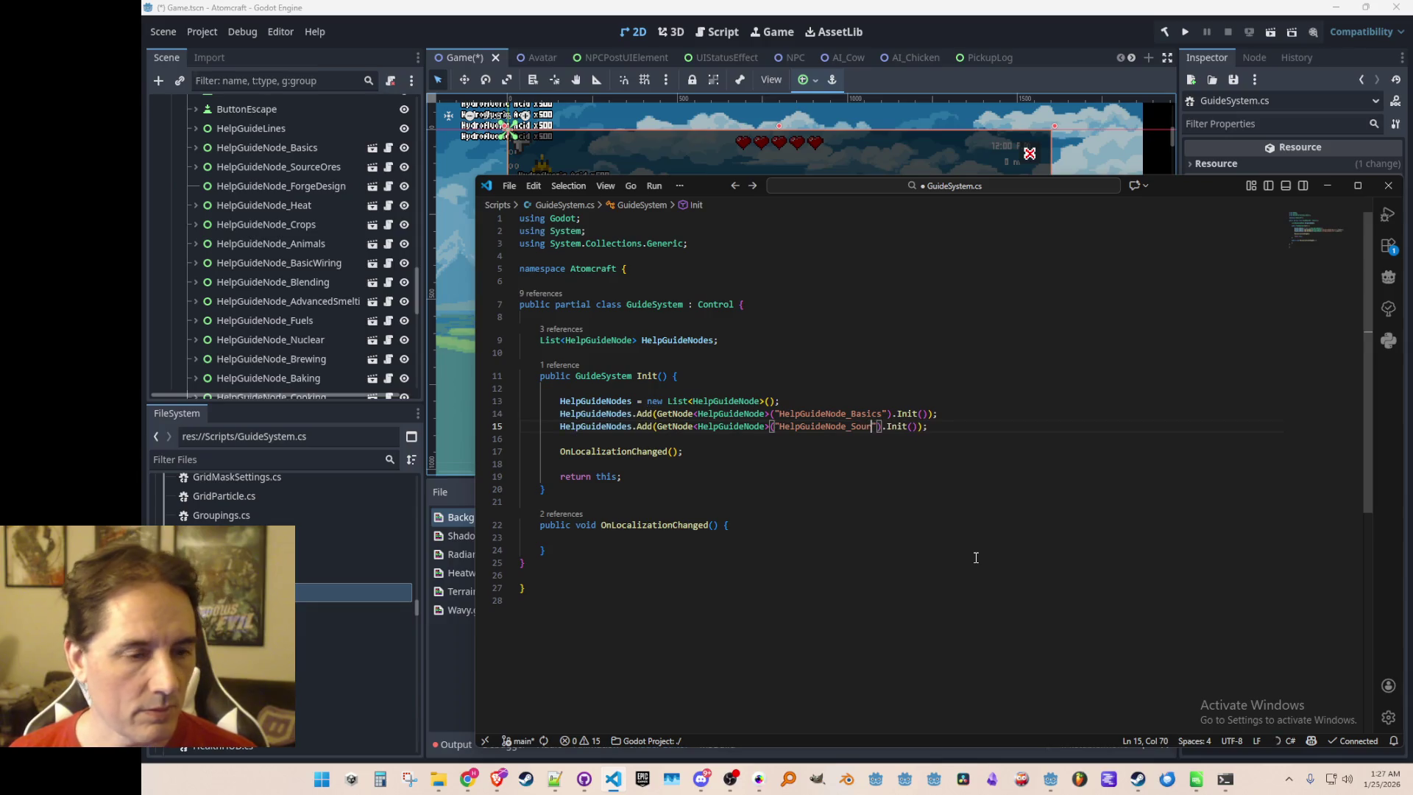
text(Ores)
key(Home)
key(Home)
key(ctrl+c)
key(ctrl+v)
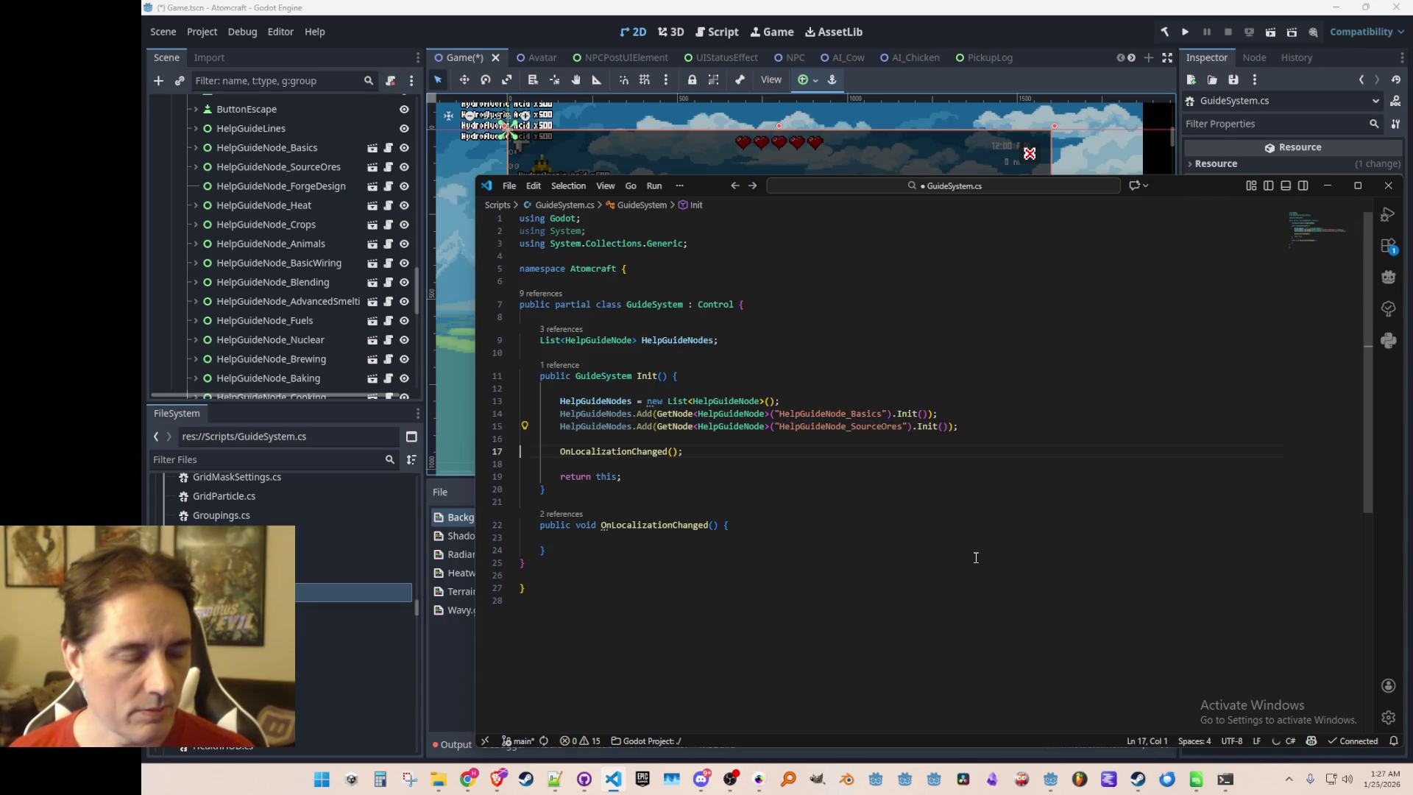
key(End)
key(Left)
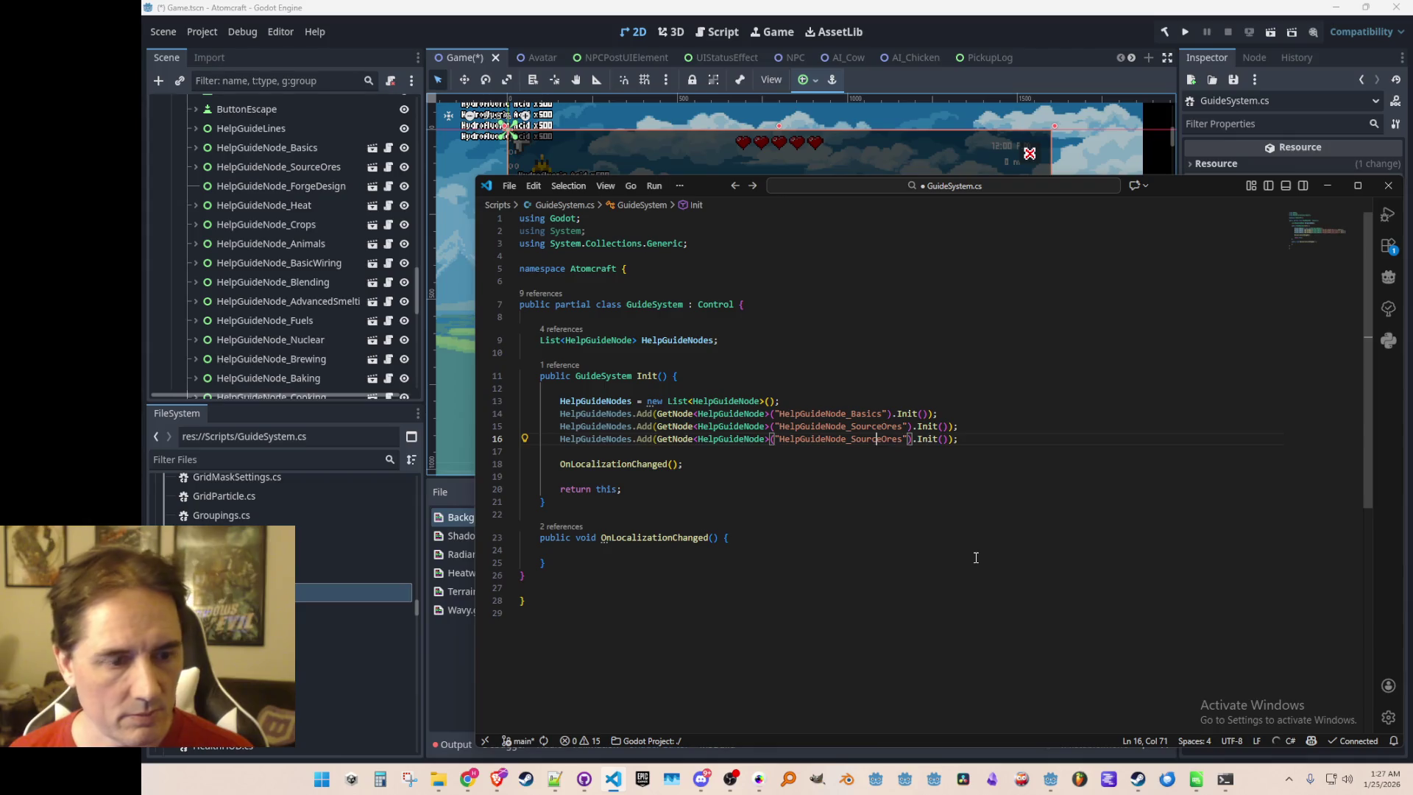
key(ctrl+shift+Right)
text(ForgeDesign)
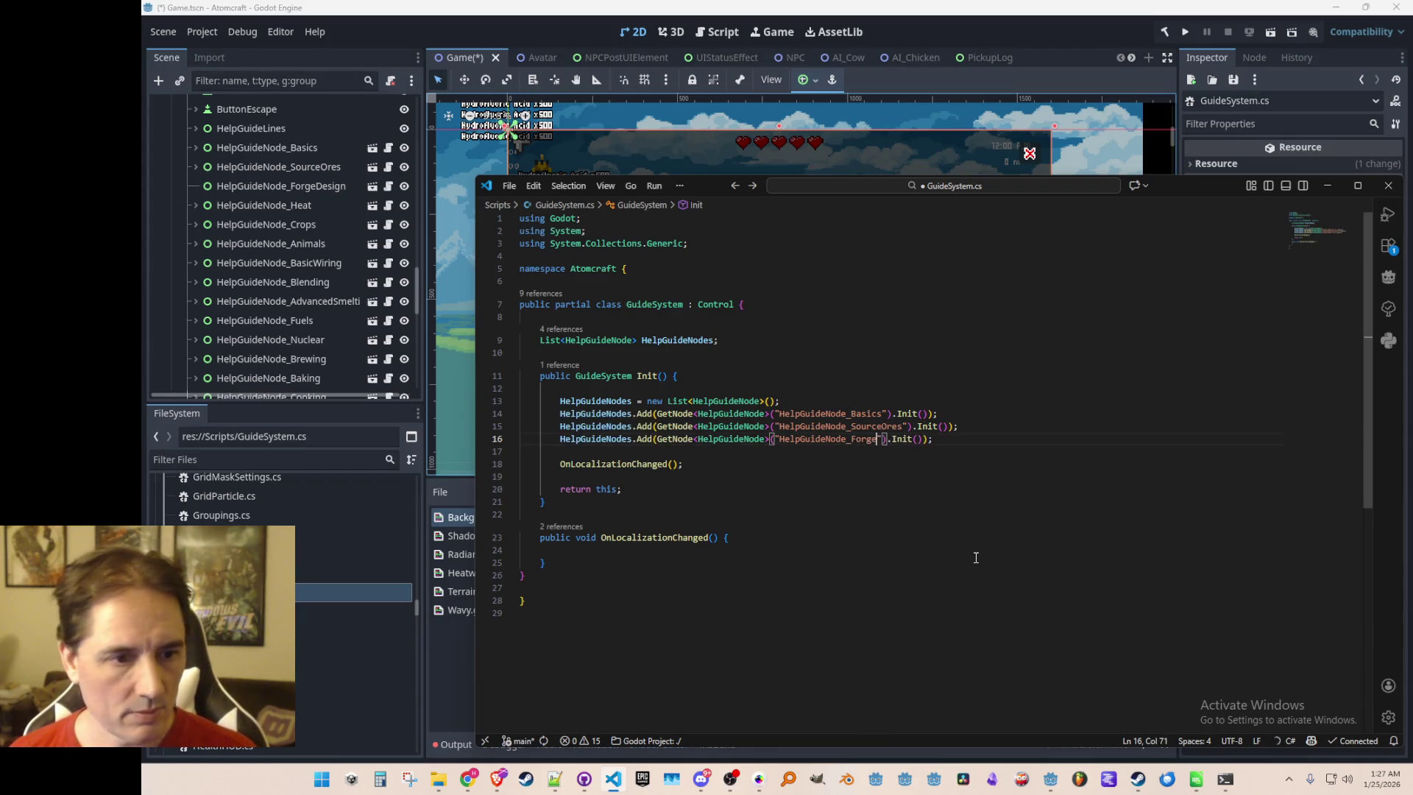
Add Heat, Crops and Animals Add lines to the HelpGuideNodes list
key(Home)
key(Home)
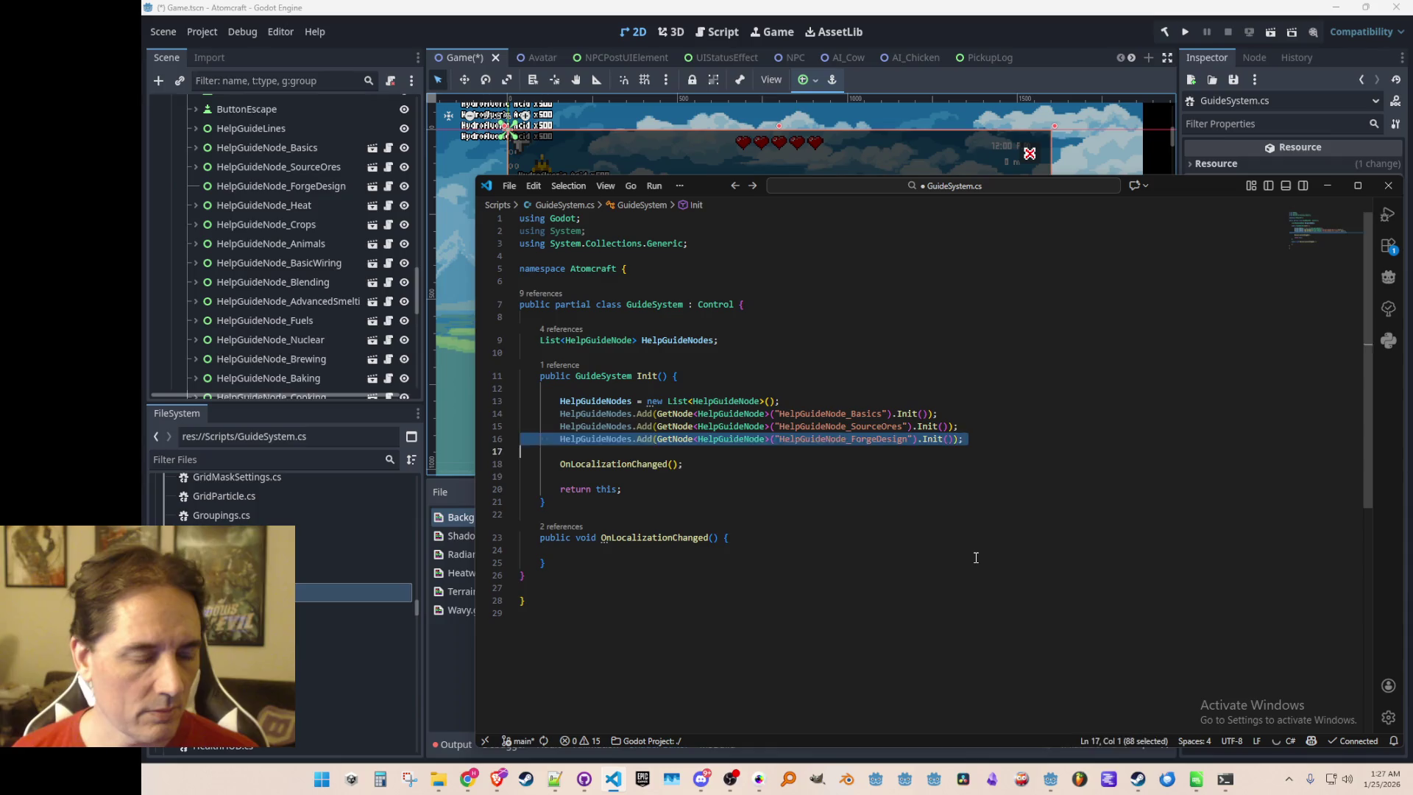
key(ctrl+c)
key(ctrl+v)
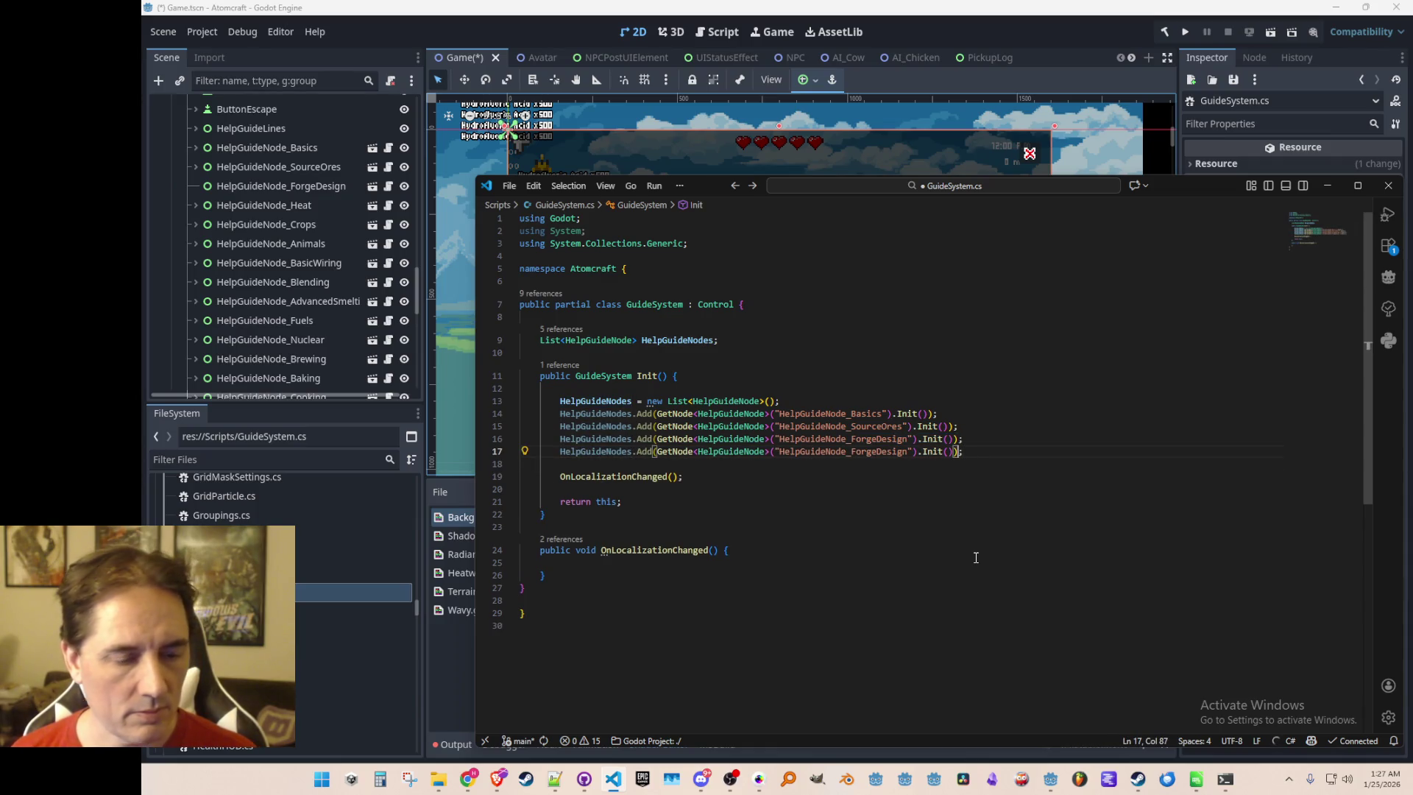
key(ctrl+d)
text(Heat)
key(Down)
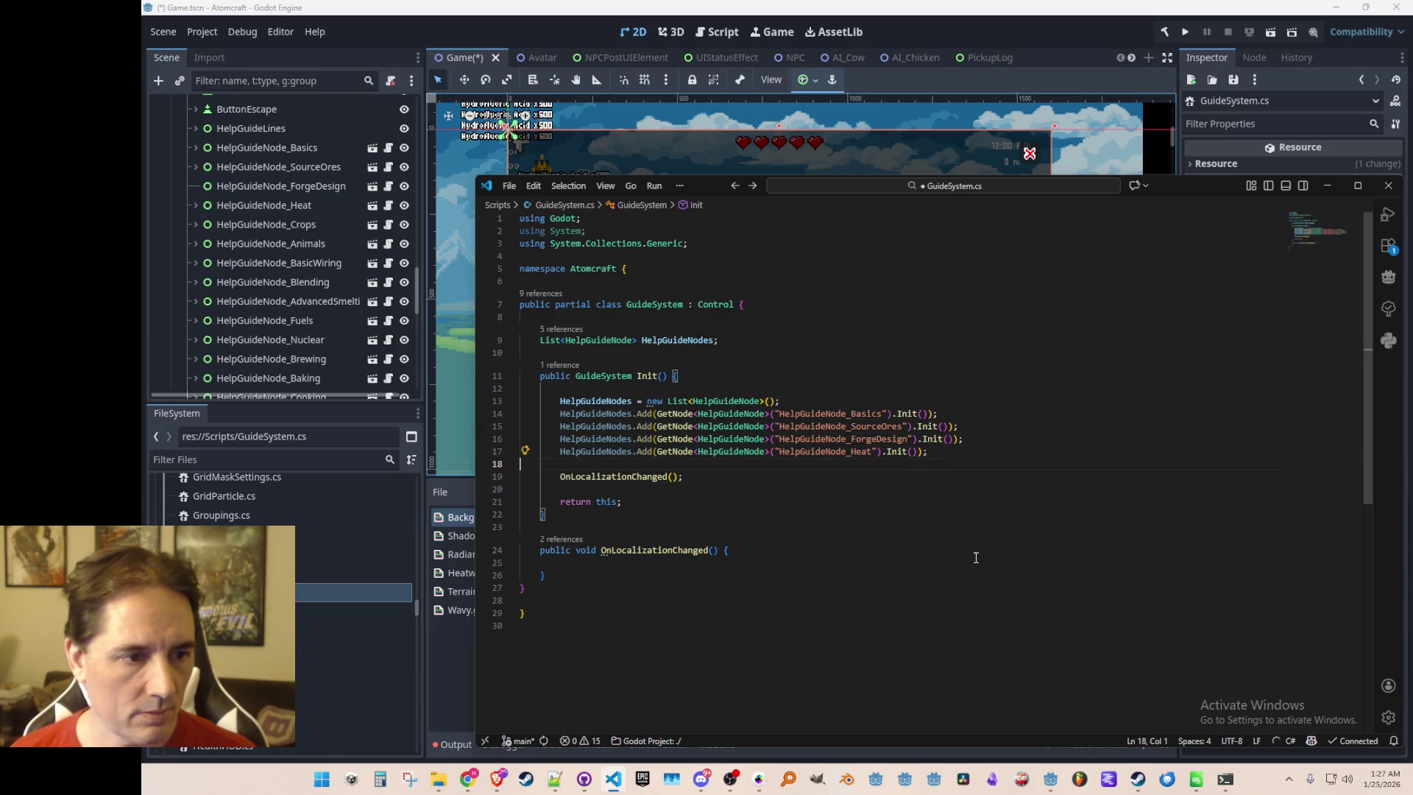
key(Tab)
key(ctrl+shift+Right)
text(Crops)
key(ctrl+l)
key(Up)
key(End)
key(ctrl+c)
key(ctrl+v)
key(ctrl+shift+Right)
text(Animals)
Add the BasicWiring Add line and save GuideSystem.cs
key(Home)
key(ctrl+l)
key(Up)
key(End)
key(ctrl+c)
key(ctrl+v)
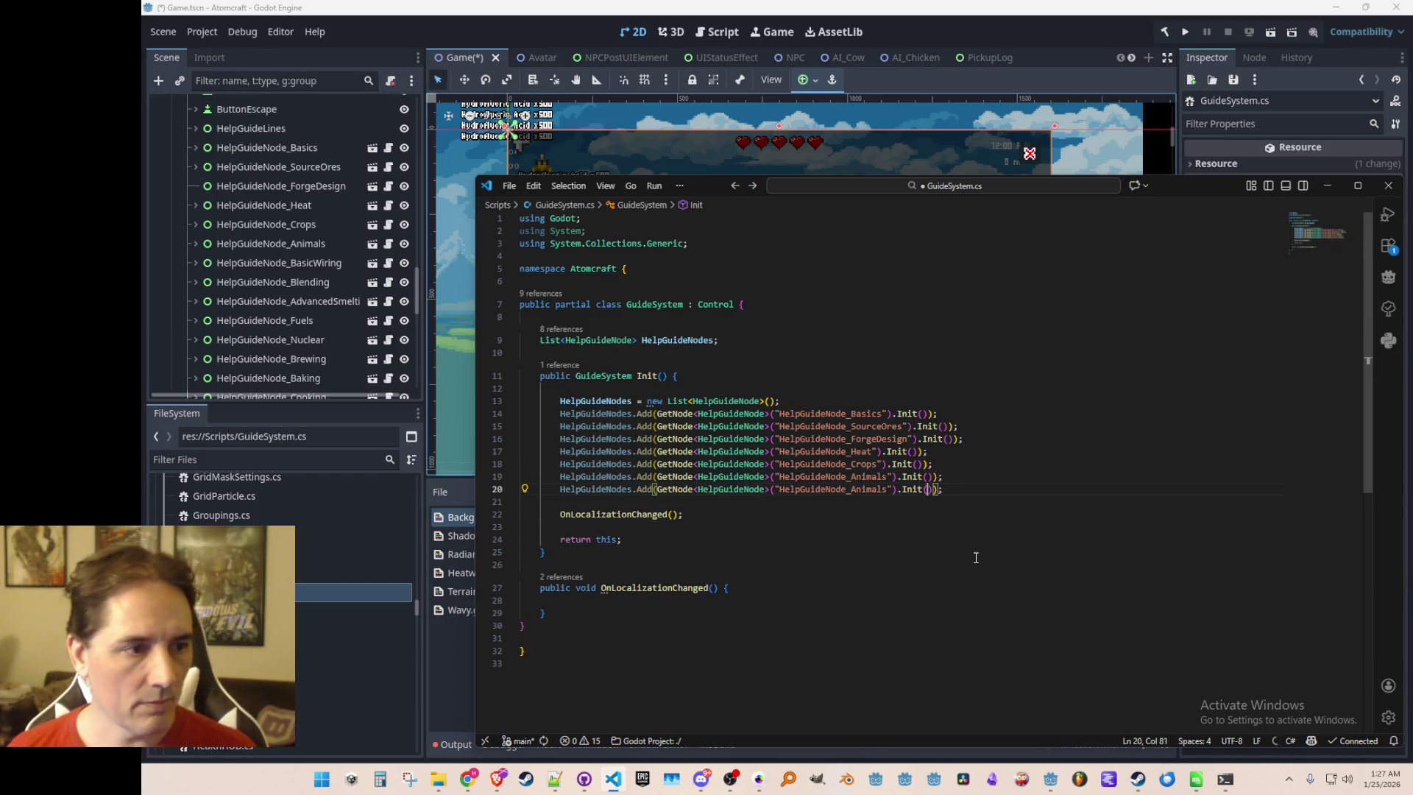
key(ctrl+shift+Right)
text(BasicWiring)
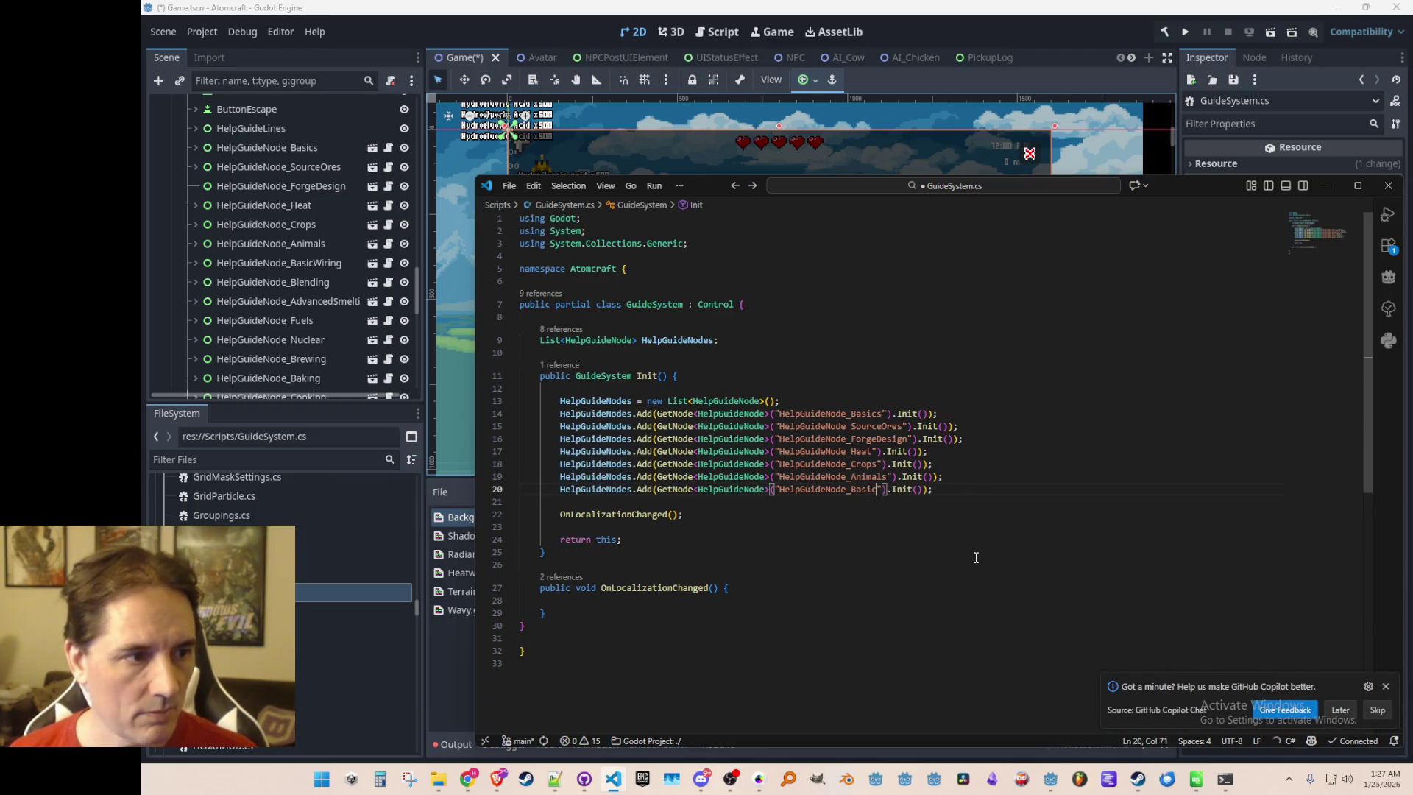
key(ctrl+s)
key(End)
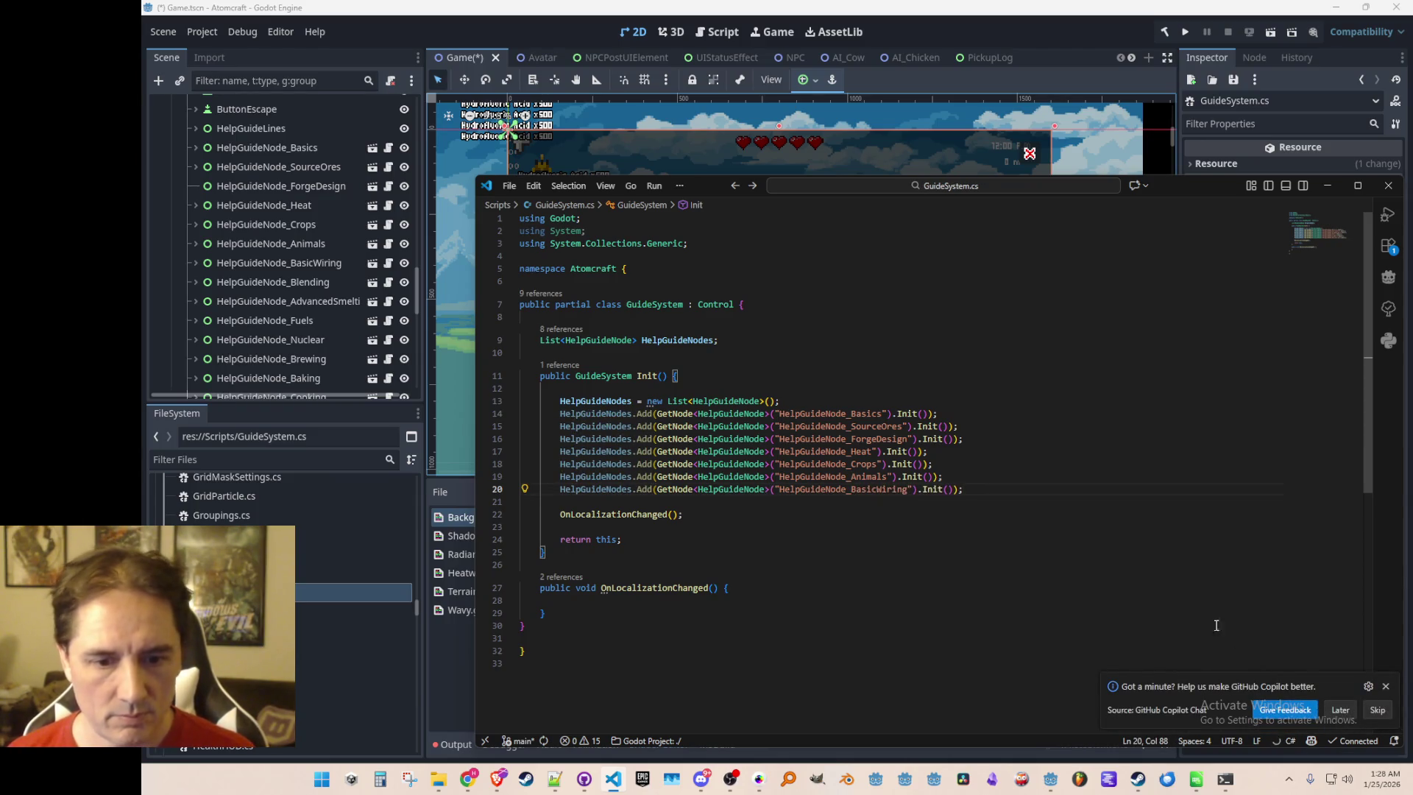
Insert the Blending through Nuclear lines, add Brewing and Baking, and save
click(1087, 496)
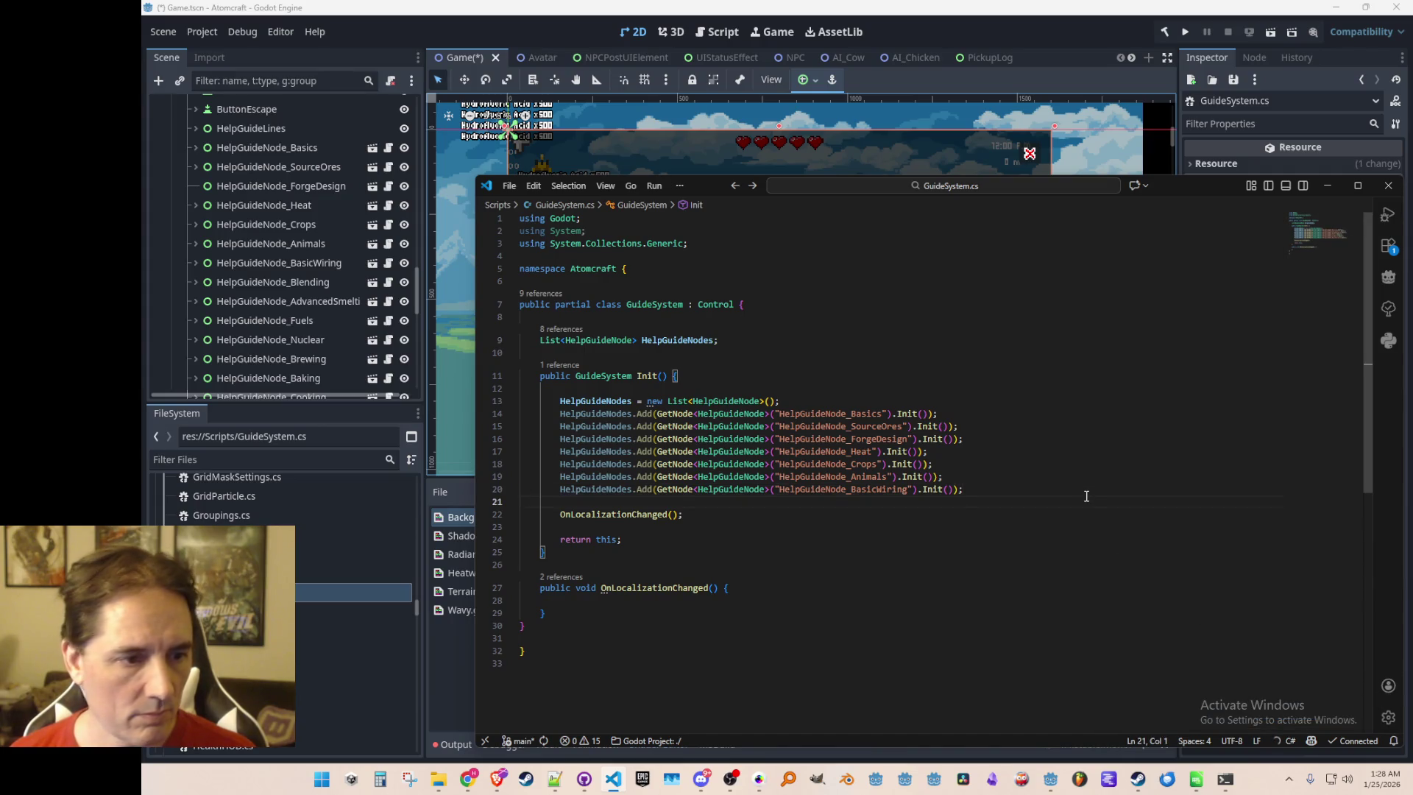
key(Tab)
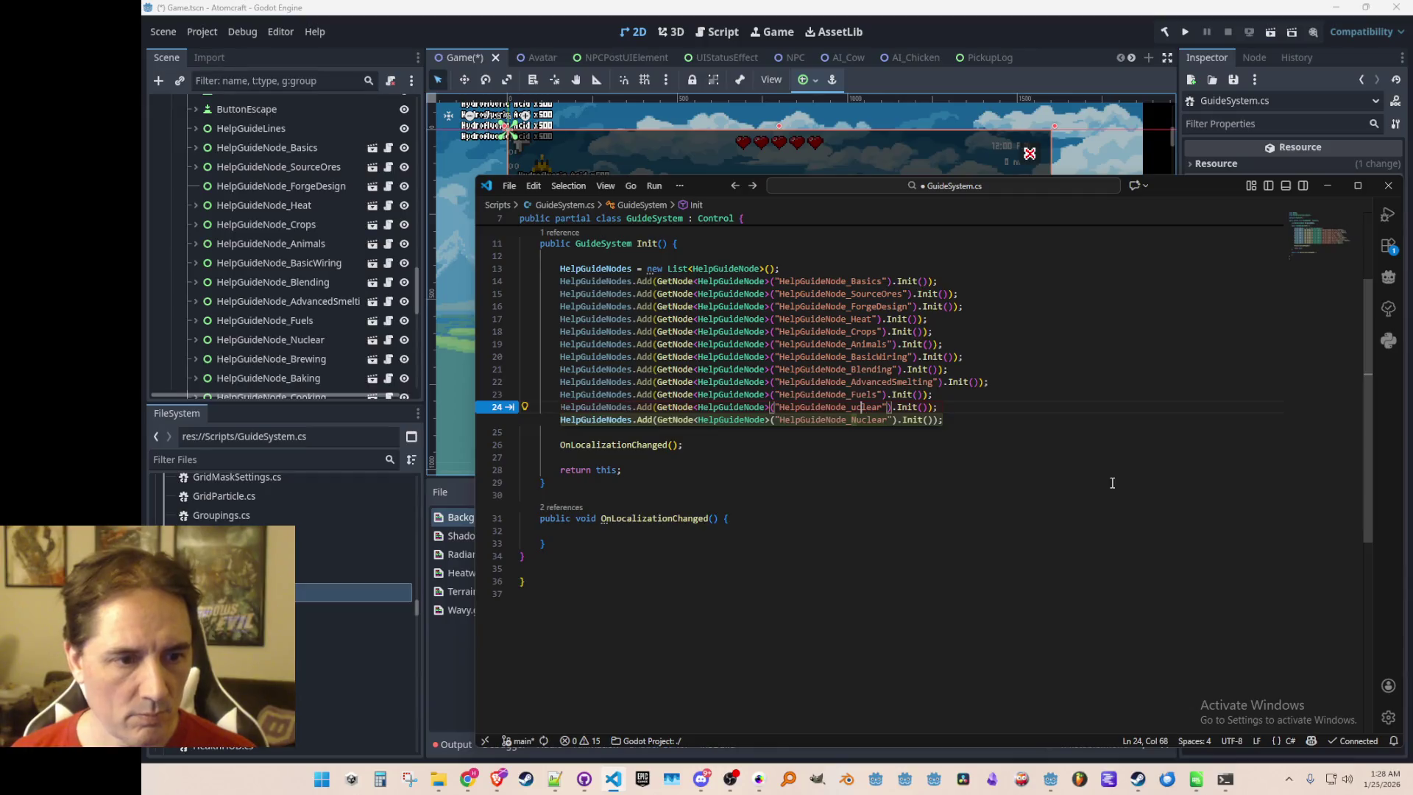
key(Return)
key(Tab)
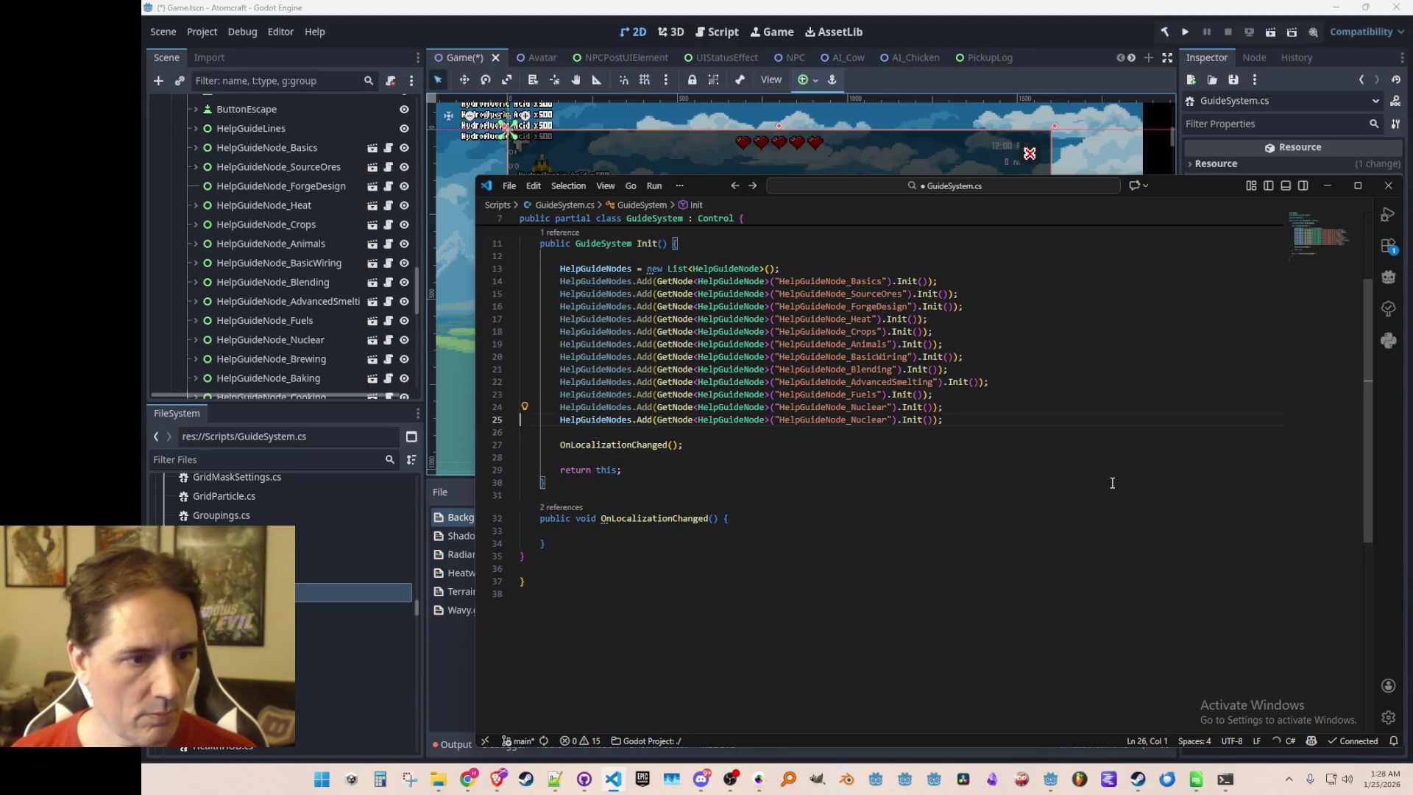
key(BackSpace)
key(BackSpace)
key(Delete)
key(Delete)
key(Delete)
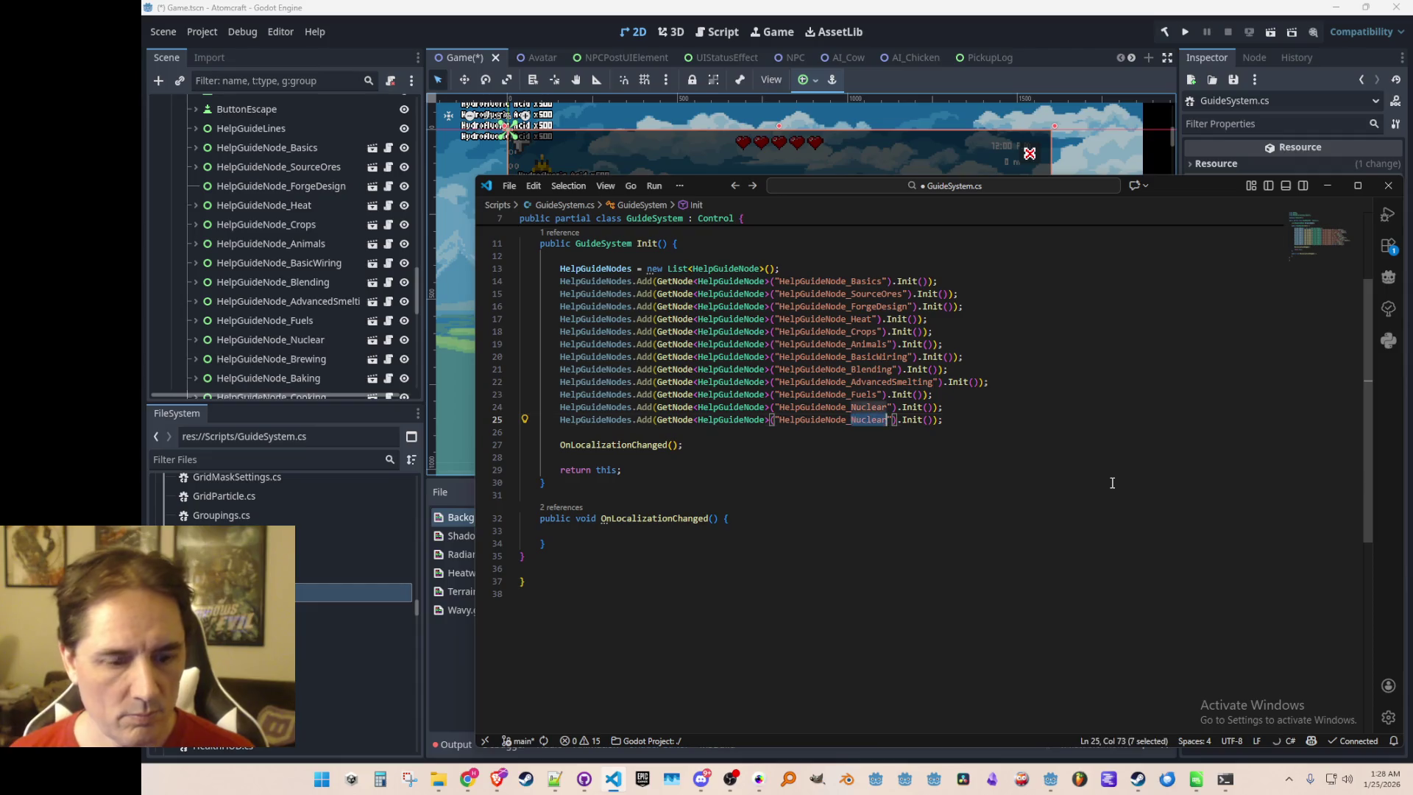
text(Brewi)
key(shift+alt+Down)
key(Left)
key(ctrl+d)
text(Baking)
key(ctrl+s)
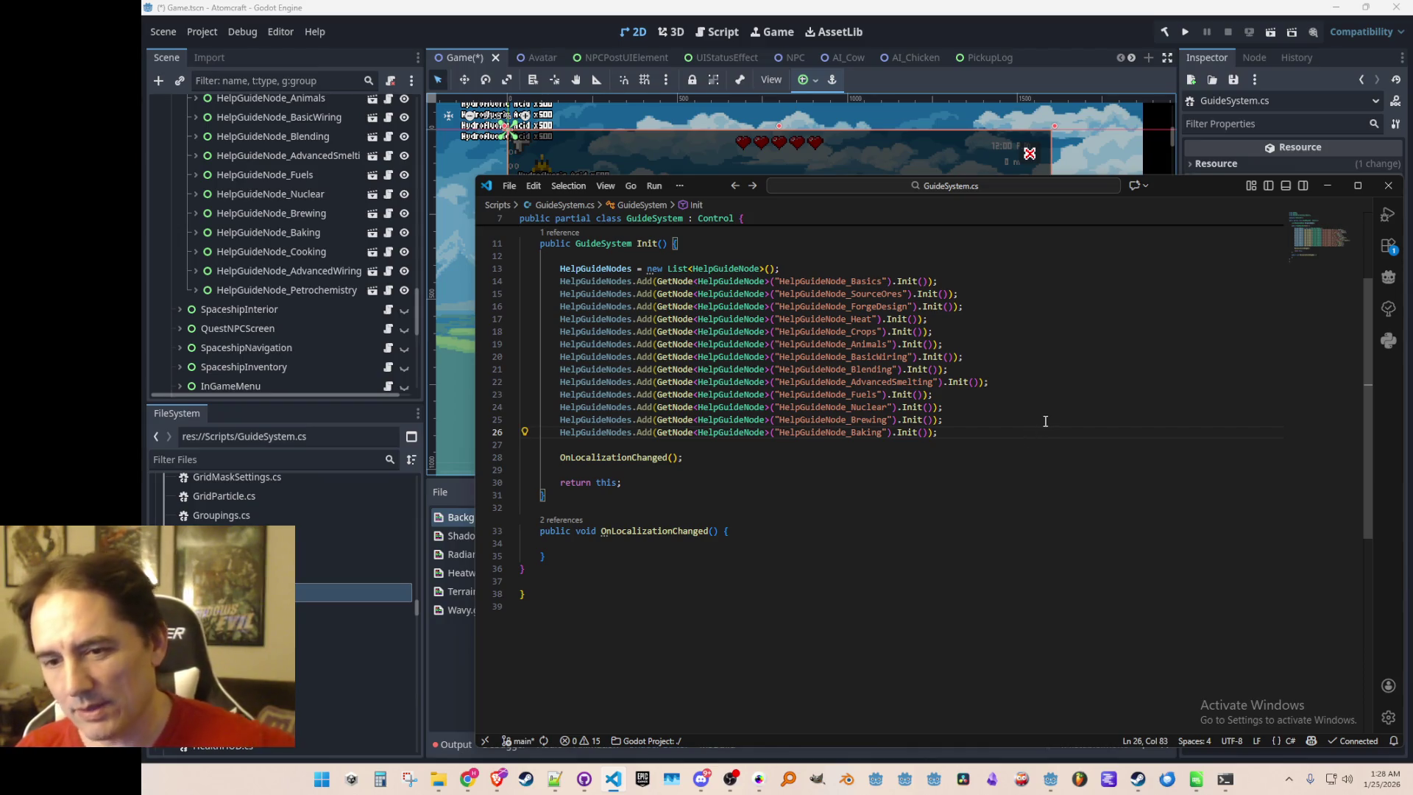
Add a Cooking Add line below Baking
key(Home)
key(Home)
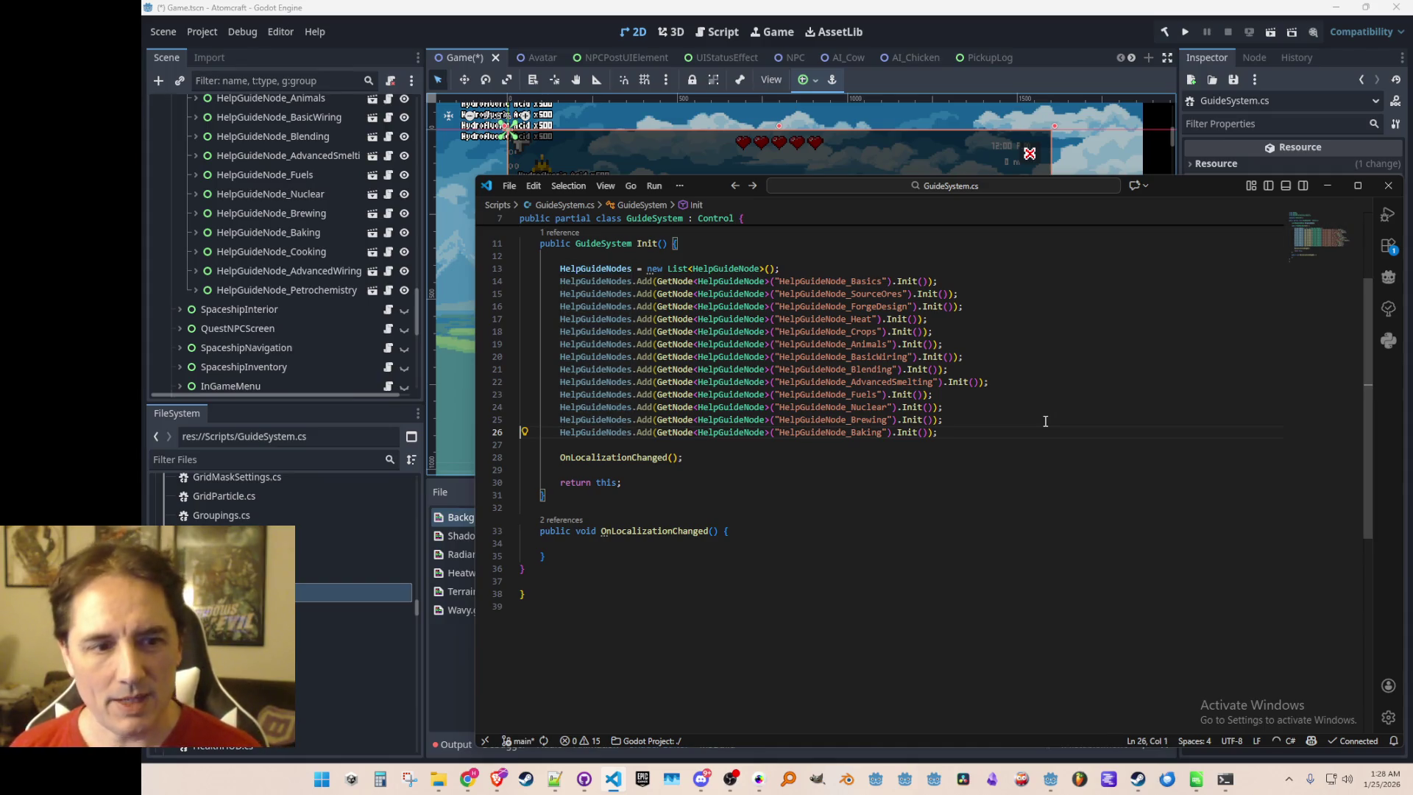
key(shift+Down)
key(ctrl+c)
key(Right)
key(ctrl+v)
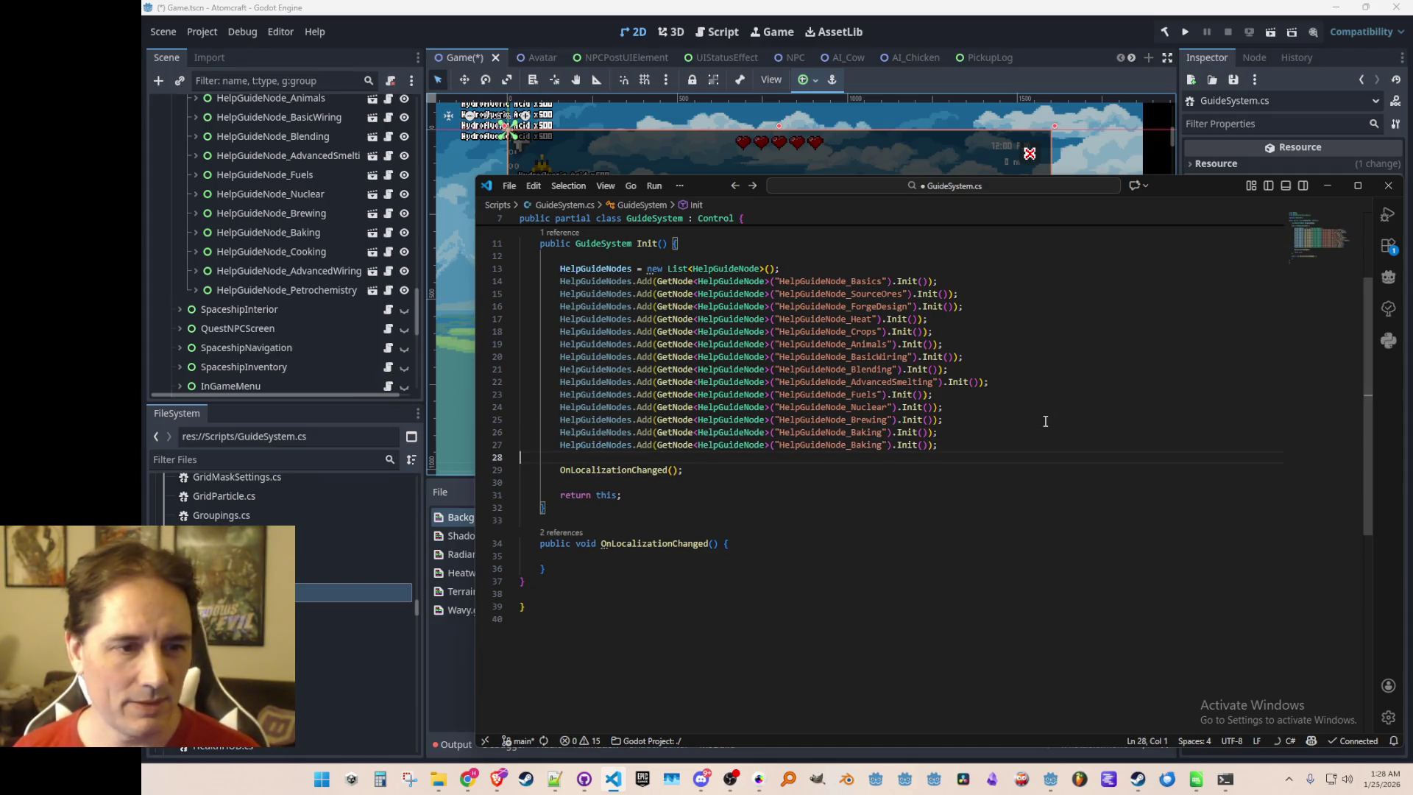
key(ctrl+shift+Right)
text(Cooking)
key(Home)
key(Home)
key(shift+Down)
key(Down)
Check the tech tree in the Godot editor, then return to GuideSystem.cs
key(alt+Tab)
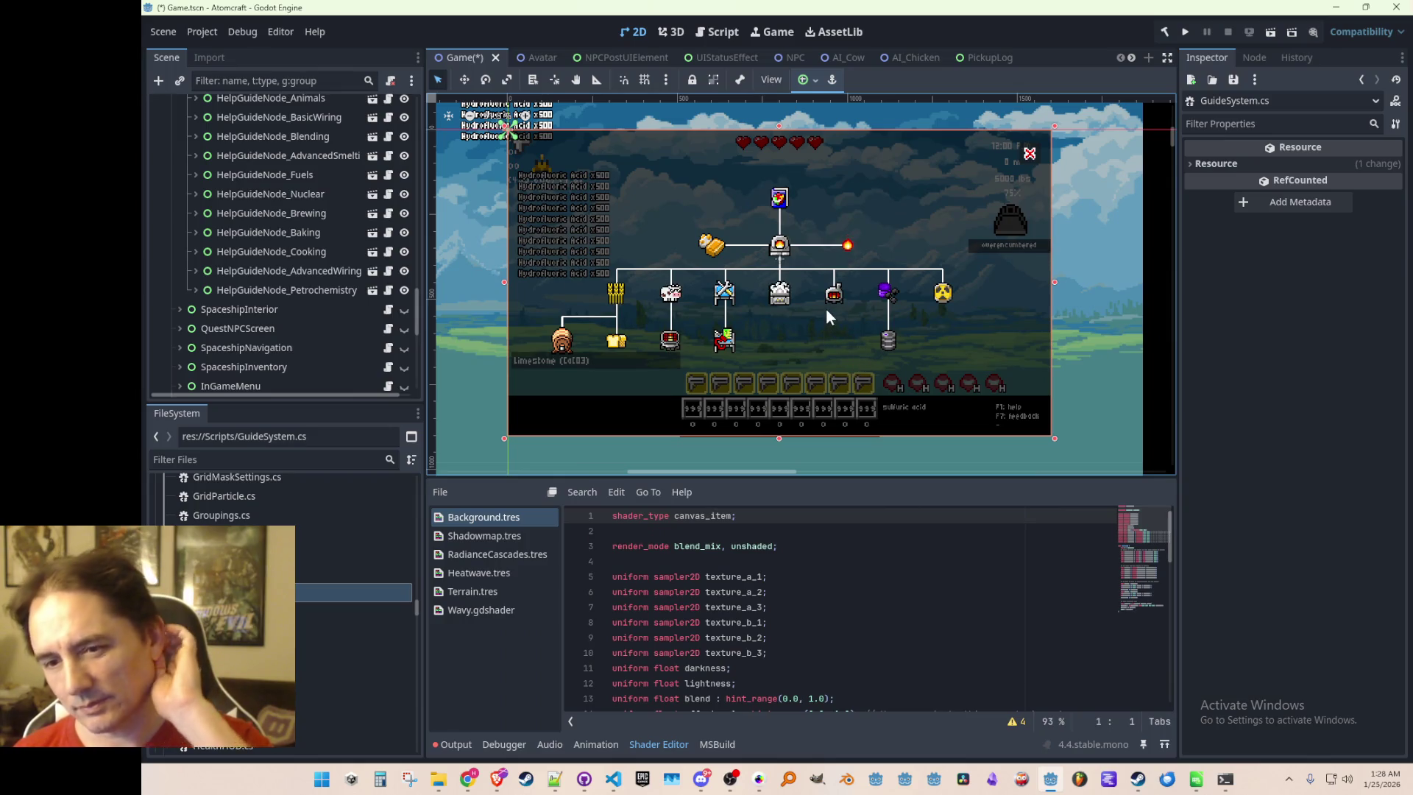
scroll(792, 280, down, 2)
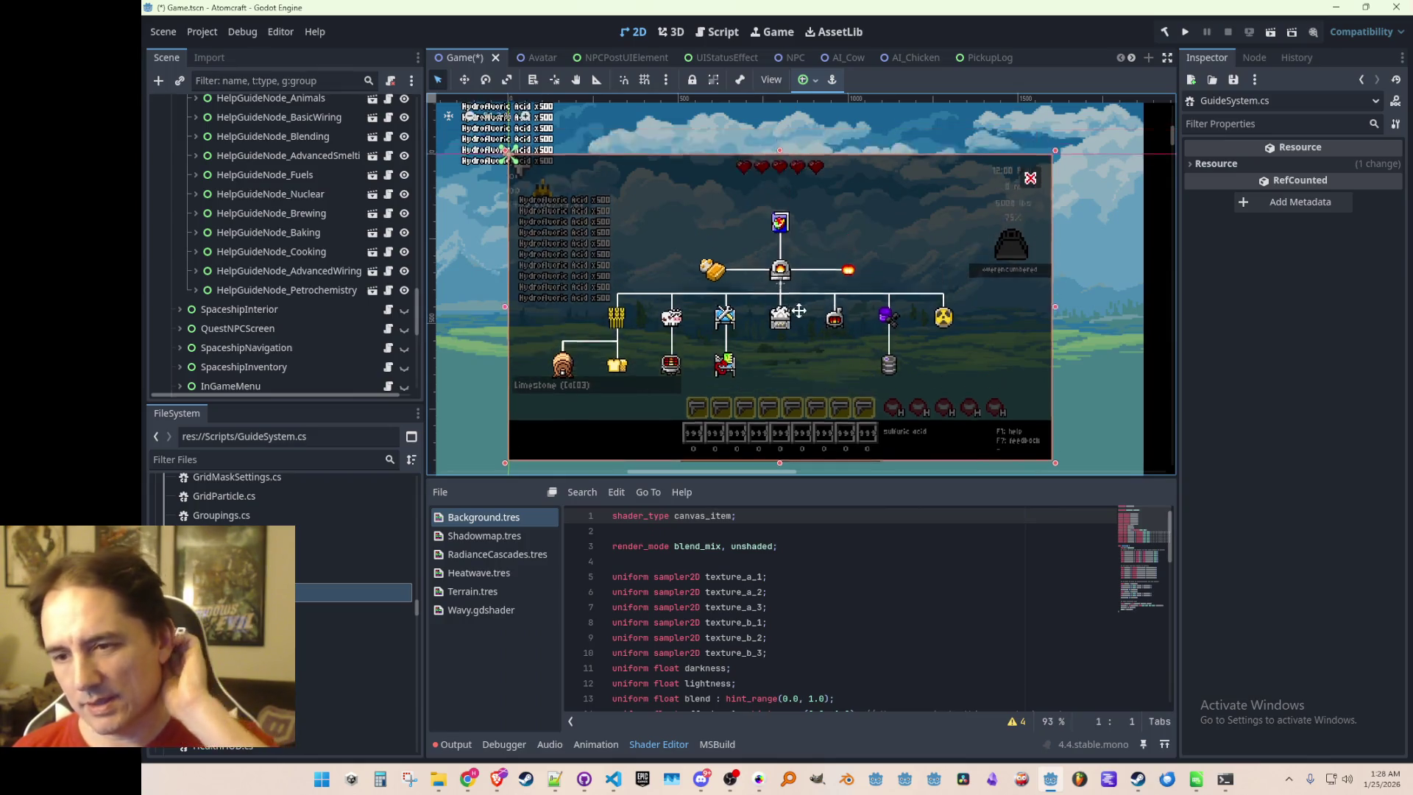
scroll(793, 287, up, 1)
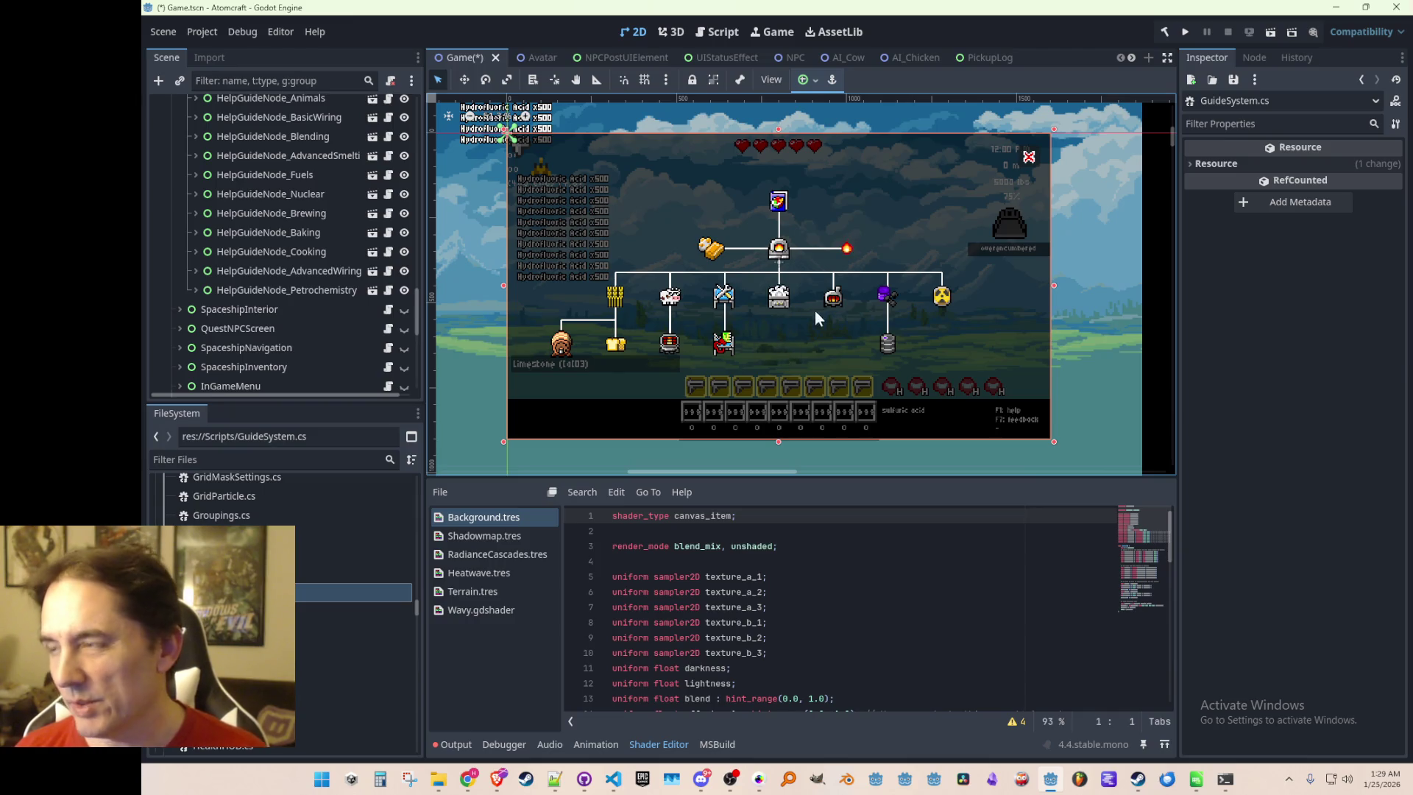
key(alt+Tab)
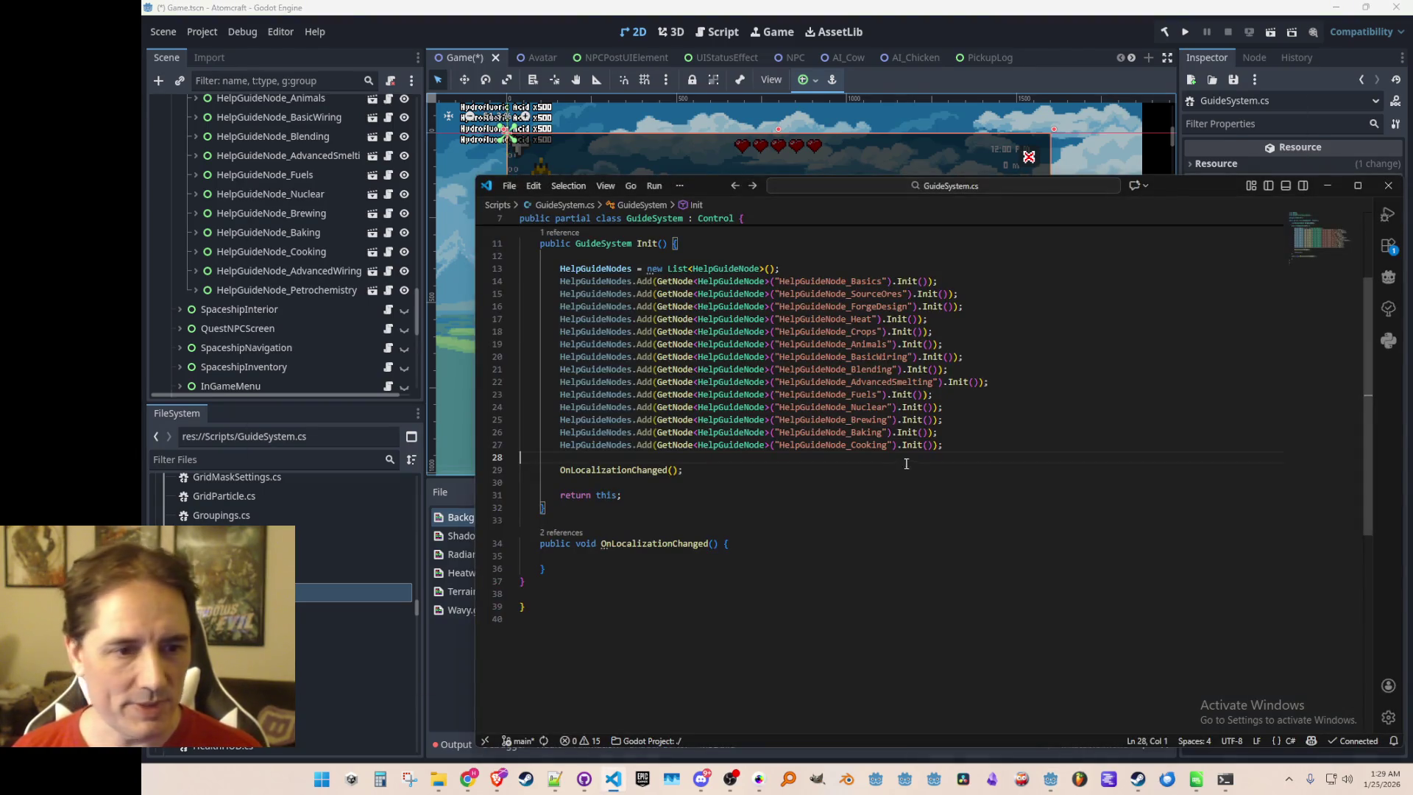
Add the final AdvancedWiring and Petrochemistry Add lines
key(ctrl+v)
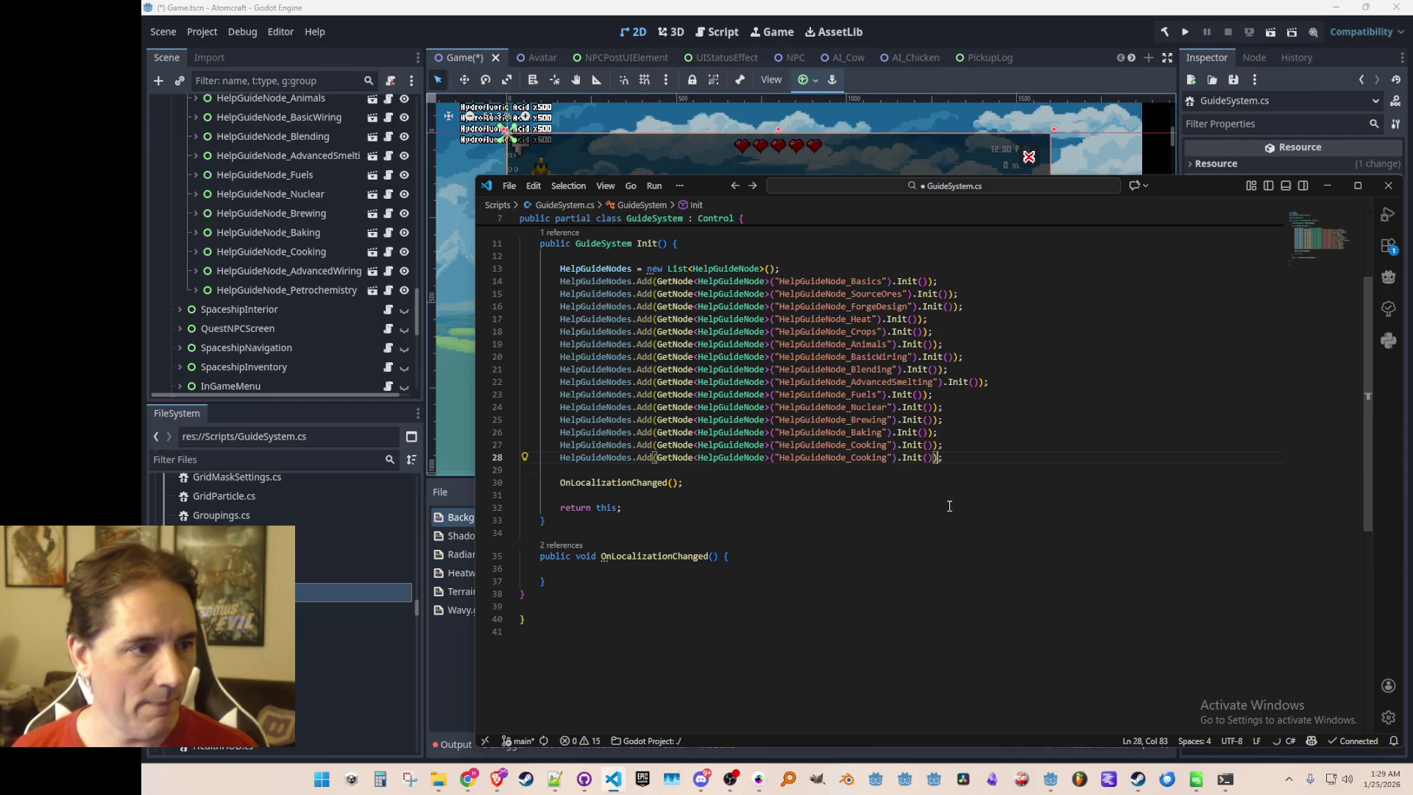
key(ctrl+shift+Right)
text(e_Advanc)
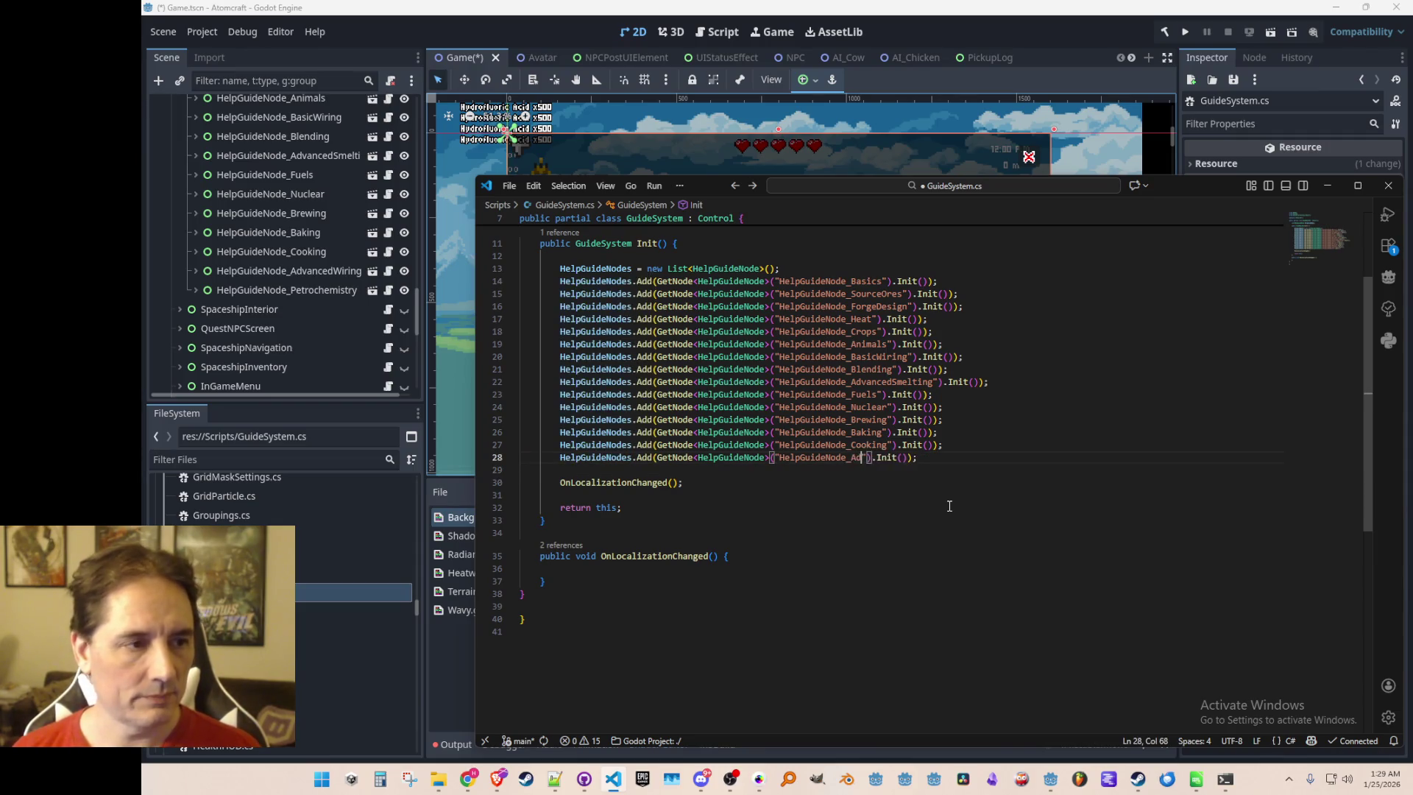
text(edWiring)
key(Down)
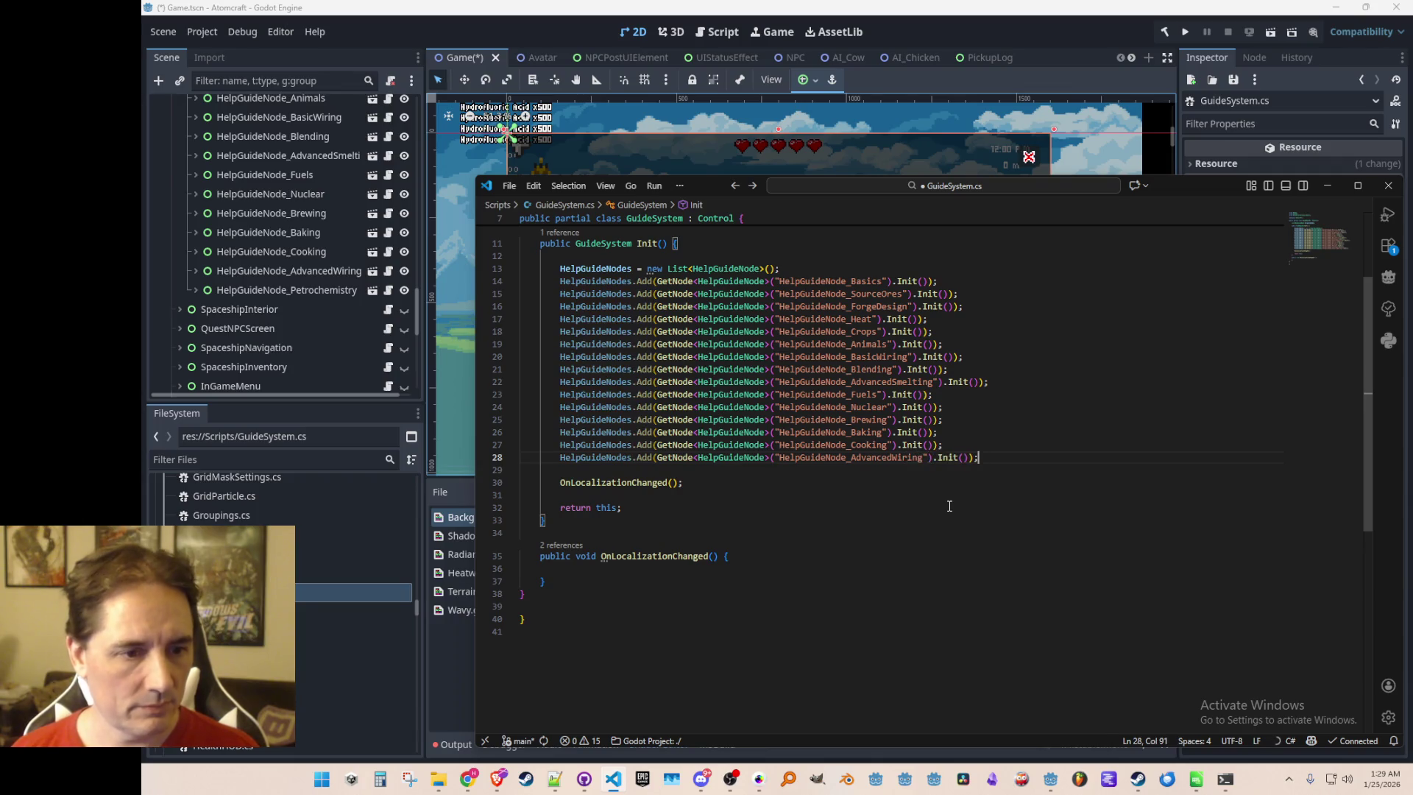
key(ctrl+v)
key(Left)
key(Left)
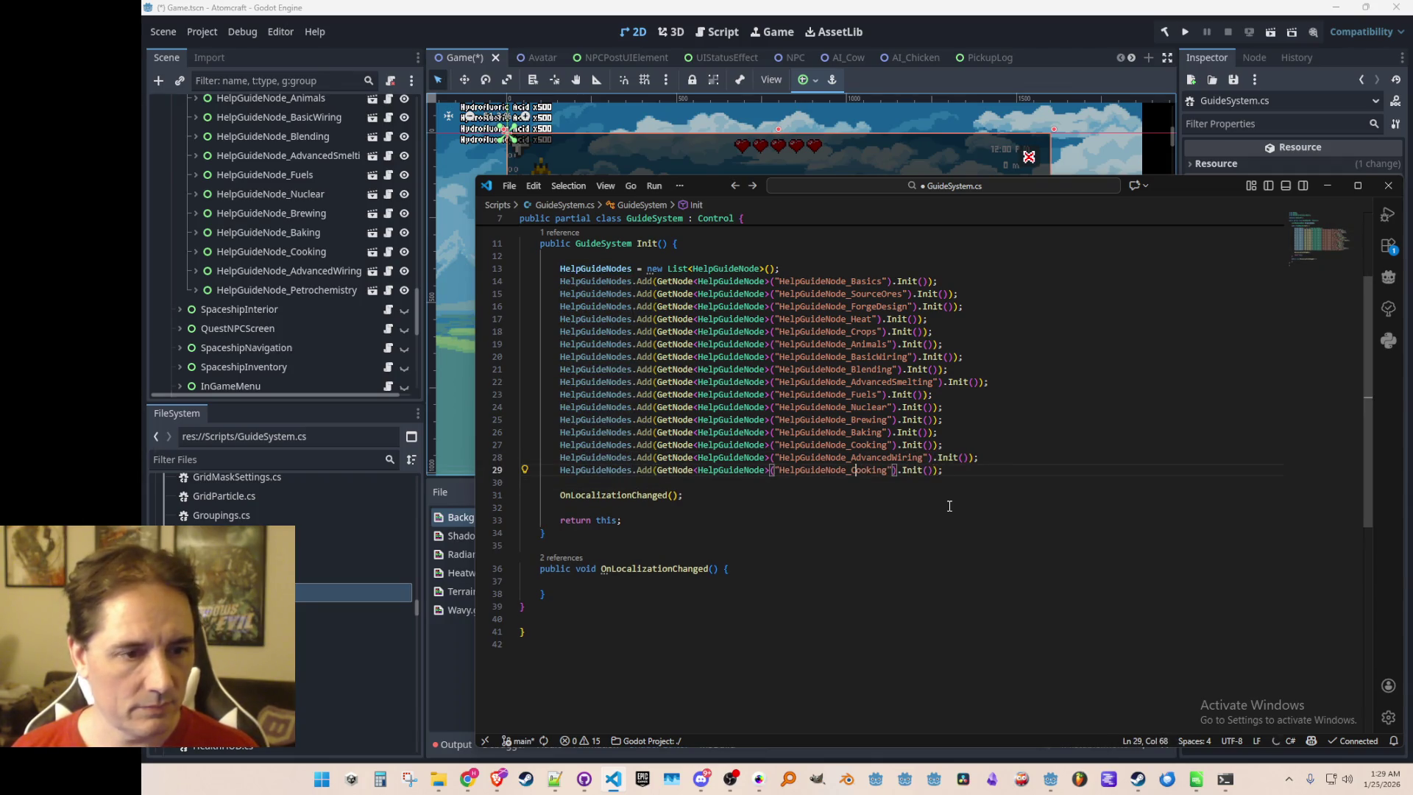
key(ctrl+shift+Right)
text(Petrochemistry)
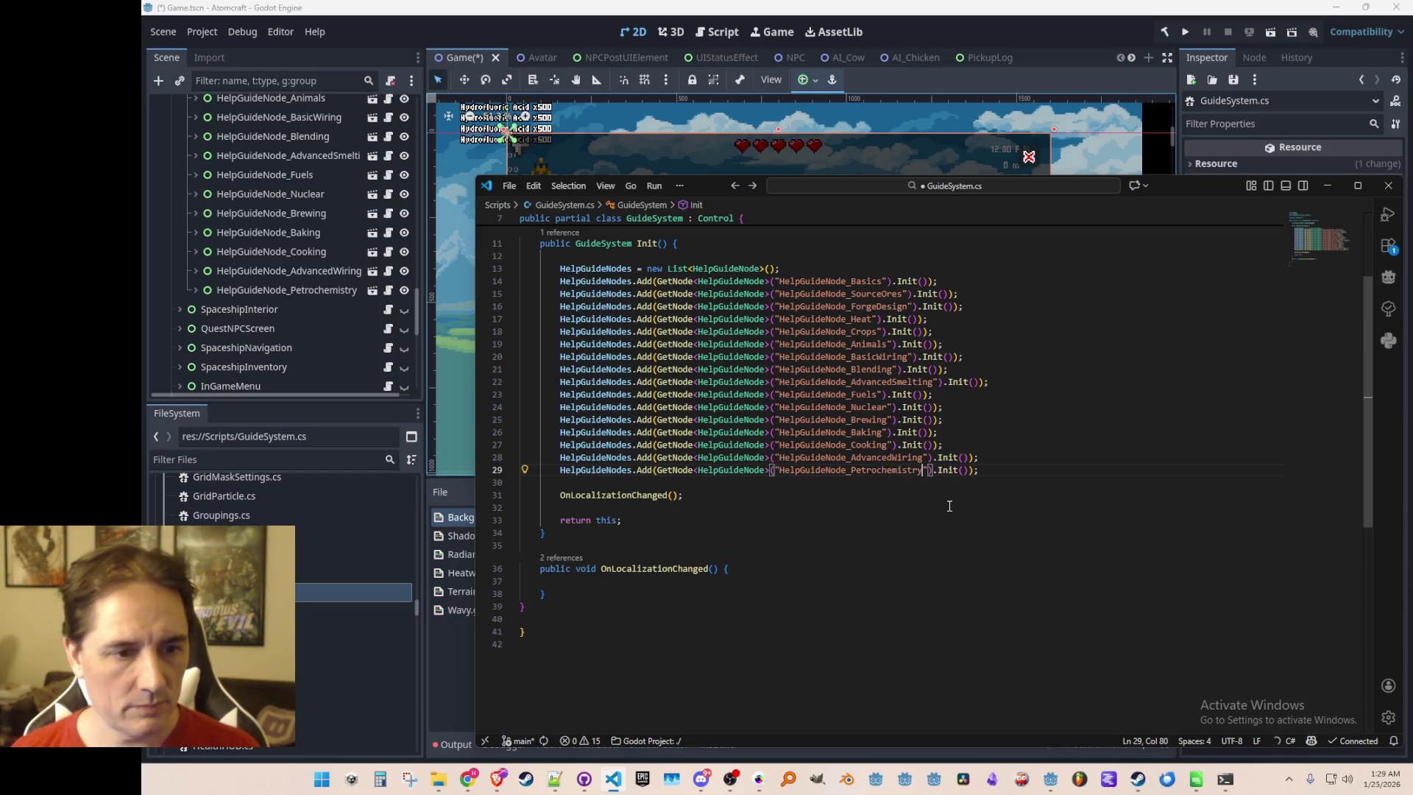
key(Home)
key(Down)
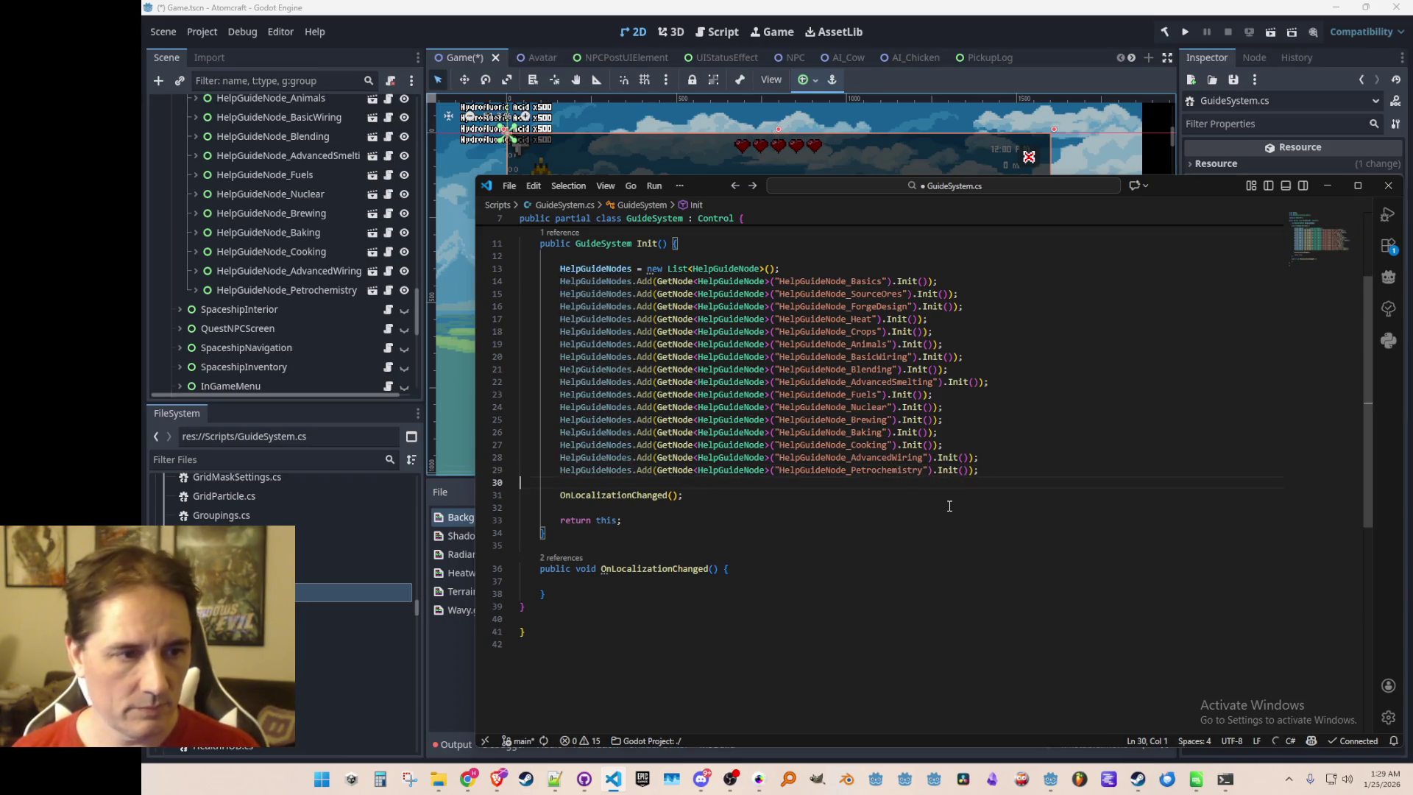
Review the finished list, then check the tech tree in Godot again
scroll(1058, 391, up, 3)
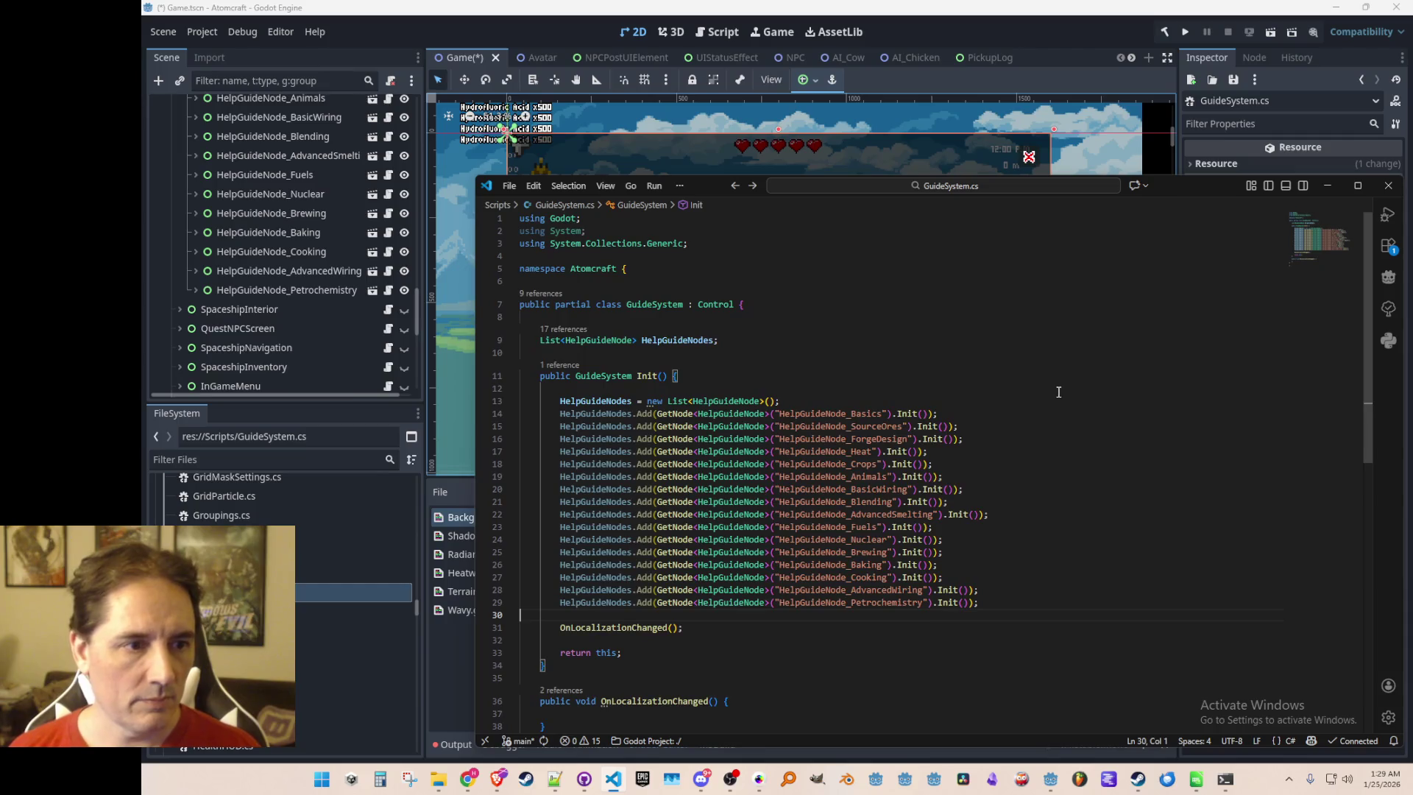
scroll(1054, 389, down, 1)
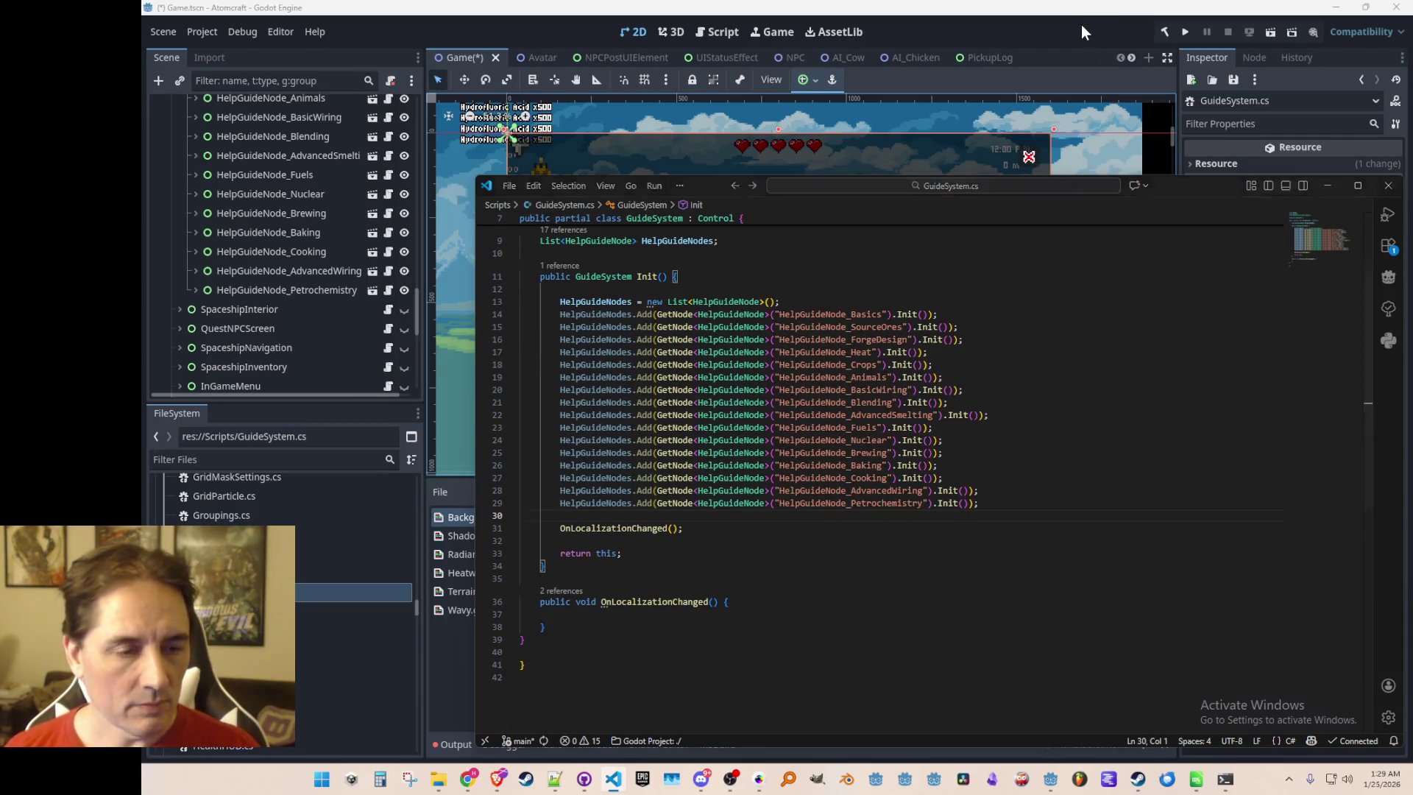
click(1081, 24)
scroll(889, 339, down, 1)
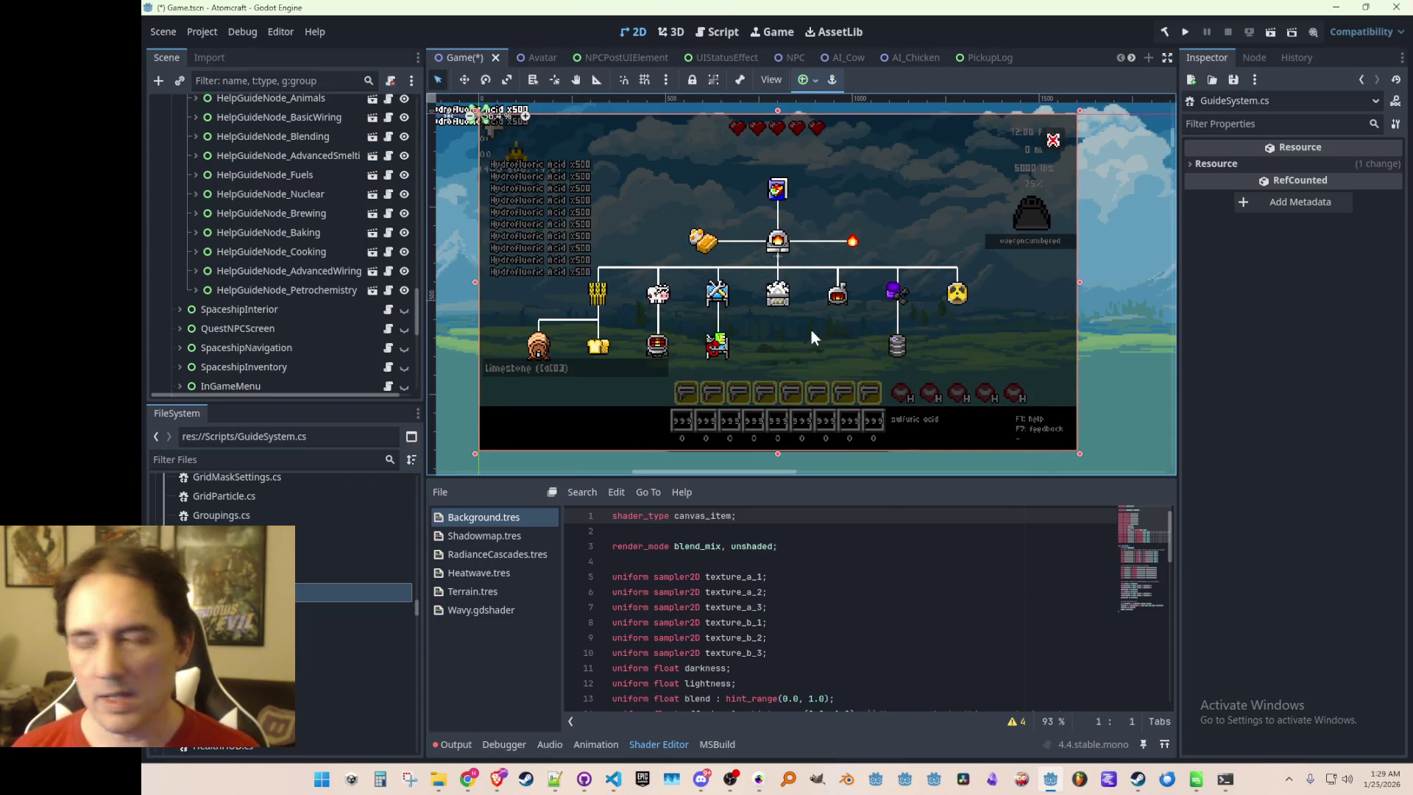
key(alt+Tab)
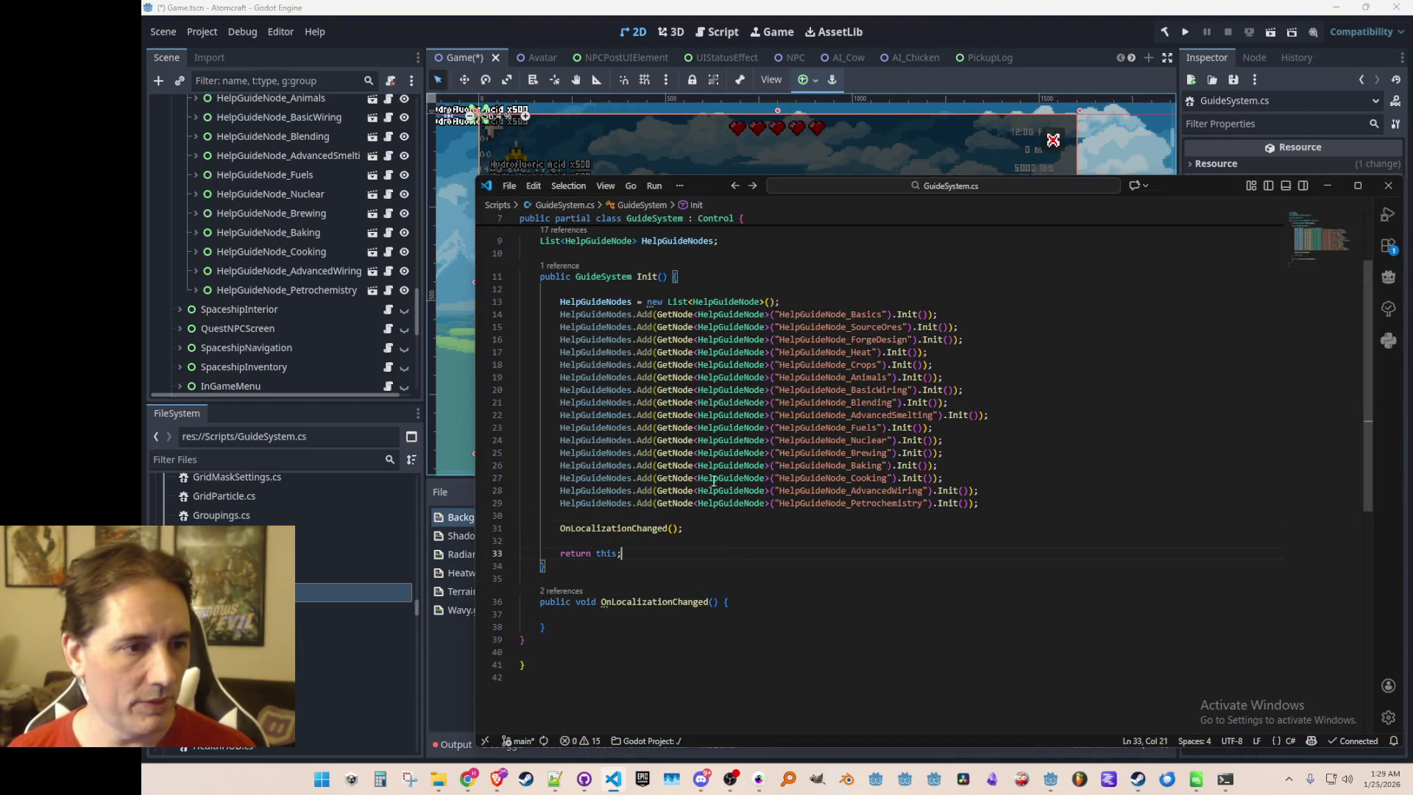
Jump to the HelpGuideNode class definition and open a new line after line 15
scroll(727, 304, up, 2)
right_click(738, 366)
click(789, 307)
click(918, 453)
key(Return)
key(Return)
Write 'public void SetVisibility() {' with a blank body line, then return to Godot
text(public void Set)
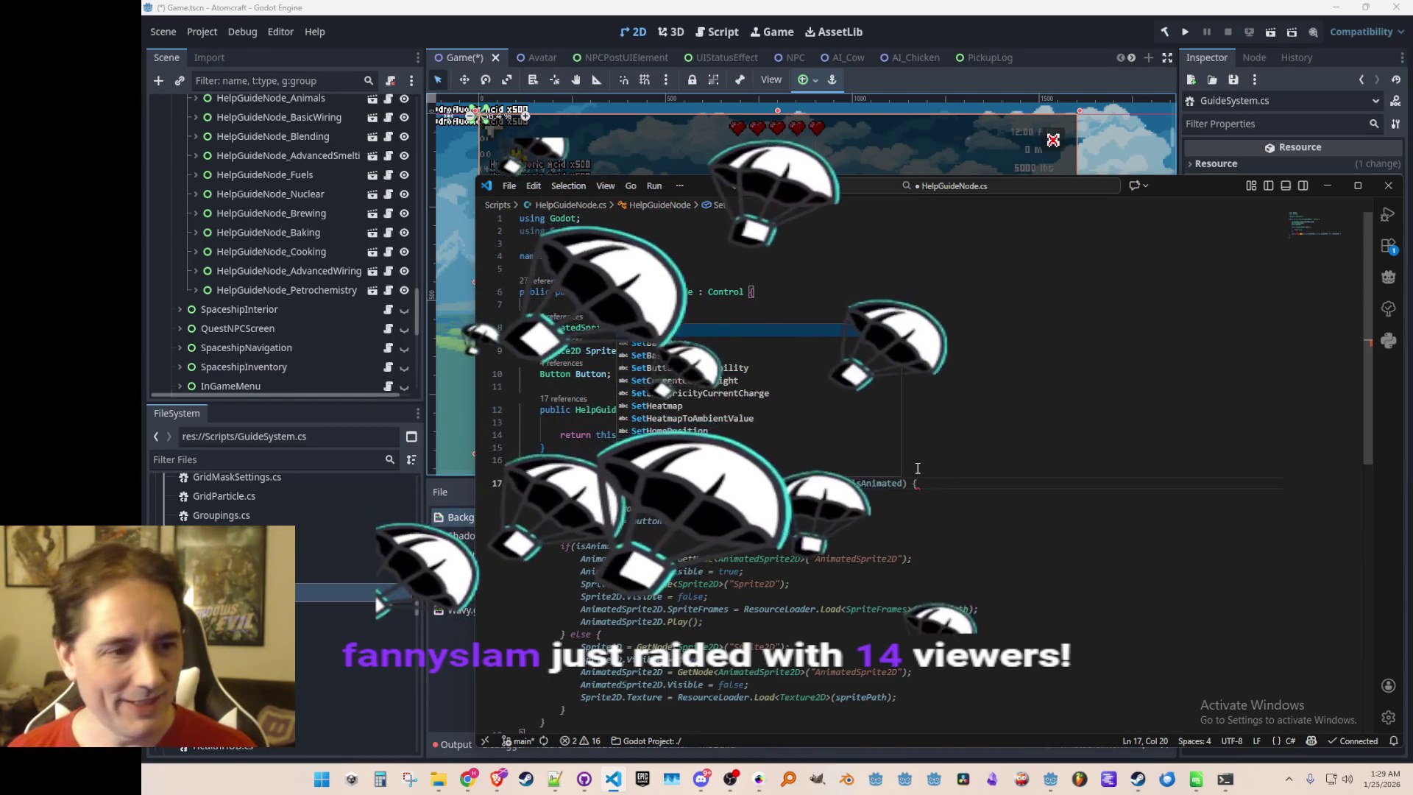
text(Visuali)
key(BackSpace)
key(BackSpace)
key(BackSpace)
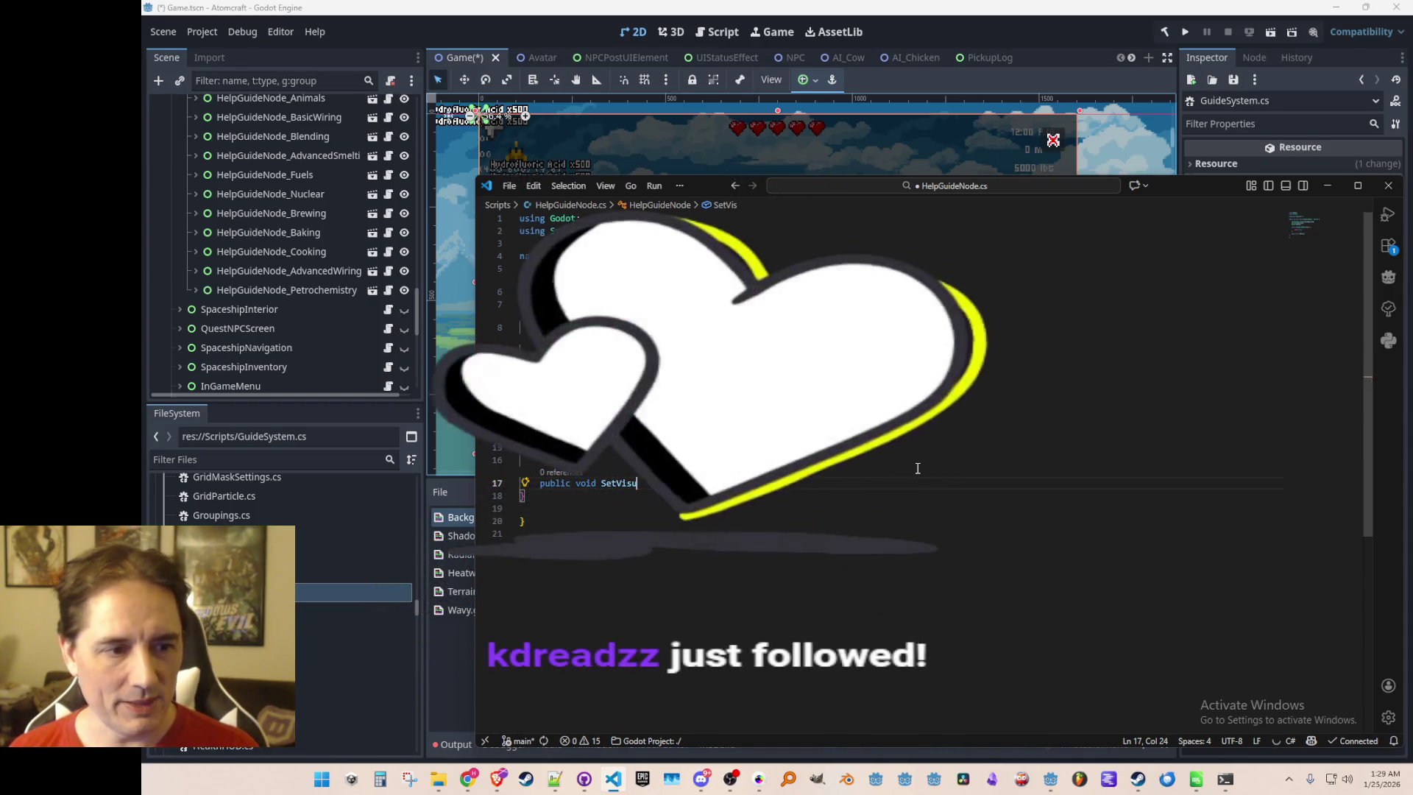
text(ButtonVisible(bool v)
text(Back)
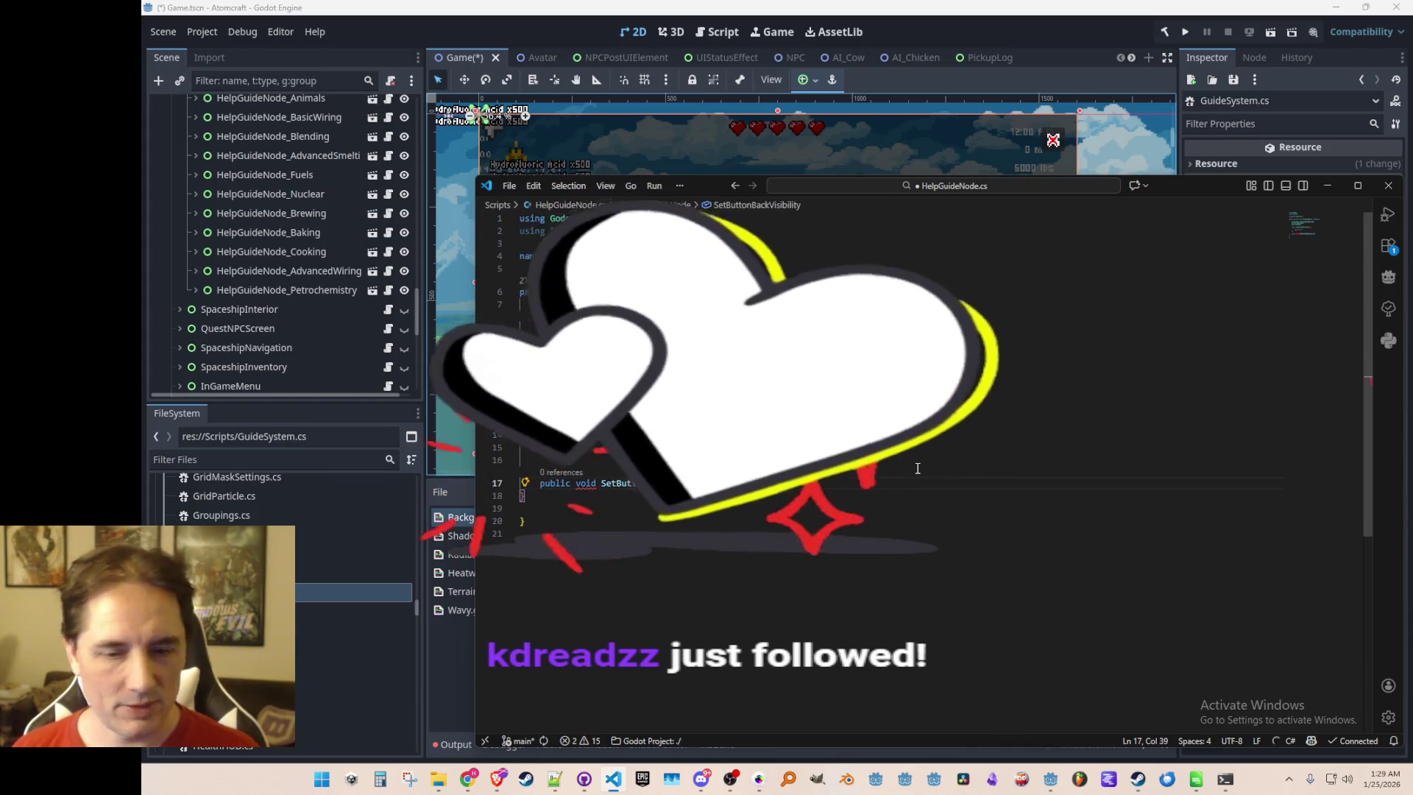
key(BackSpace)
key(BackSpace)
key(BackSpace)
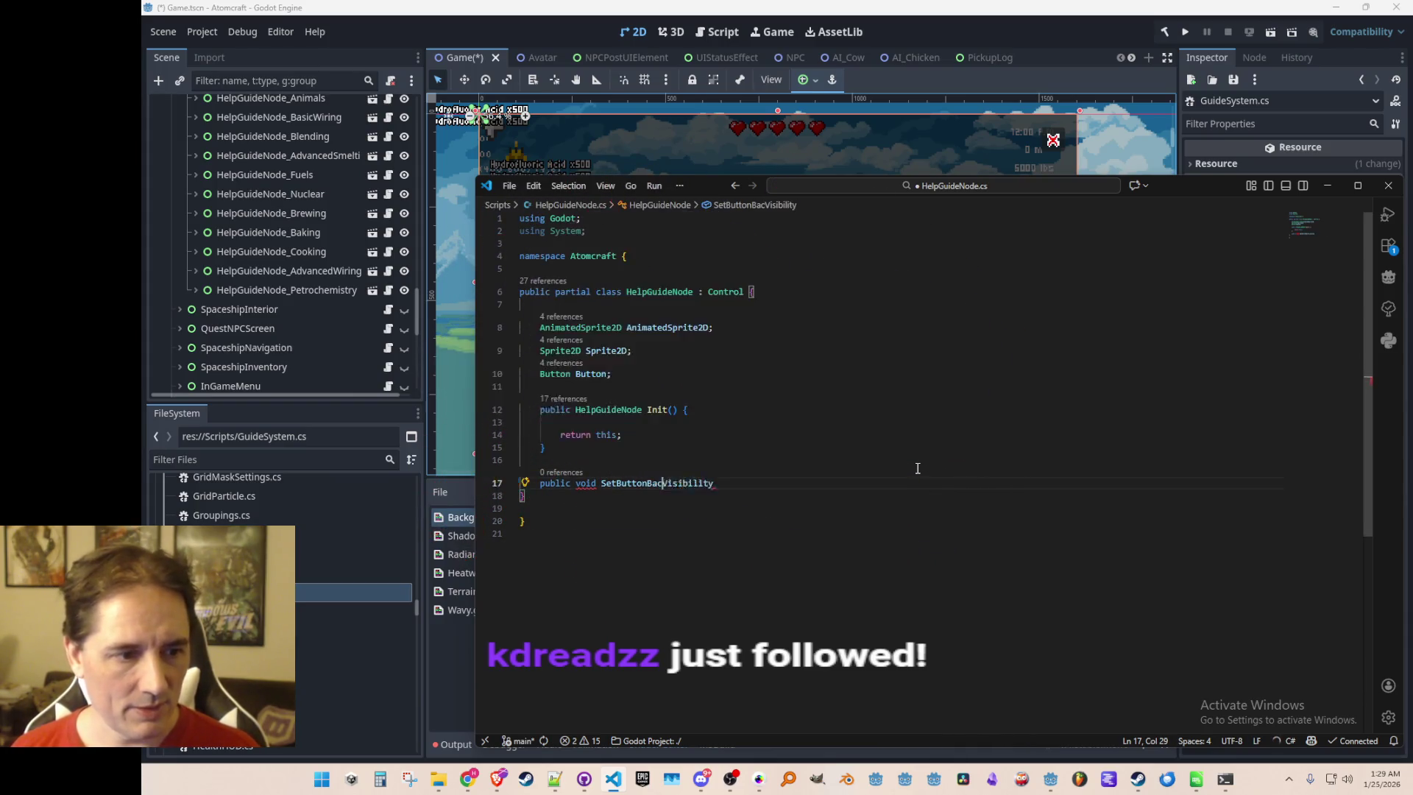
key(Delete)
key(Delete)
key(Delete)
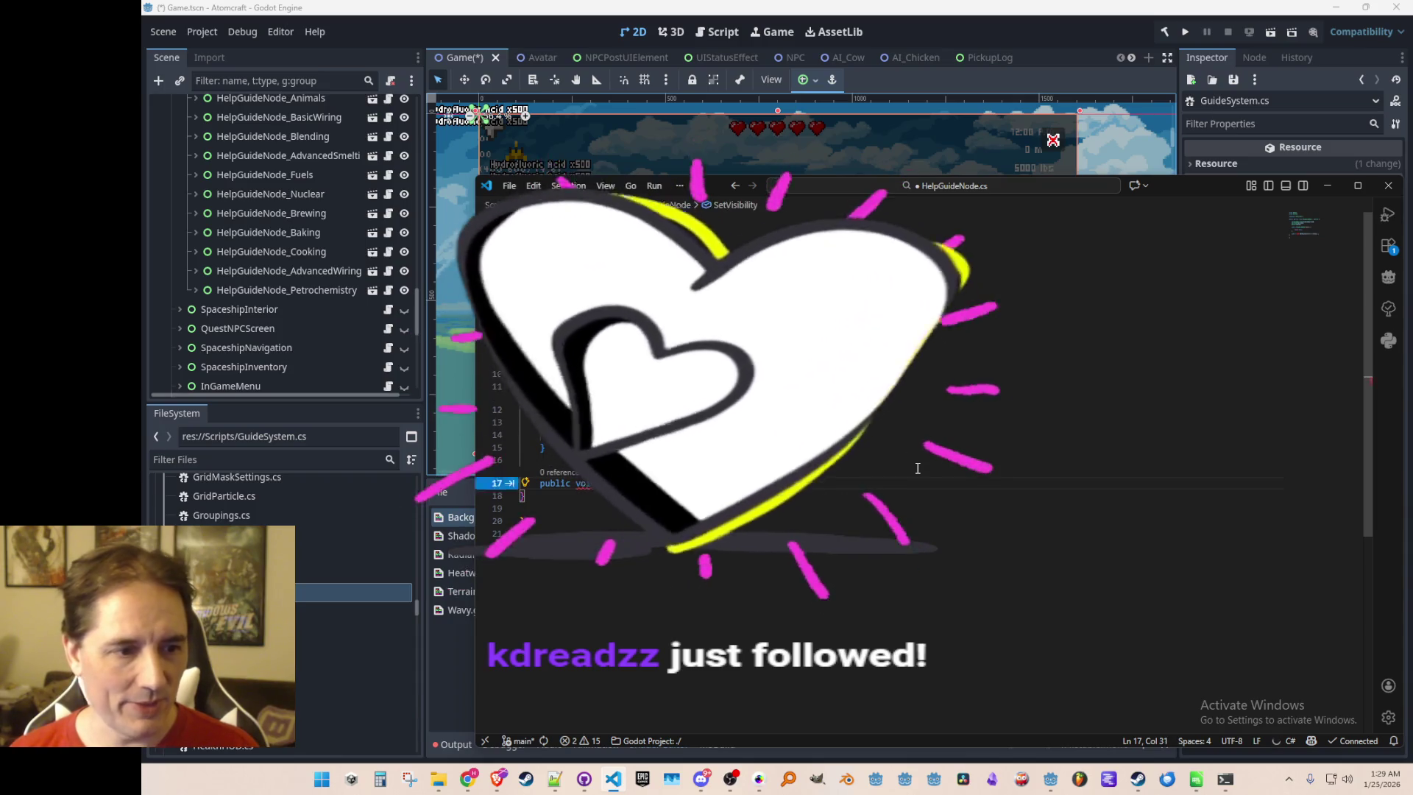
key(Down)
key(Down)
key(BackSpace)
key(BackSpace)
key(BackSpace)
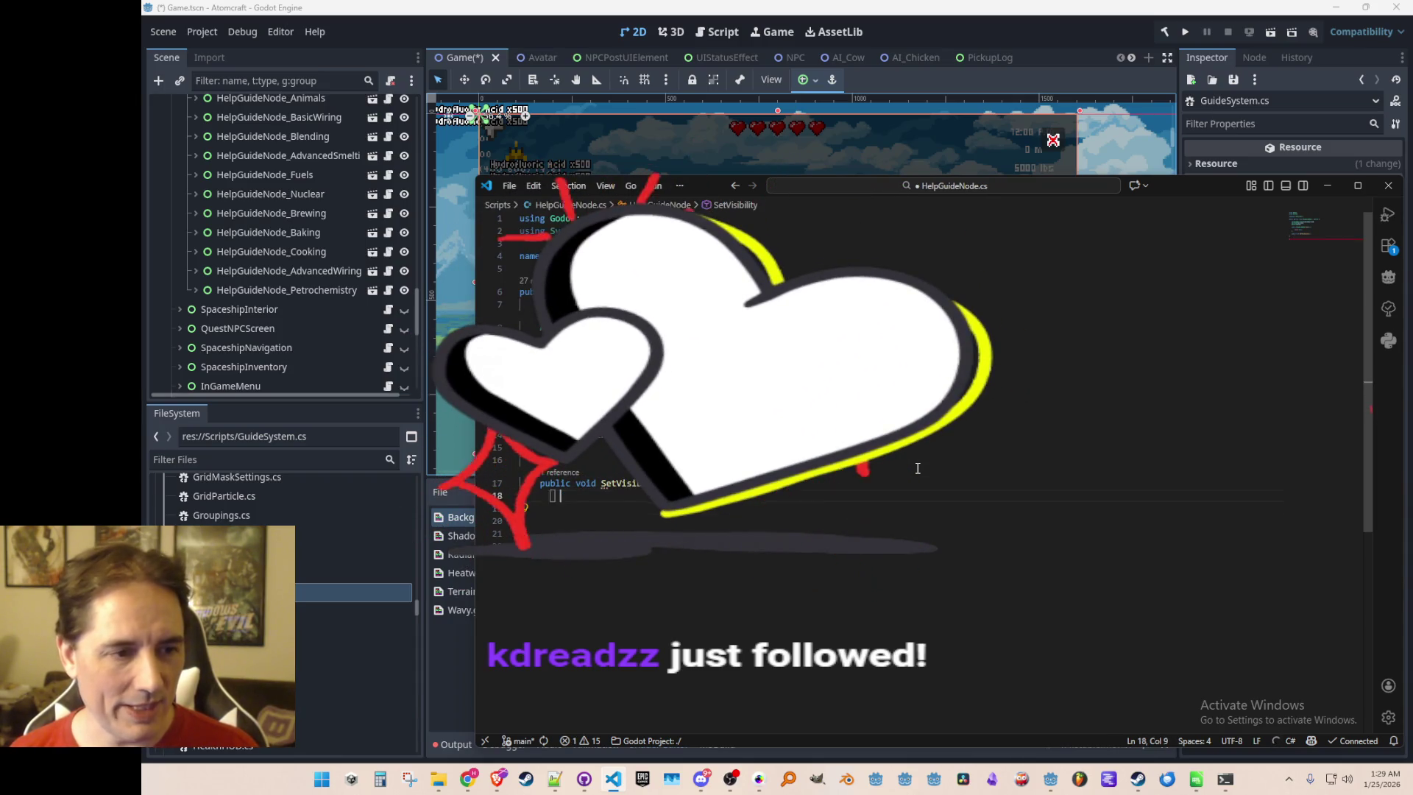
text({)
key(Return)
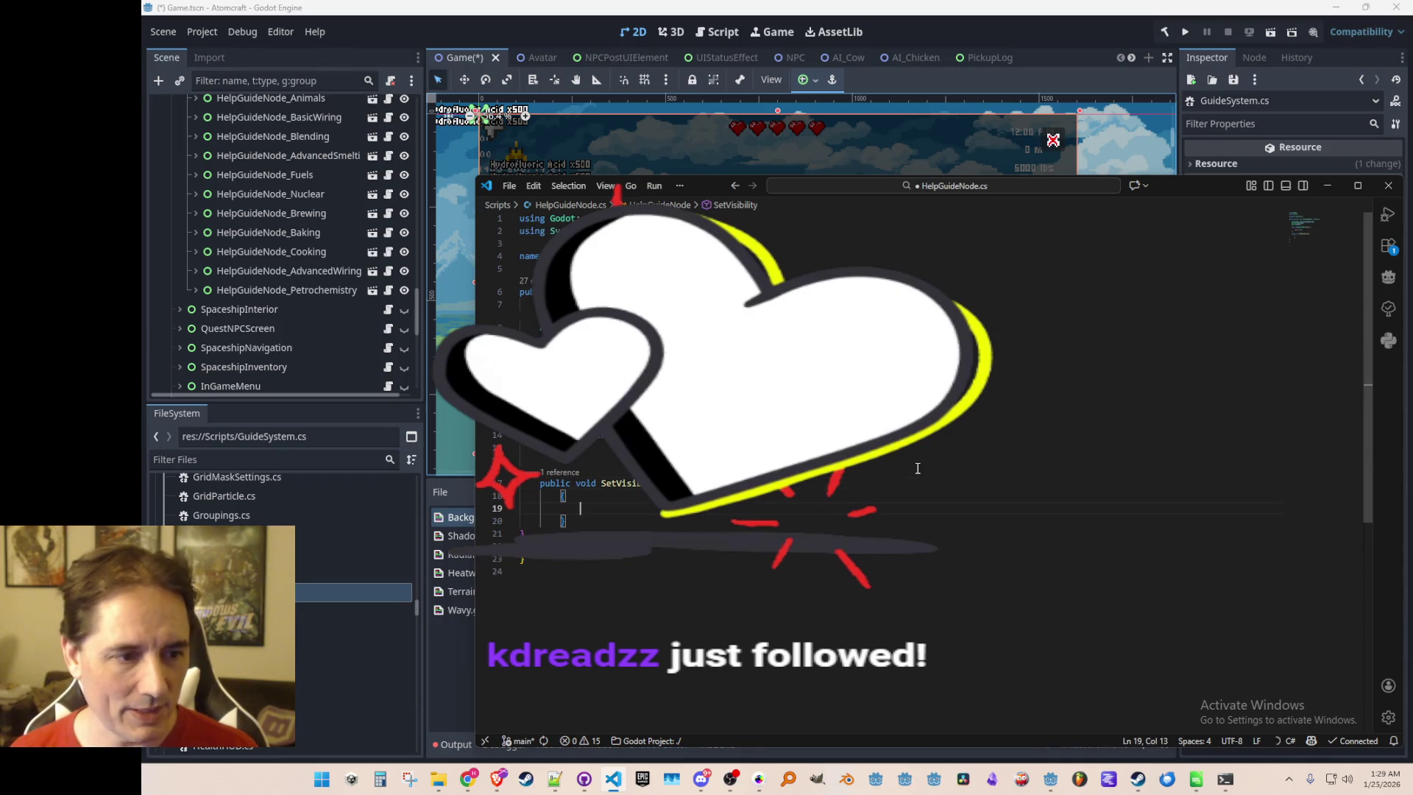
click(1050, 33)
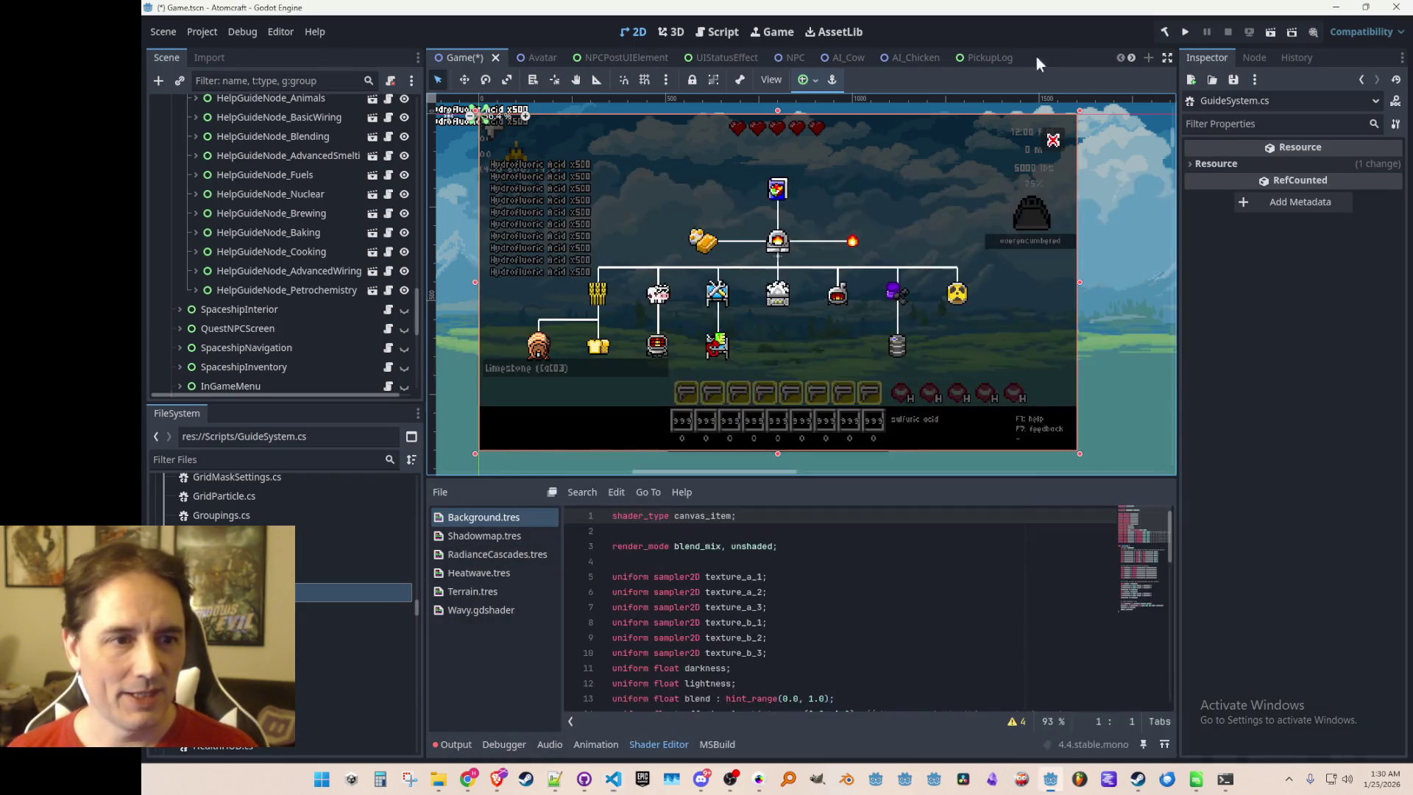
Zoom the 2D canvas to inspect the tech tree and save the scene
scroll(840, 276, up, 1)
scroll(840, 276, down, 2)
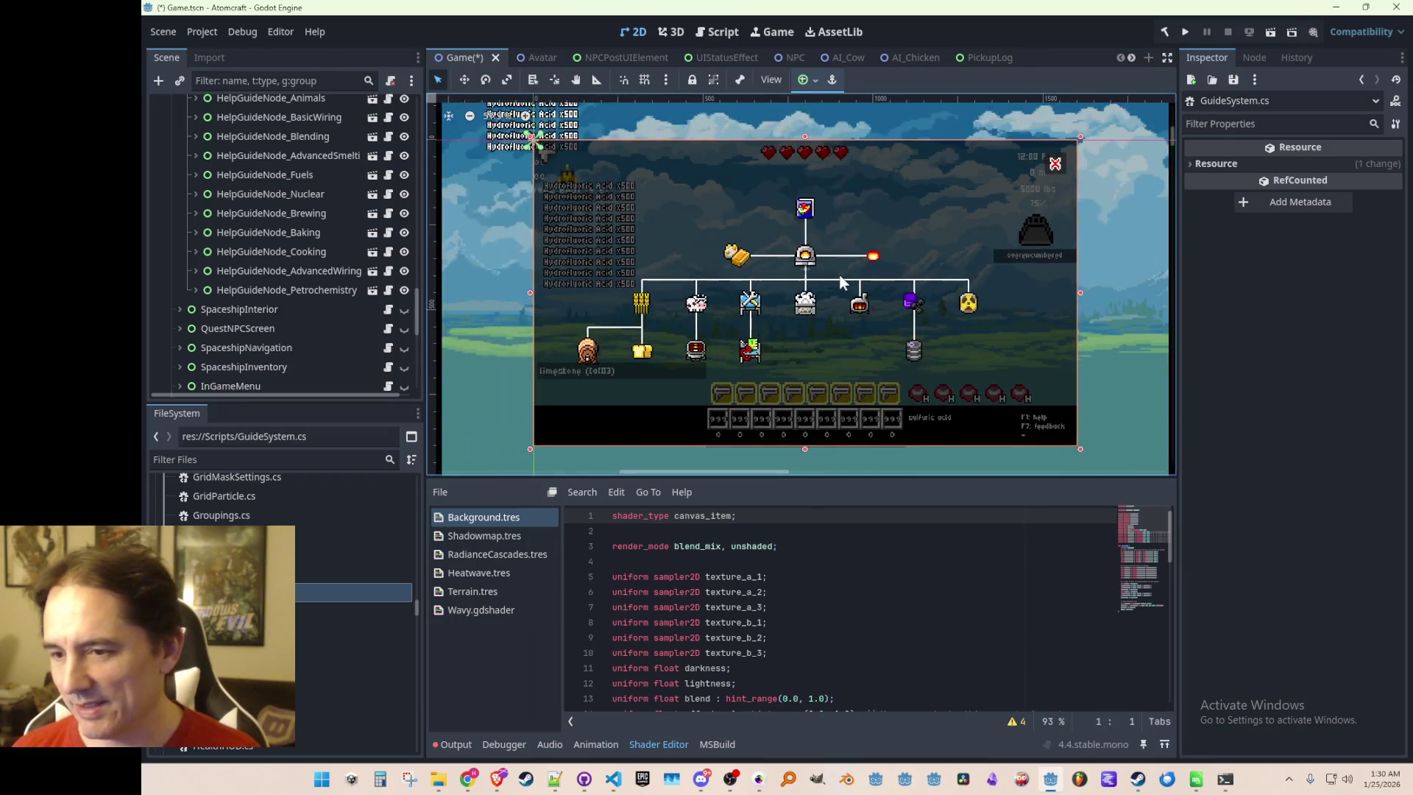
scroll(842, 282, up, 1)
scroll(842, 283, up, 1)
scroll(842, 282, down, 2)
scroll(842, 282, up, 1)
key(ctrl+s)
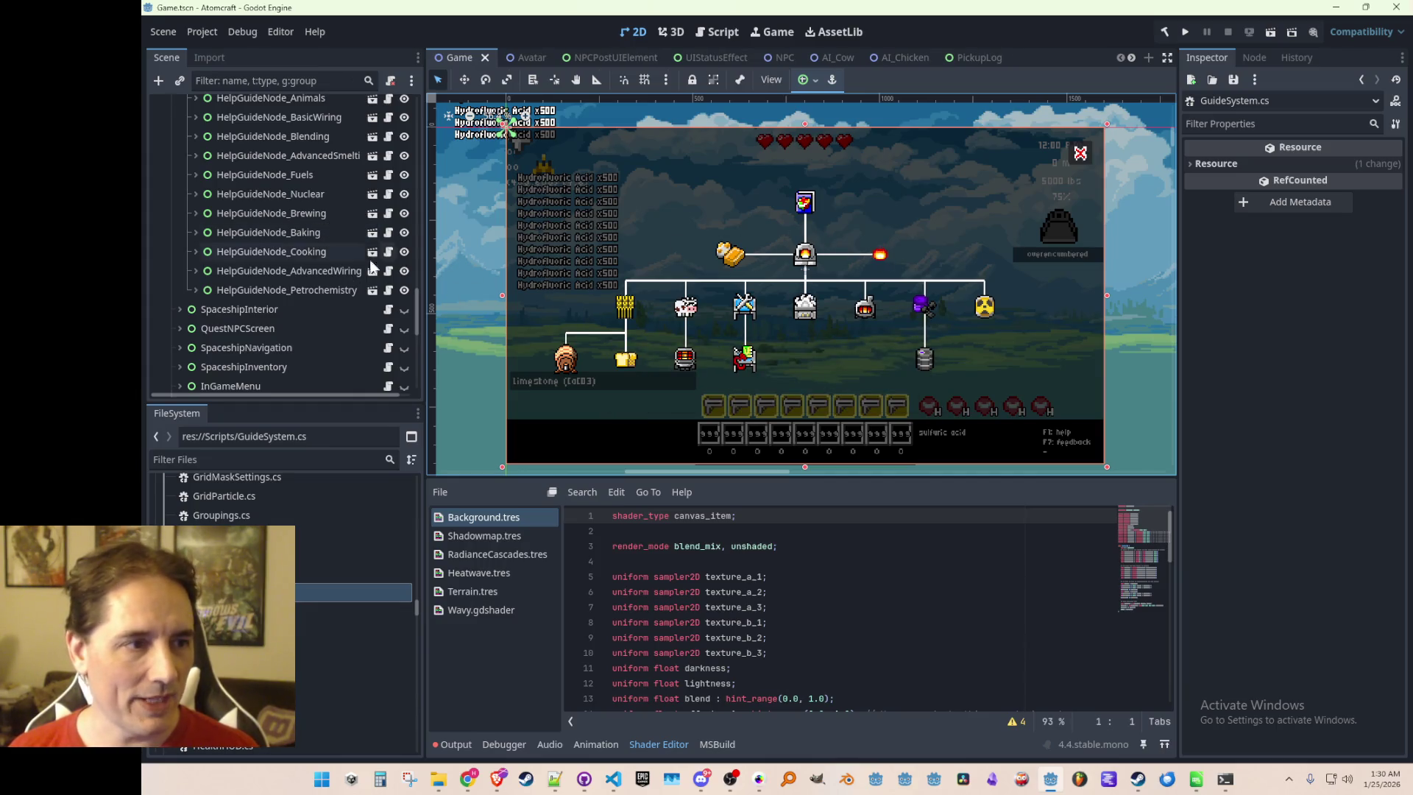
Hide the GuideSystem node in the Scene dock and save the scene
scroll(372, 262, up, 5)
click(405, 180)
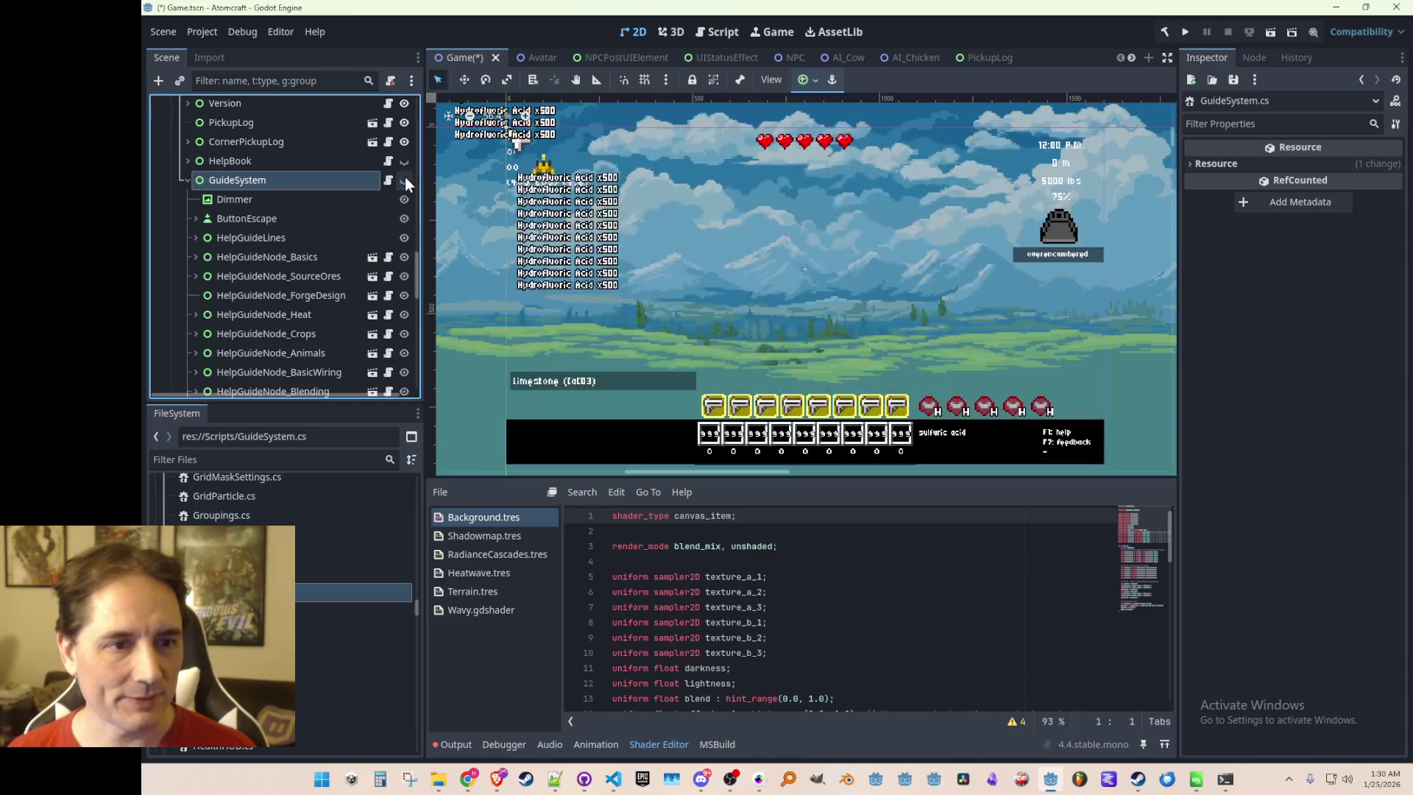
scroll(803, 273, down, 1)
key(ctrl+s)
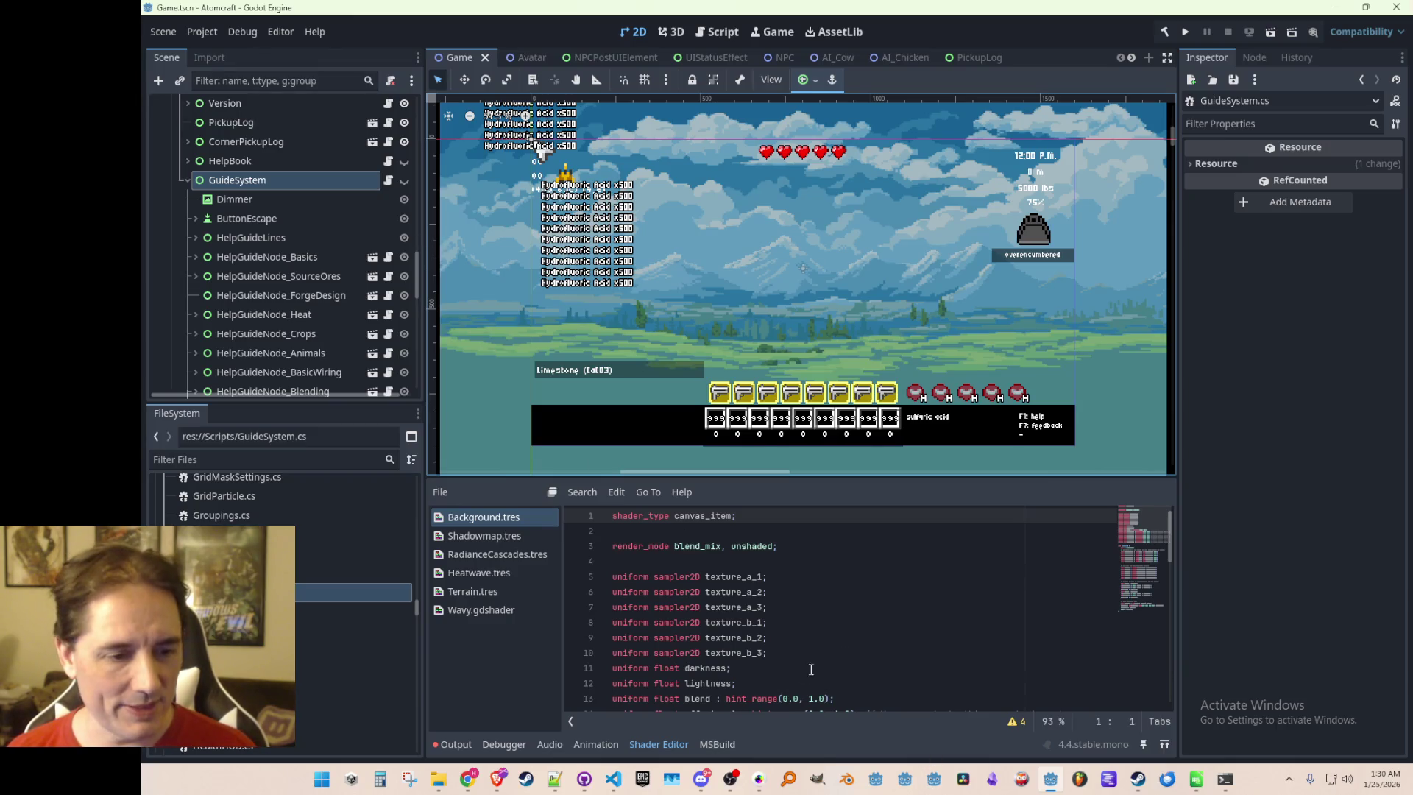
Show GuideSystem again to inspect the tree, then hide it and save
click(405, 180)
scroll(826, 324, up, 2)
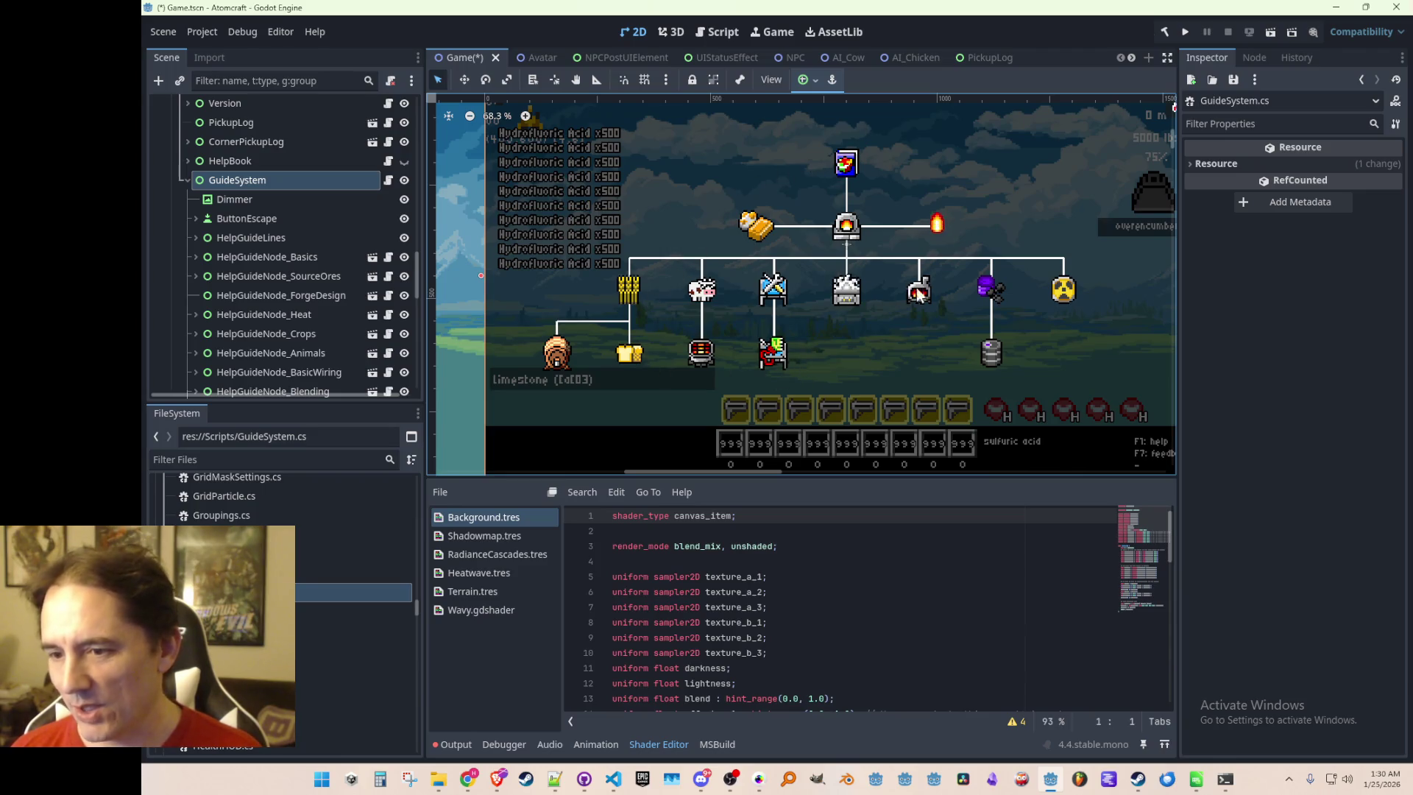
scroll(854, 163, down, 1)
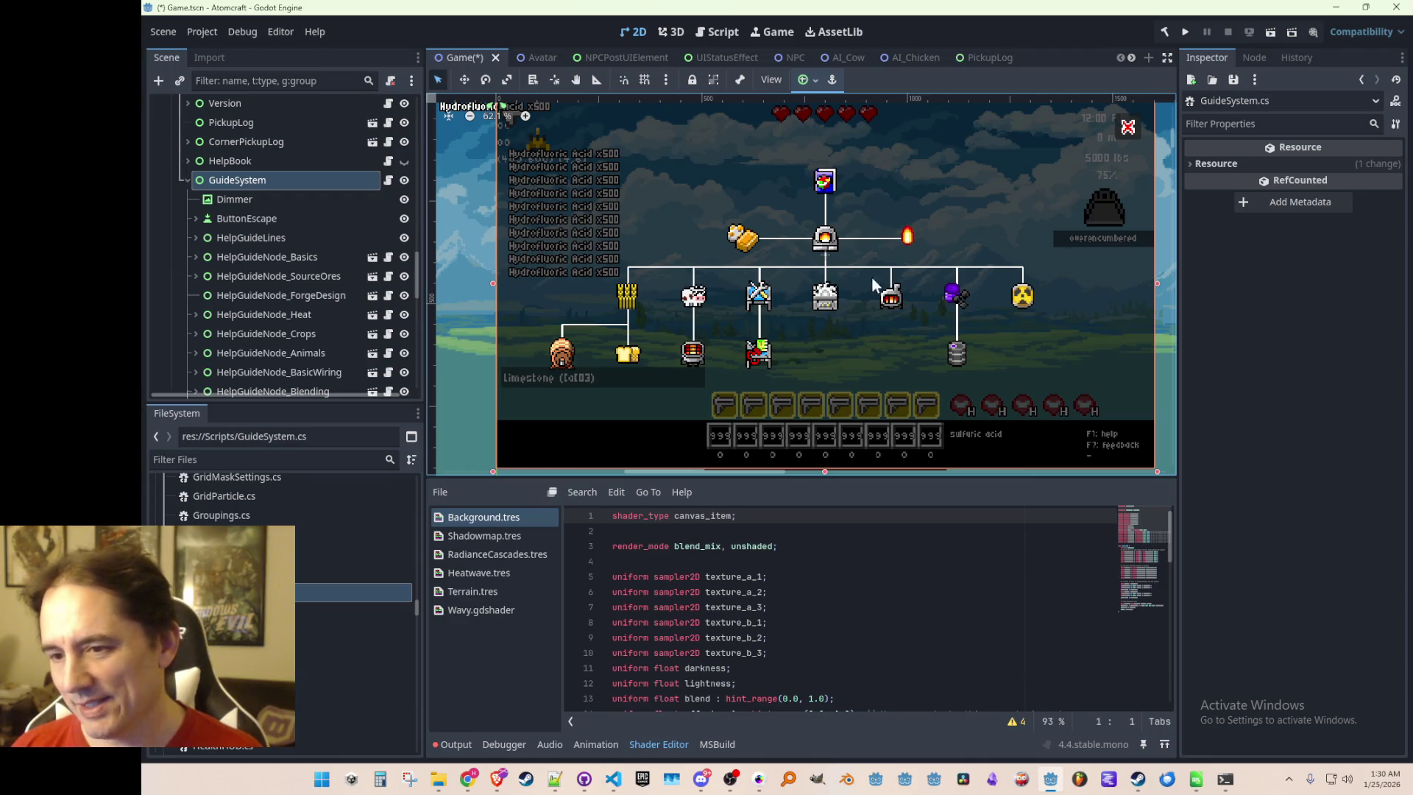
scroll(717, 290, down, 1)
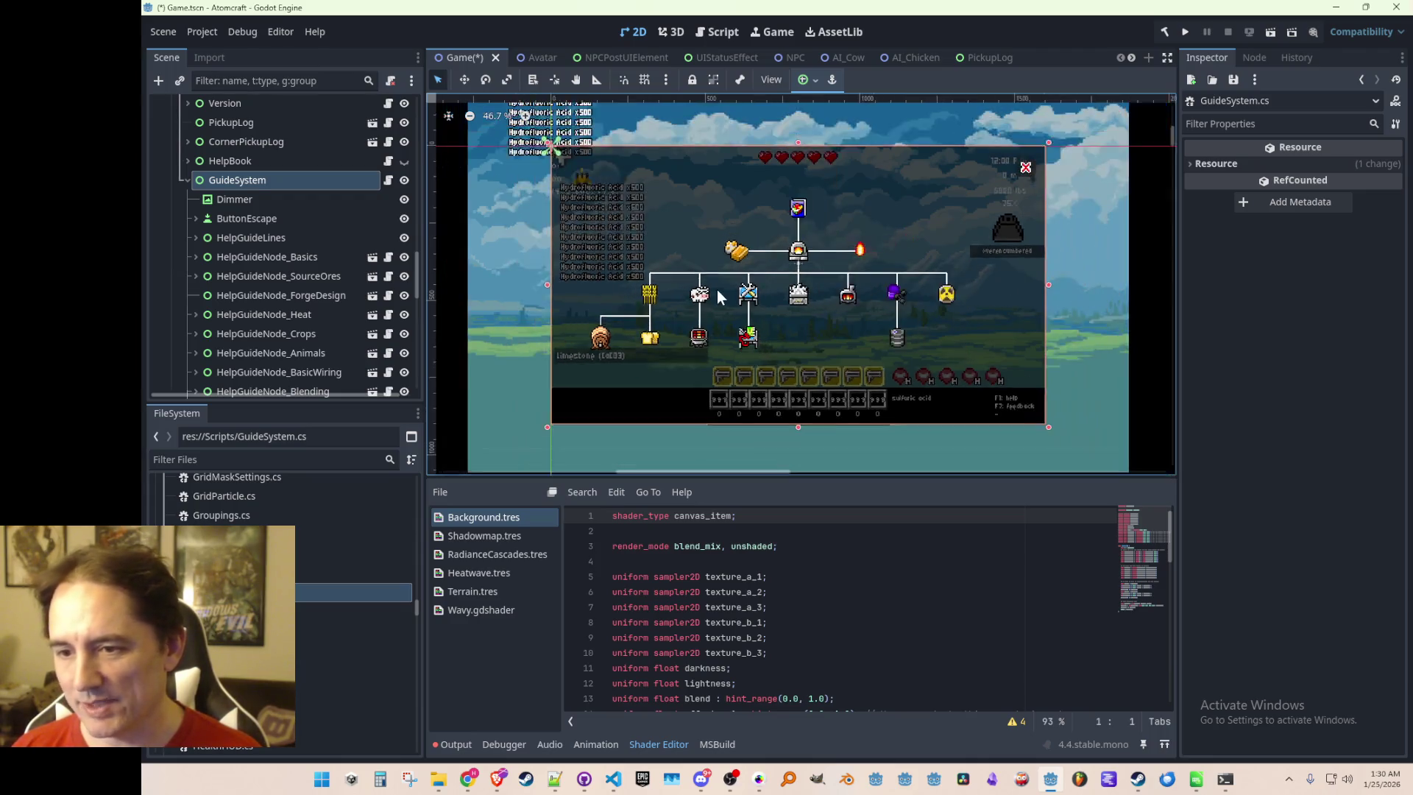
scroll(717, 289, up, 1)
scroll(718, 291, down, 1)
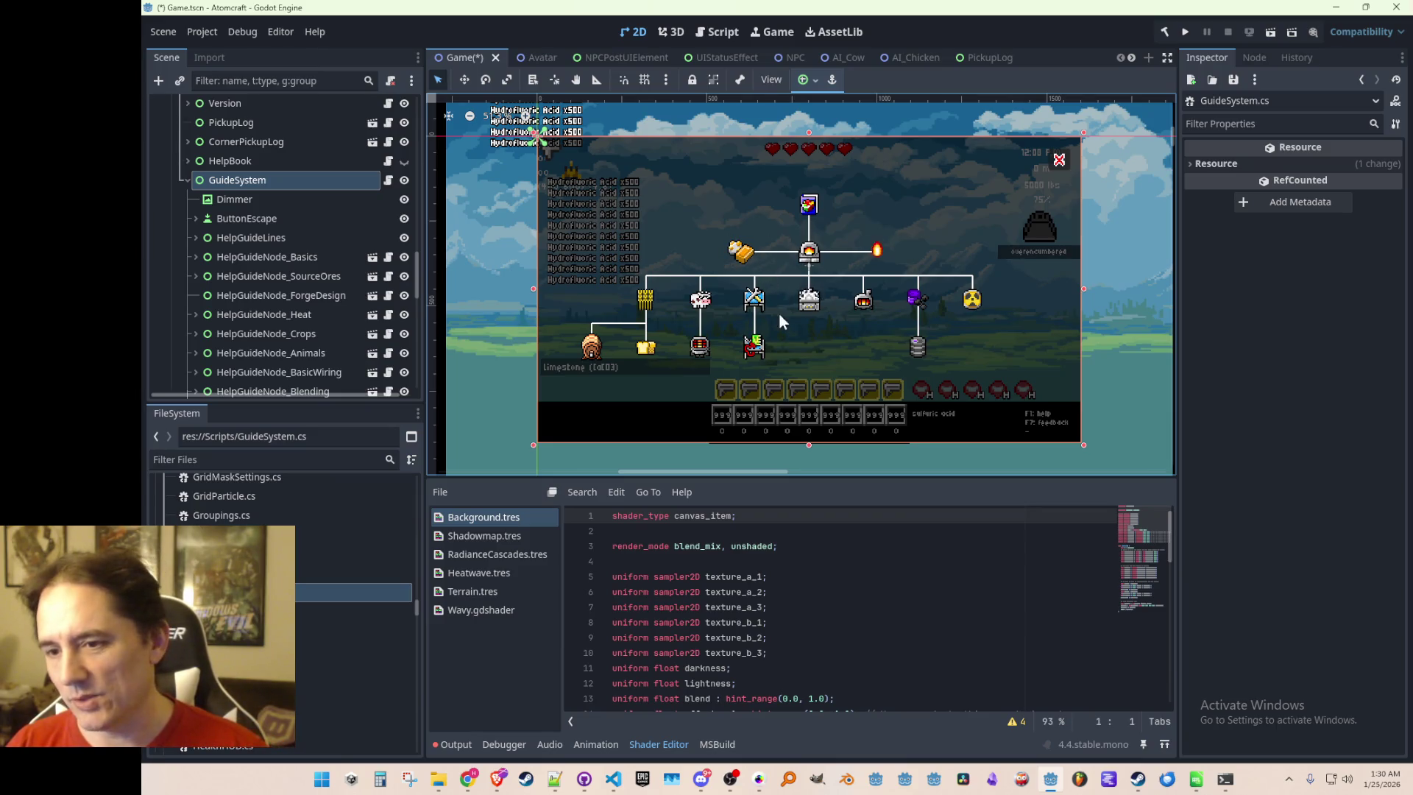
click(404, 181)
key(ctrl+s)
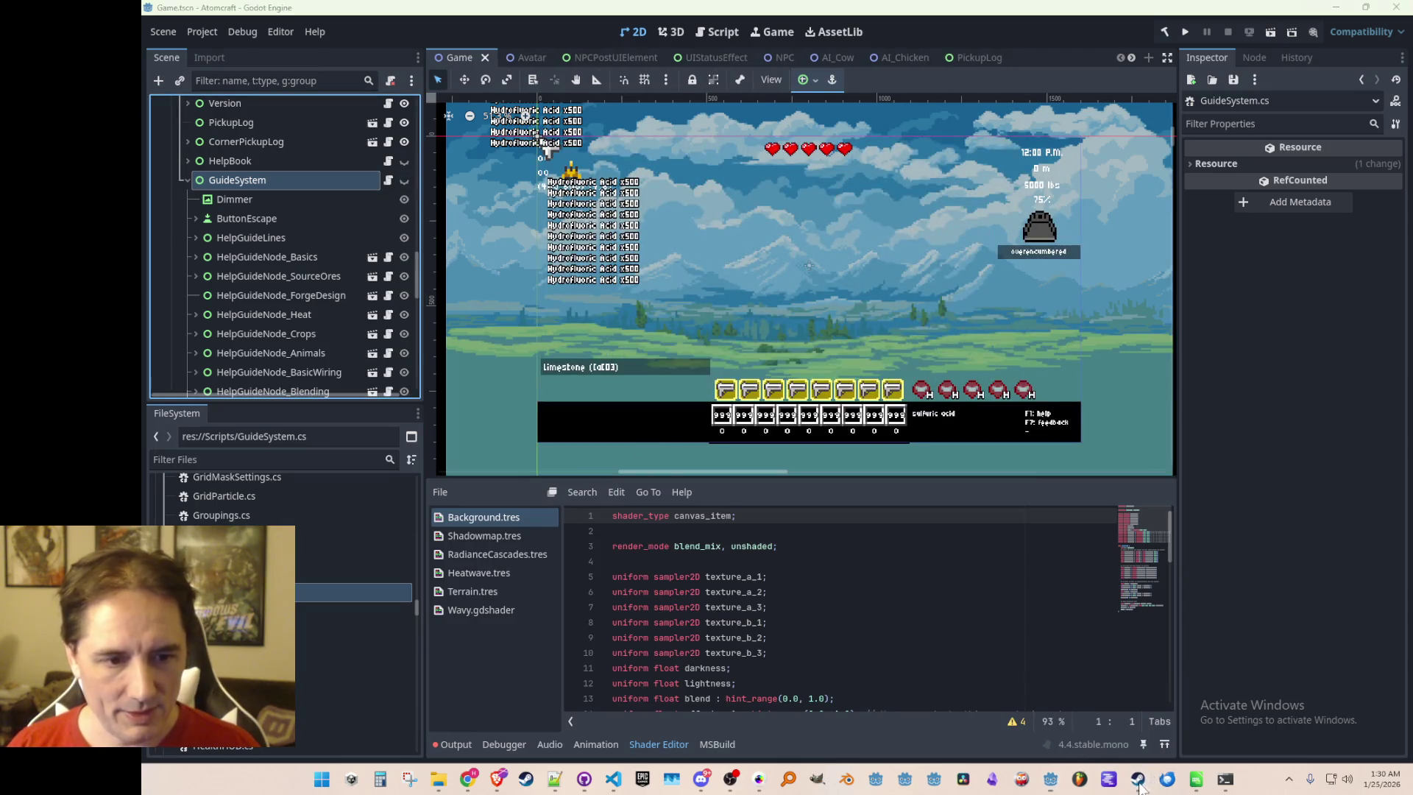
Restart the Atomcraft Demo trailer on its Steam store page and watch it fullscreen
click(1139, 785)
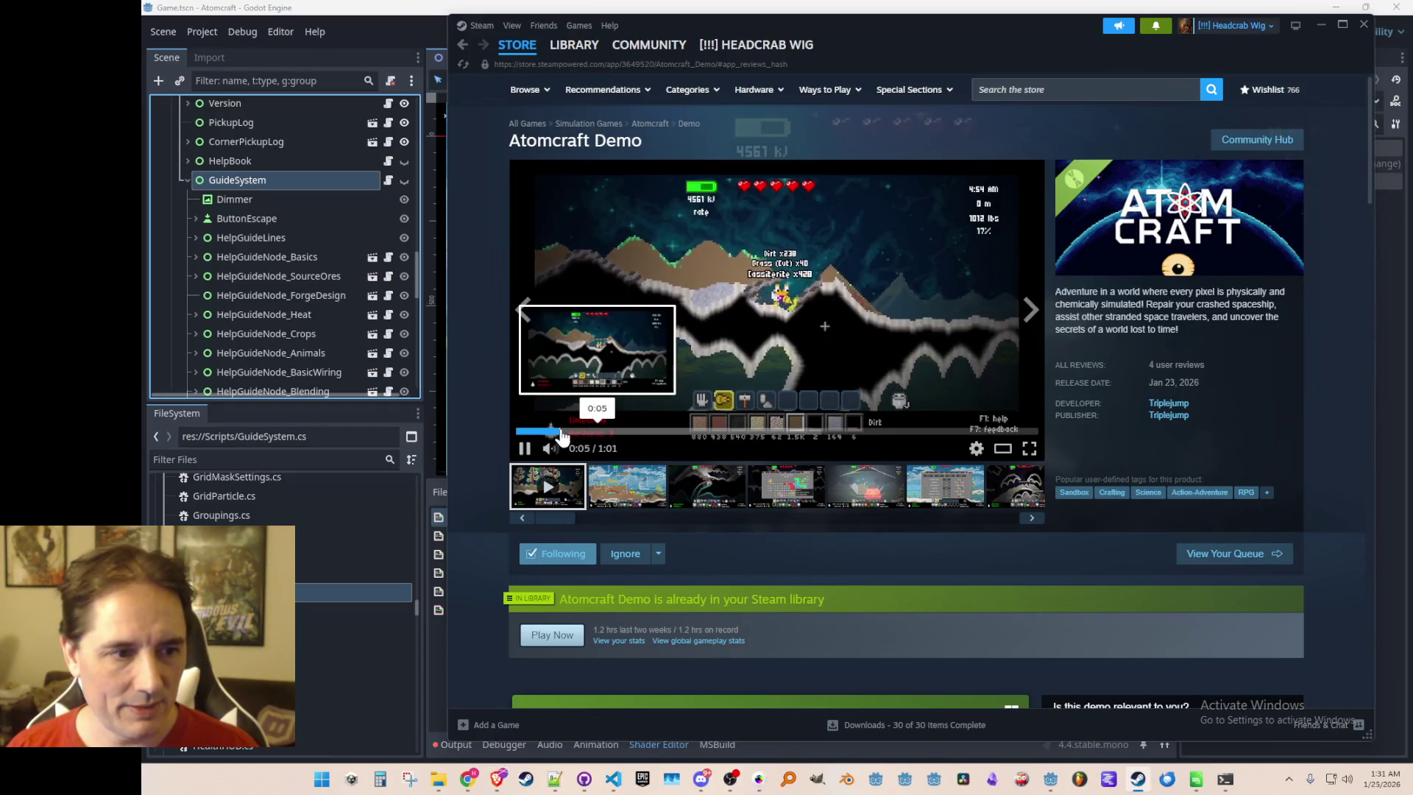
click(519, 432)
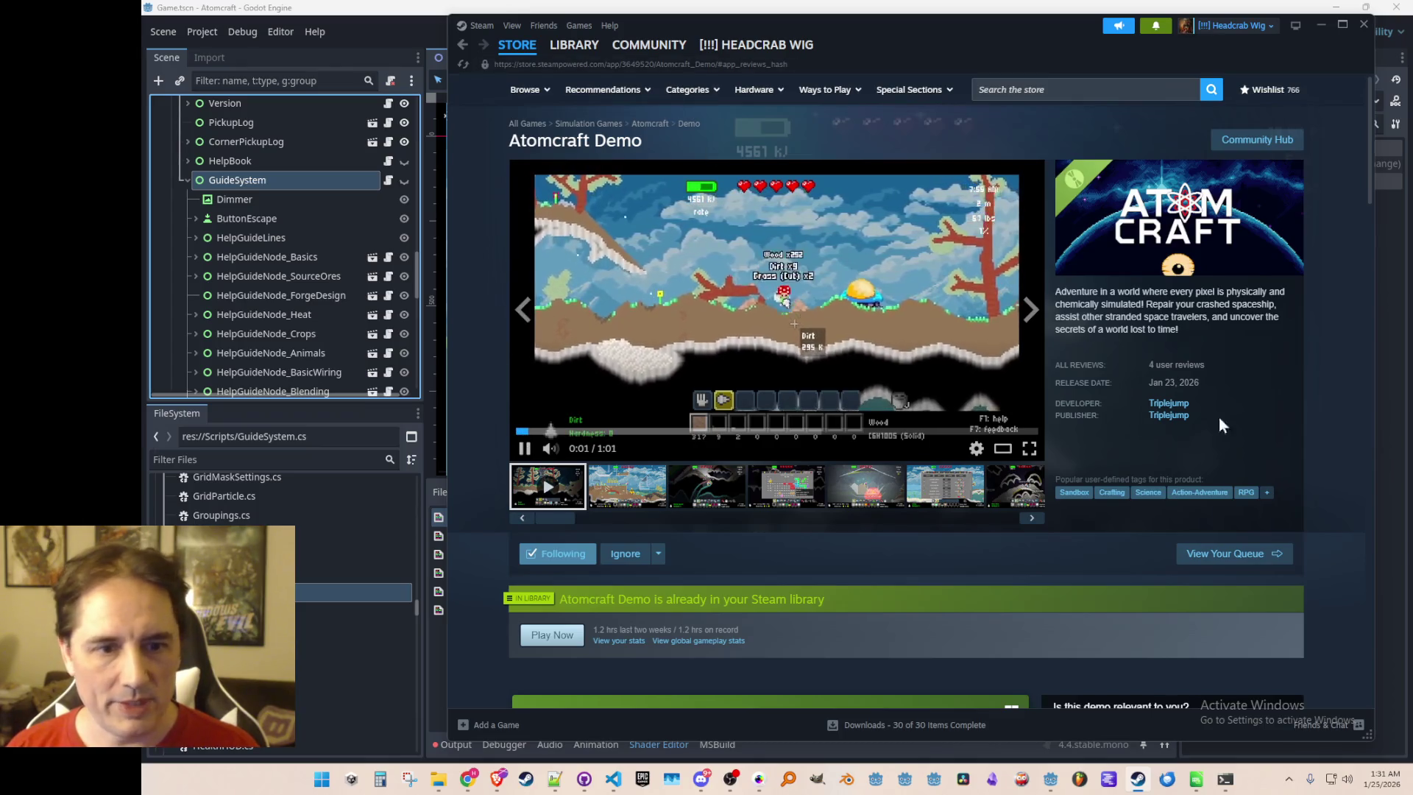
right_click(1317, 384)
click(1346, 462)
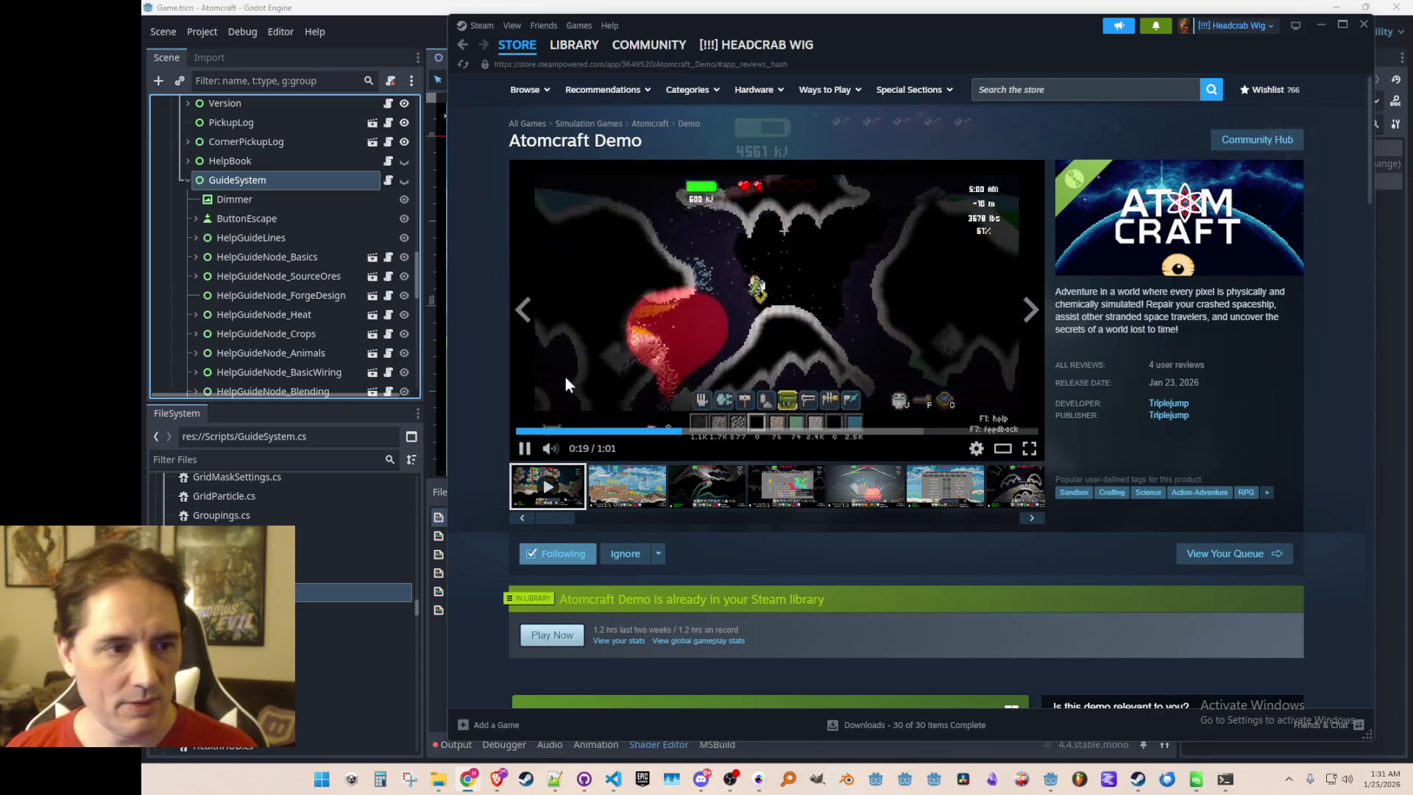
click(1029, 449)
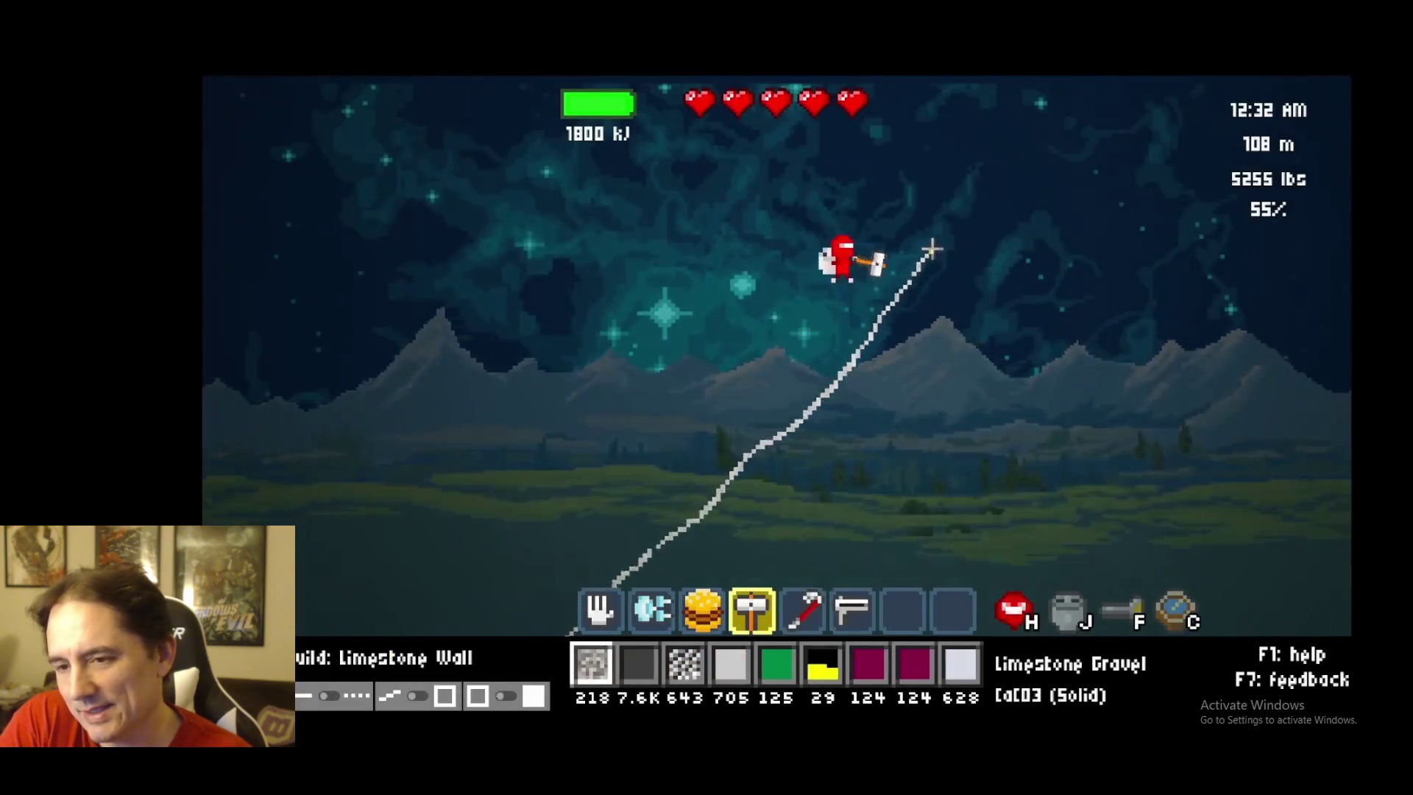
Leave fullscreen and replay the first store-page trailer in fullscreen
mouse_move(932, 251)
mouse_down()
mouse_move(956, 223)
mouse_move(961, 180)
mouse_up()
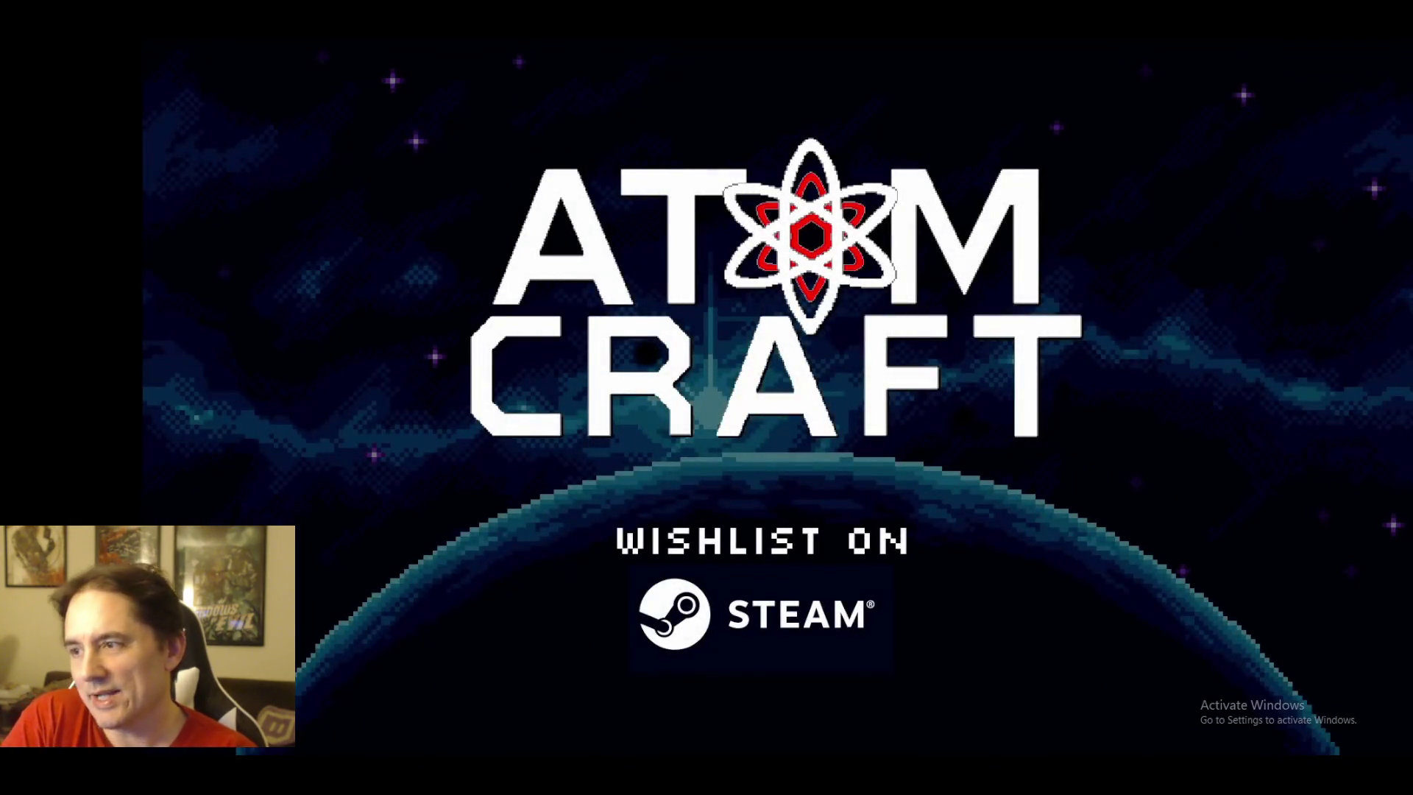
mouse_move(1216, 379)
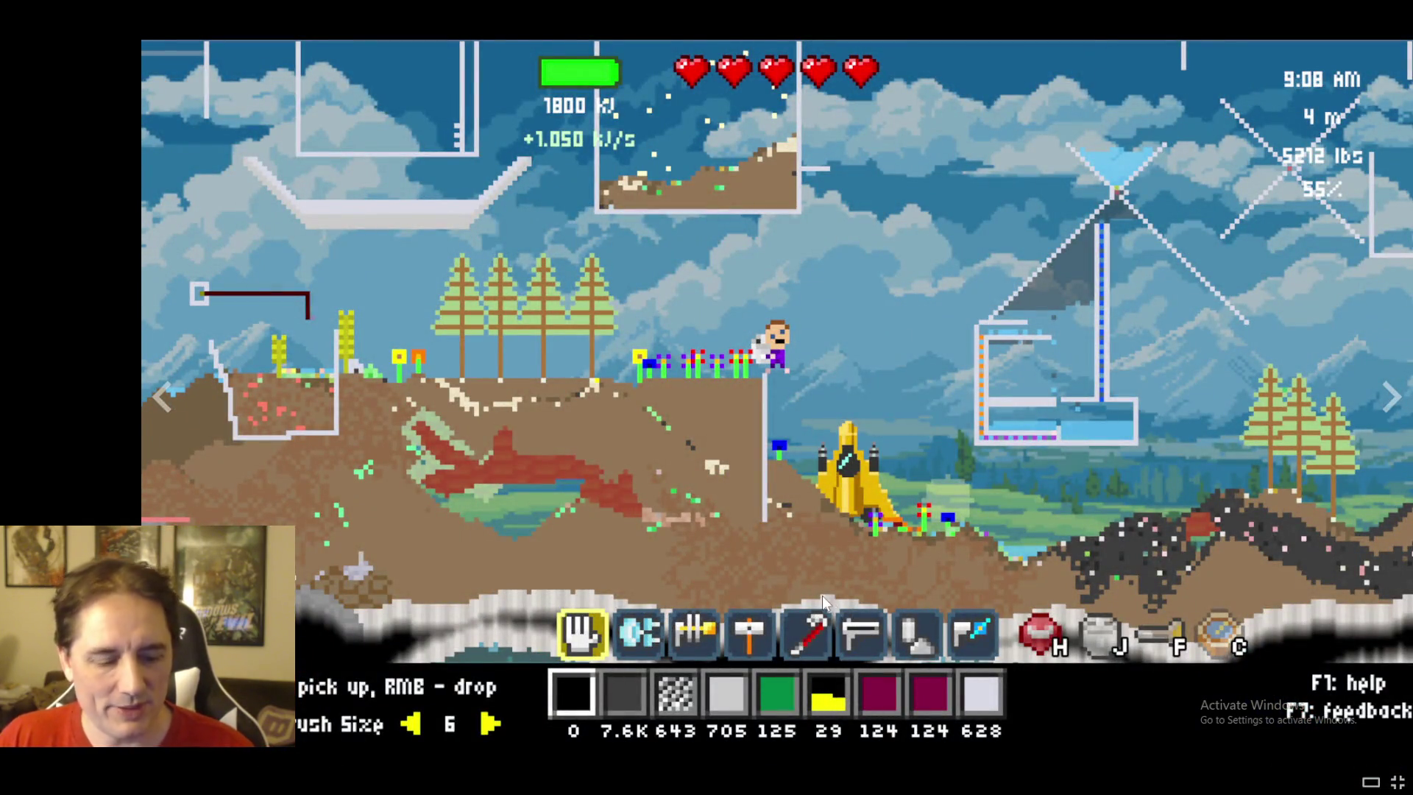
key(Escape)
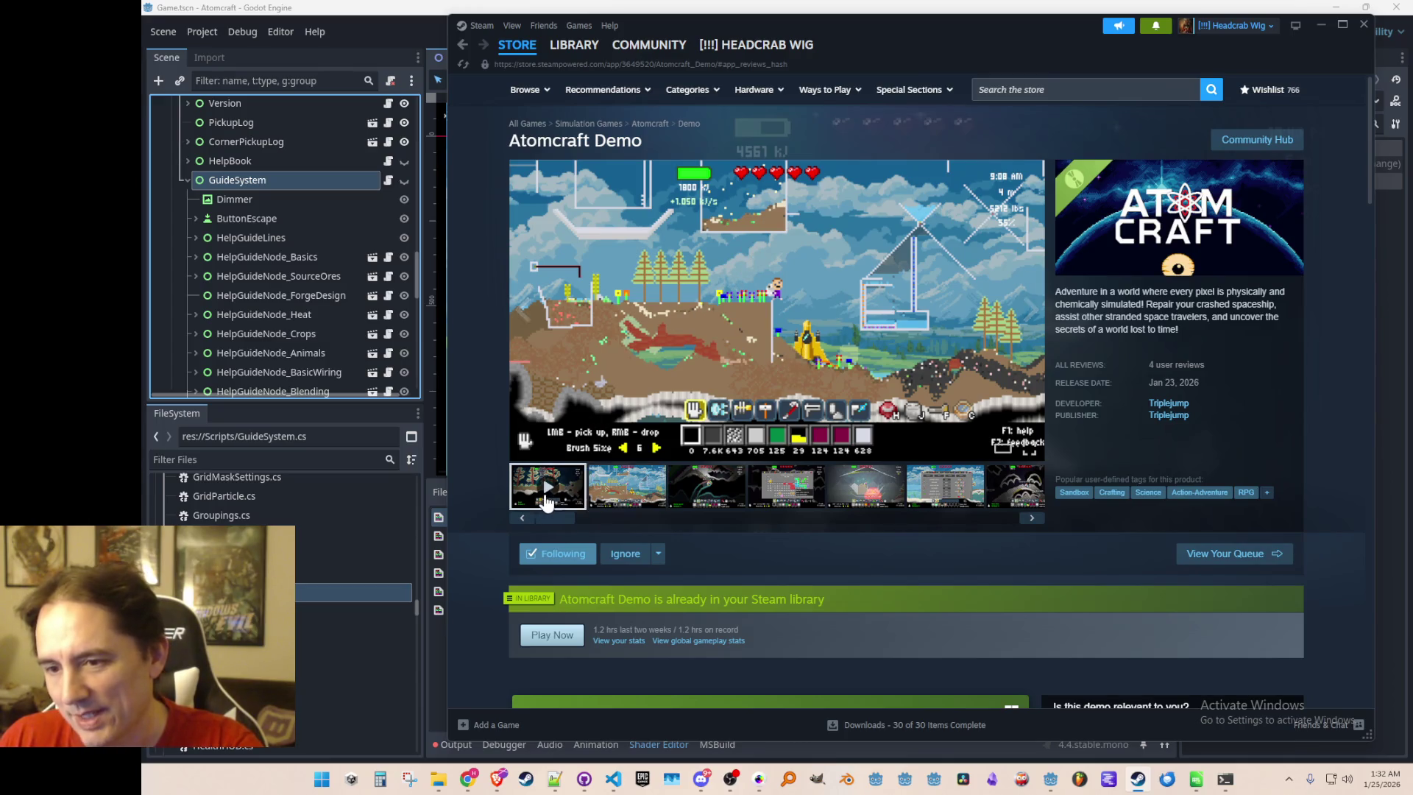
click(545, 503)
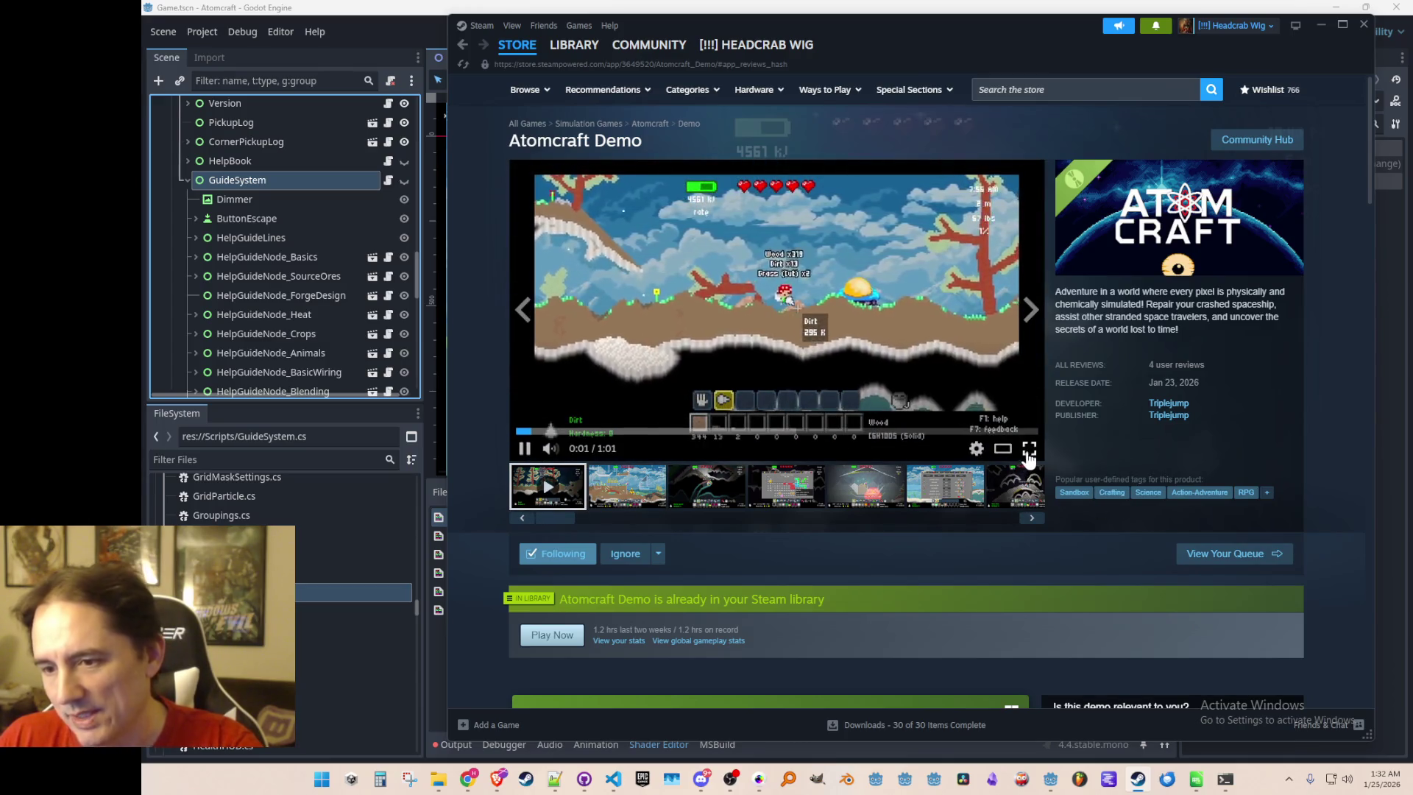
click(1028, 453)
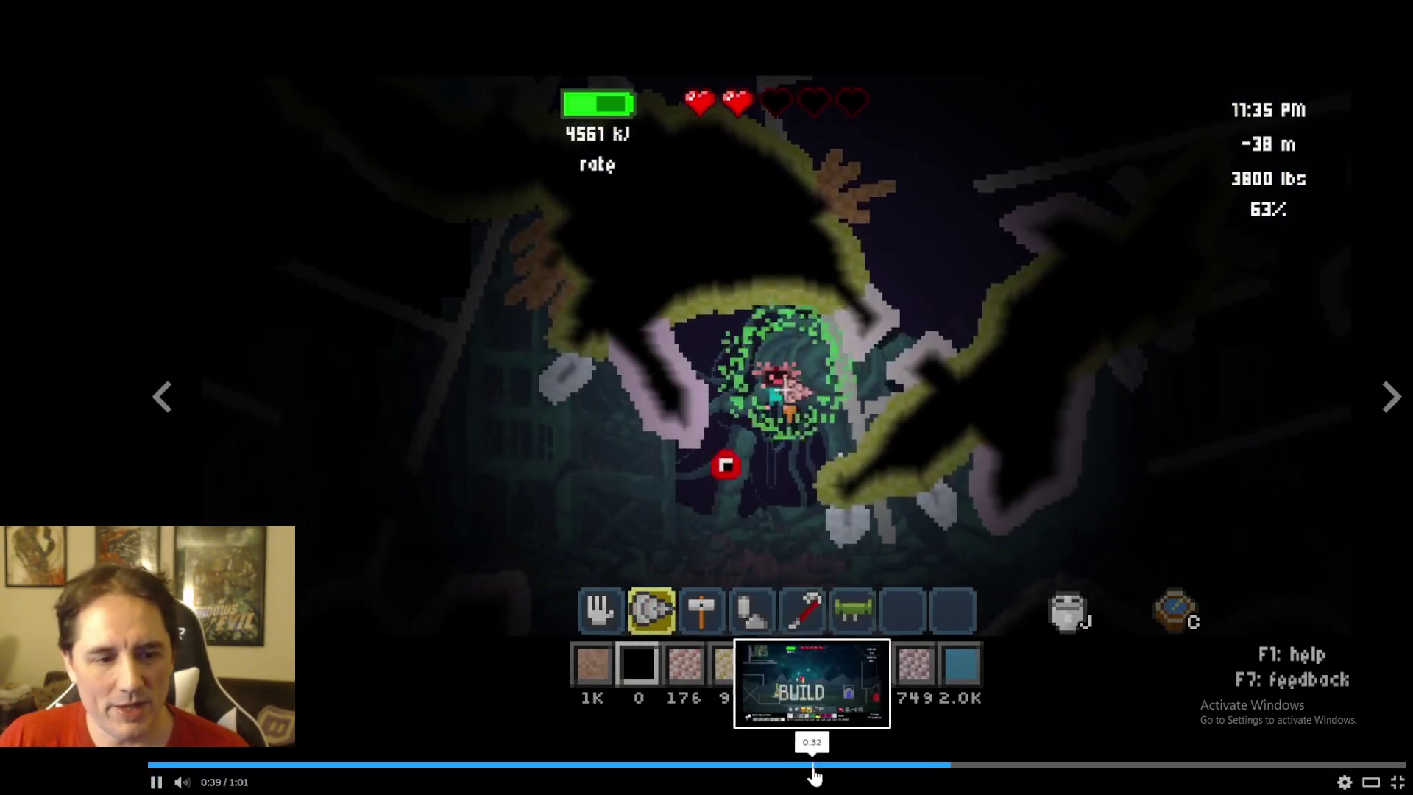
Skip the trailer ahead to about 0:31, then pause and resume it
click(803, 766)
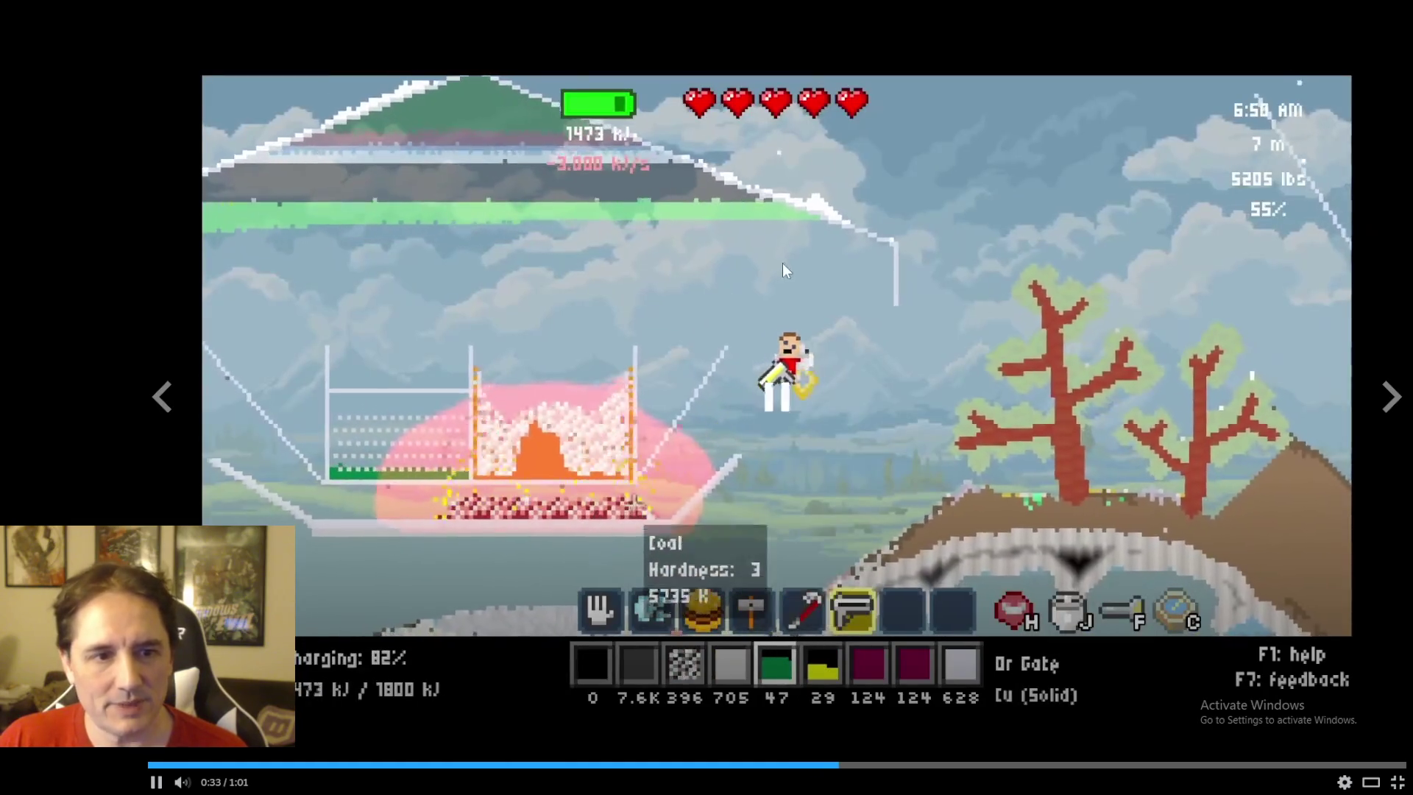
click(665, 115)
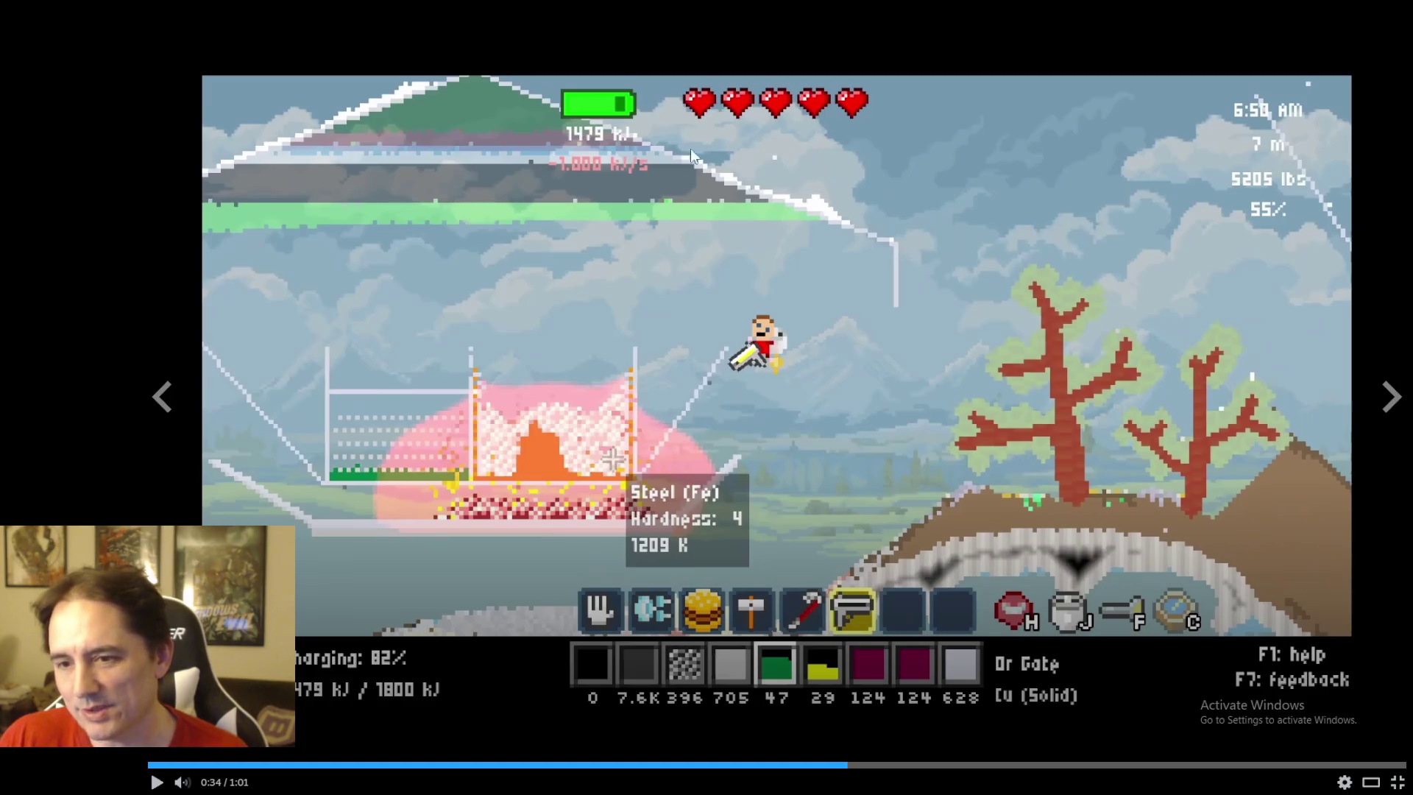
click(975, 324)
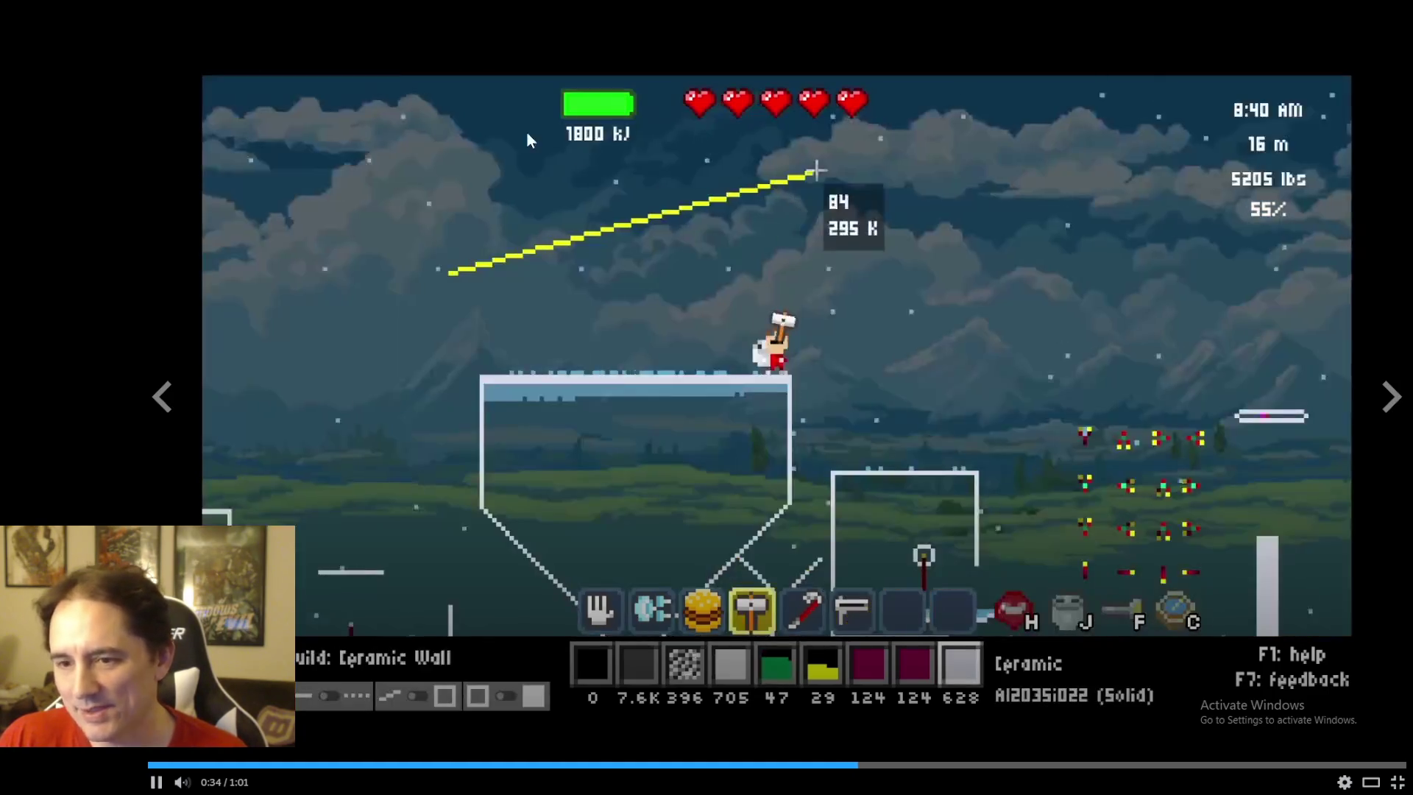
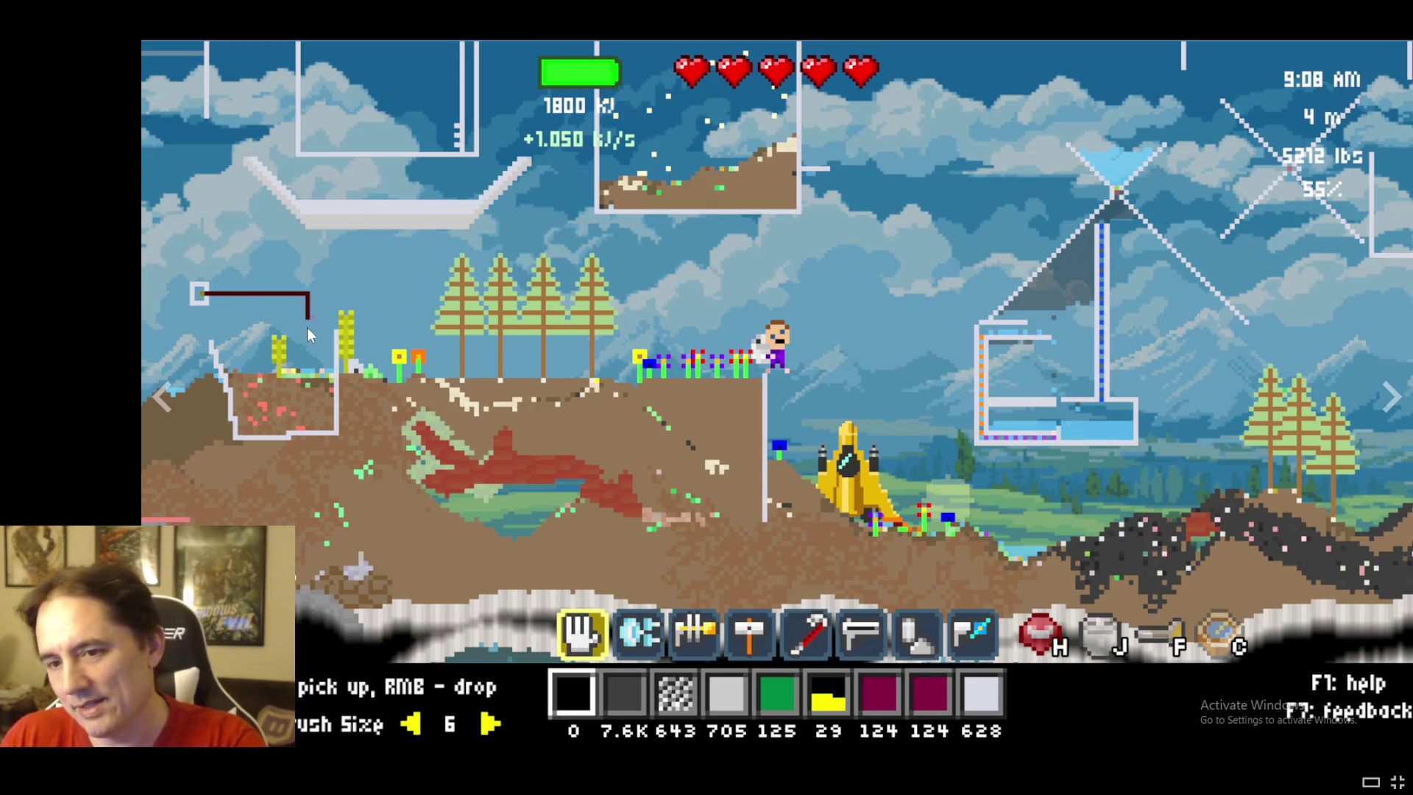
Close the viewer, pass the cave thumbnail, and open the periodic-table elements screenshot full size
key(Escape)
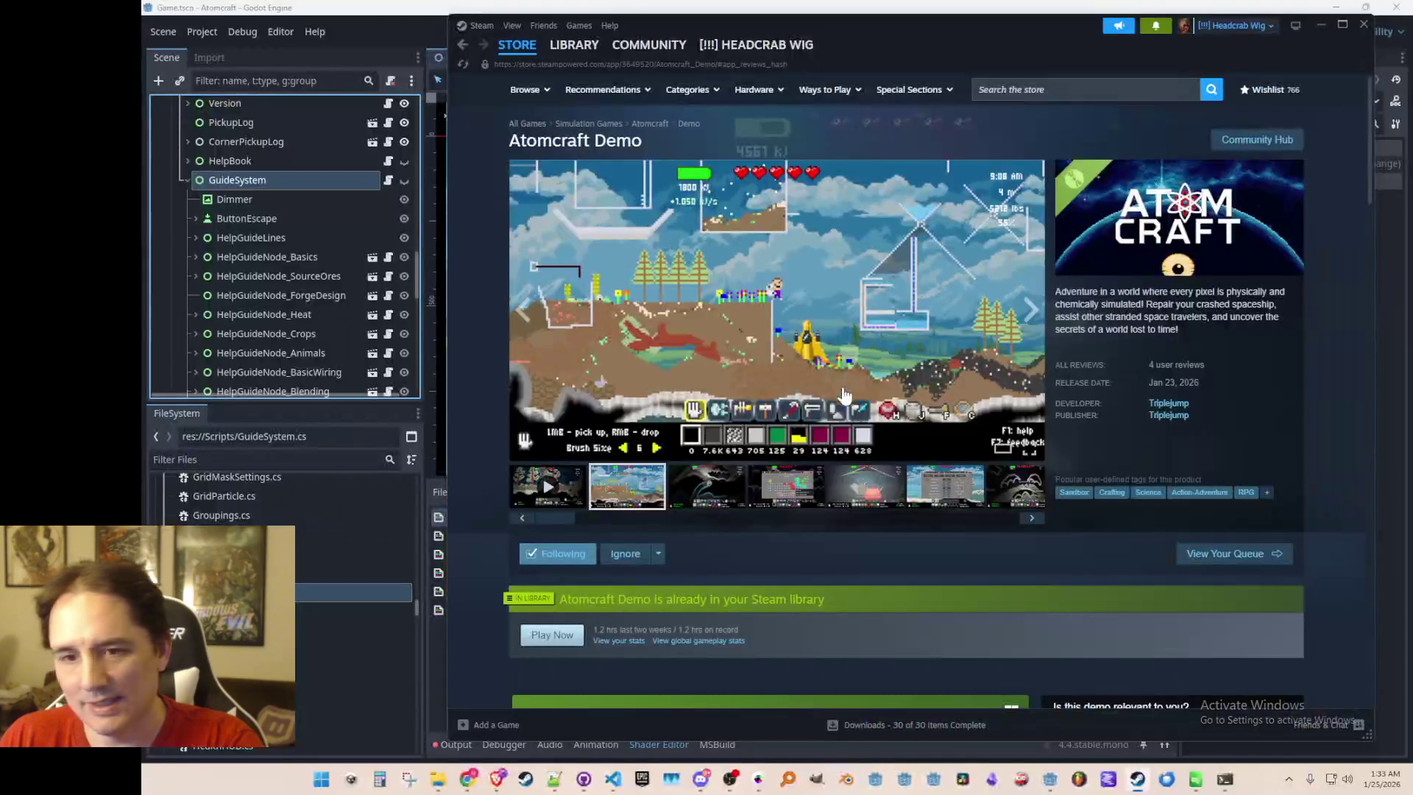
click(723, 490)
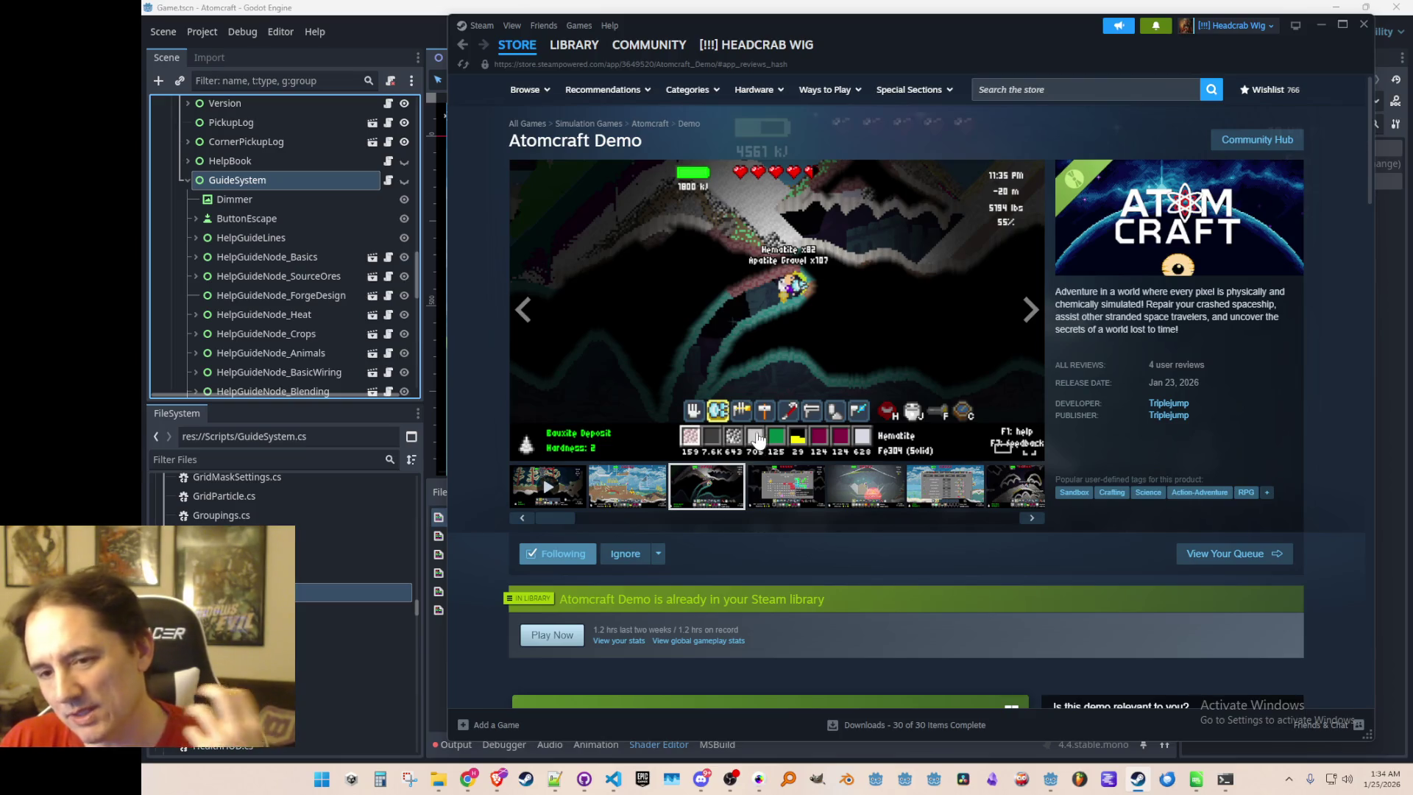
click(786, 495)
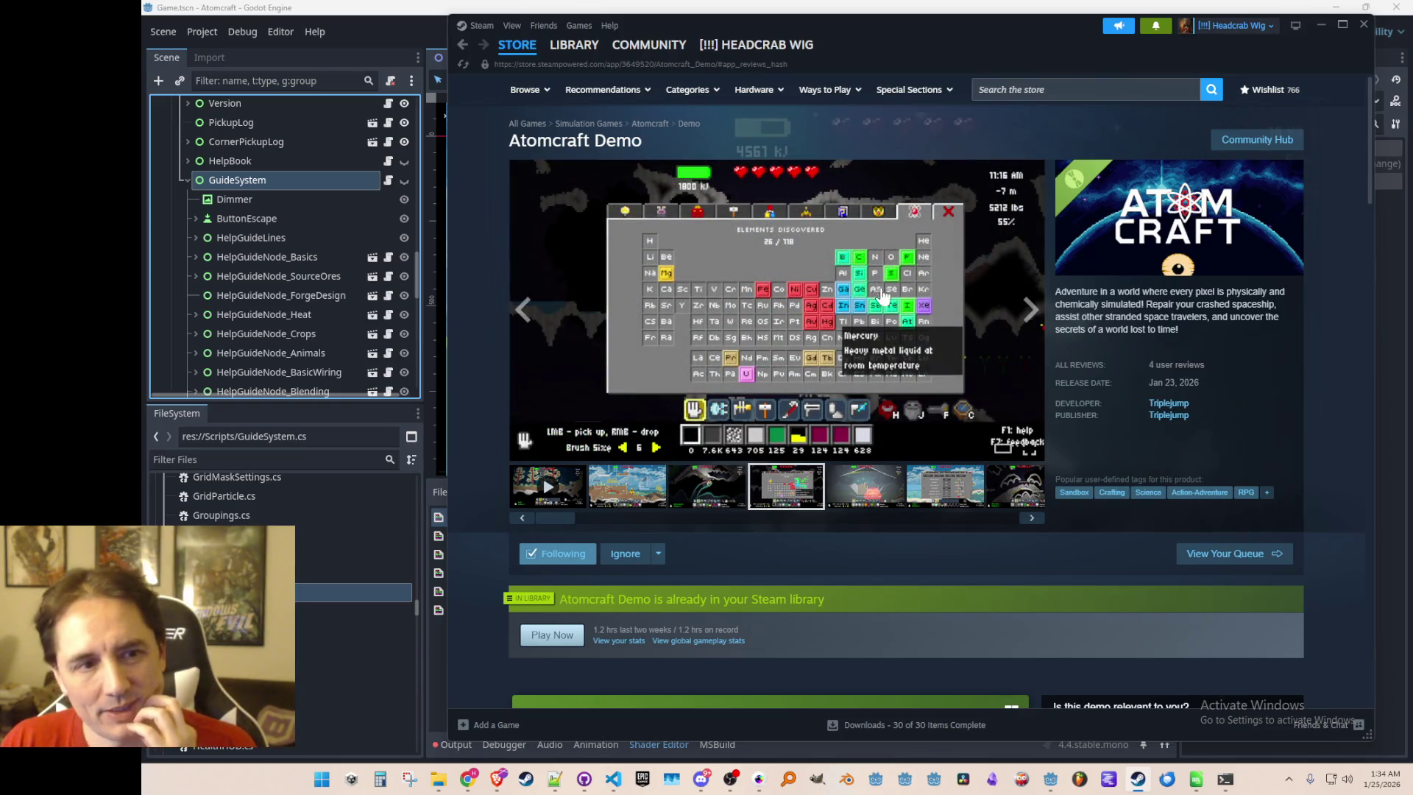
click(887, 309)
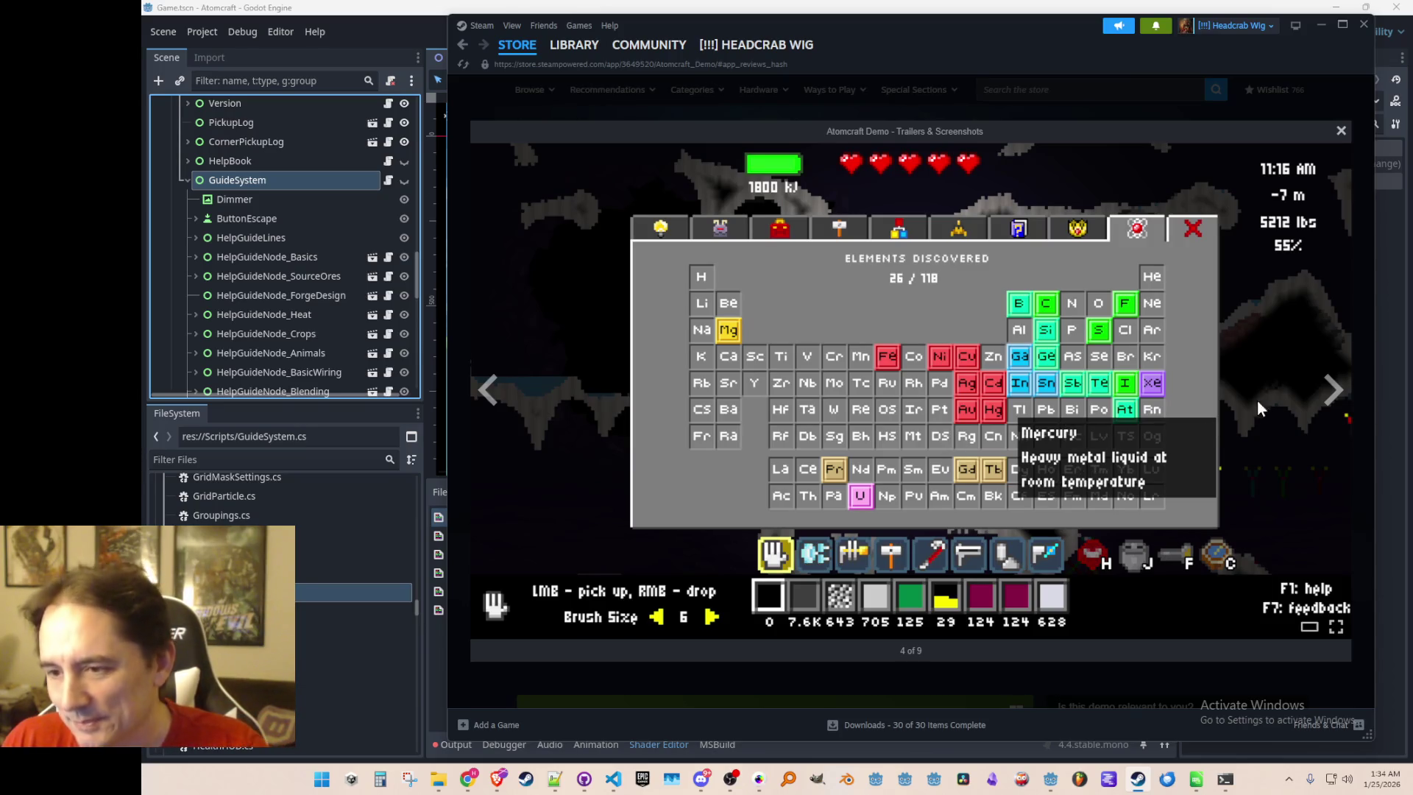
Page from screenshot 5 to 9 (shop, cave, inventory, night scene), wrapping to the 1:01 gameplay trailer
click(1333, 388)
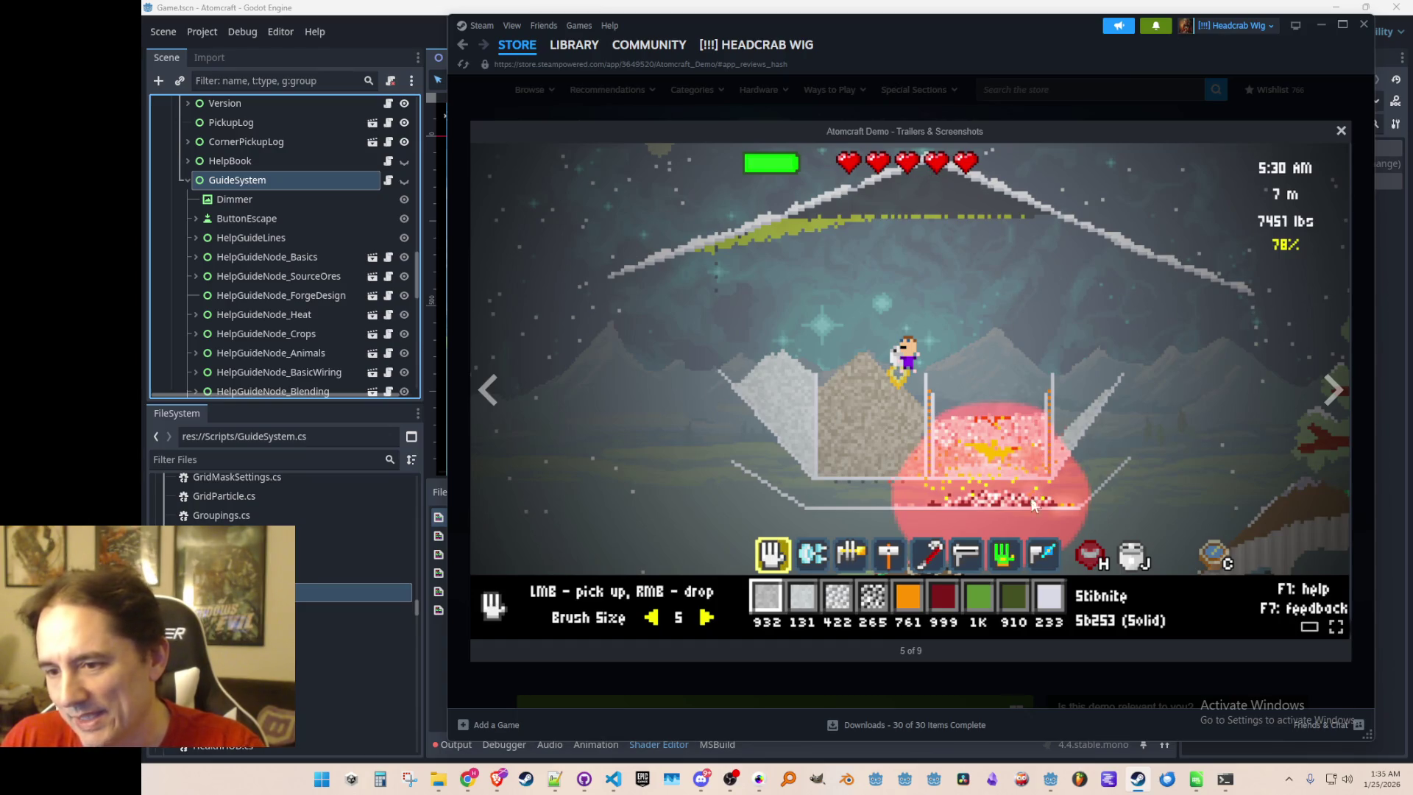
click(1334, 390)
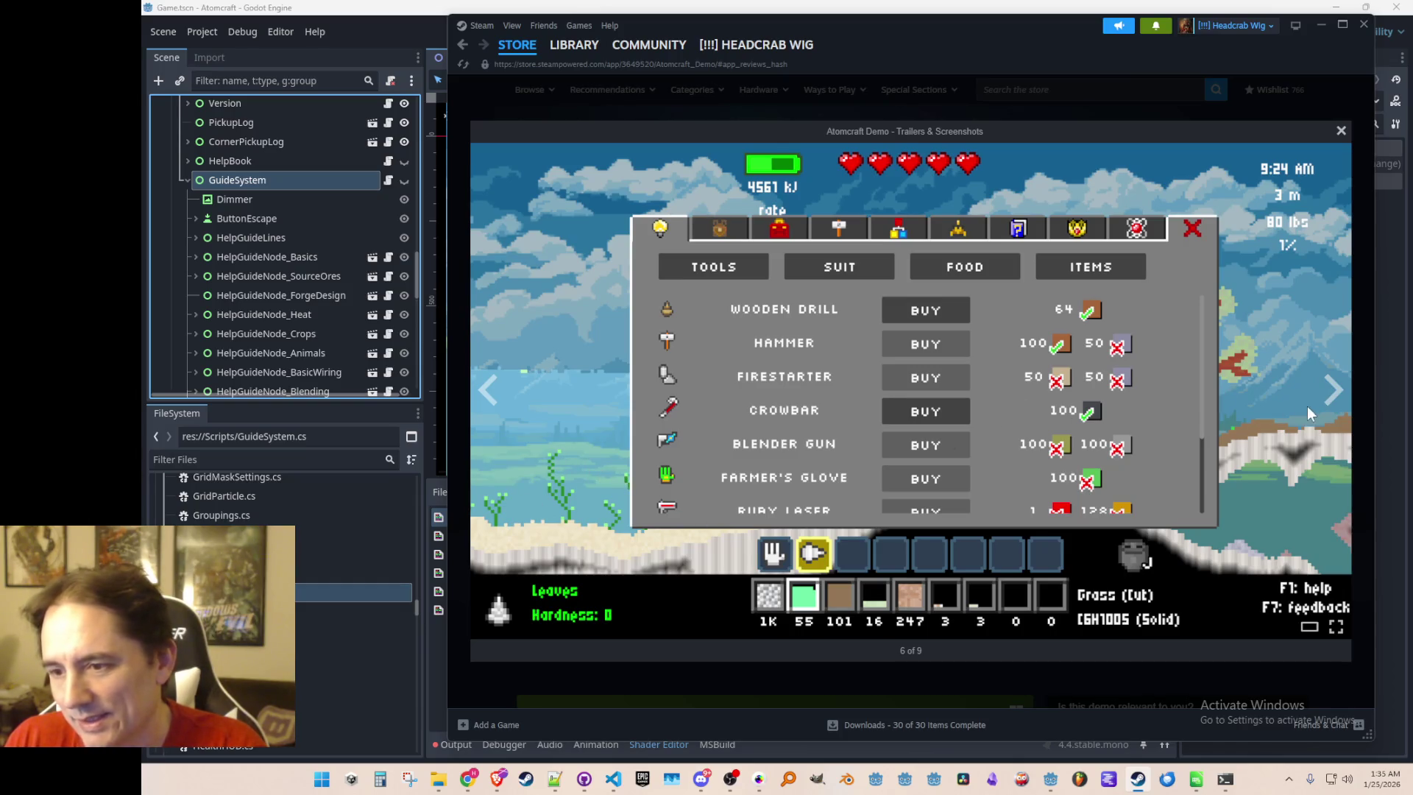
click(1332, 390)
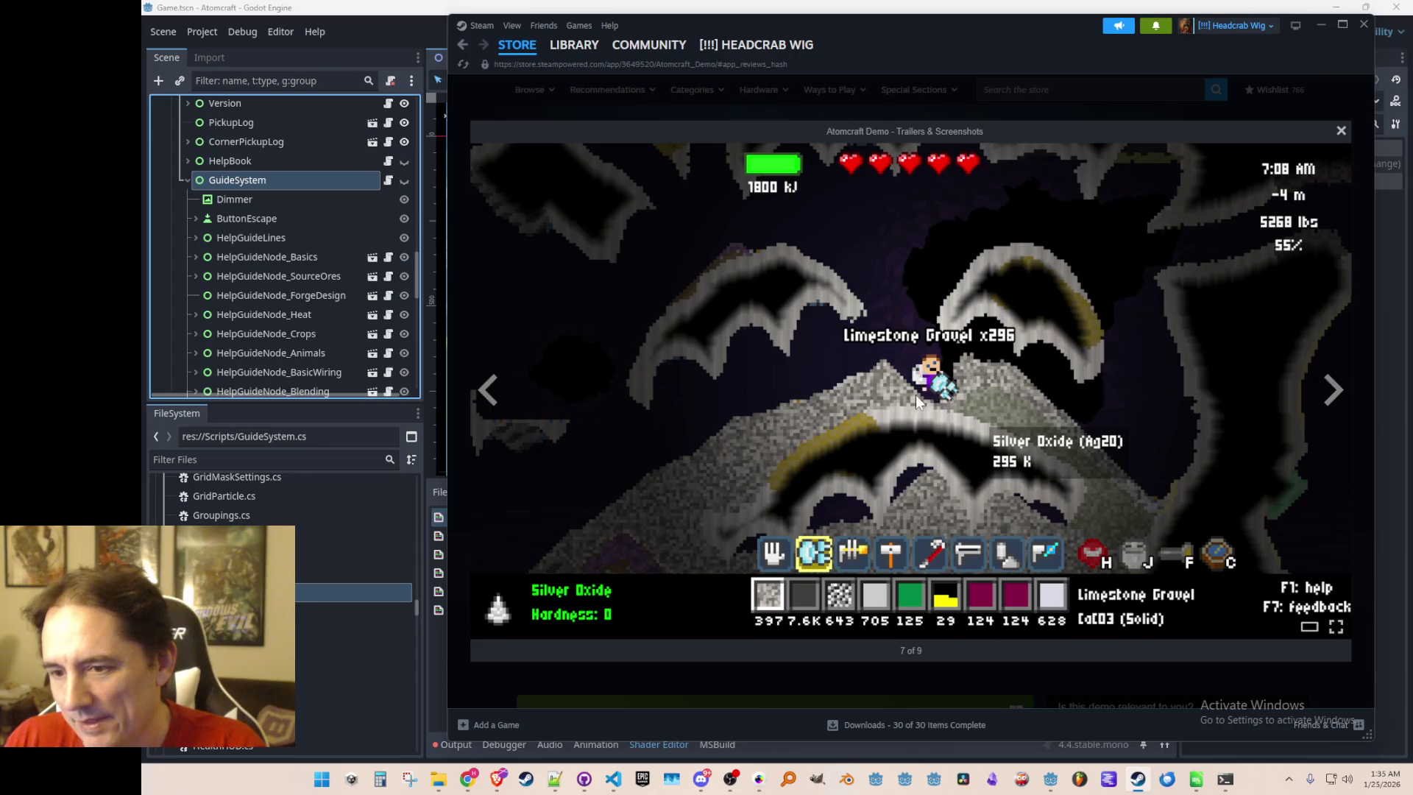
click(1331, 390)
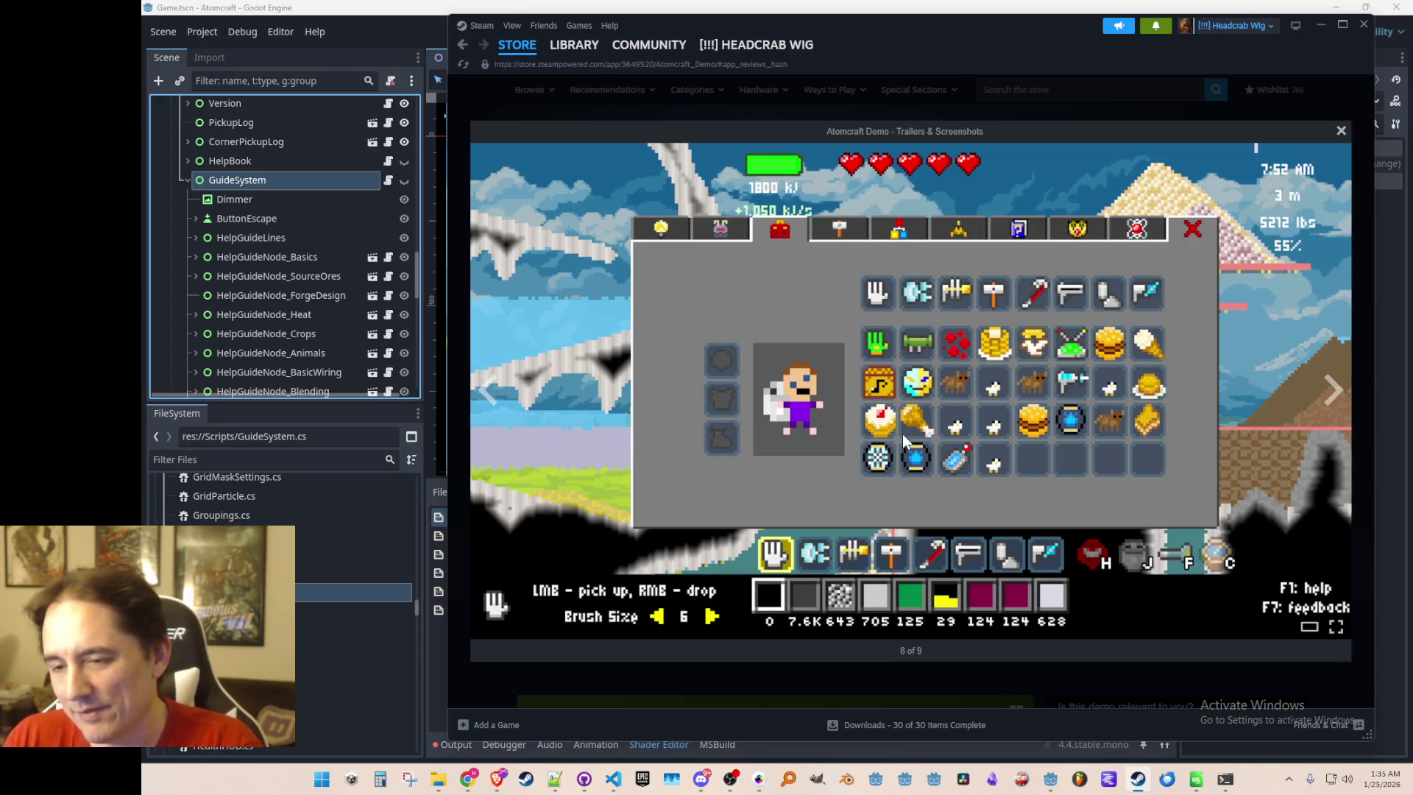
click(1328, 382)
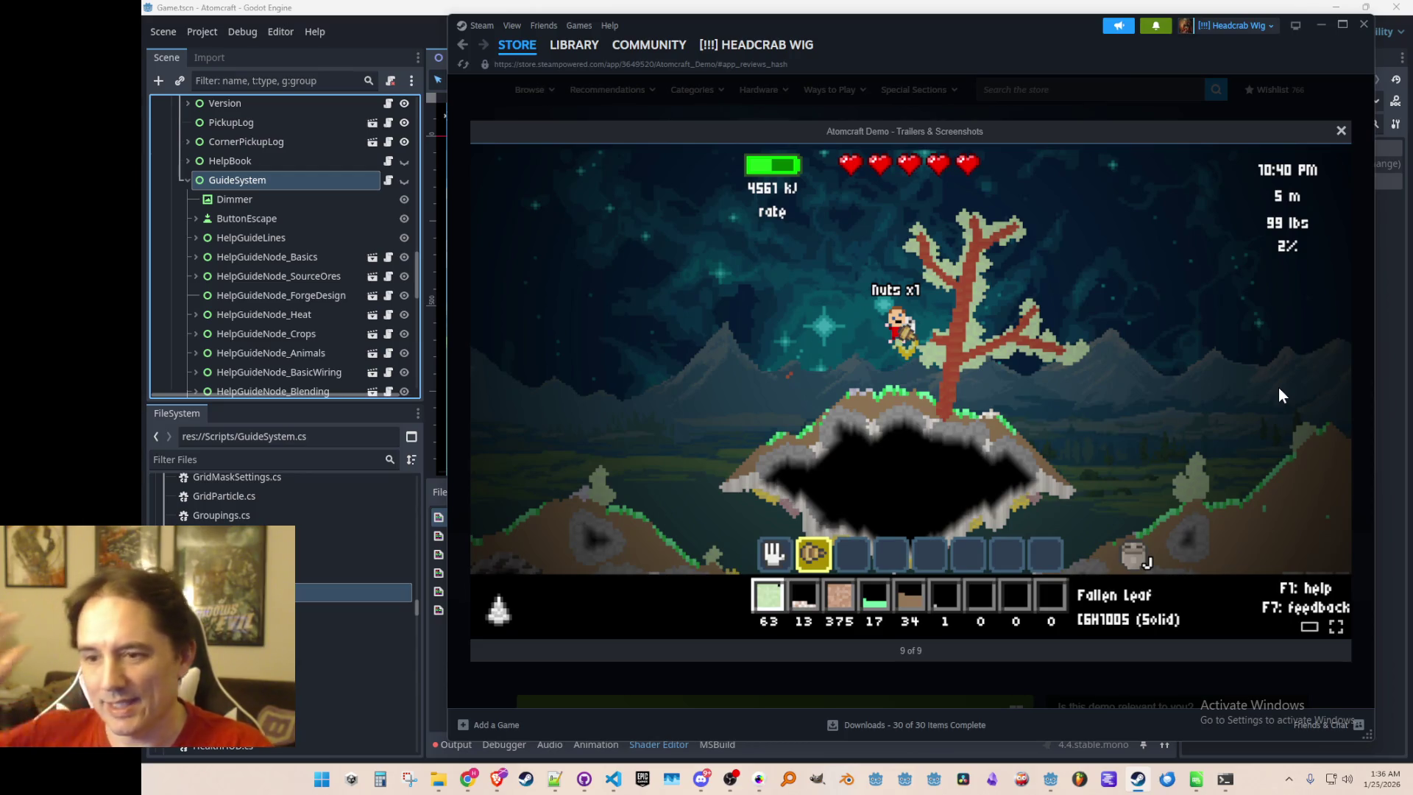
click(1331, 389)
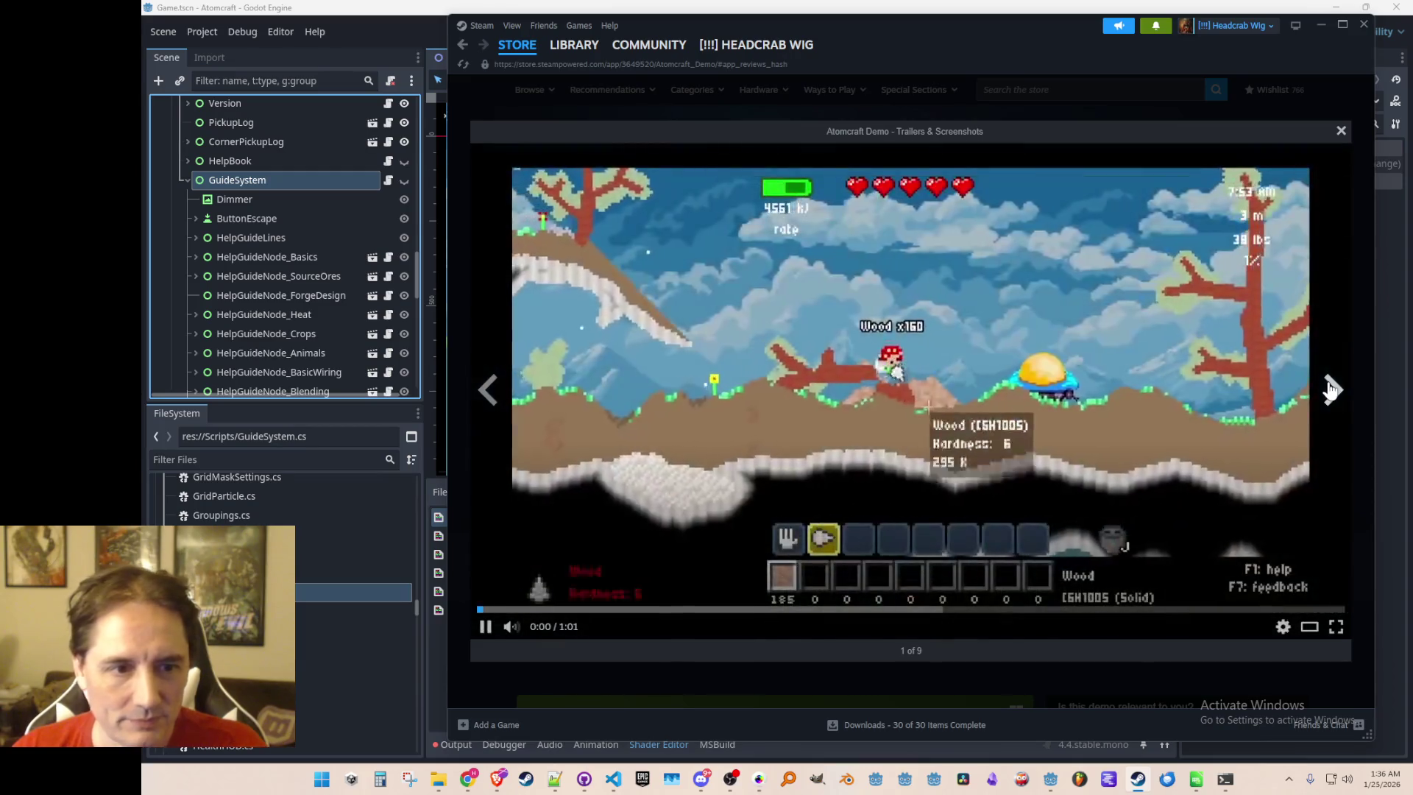
Close the trailers viewer, pause the trailer, and briefly switch to Godot and back
click(1341, 131)
click(889, 293)
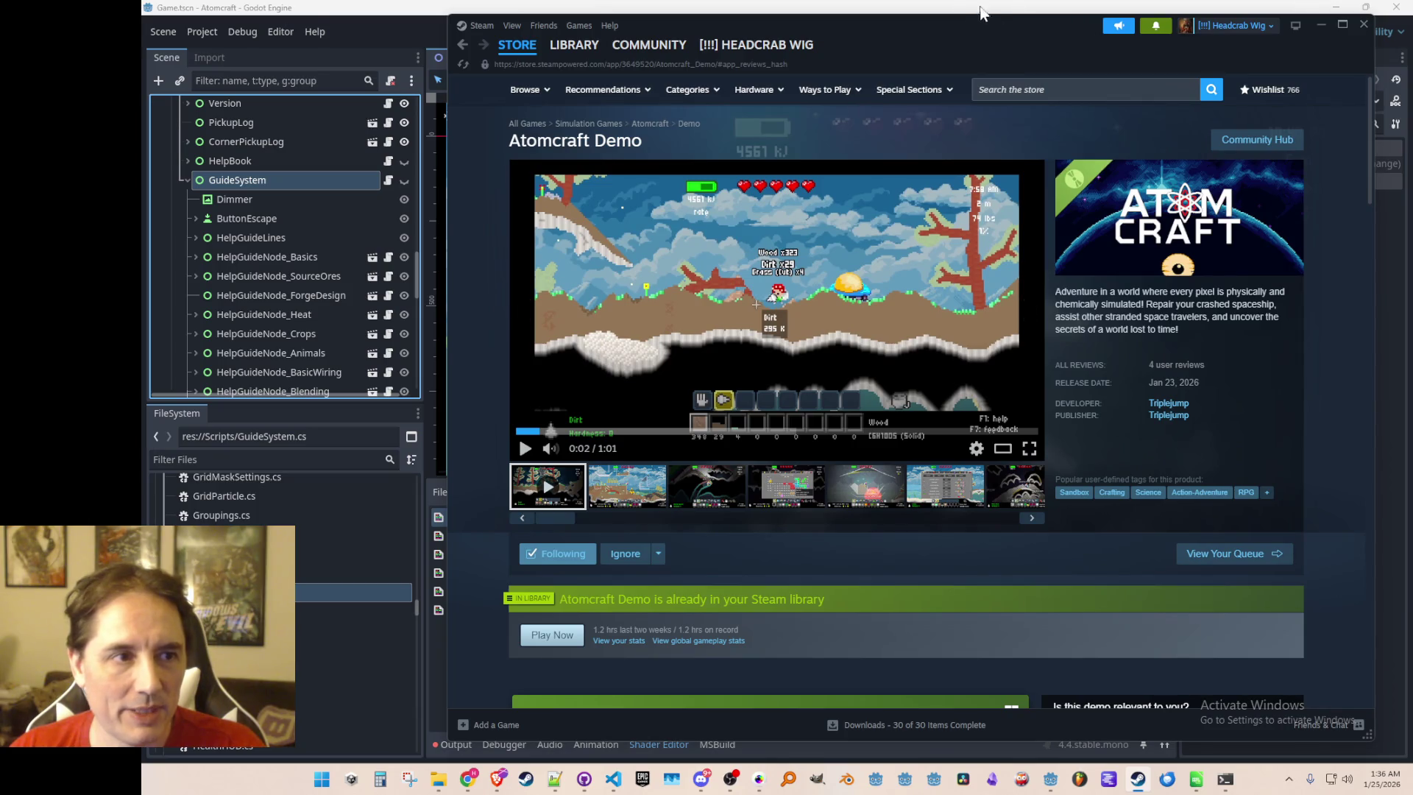
click(392, 34)
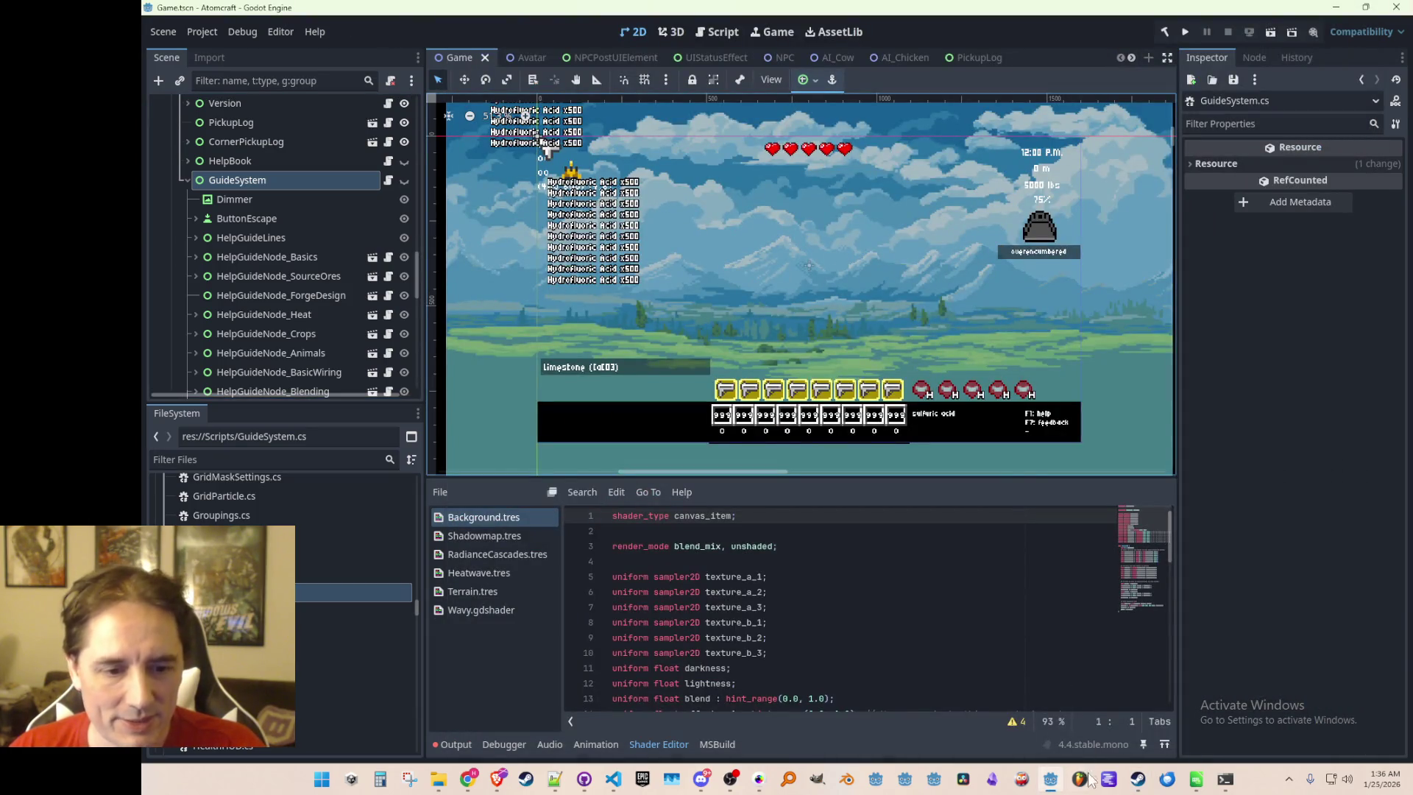
click(1137, 778)
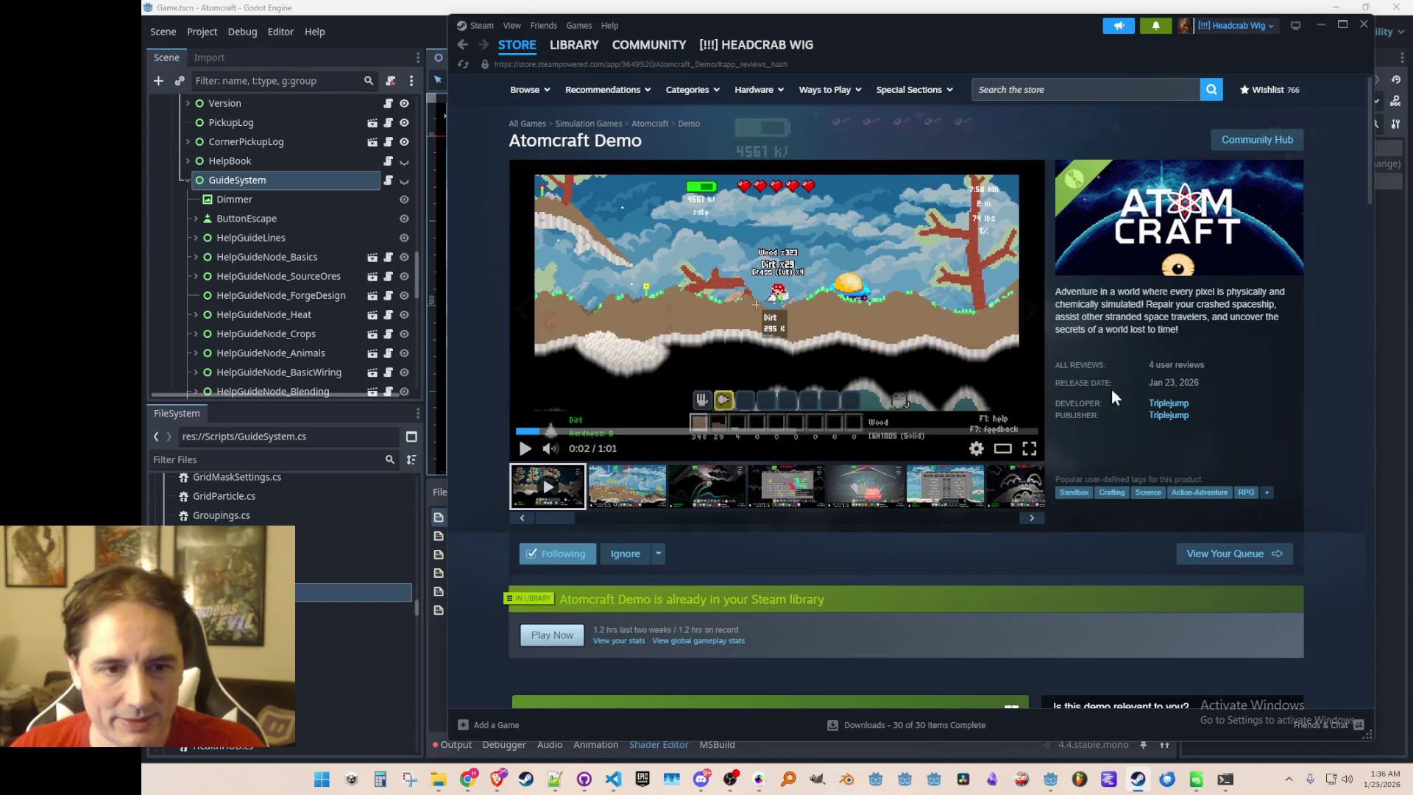
Open the demo's 9 achievements page, then go back to the Atomcraft Demo store page
scroll(1096, 400, down, 10)
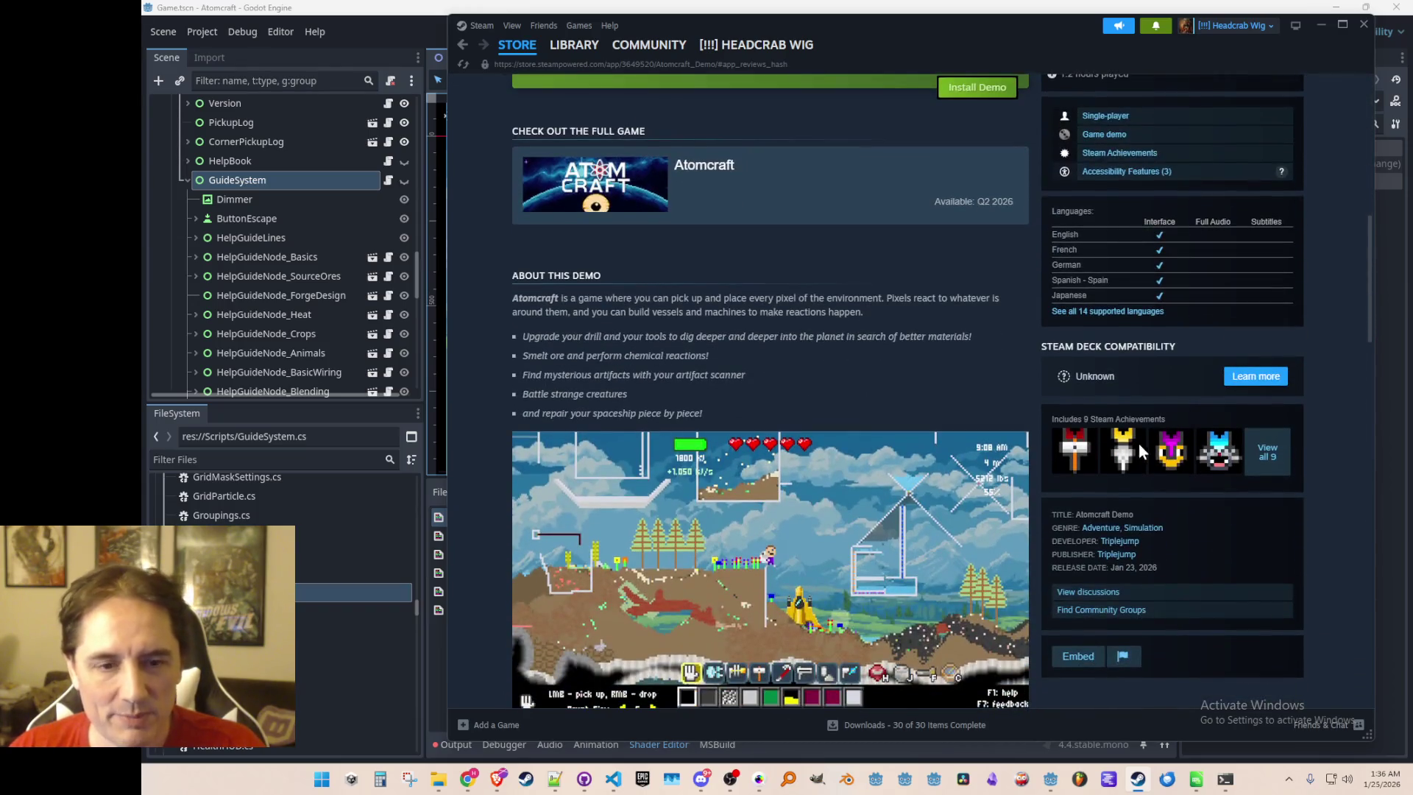
click(1268, 452)
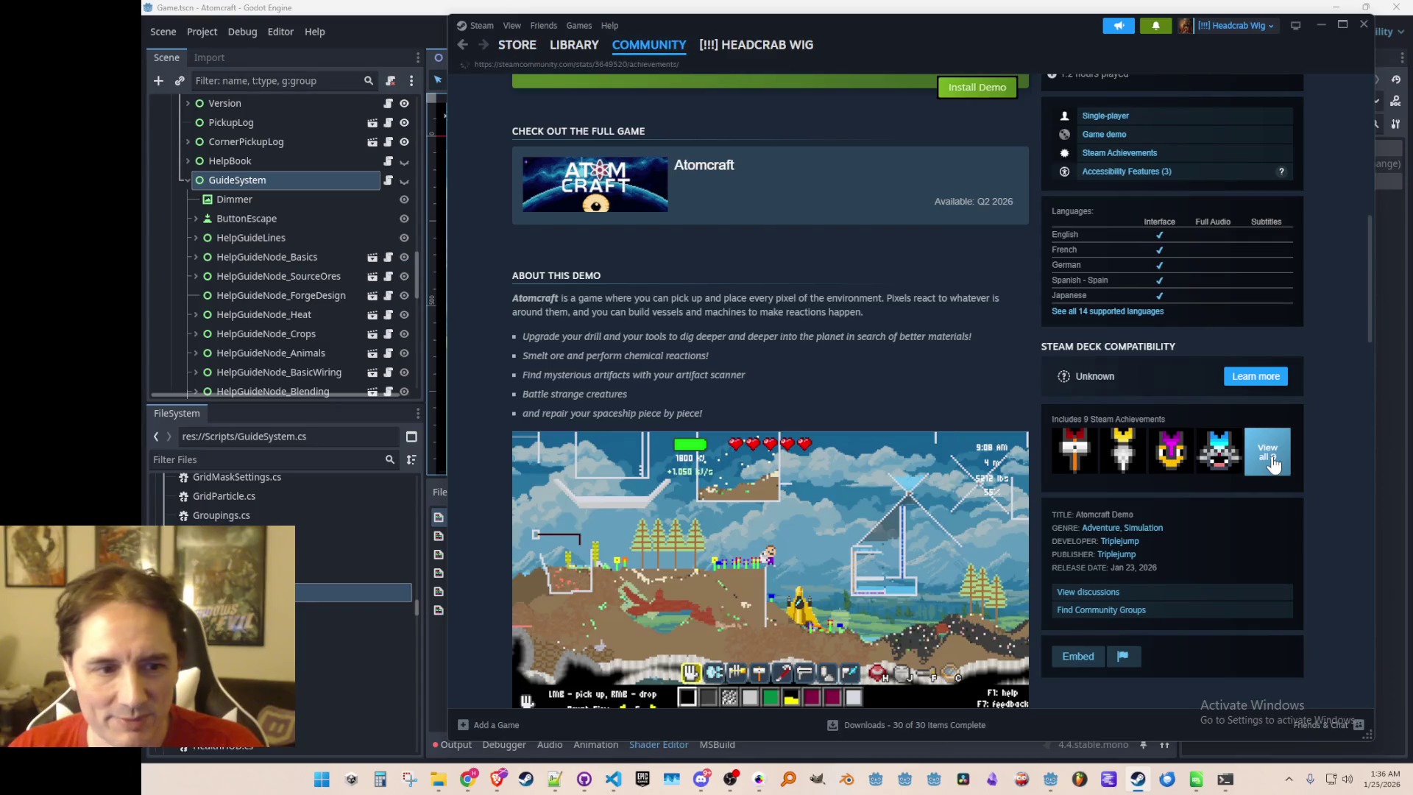
right_click(540, 200)
click(569, 254)
click(463, 46)
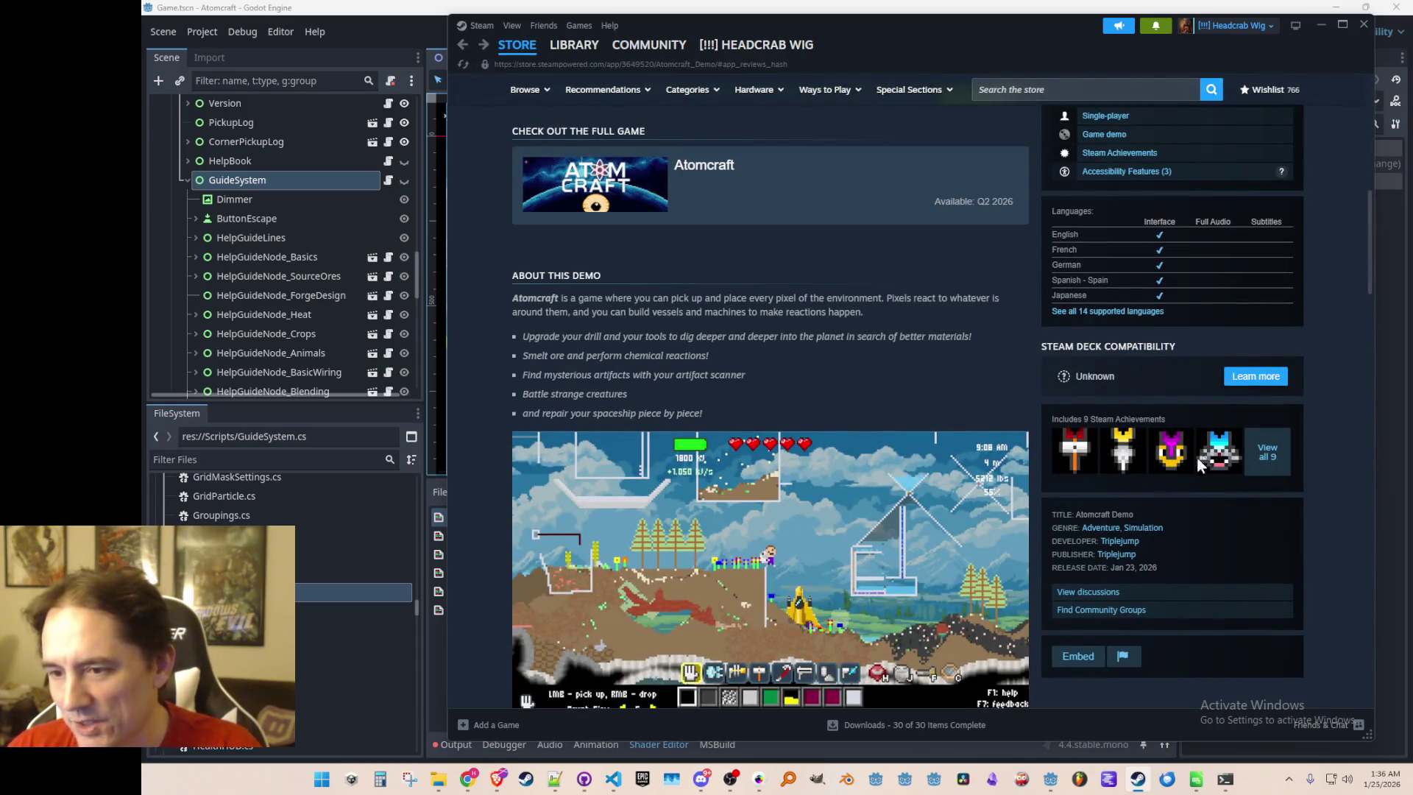
scroll(1038, 439, up, 3)
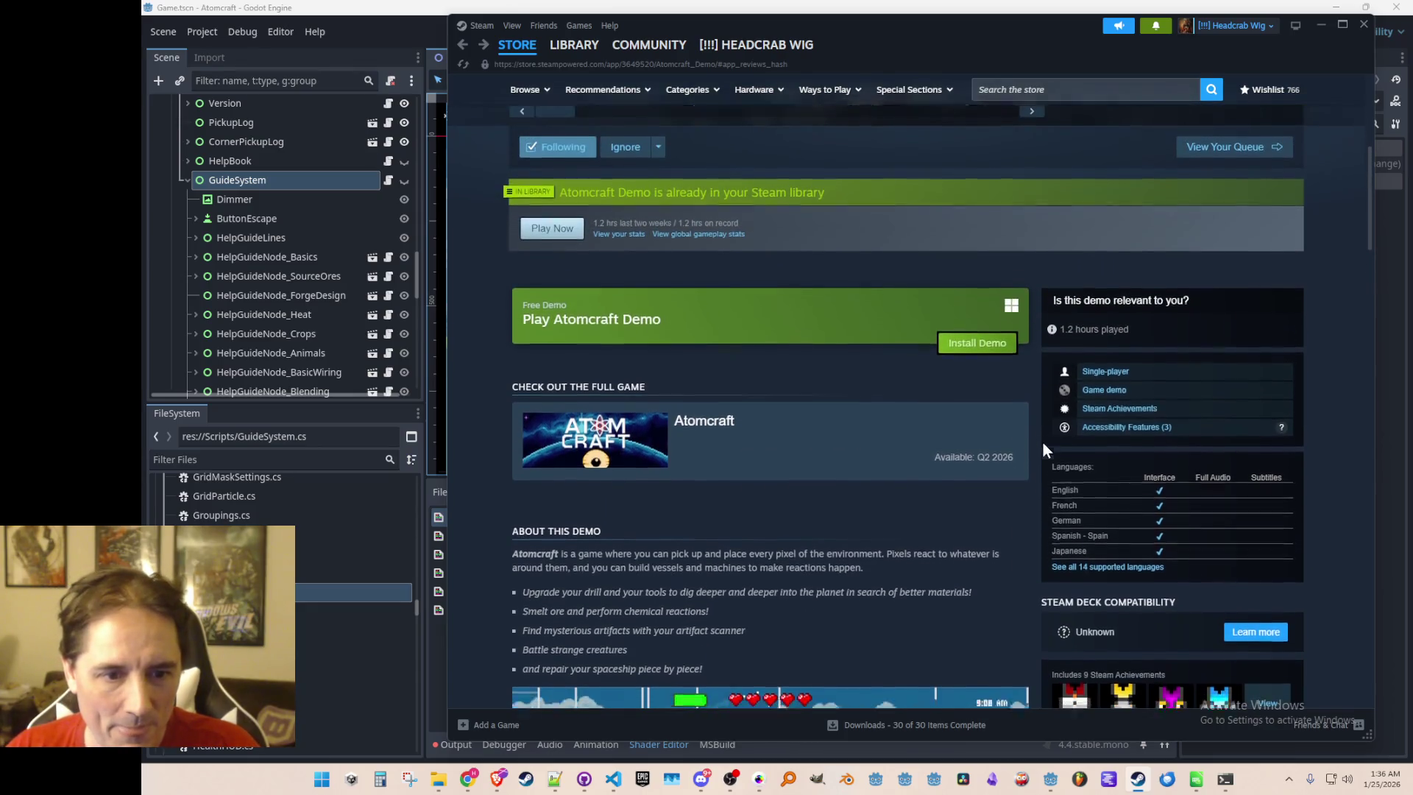
Expand the list of all 14 supported languages on the store page
scroll(1043, 442, down, 2)
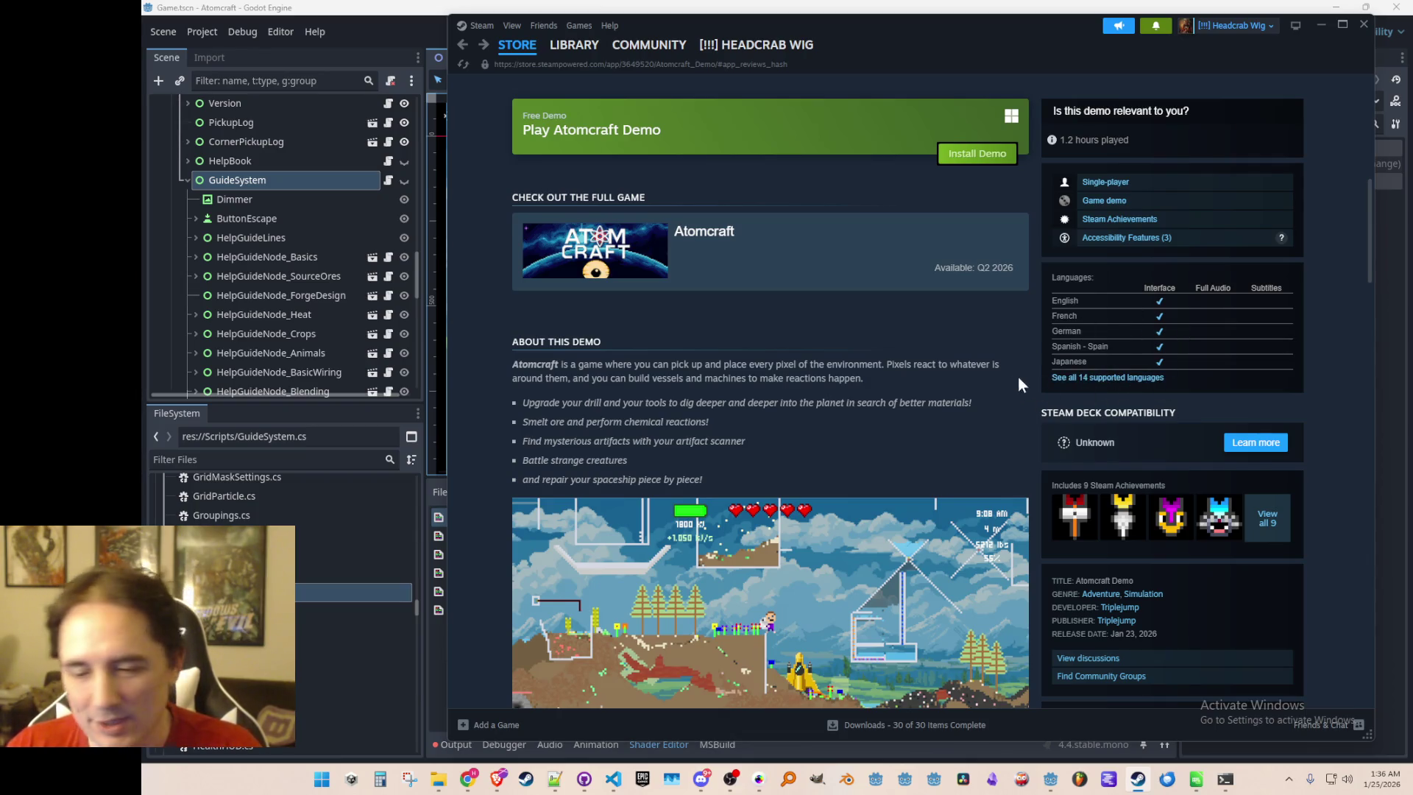
click(1106, 376)
scroll(1104, 373, down, 1)
mouse_move(1057, 234)
mouse_down()
mouse_move(1131, 364)
mouse_move(1053, 359)
mouse_up()
click(1022, 293)
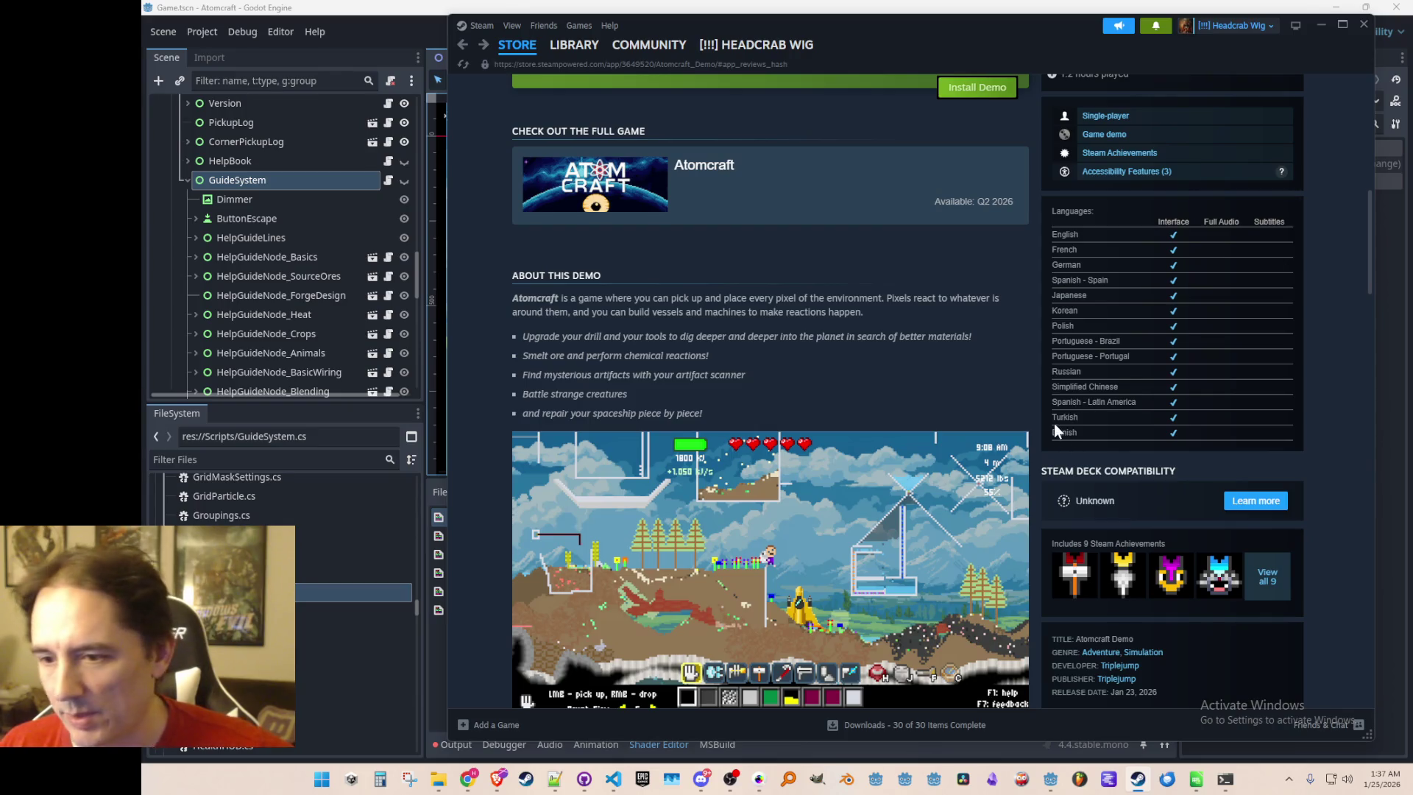
Look over the reviews, then minimize Steam and run the Atomcraft project from Godot
scroll(1028, 385, down, 12)
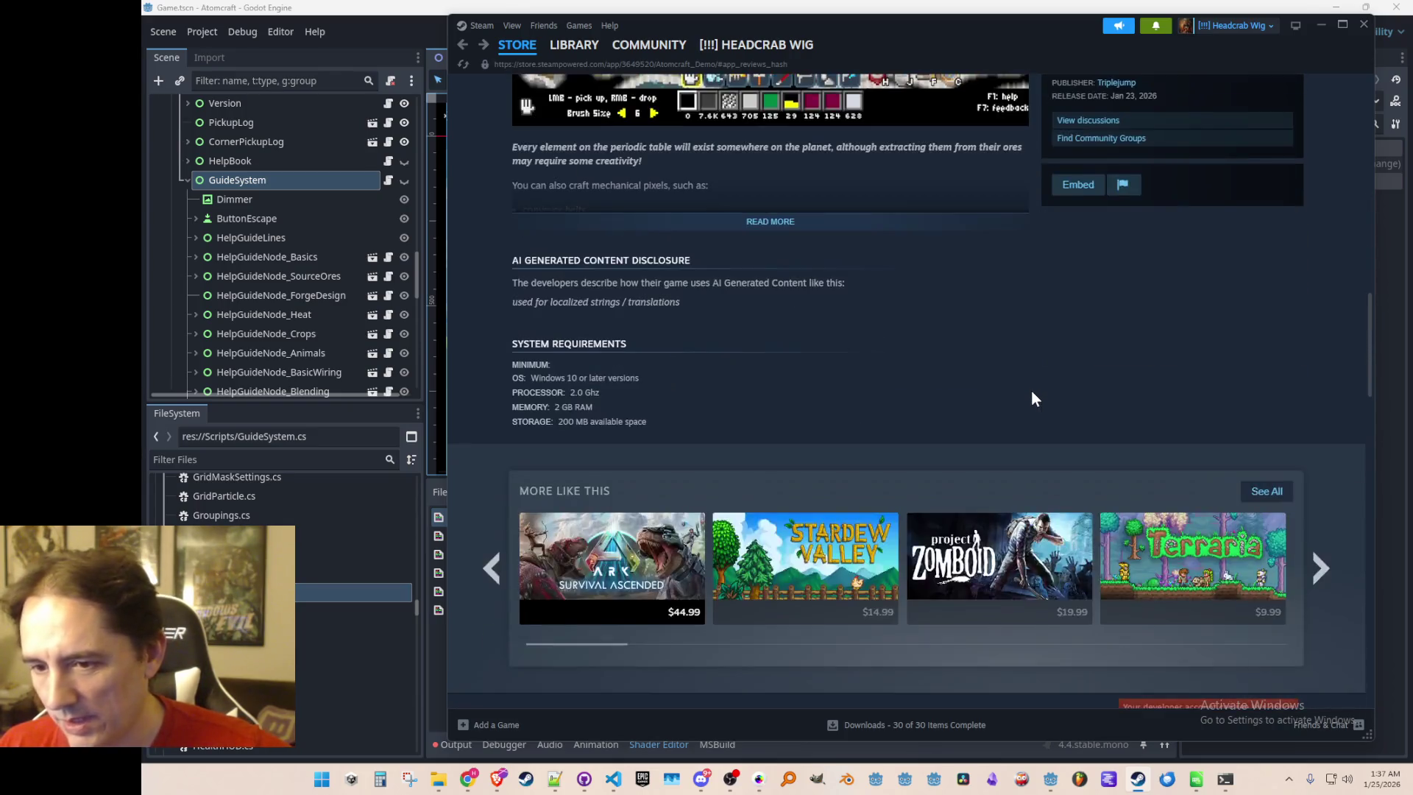
scroll(1032, 384, down, 10)
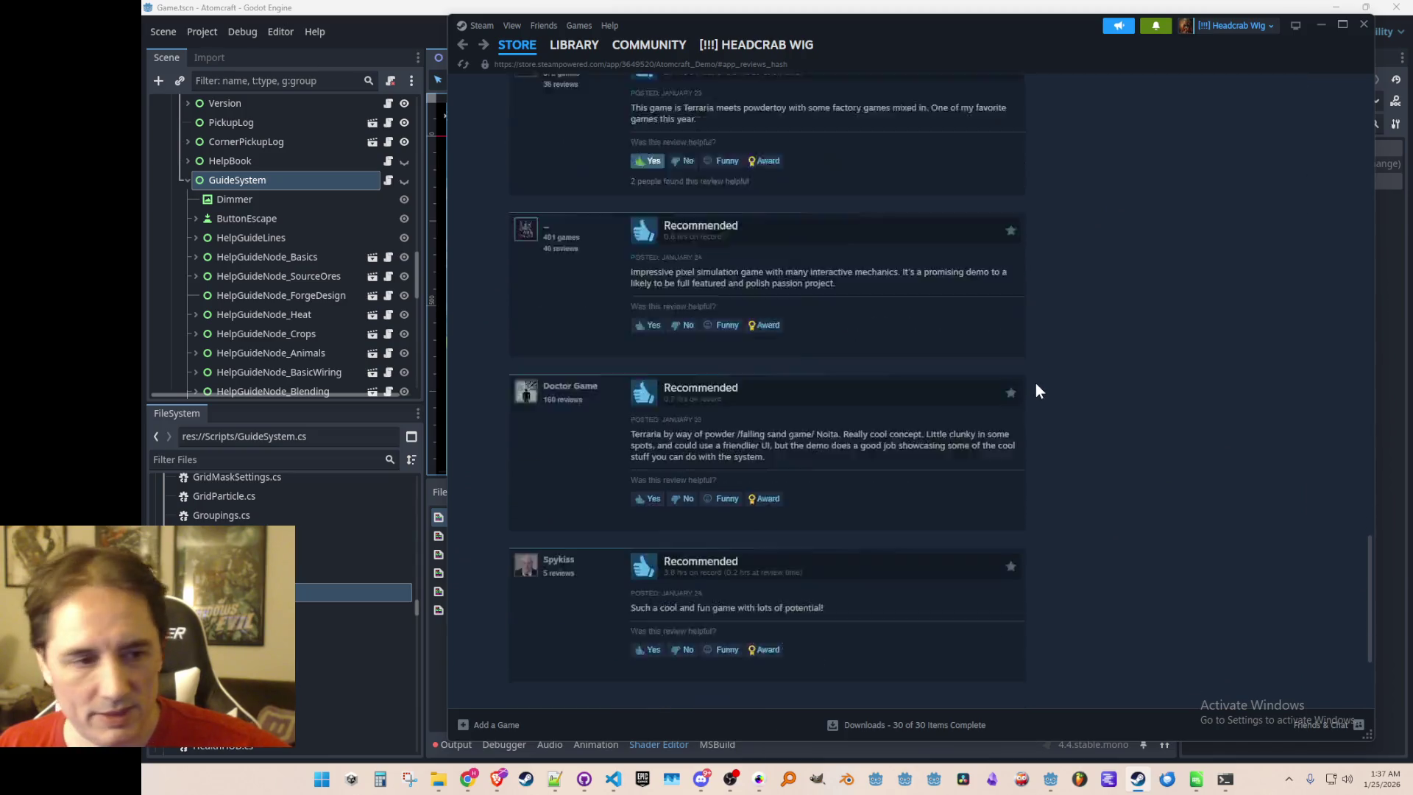
scroll(1048, 377, up, 7)
scroll(1057, 390, up, 5)
scroll(1049, 391, down, 4)
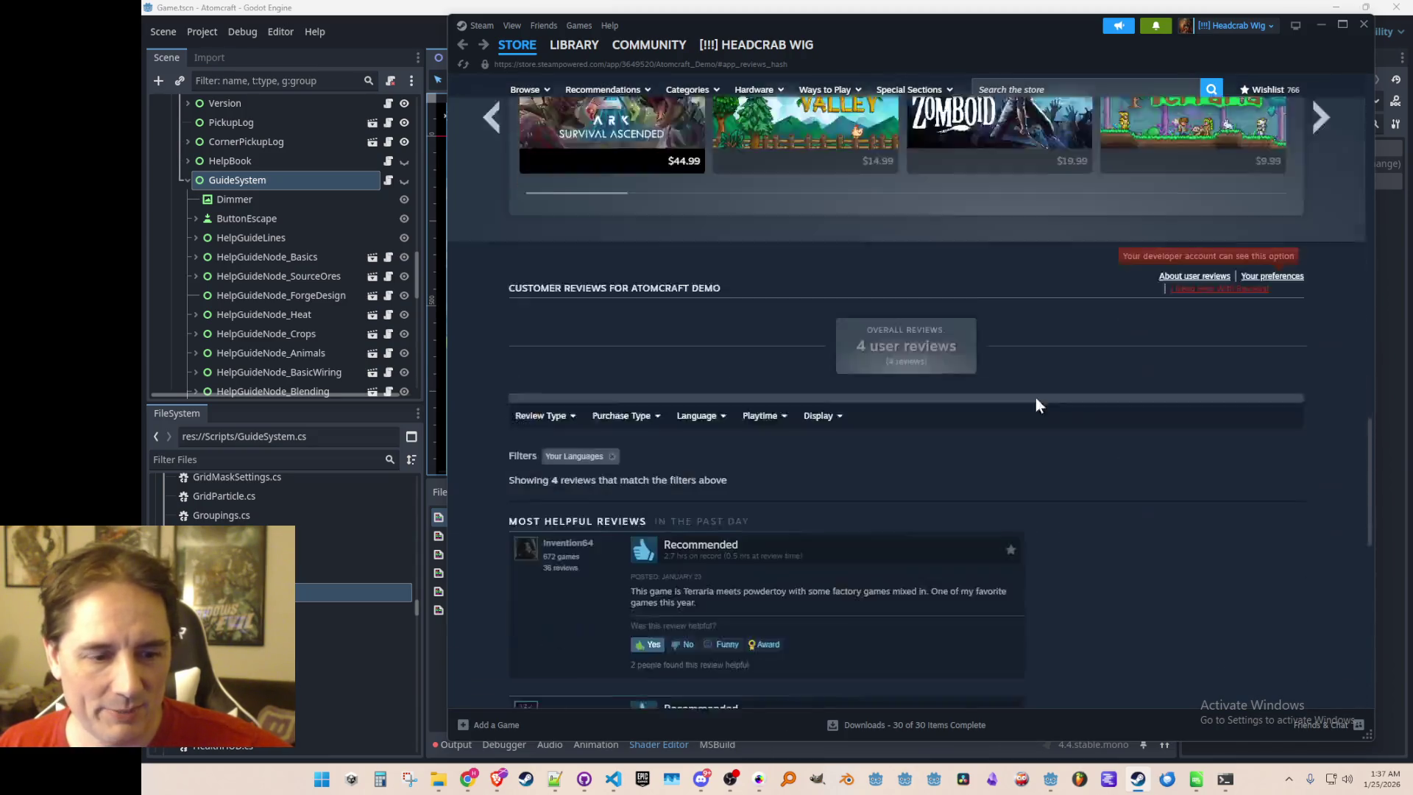
scroll(780, 451, up, 15)
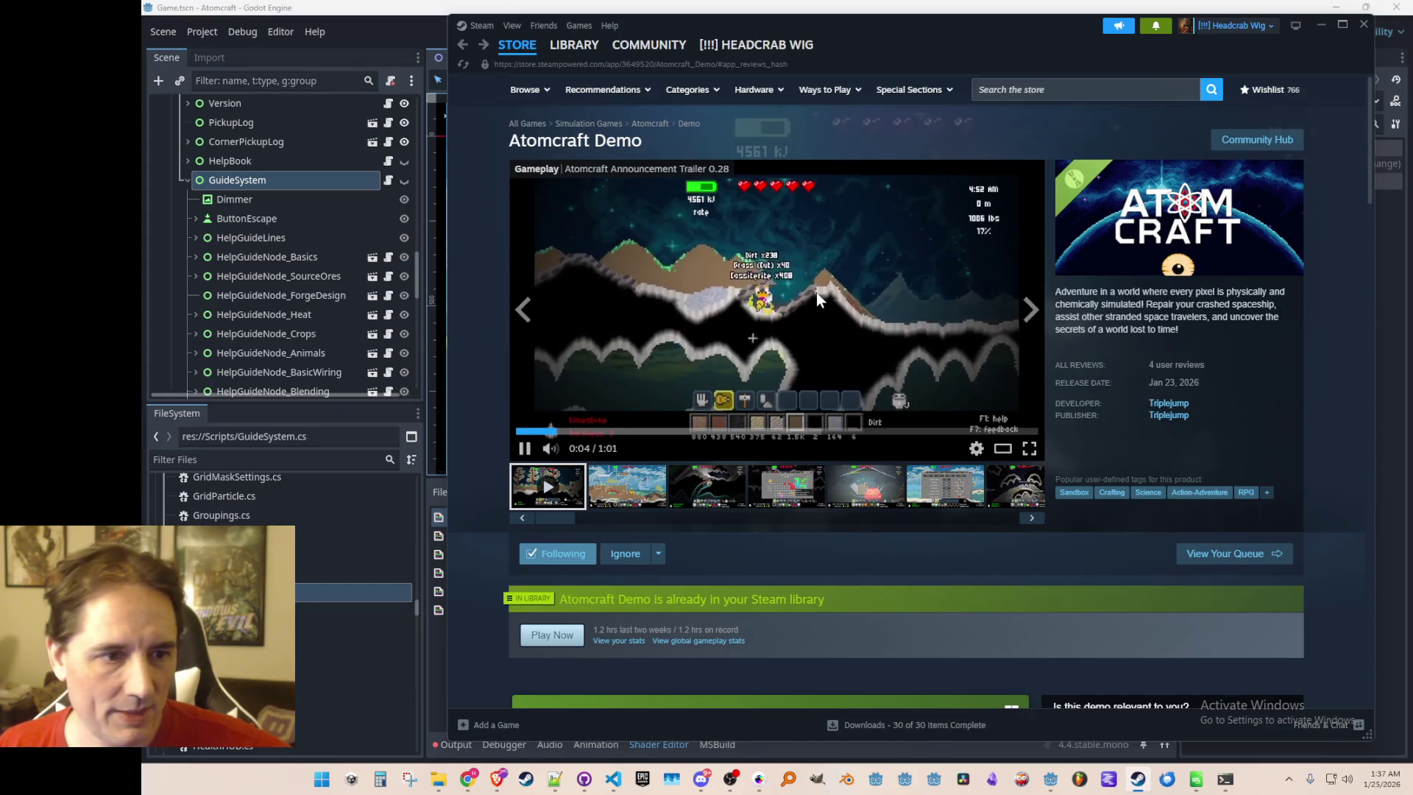
scroll(824, 283, down, 5)
scroll(828, 284, down, 2)
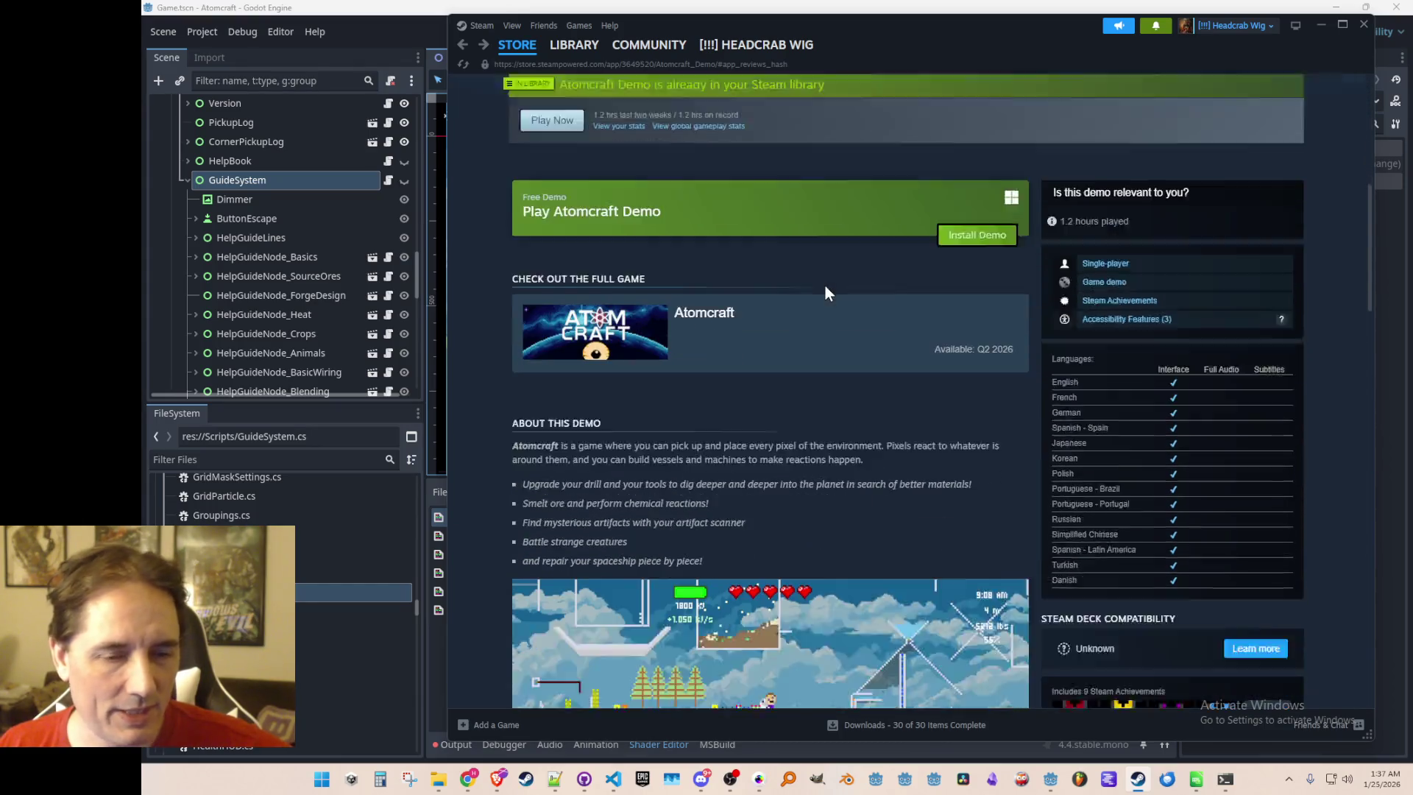
scroll(828, 282, up, 7)
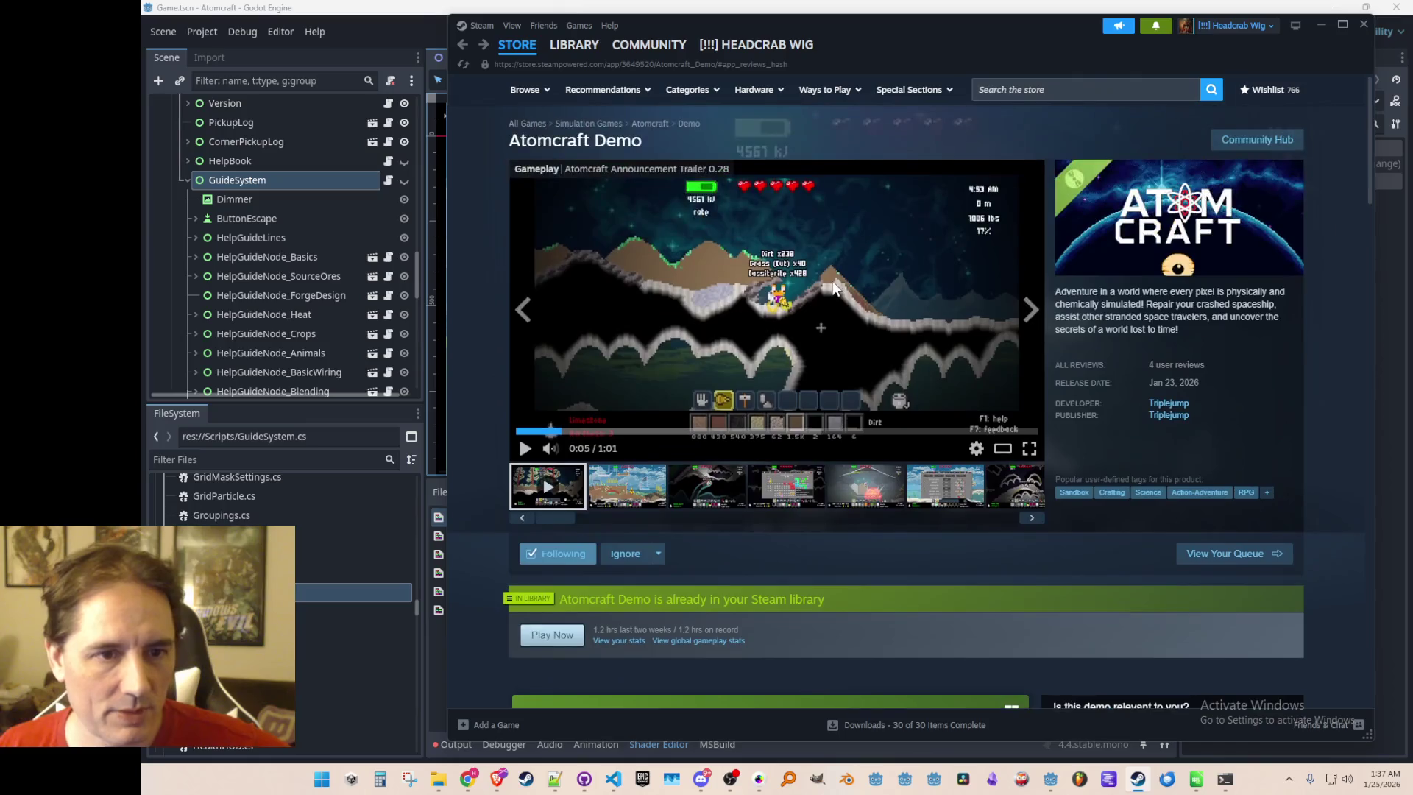
click(1321, 24)
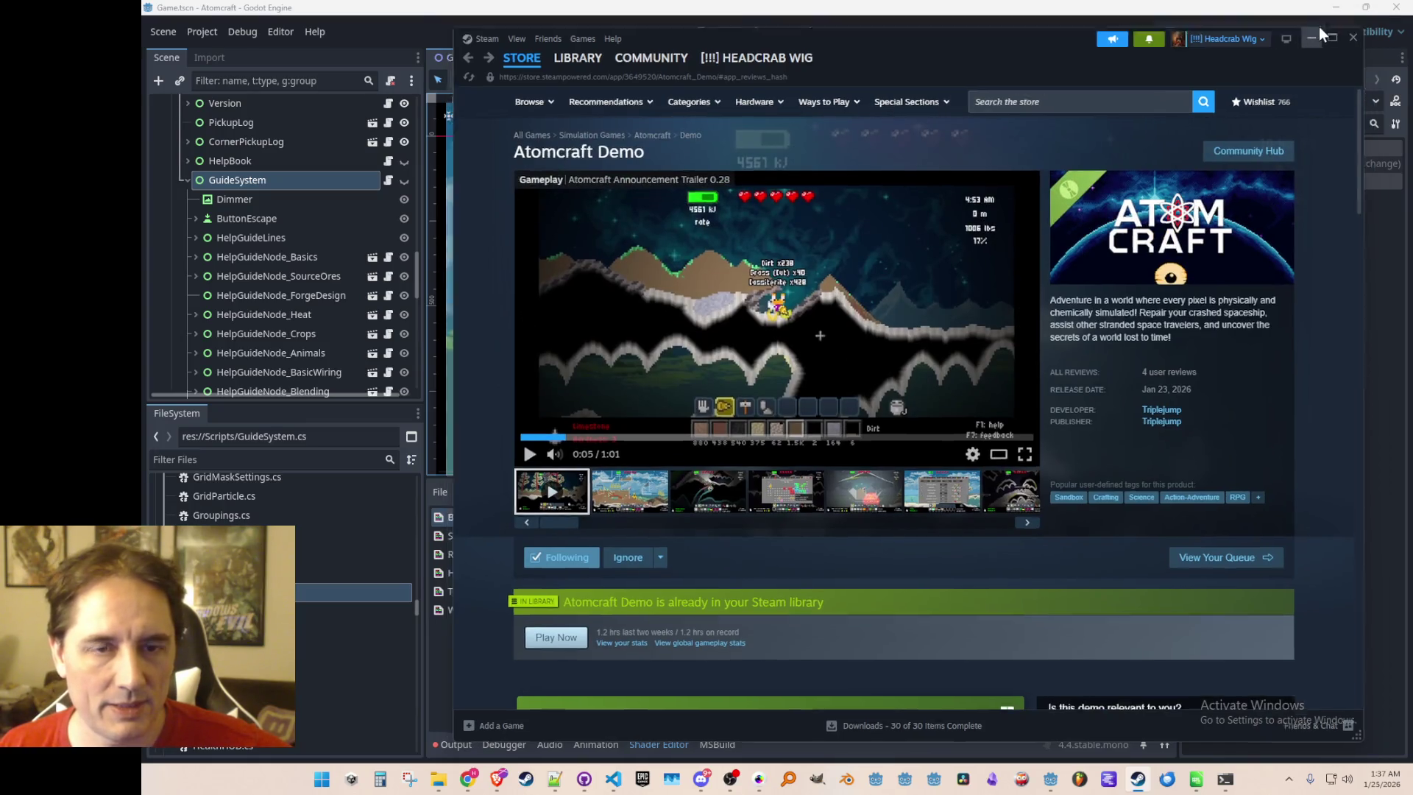
click(1183, 32)
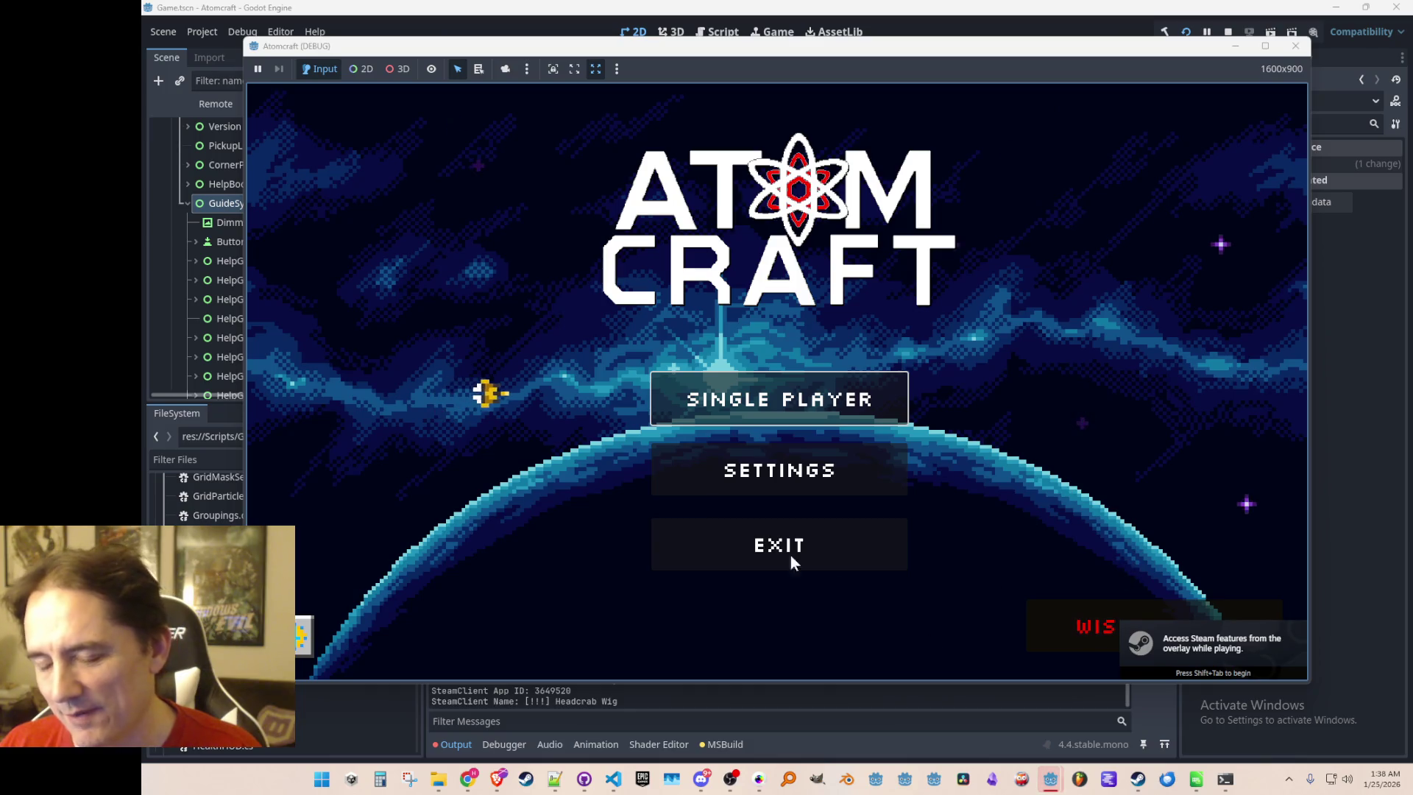
Nudge the game window right, press Single Player, click the menu spaceship, and scatter the title
drag(833, 47, 903, 45)
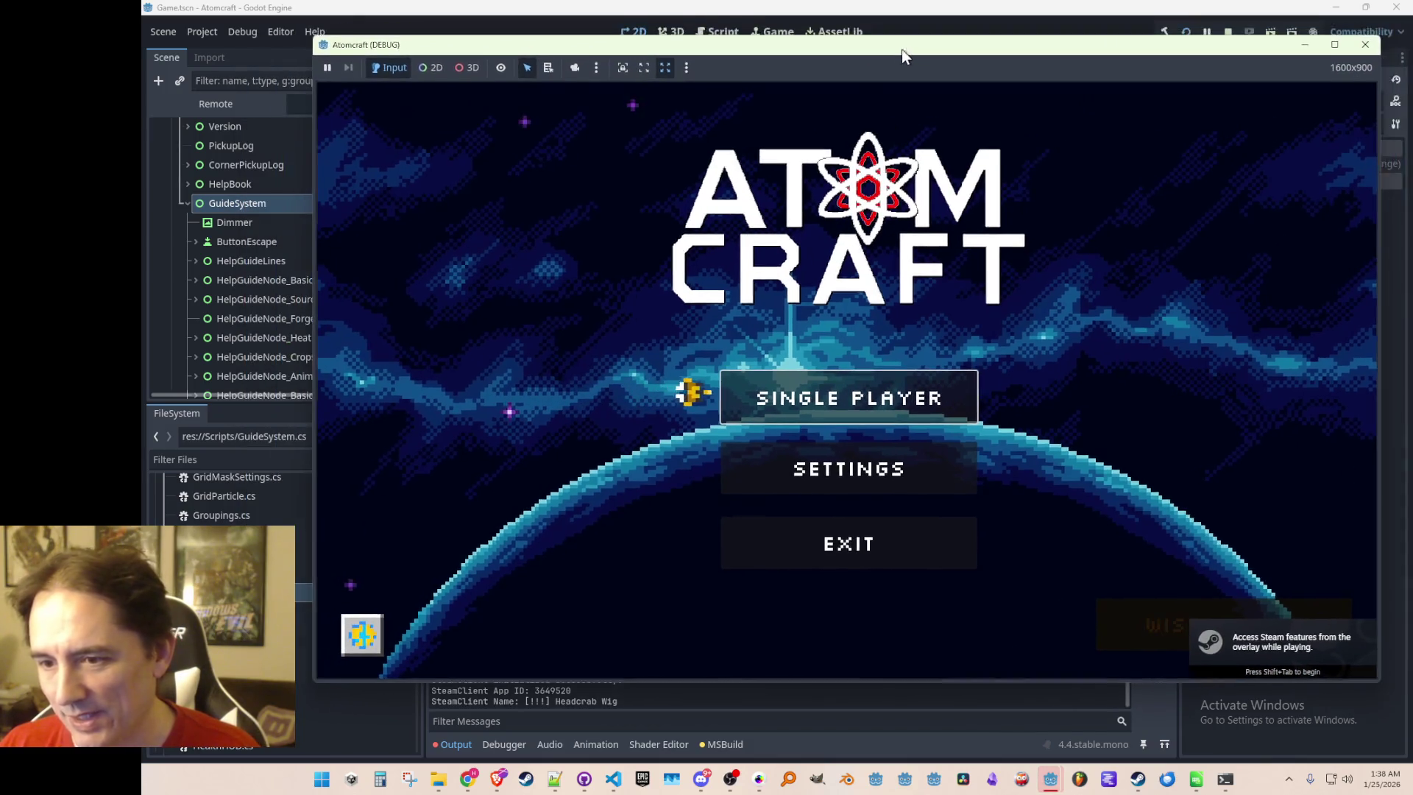
click(1023, 393)
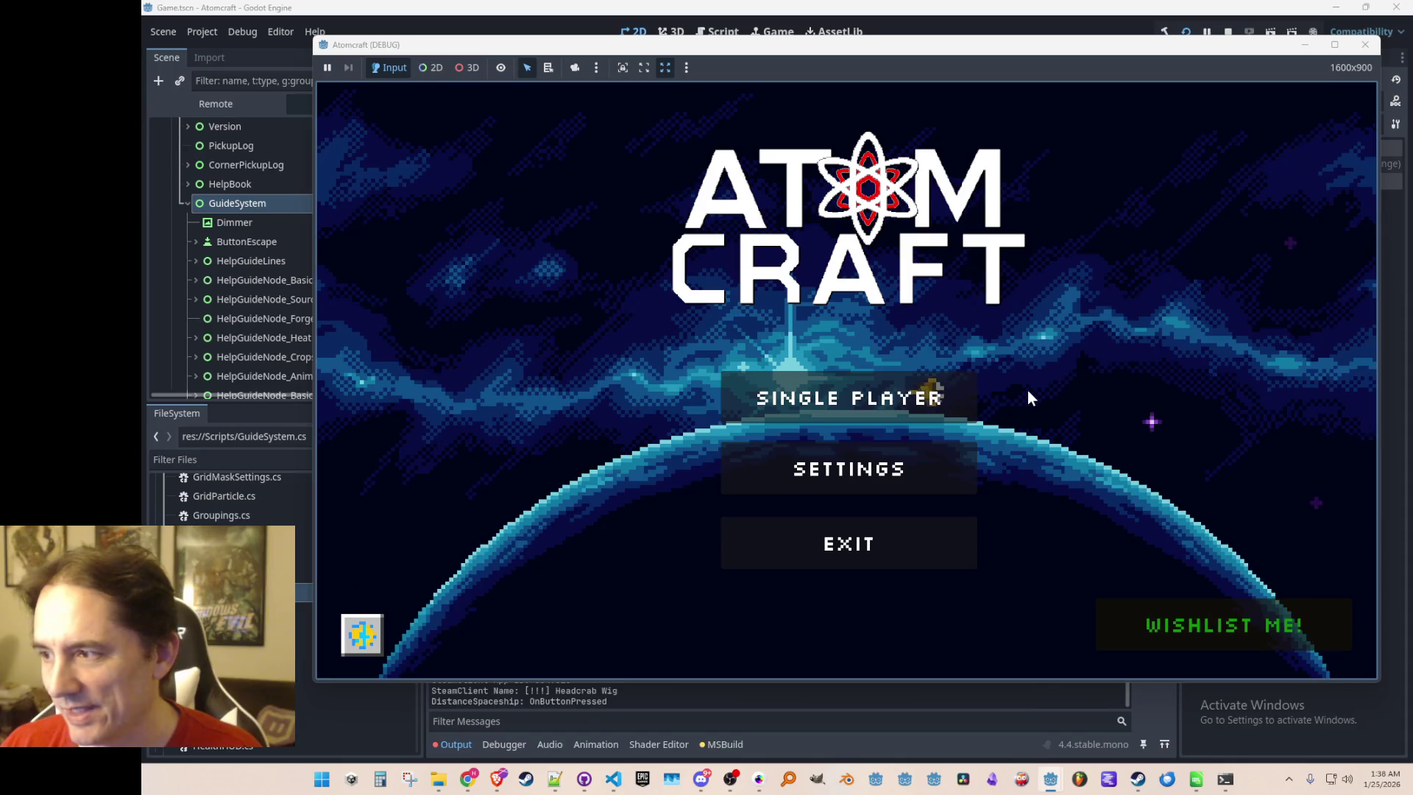
click(676, 396)
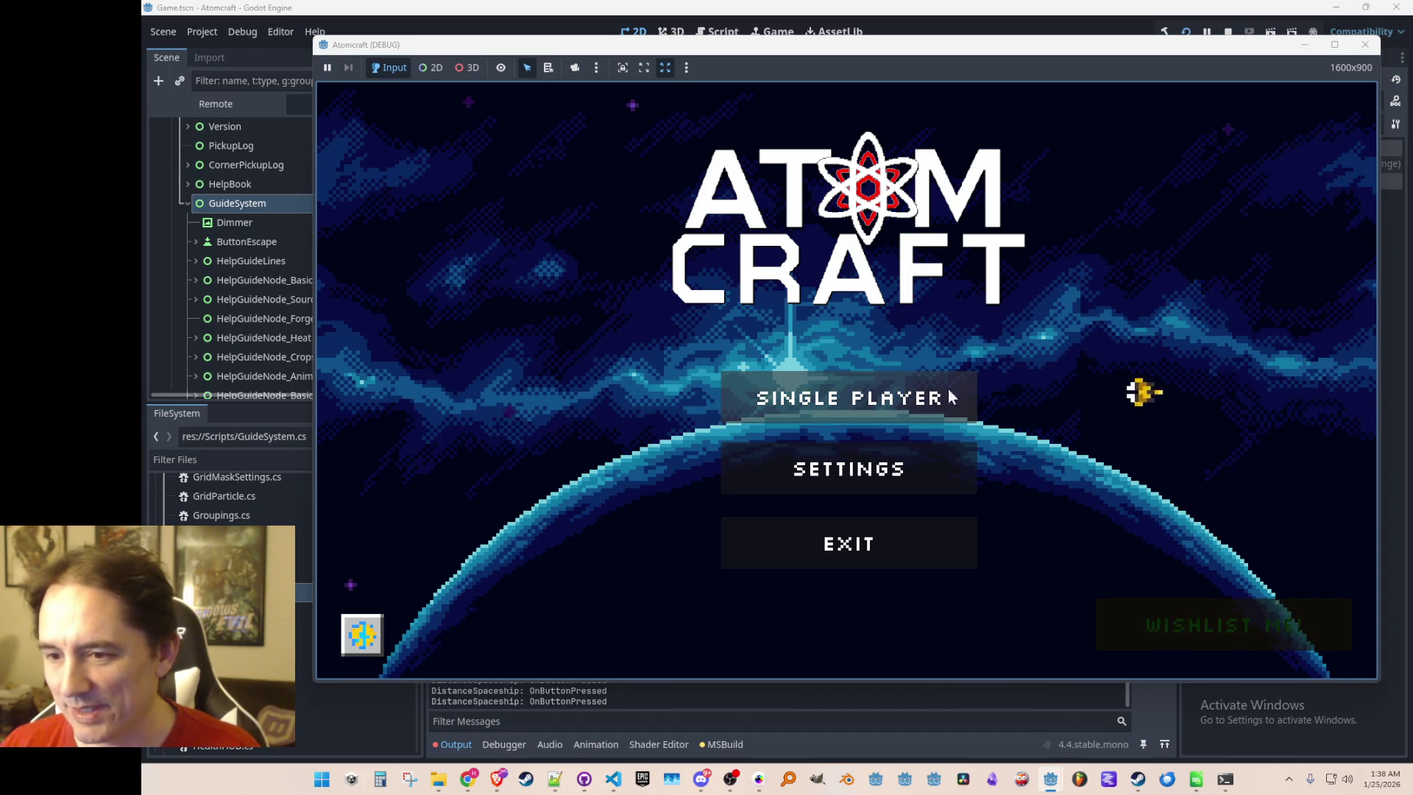
click(871, 204)
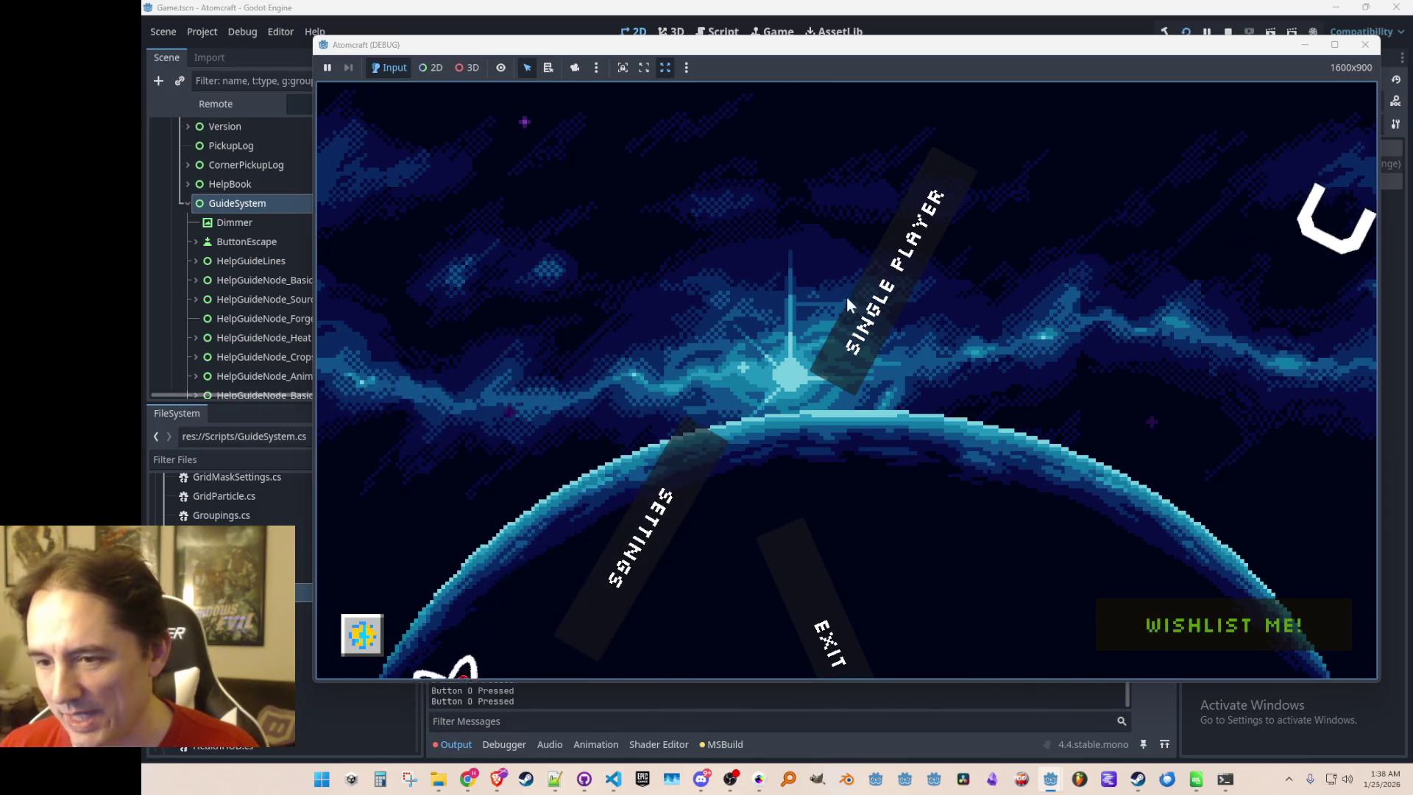
Switch the language to Japanese, German and Korean, restore English, then choose Single Player
click(361, 639)
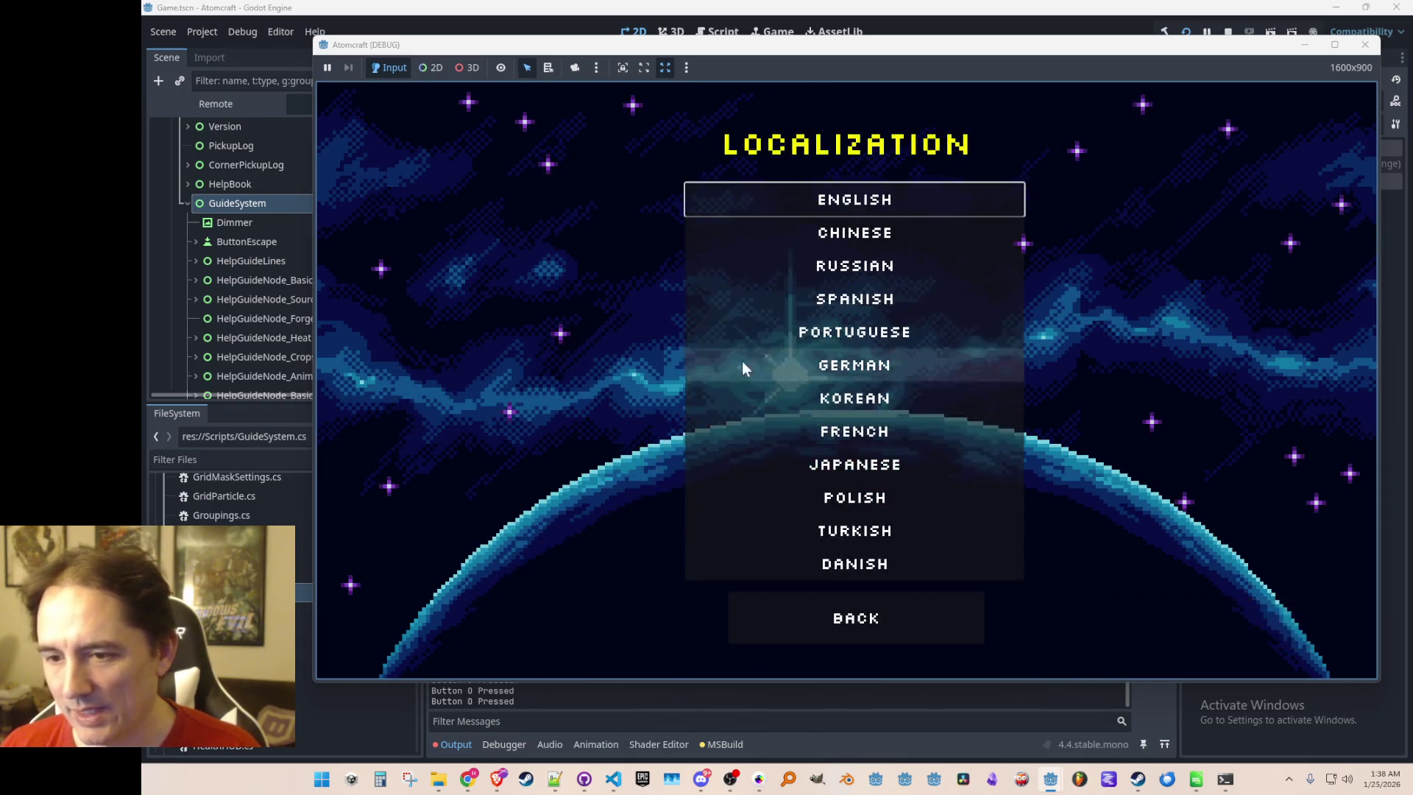
click(796, 465)
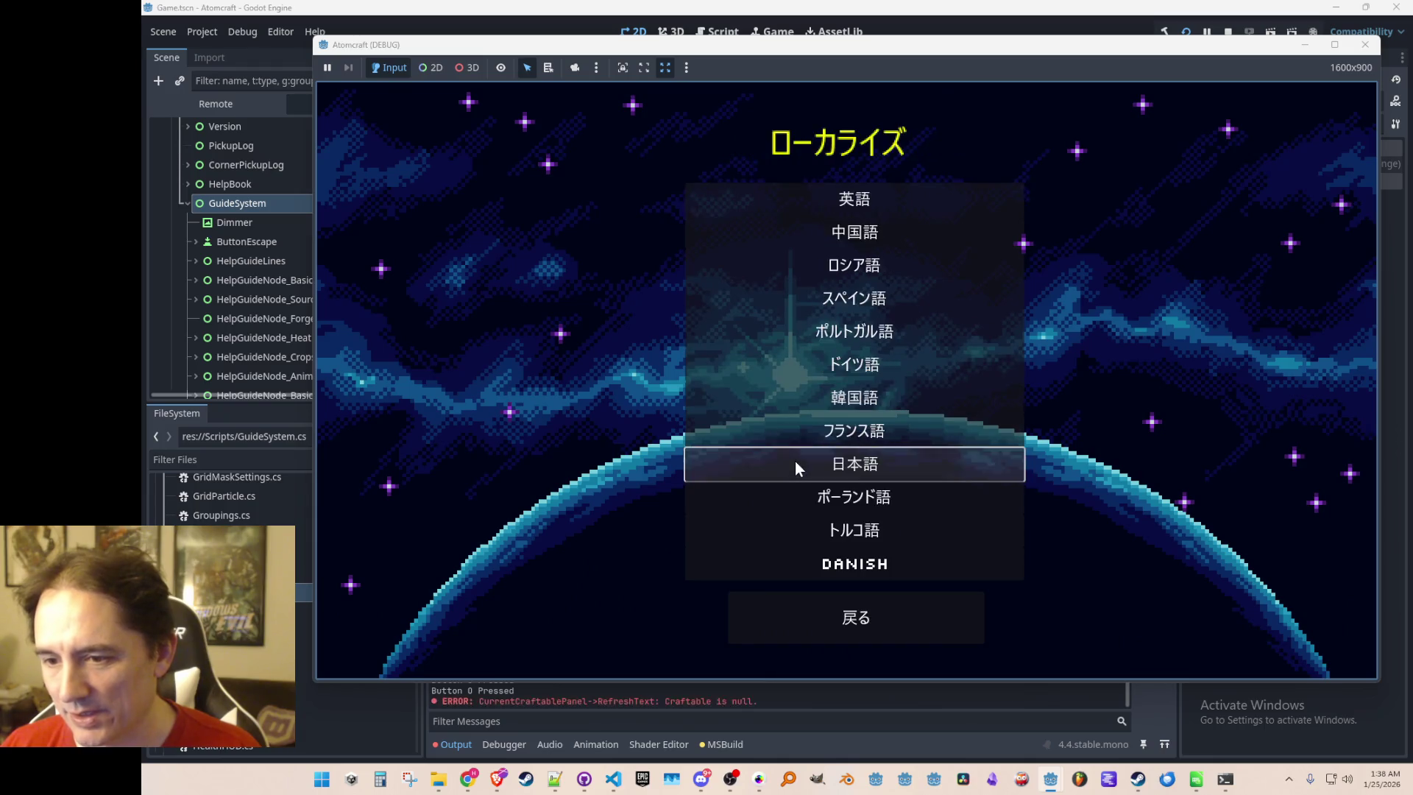
click(825, 214)
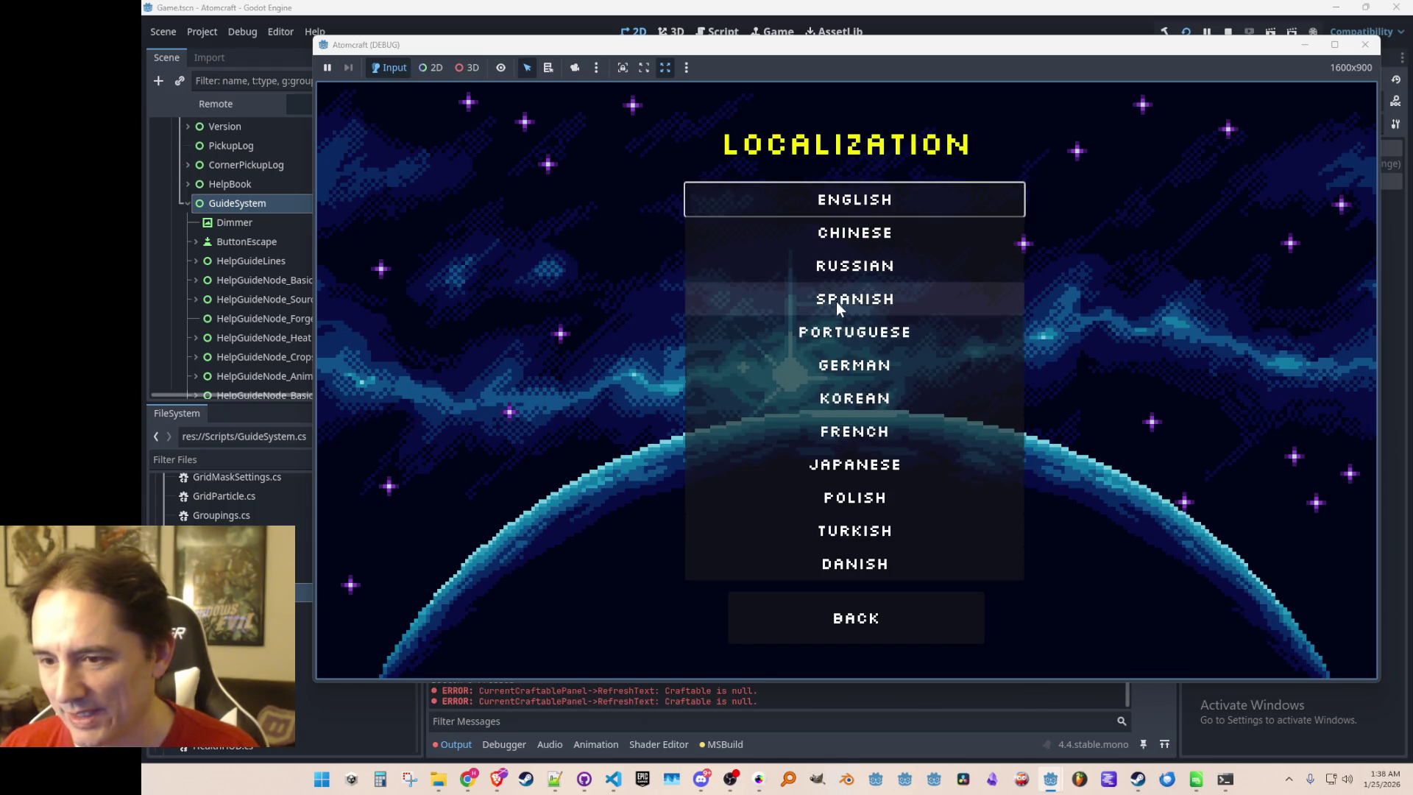
click(839, 364)
click(840, 402)
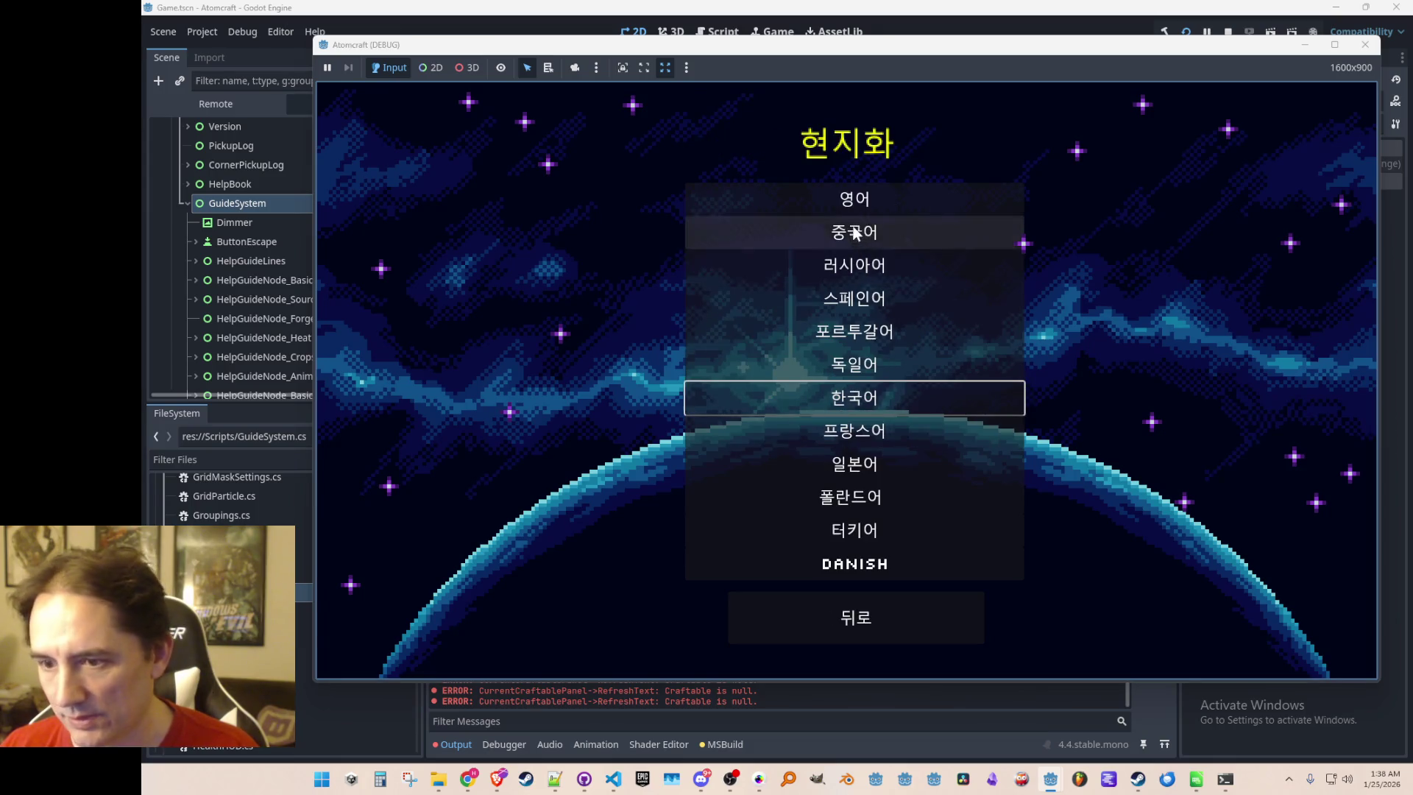
click(853, 198)
click(865, 618)
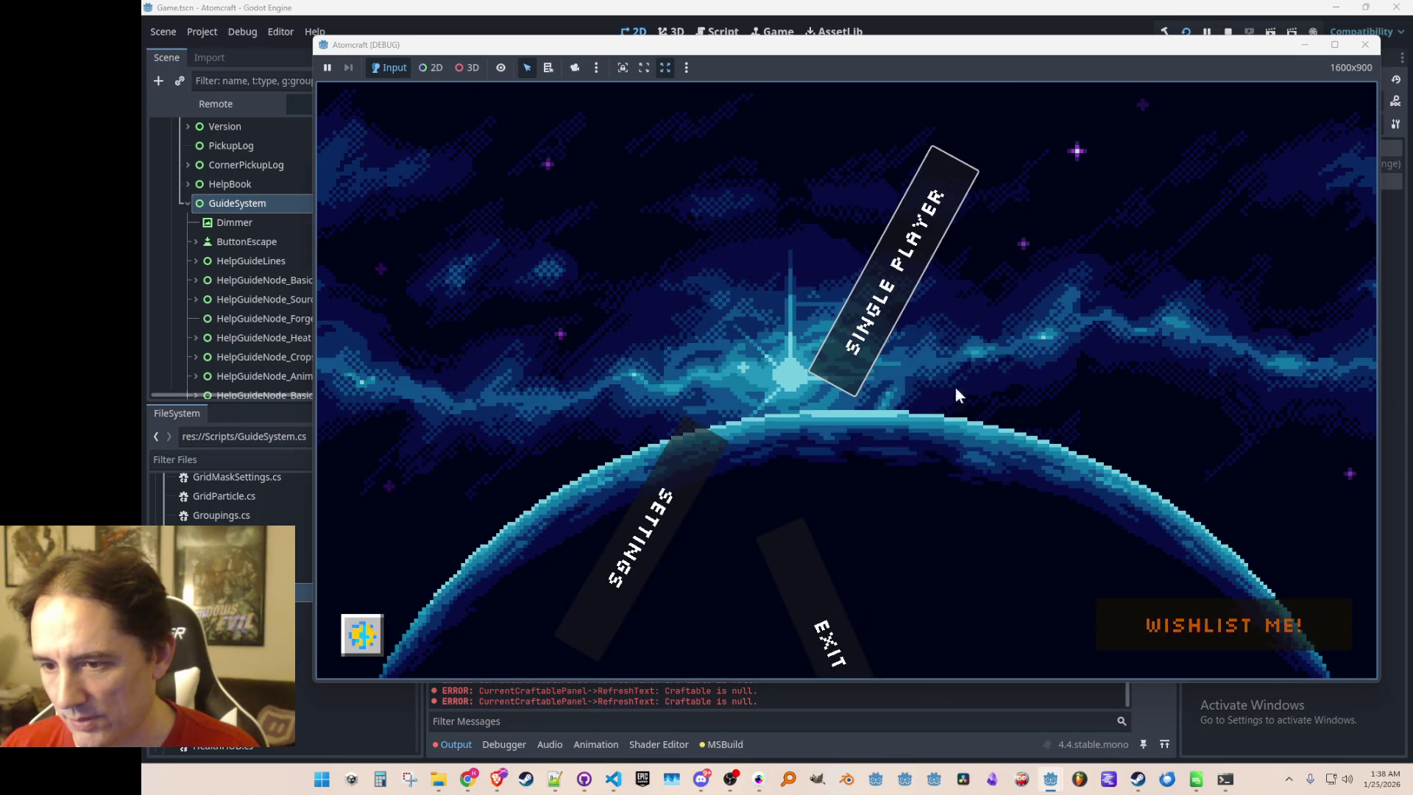
click(908, 279)
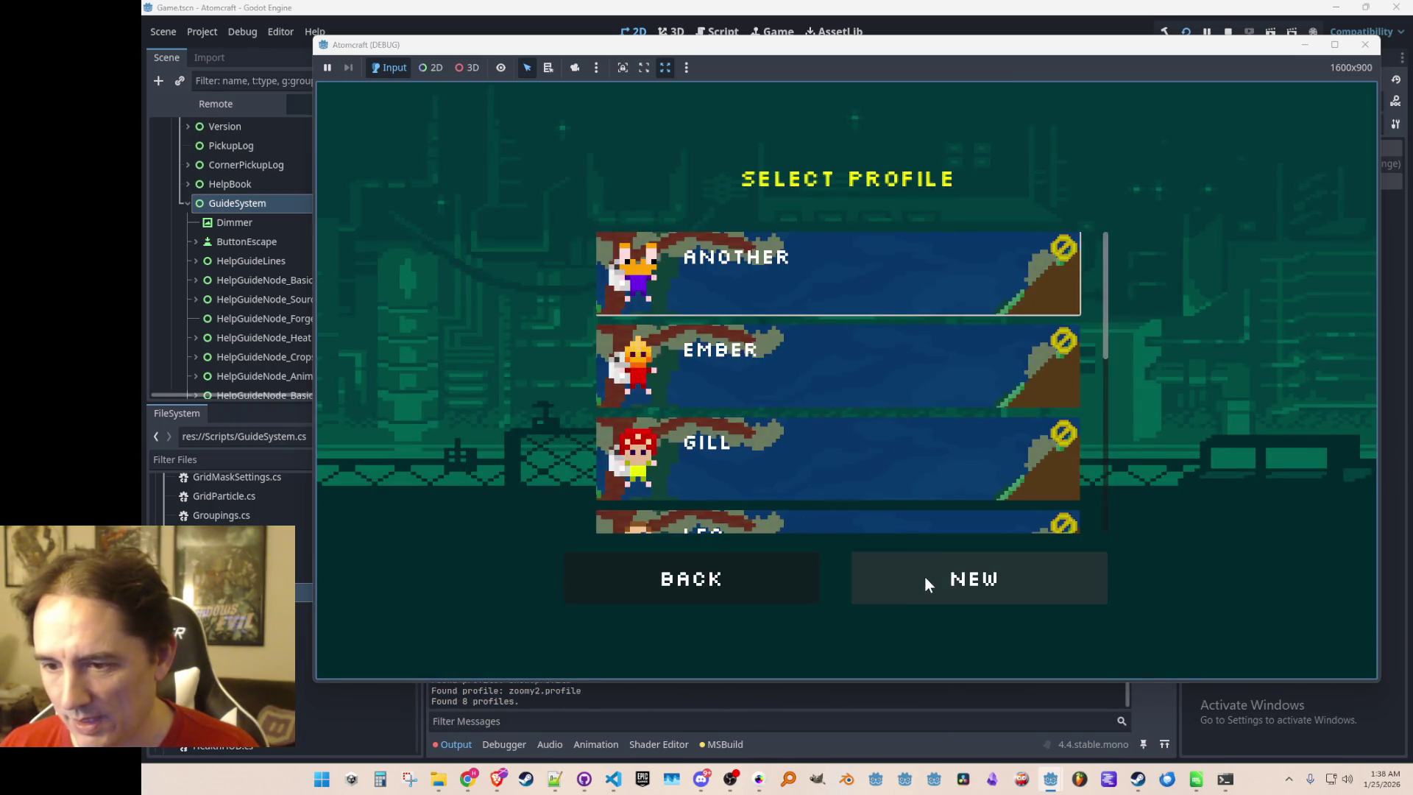
Start a new player, cycle through five species options, then back out to profiles
click(926, 577)
click(1055, 251)
click(1055, 253)
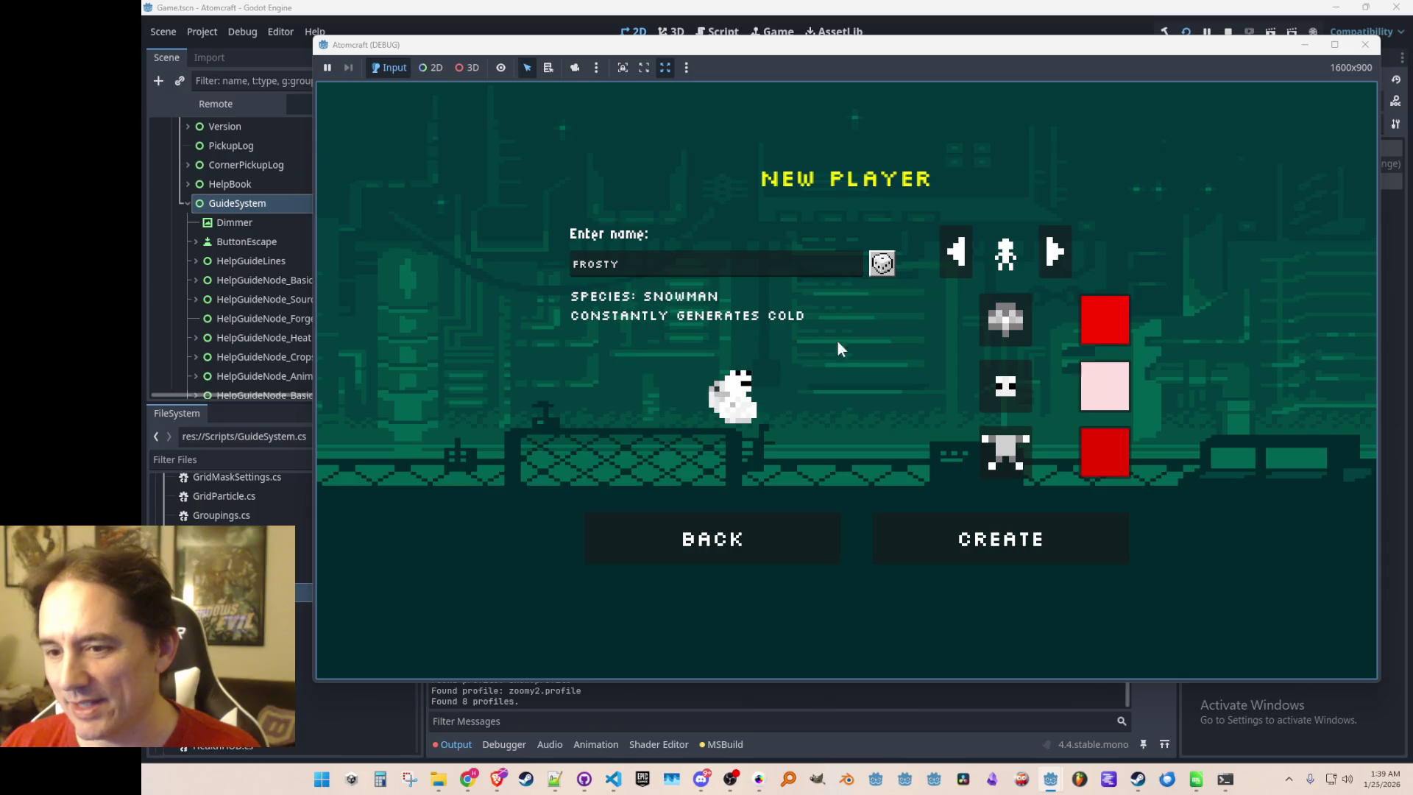
click(1055, 255)
click(1054, 254)
click(1054, 255)
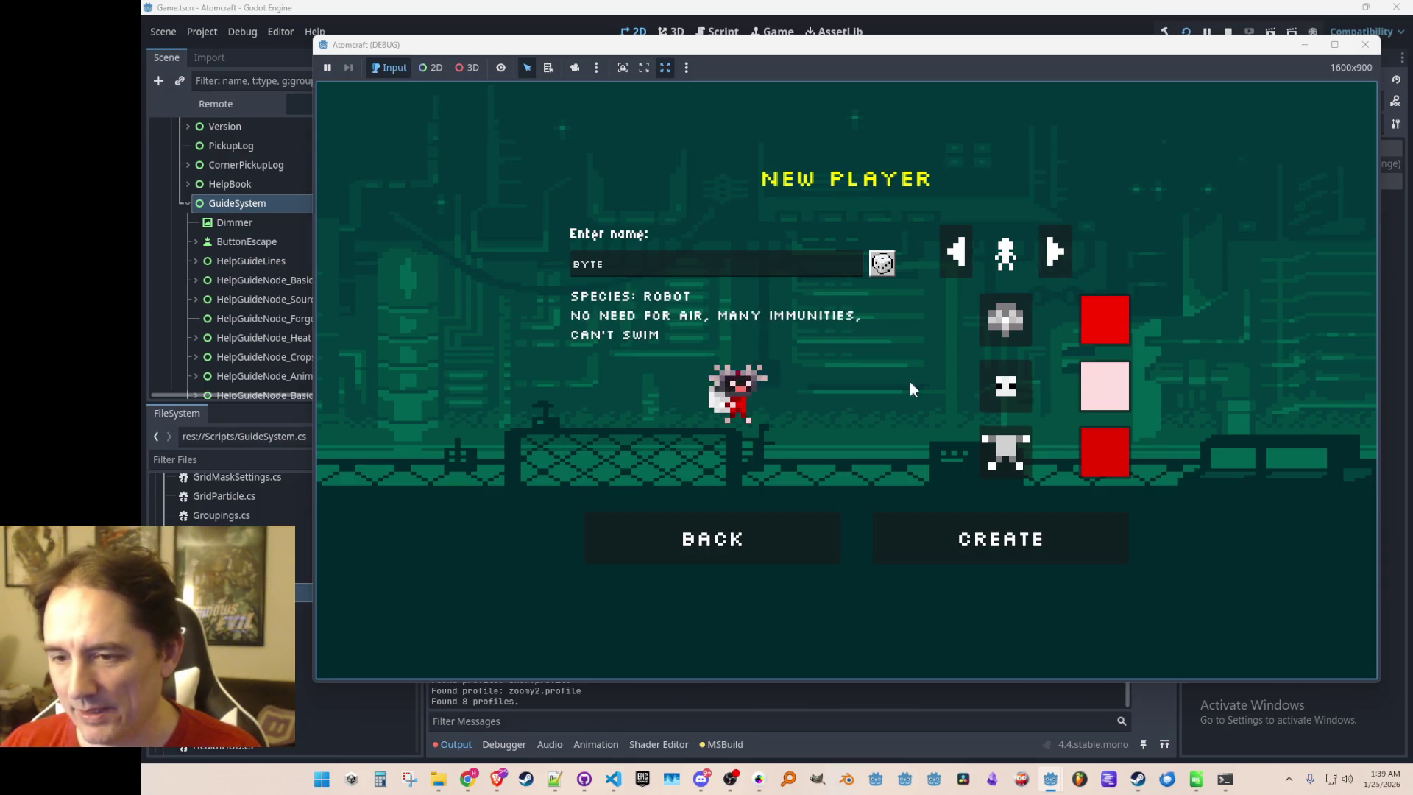
click(764, 539)
Pick an existing profile from the list and load the Enchanted Odyssey world
scroll(750, 401, down, 4)
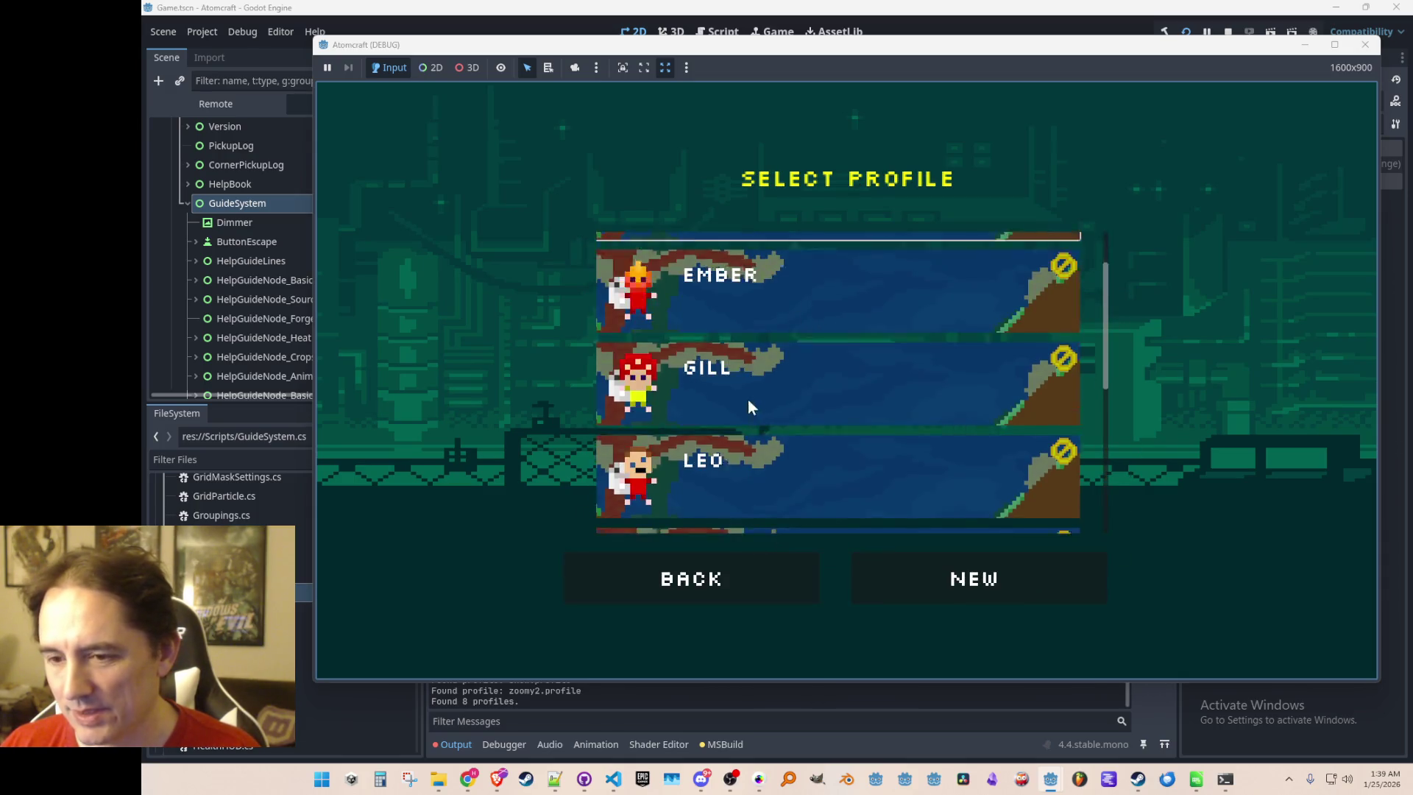
scroll(766, 402, down, 2)
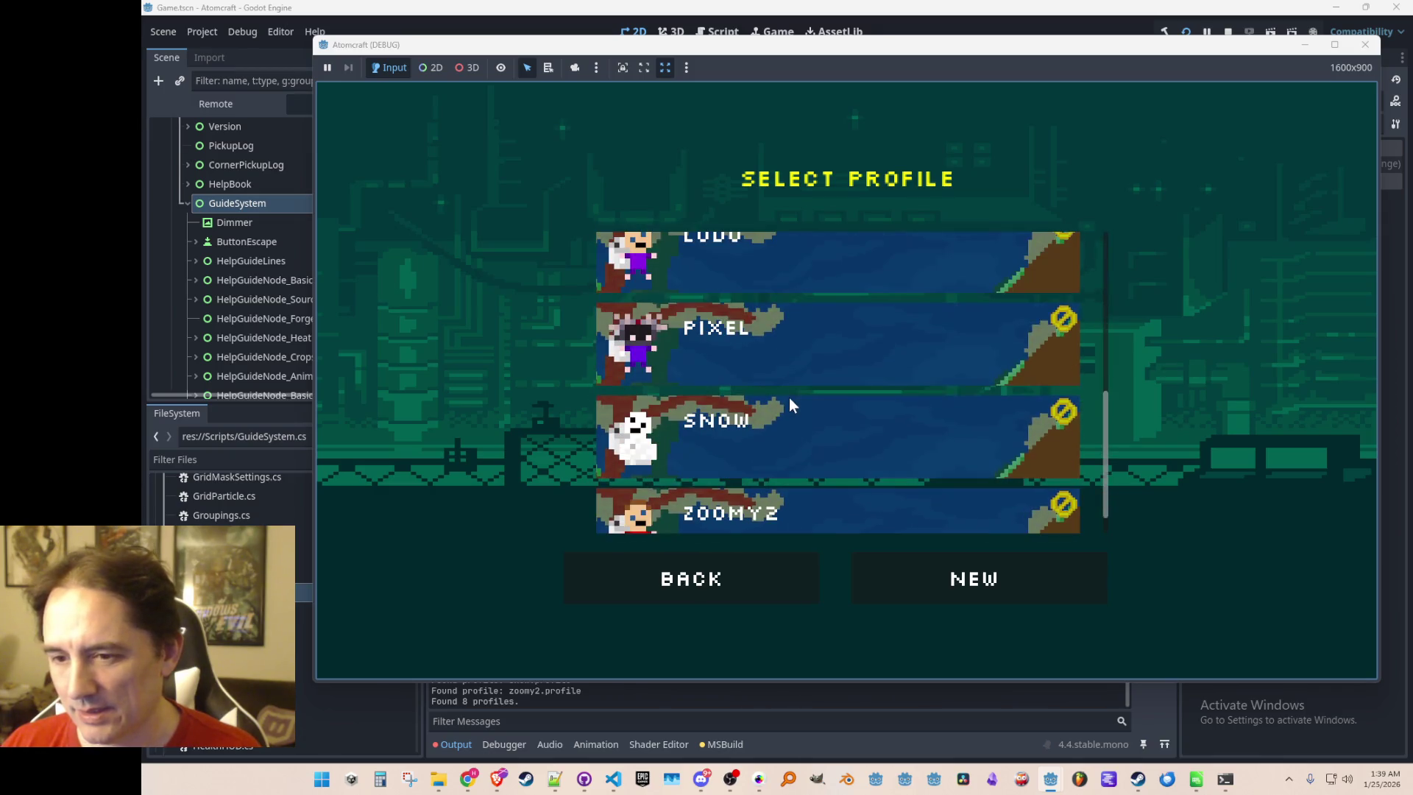
scroll(758, 442, up, 2)
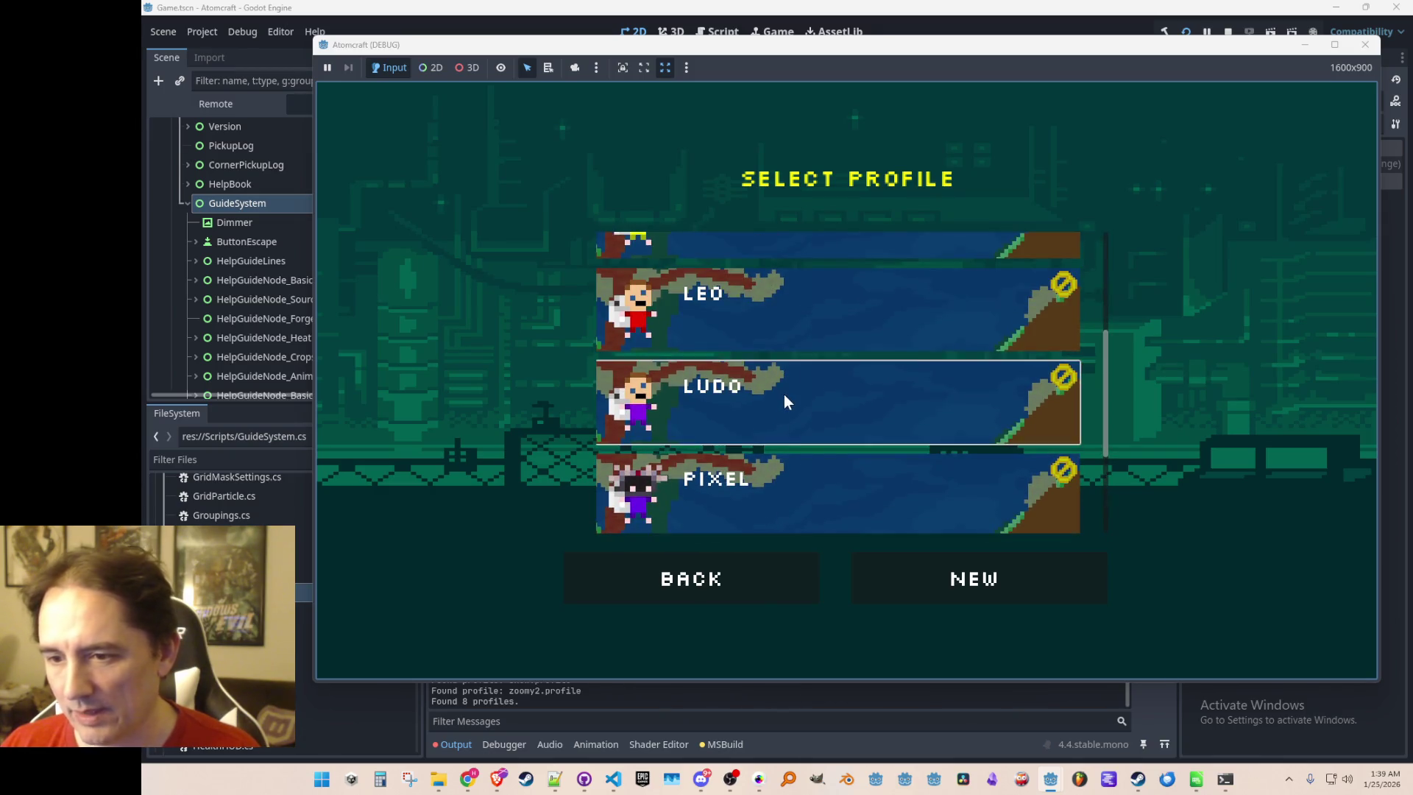
click(784, 402)
click(837, 382)
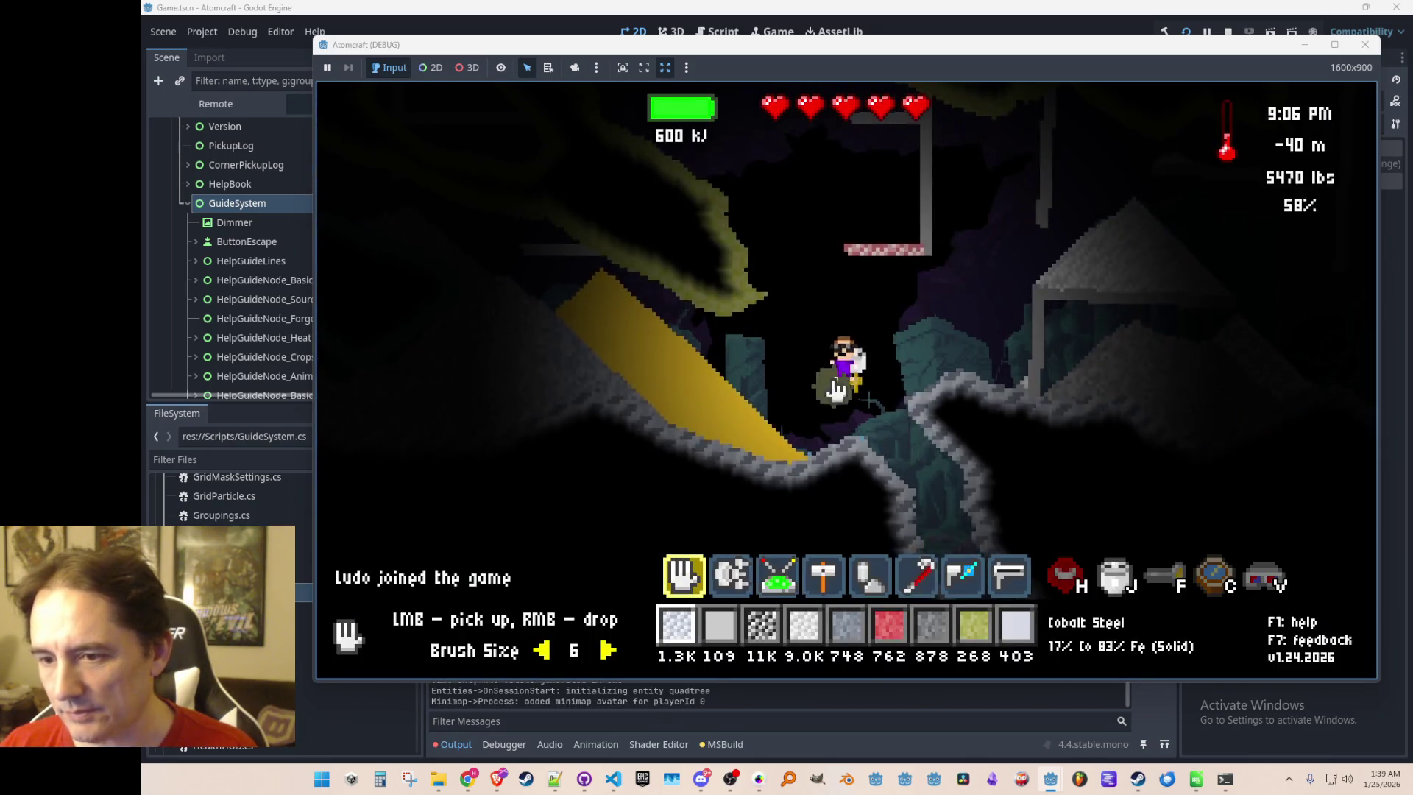
Toggle the in-game world editor mode on with F2, then off again
key(F2)
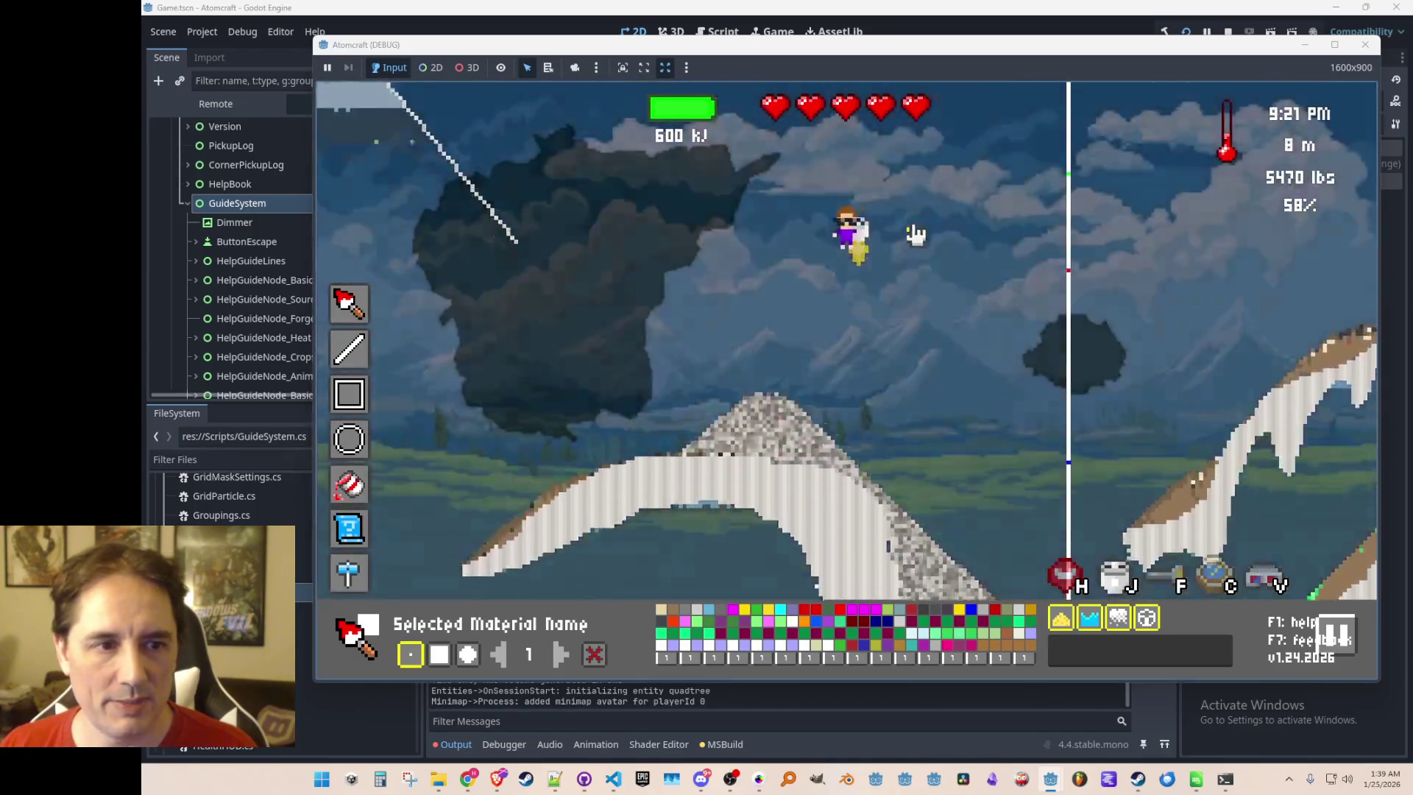
key(F2)
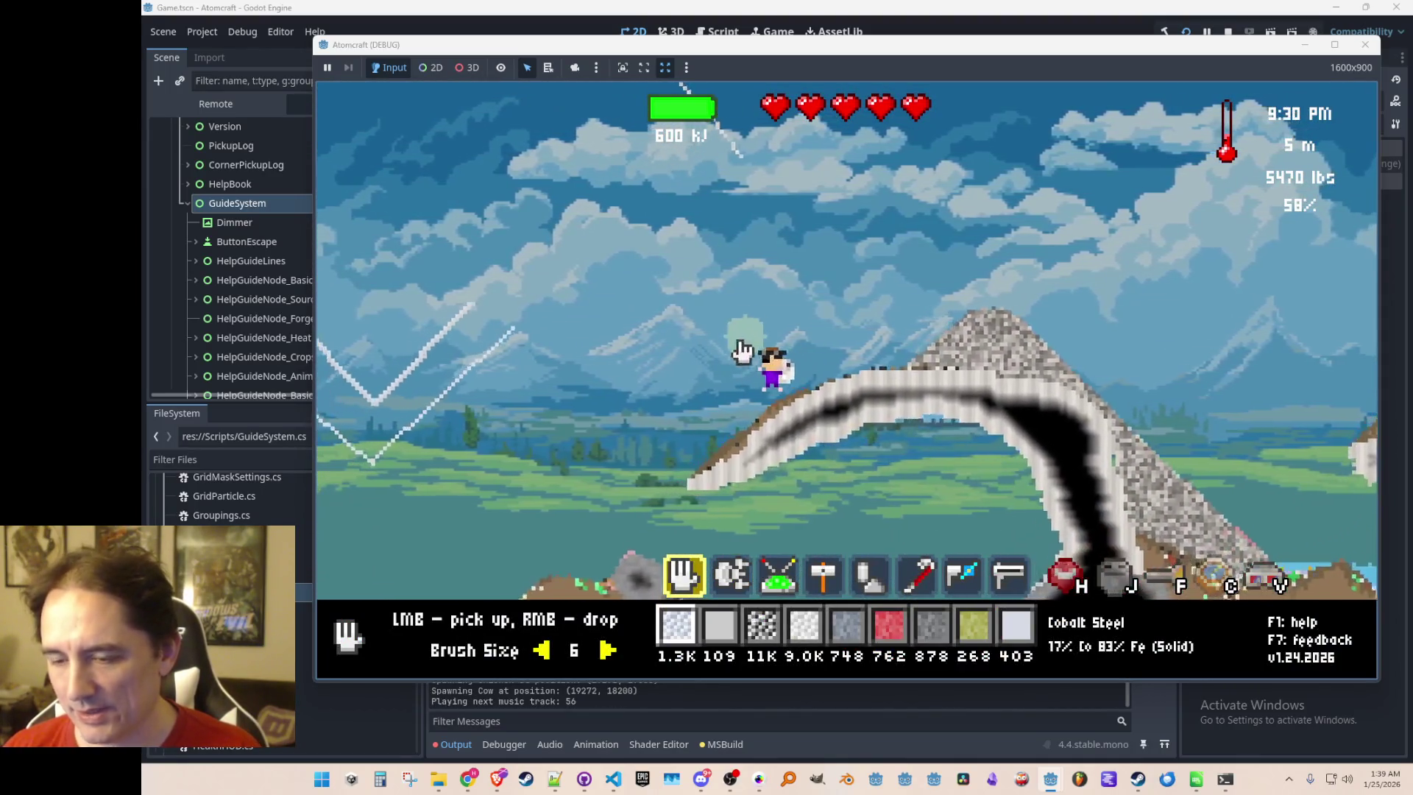
Equip the drill, open the inventory, and show the shop's tools list
key(2)
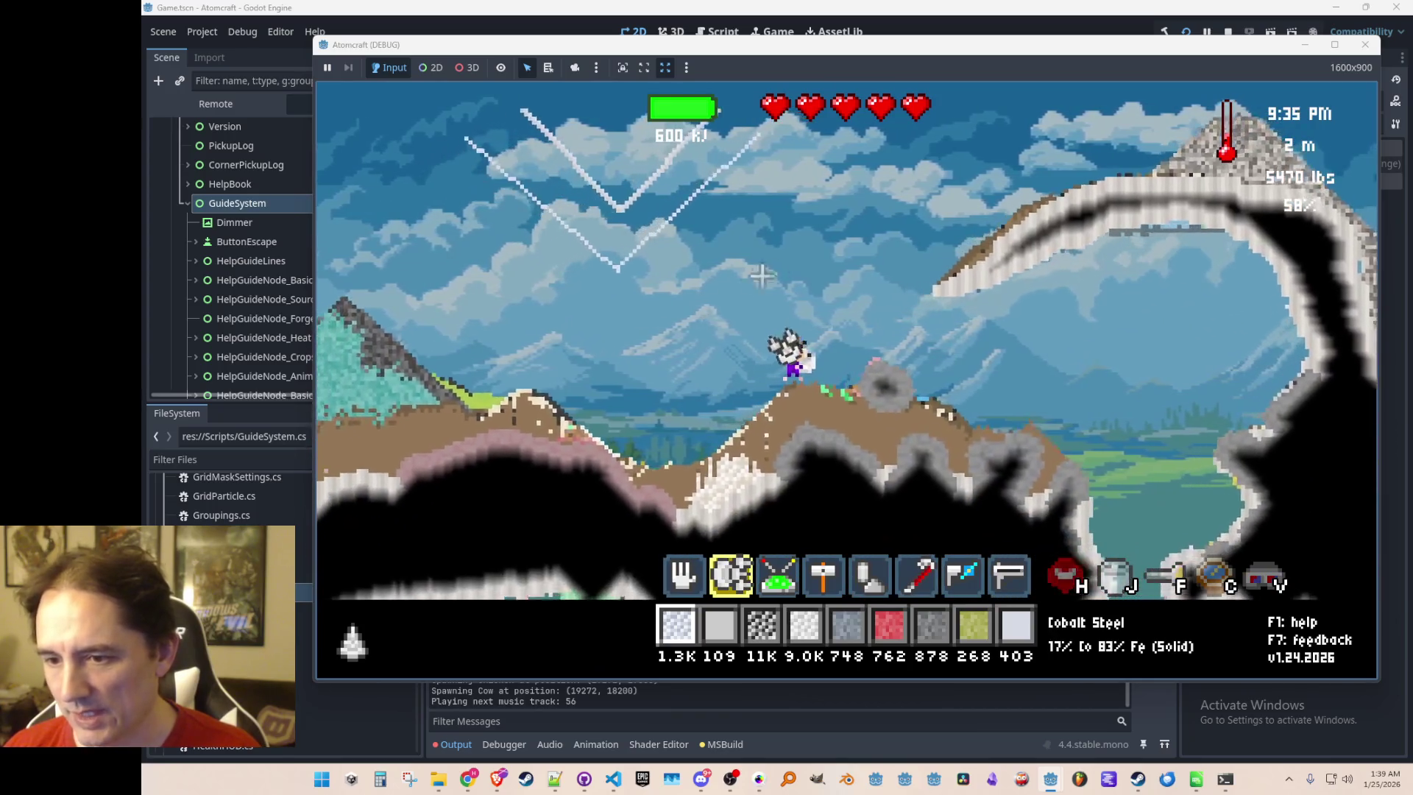
key(i)
key(c)
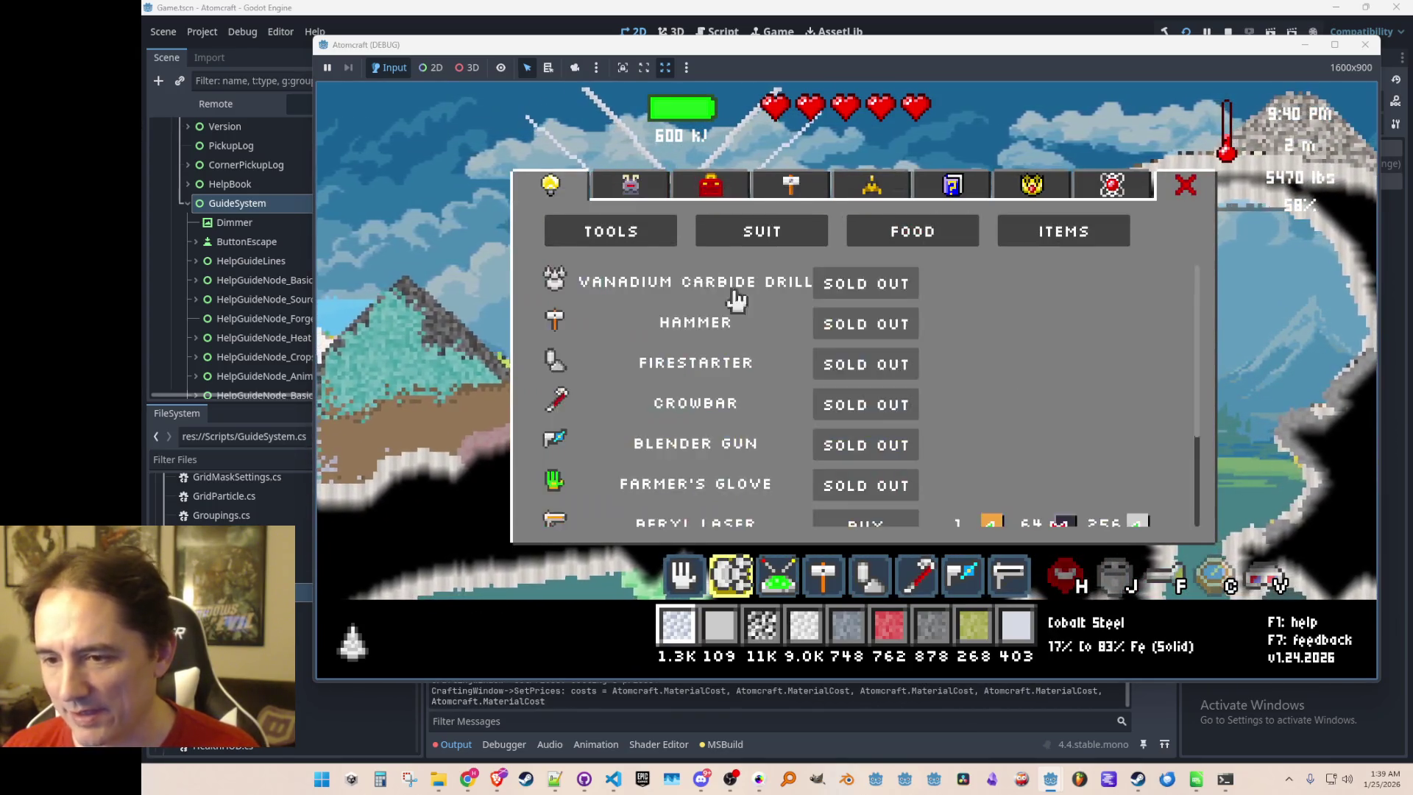
scroll(932, 462, down, 3)
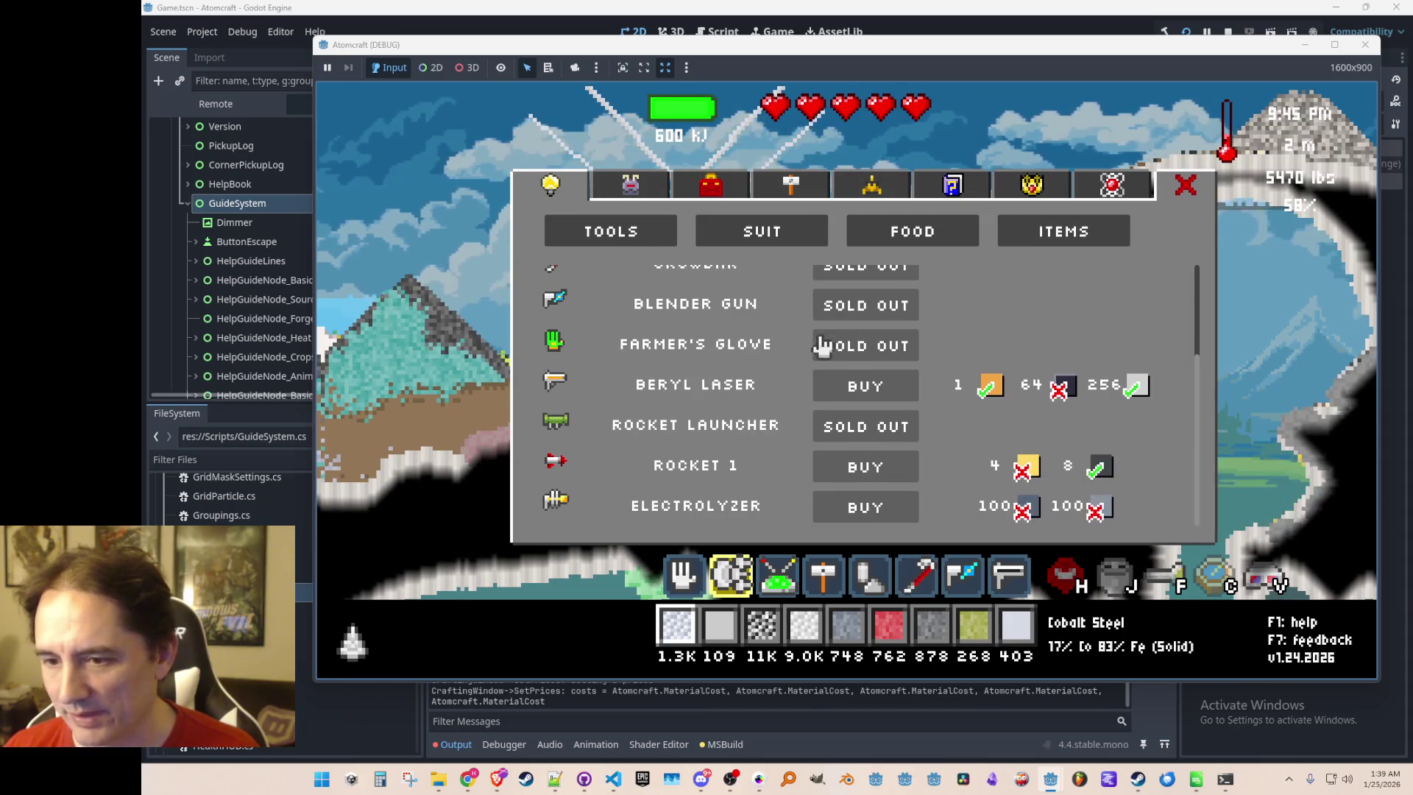
Browse the shop's suit upgrades and food items
click(742, 242)
scroll(823, 404, down, 2)
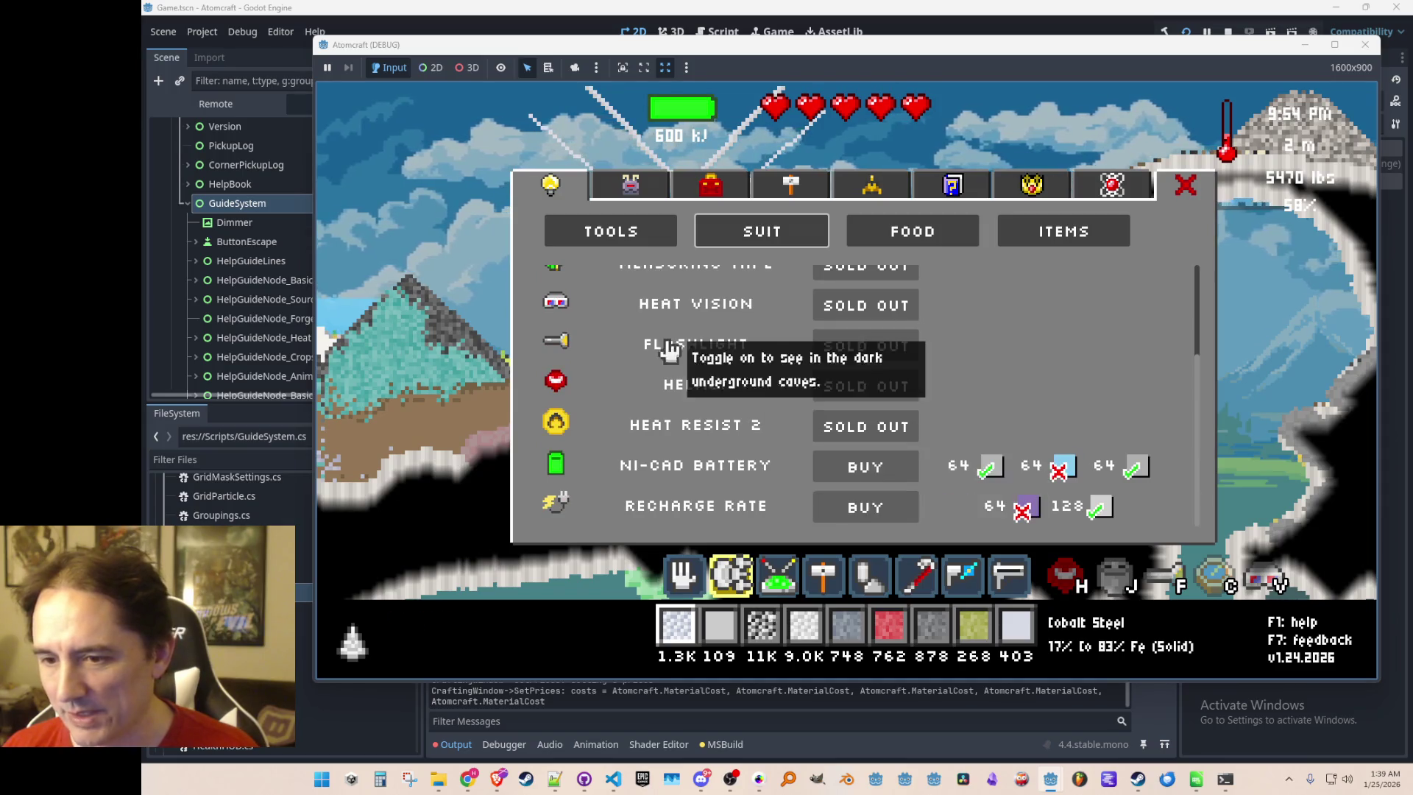
scroll(707, 342, up, 2)
click(874, 243)
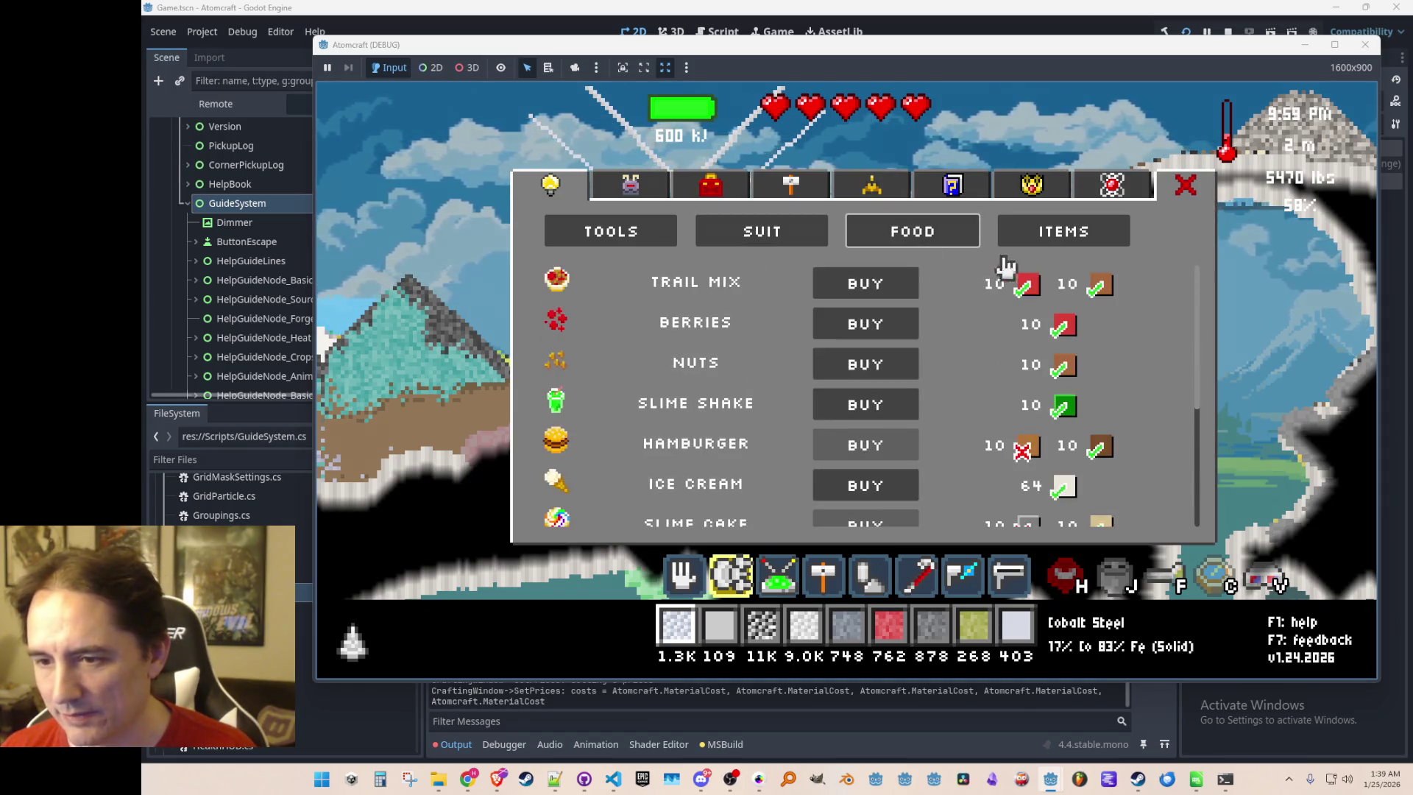
scroll(957, 413, down, 3)
scroll(666, 449, up, 3)
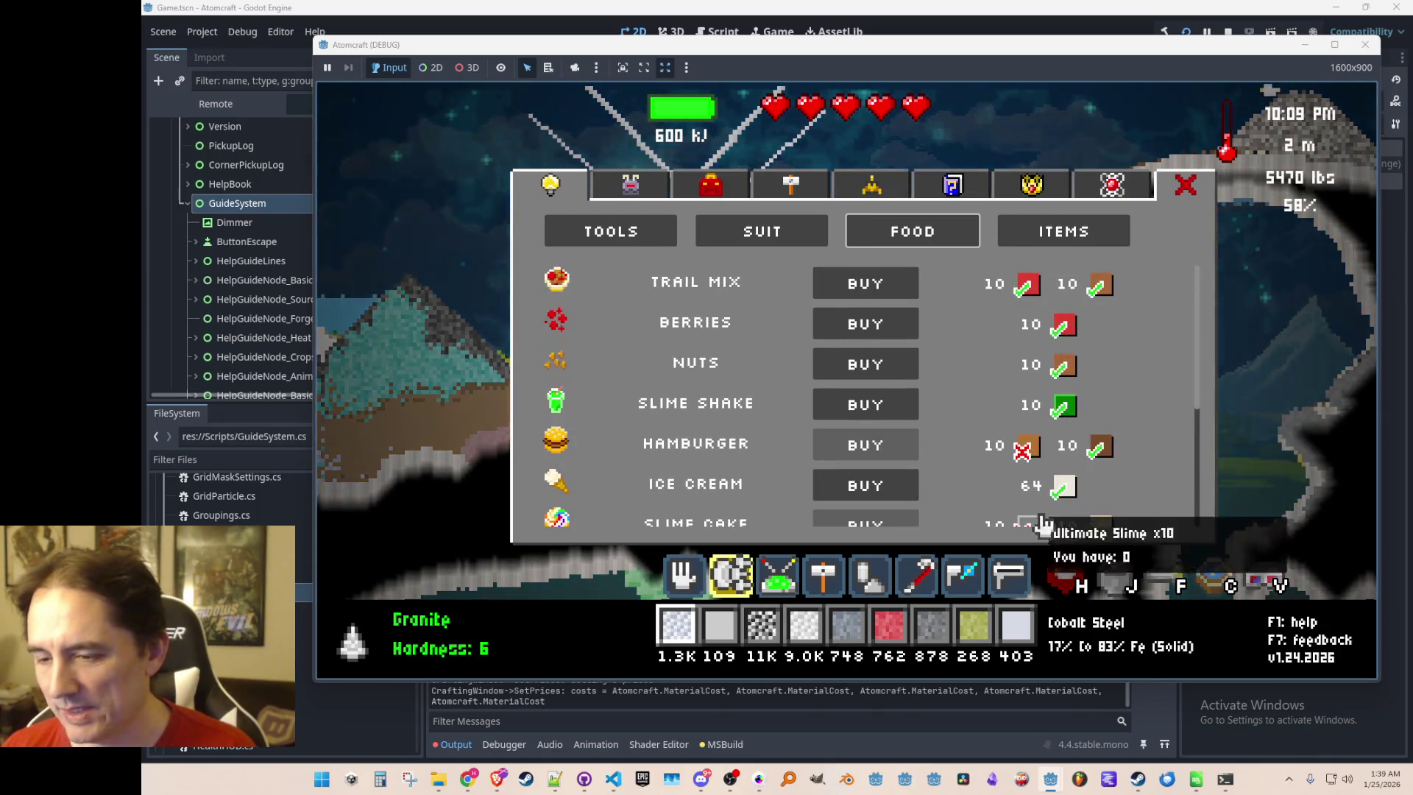
Reopen the shop to view the other items and tools, then close it
key(Escape)
key(c)
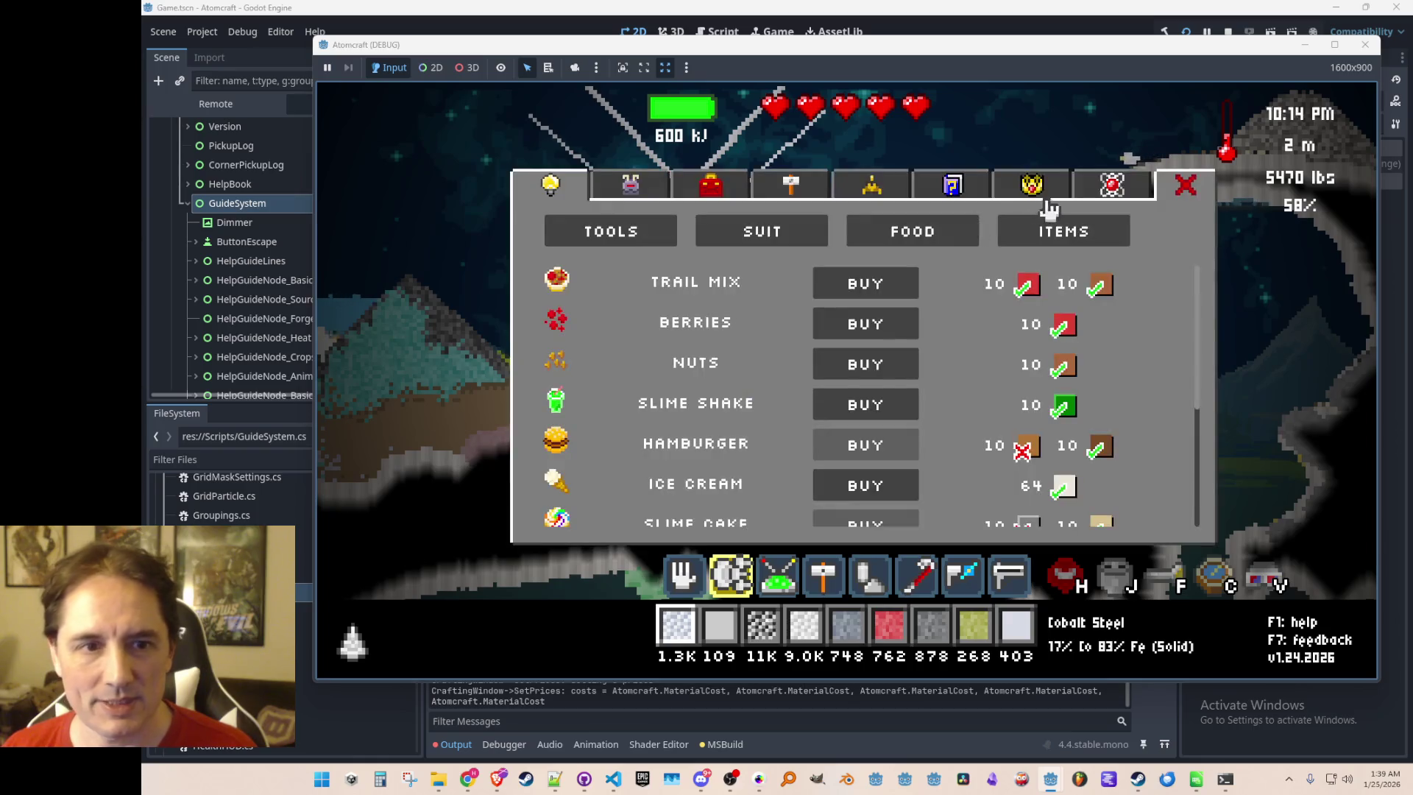
click(1009, 231)
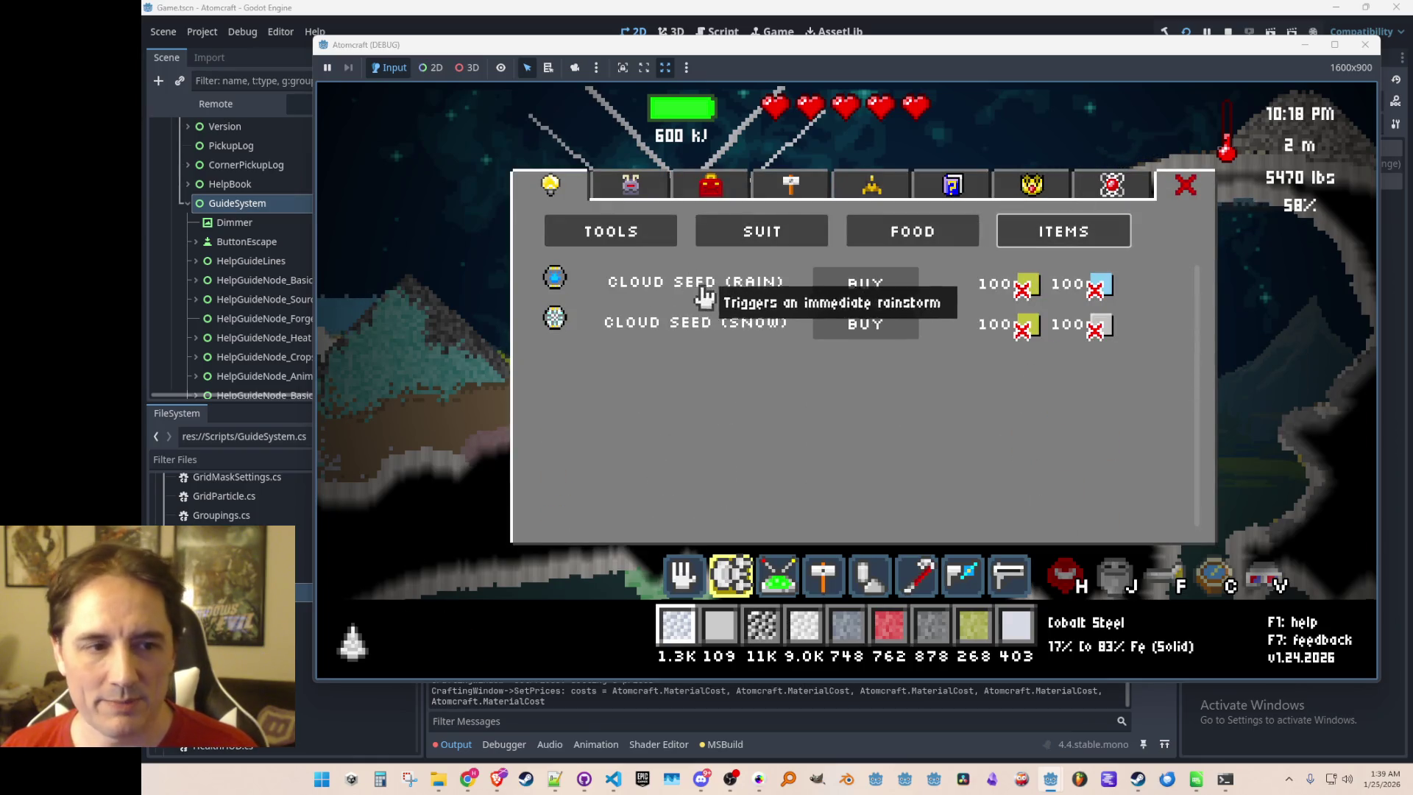
mouse_move(670, 294)
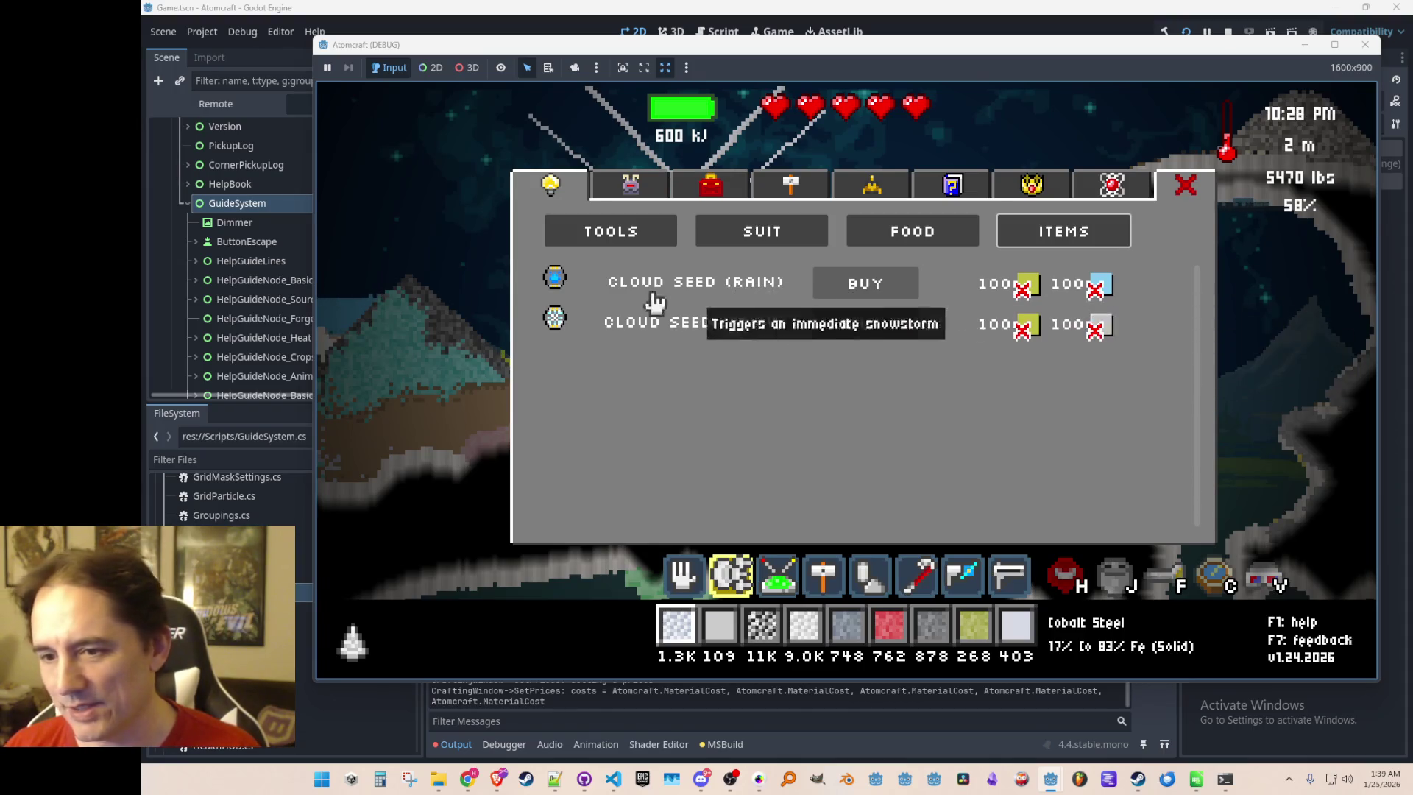
click(605, 239)
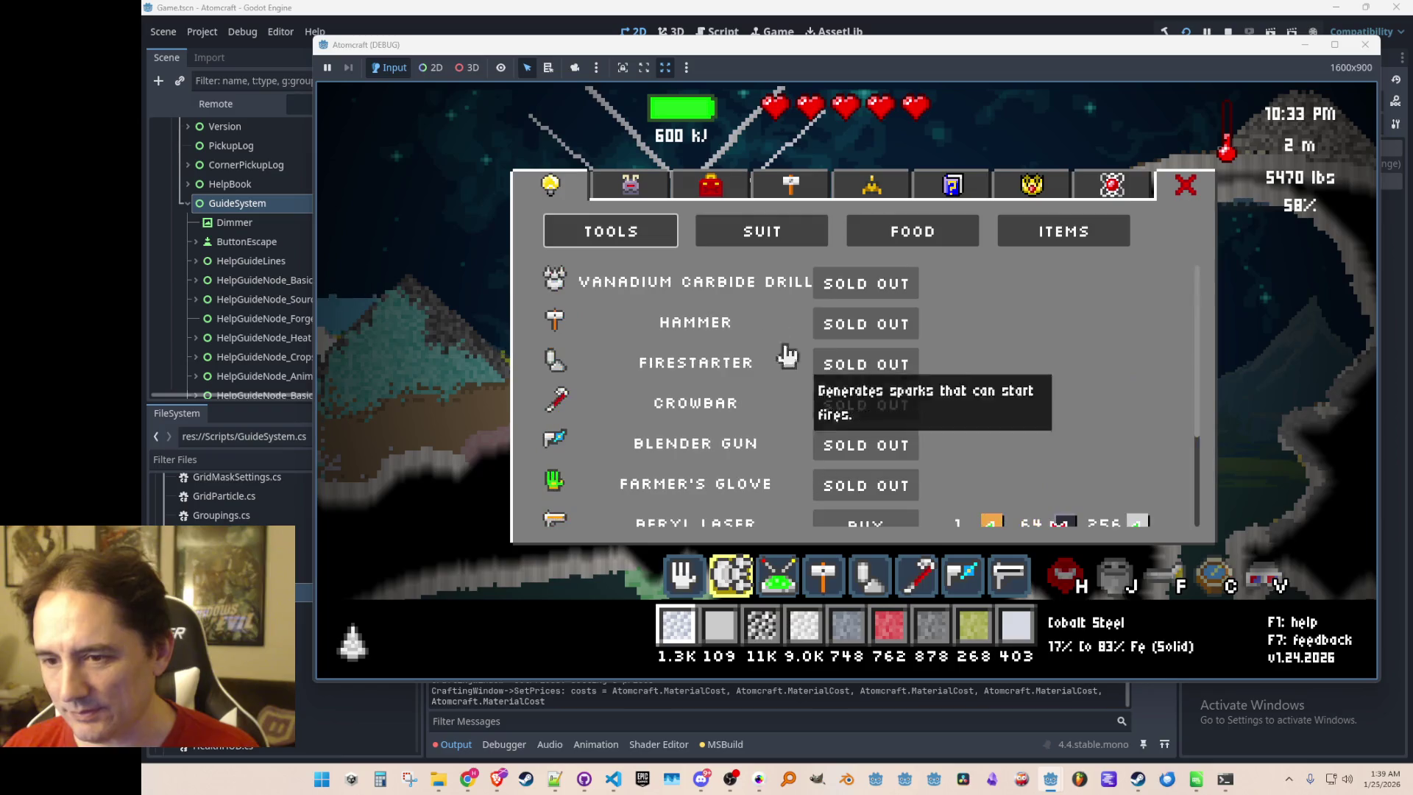
mouse_move(755, 301)
key(Escape)
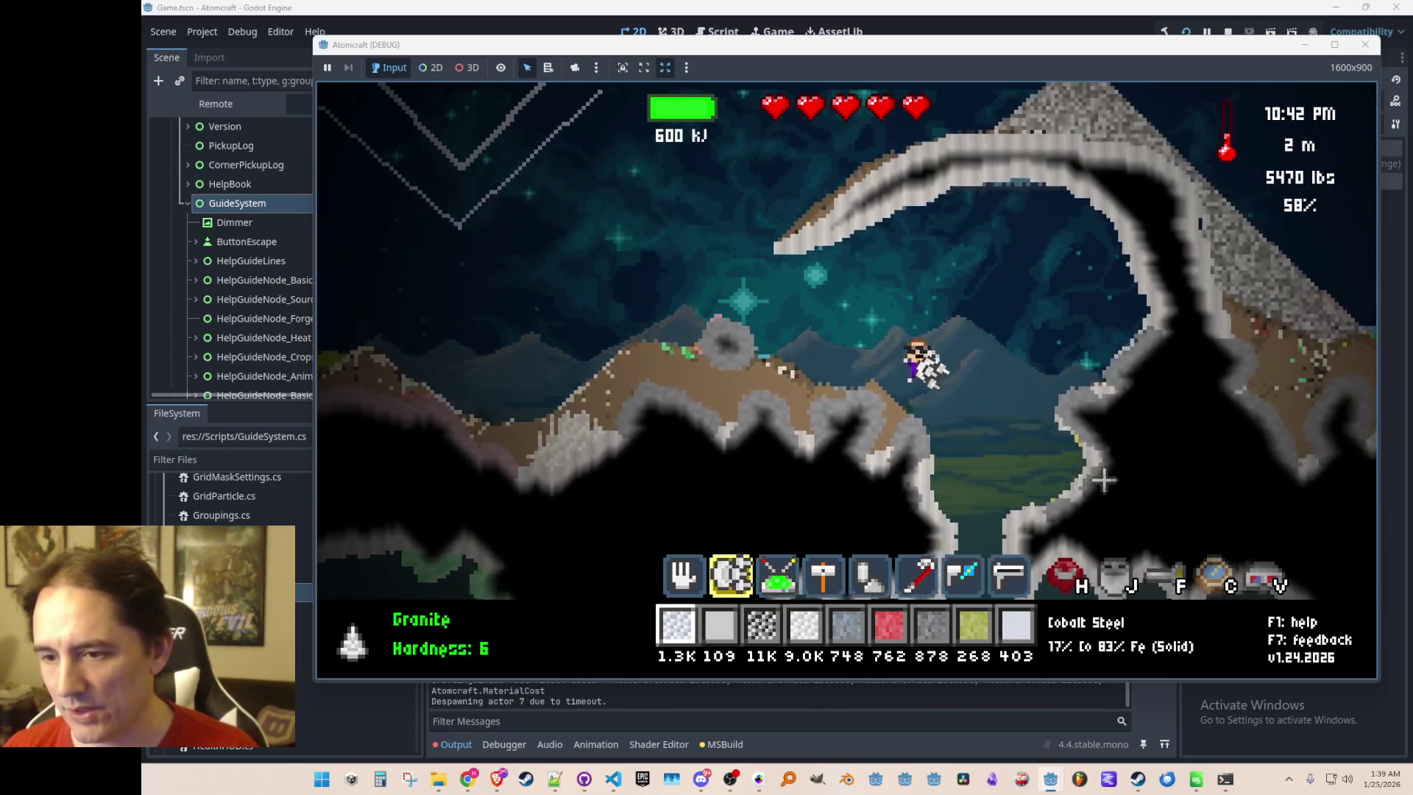
Open Settings > Audio from the pause menu, then close it to resume play
key(Escape)
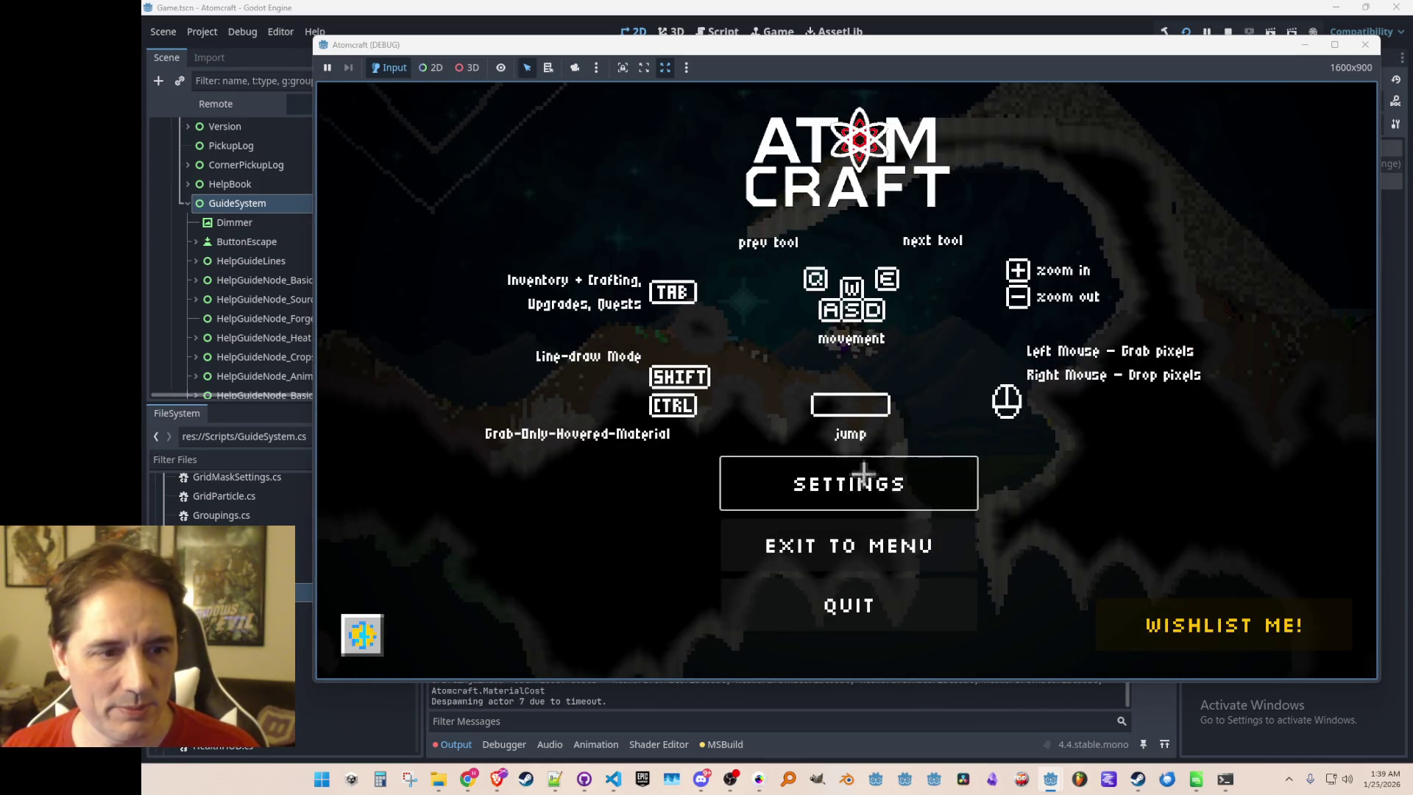
click(863, 475)
click(553, 134)
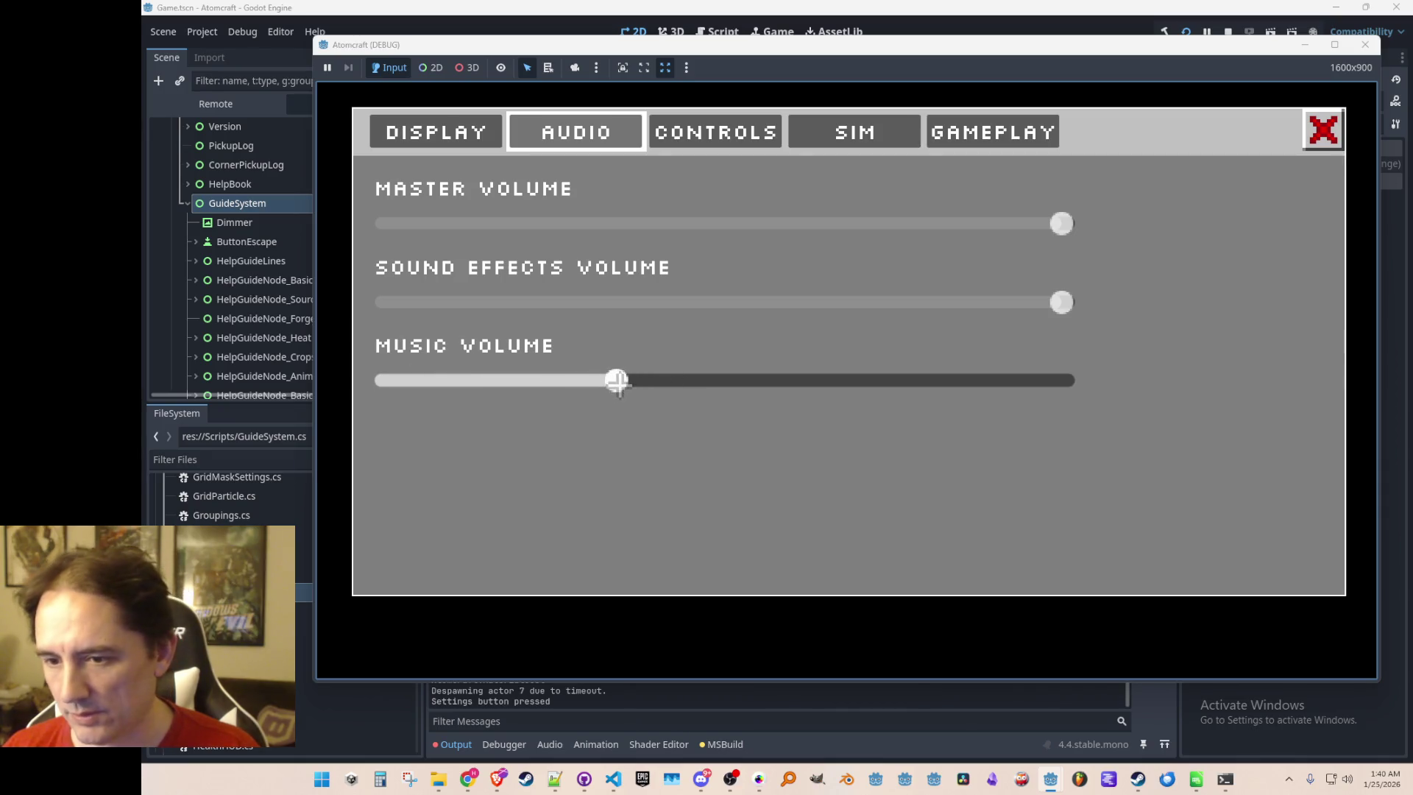
key(Escape)
Descend into the cave and mine right and down through the limestone
key(s)
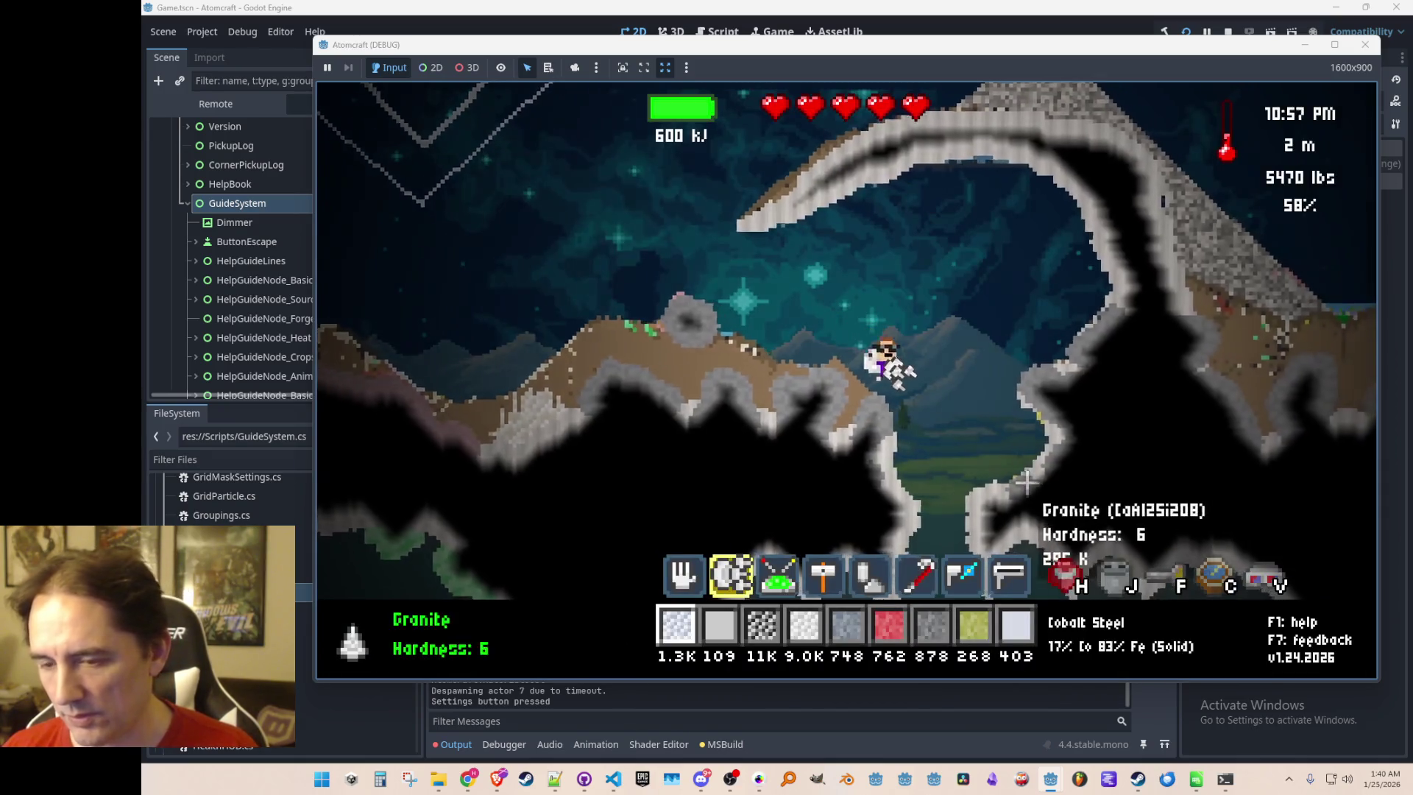
key(w)
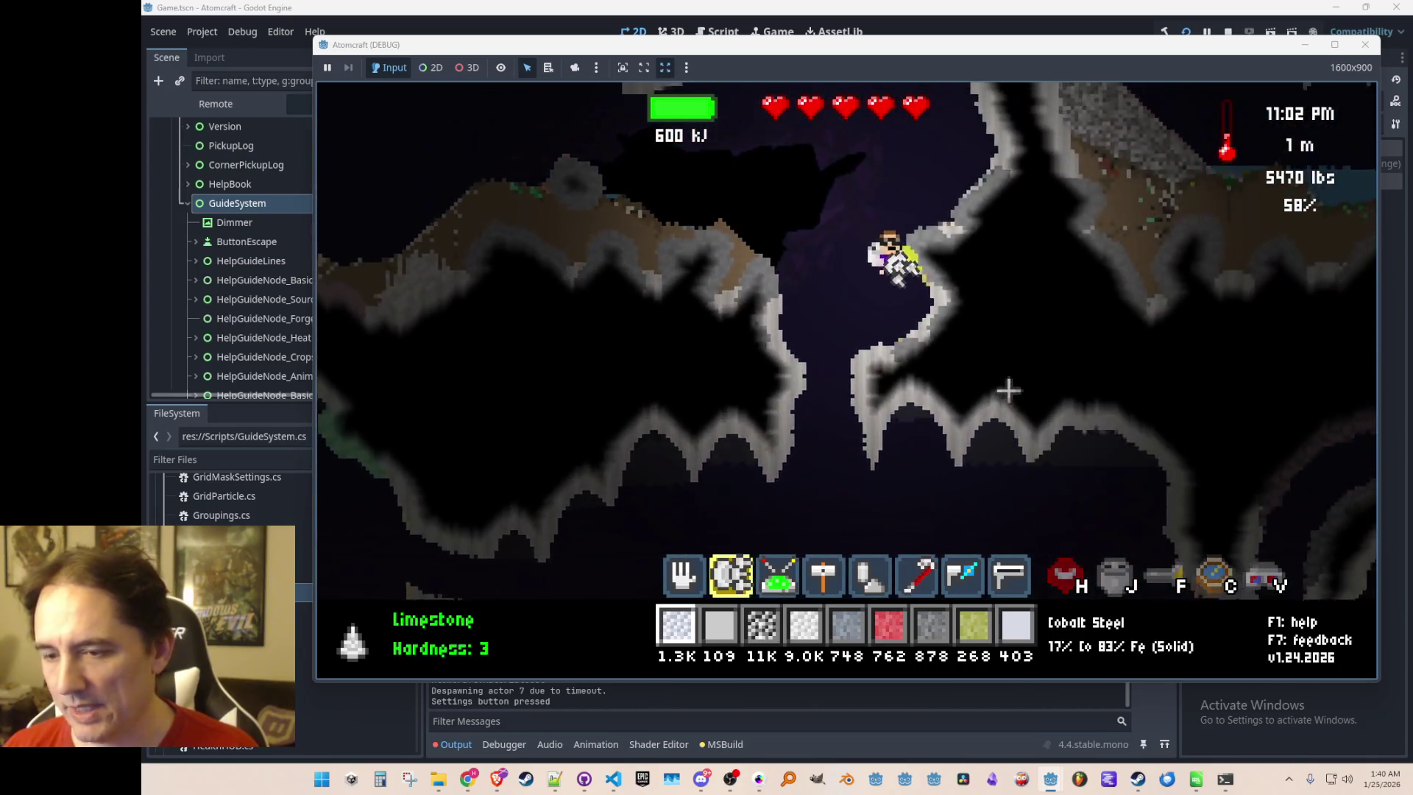
key(d)
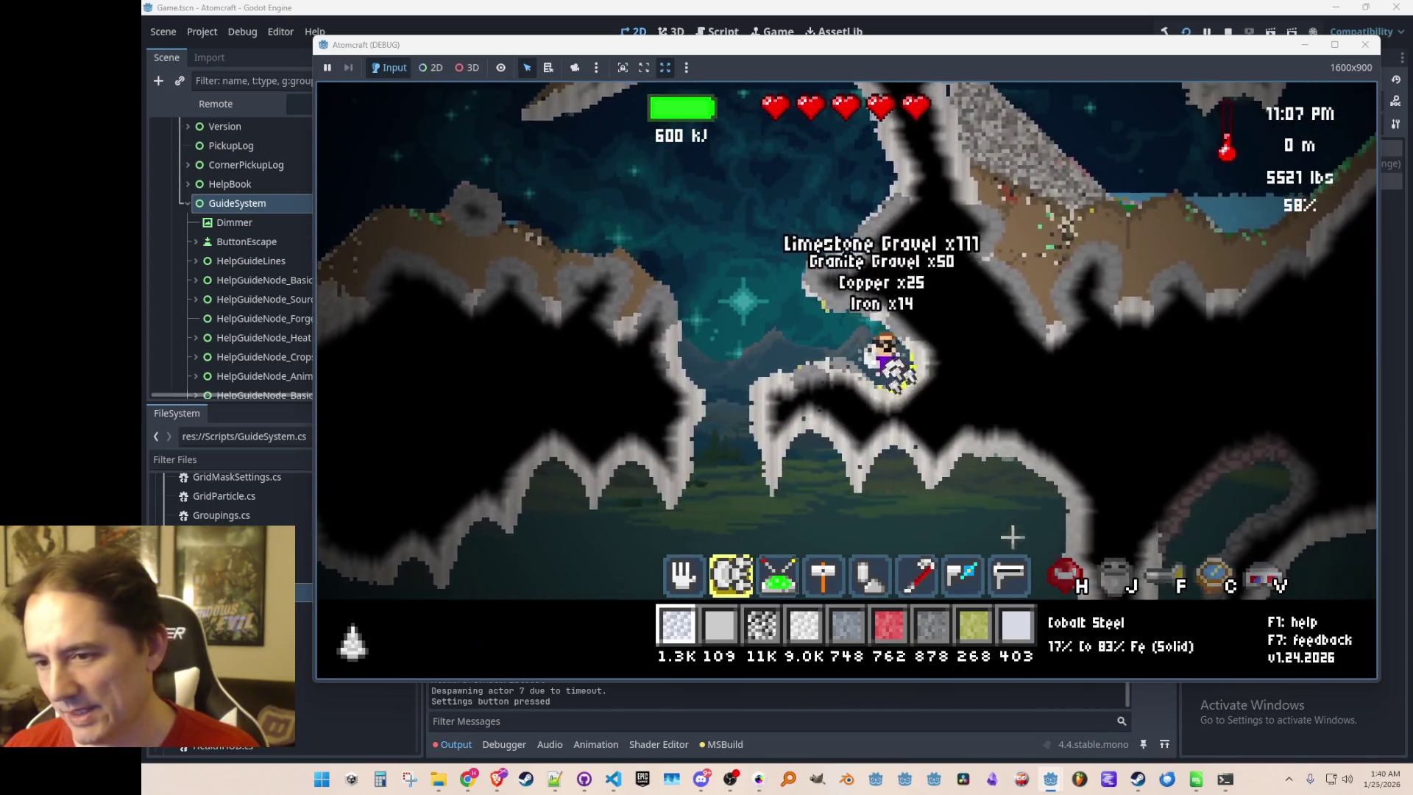
key(d)
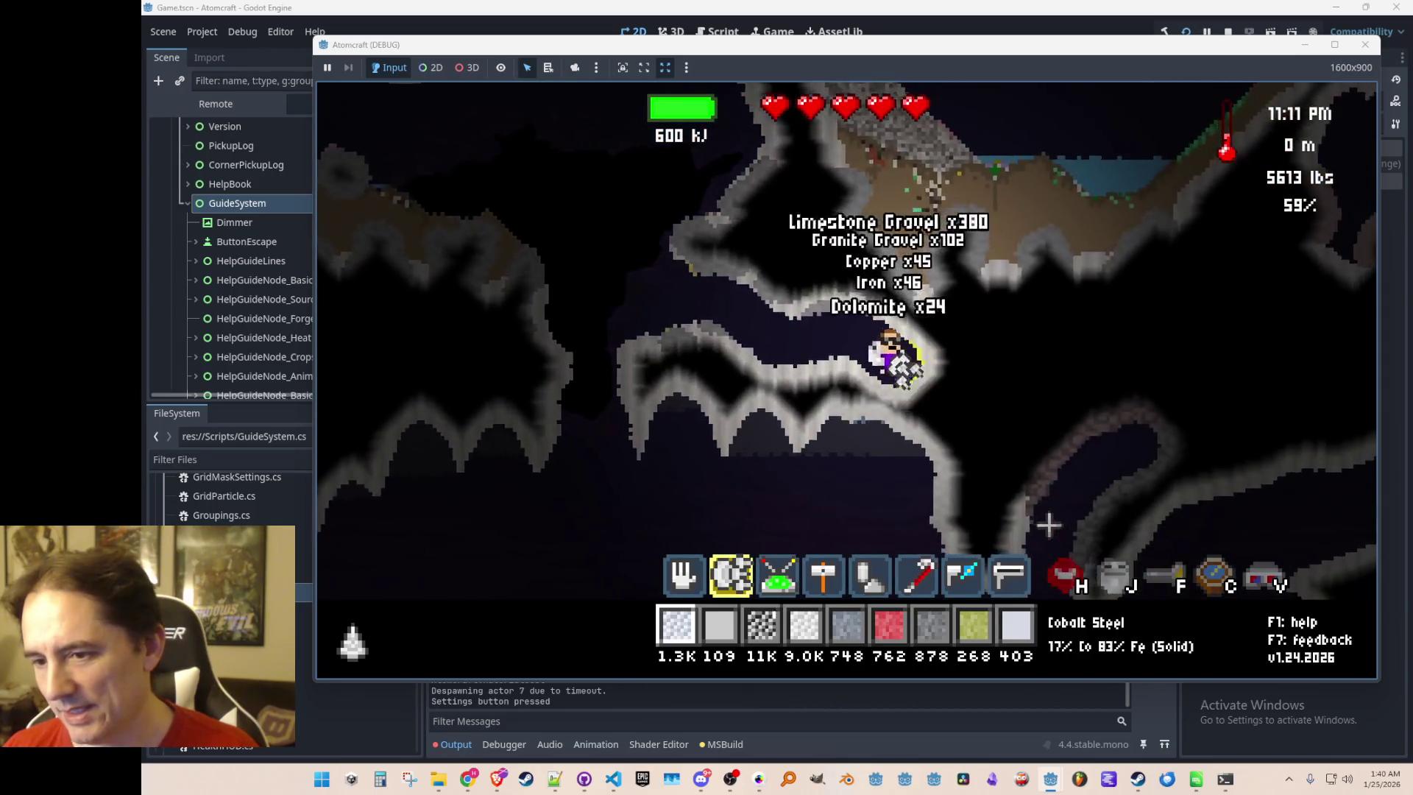
key(d)
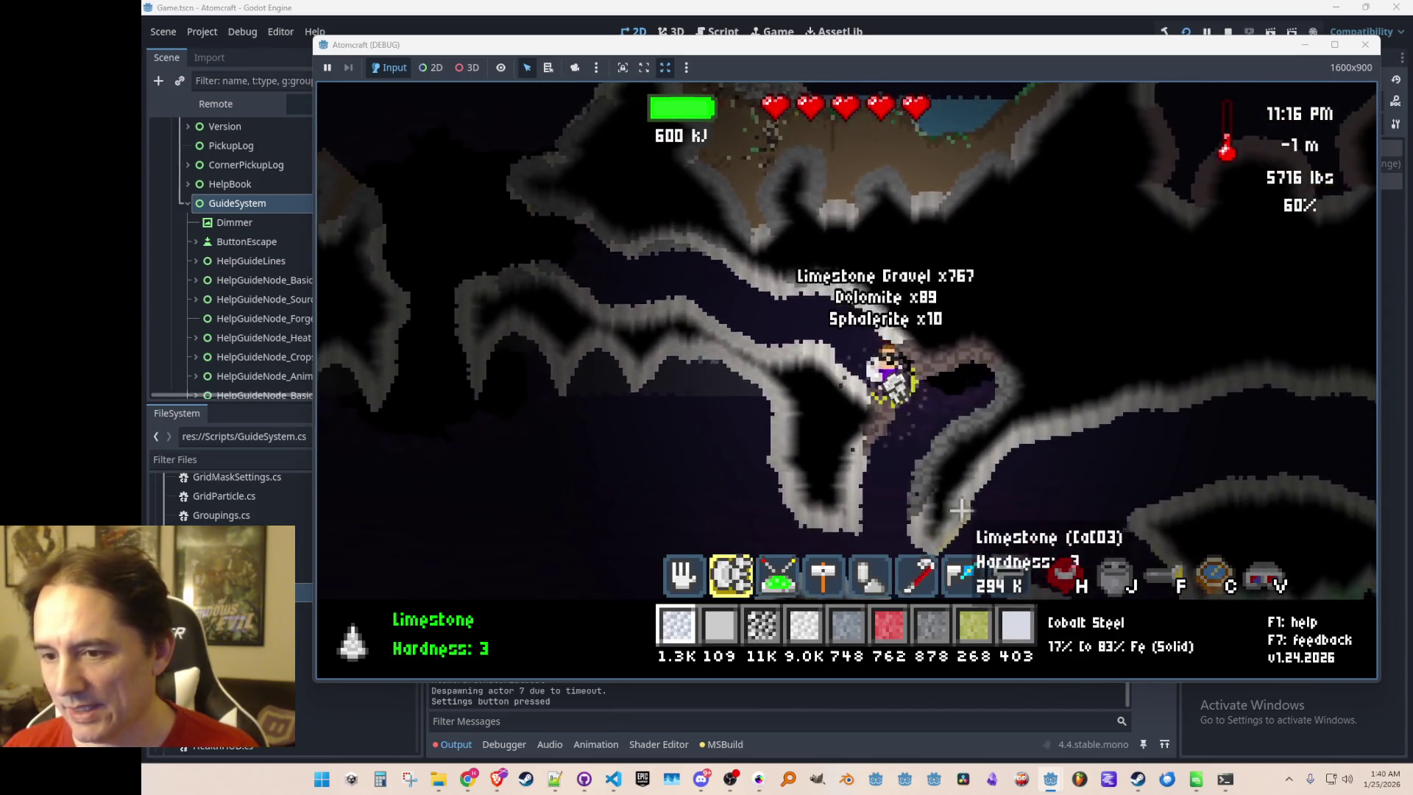
key(d)
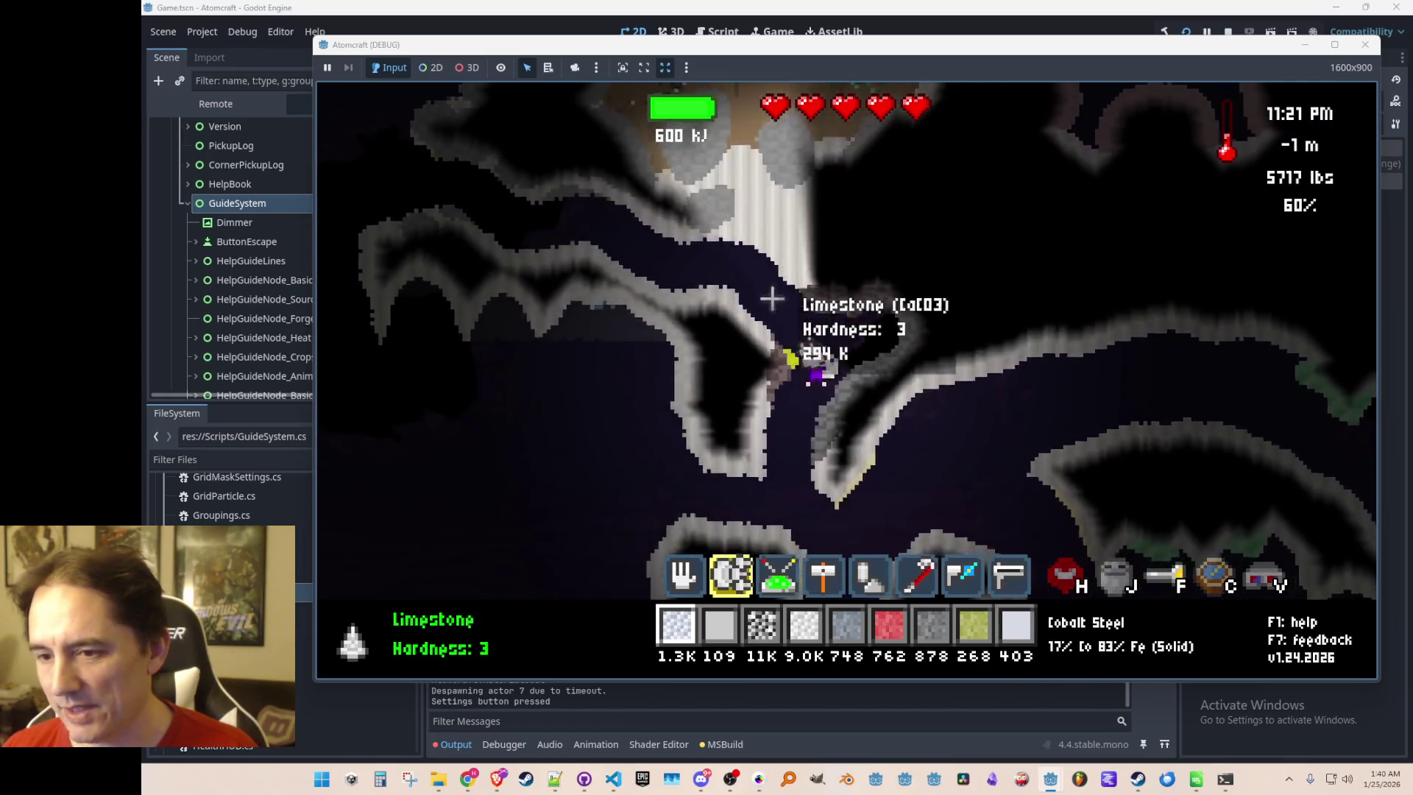
key(d)
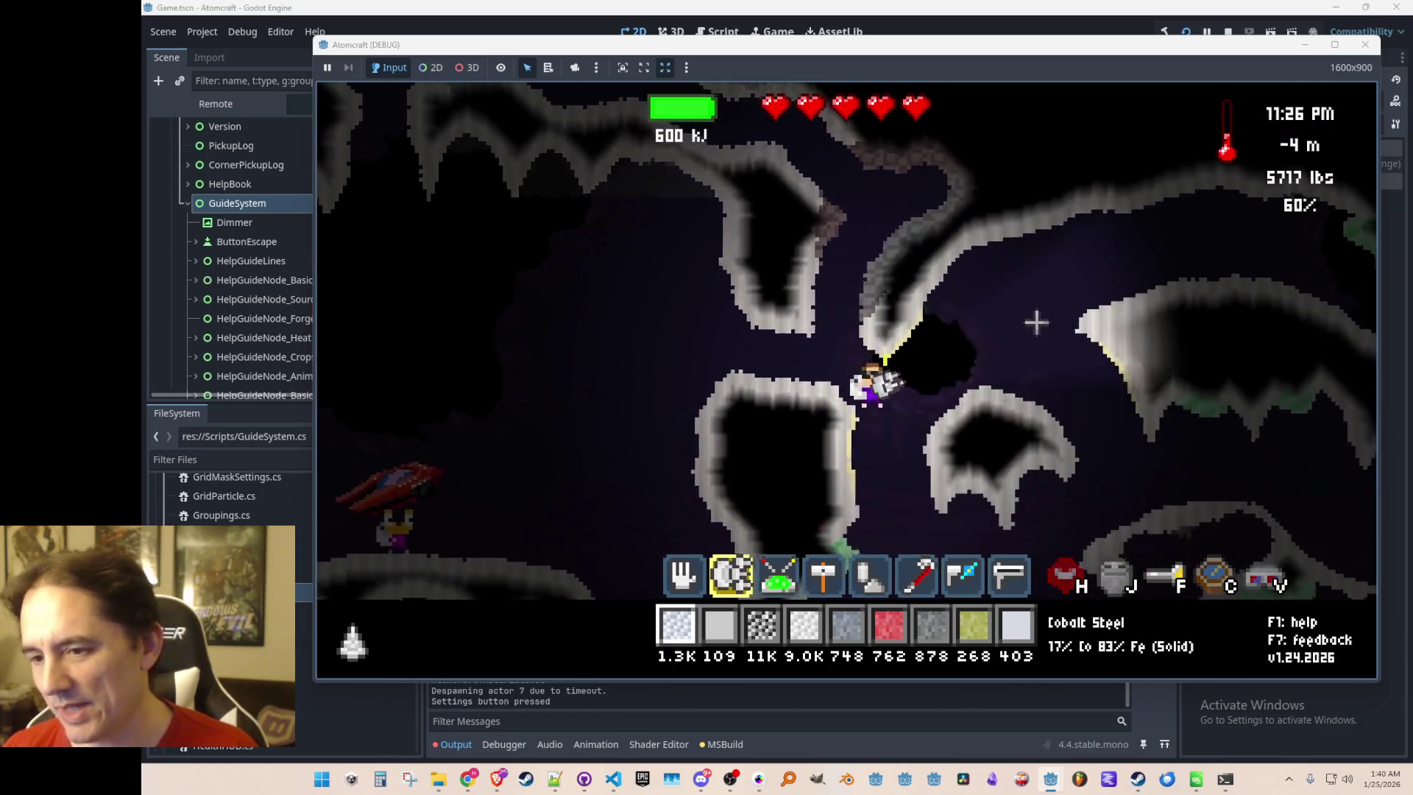
key(a)
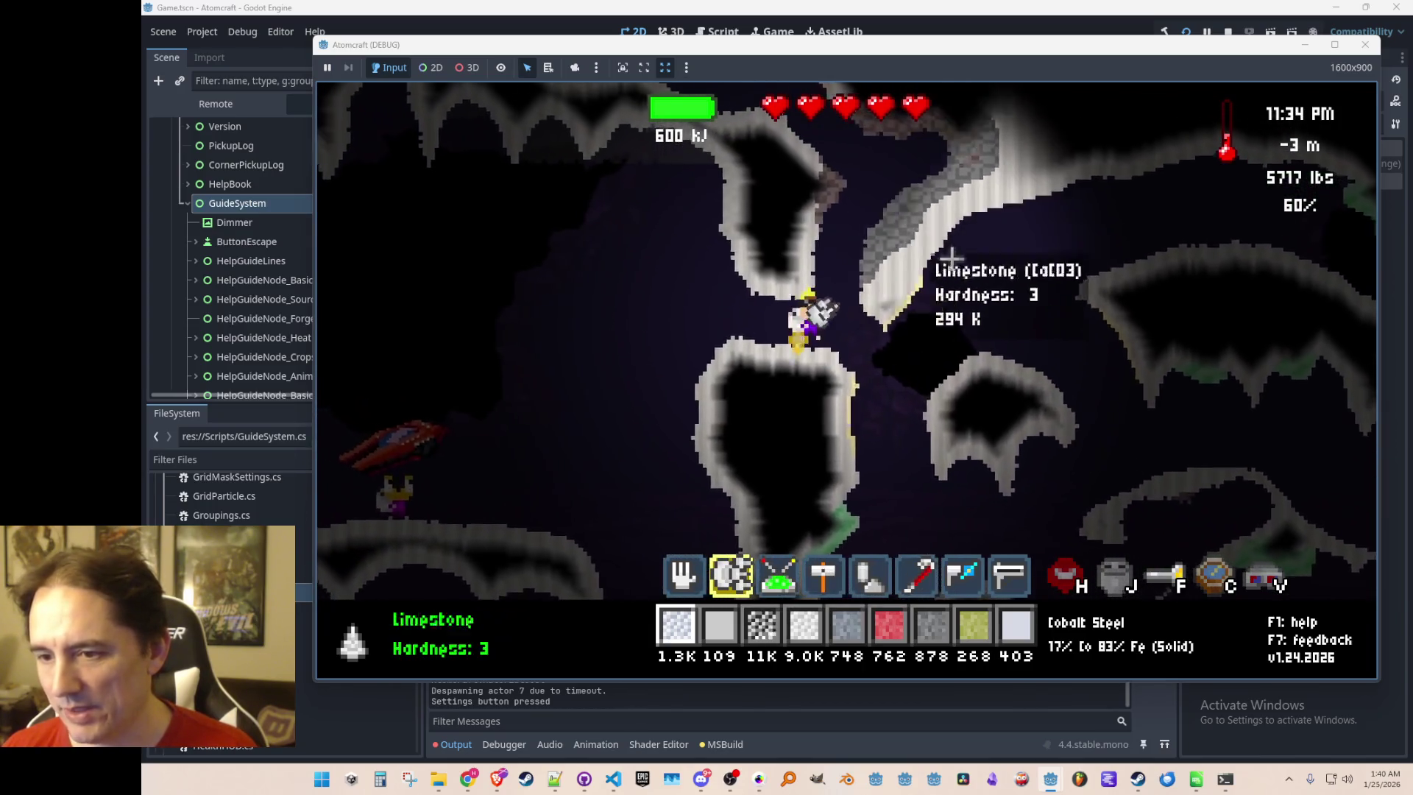
key(d)
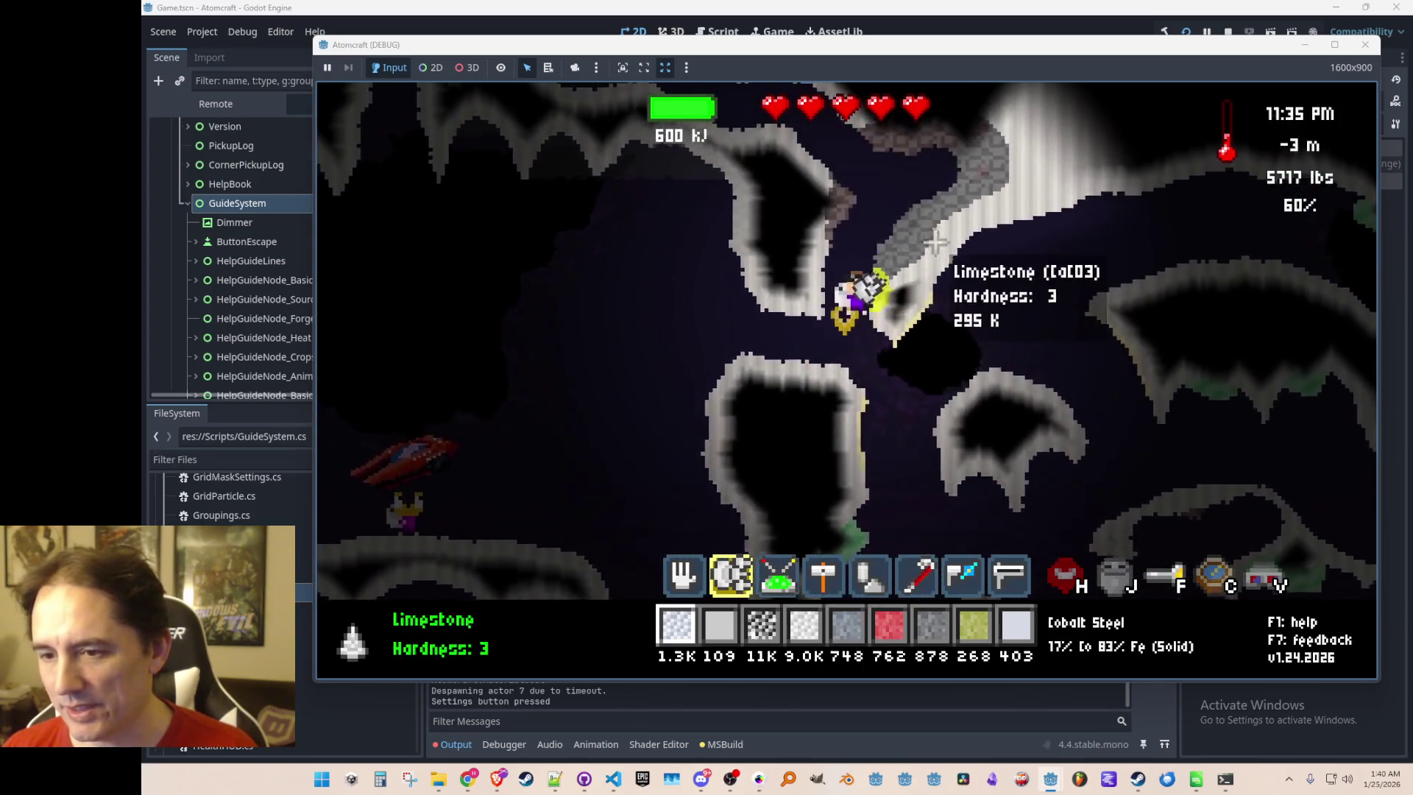
Fly upward drilling through rock toward the surface, then equip the laser tool
key(w)
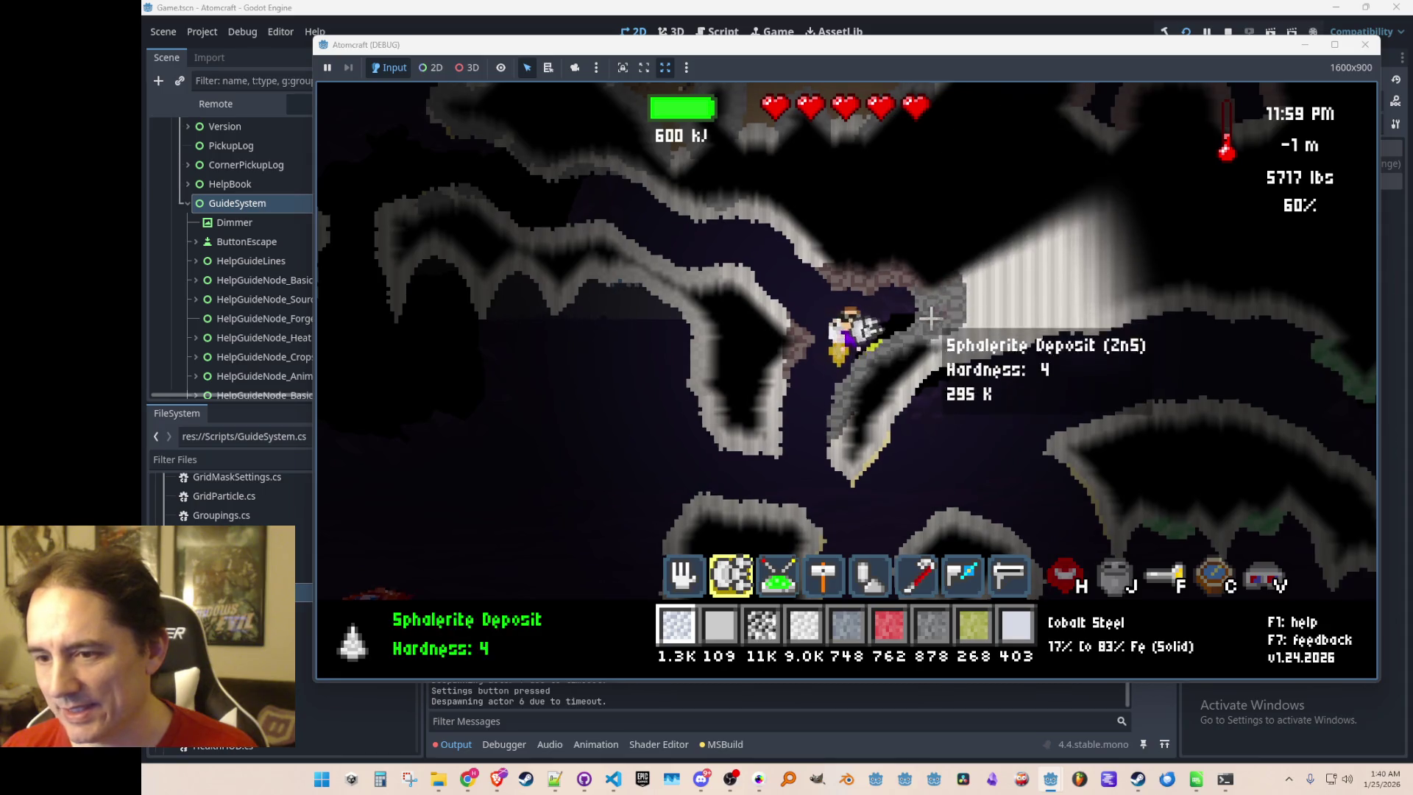
mouse_move(792, 402)
mouse_down()
mouse_move(783, 417)
mouse_move(810, 353)
mouse_move(868, 302)
mouse_move(854, 296)
mouse_move(858, 324)
mouse_move(848, 308)
mouse_move(938, 260)
mouse_move(903, 335)
mouse_move(898, 283)
mouse_move(934, 240)
mouse_move(910, 236)
mouse_move(868, 353)
mouse_move(871, 395)
mouse_move(854, 324)
mouse_move(846, 365)
mouse_move(880, 413)
mouse_move(871, 274)
mouse_move(845, 404)
mouse_move(908, 324)
mouse_up()
key(1)
key(8)
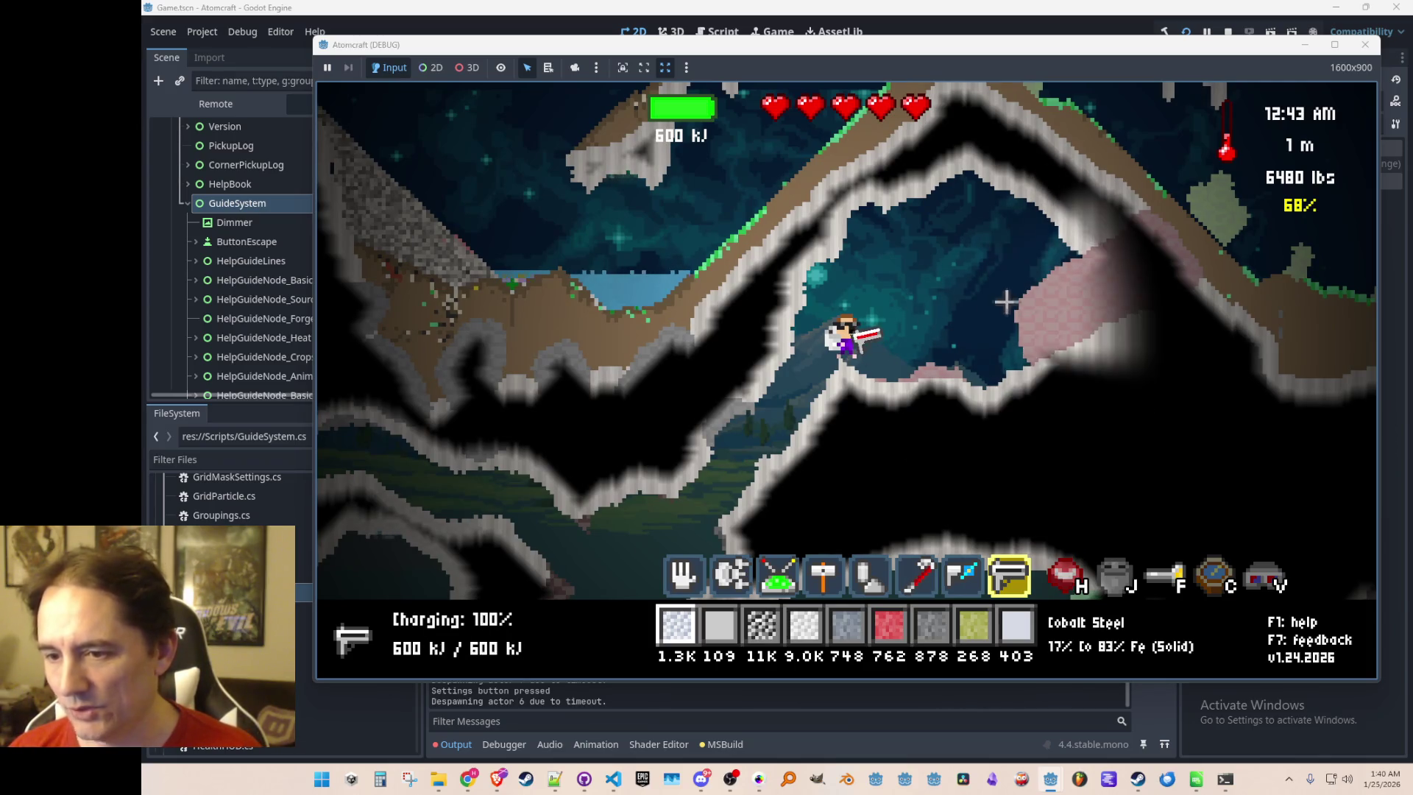
Laser the Cuprite Deposit and sweep onto the copper, draining energy to 32%
drag(1052, 310, 1058, 317)
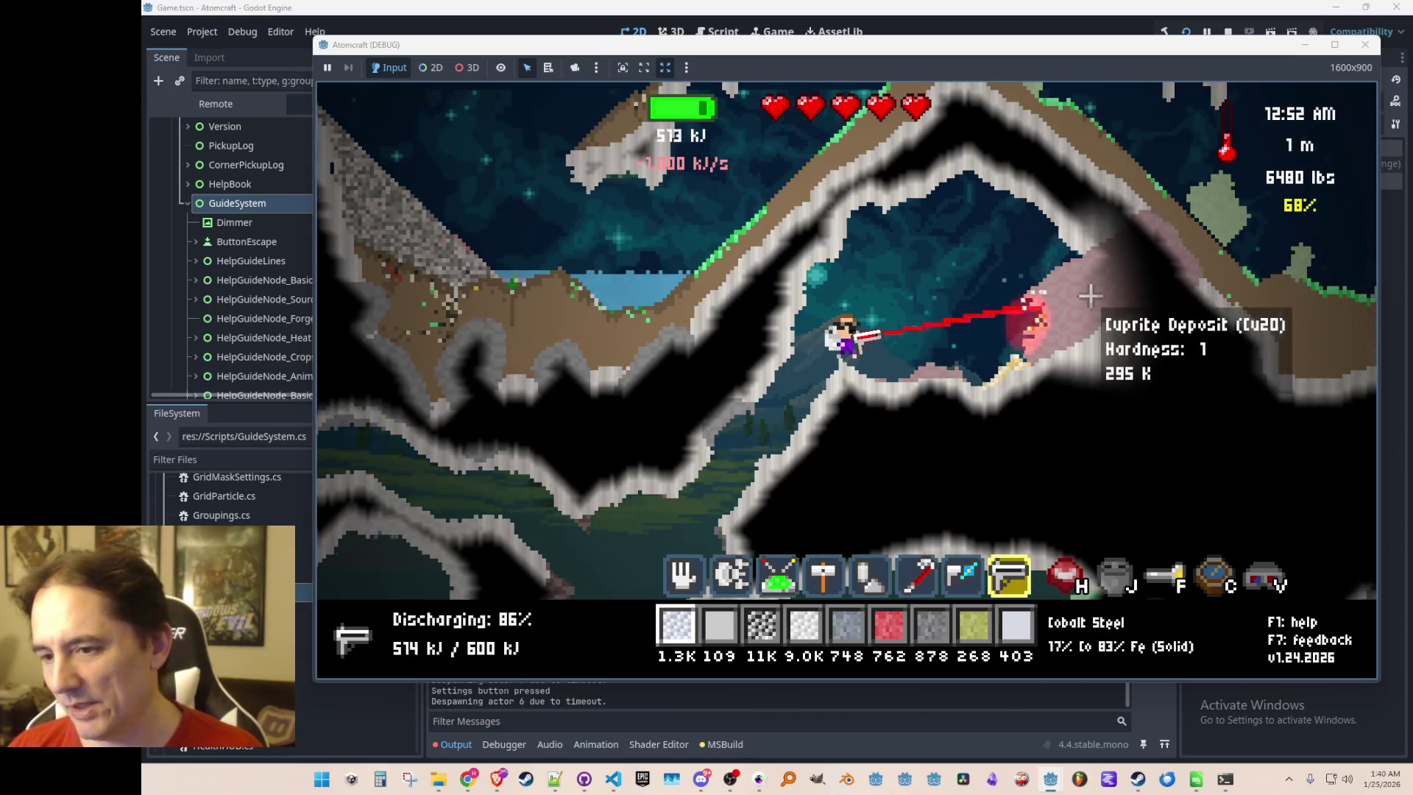
mouse_move(1084, 350)
mouse_down()
mouse_move(1031, 378)
mouse_move(1088, 299)
mouse_up()
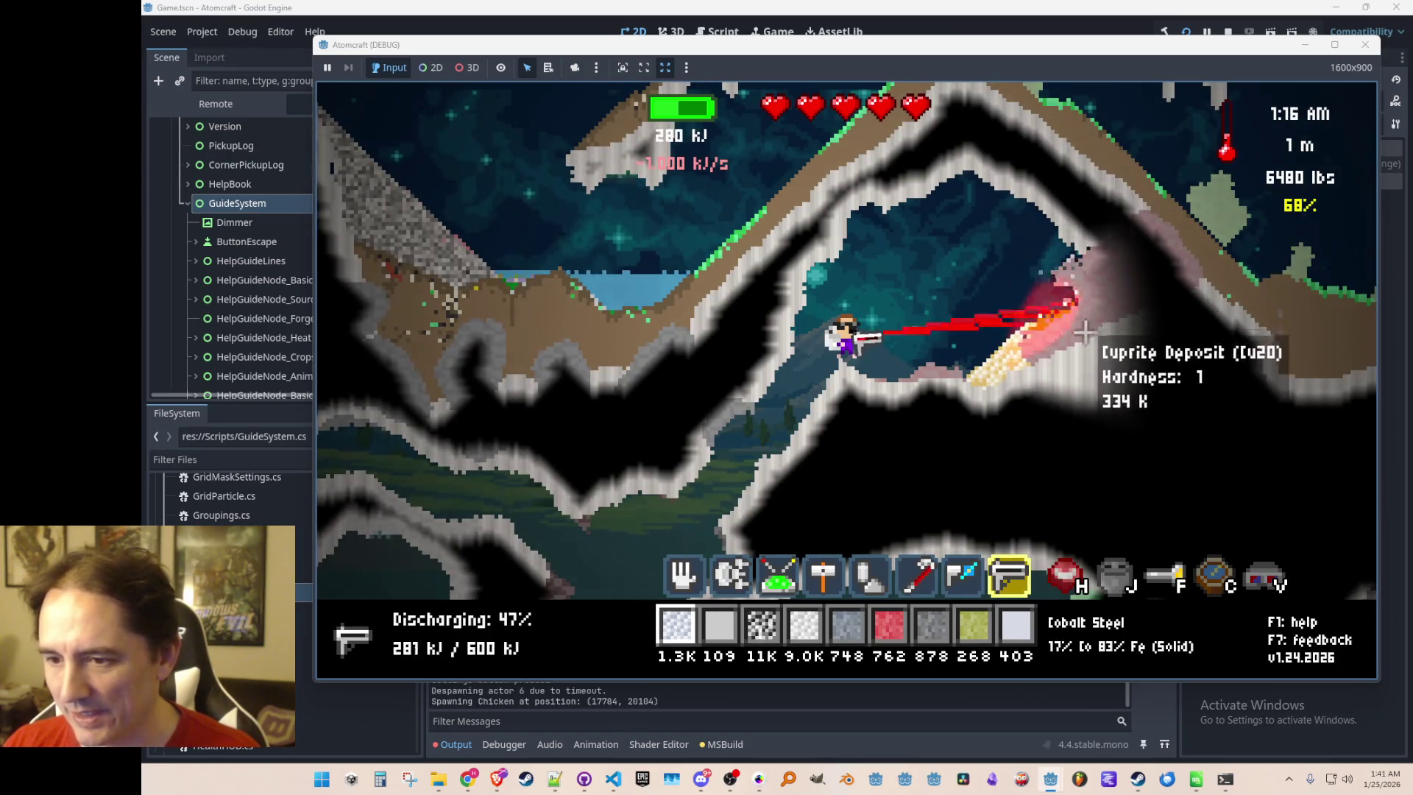
mouse_move(1063, 383)
mouse_down()
mouse_move(1016, 366)
mouse_move(997, 415)
mouse_move(1002, 373)
mouse_move(956, 369)
mouse_move(986, 366)
mouse_move(971, 376)
mouse_up()
scroll(969, 374, up, 7)
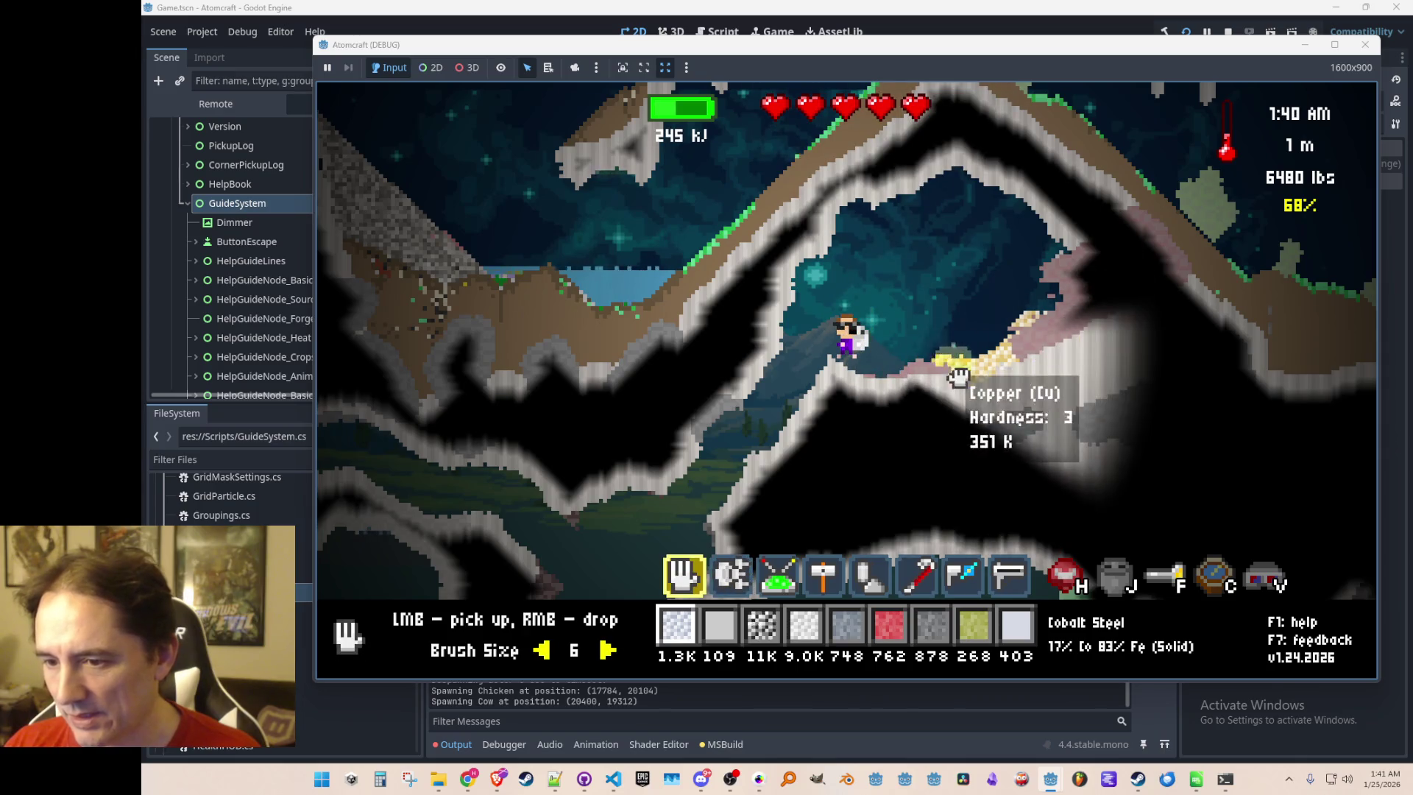
Walk left down to the red ship's ledge and talk to the creature to open its shop
key(a)
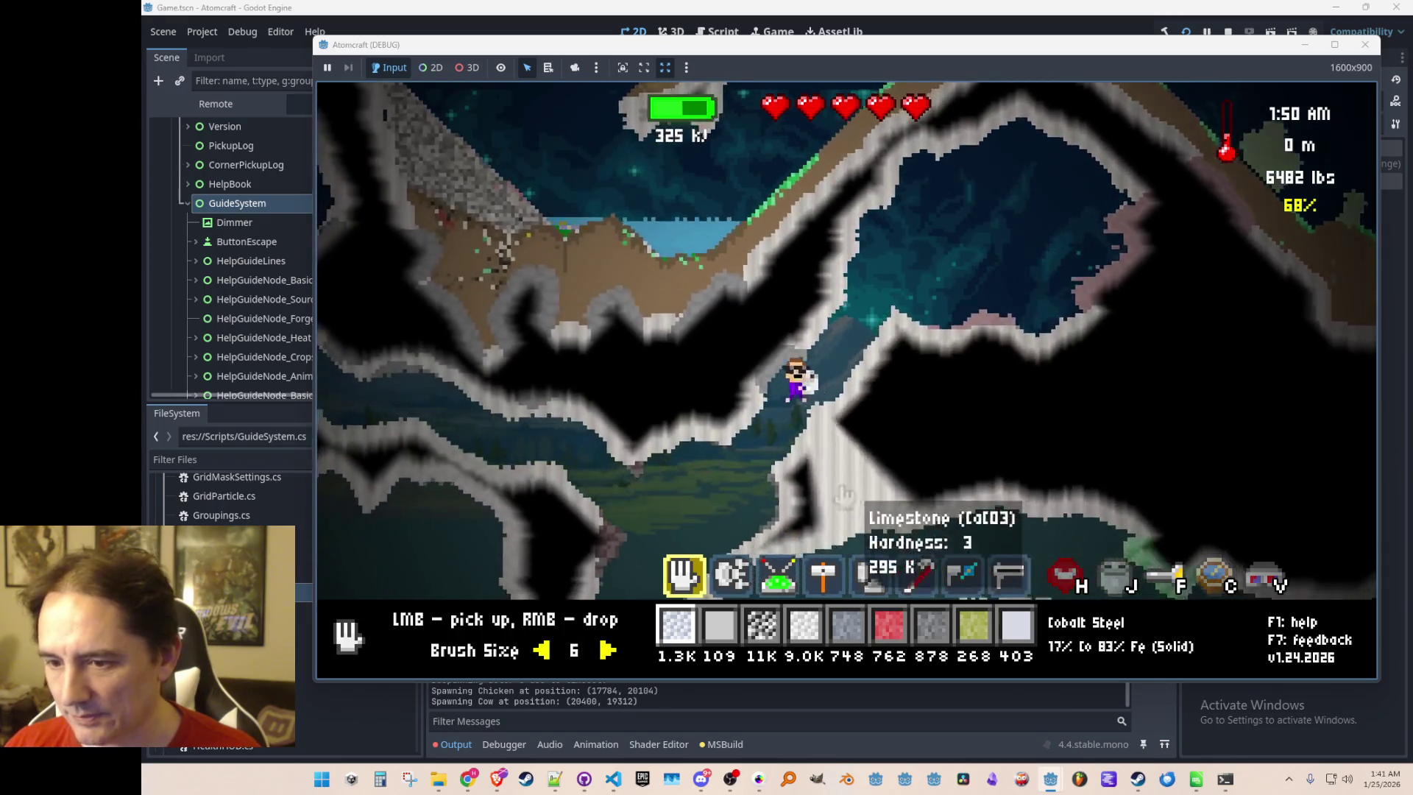
scroll(772, 420, down, 1)
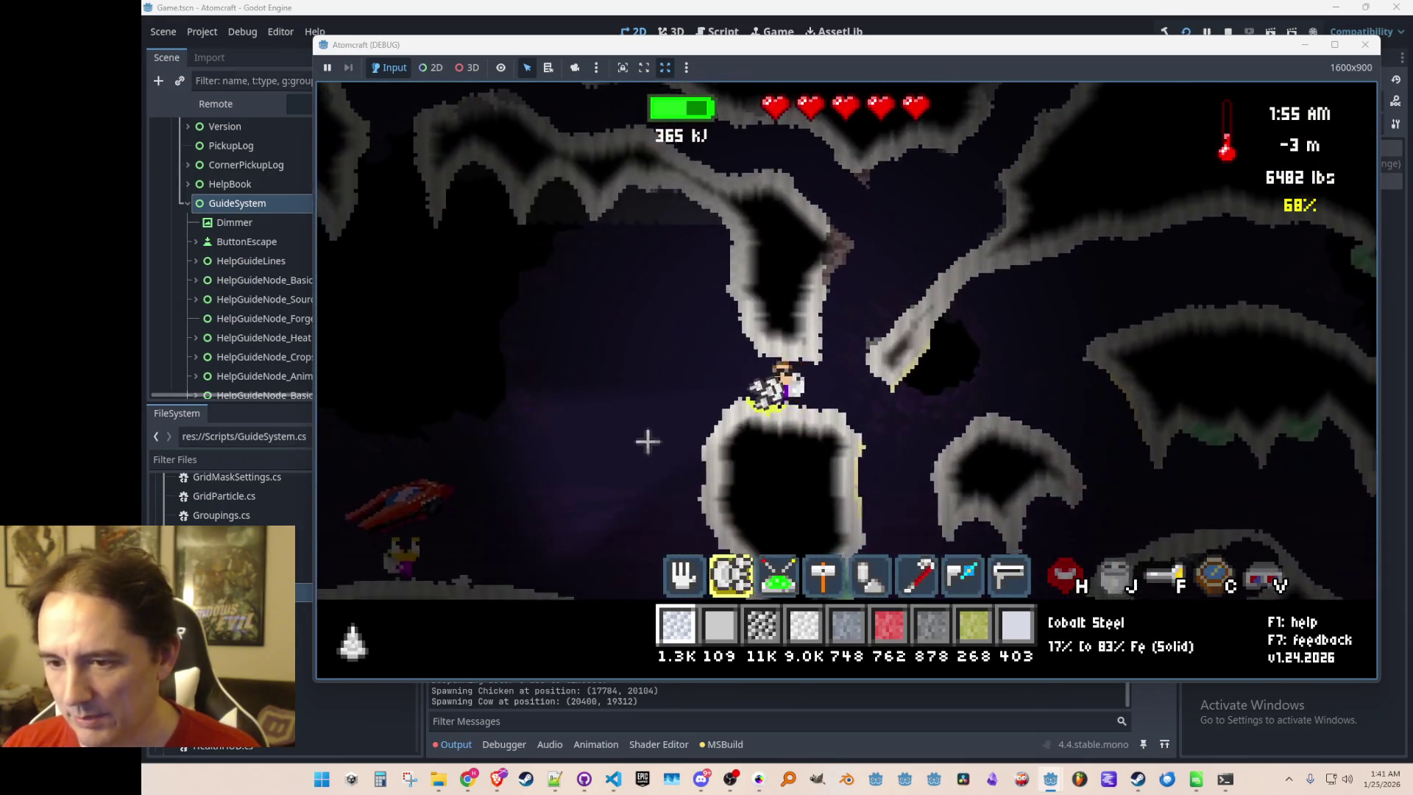
key(a)
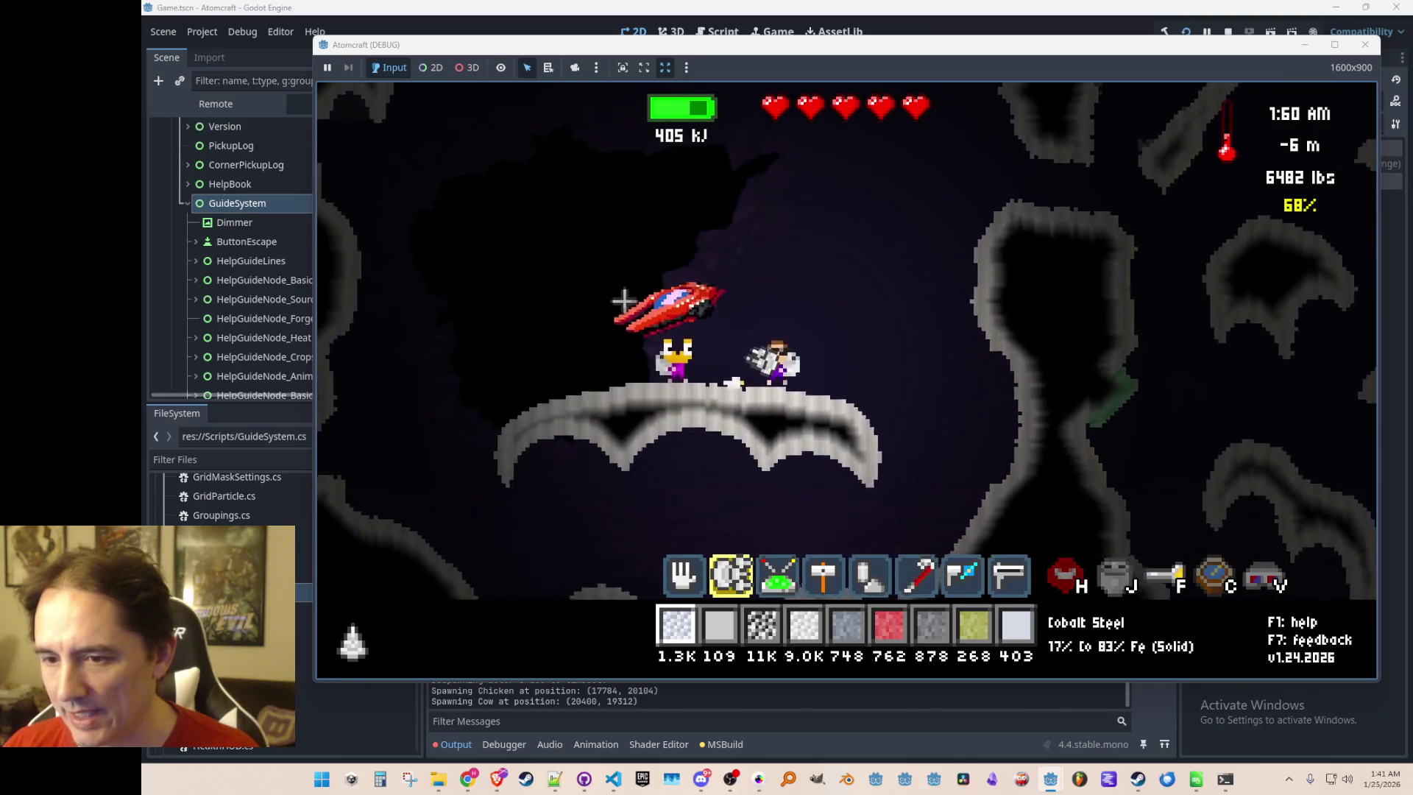
key(a)
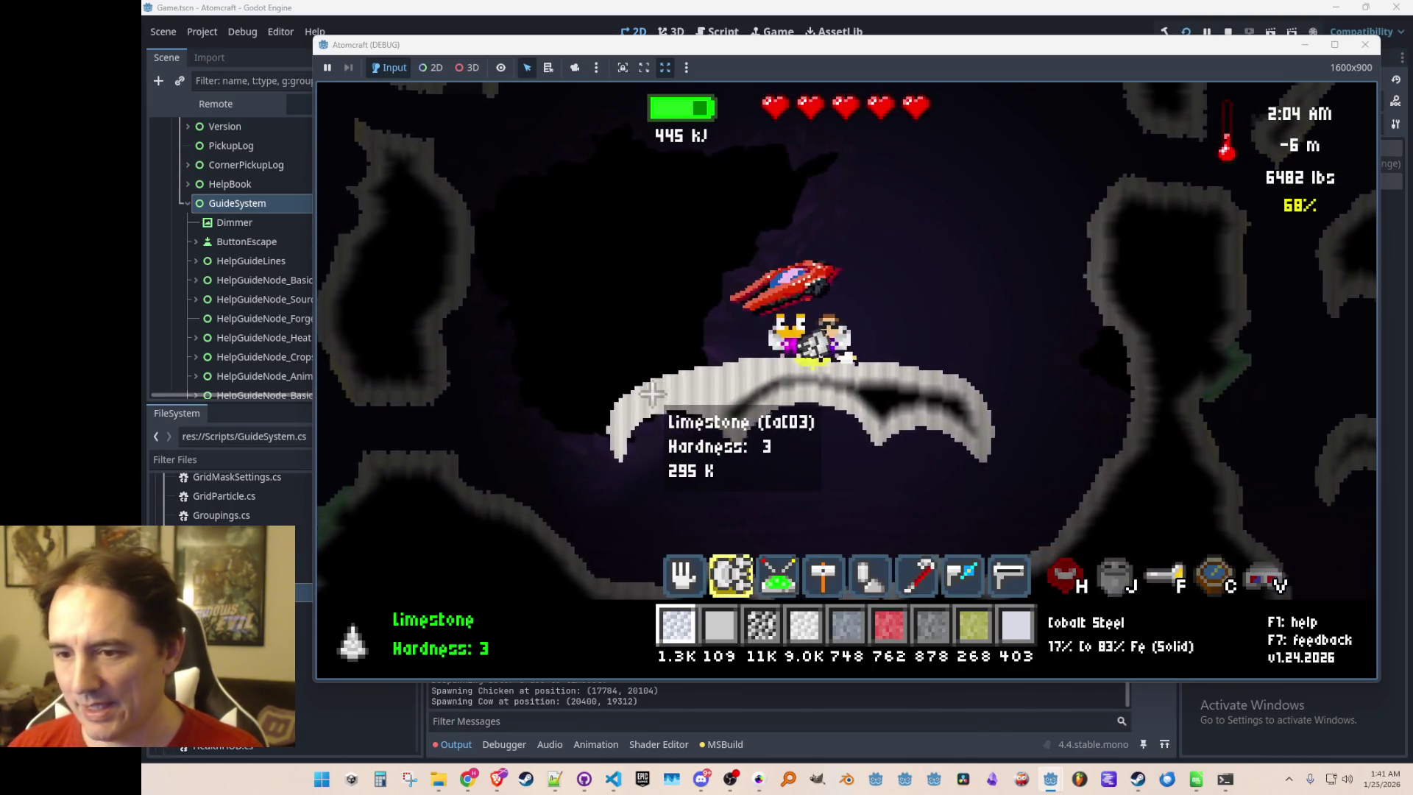
key(Return)
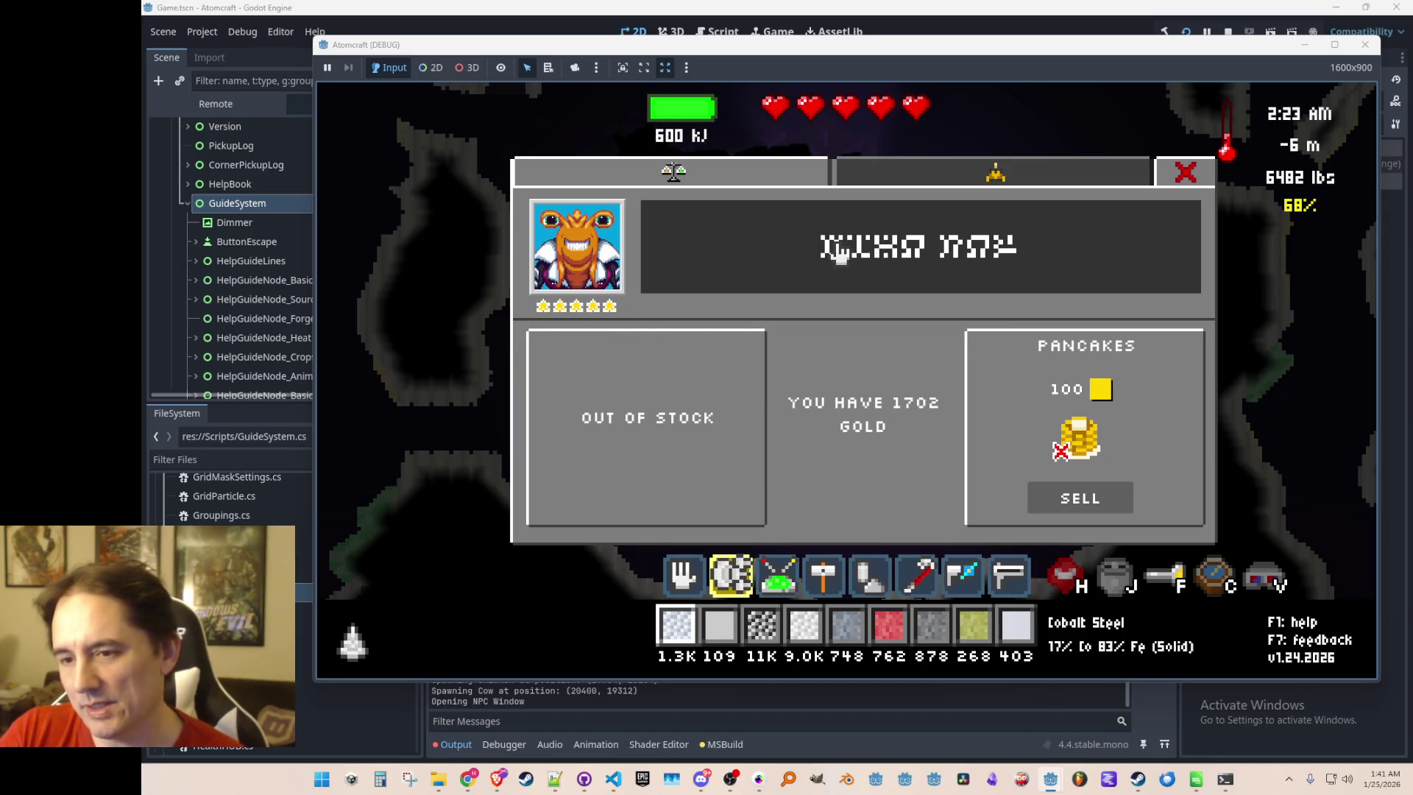
Check the creature's Spaceship repair status, return to Trading, then close the window
click(964, 180)
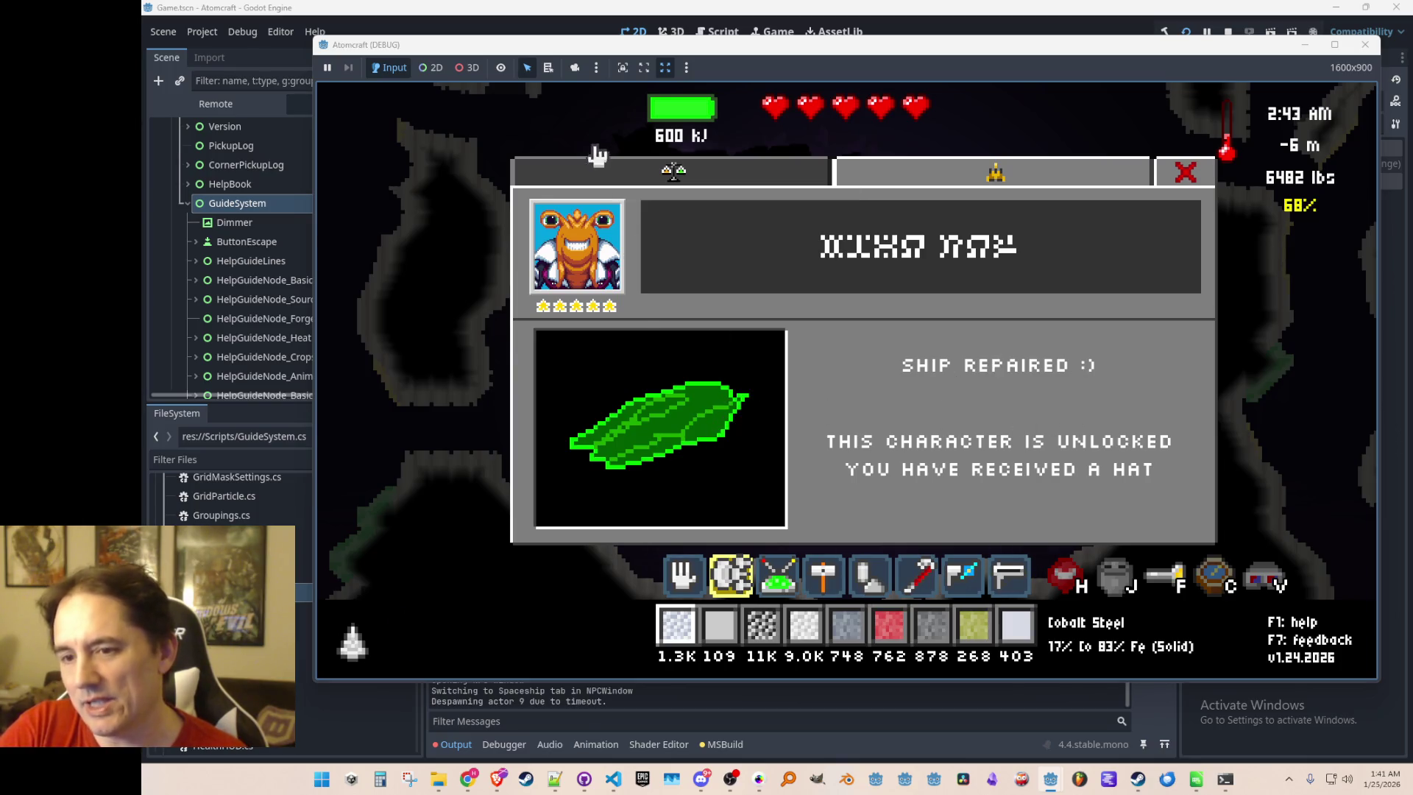
click(673, 176)
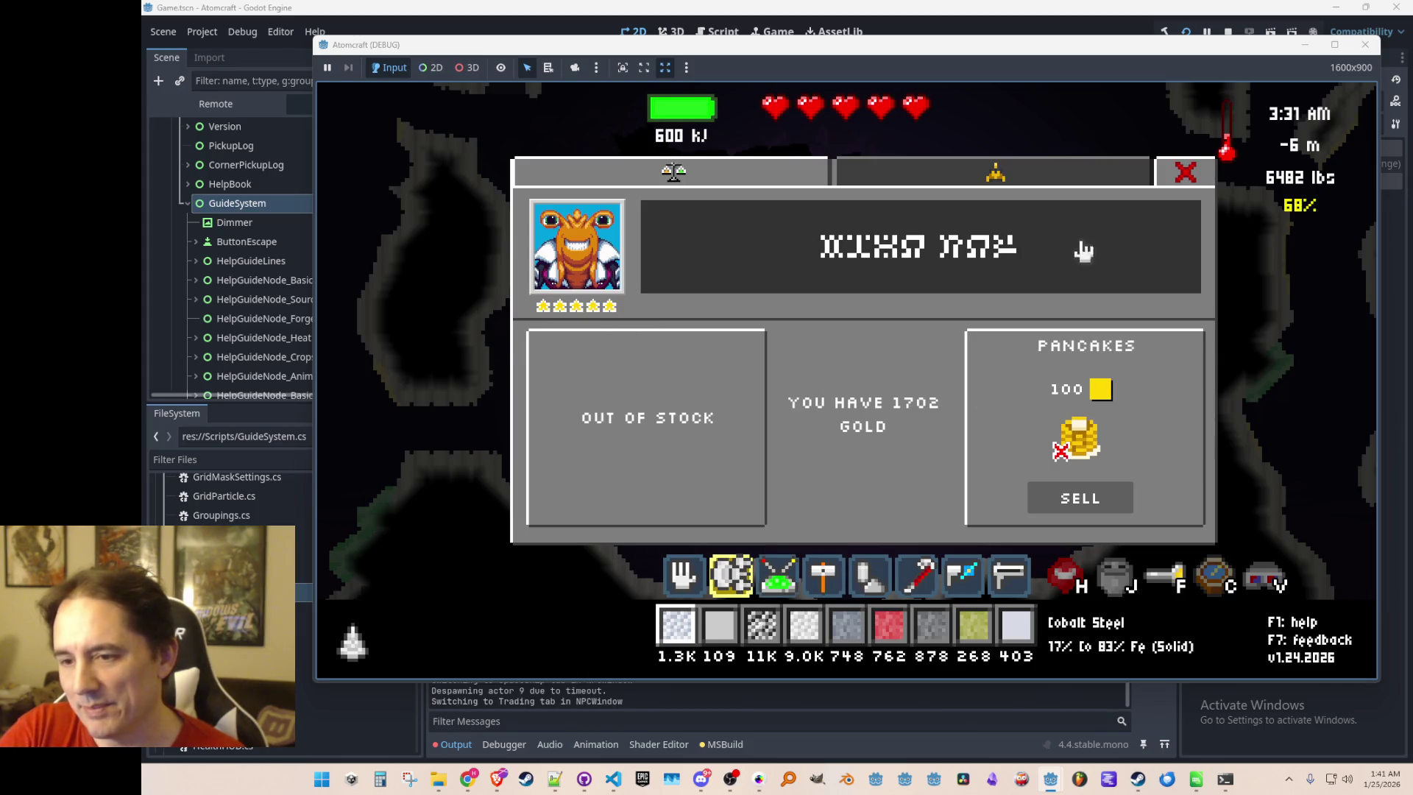
click(1202, 176)
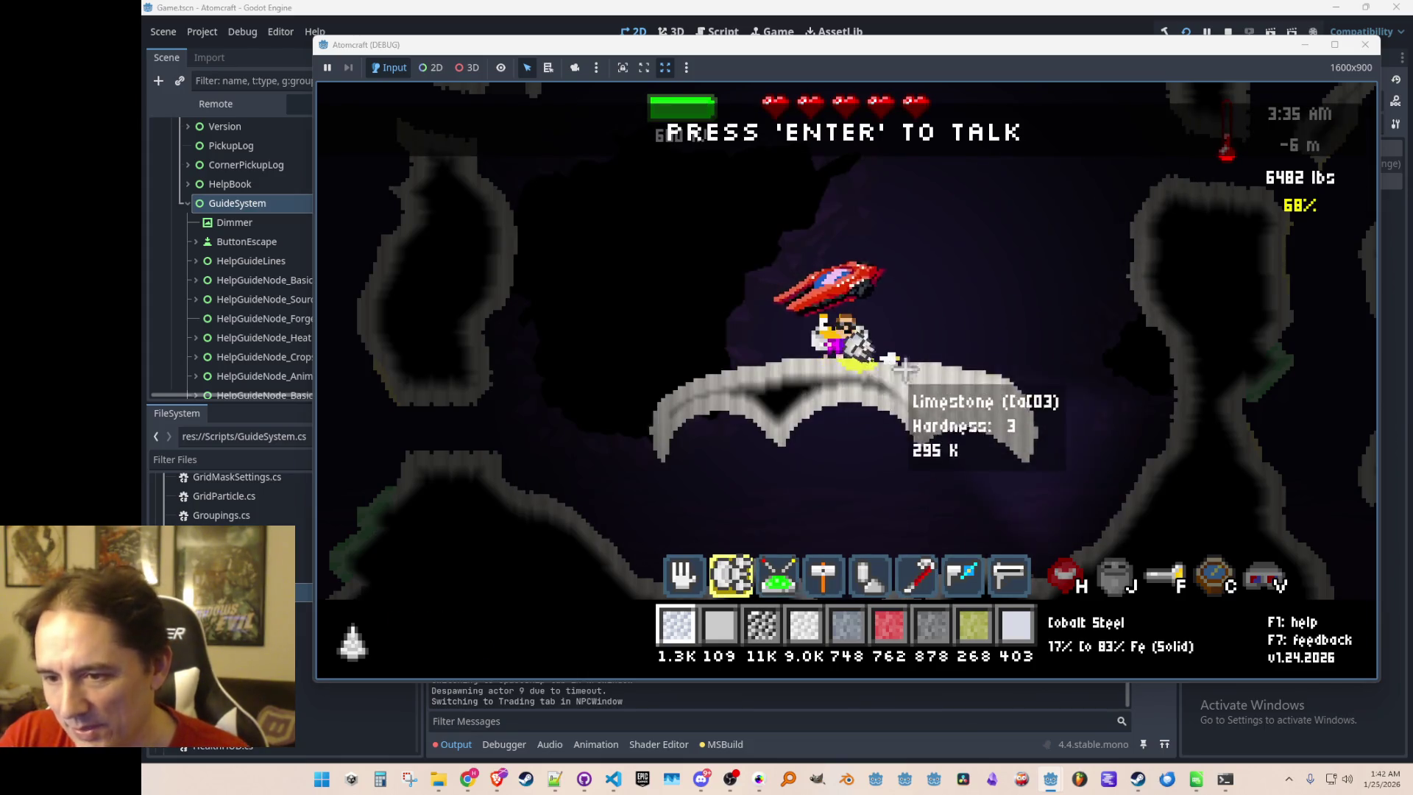
Leave the rock platform with the green device tool (3) and descend left into the cave
key(a)
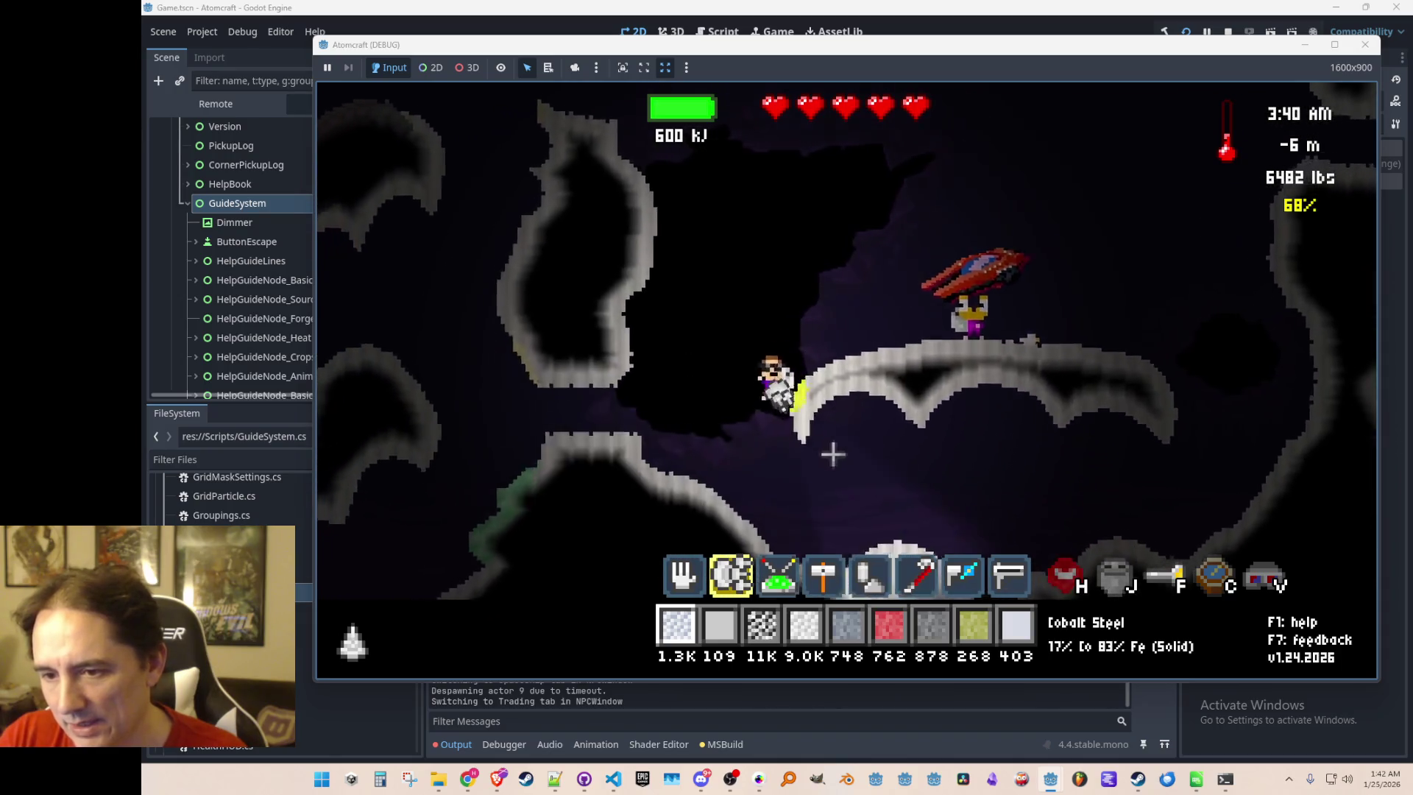
key(3)
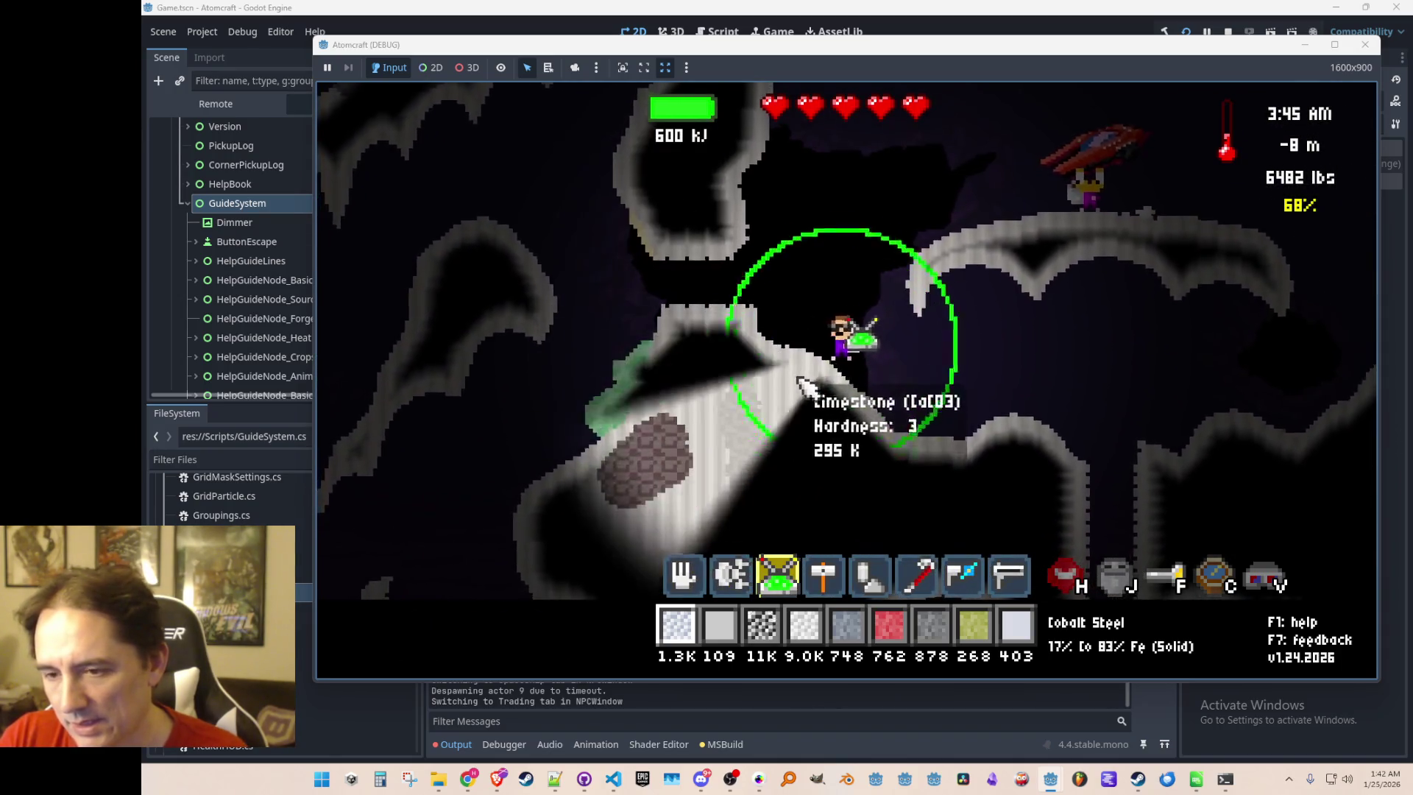
key(a)
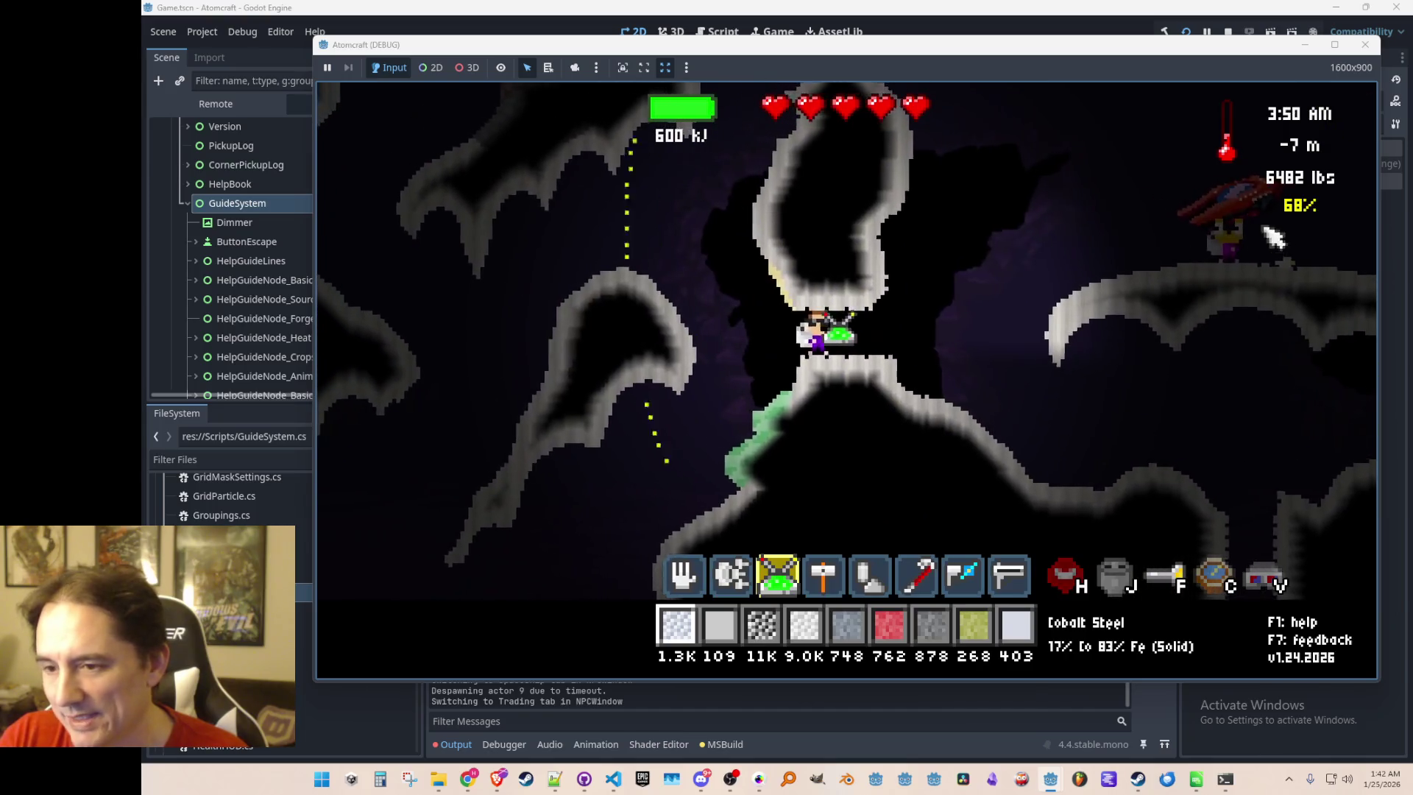
key(a)
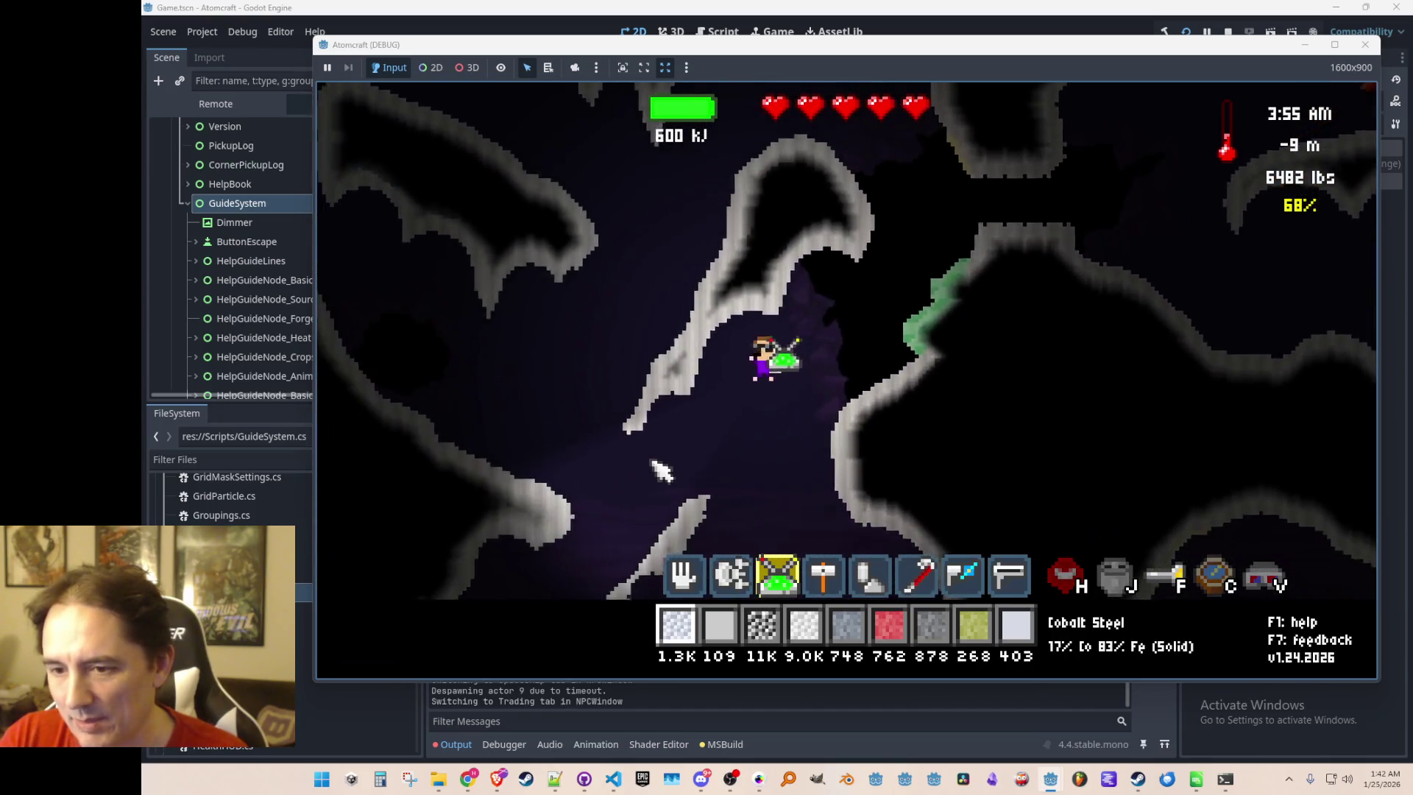
key(a)
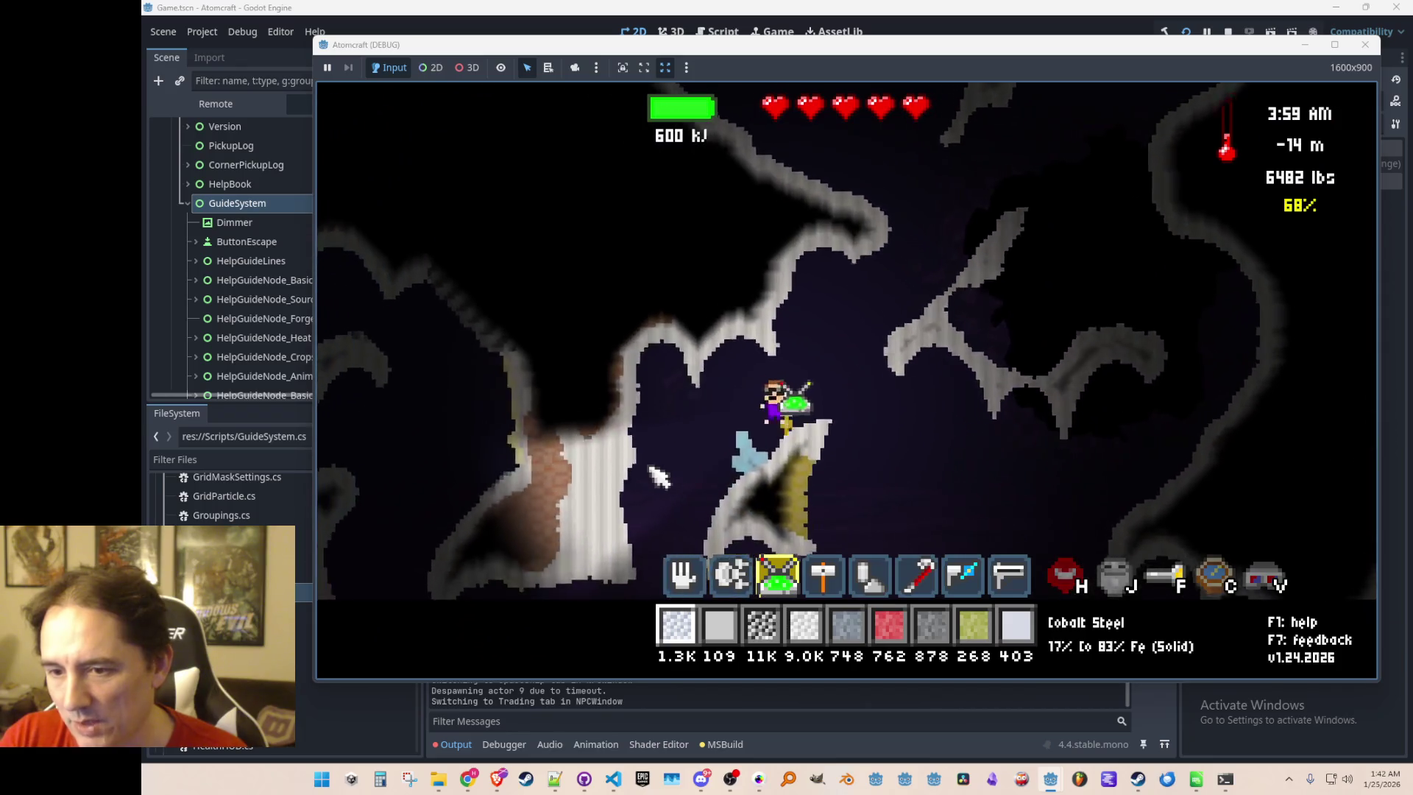
key(a)
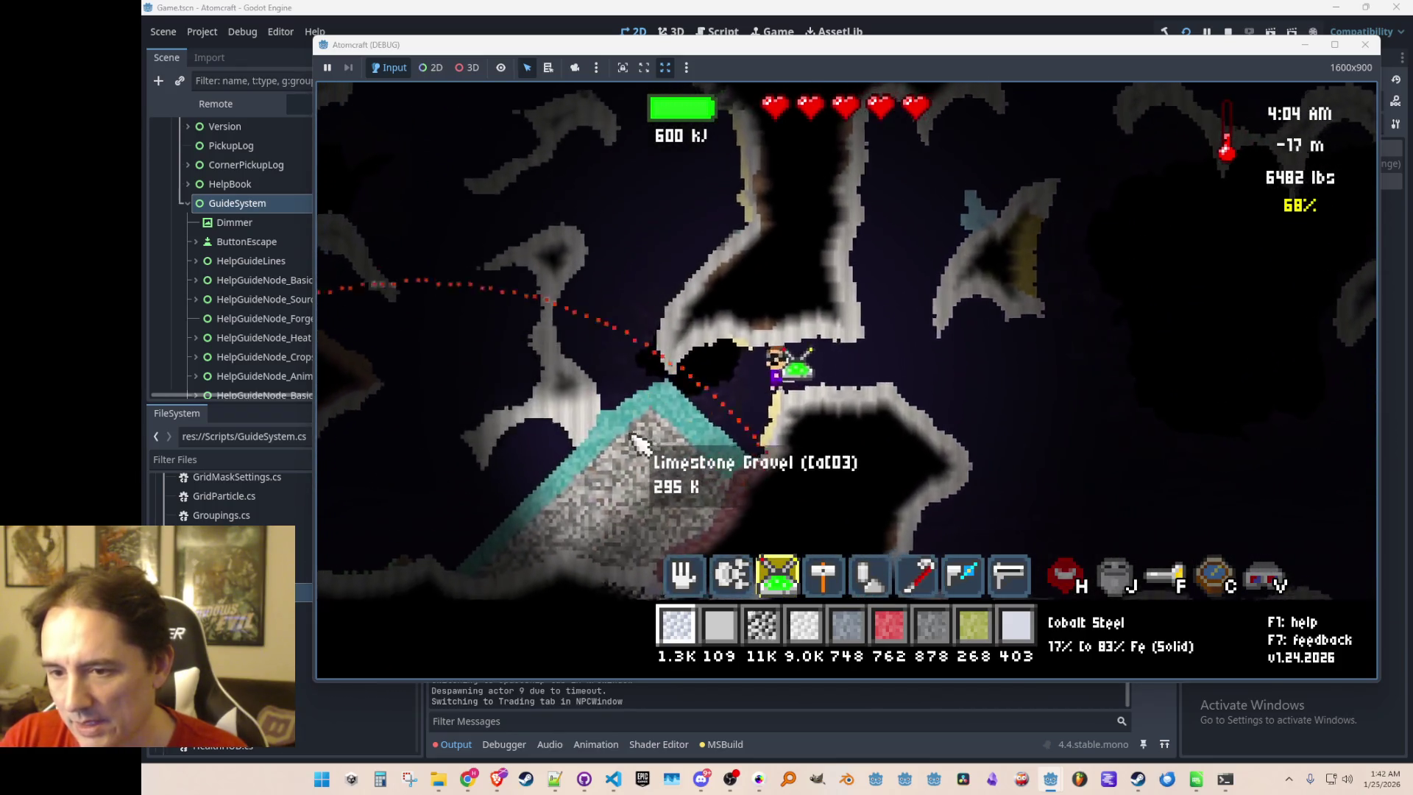
Switch back to the drill (2), mine left through the limestone, and open the inventory
key(2)
key(a)
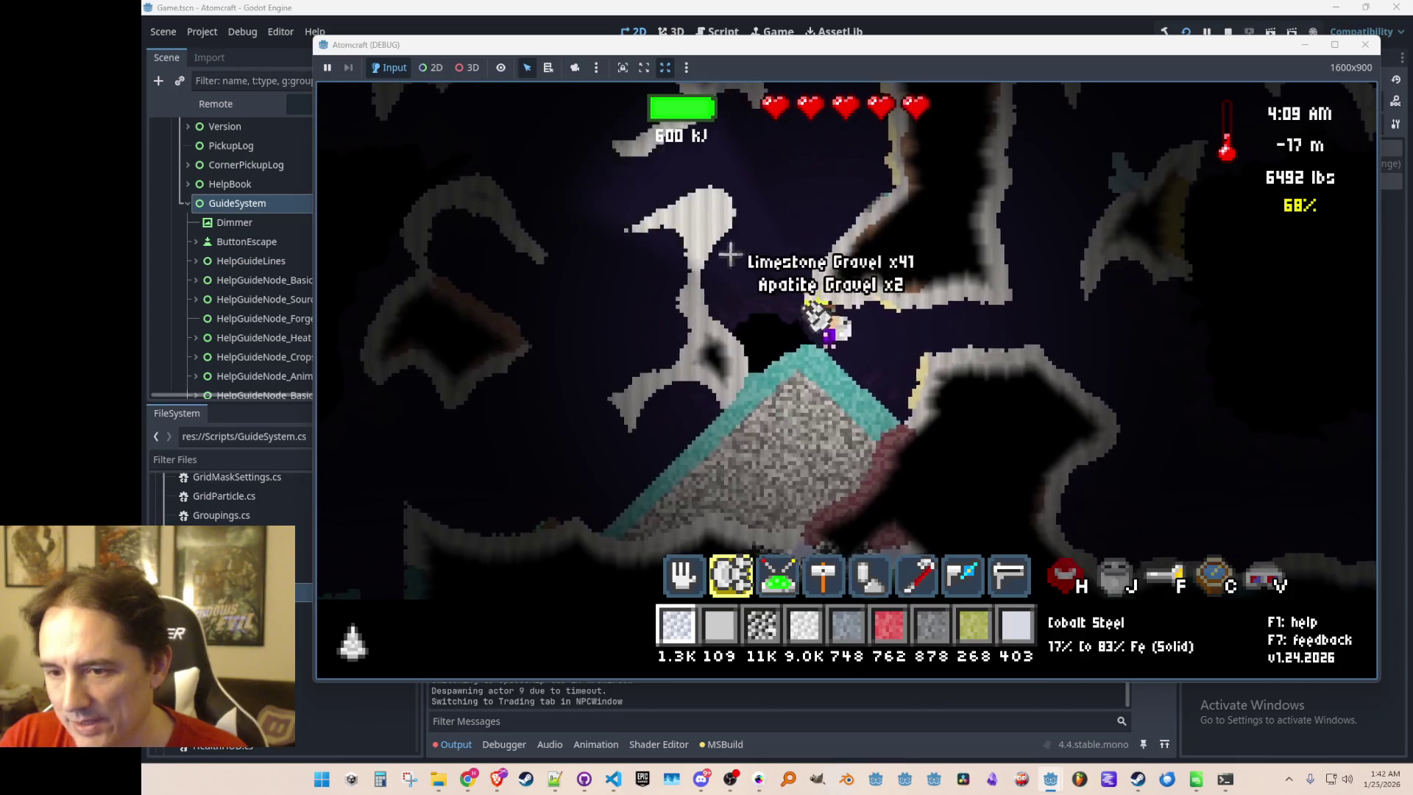
key(a)
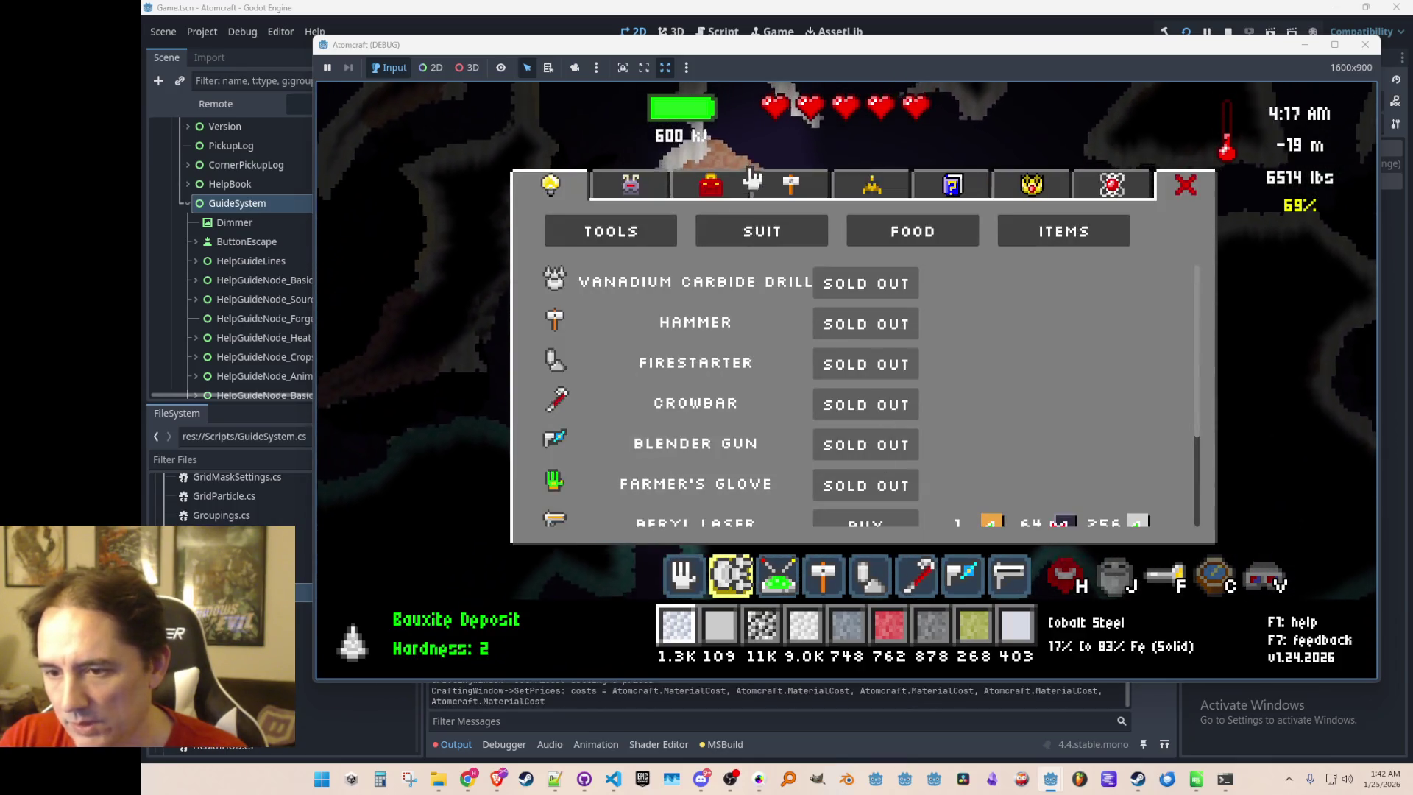
click(706, 187)
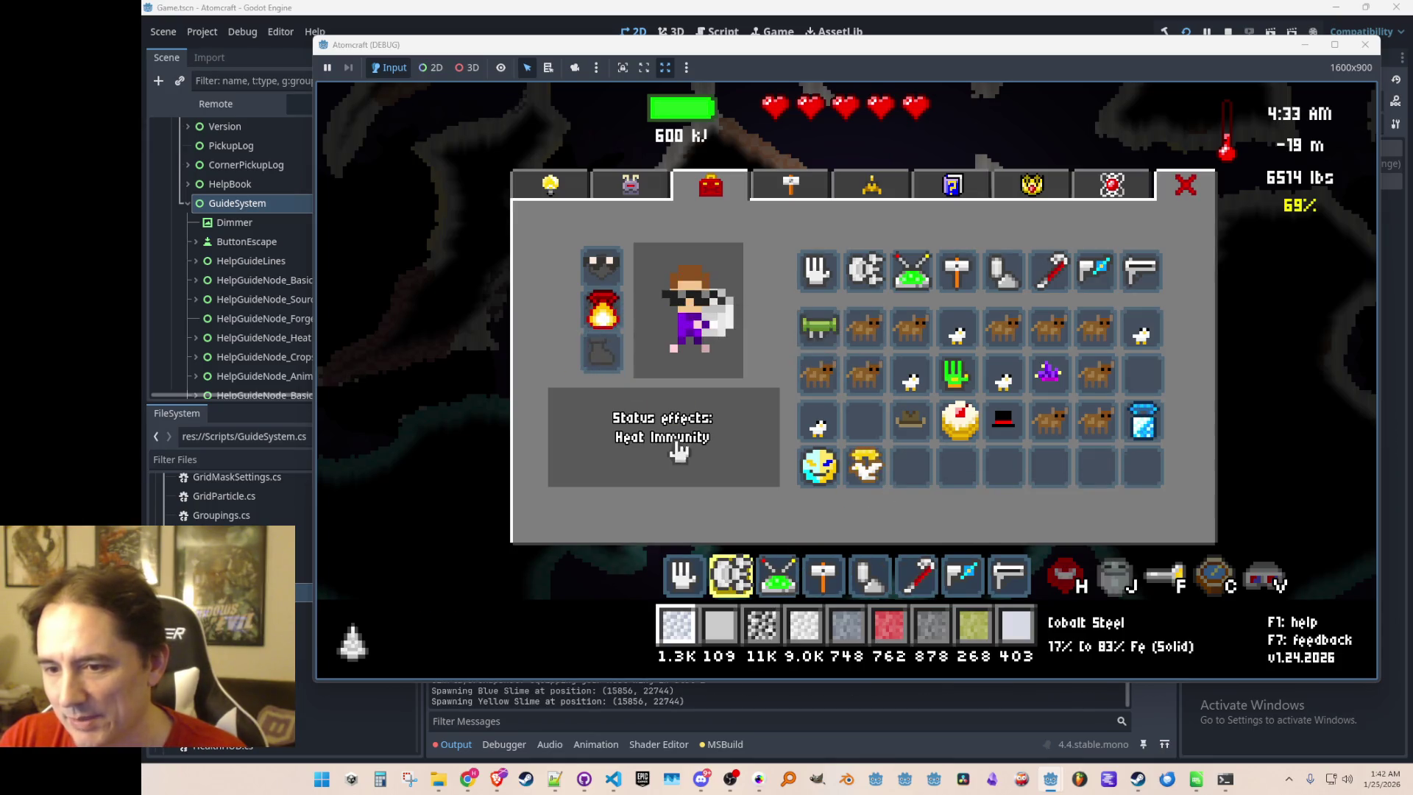
Close the inventory and fly left along the teal ledge, then back up the slope
key(Escape)
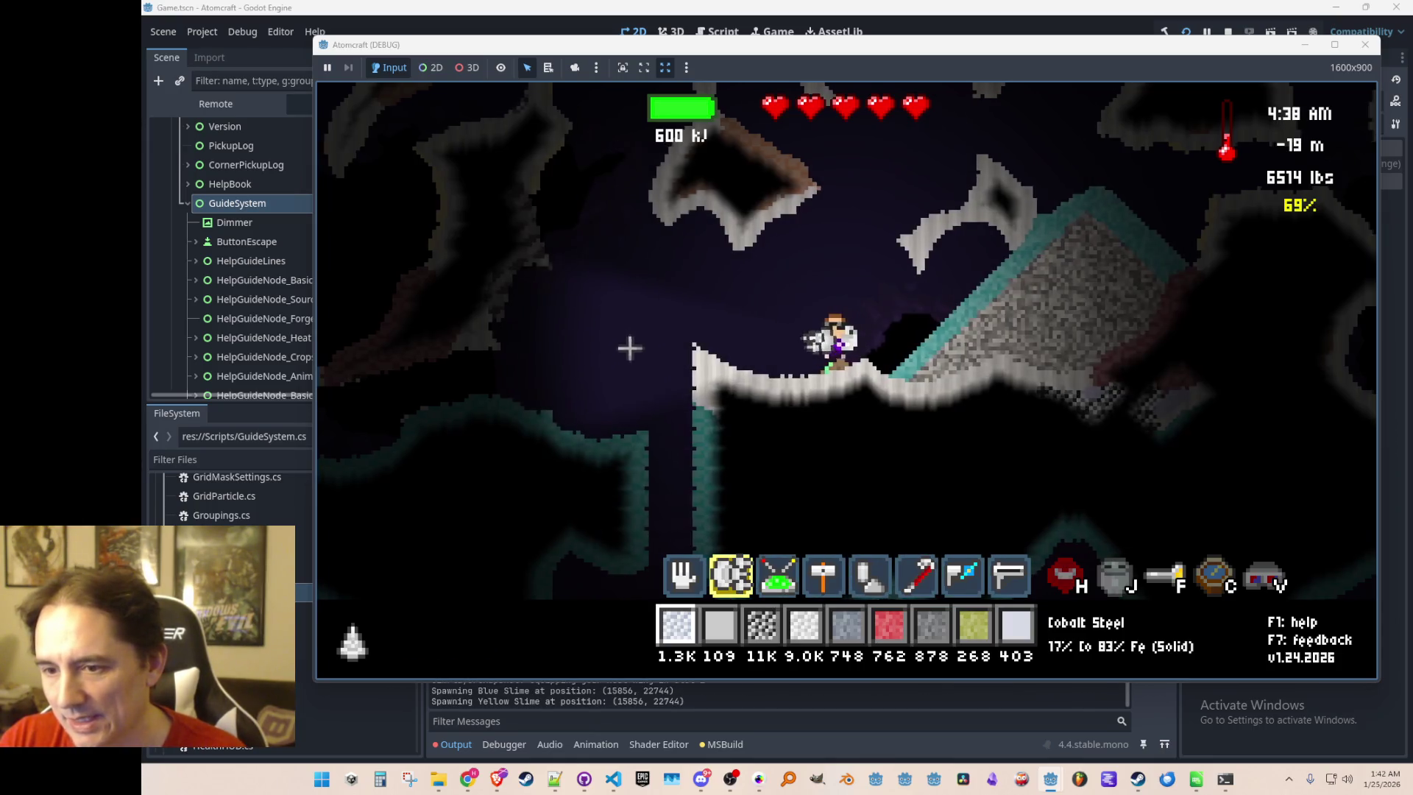
key(a)
key(w)
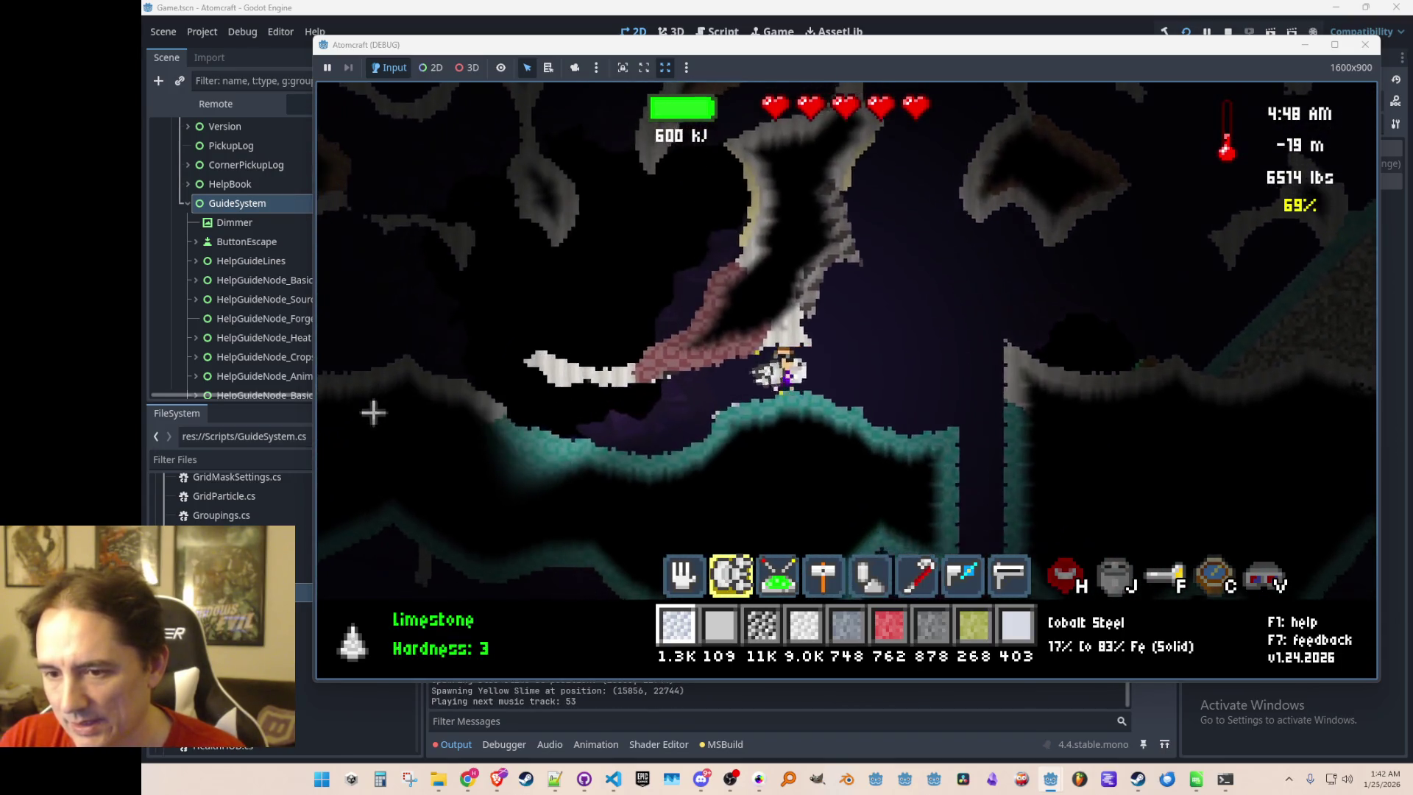
key(a)
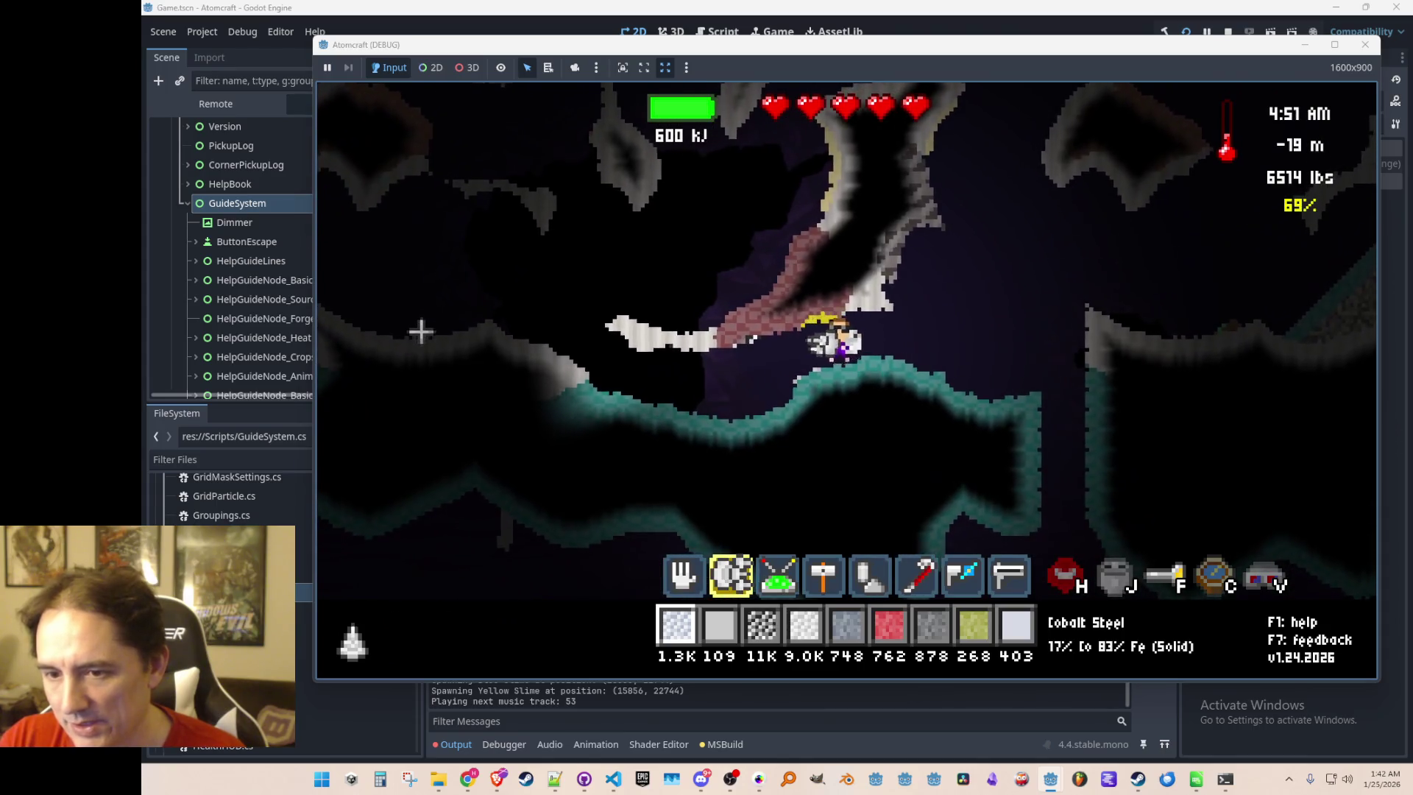
key(a)
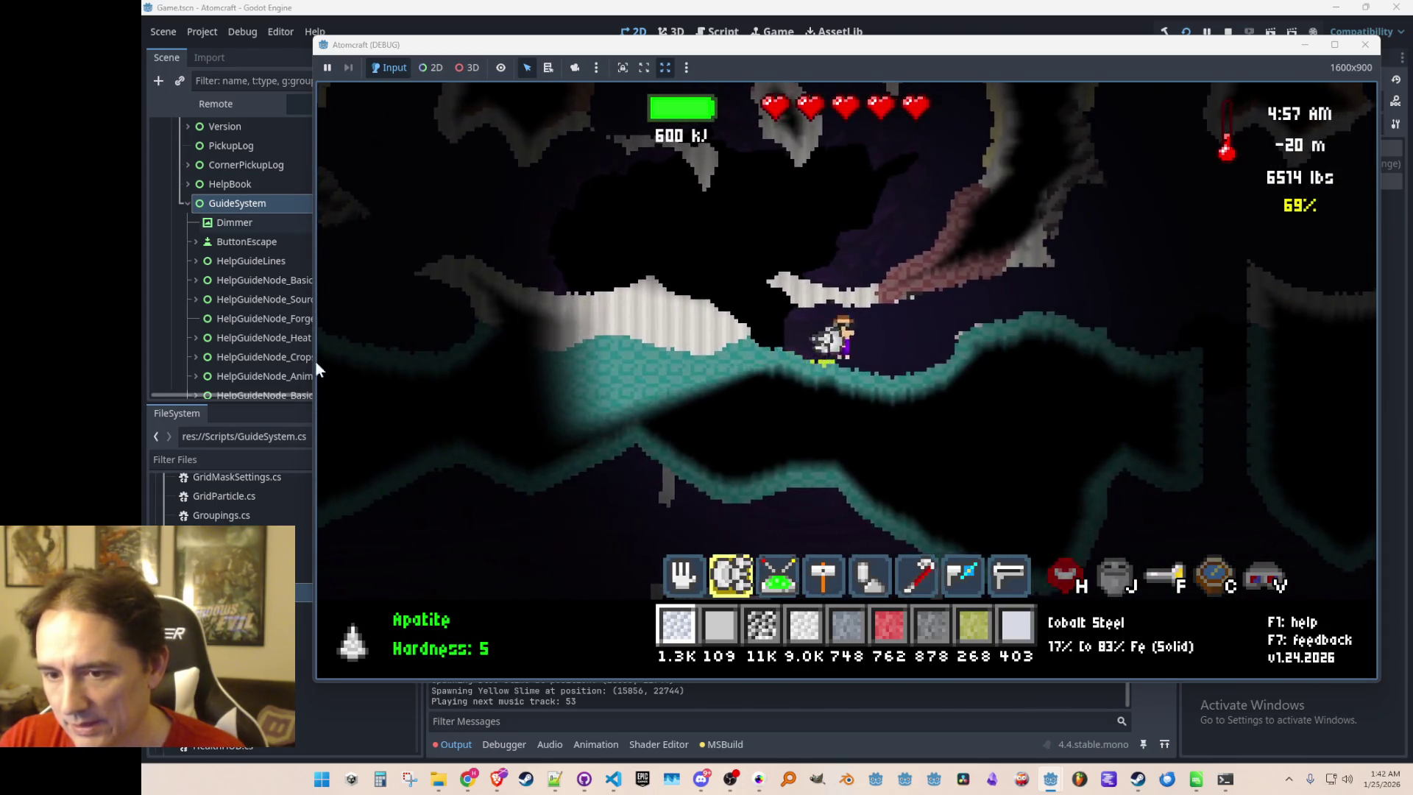
key(d)
key(d)
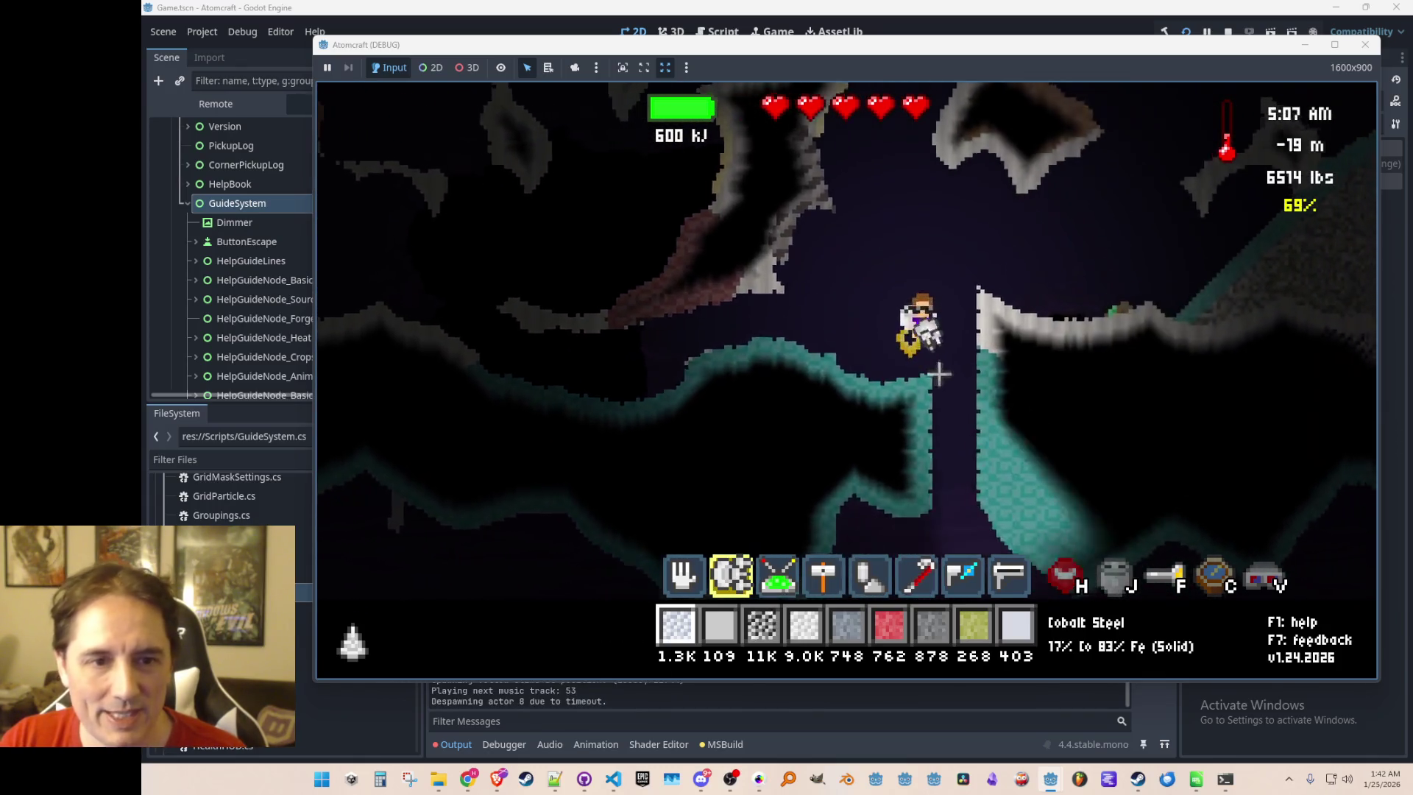
Open the inventory to check the equipped Peace Ring, then close it again
key(i)
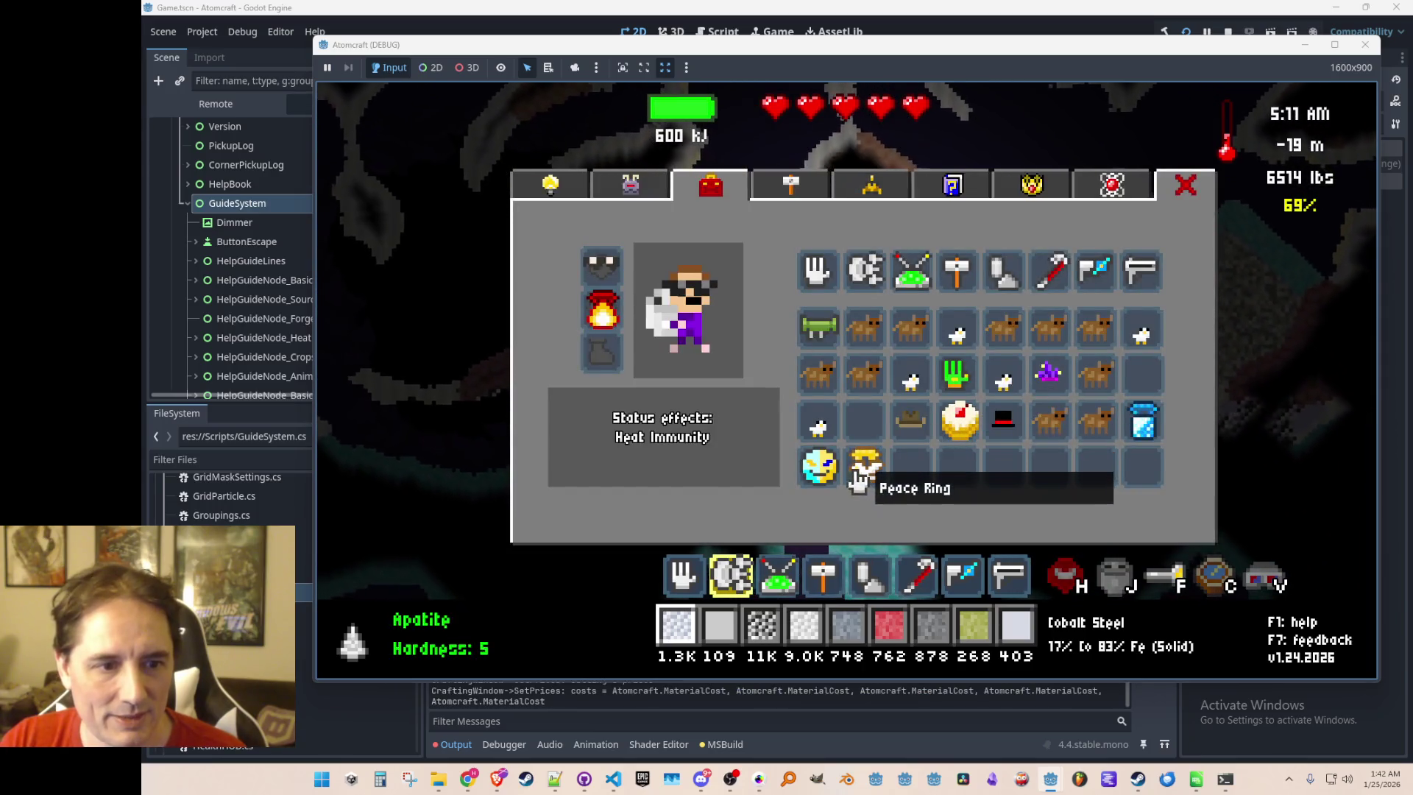
key(i)
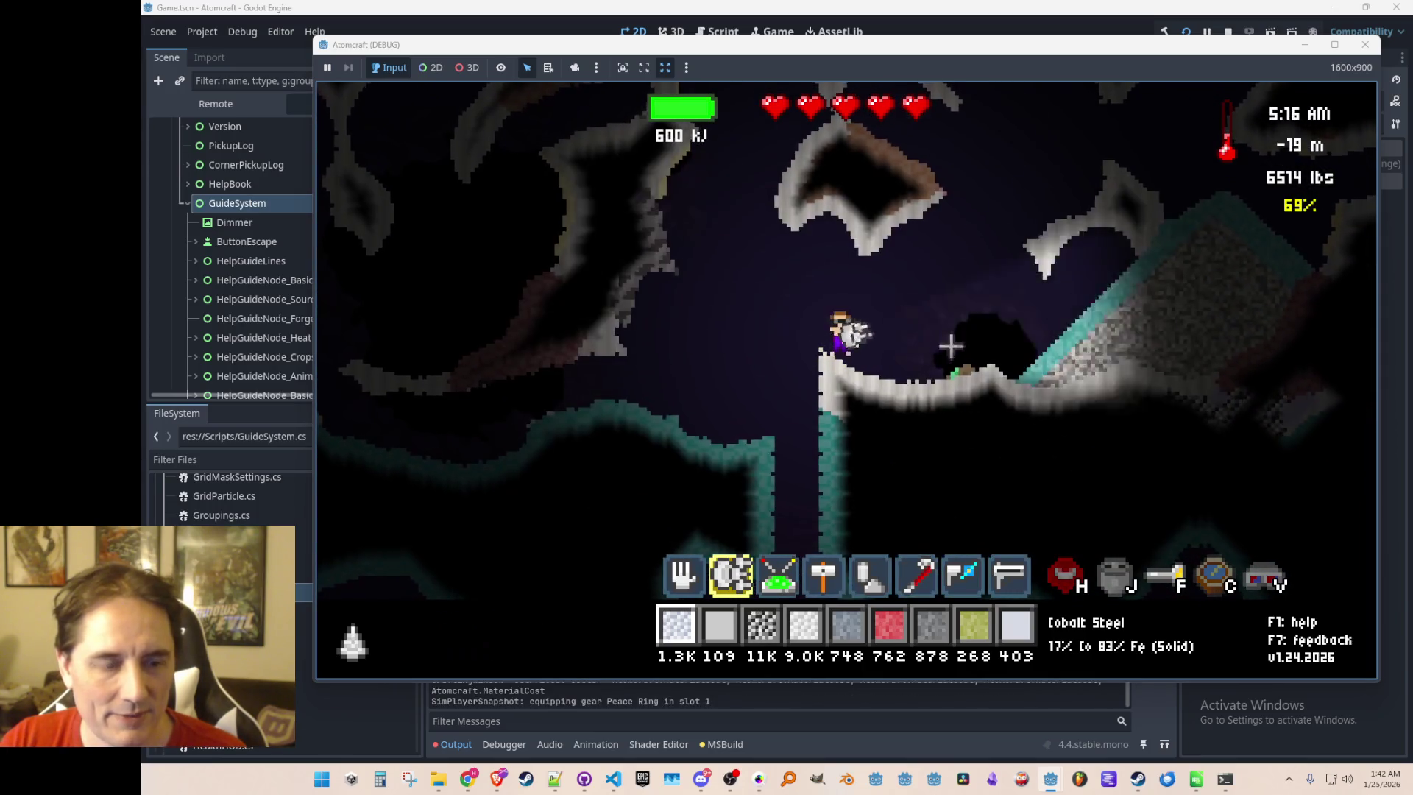
key(i)
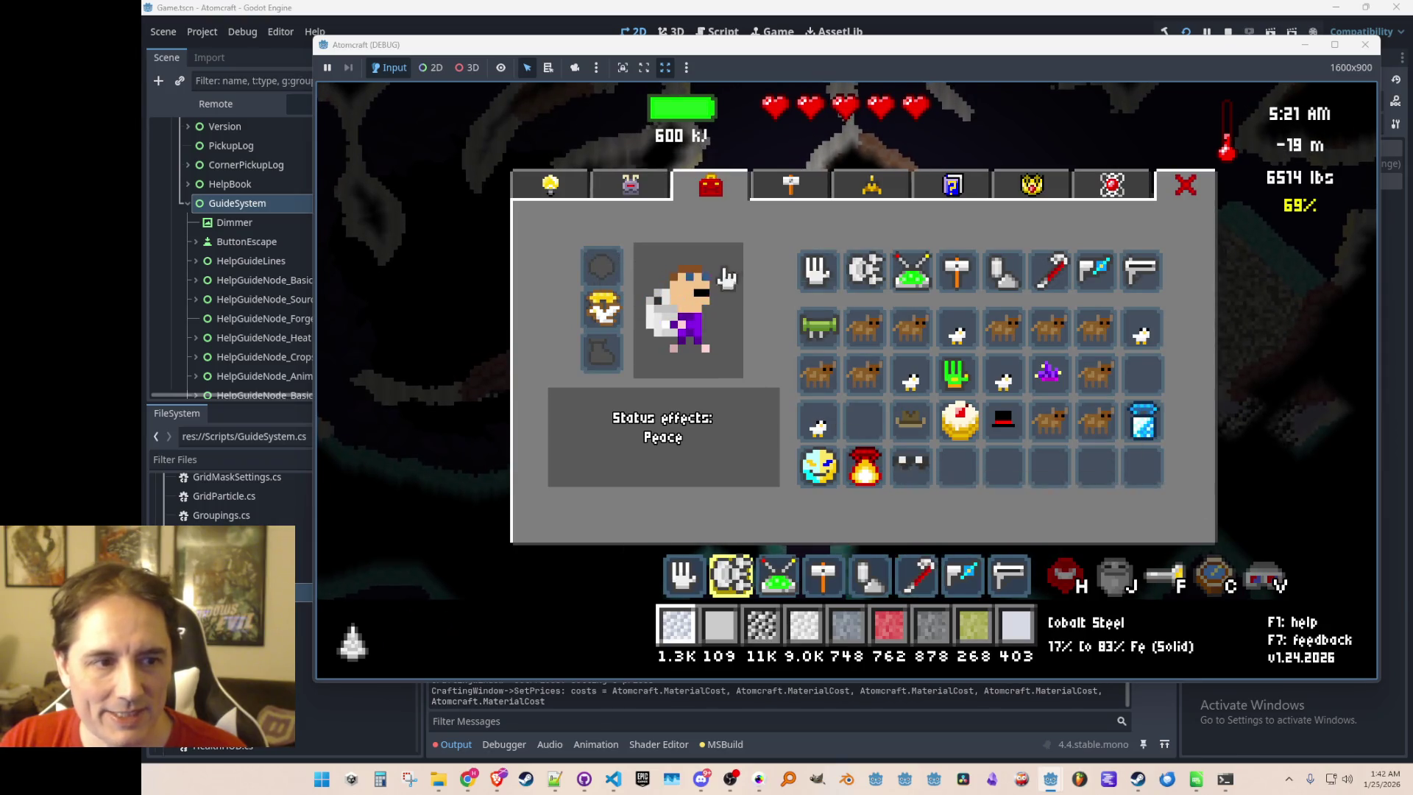
key(i)
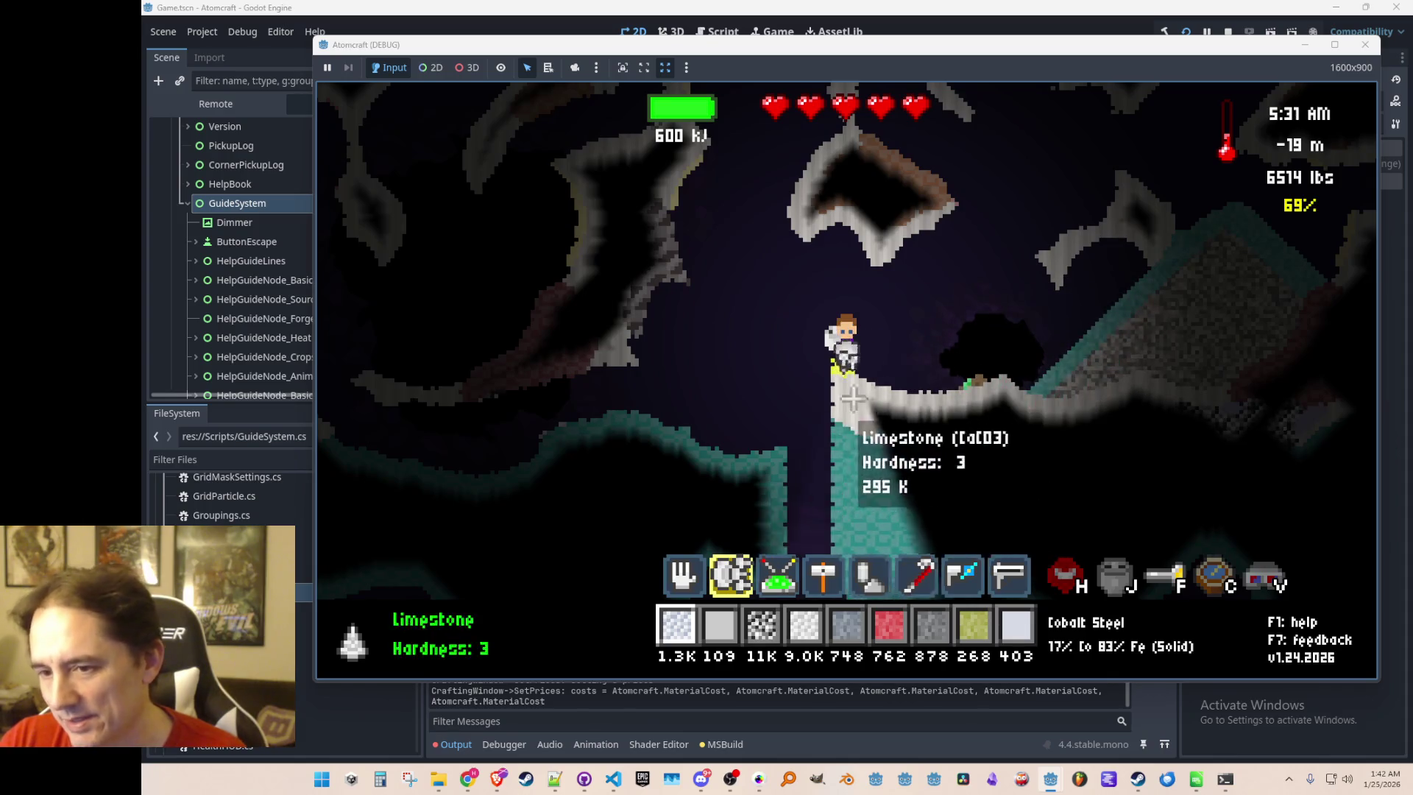
Try on the Top Hat, then swap it for the Jester Cap
key(i)
click(632, 283)
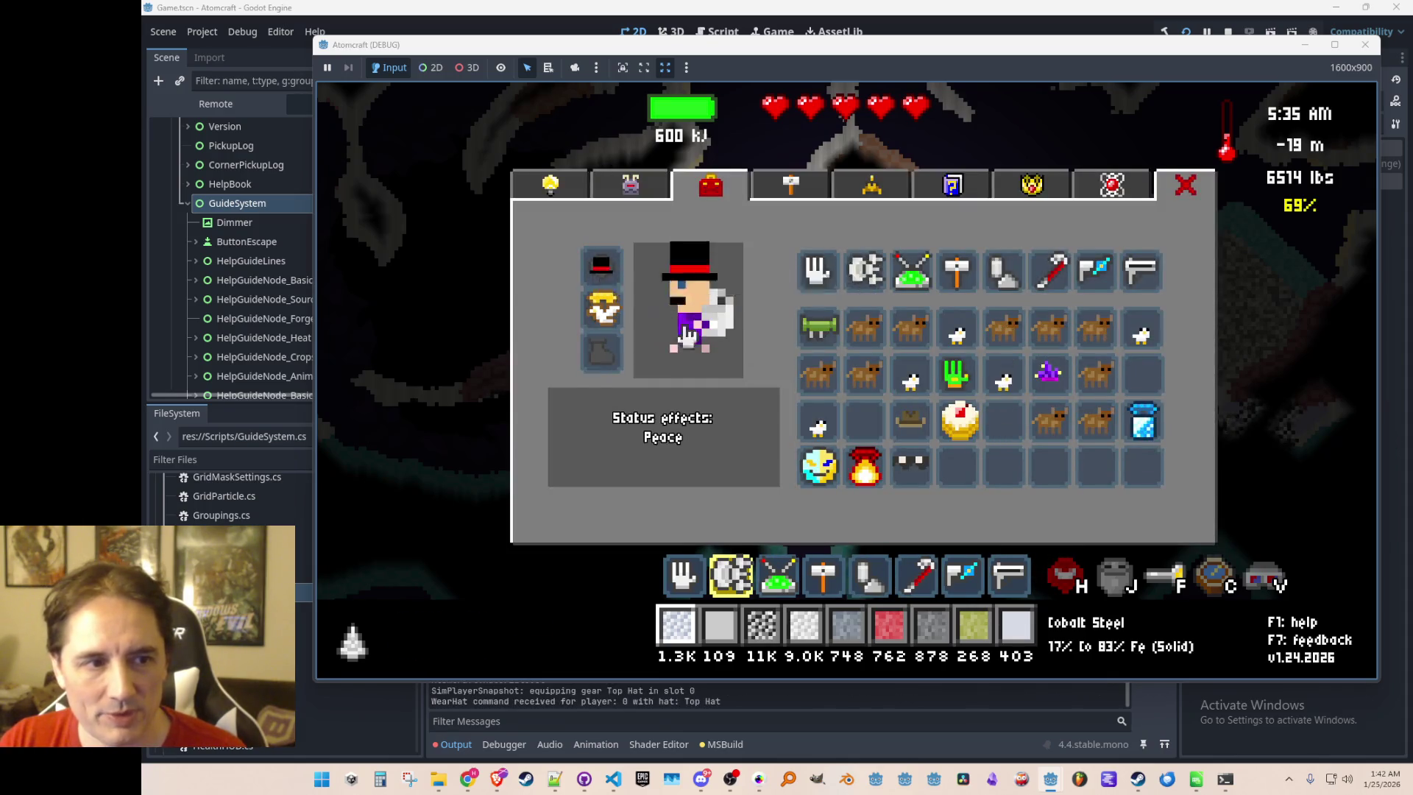
key(i)
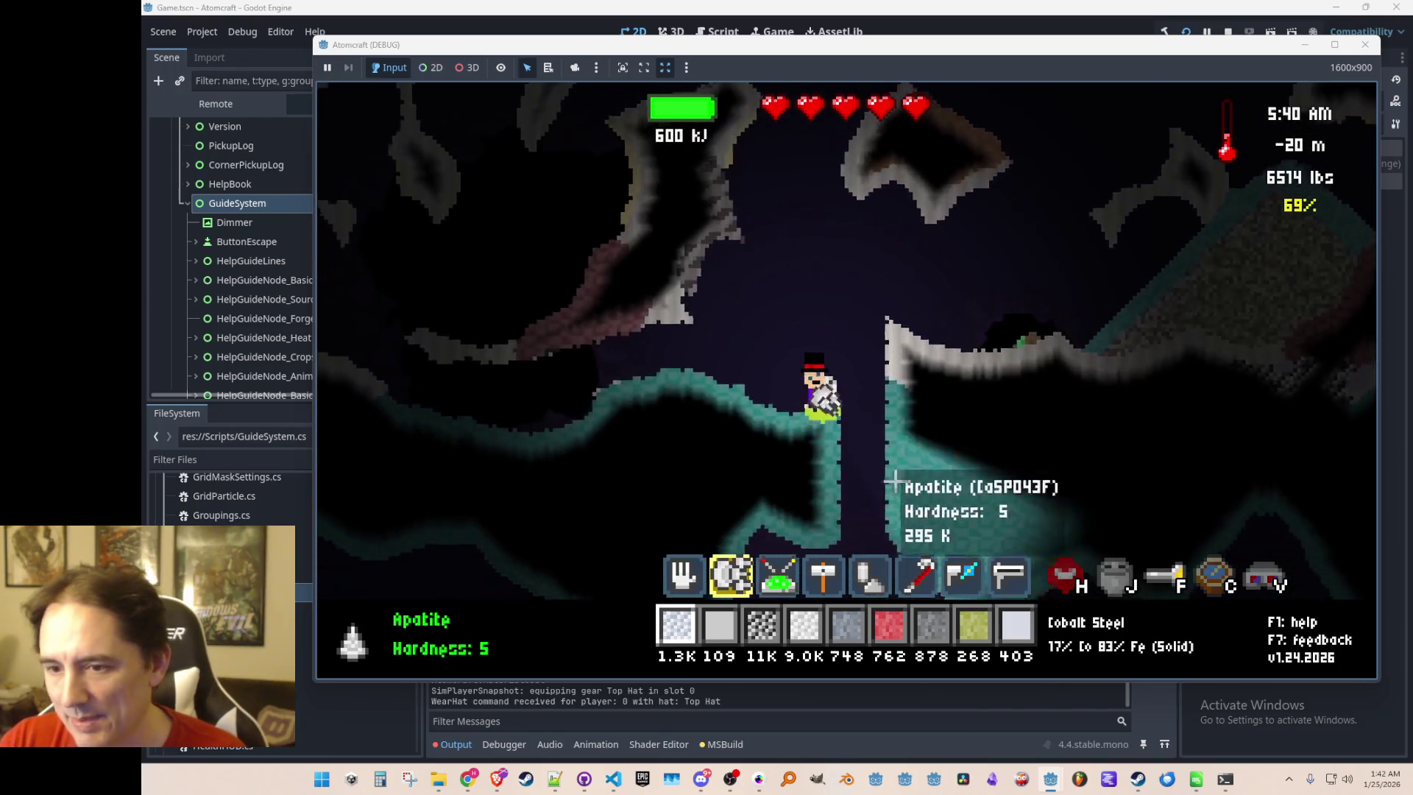
key(i)
click(1048, 374)
click(632, 287)
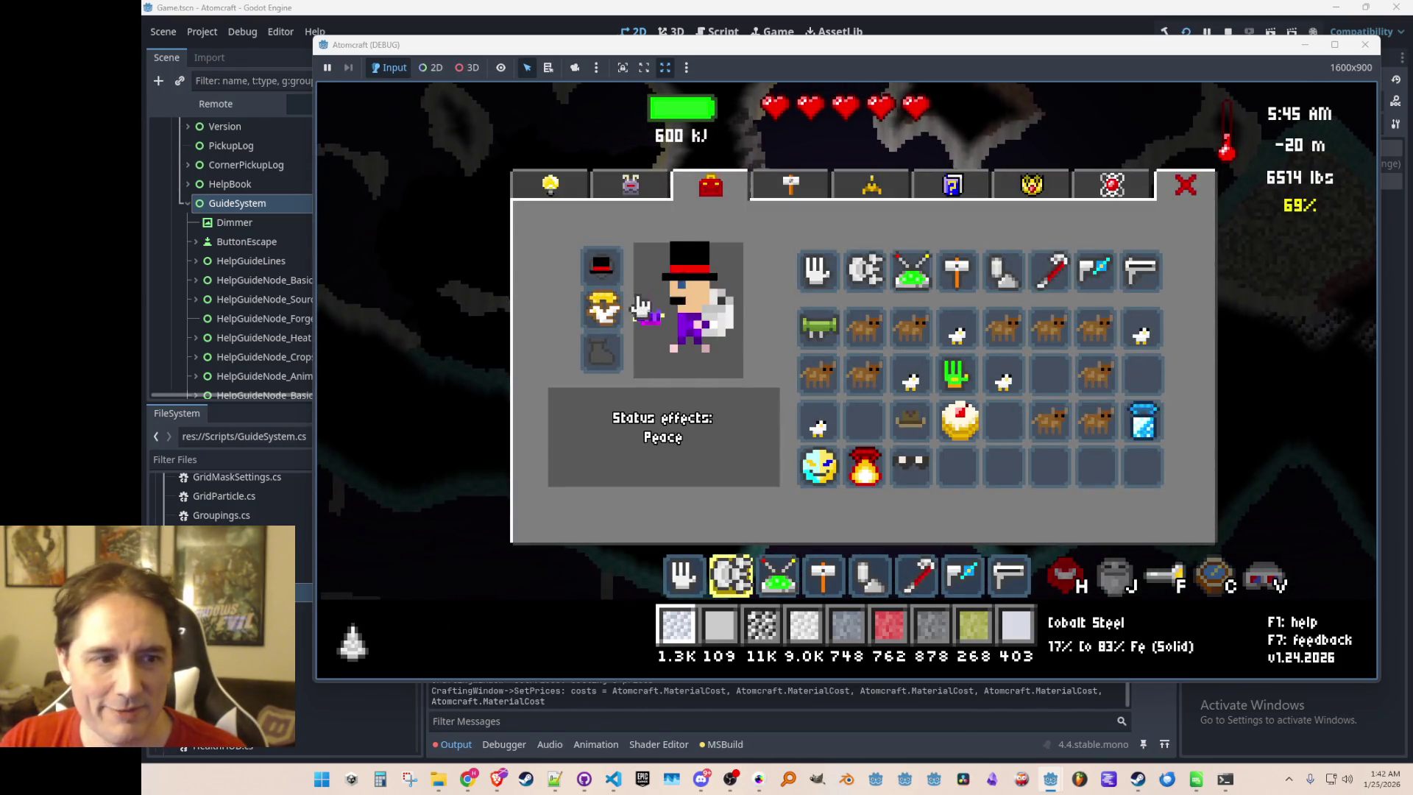
key(i)
Fly onto the white ledge, return the Heat Ring and equip the Sunglasses
key(d)
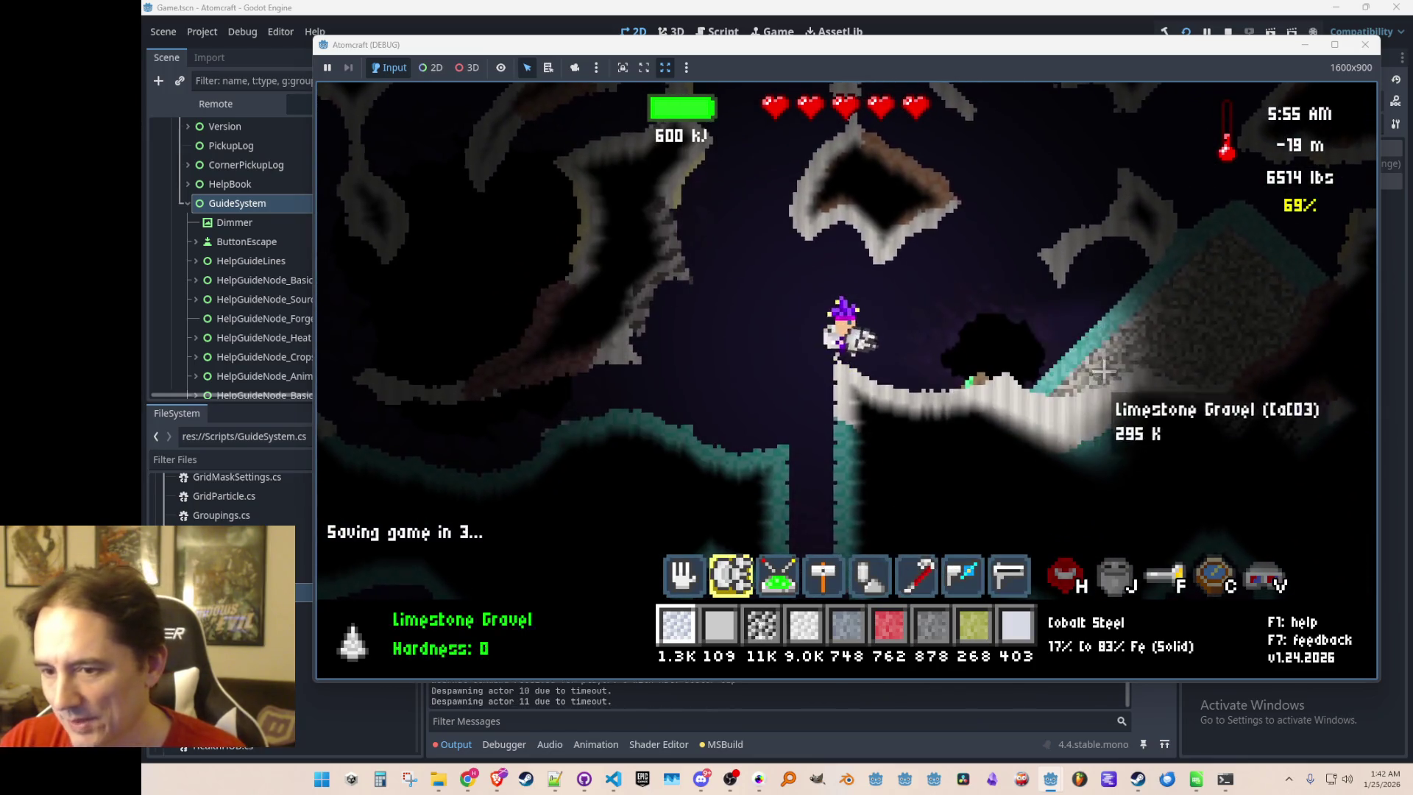
key(i)
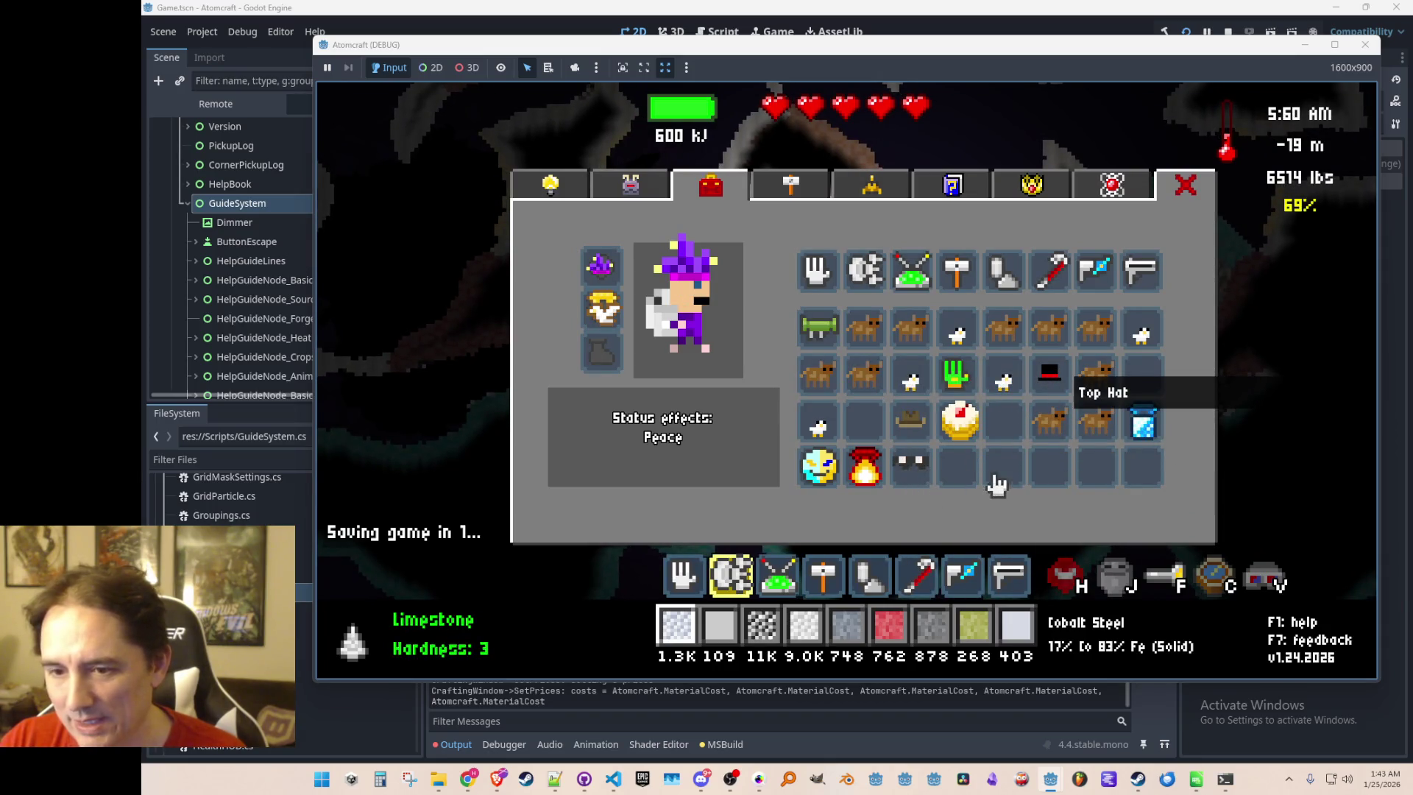
mouse_move(865, 467)
mouse_down()
mouse_move(905, 475)
mouse_move(630, 276)
mouse_move(908, 431)
mouse_move(865, 423)
mouse_up()
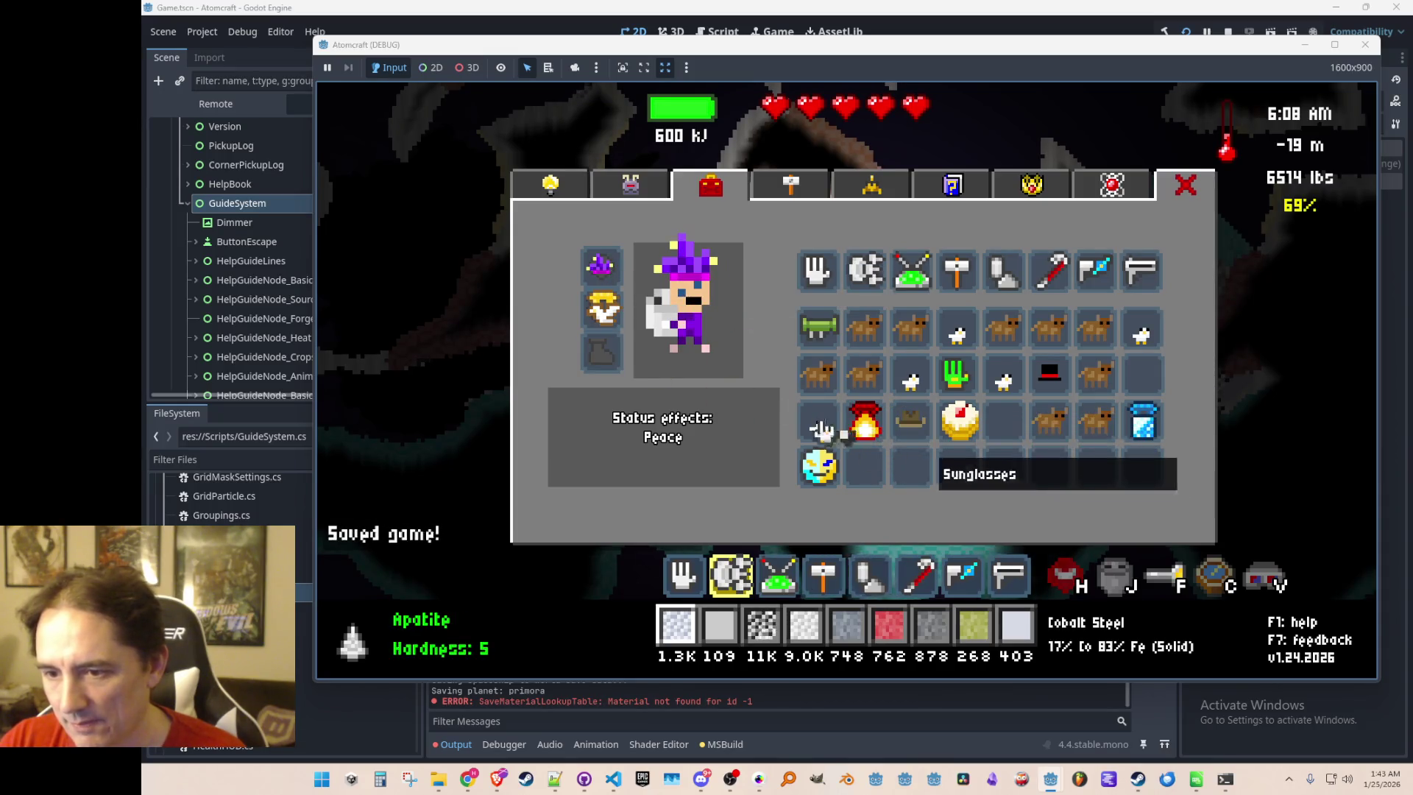
drag(913, 464, 603, 288)
key(Escape)
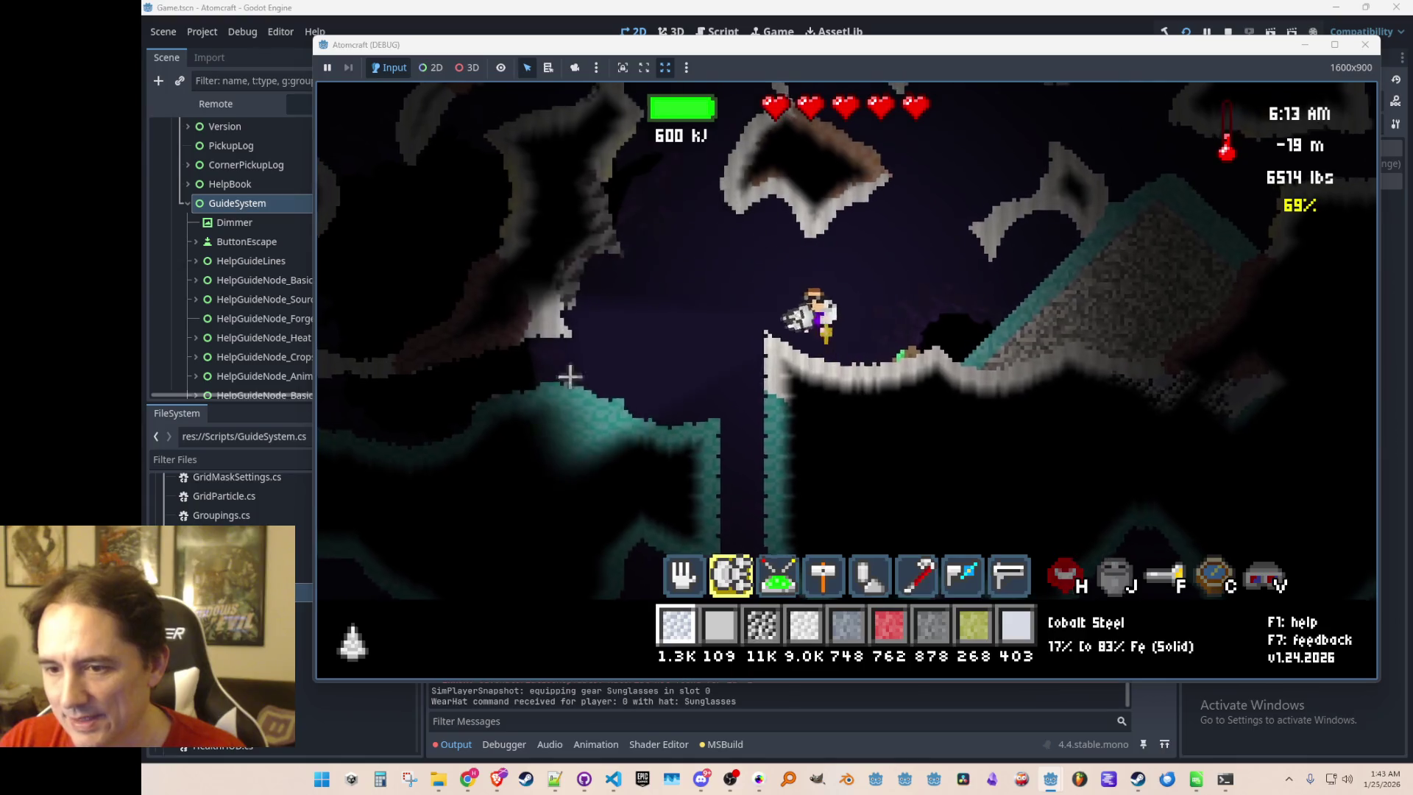
Scroll the hotbar to the laser and fire it toward the cave ceiling
scroll(747, 290, up, 1)
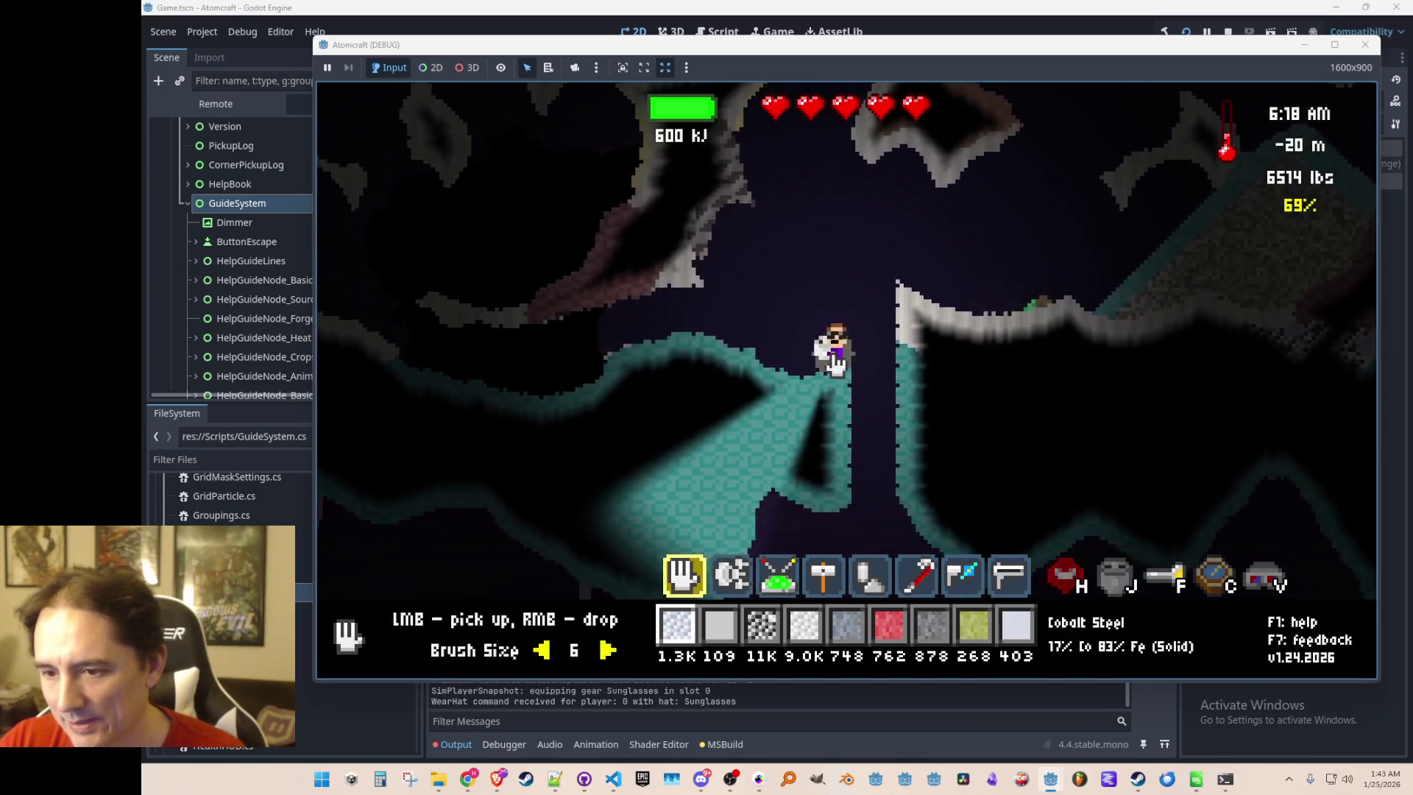
scroll(867, 278, up, 1)
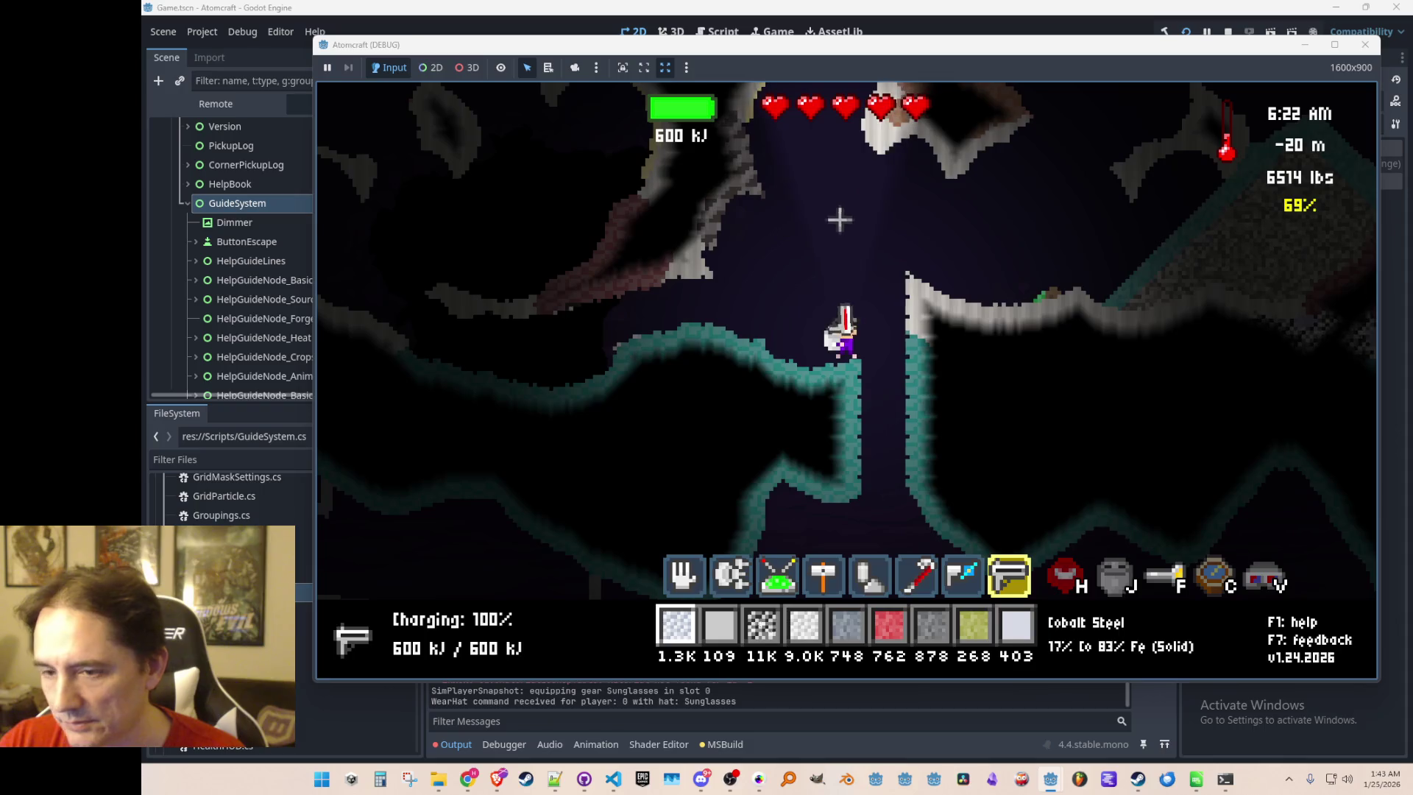
mouse_move(739, 232)
mouse_down()
mouse_move(741, 189)
mouse_move(729, 199)
mouse_move(753, 183)
mouse_move(708, 243)
mouse_move(725, 251)
mouse_move(705, 241)
mouse_move(714, 265)
mouse_move(747, 140)
mouse_move(760, 151)
mouse_move(696, 239)
mouse_move(799, 263)
mouse_up()
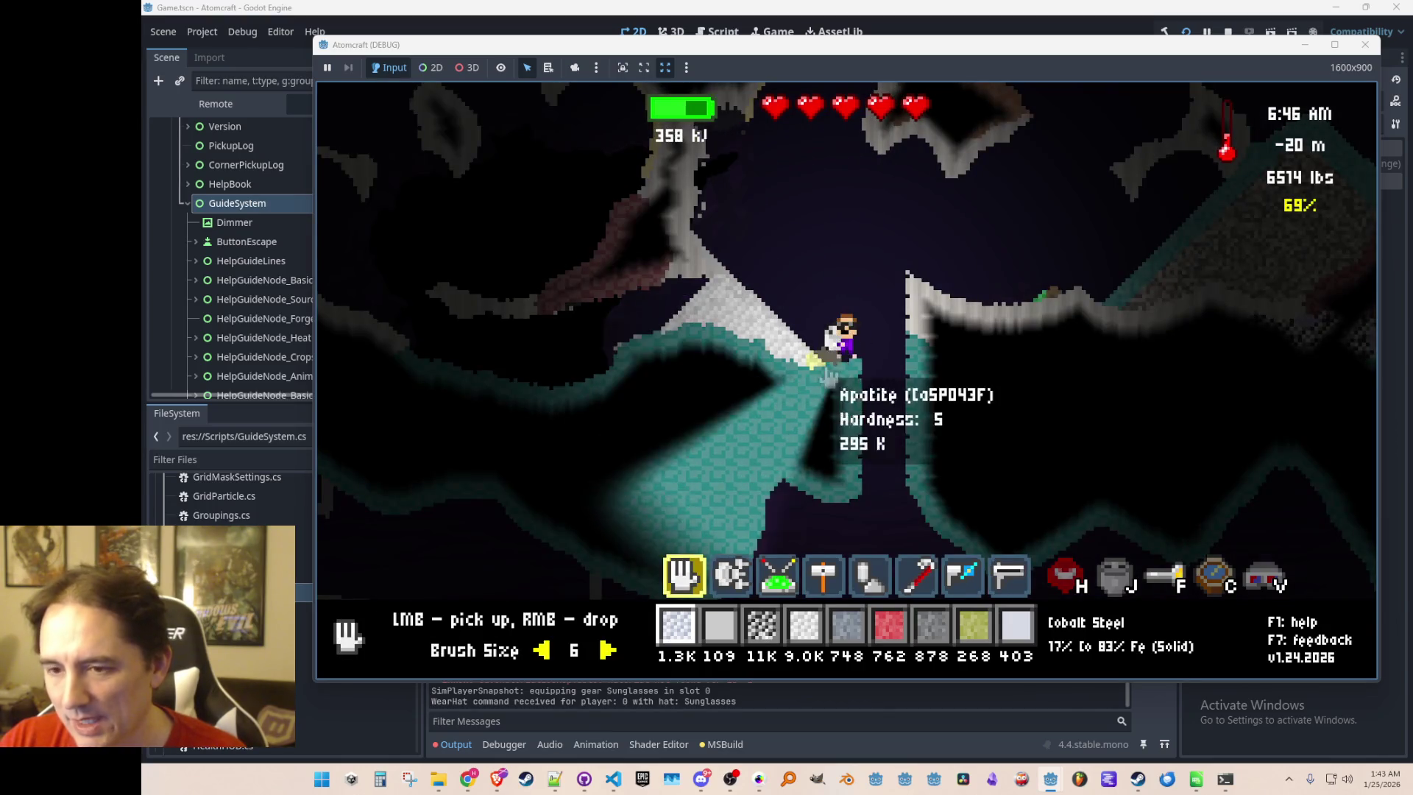
Scoop up the white tin, drop it above the player, then drill the limestone with tool 2
mouse_move(721, 308)
mouse_down()
mouse_move(844, 386)
mouse_move(594, 348)
mouse_up()
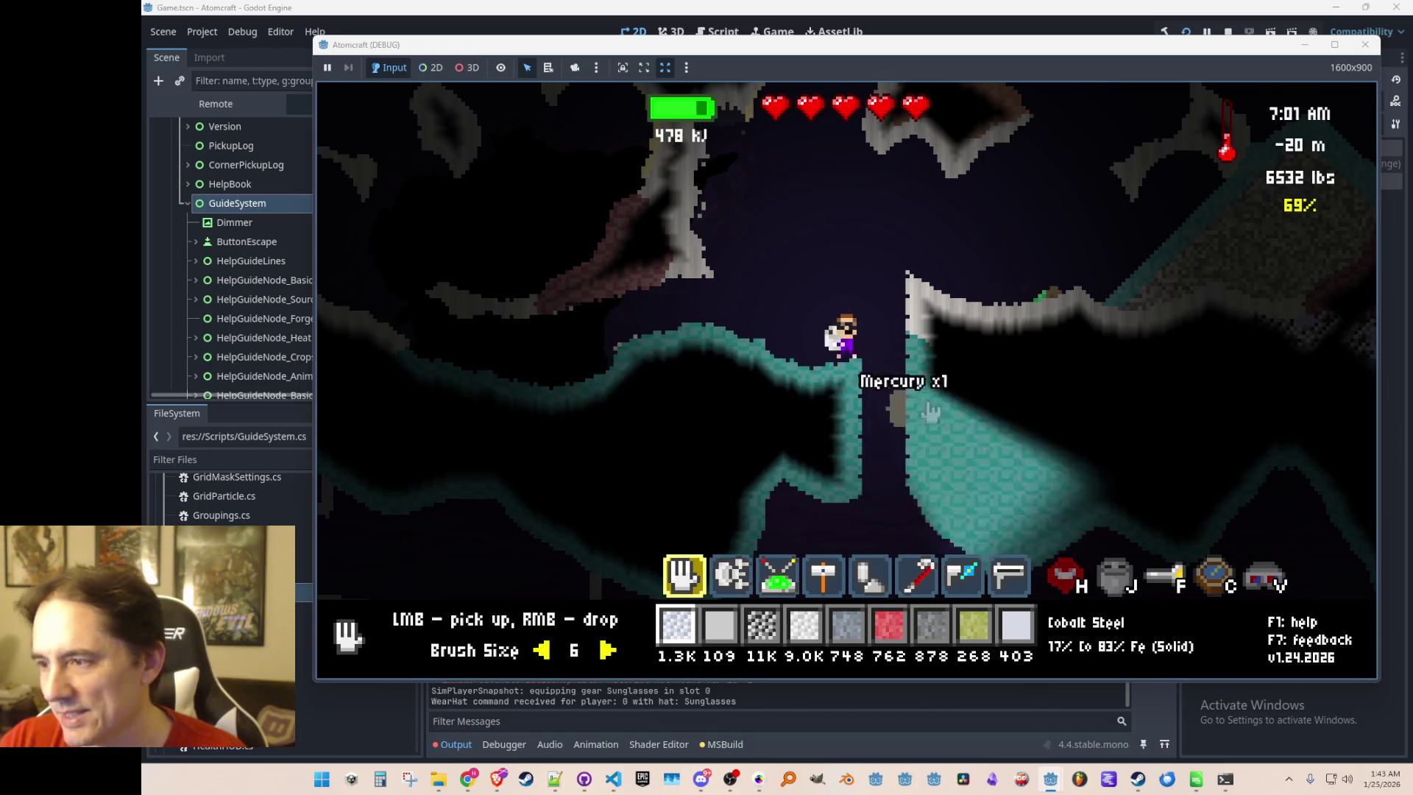
right_click(860, 302)
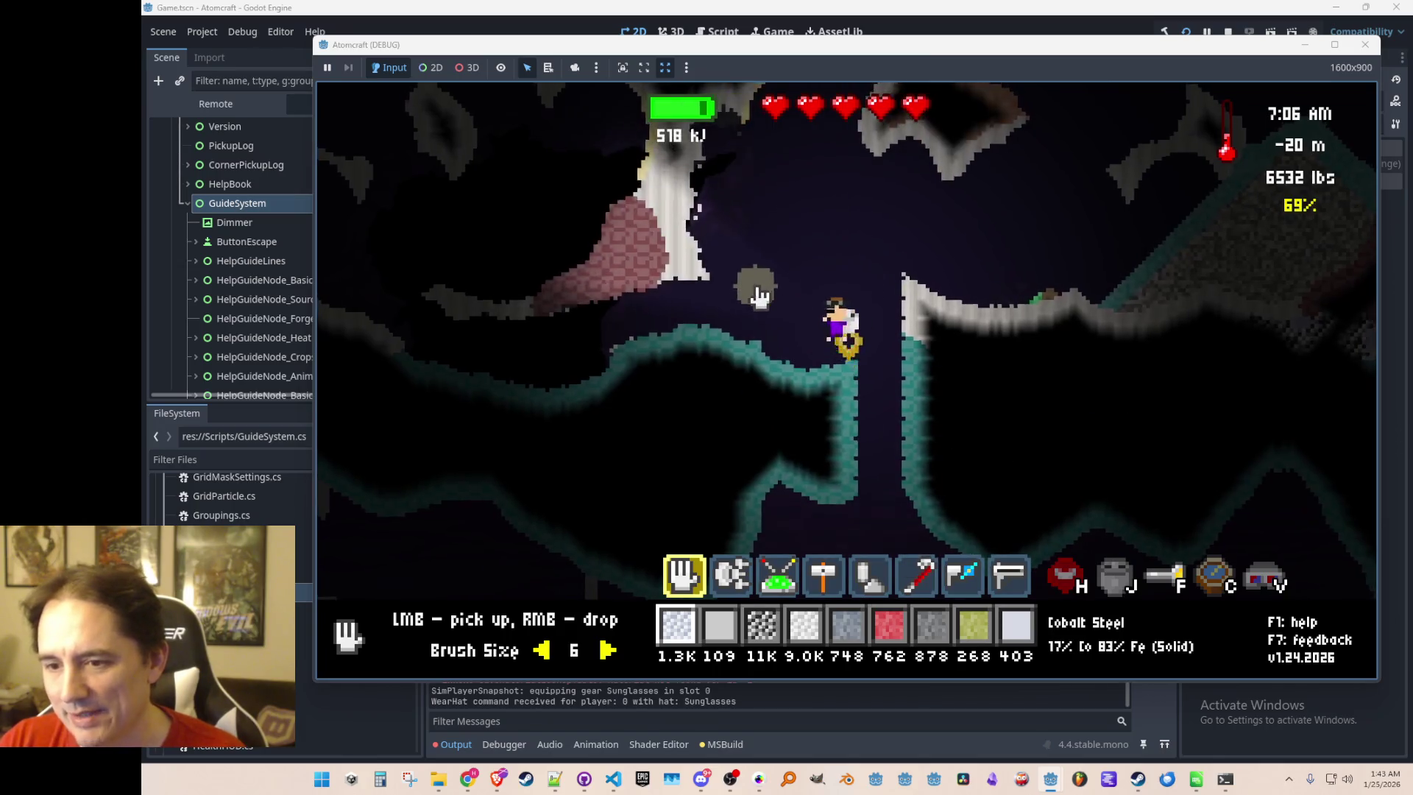
key(2)
mouse_move(773, 252)
mouse_down()
mouse_move(754, 243)
mouse_move(749, 192)
mouse_move(997, 287)
mouse_move(1026, 272)
mouse_move(947, 316)
mouse_move(775, 315)
mouse_up()
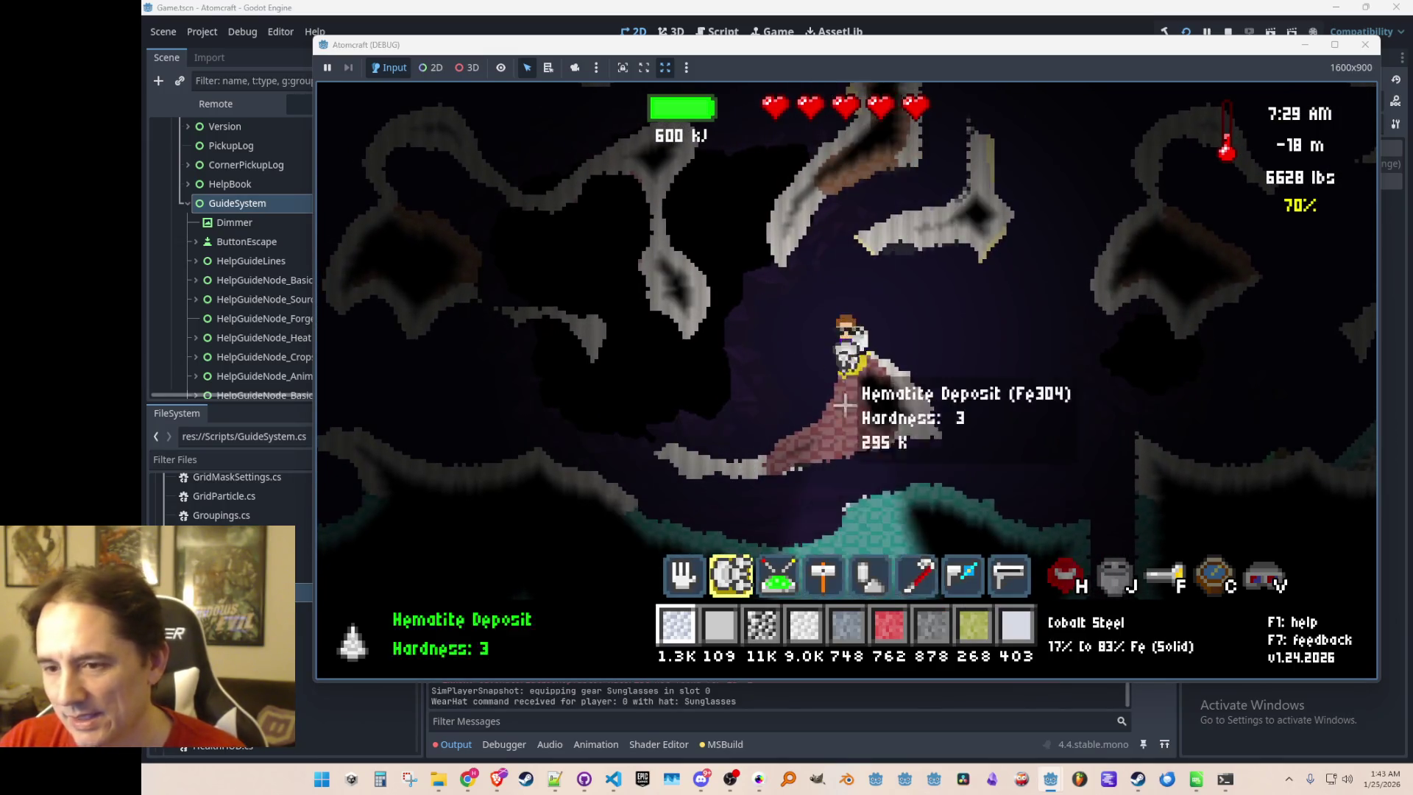
Navigate through the cave past the purple ship to the yellow NPC and start talking to it
key(i)
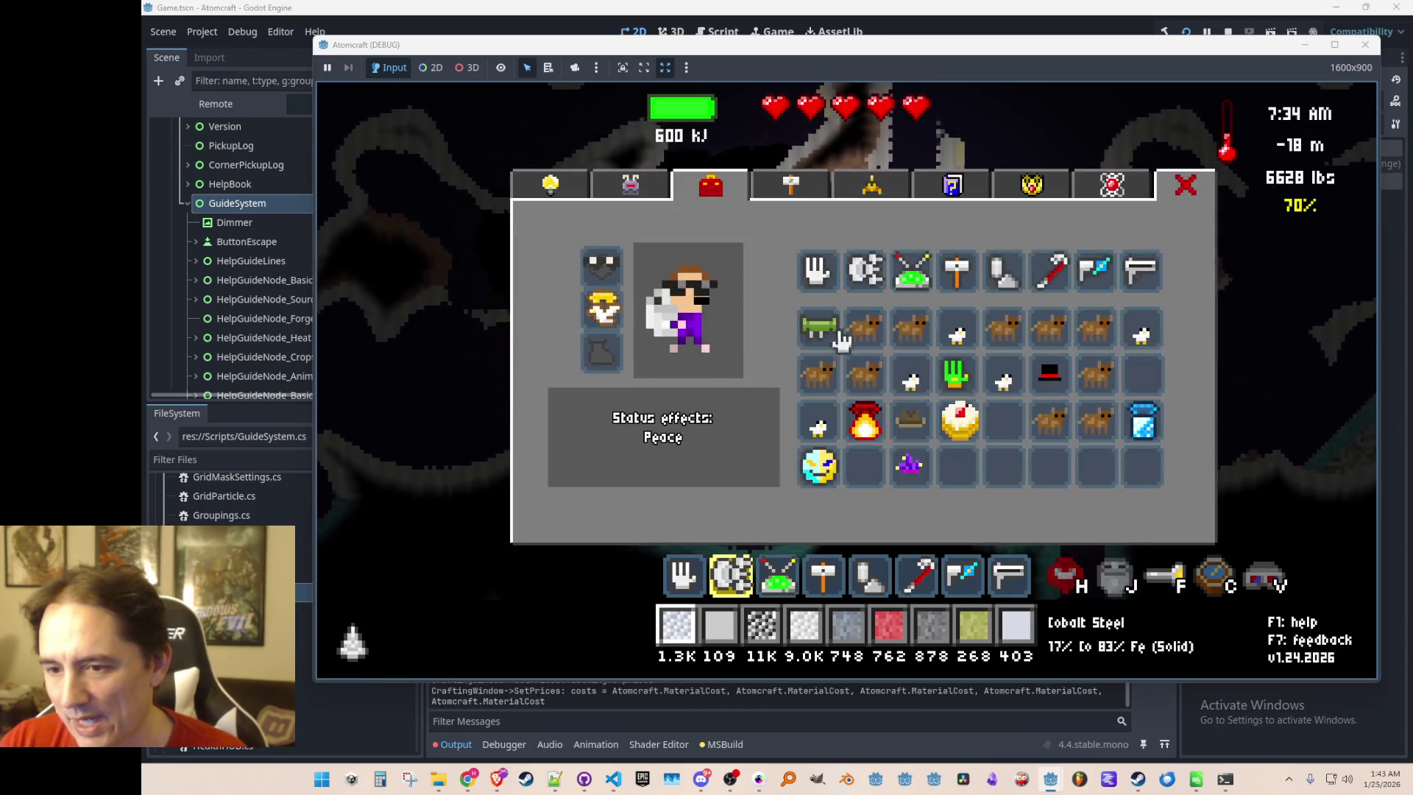
key(d)
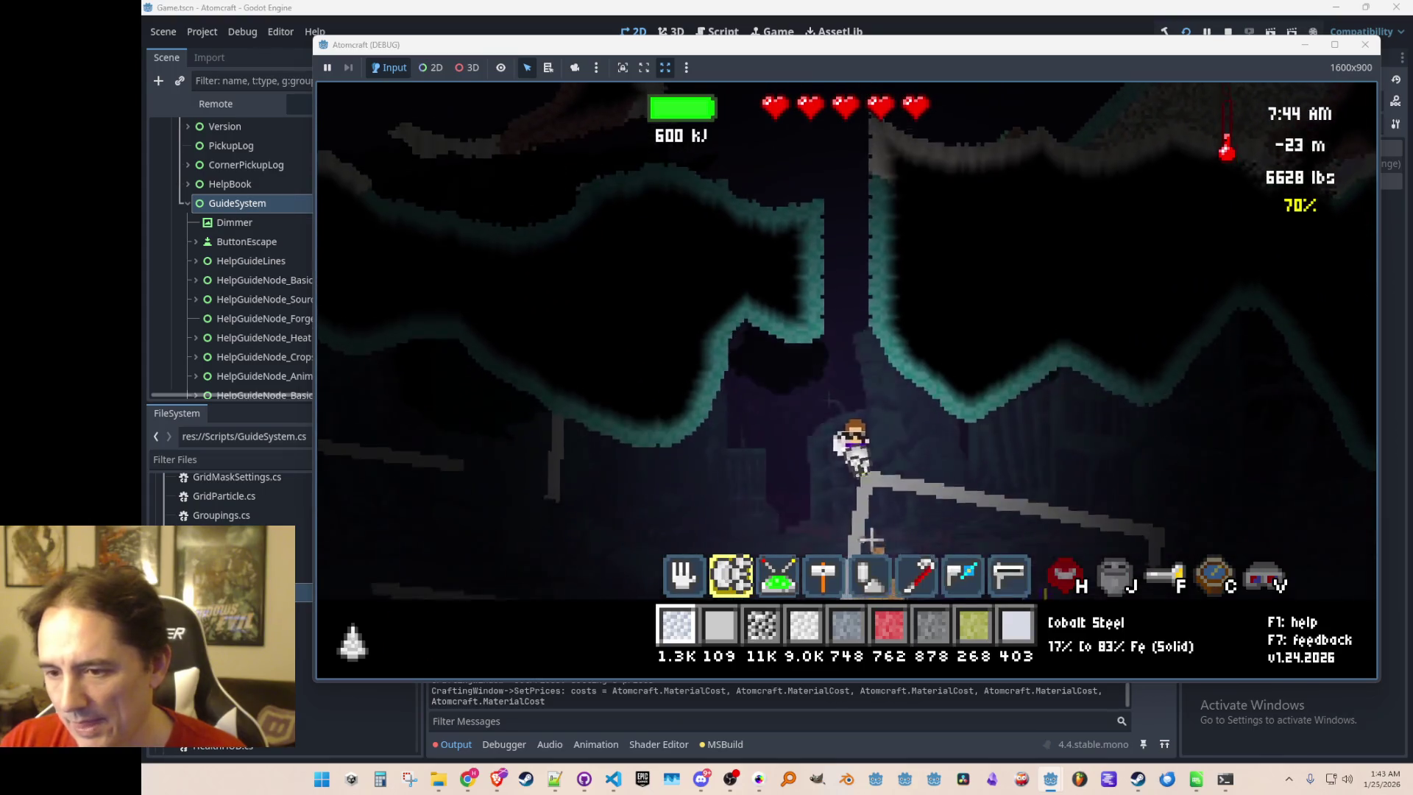
key(w)
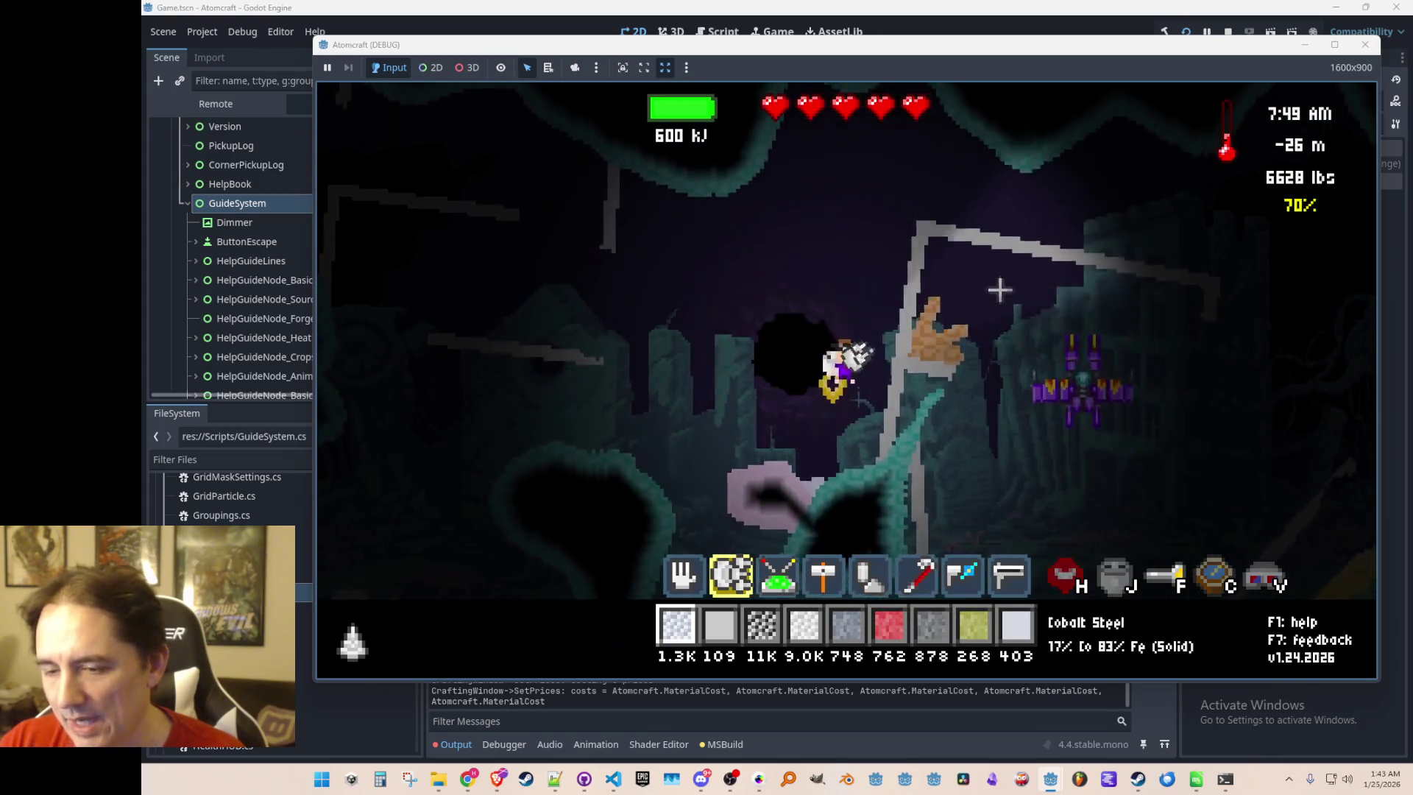
key(d)
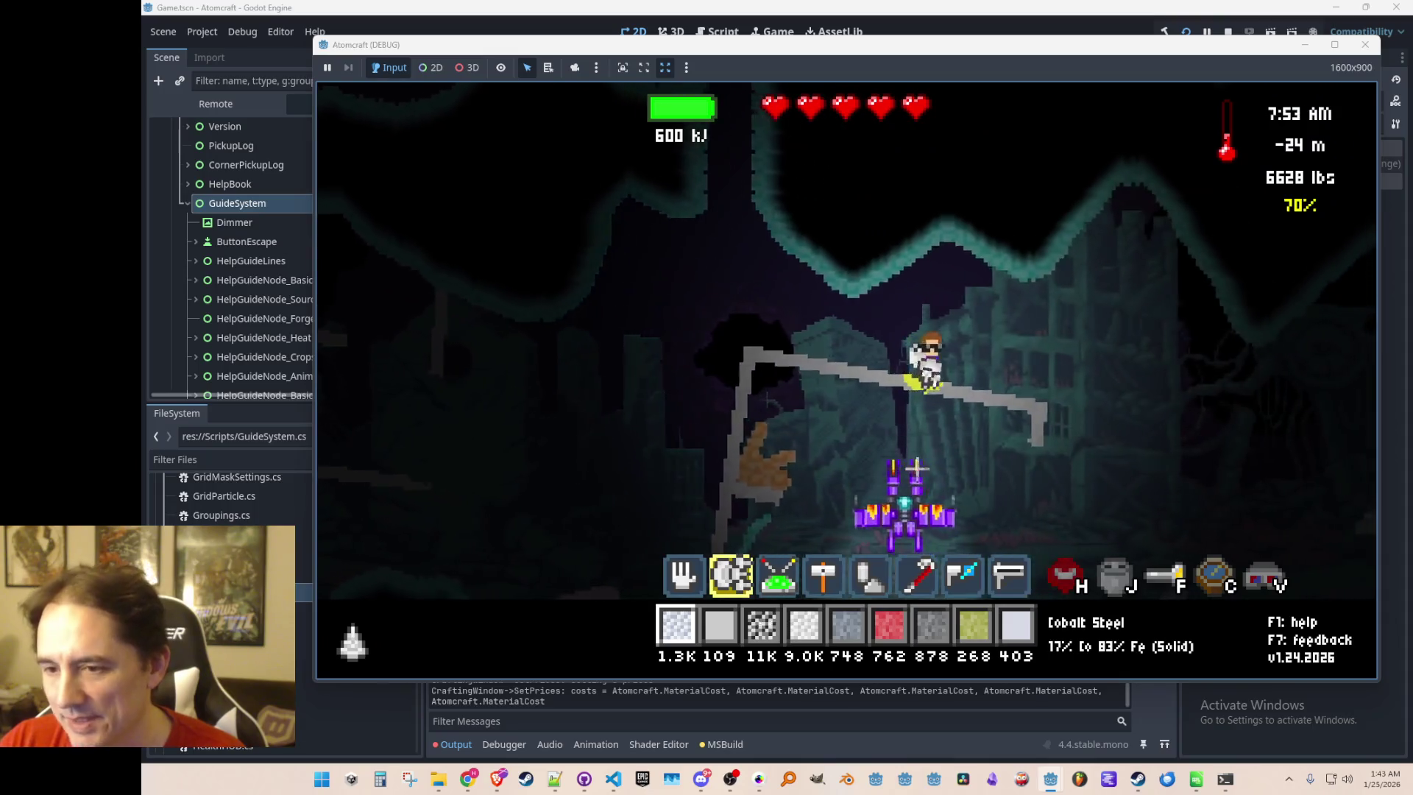
key(a)
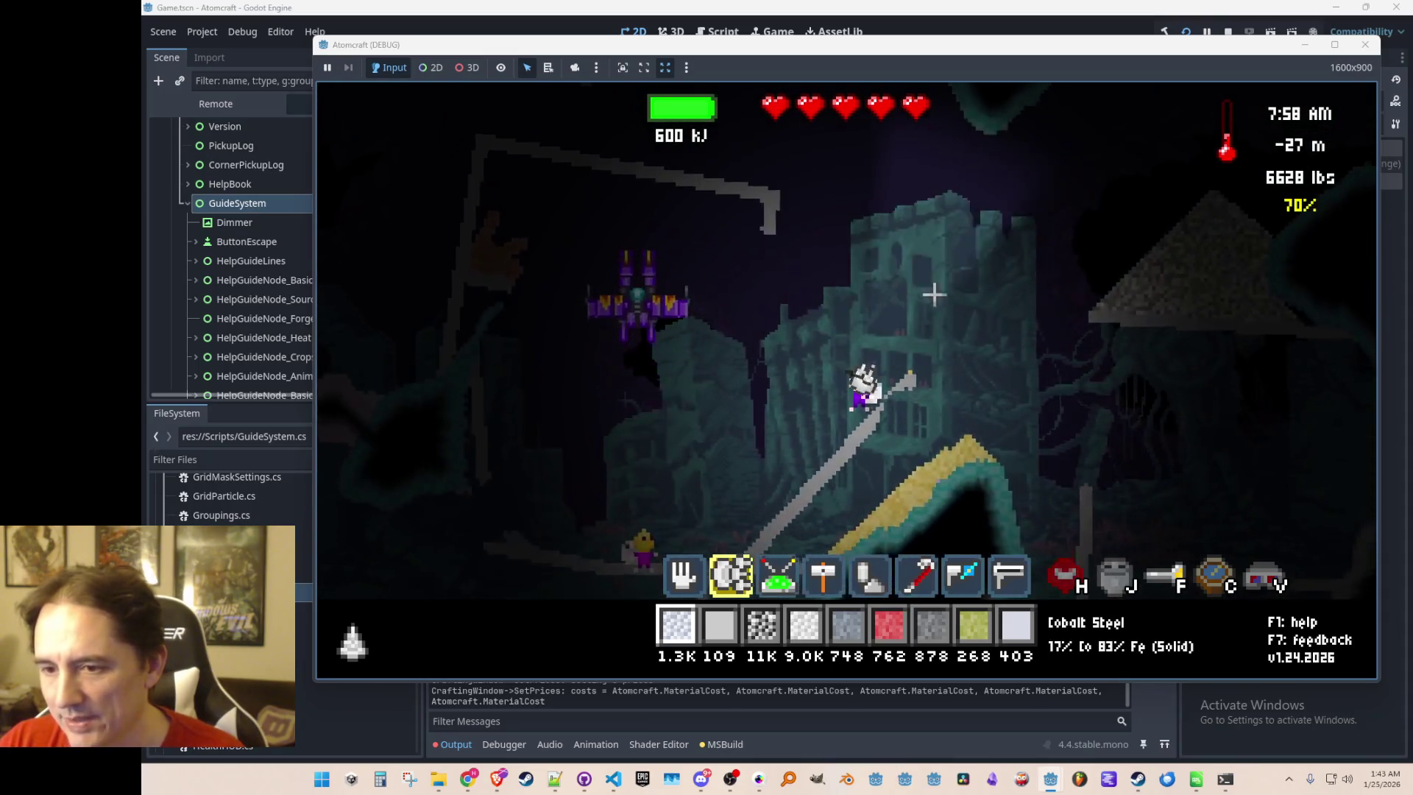
key(d)
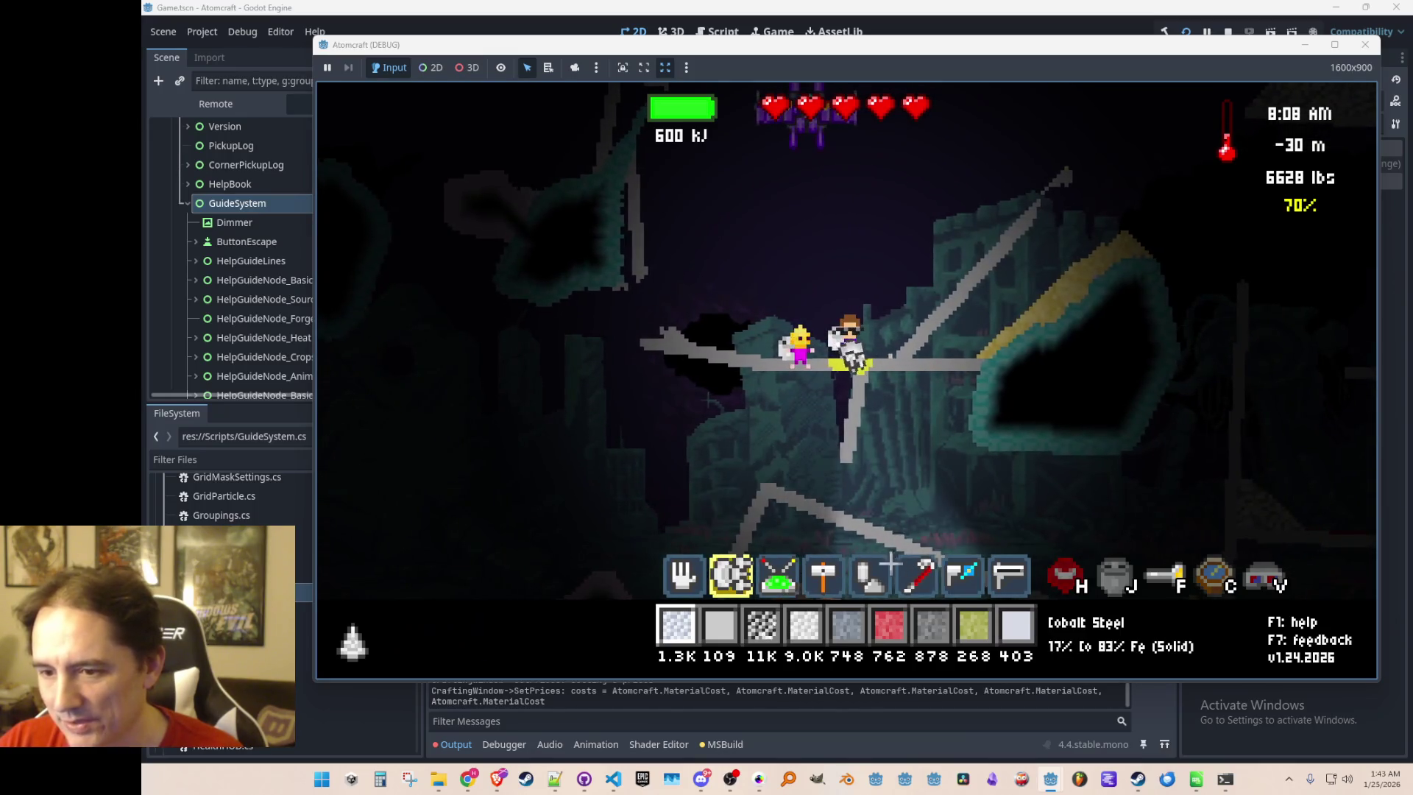
key(w)
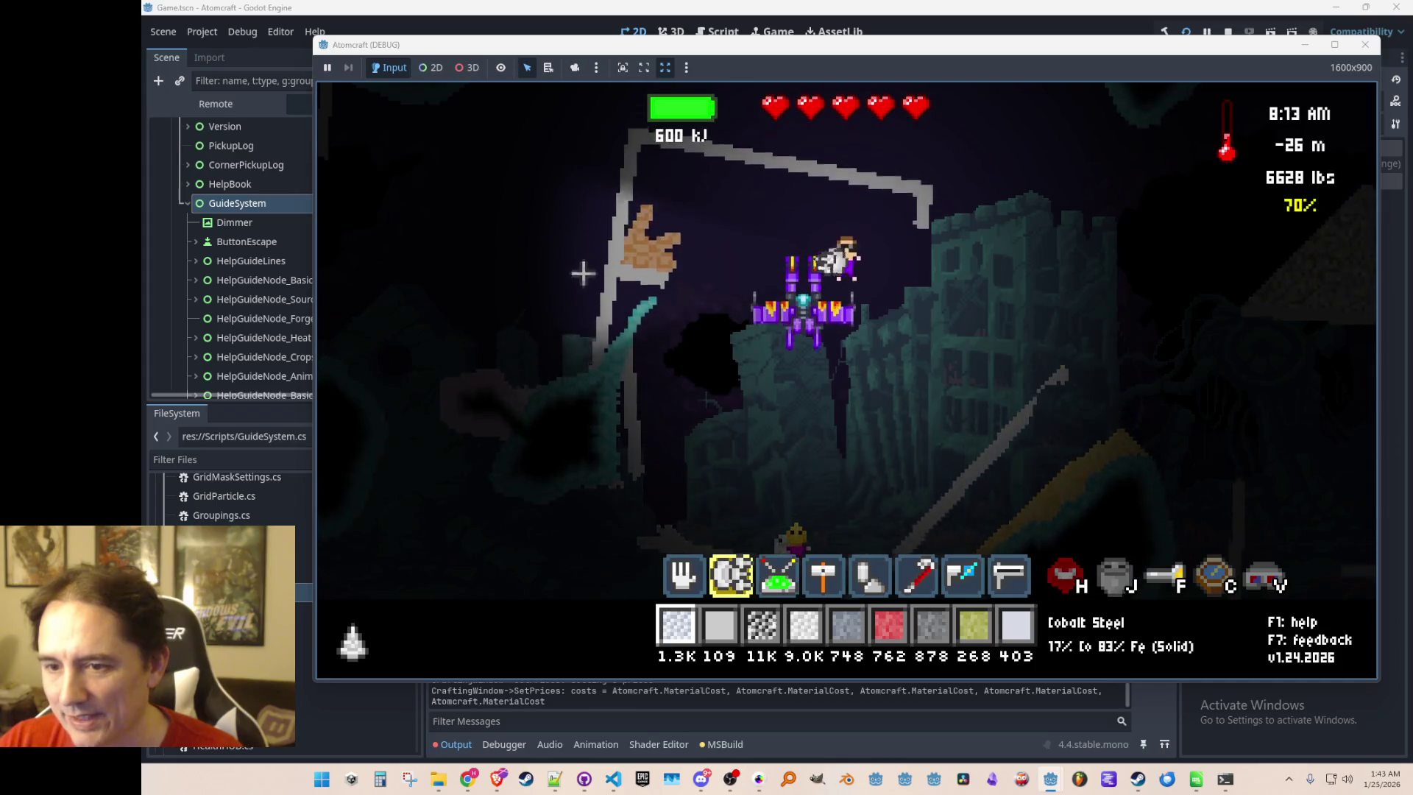
key(s)
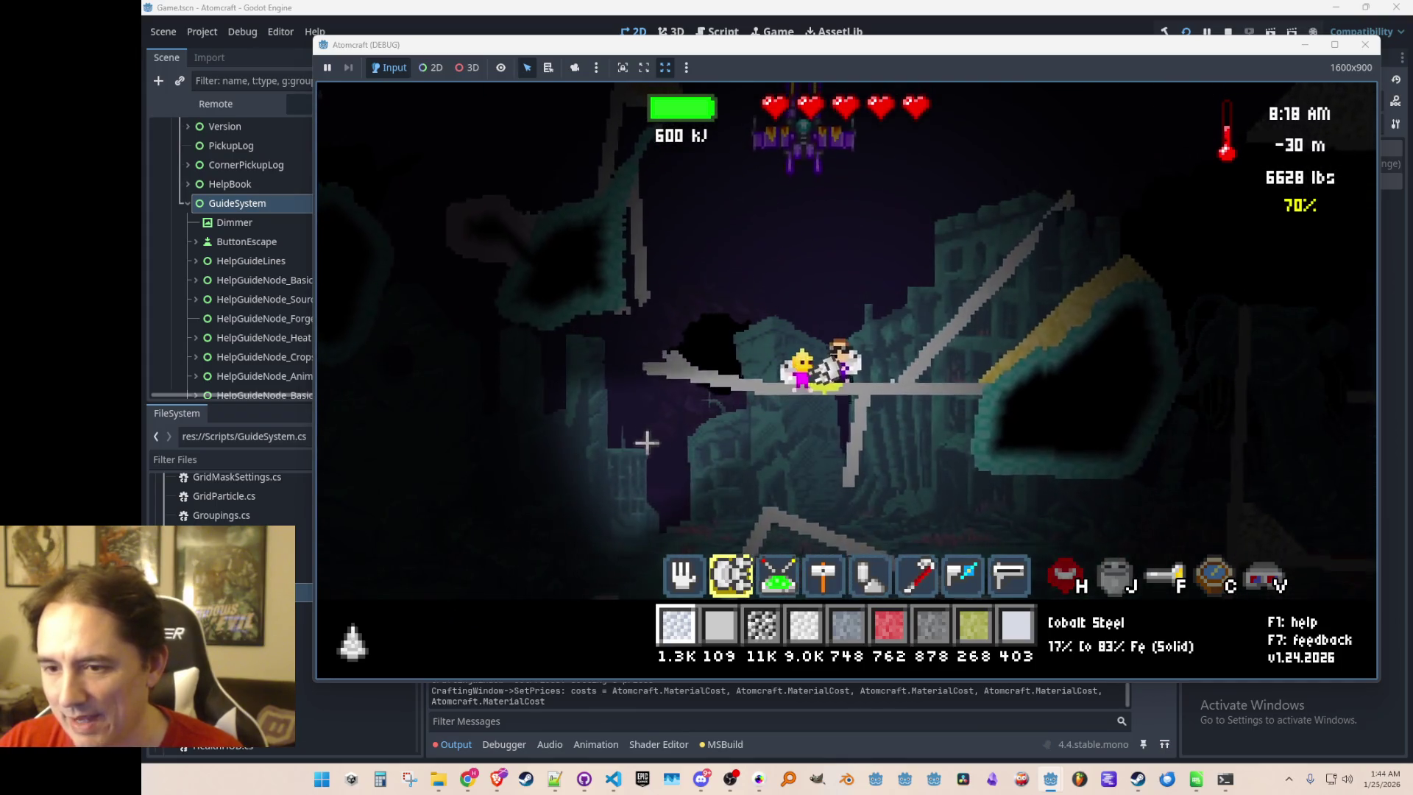
key(a)
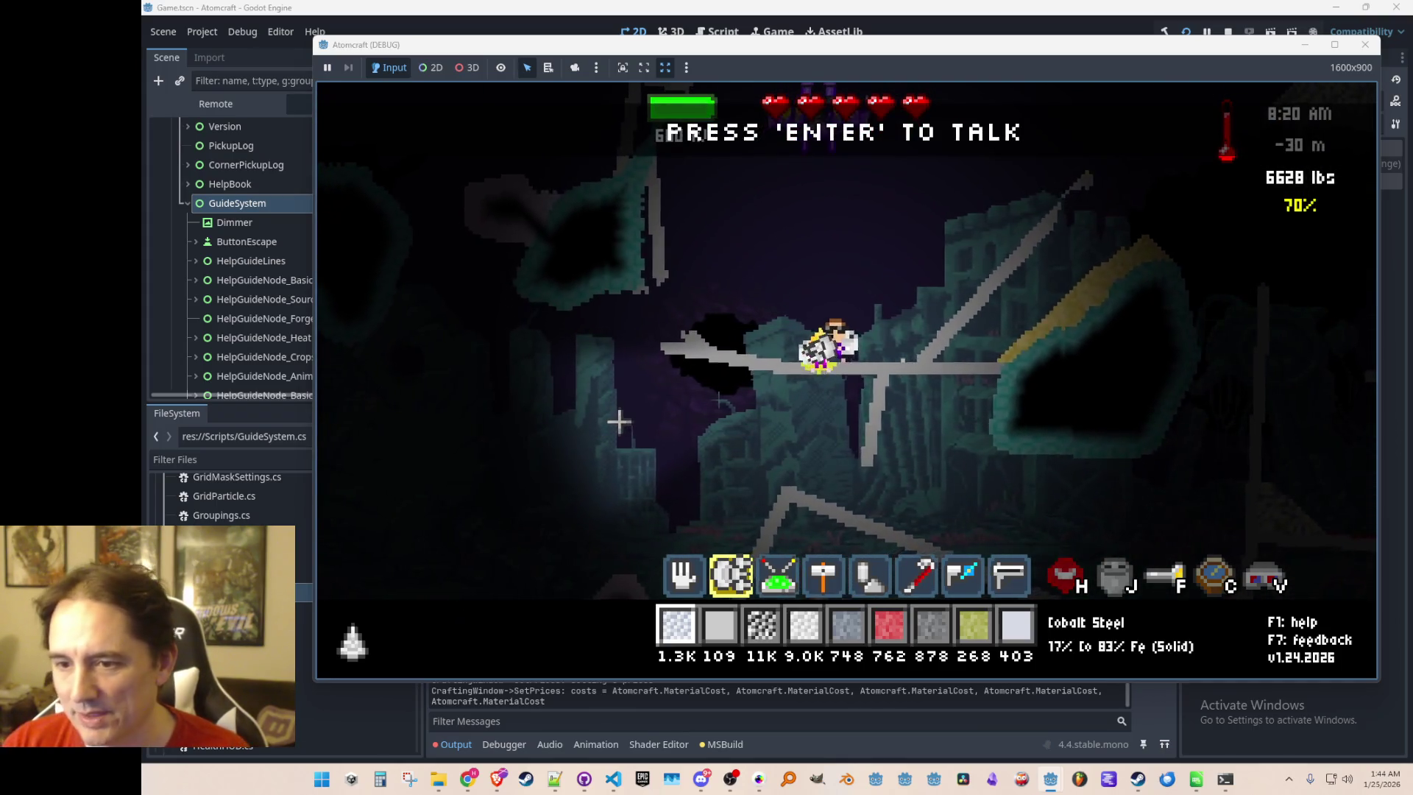
key(Return)
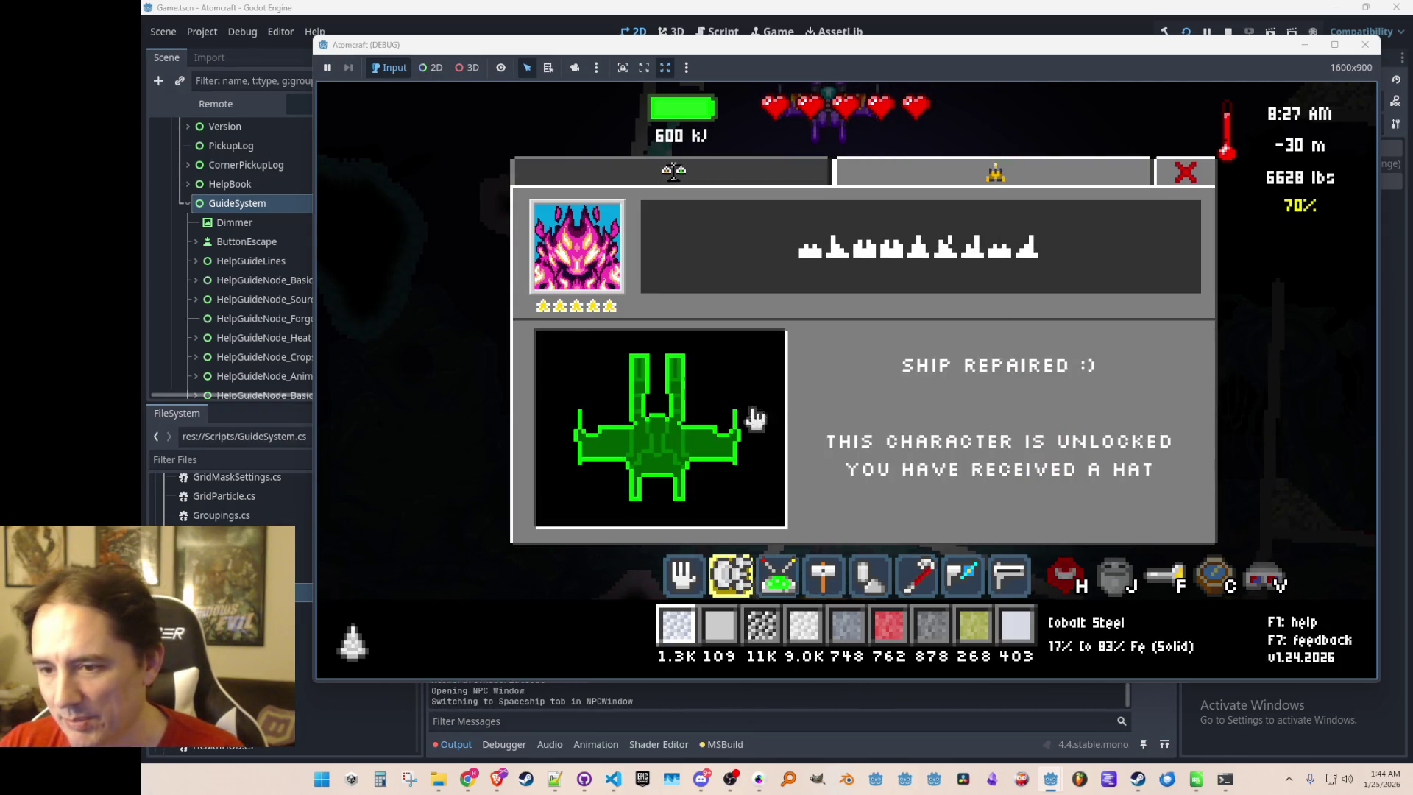
Dismiss the ship-repaired message with Escape
key(Escape)
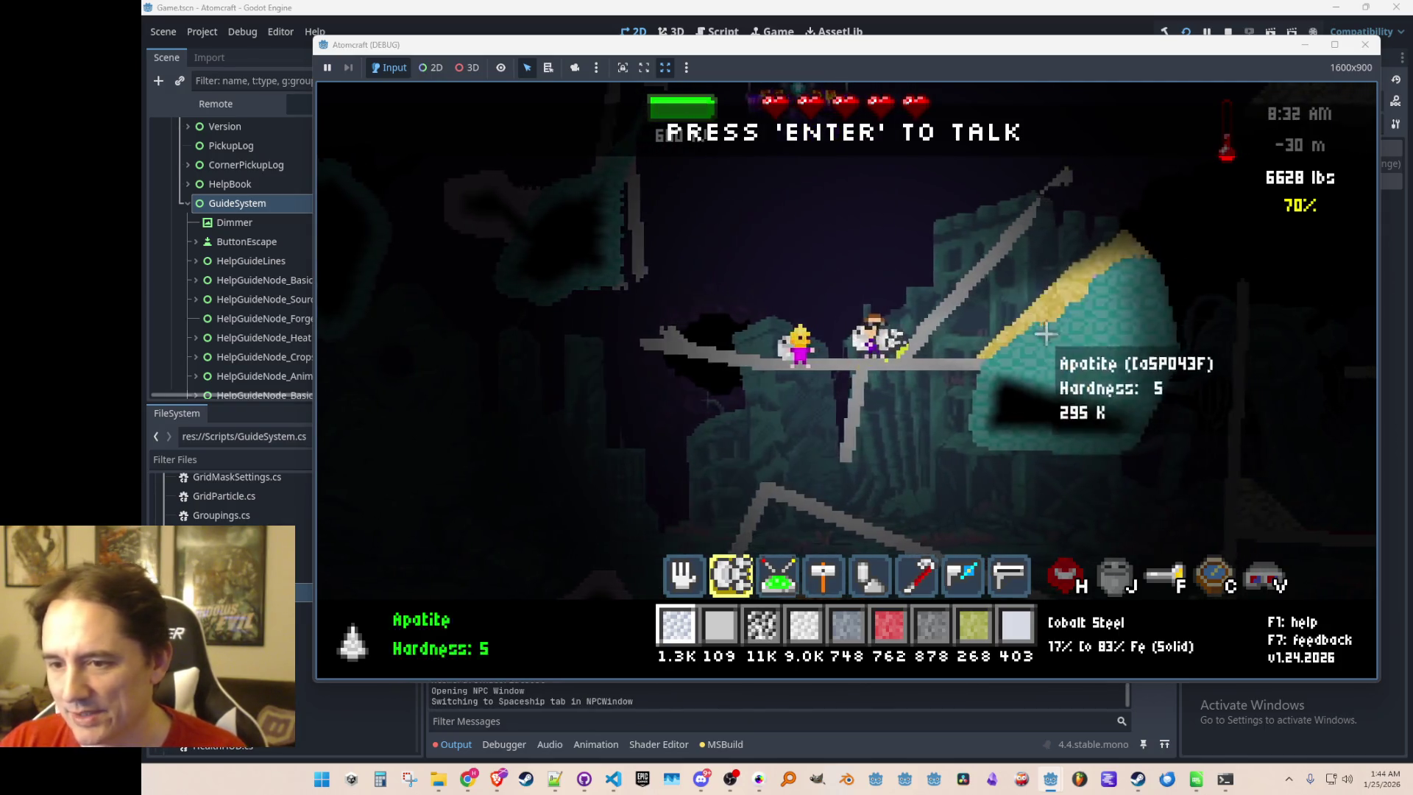
Fly away from the NPC, right and down through the cave onto the grey pole
key(w)
key(d)
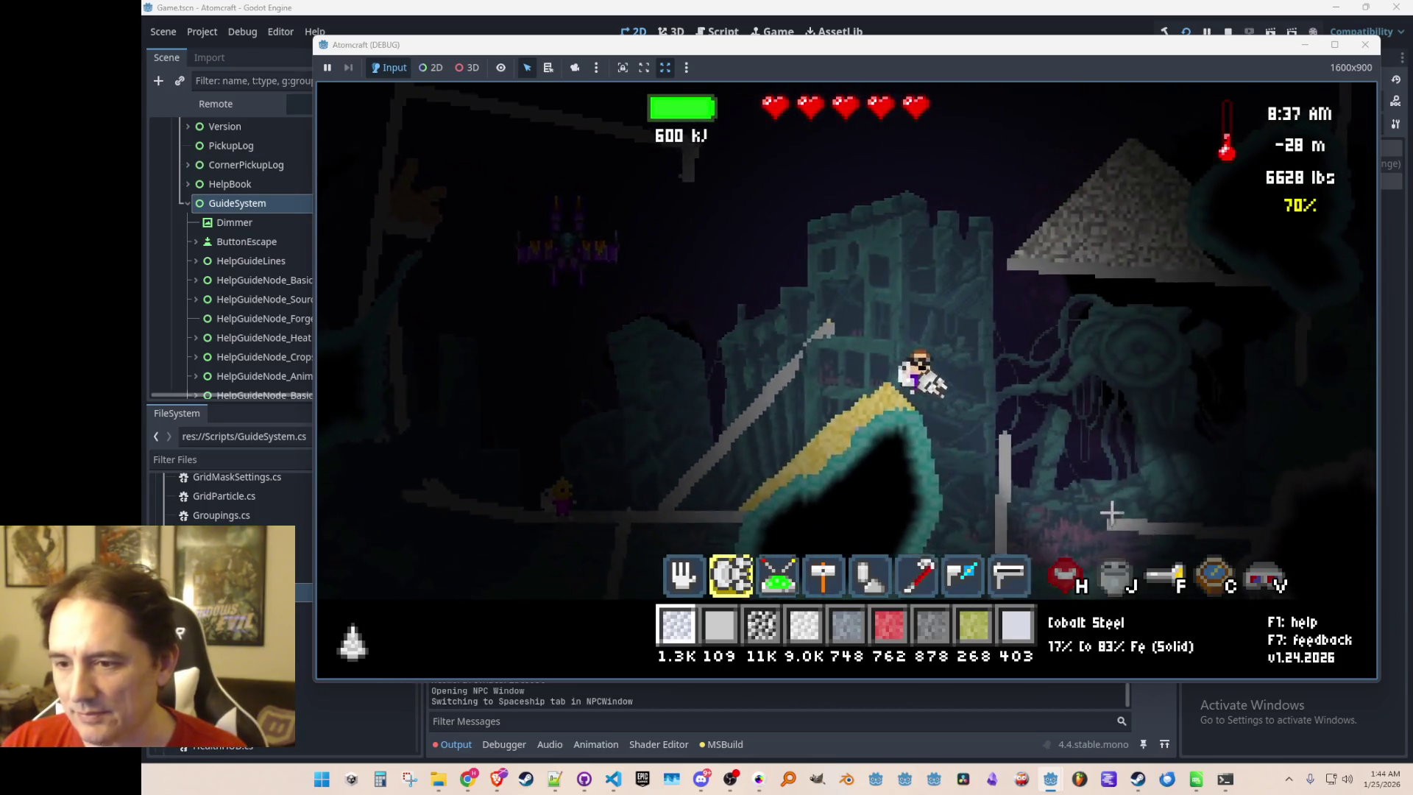
key(s)
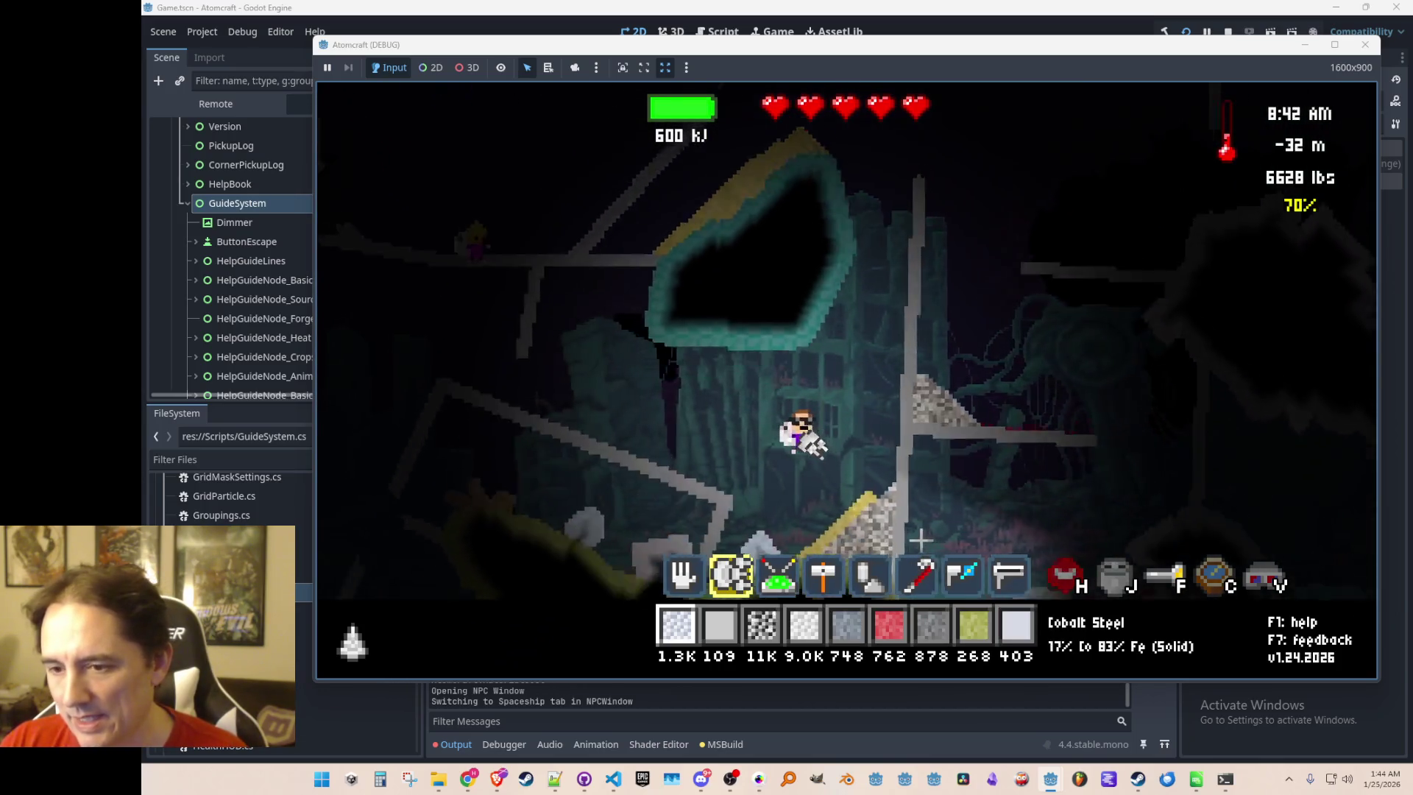
key(d)
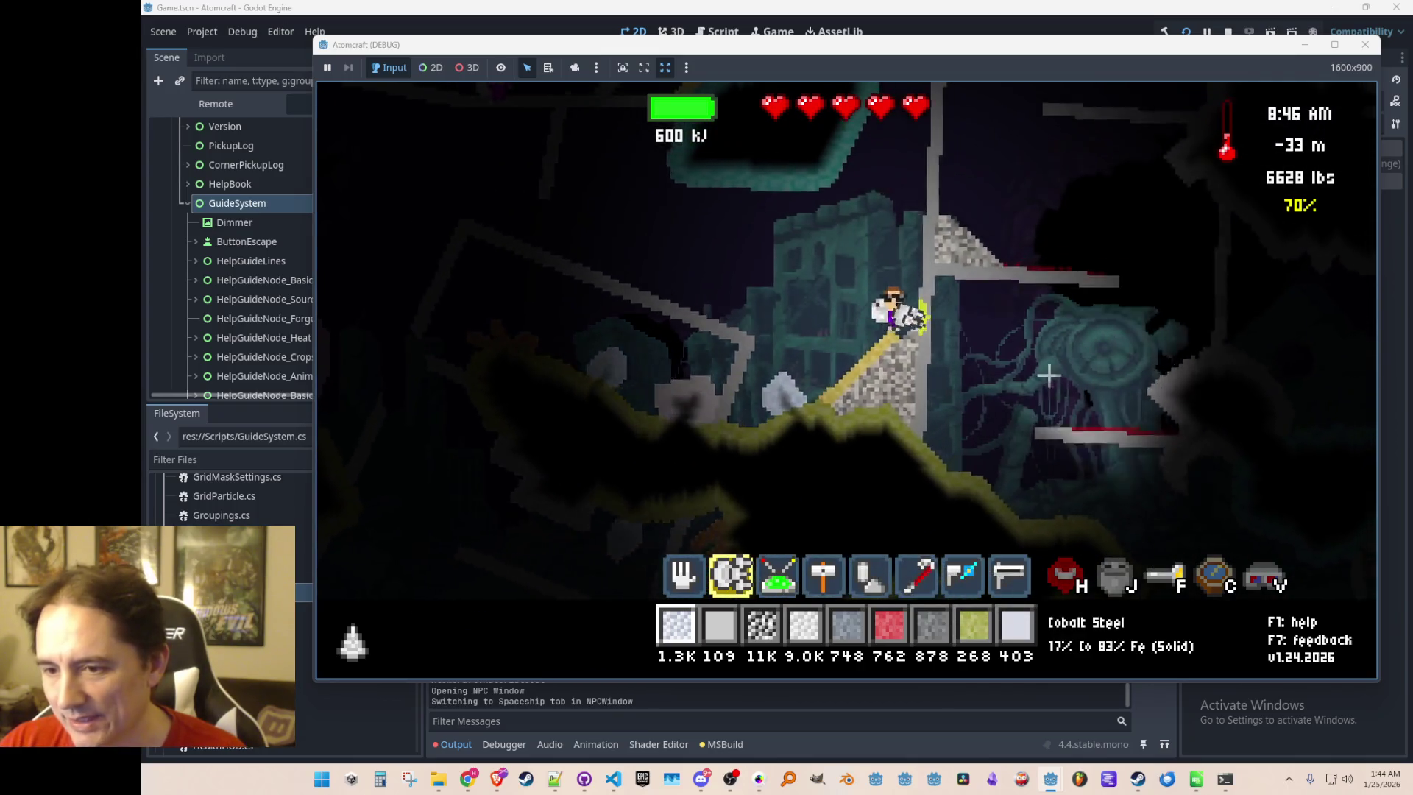
key(d)
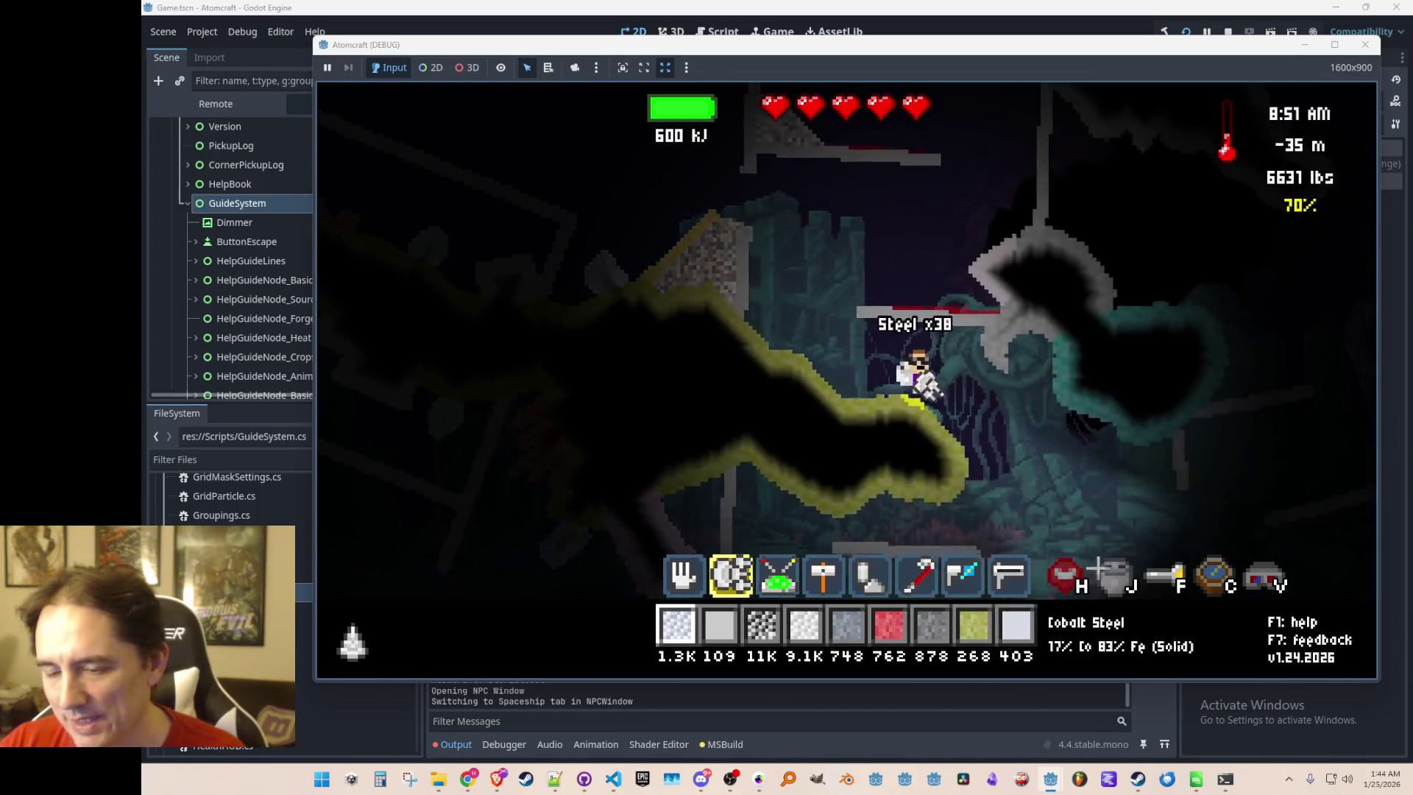
key(d)
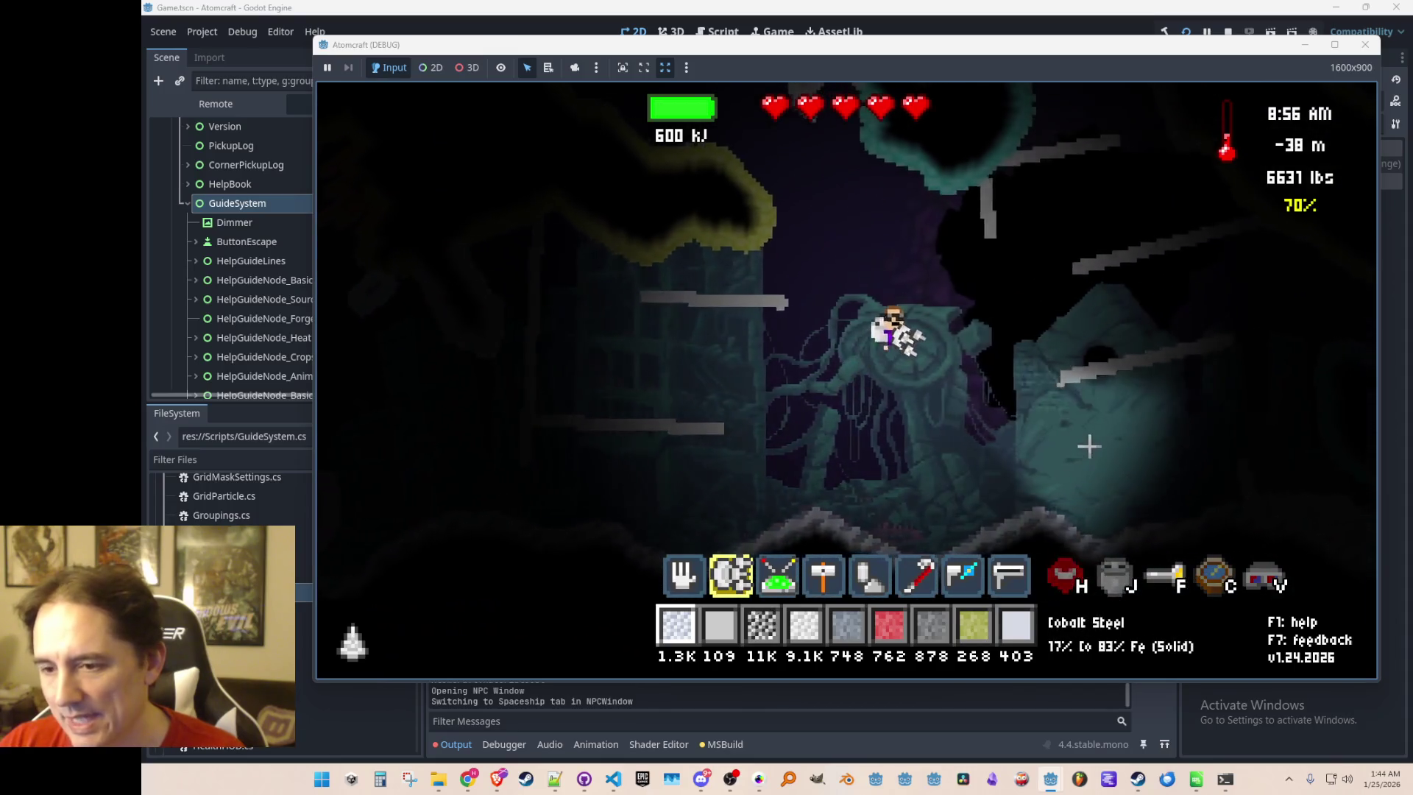
key(d)
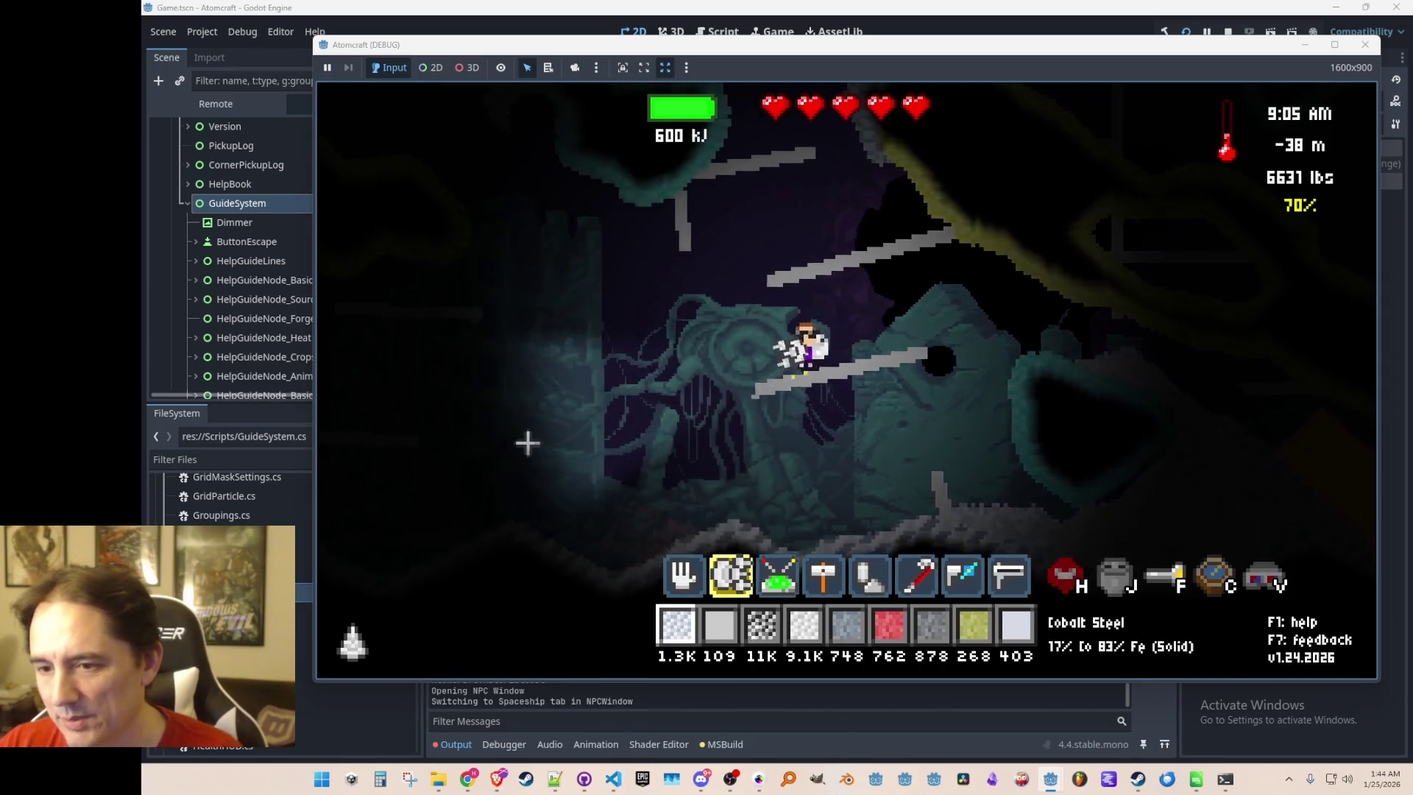
Fly back up and left over the machine to the ledge above the purple ship
key(a)
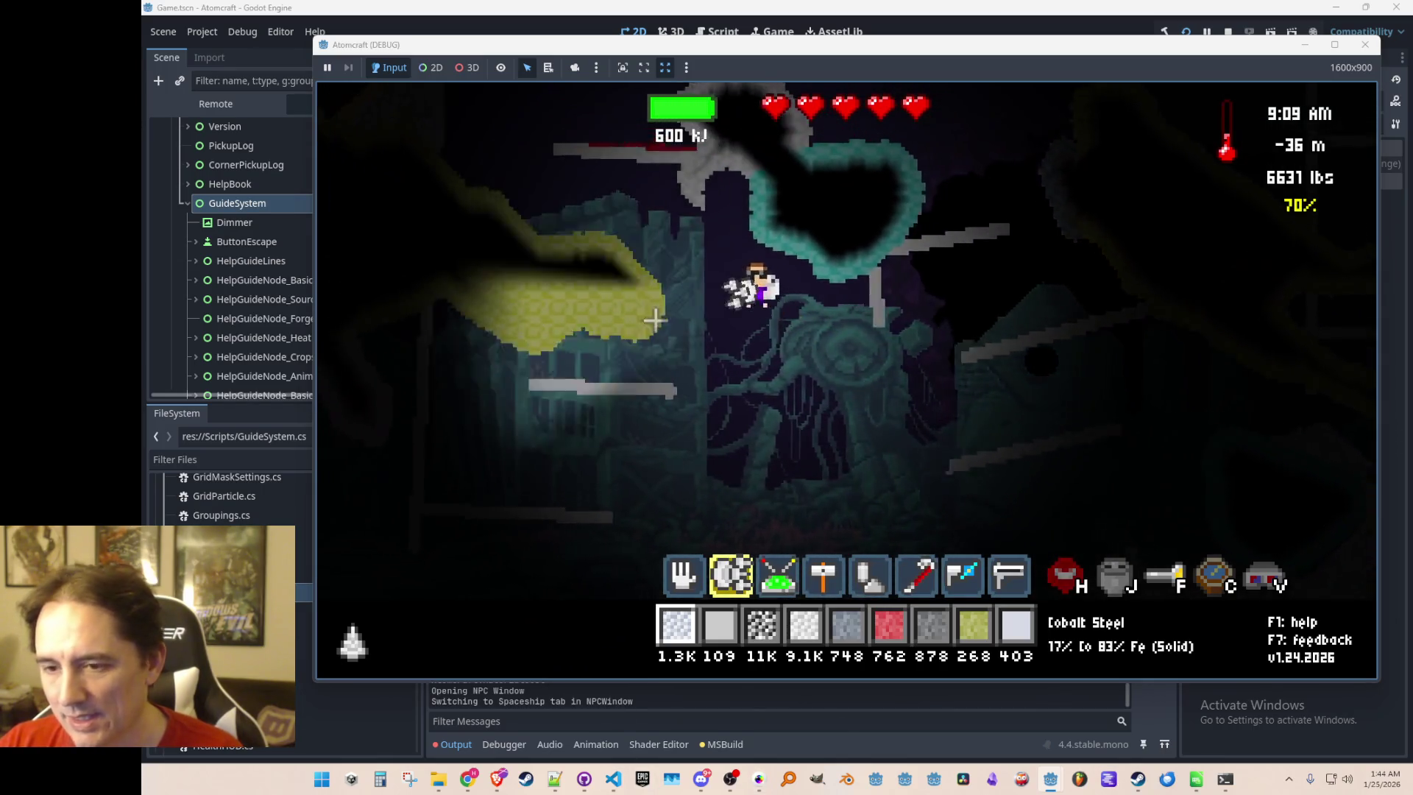
key(a)
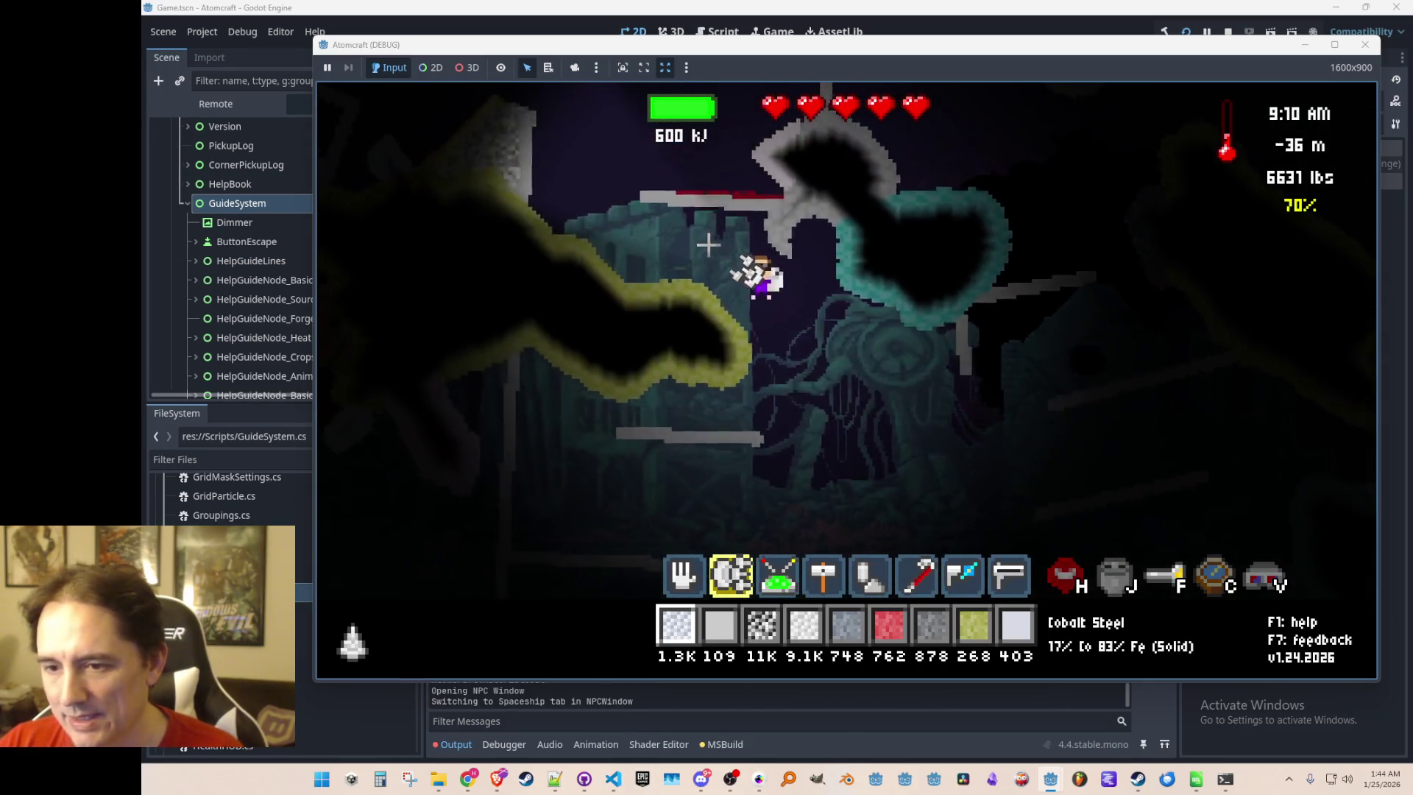
key(a)
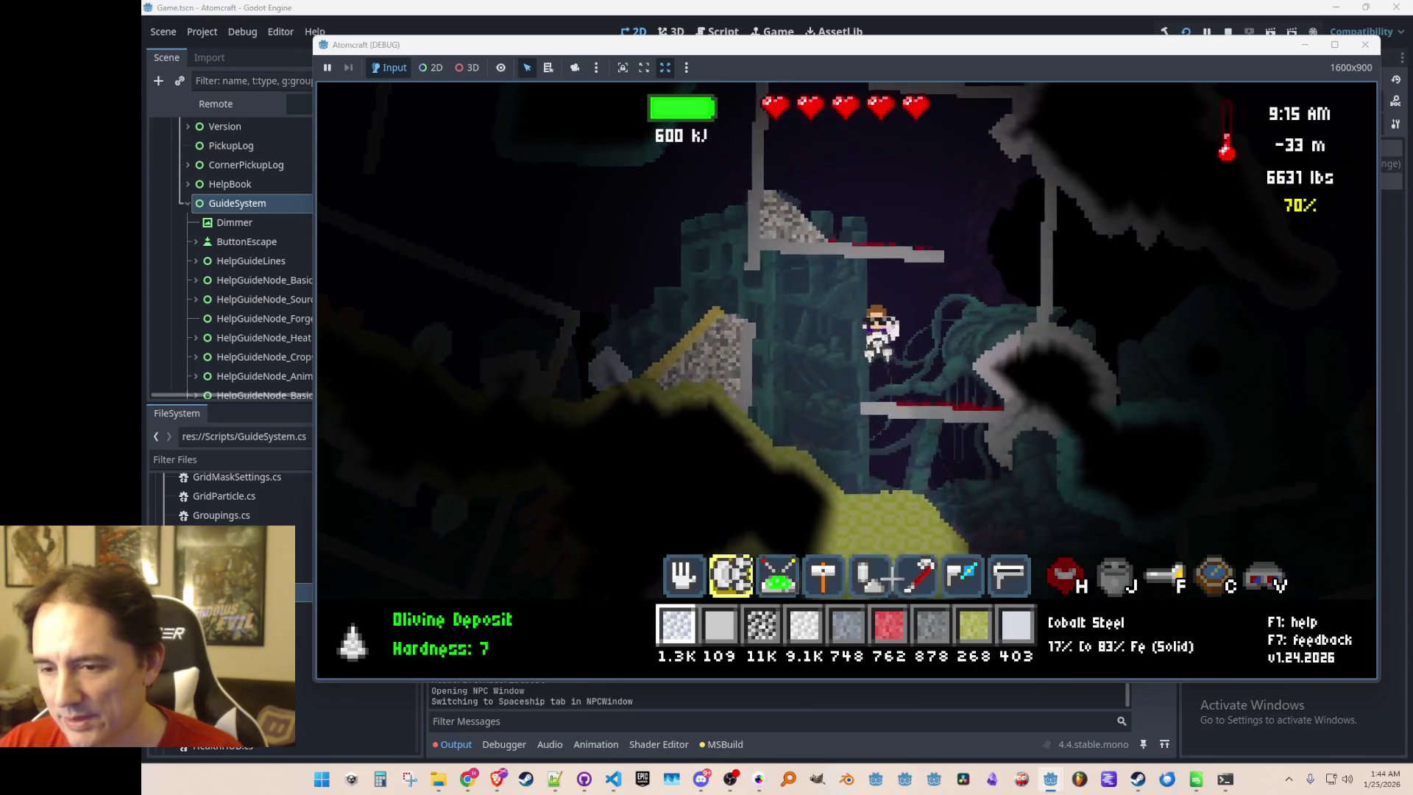
key(a)
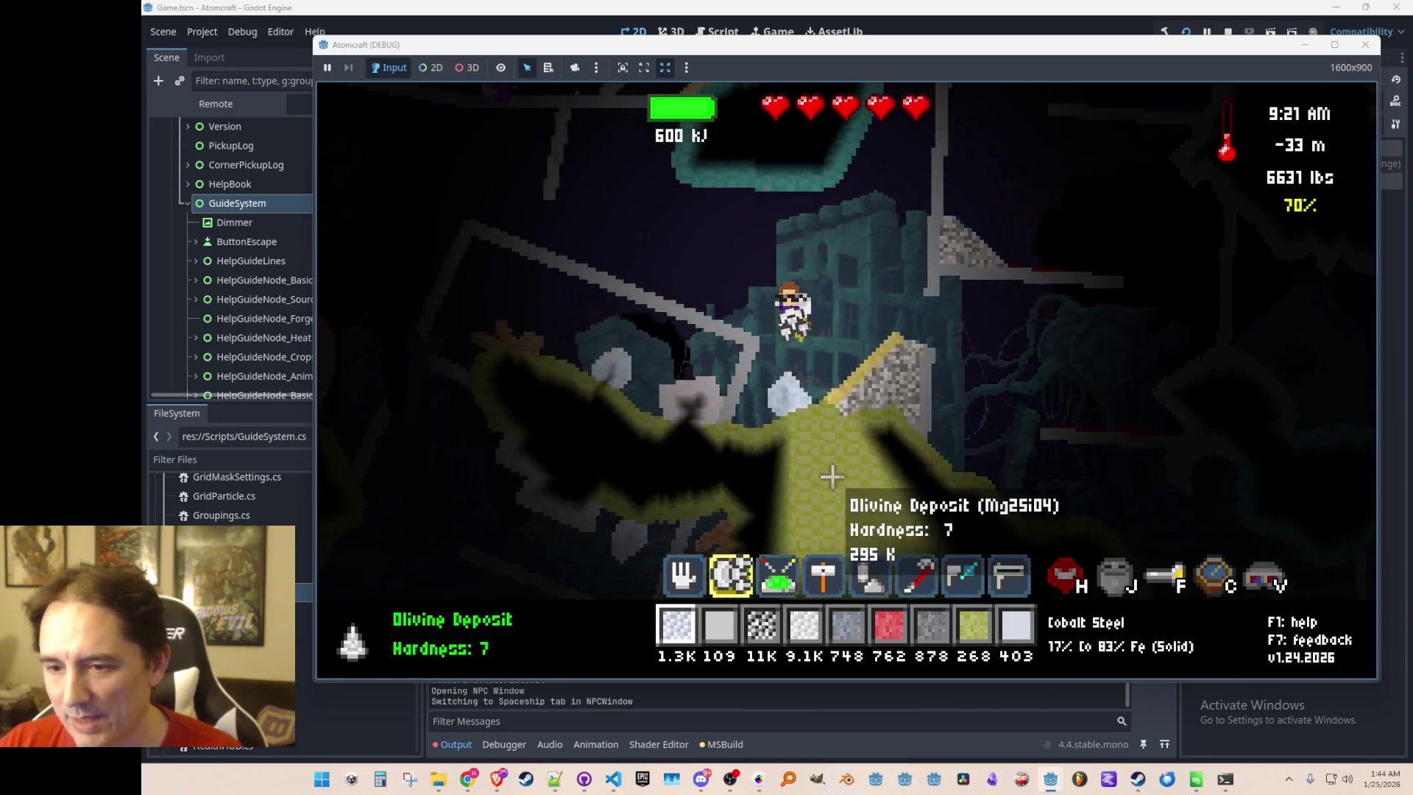
key(a)
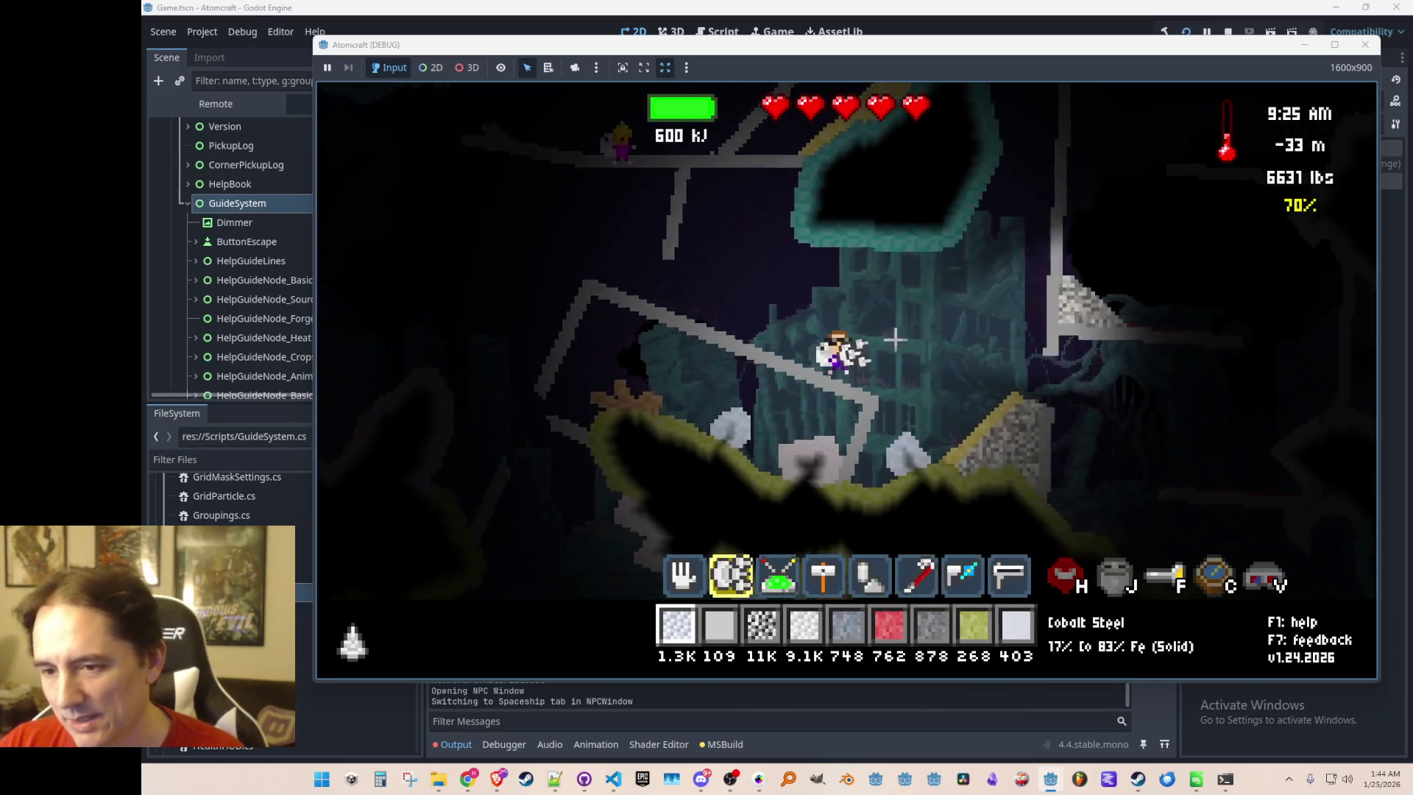
key(a)
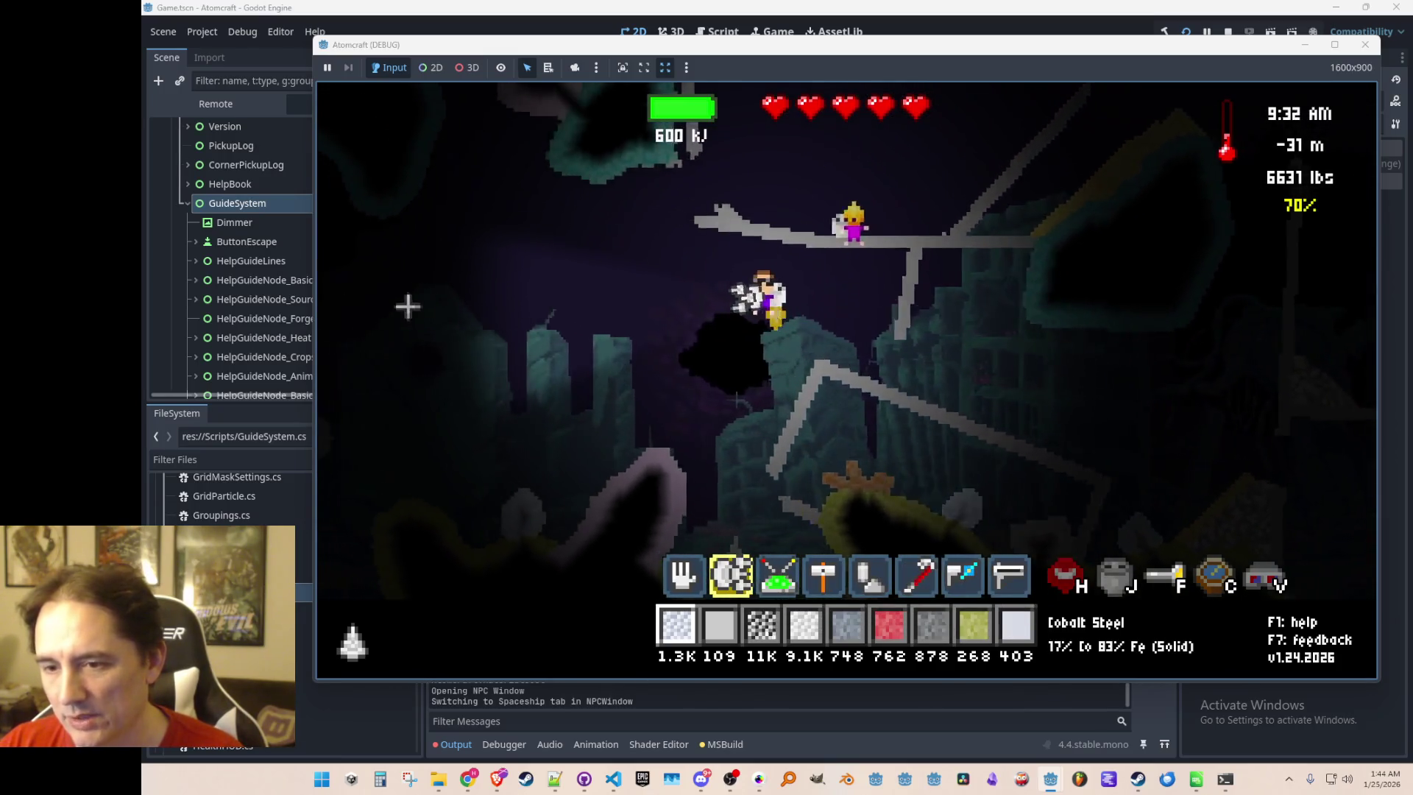
key(w)
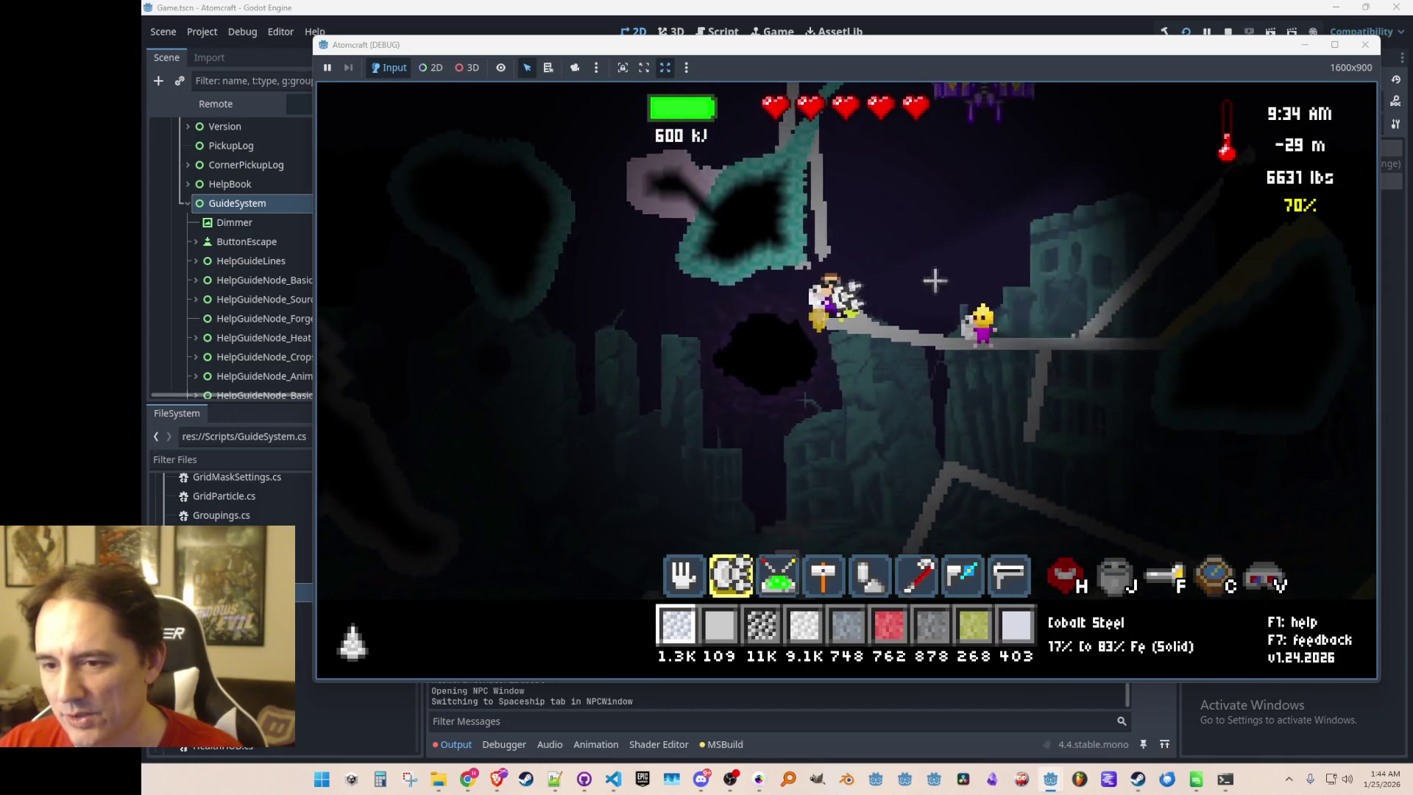
key(w)
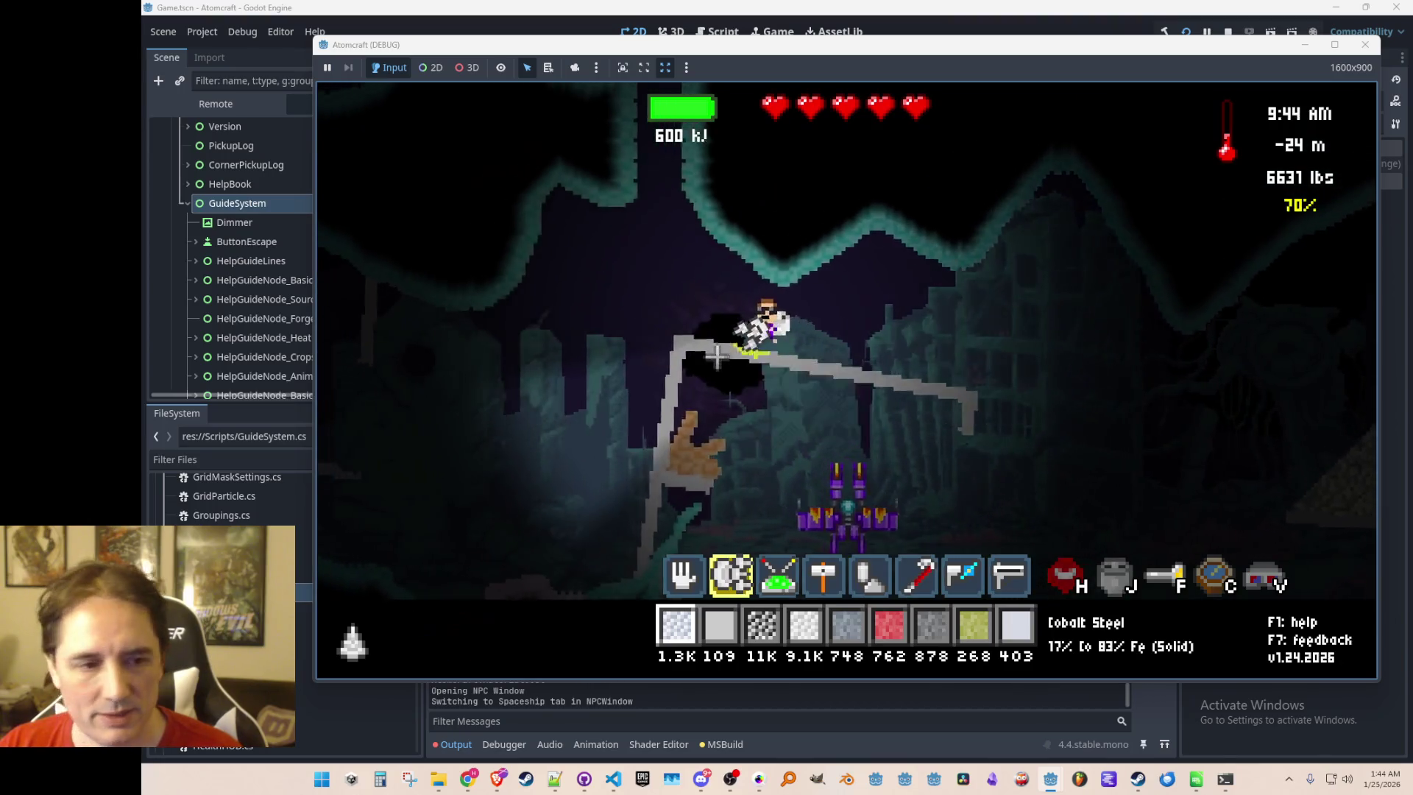
Spray all the Limestone Gravel onto the cave floor, then load Apatite Gravel into the first slot
key(i)
click(567, 184)
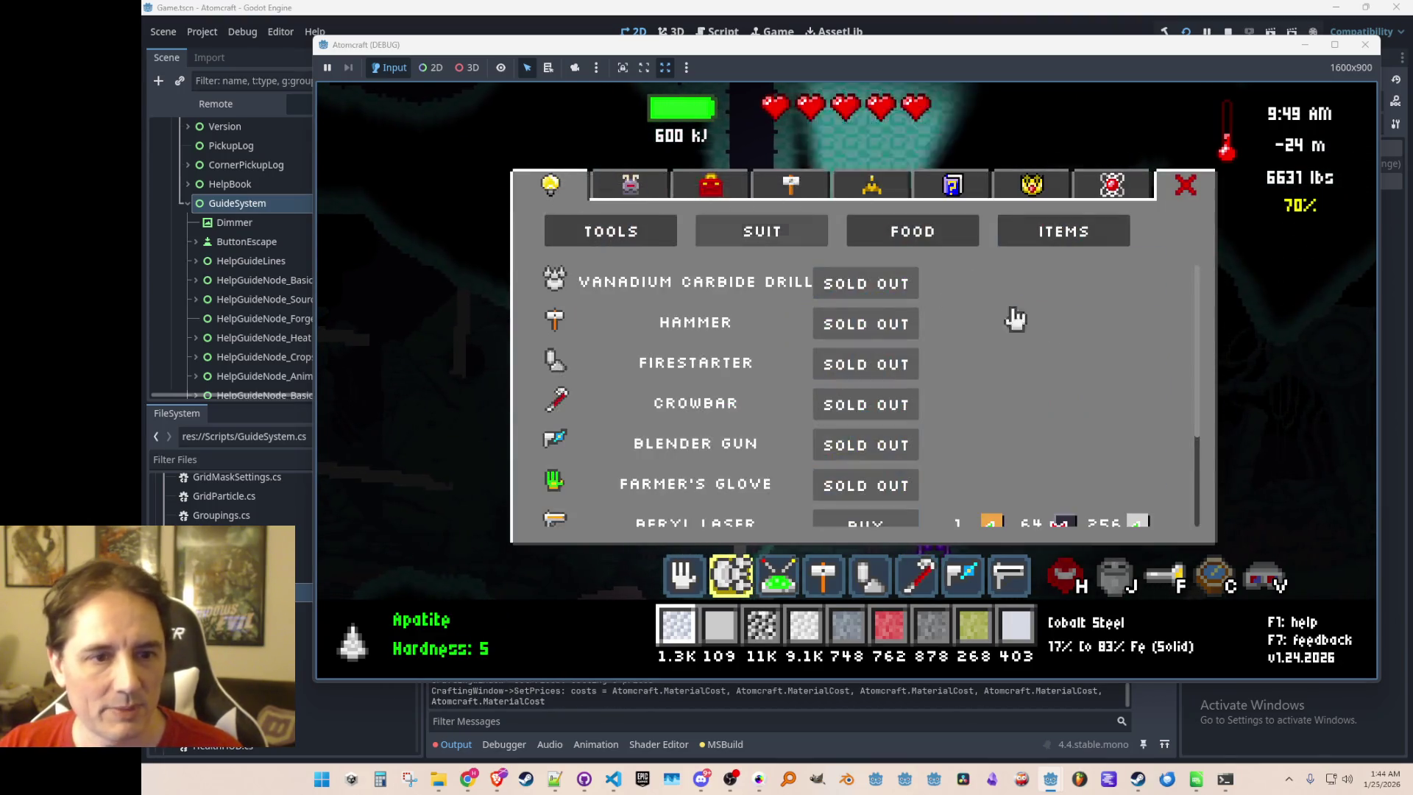
click(648, 190)
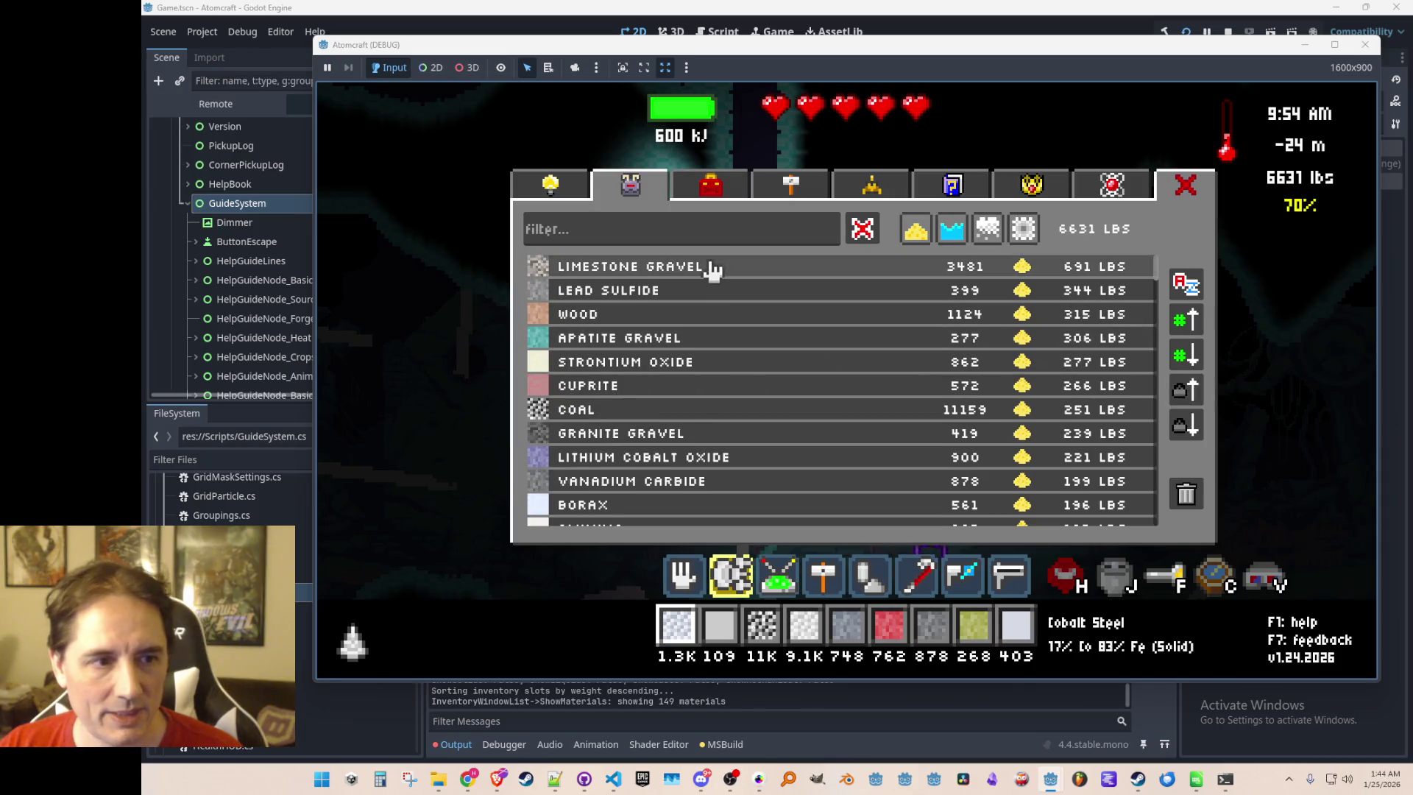
click(712, 268)
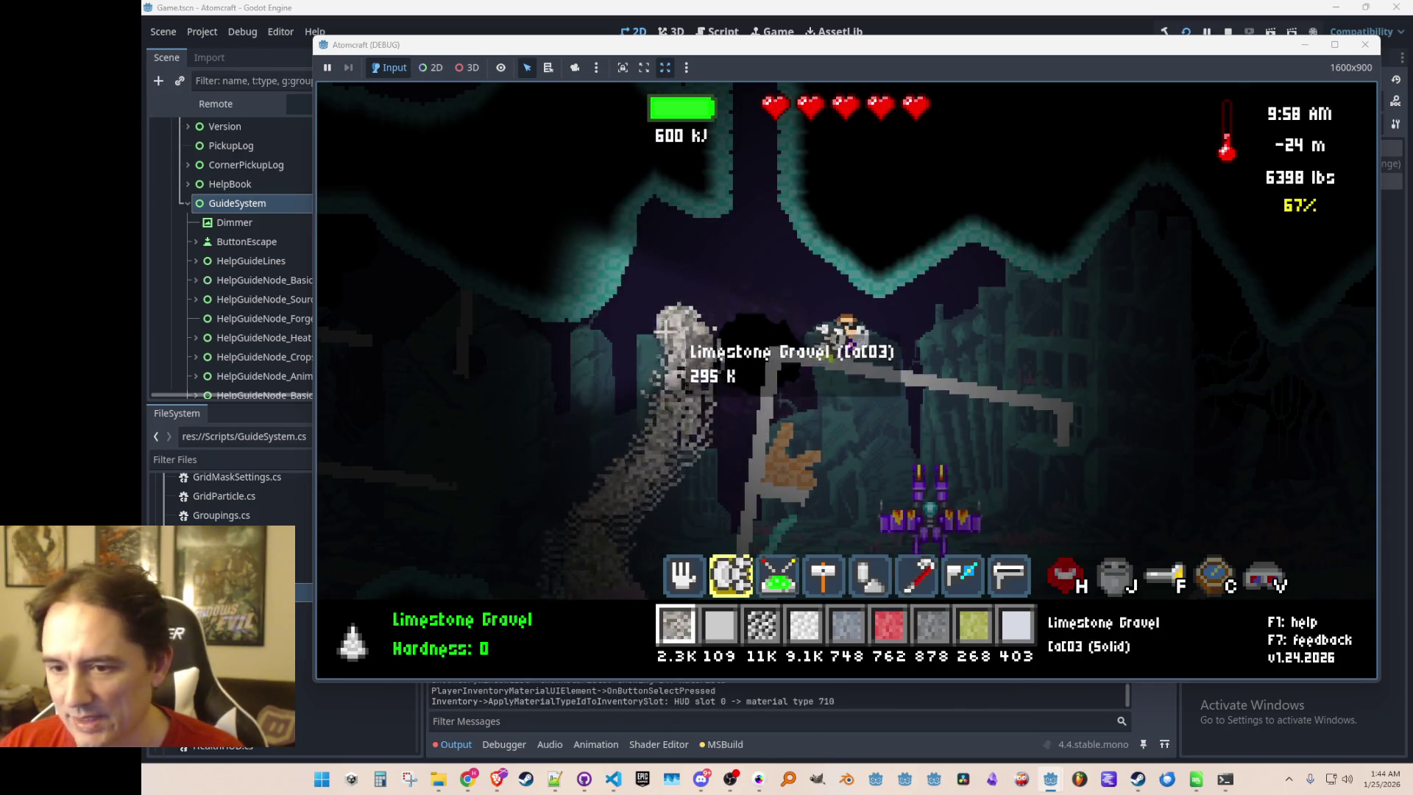
drag(479, 396, 411, 308)
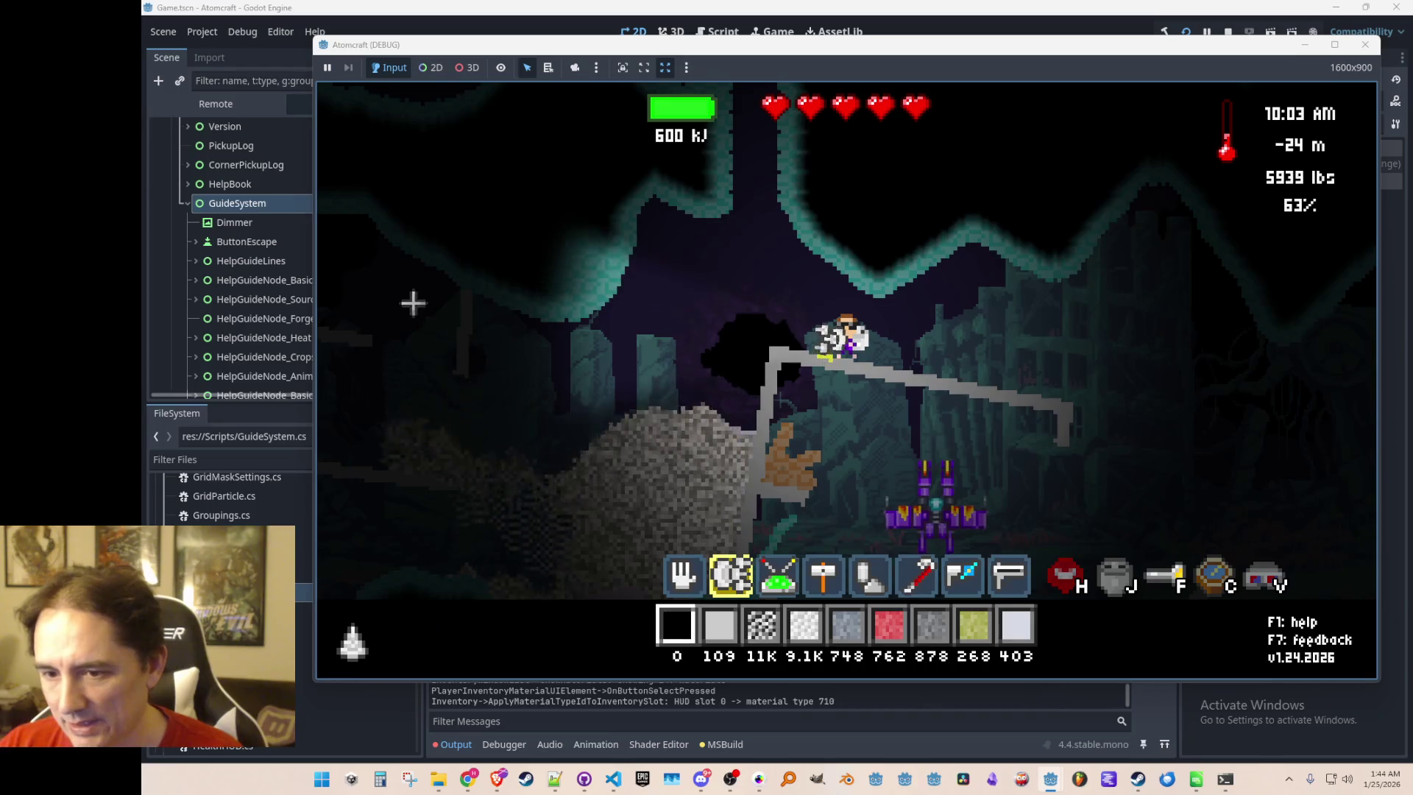
key(i)
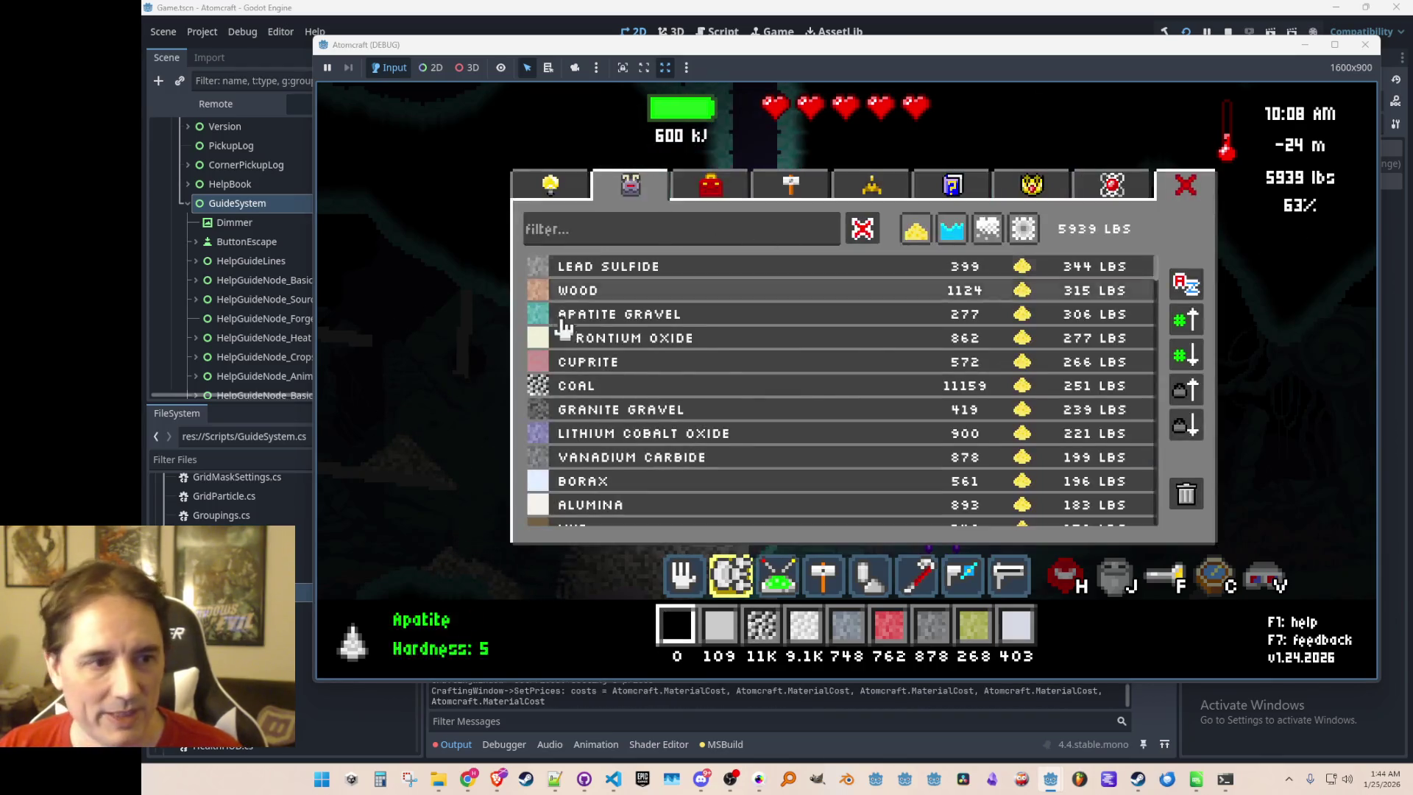
click(604, 315)
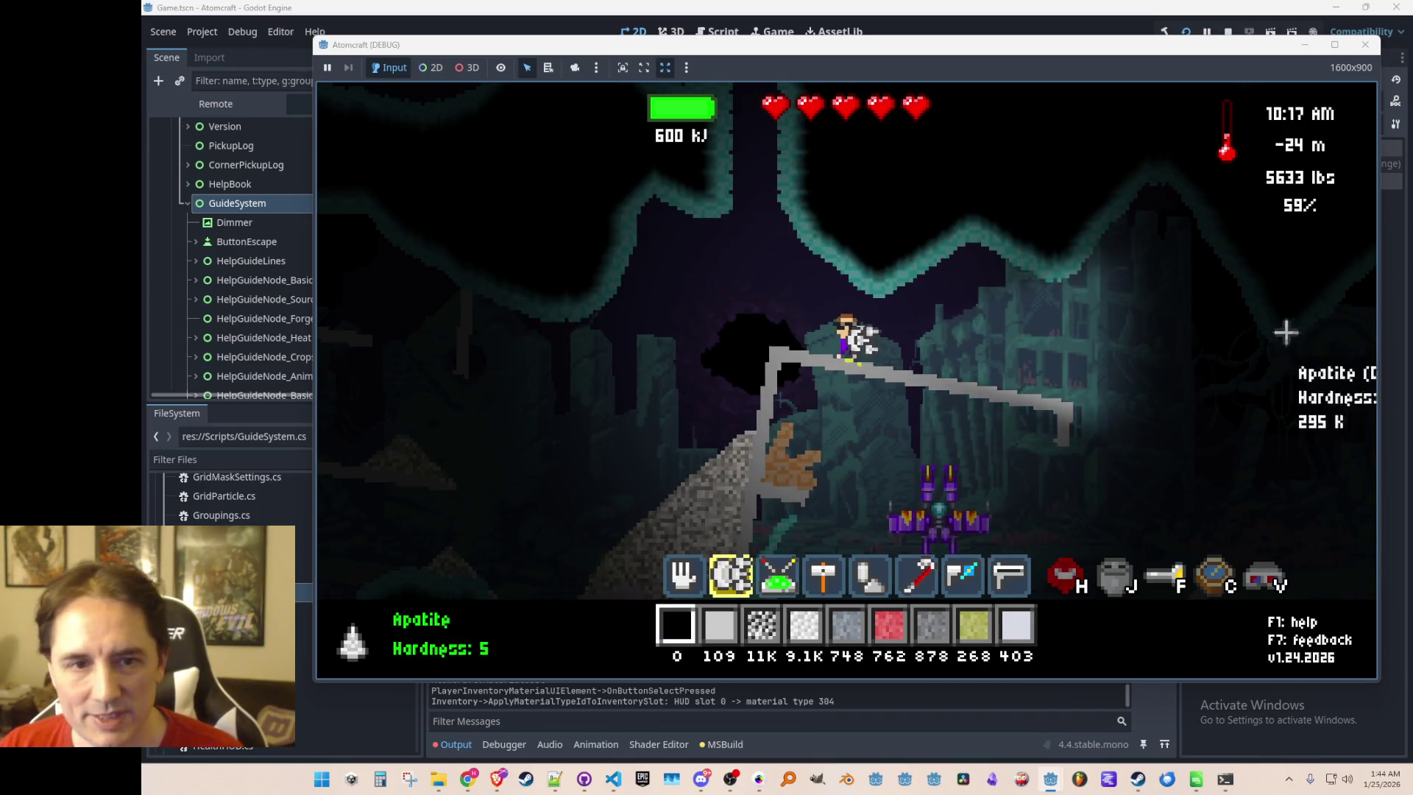
Jetpack up the shaft and out into the open sky at about 6 m
key(w)
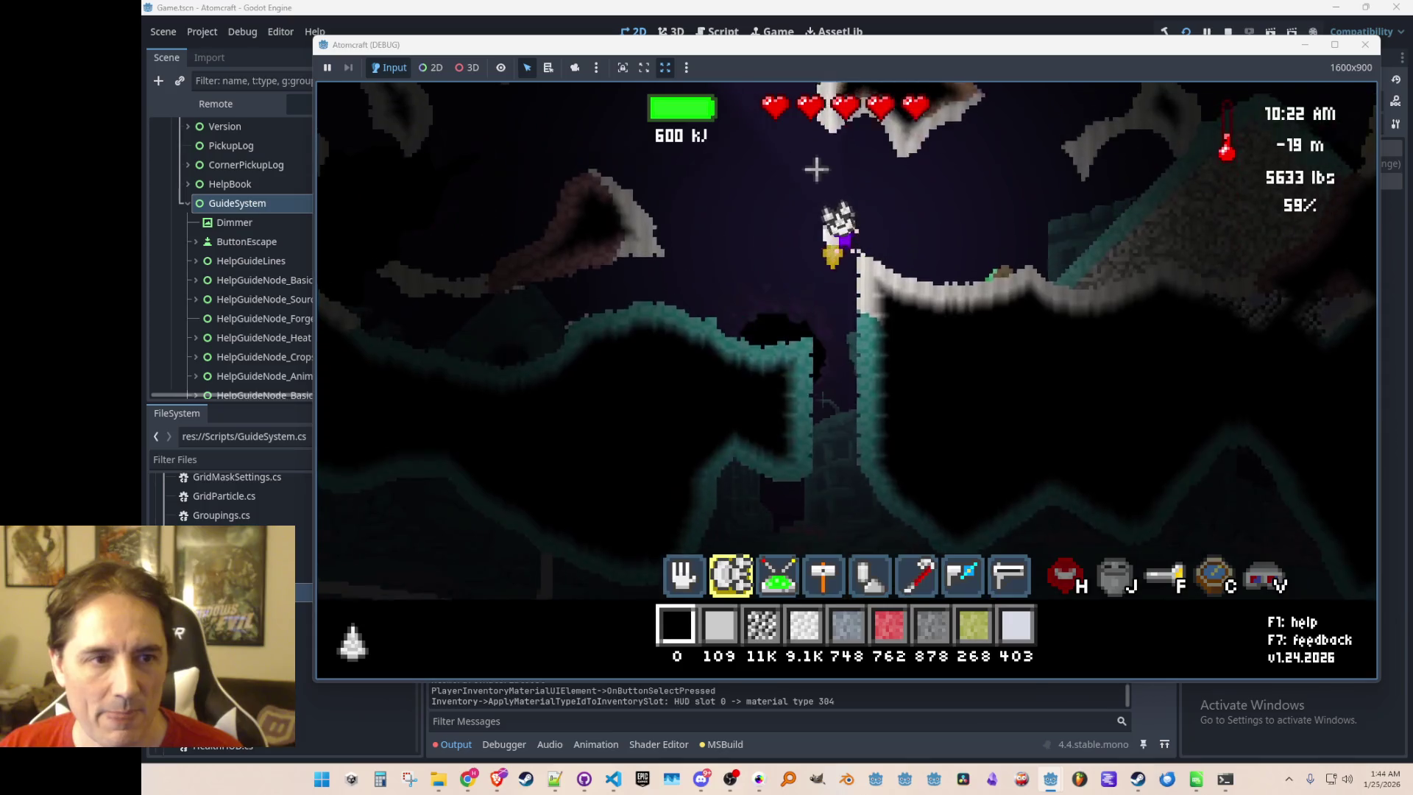
key(w)
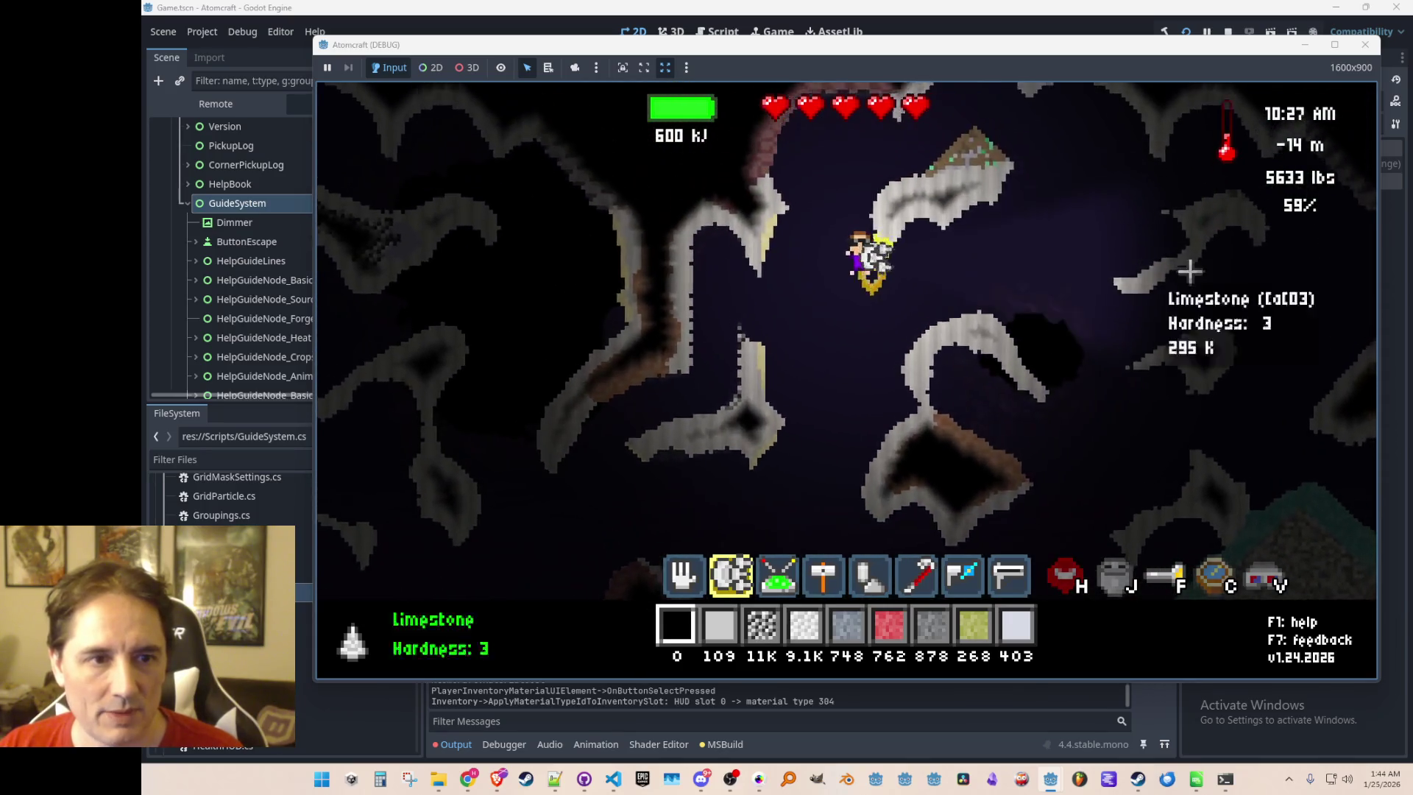
key(d)
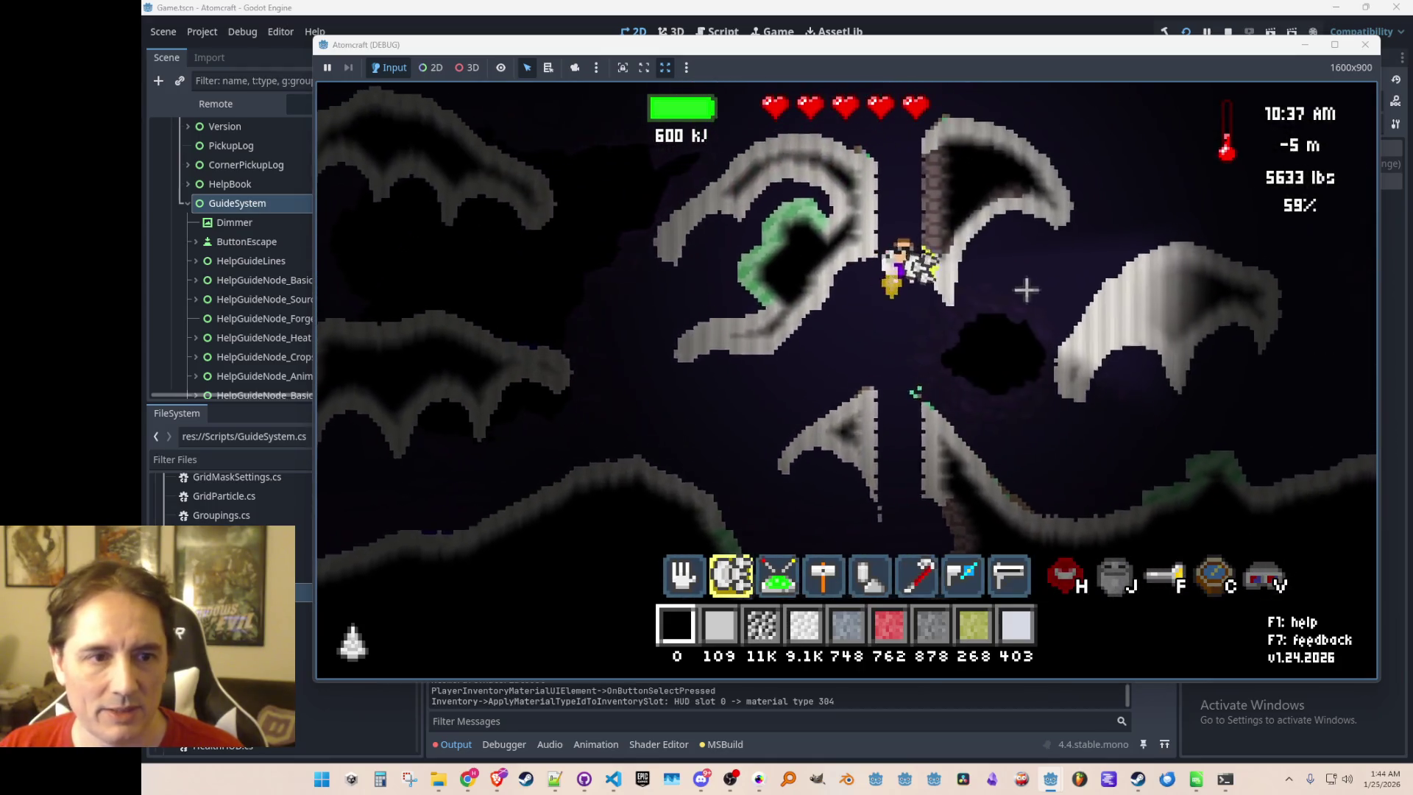
key(w)
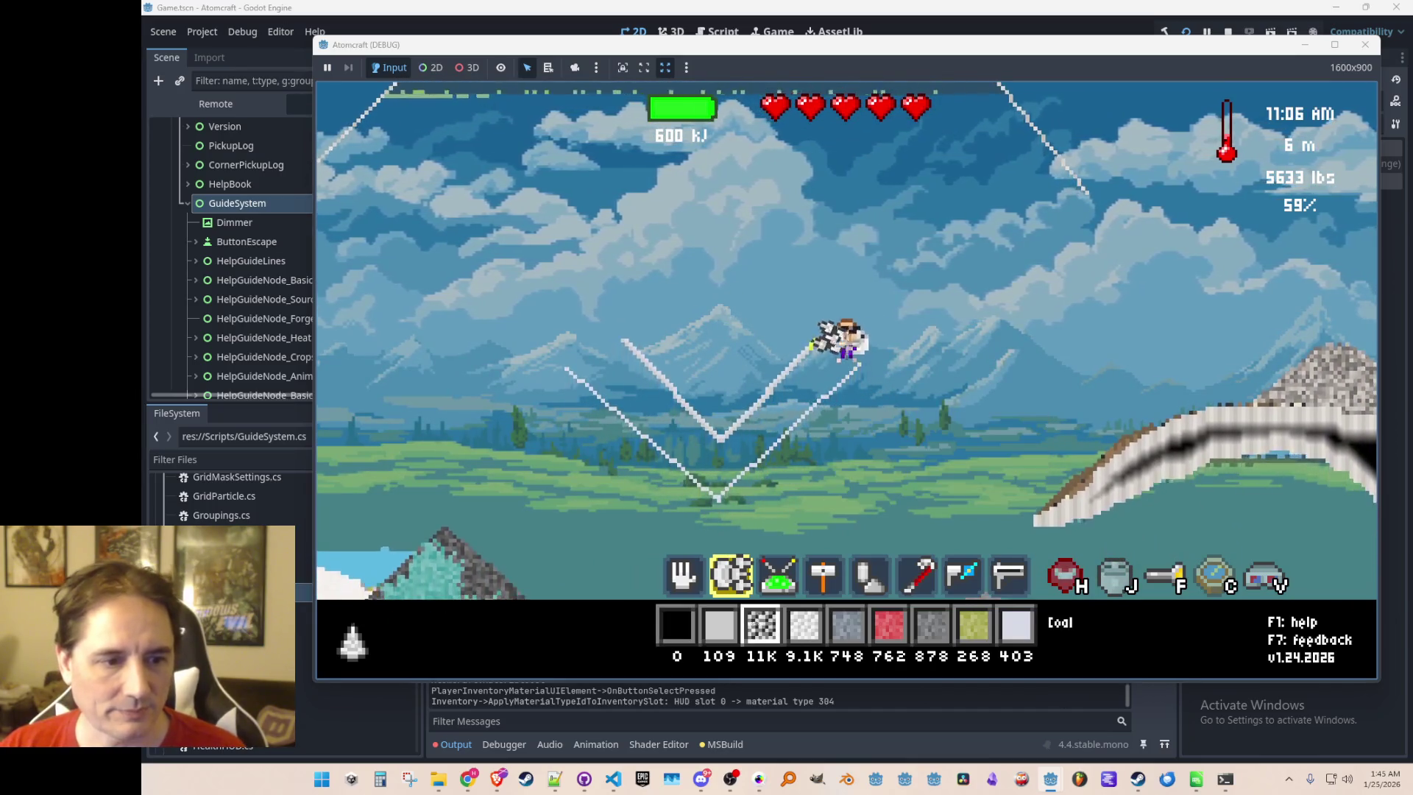
Drop coal onto the diagonal ramp and heat it with the charging beam
right_click(824, 377)
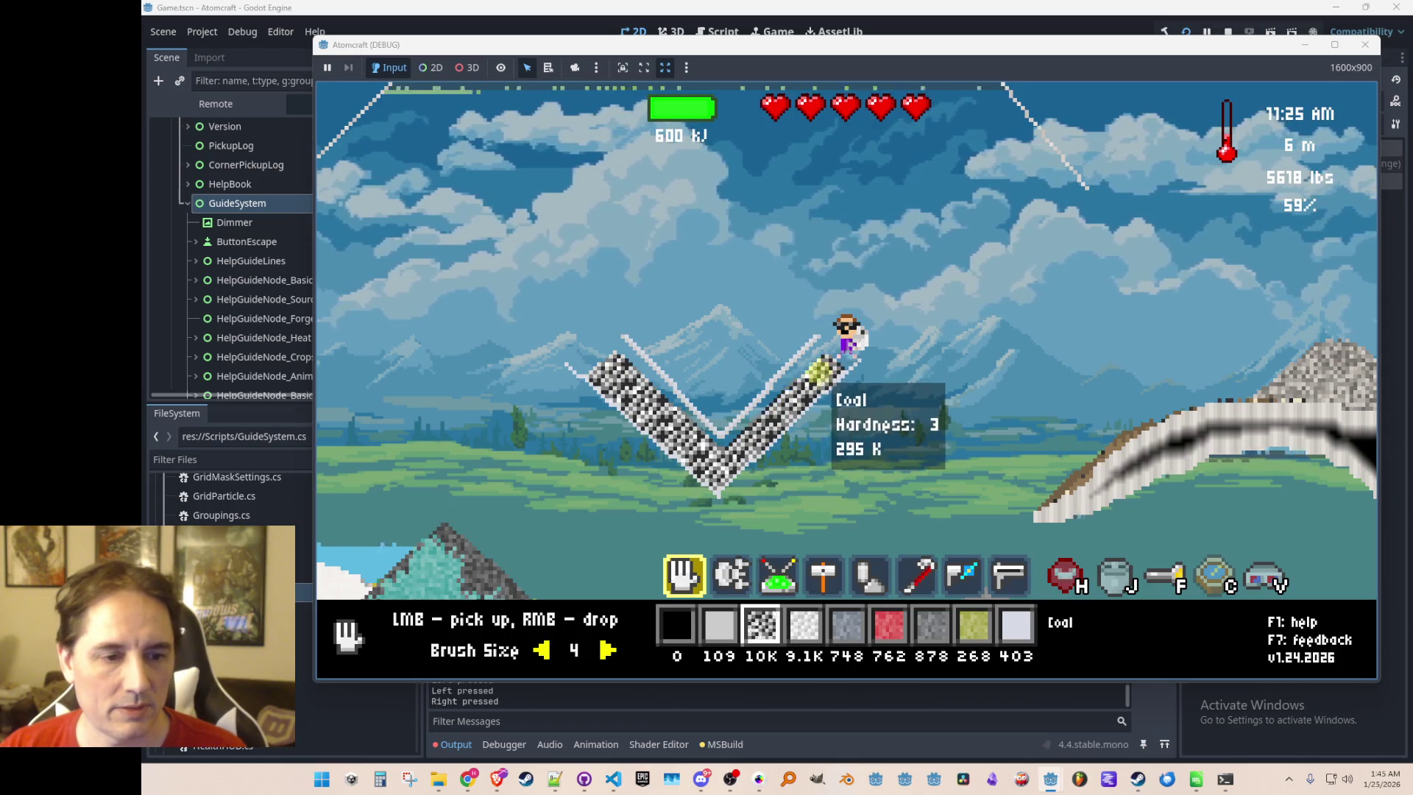
key(7)
key(8)
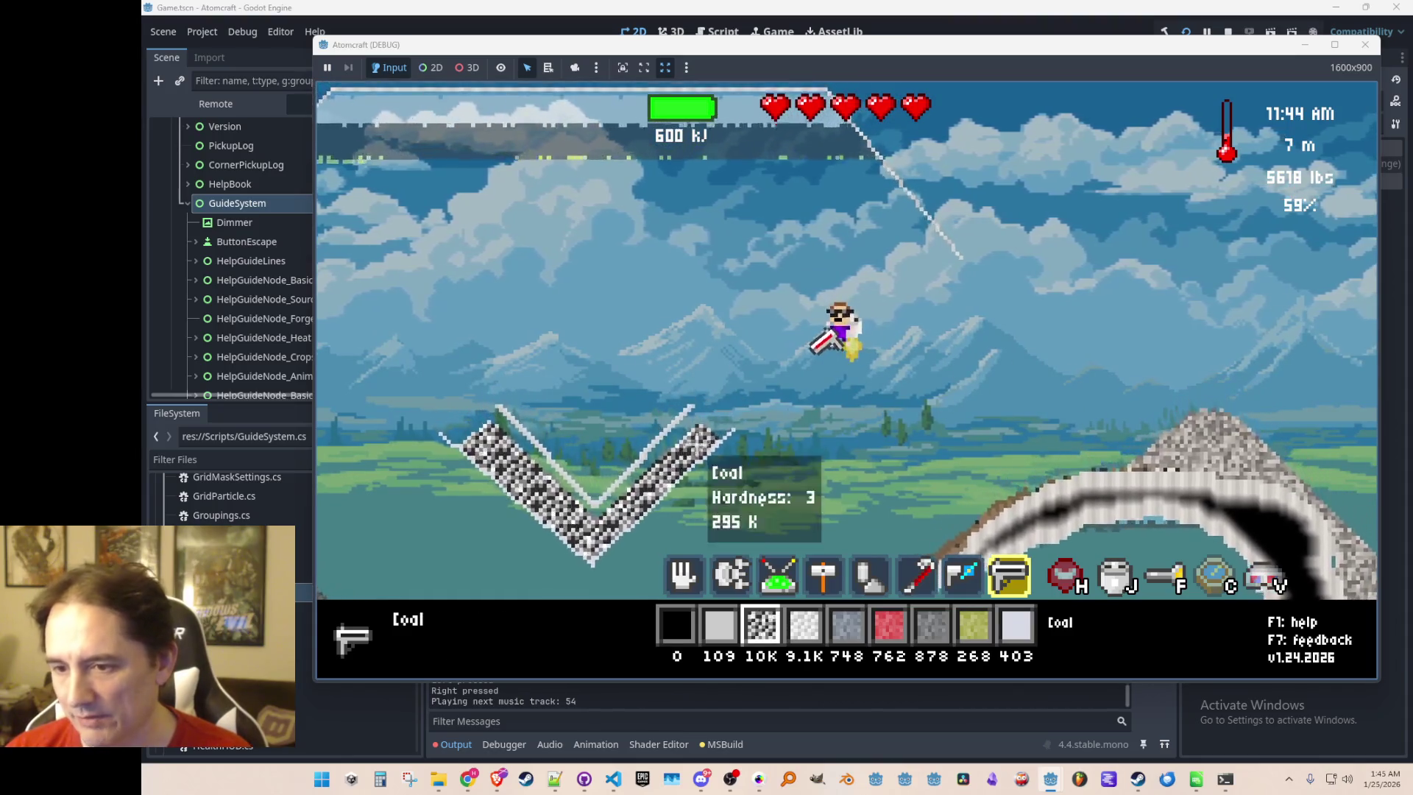
click(699, 464)
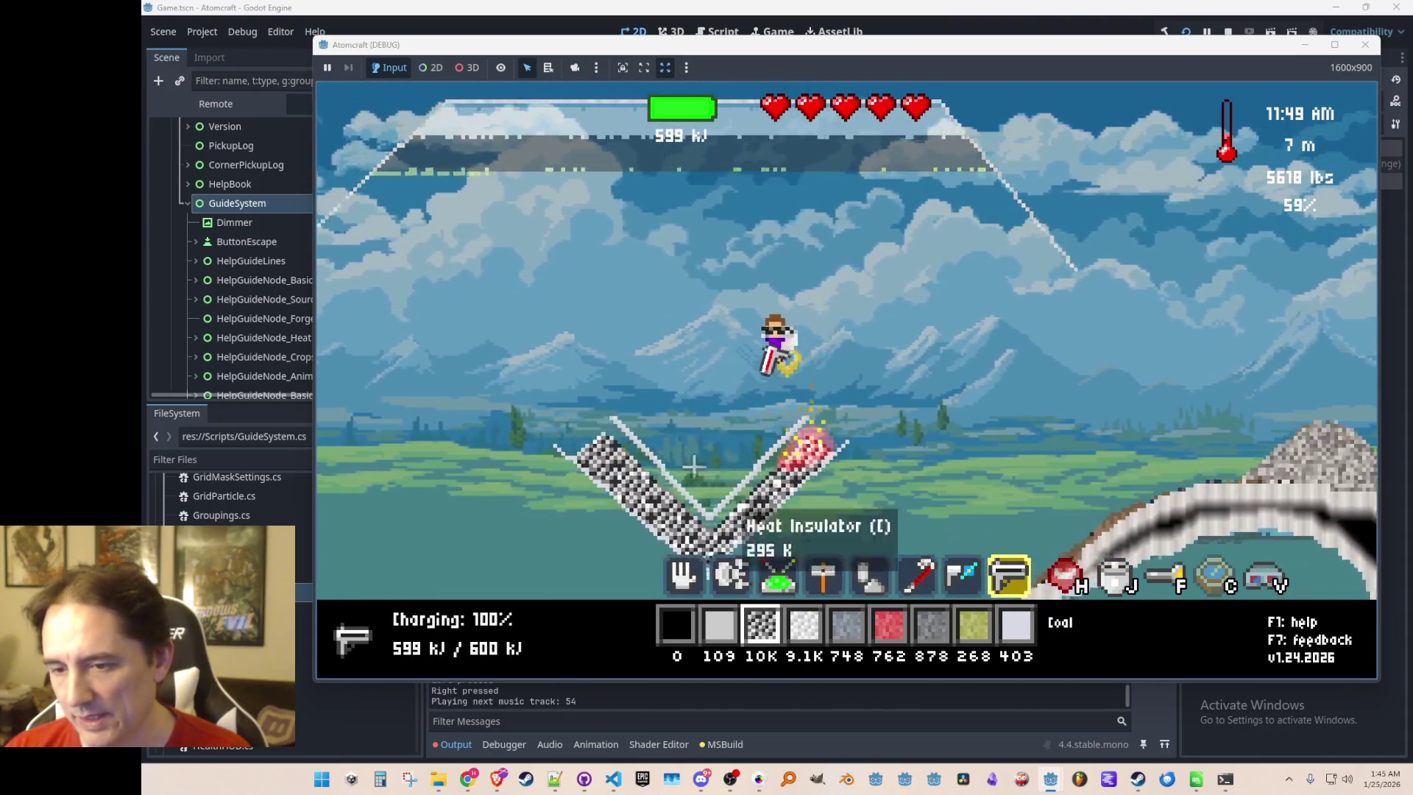
drag(825, 456, 883, 449)
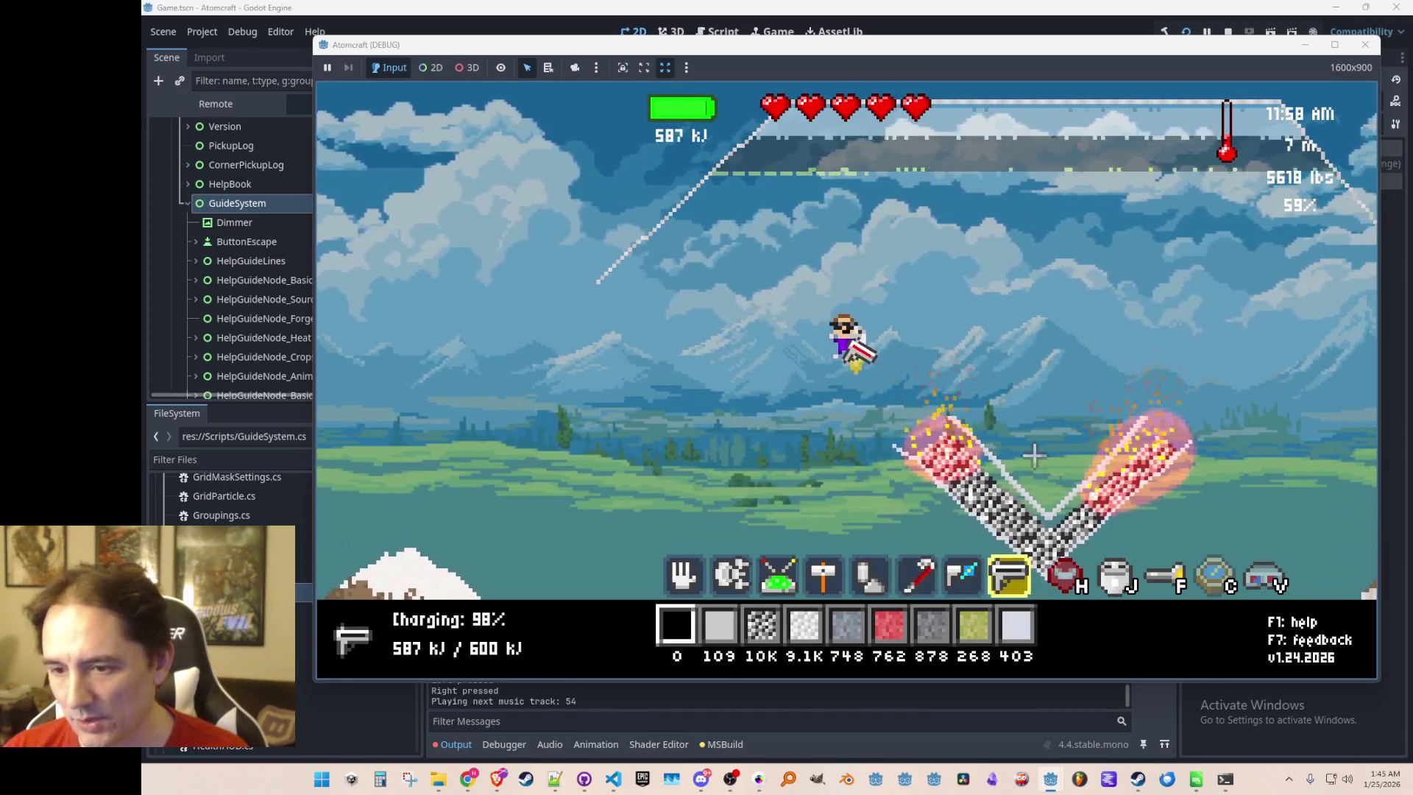
scroll(1035, 456, up, 5)
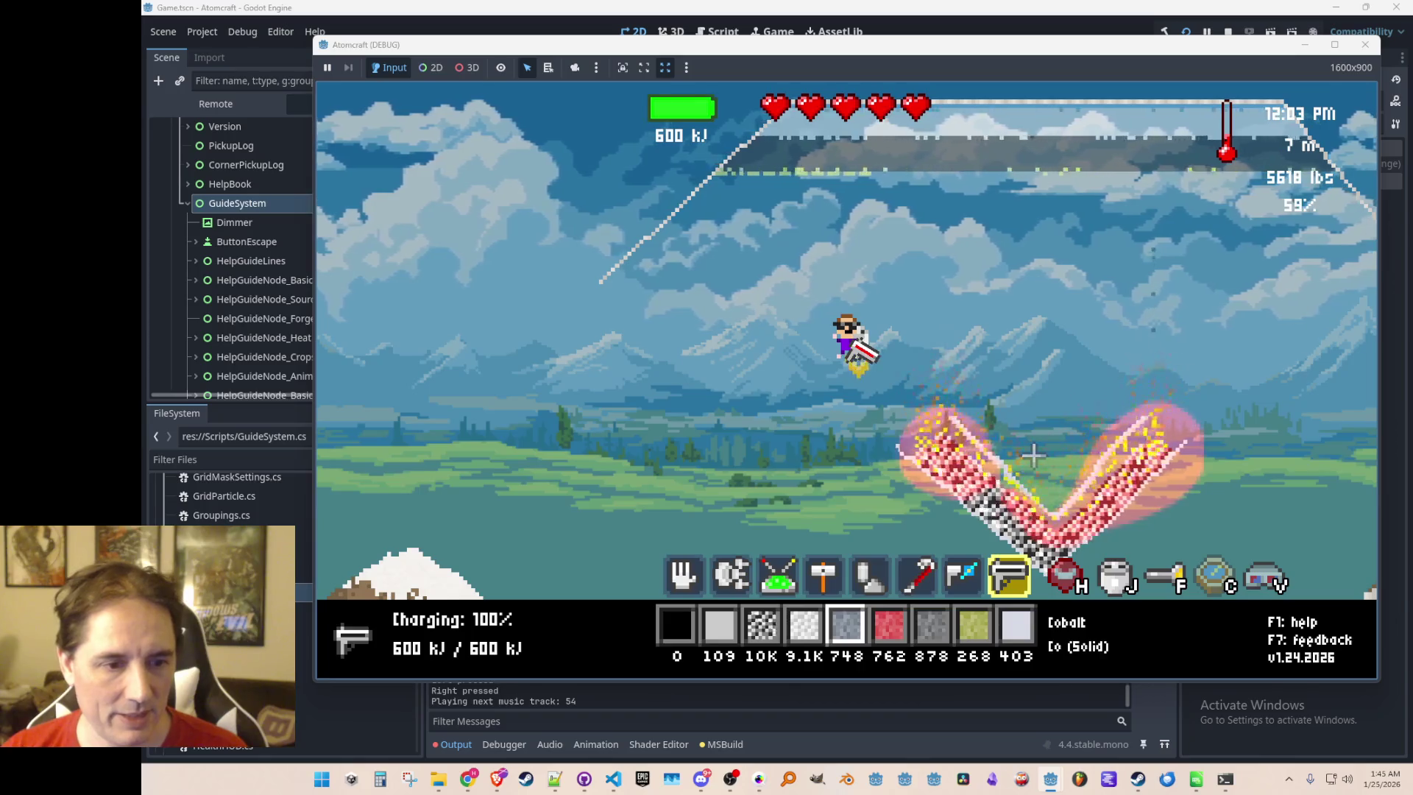
Select Lead Sulfide from the materials list and pour it all onto the heated coal
key(Tab)
click(662, 268)
key(Tab)
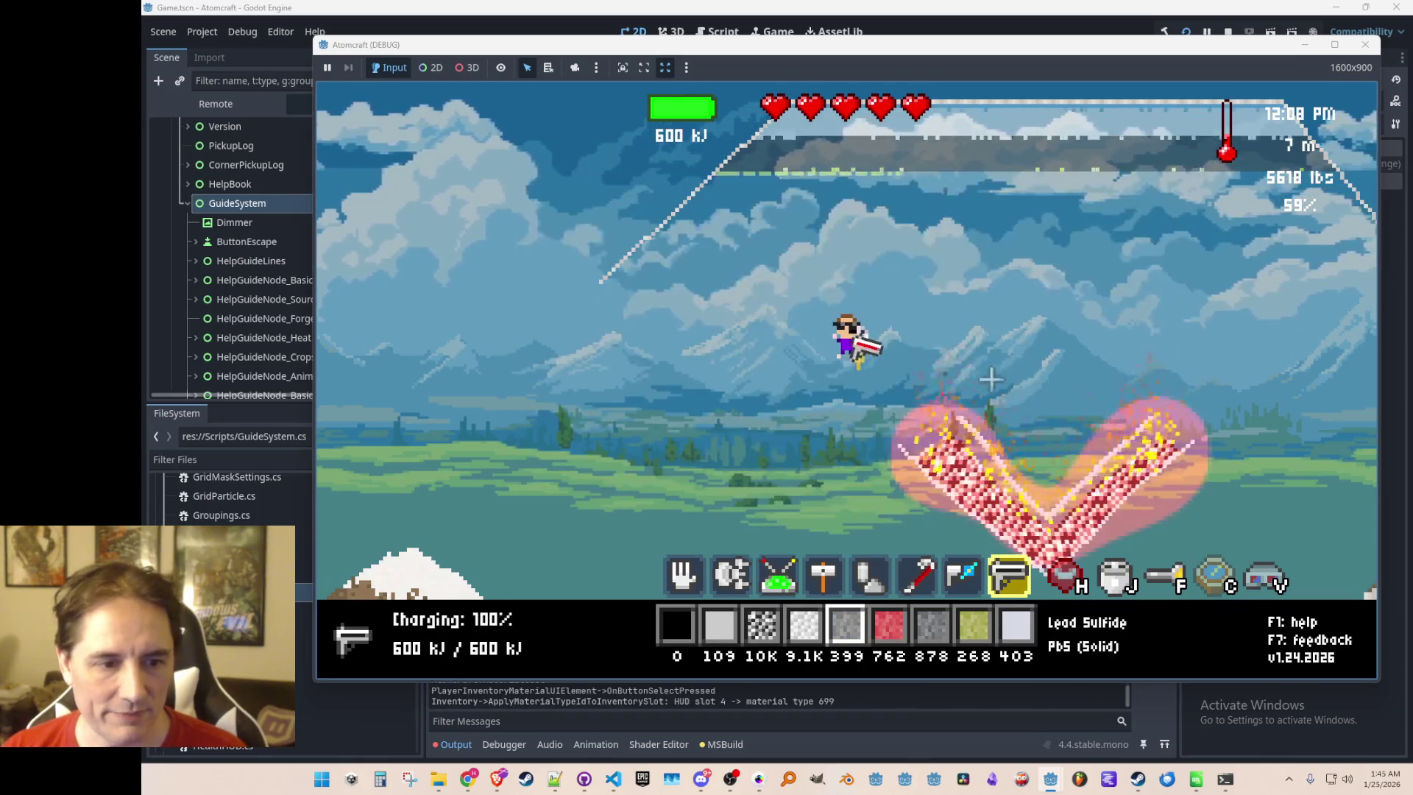
mouse_move(1095, 368)
mouse_down()
mouse_move(1057, 284)
mouse_move(1057, 240)
mouse_up()
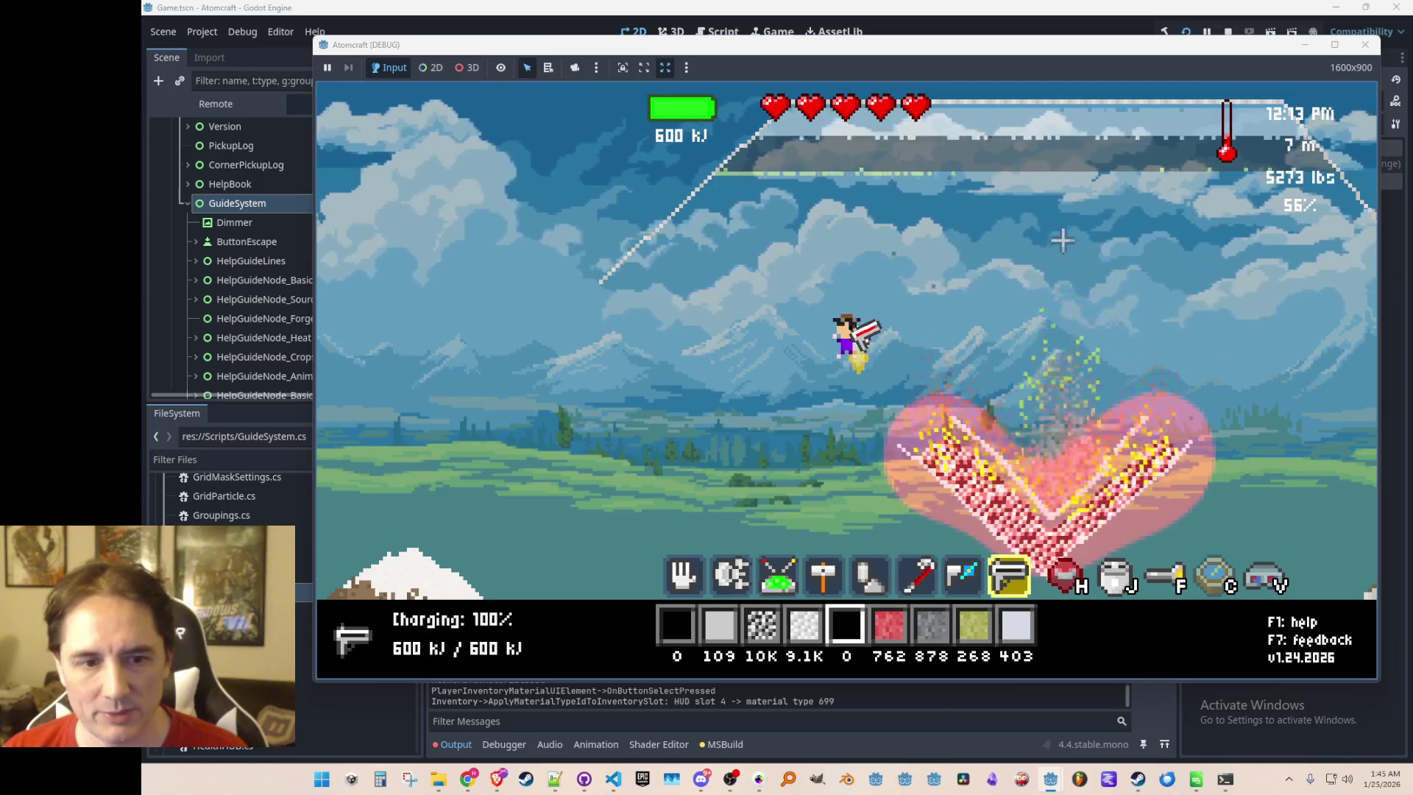
Switch to the blend tool and raise its brush size to 8
mouse_move(1076, 460)
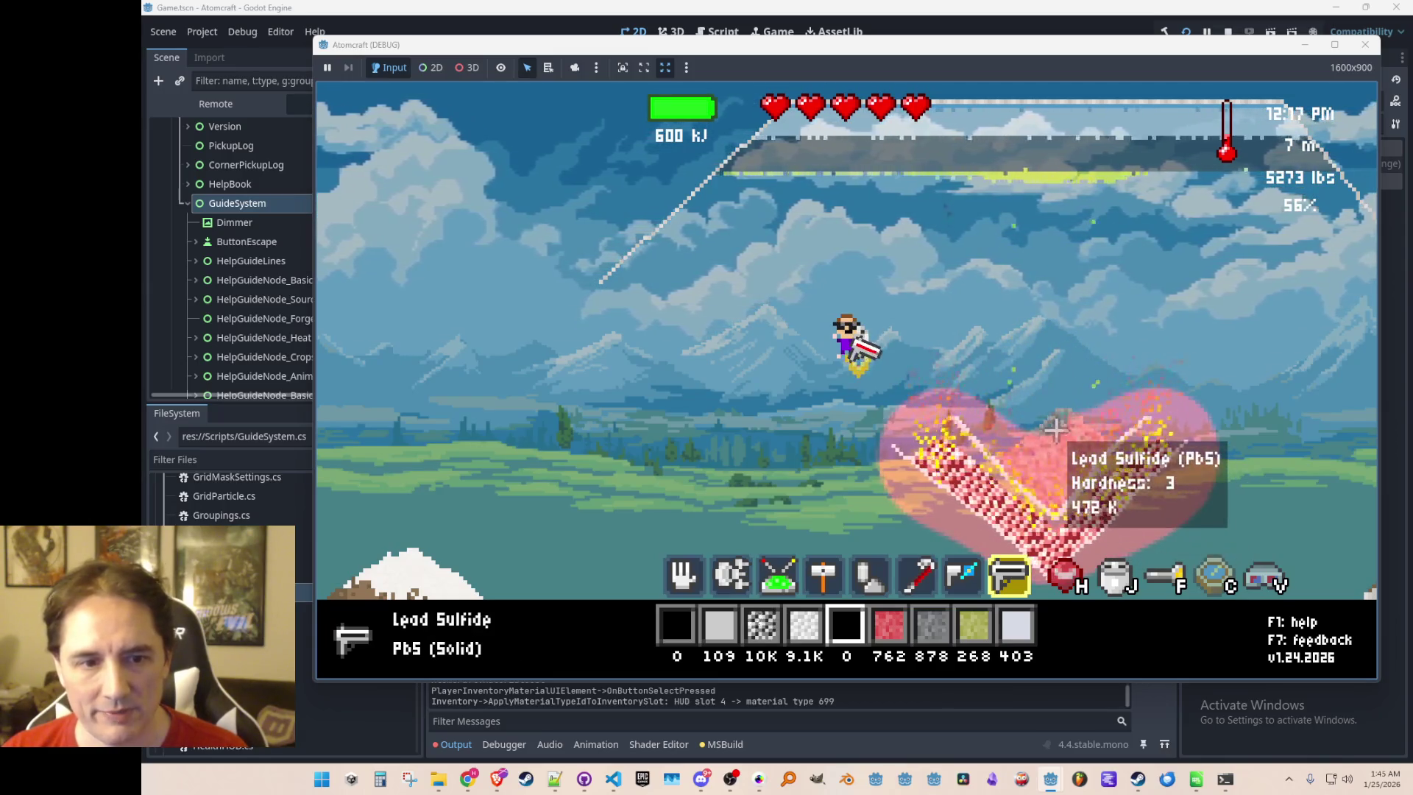
key(7)
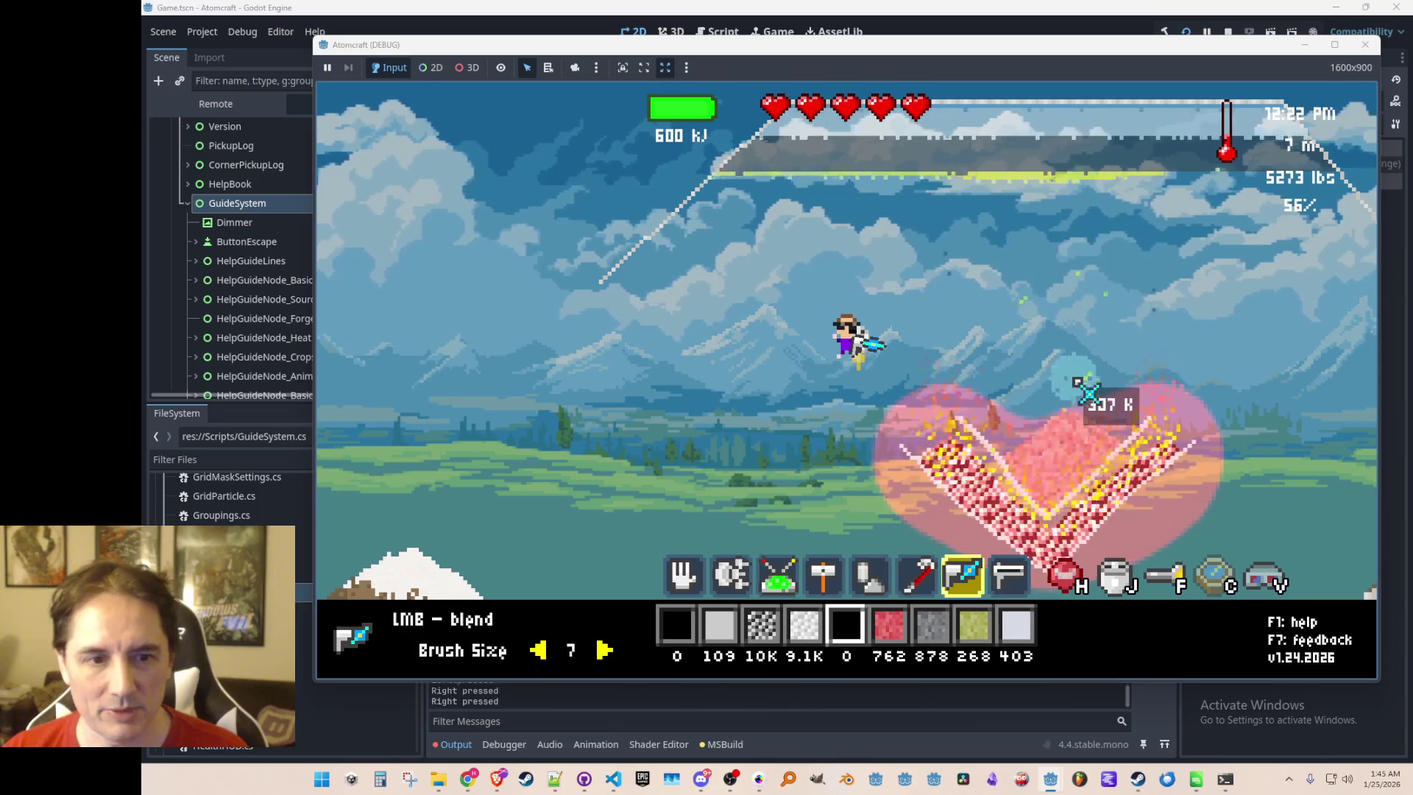
scroll(1079, 449, up, 2)
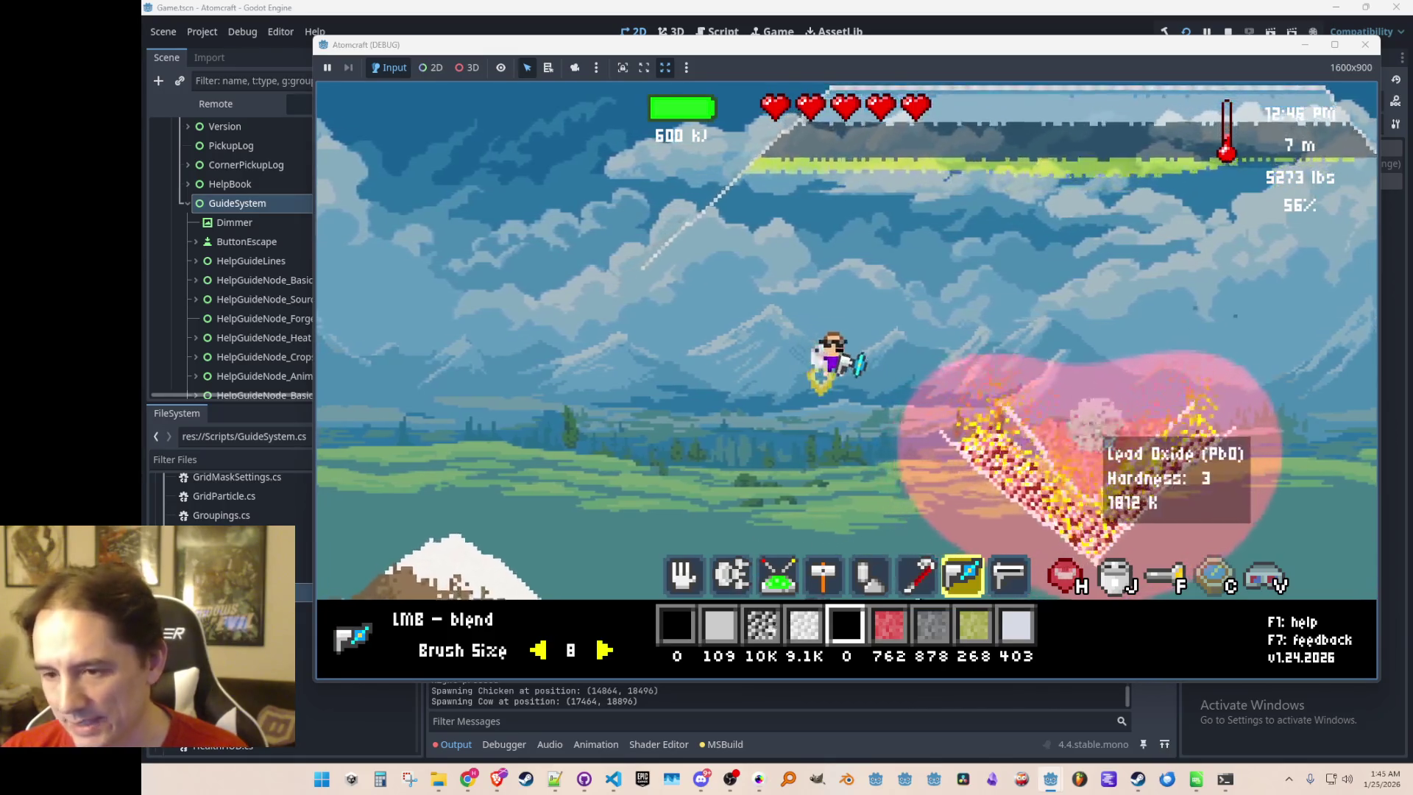
Equip the Heat Ring from the Toolbox page as gear, then reopen the inventory to confirm Heat Immunity
key(i)
click(709, 195)
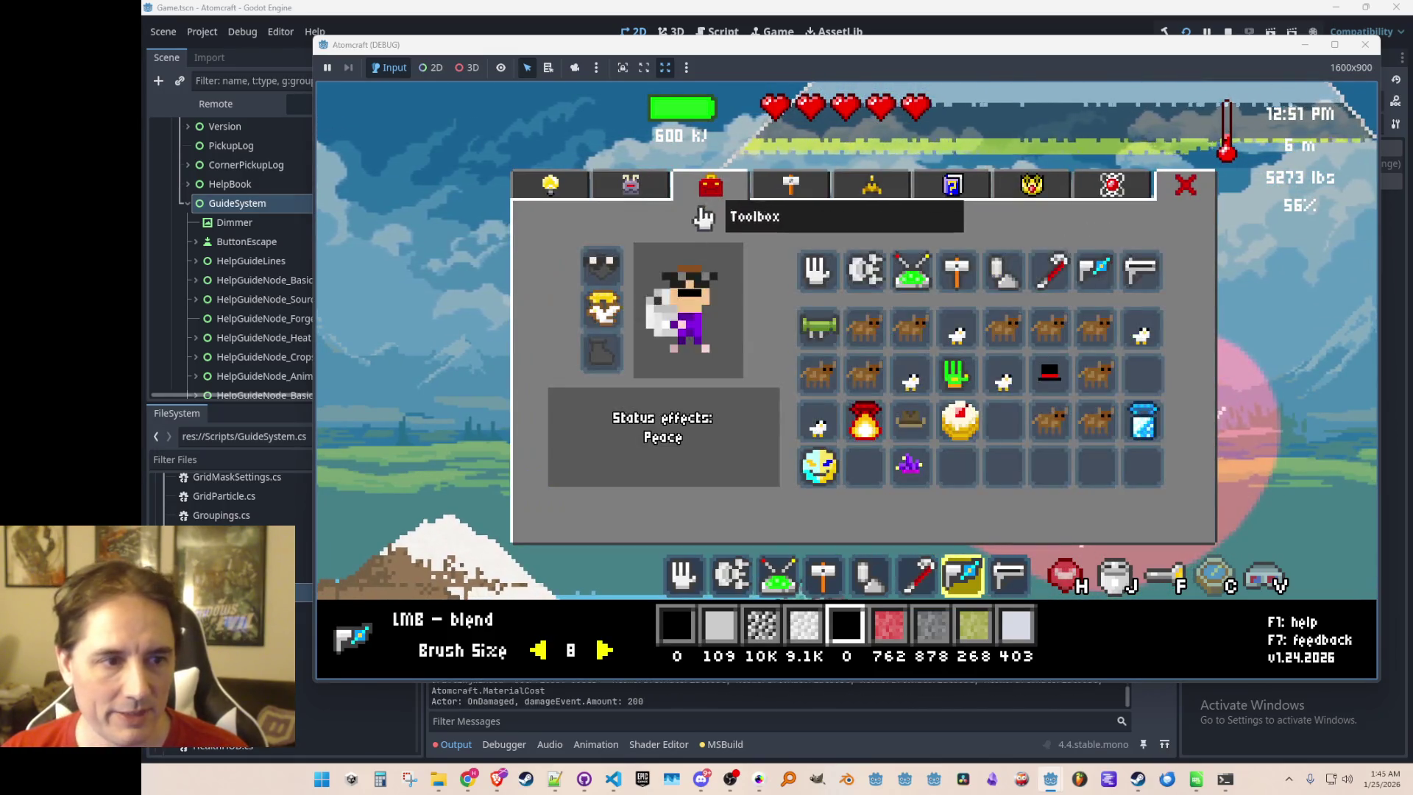
drag(874, 427, 598, 307)
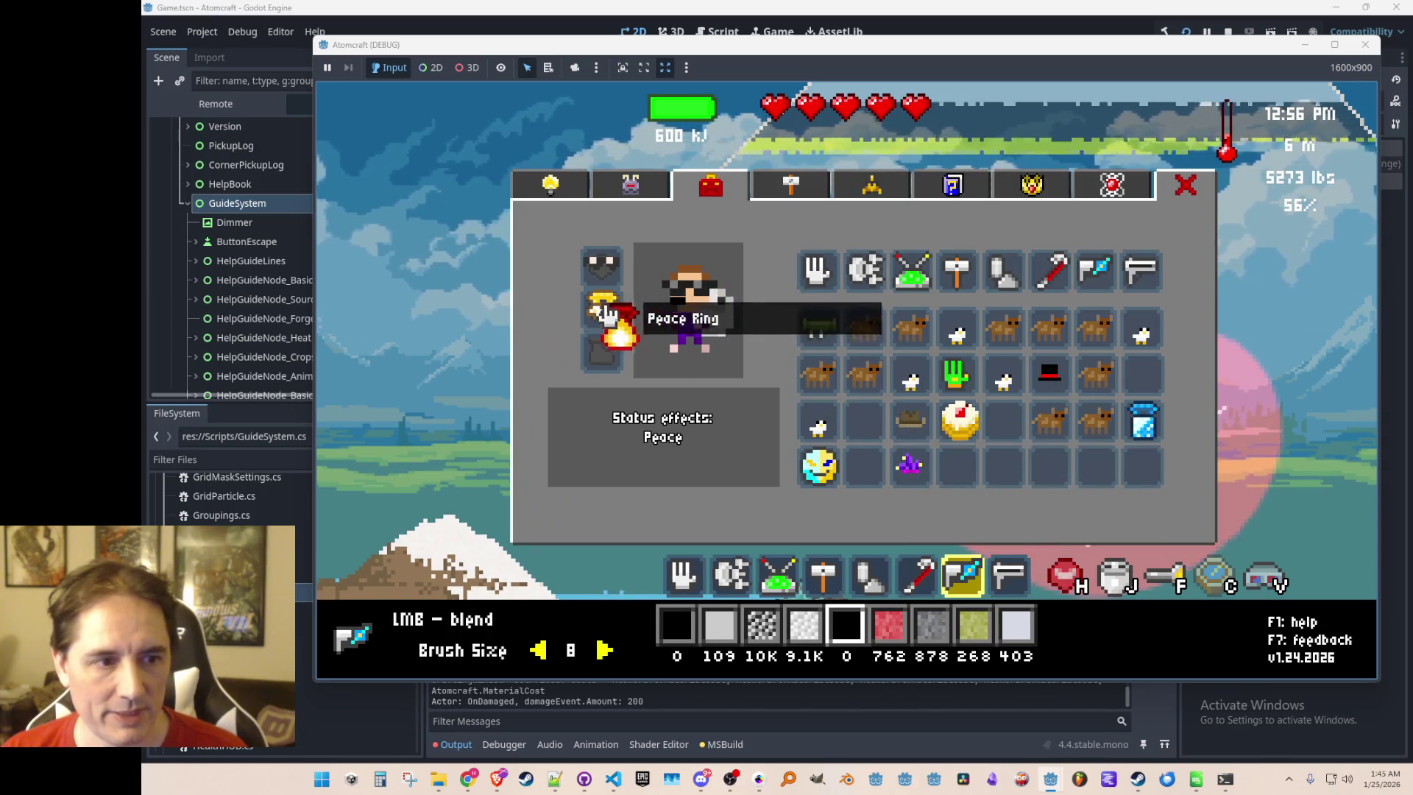
key(i)
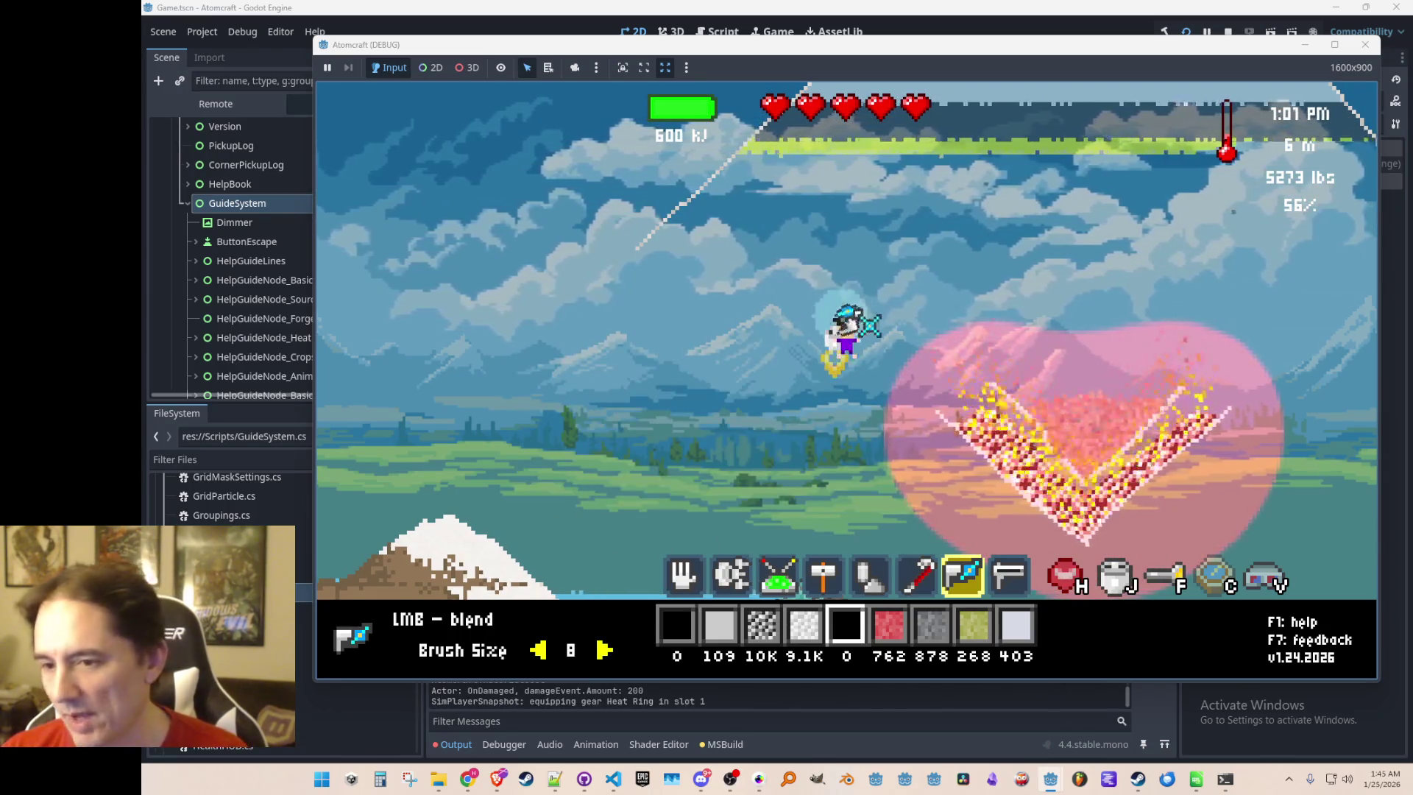
key(i)
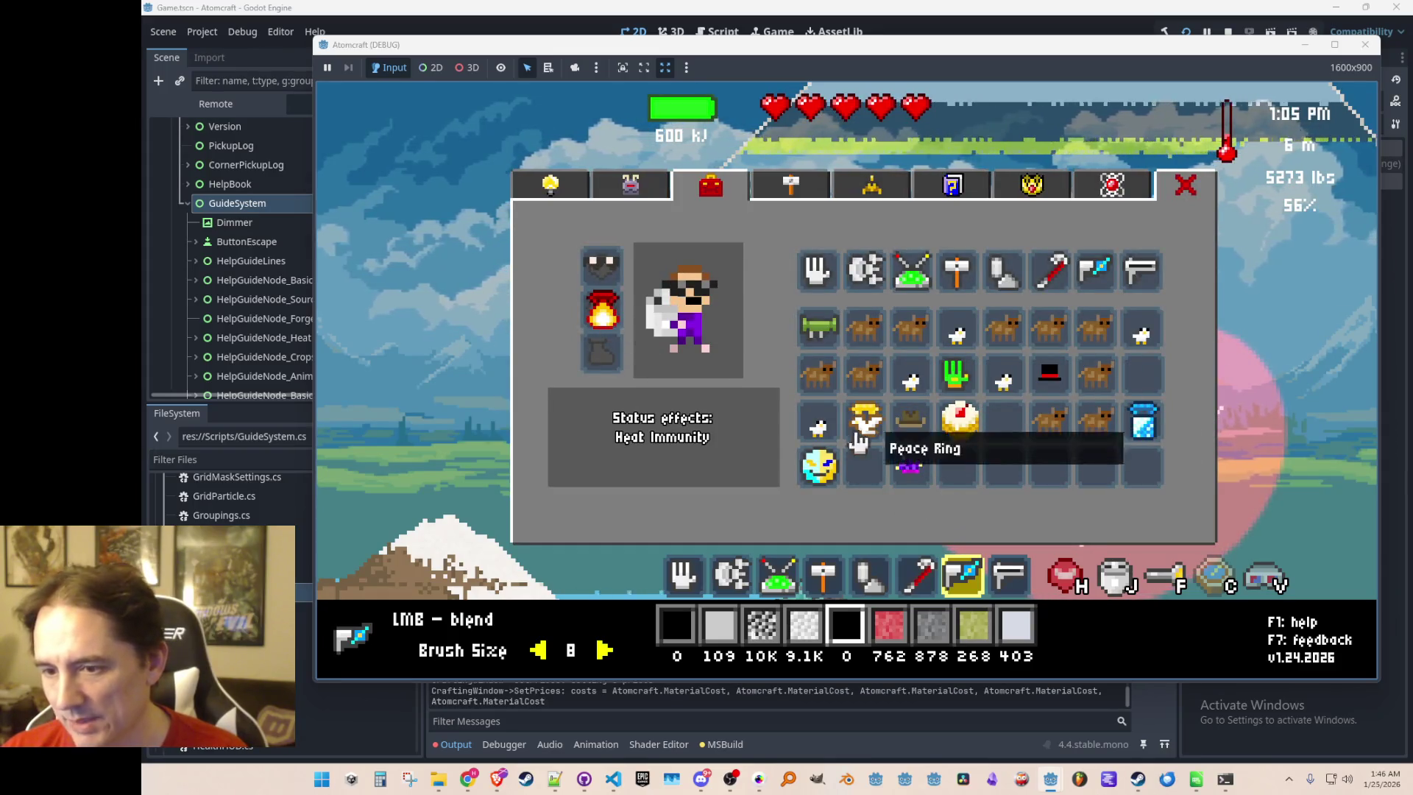
key(i)
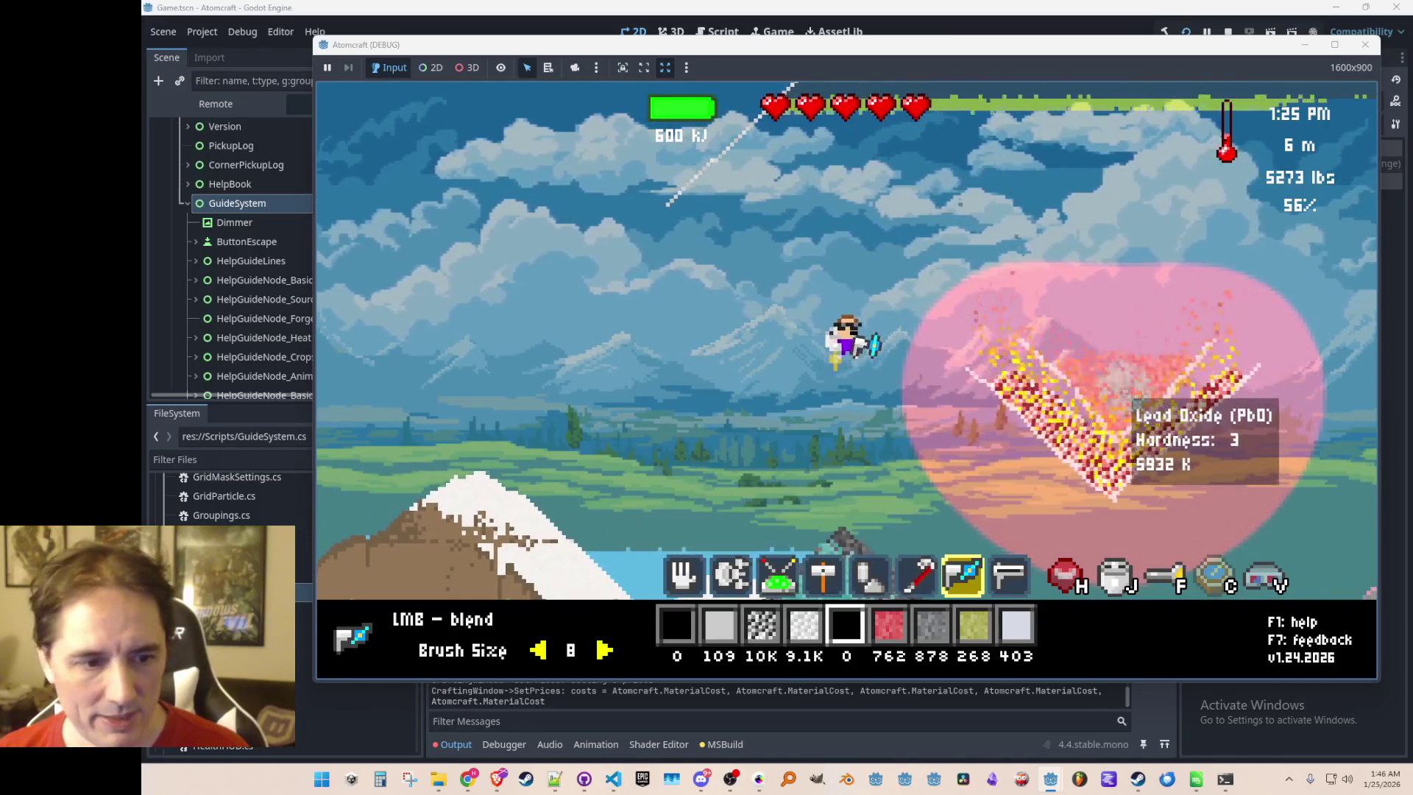
Filter materials for 'car', select Carbon, and drop it onto the hot Lead Oxide
key(i)
click(600, 195)
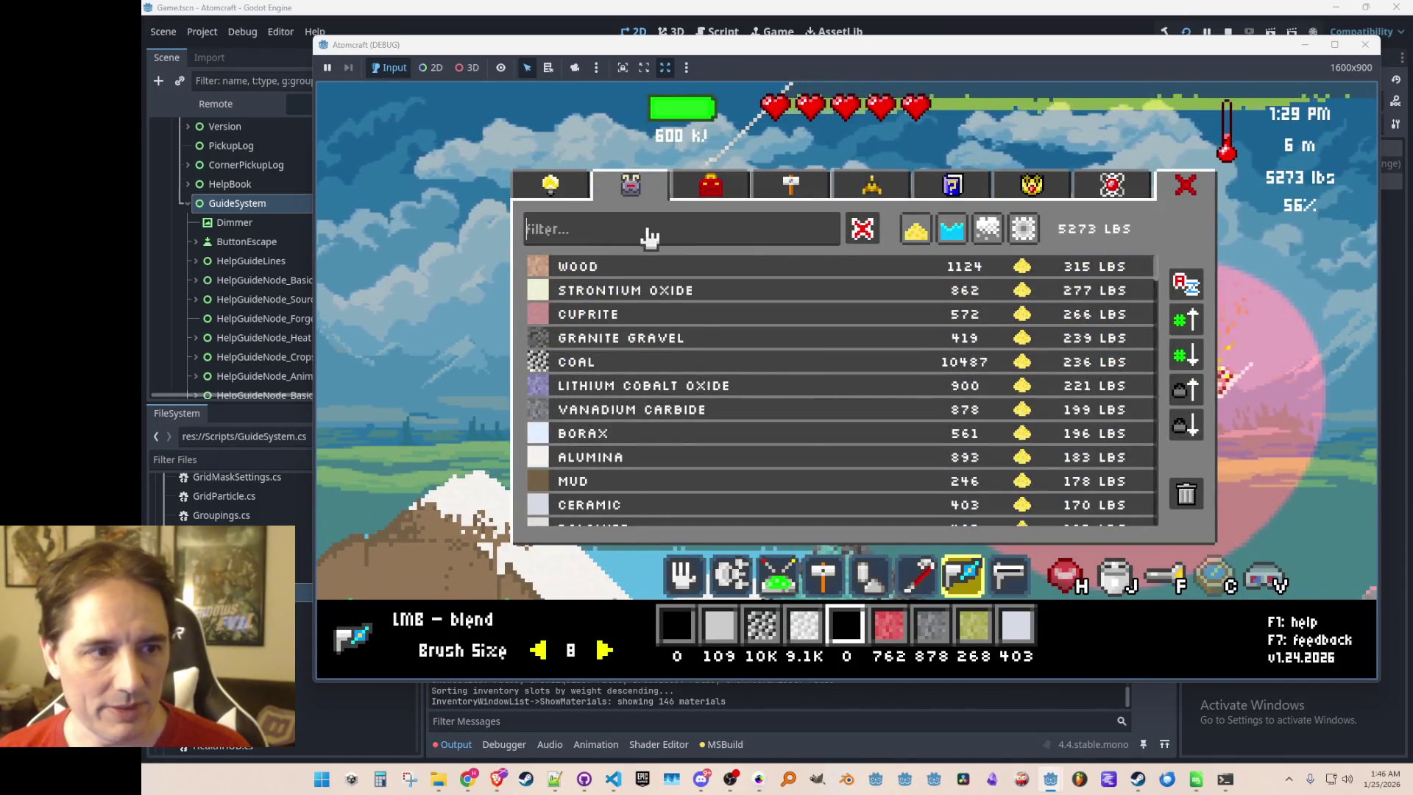
text(car)
click(675, 362)
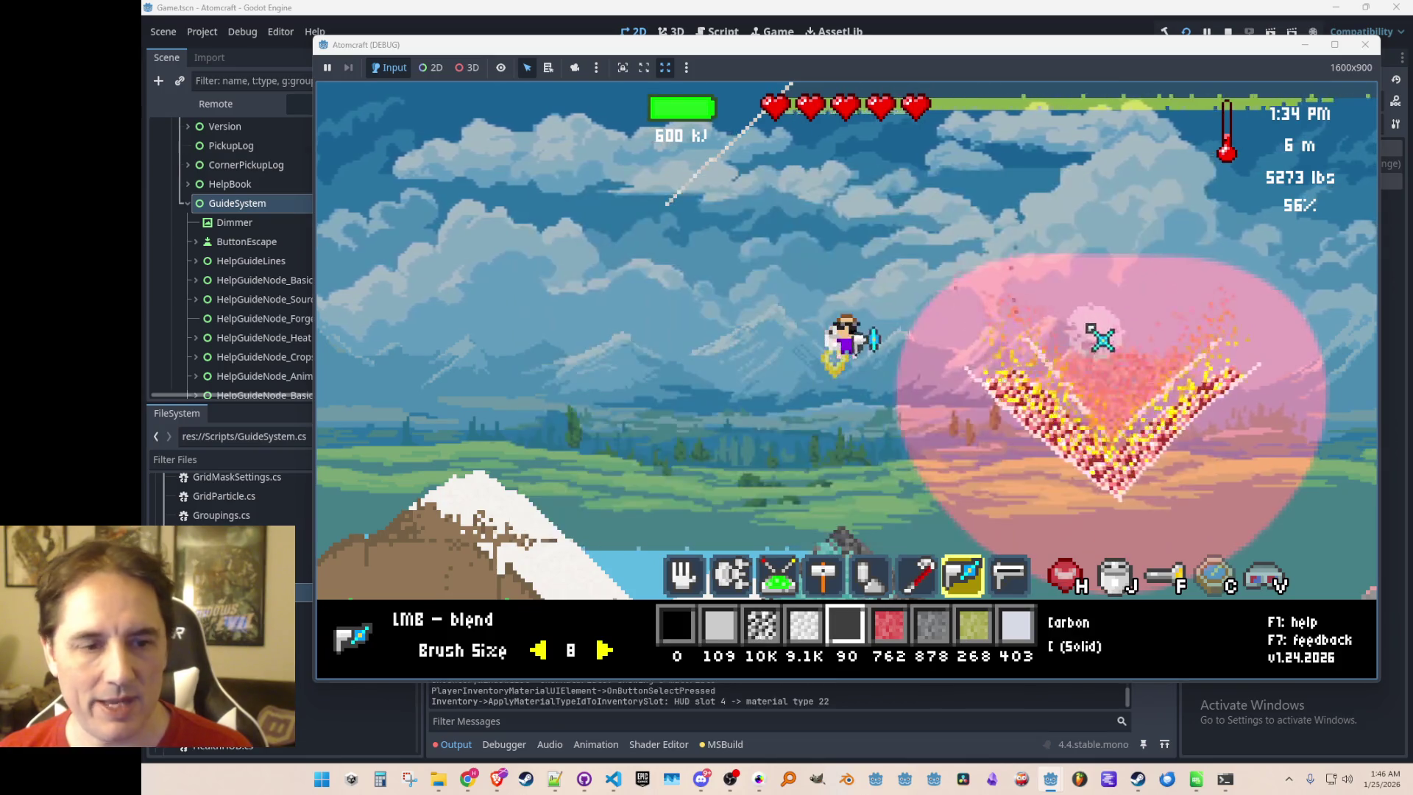
click(1127, 226)
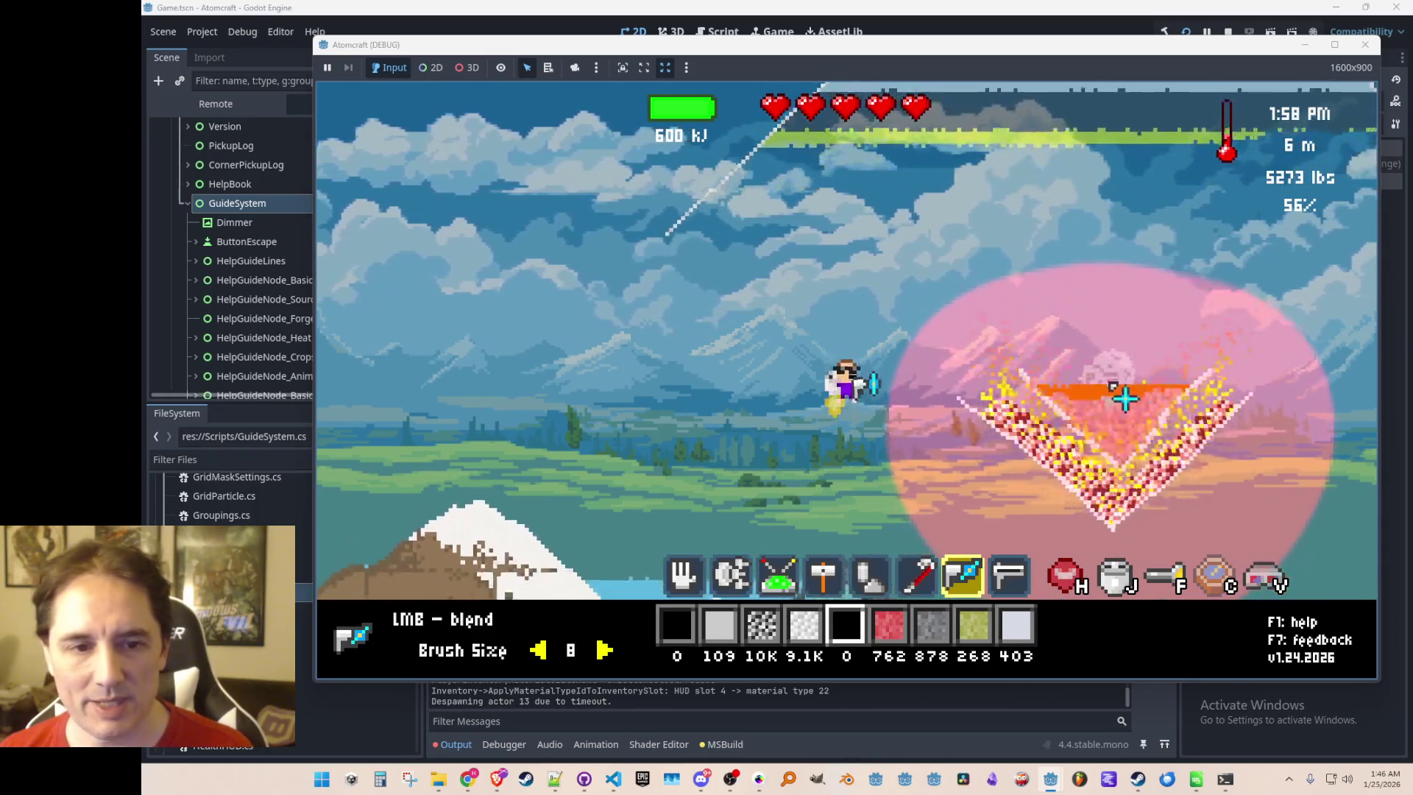
With the hand tool, release the Molten Lead and pick up the fallen lead, bringing stock to 501
key(1)
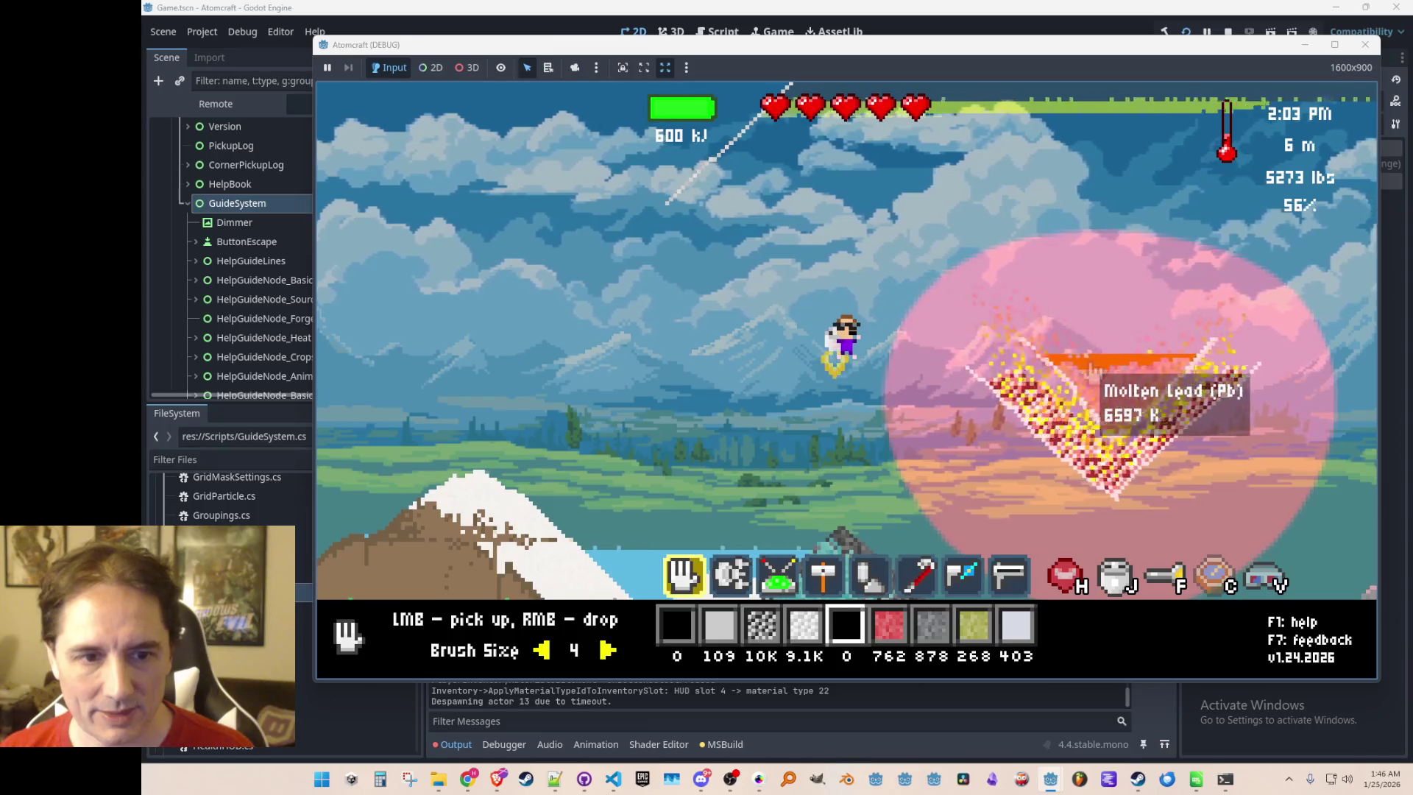
scroll(880, 374, up, 4)
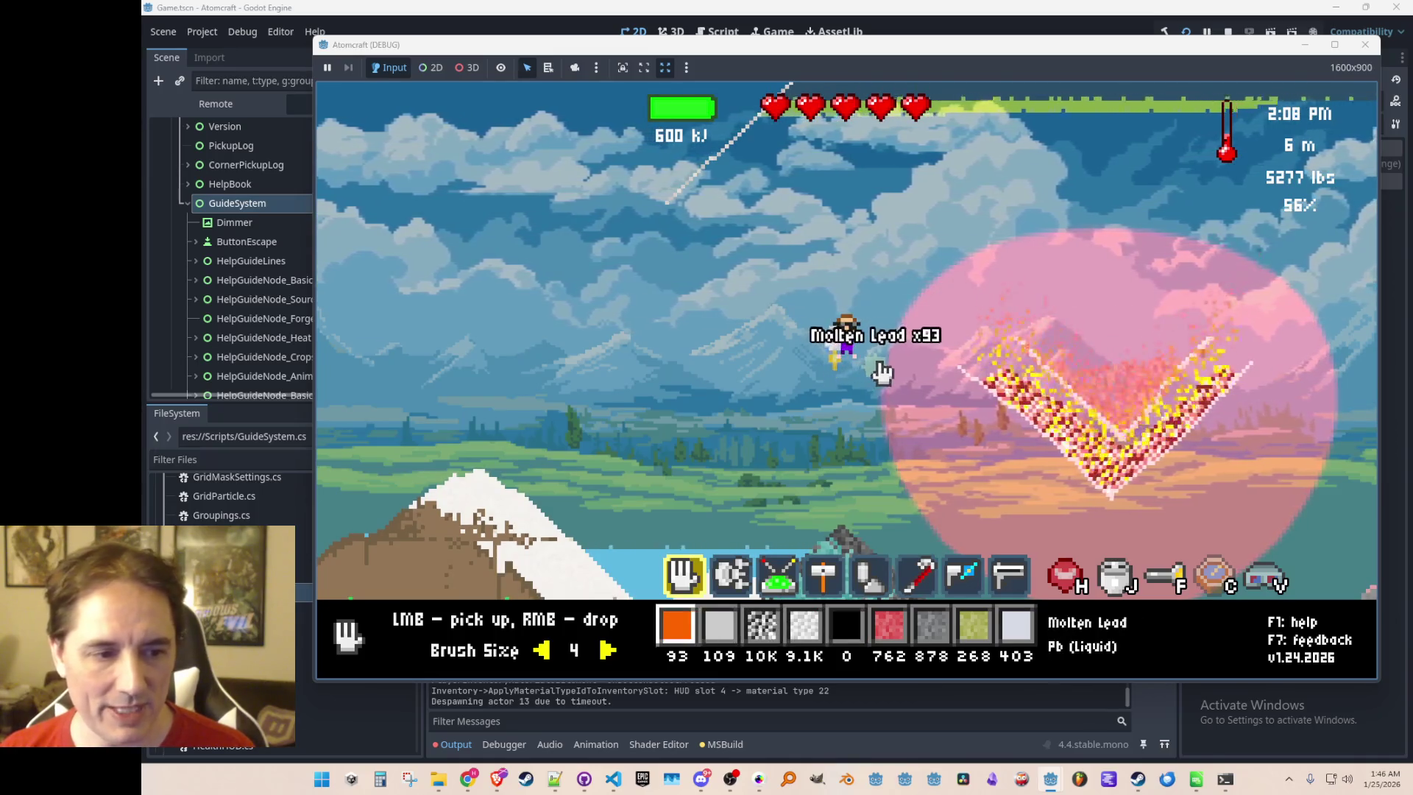
right_click(727, 401)
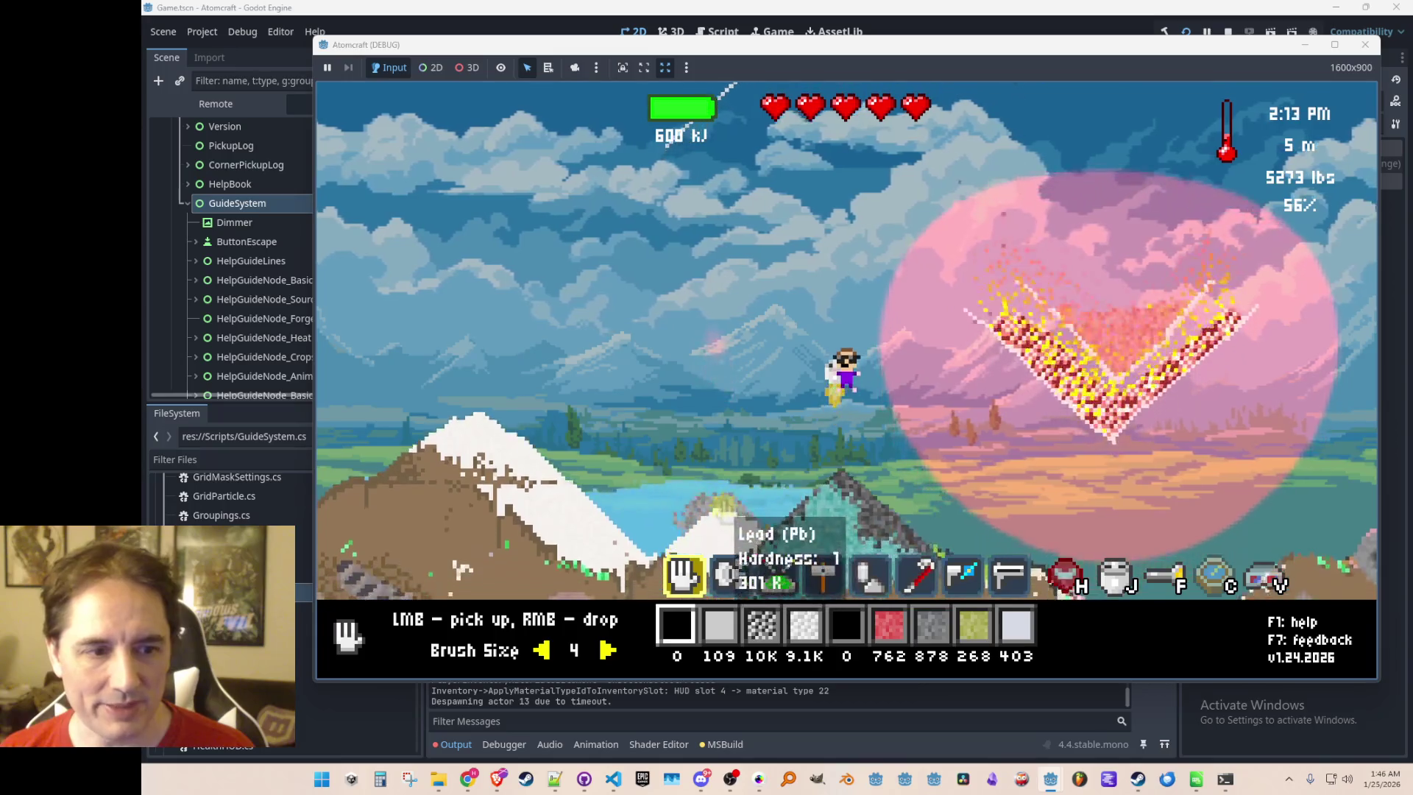
drag(717, 490, 651, 535)
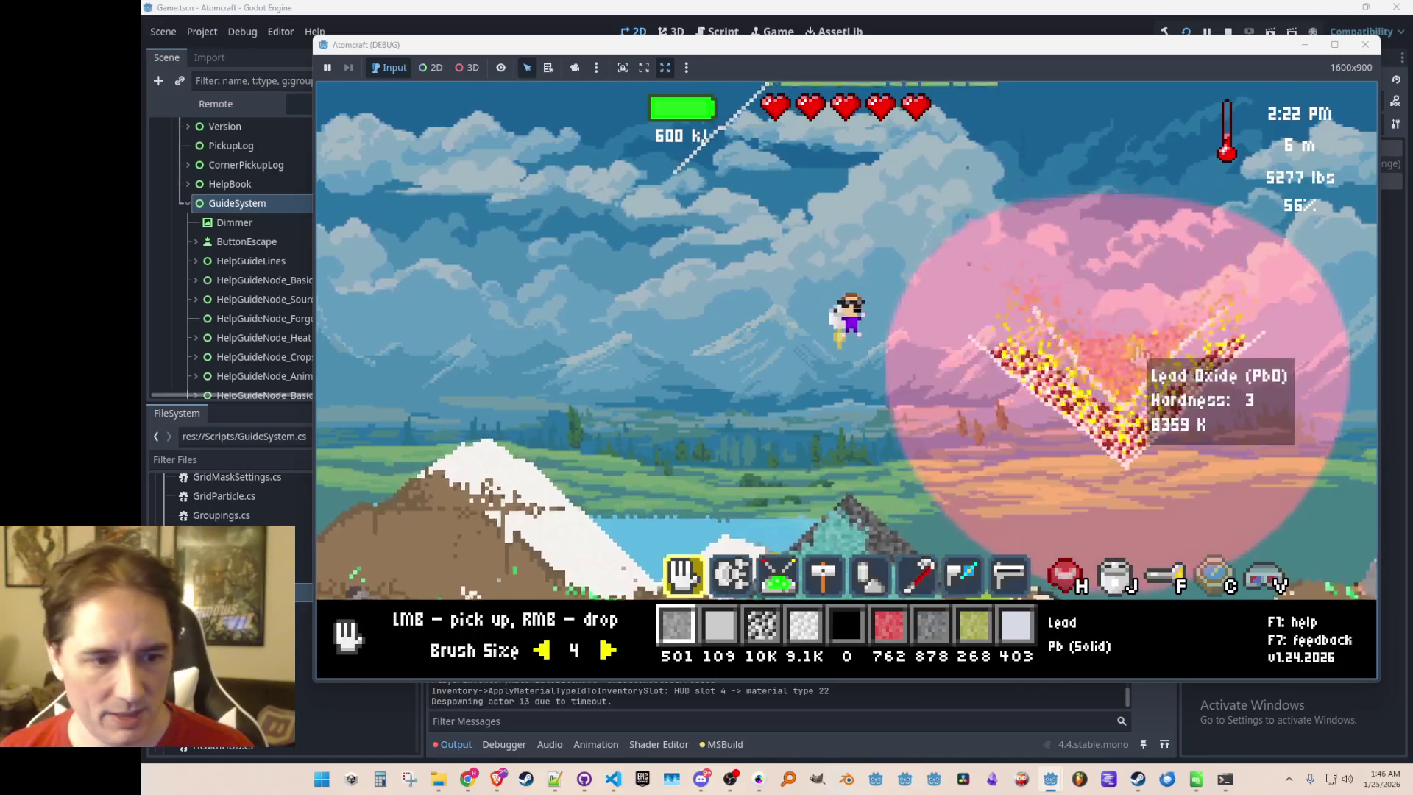
scroll(1116, 342, down, 3)
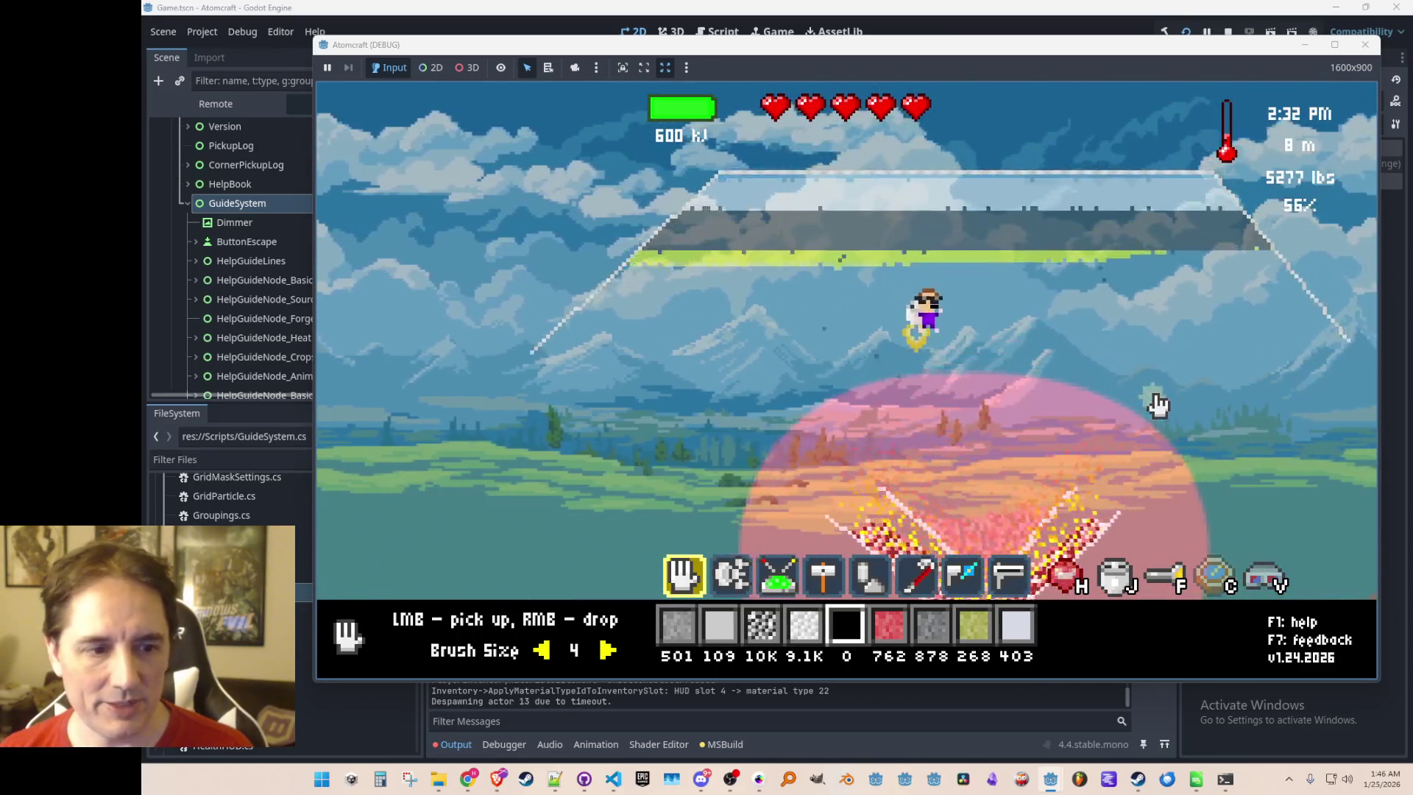
key(8)
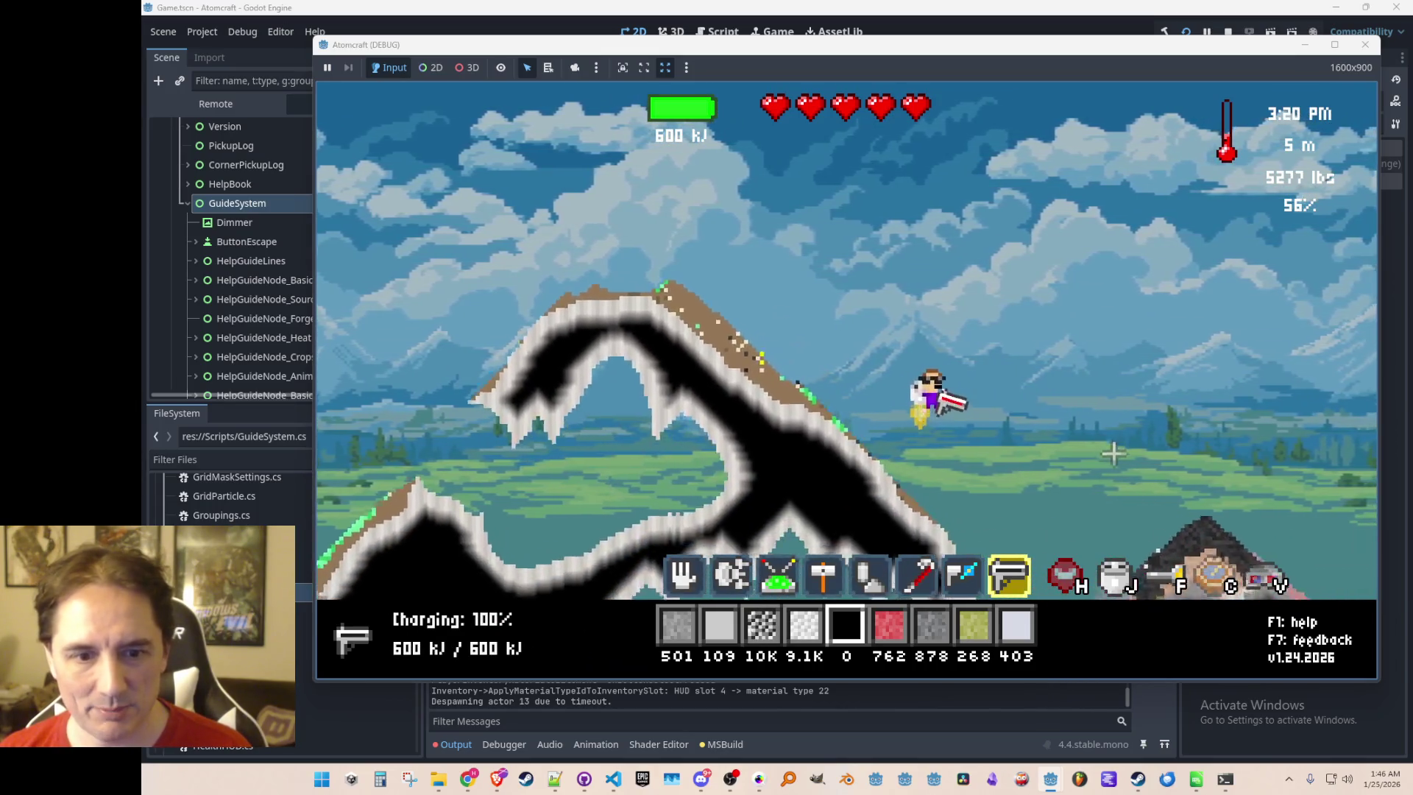
Pick up the charcoal pile with the hand tool at brush size 8, raising Charcoal to 283
mouse_move(1049, 482)
key(1)
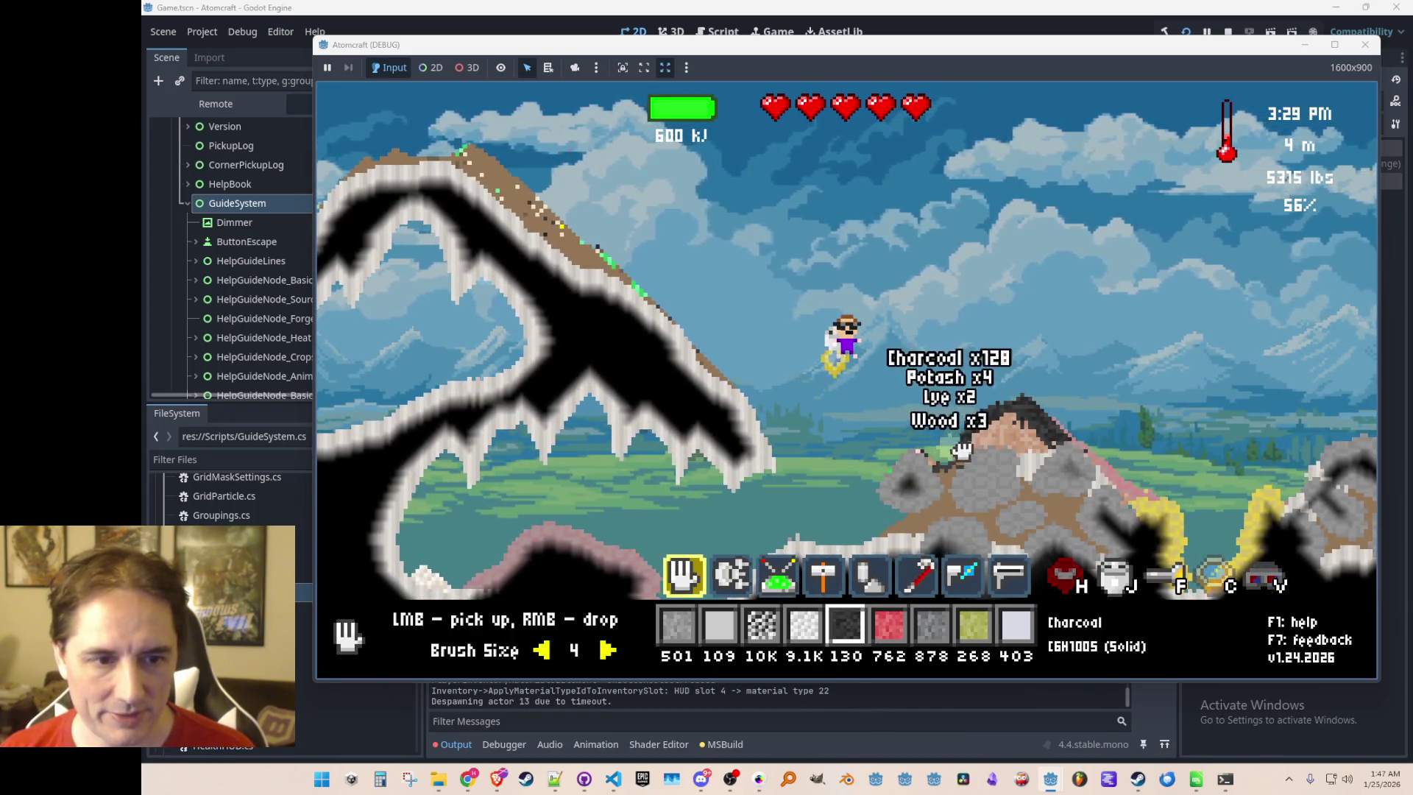
key(Right)
key(Right)
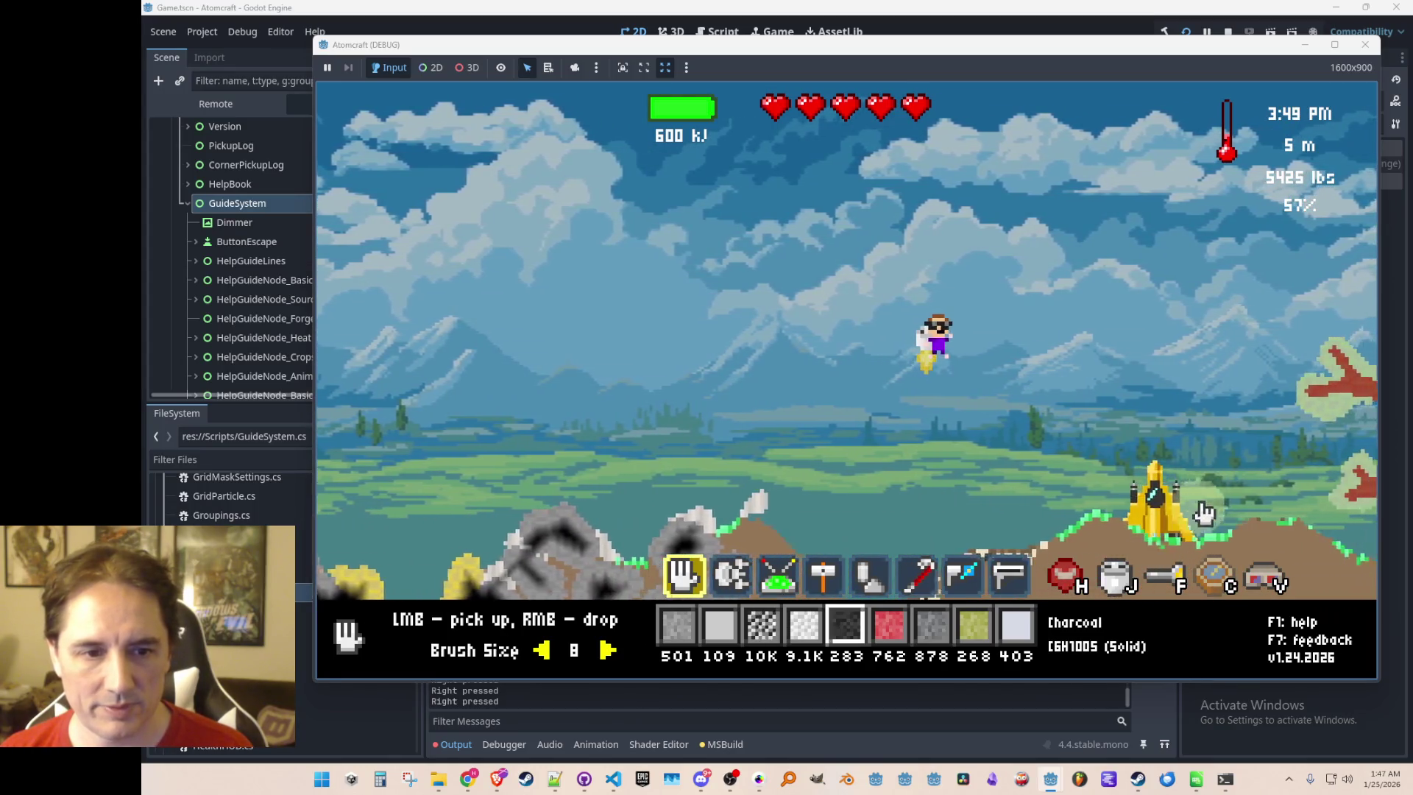
Cycle the gas tool through Arsenic Trioxide and Carbon Monoxide, then select Coal as the material
key(8)
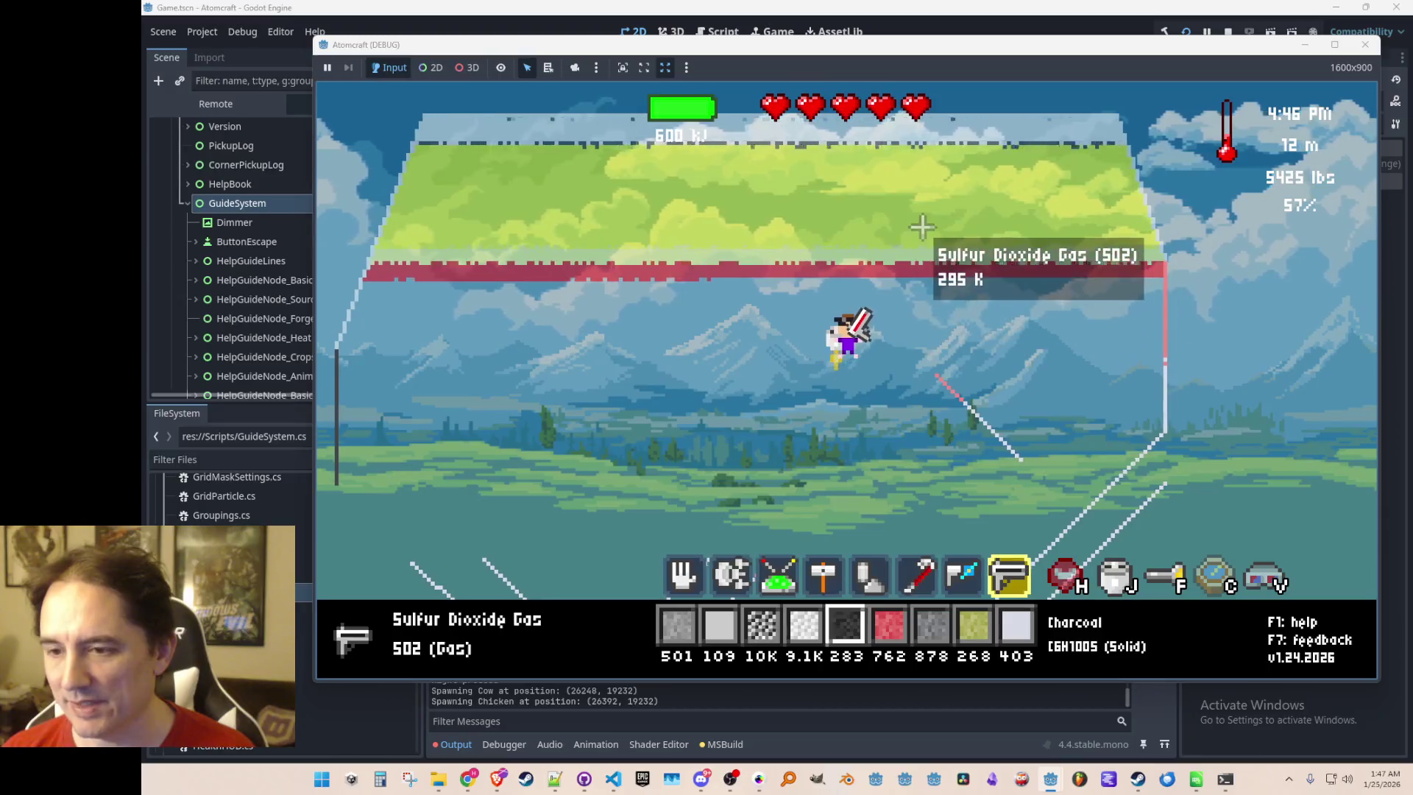
key(8)
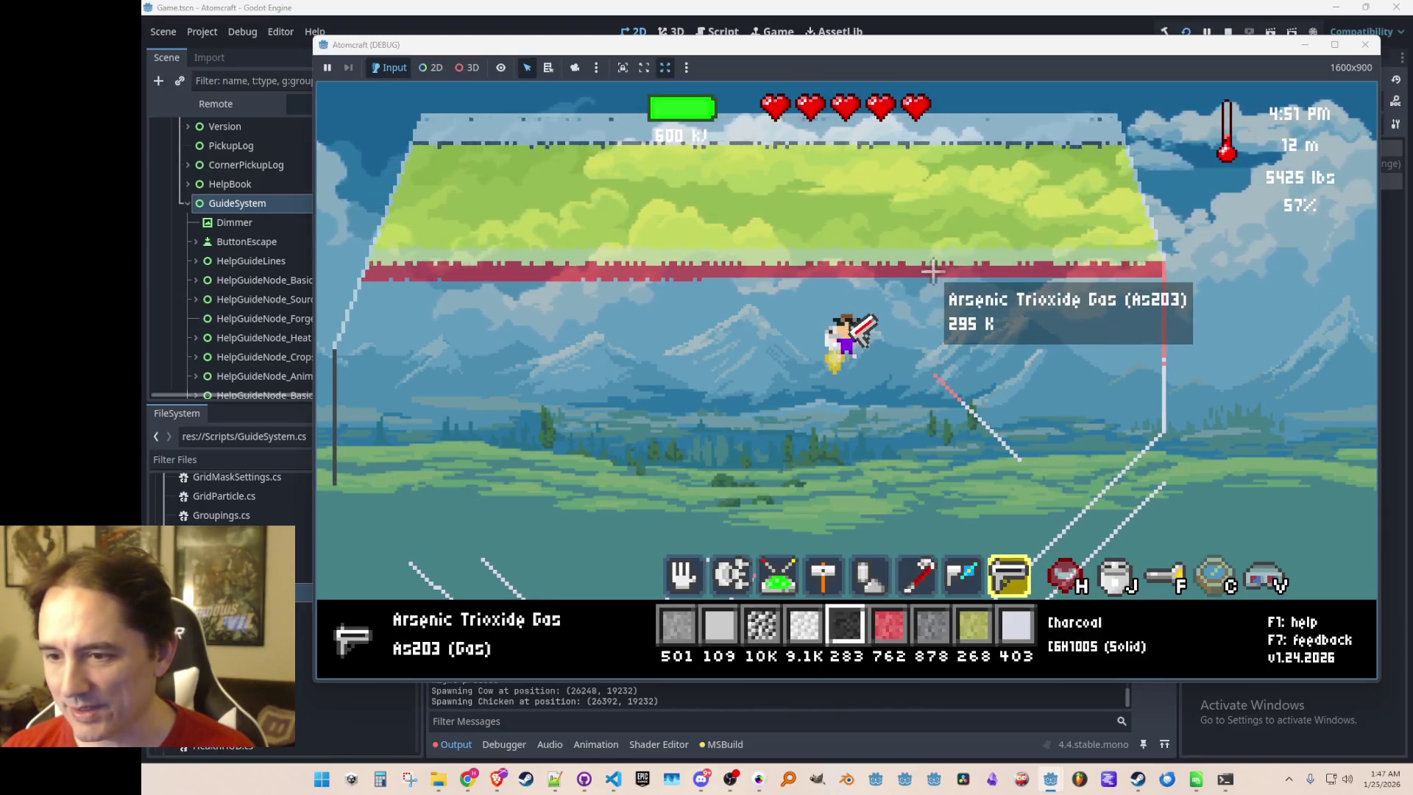
key(8)
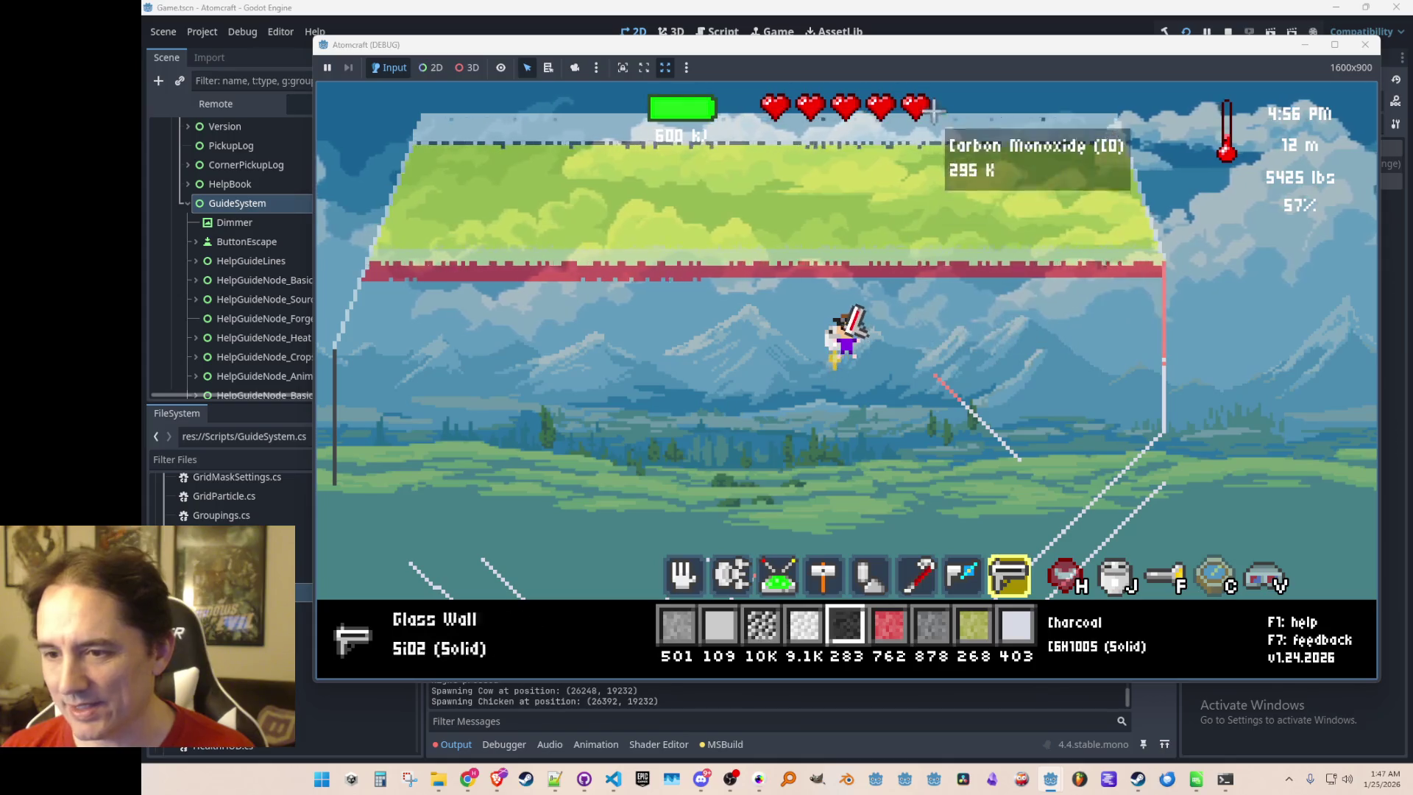
scroll(928, 131, up, 8)
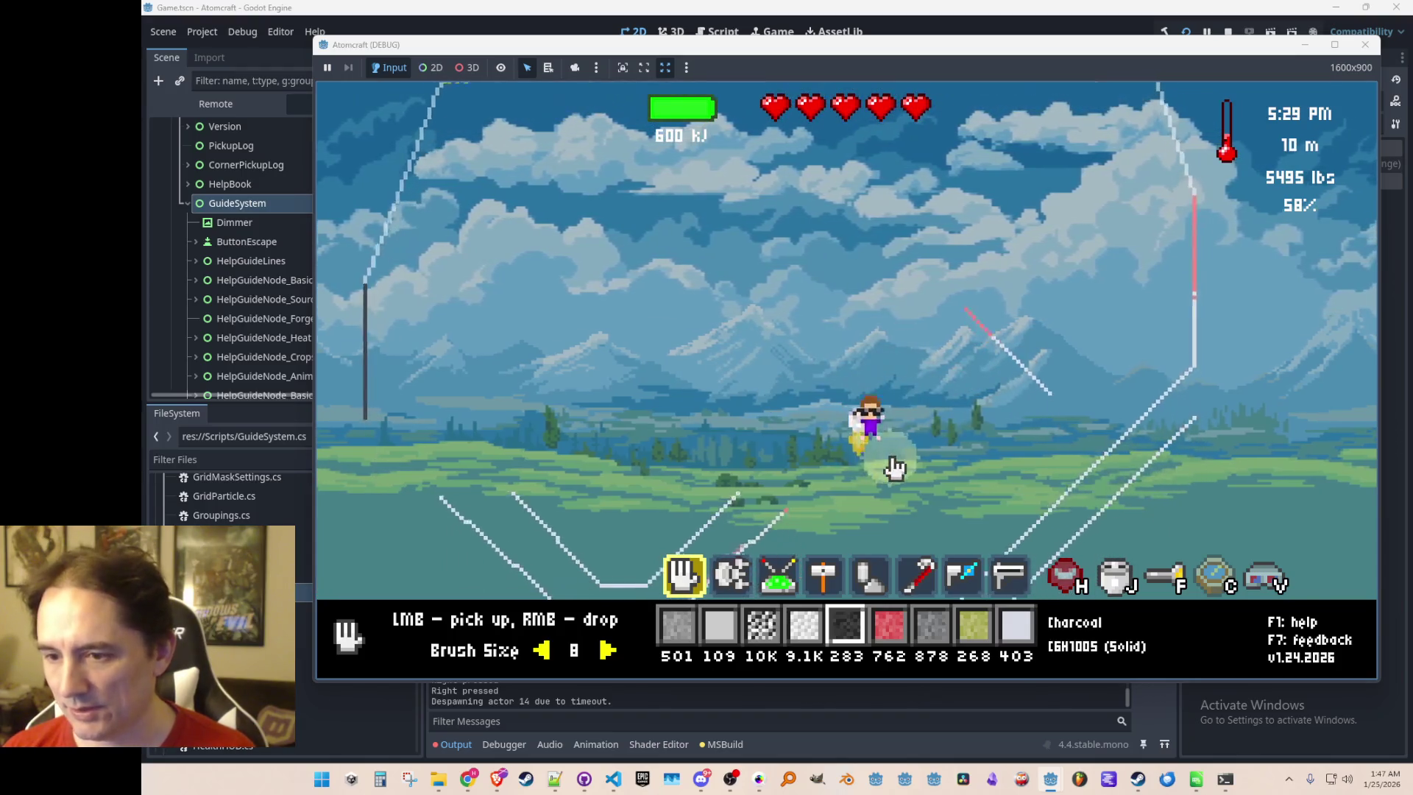
key(3)
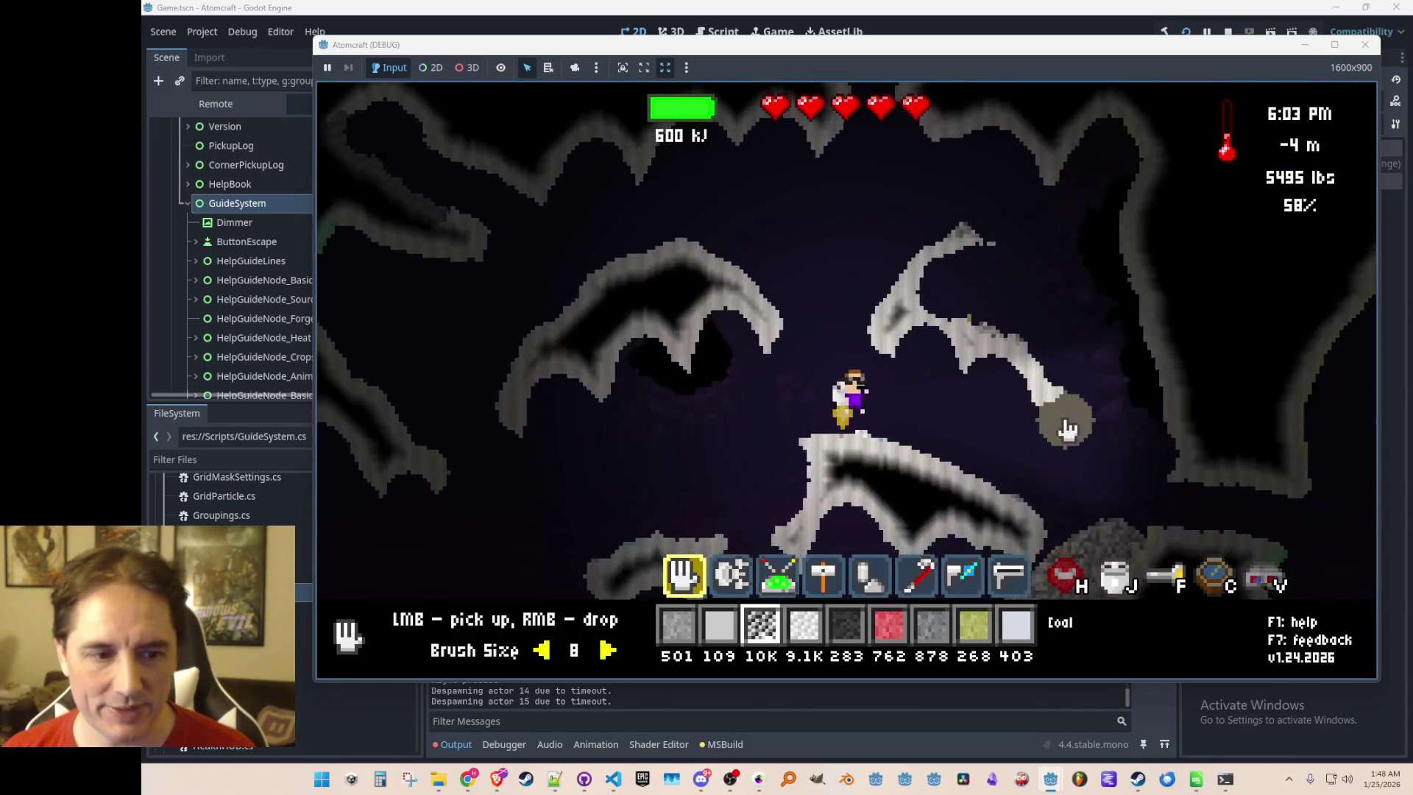
Pour a coal strip along the diagonal ramp, ignite it with the heating tool, and open the materials list
key(2)
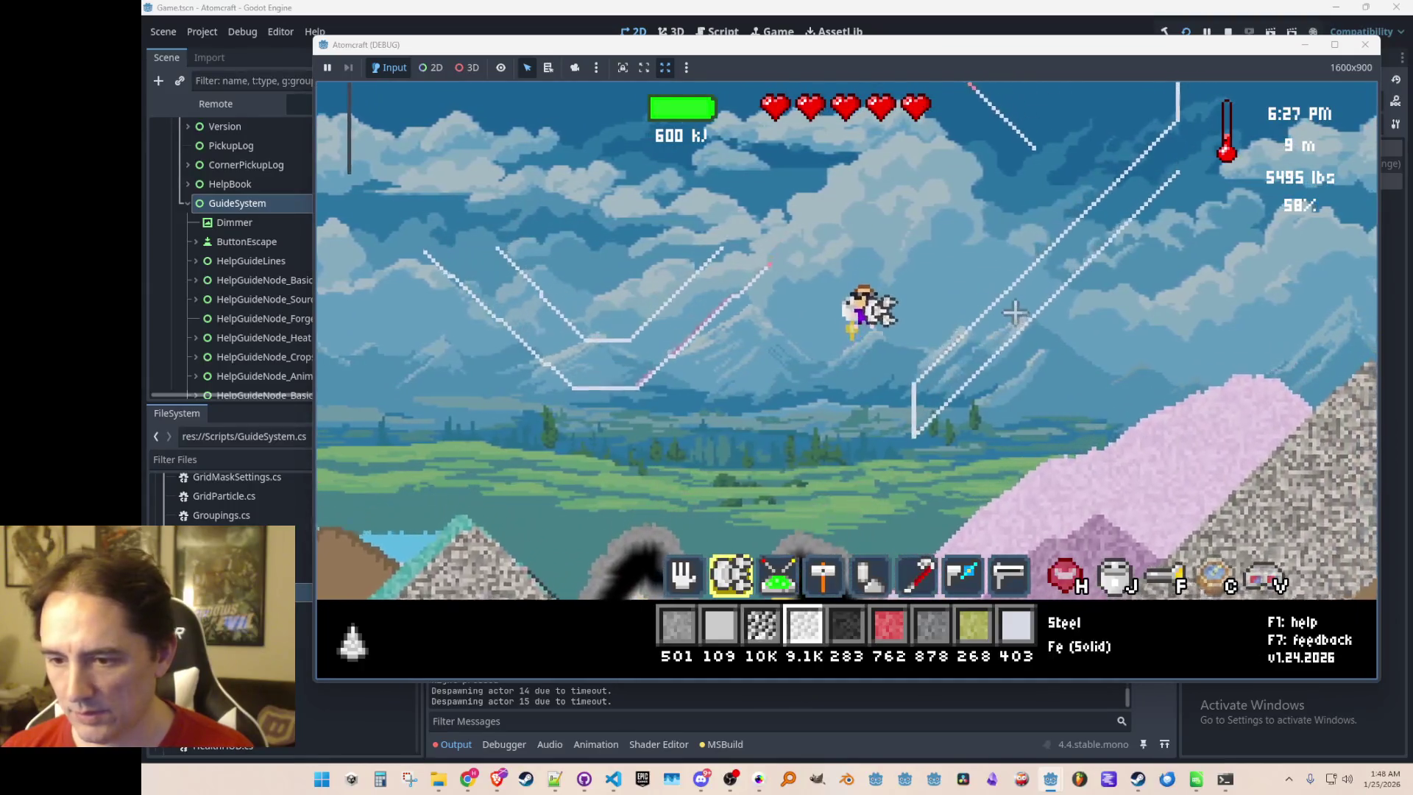
key(1)
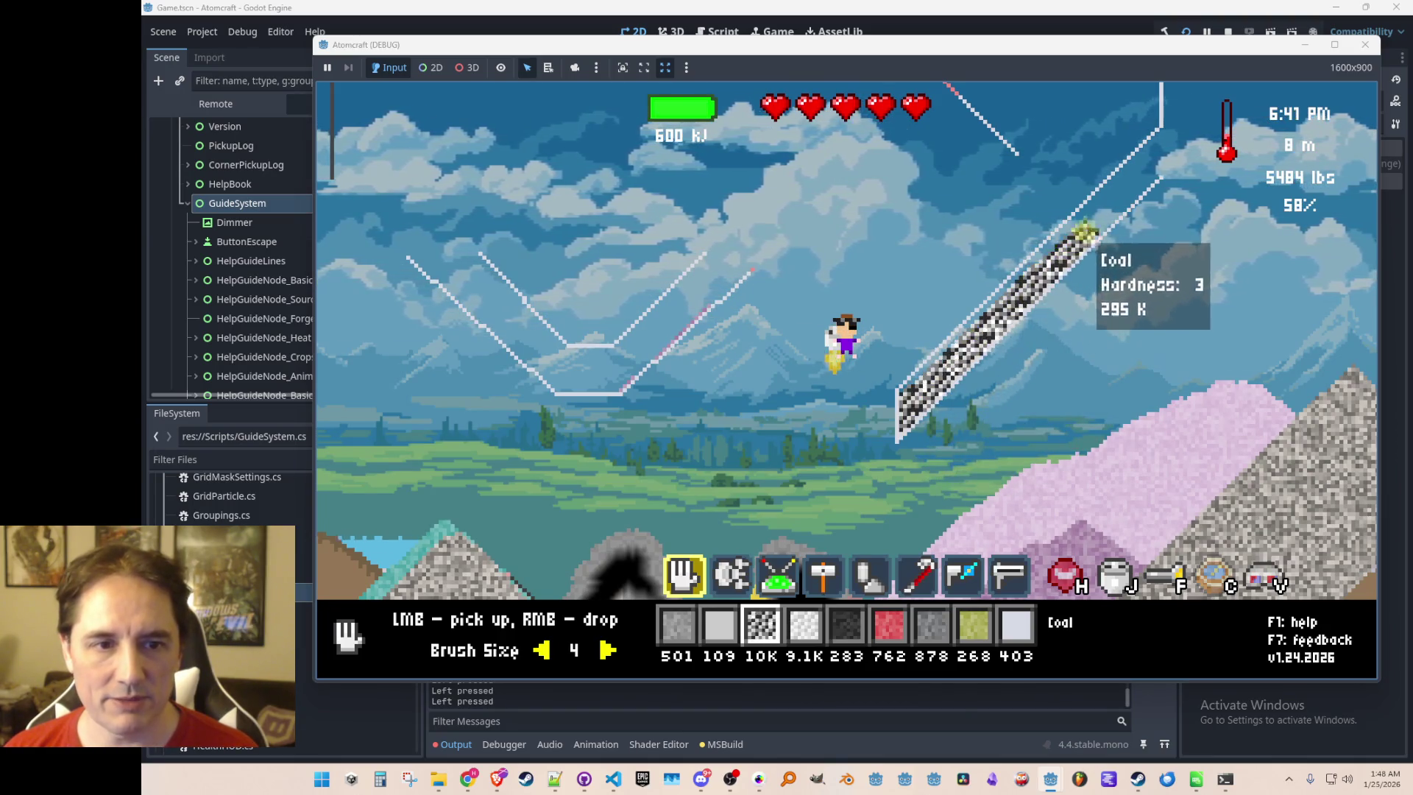
key(2)
key(5)
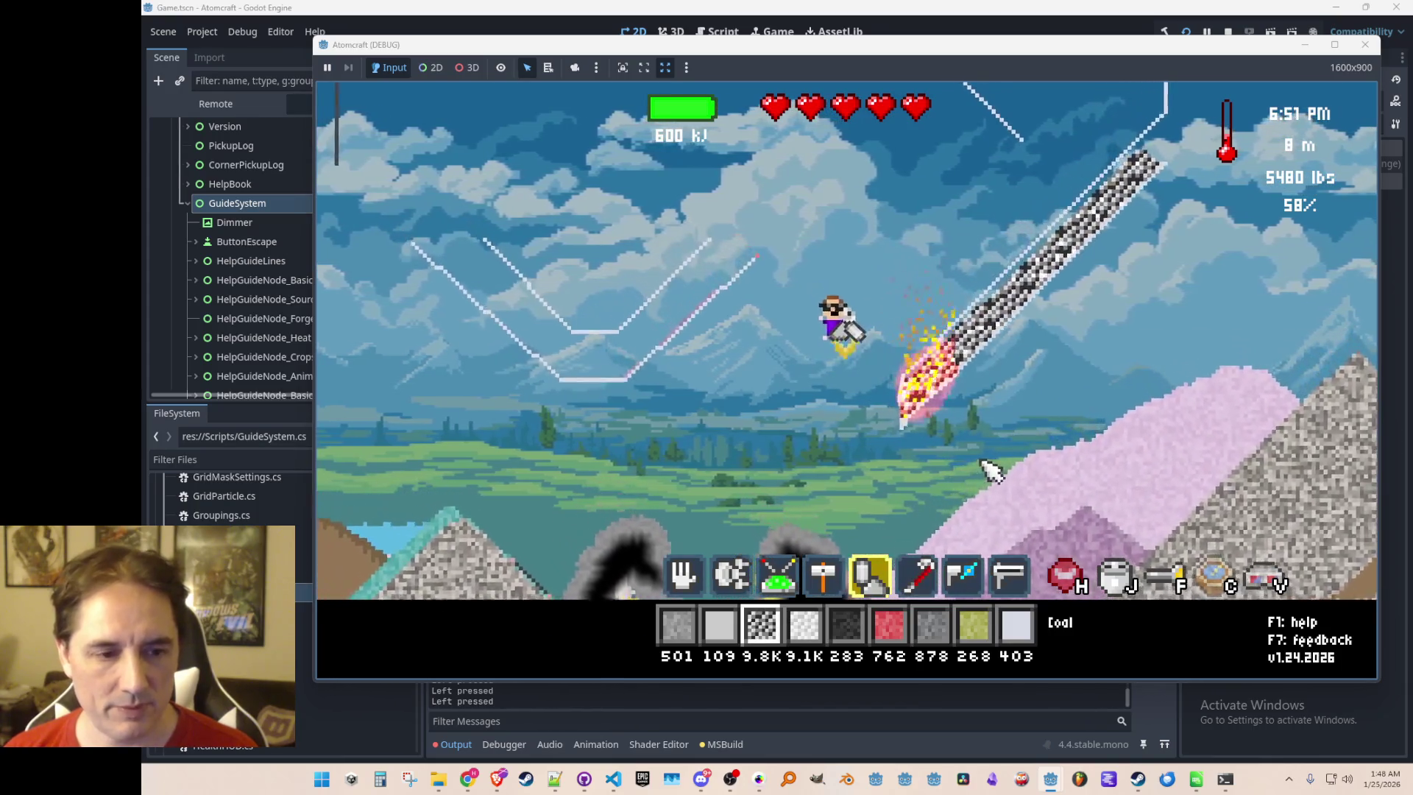
scroll(978, 473, down, 2)
scroll(979, 474, down, 2)
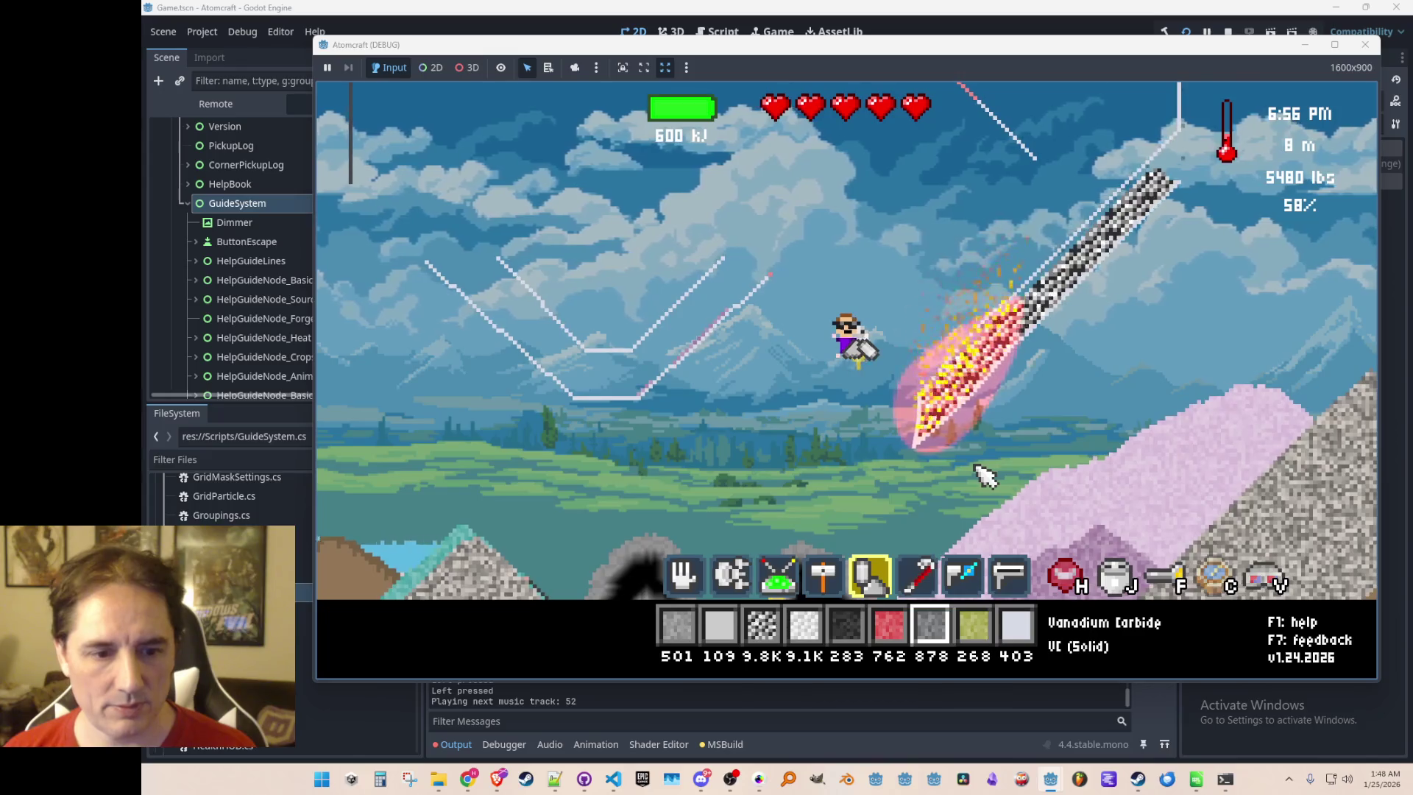
key(Tab)
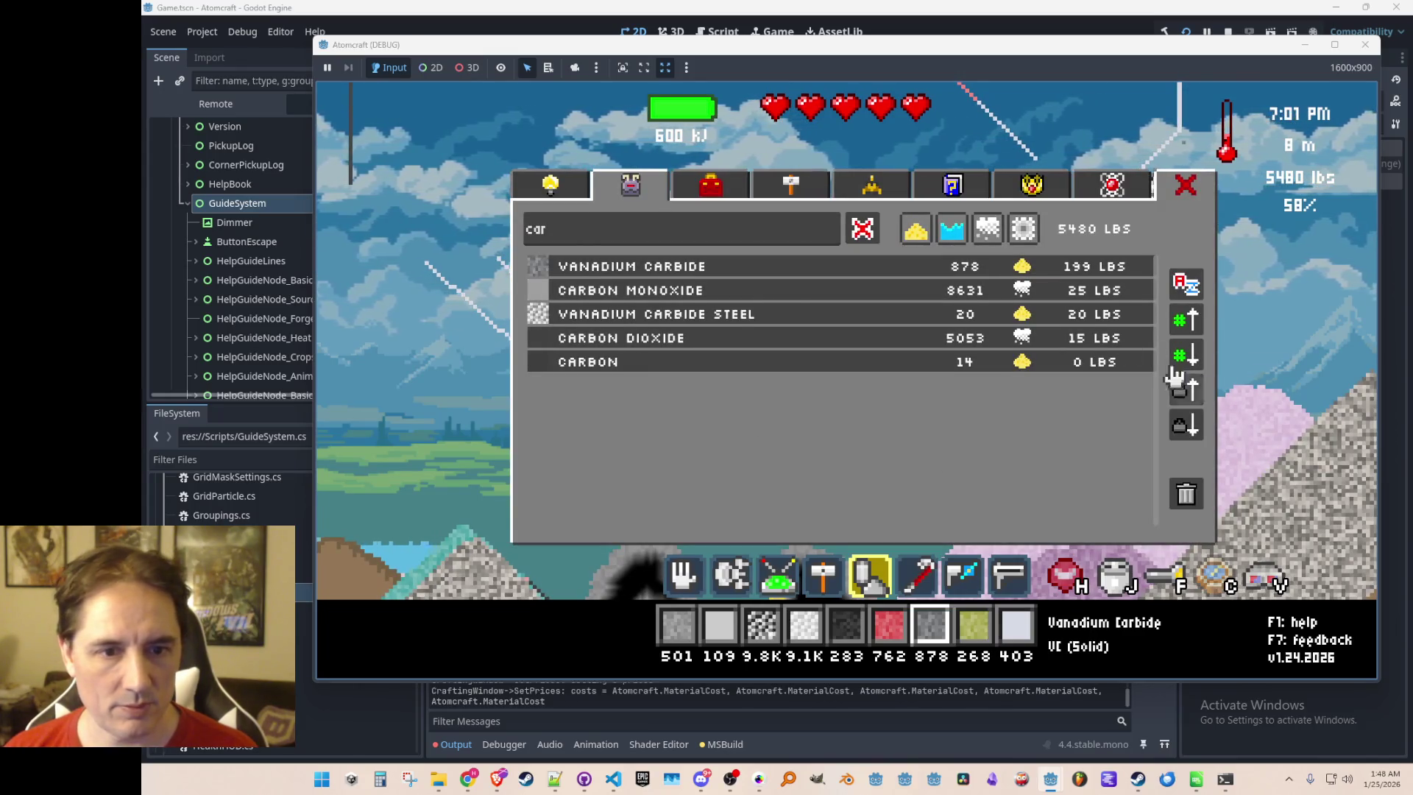
Clear the materials filter, select Cuprite, and pour all of it onto the burning coal
click(852, 230)
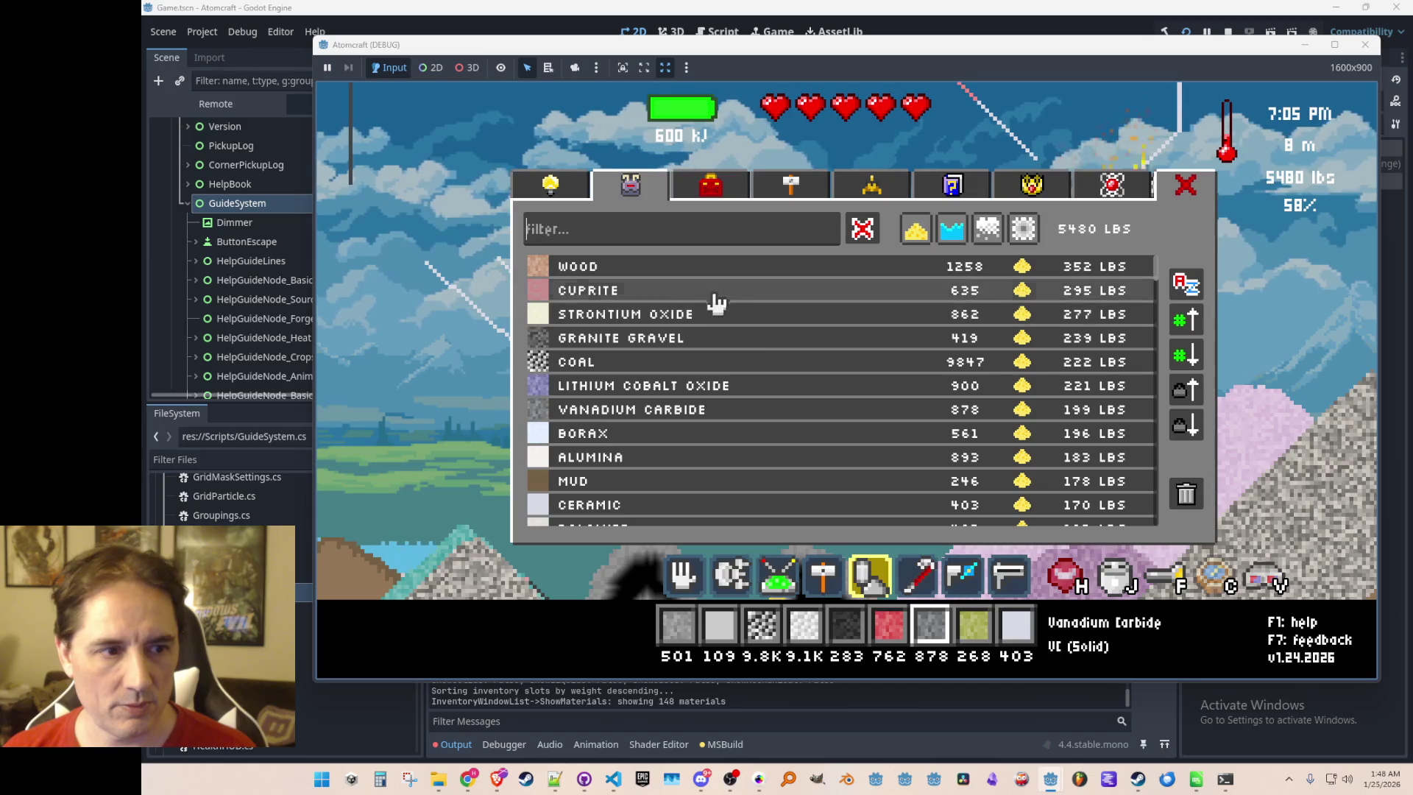
click(716, 293)
drag(1064, 173, 1062, 155)
drag(1093, 109, 1093, 111)
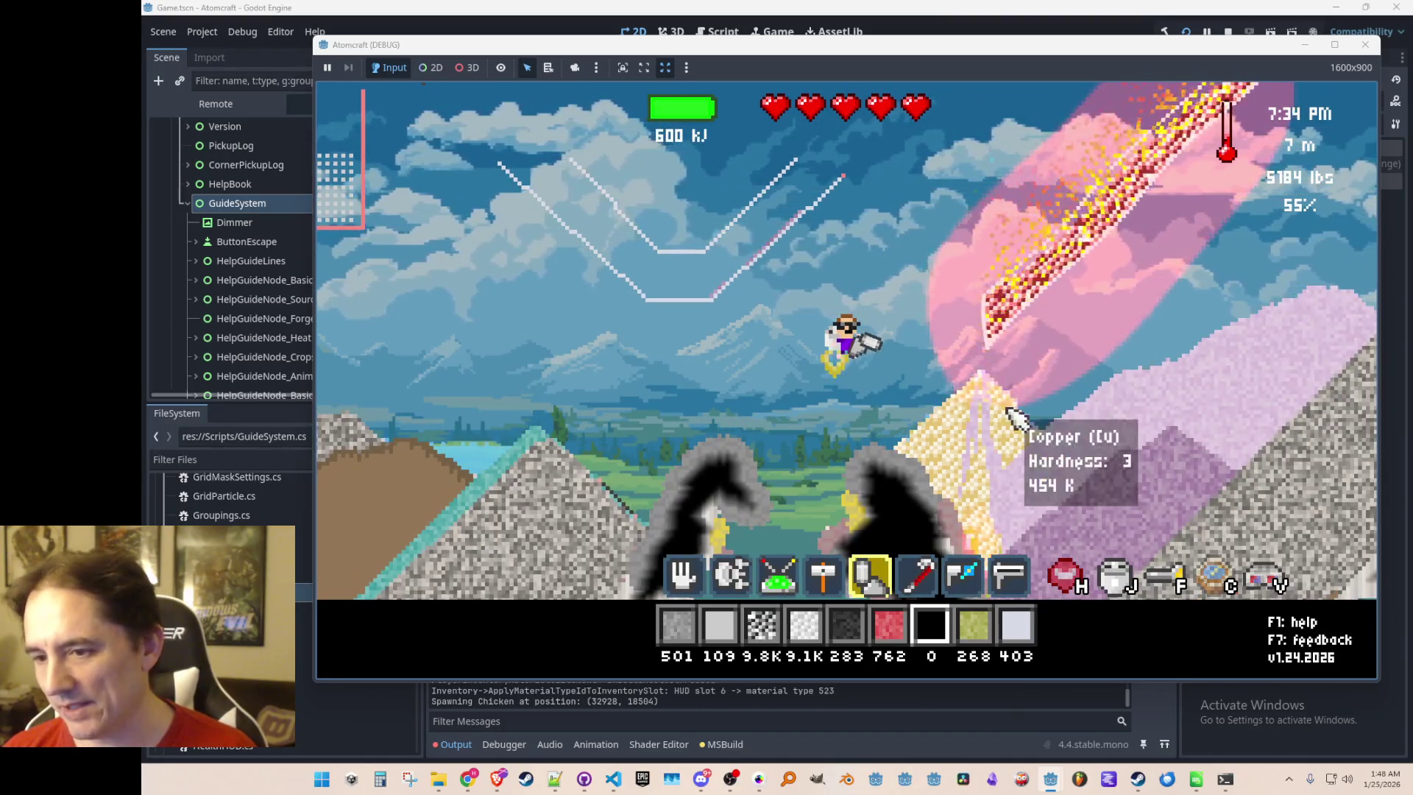
Collect the smelted copper with the hand tool, then select Dolomite to drop into the fire
key(1)
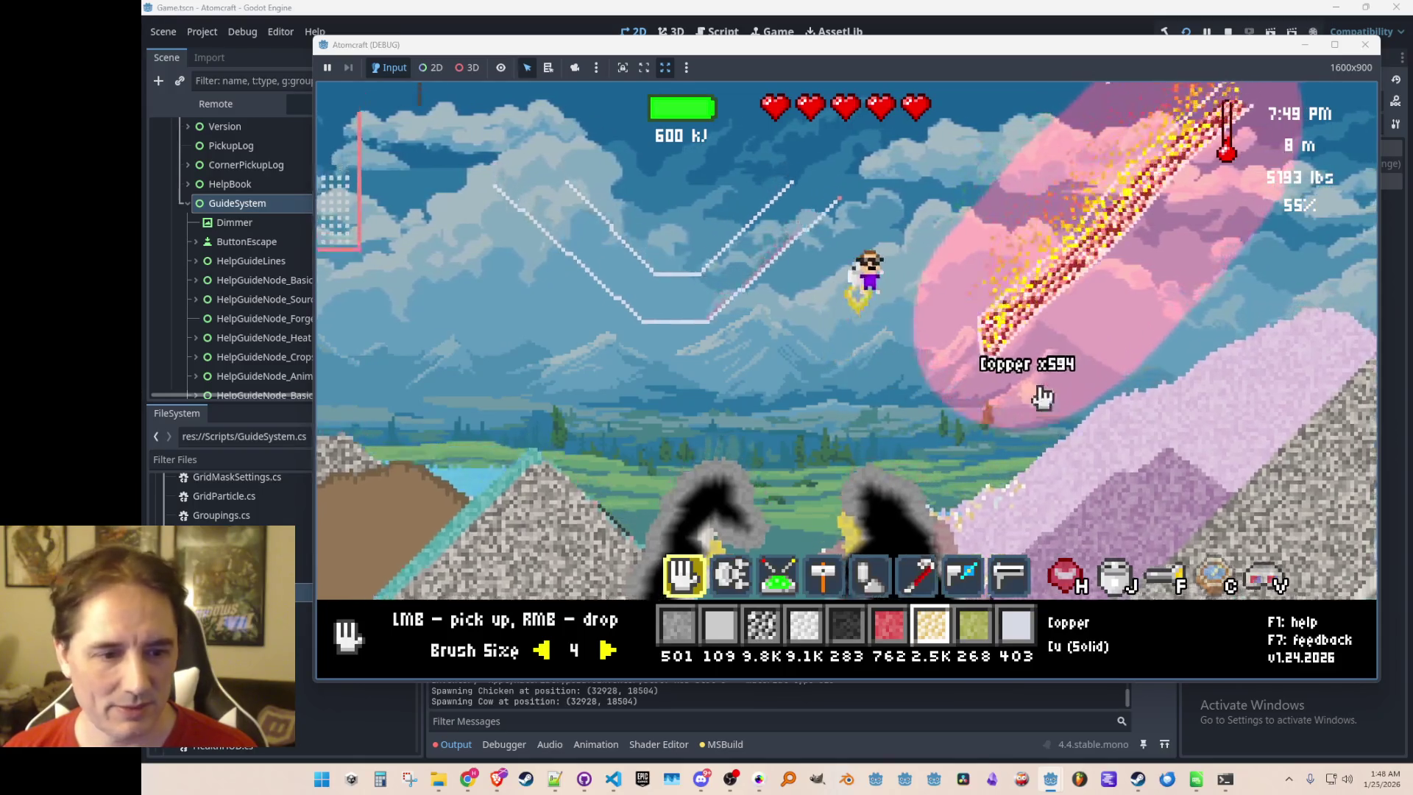
key(i)
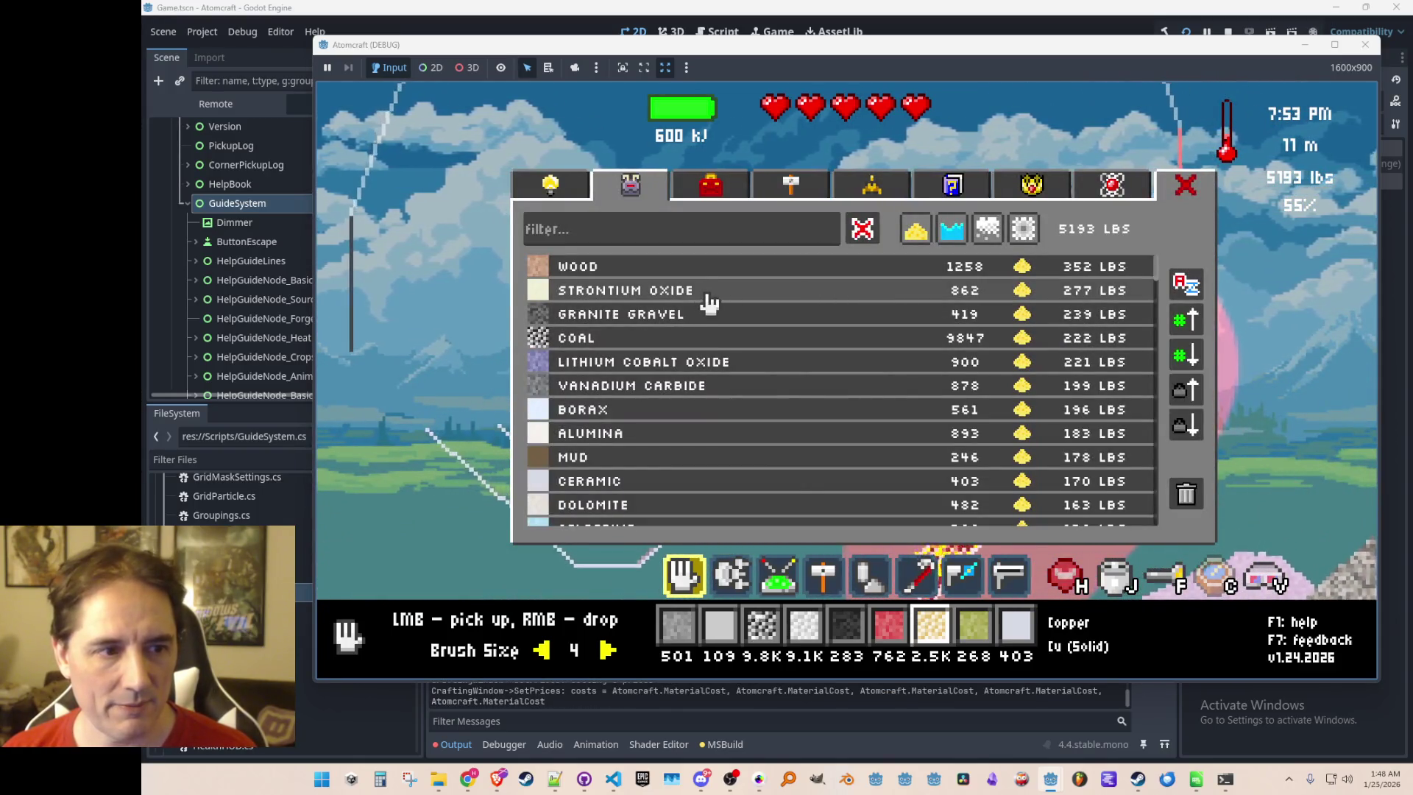
scroll(742, 379, down, 3)
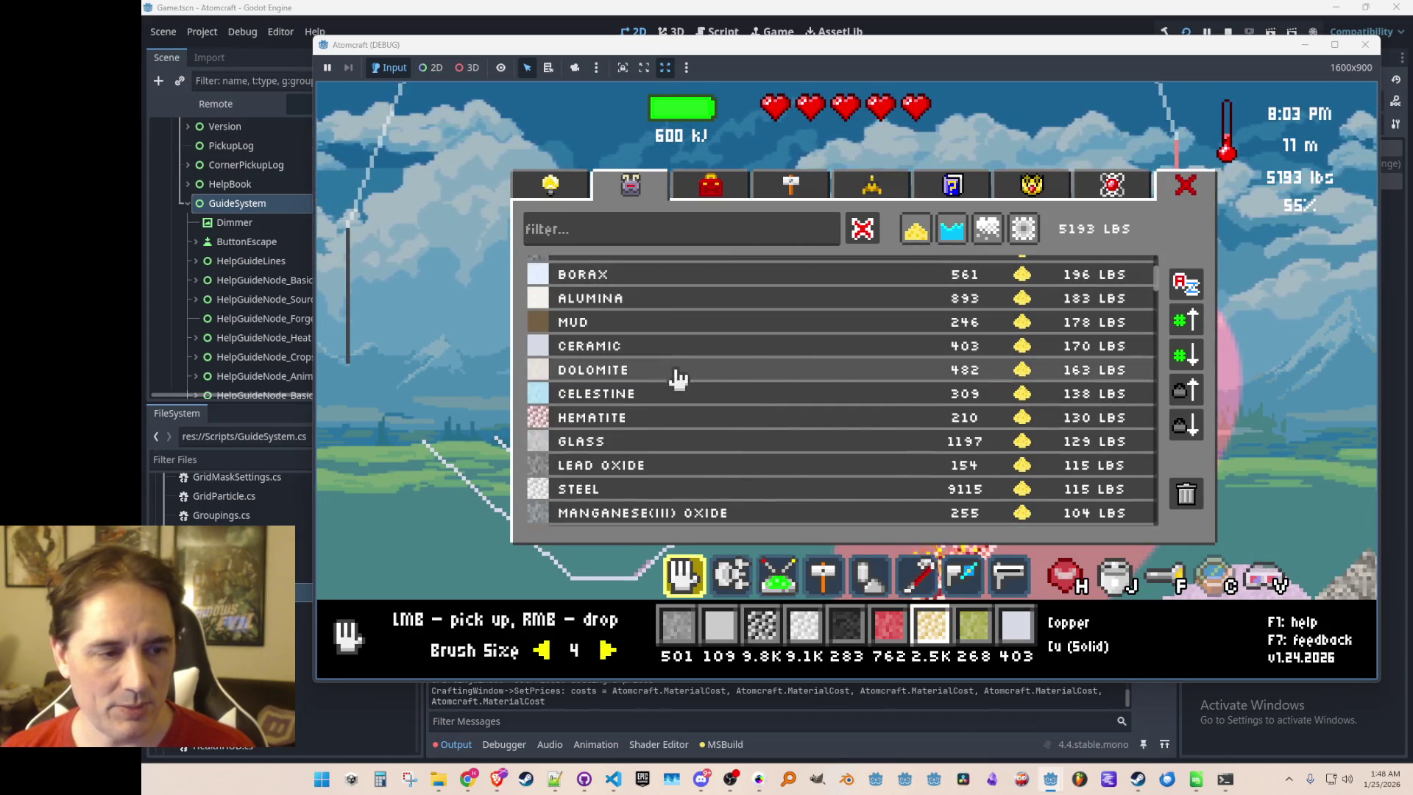
click(676, 380)
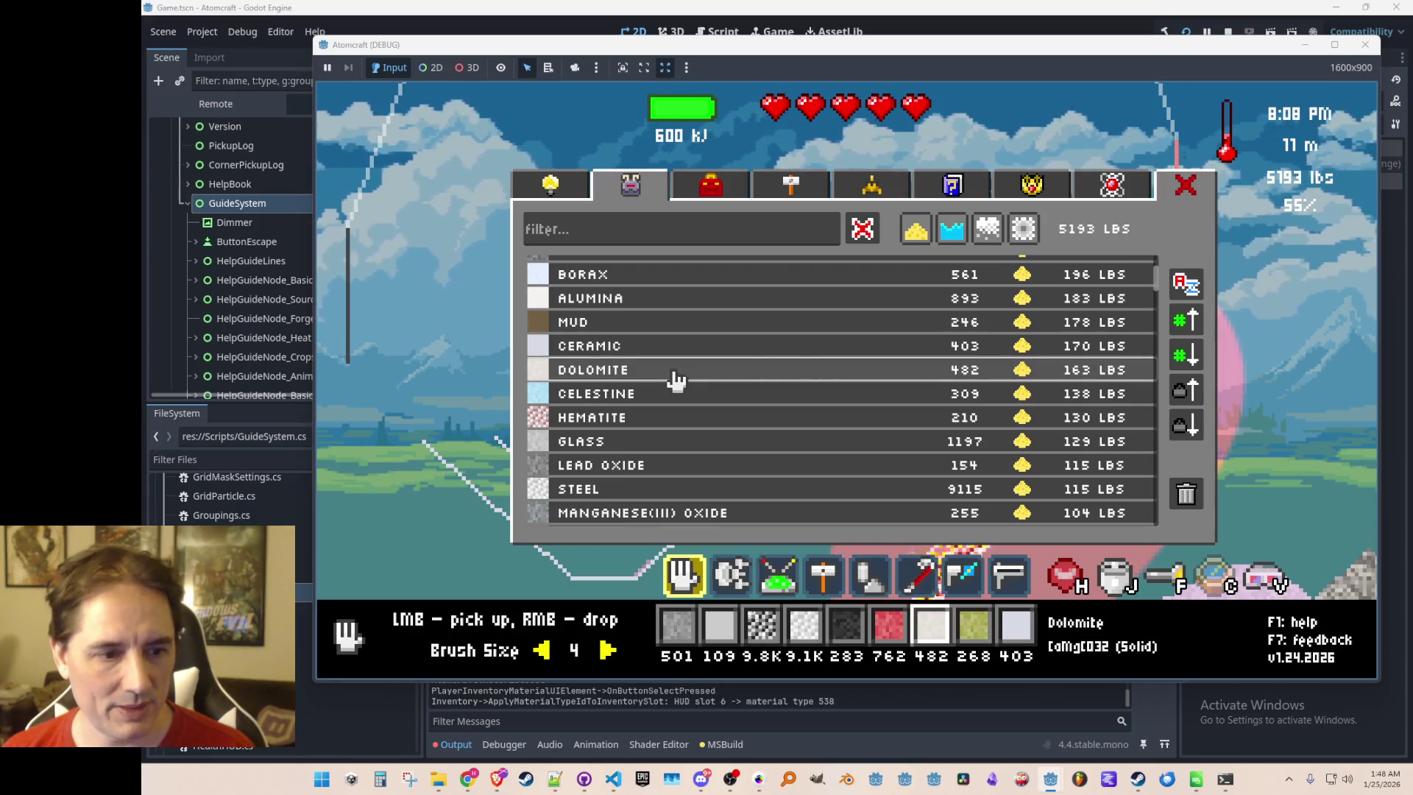
key(Escape)
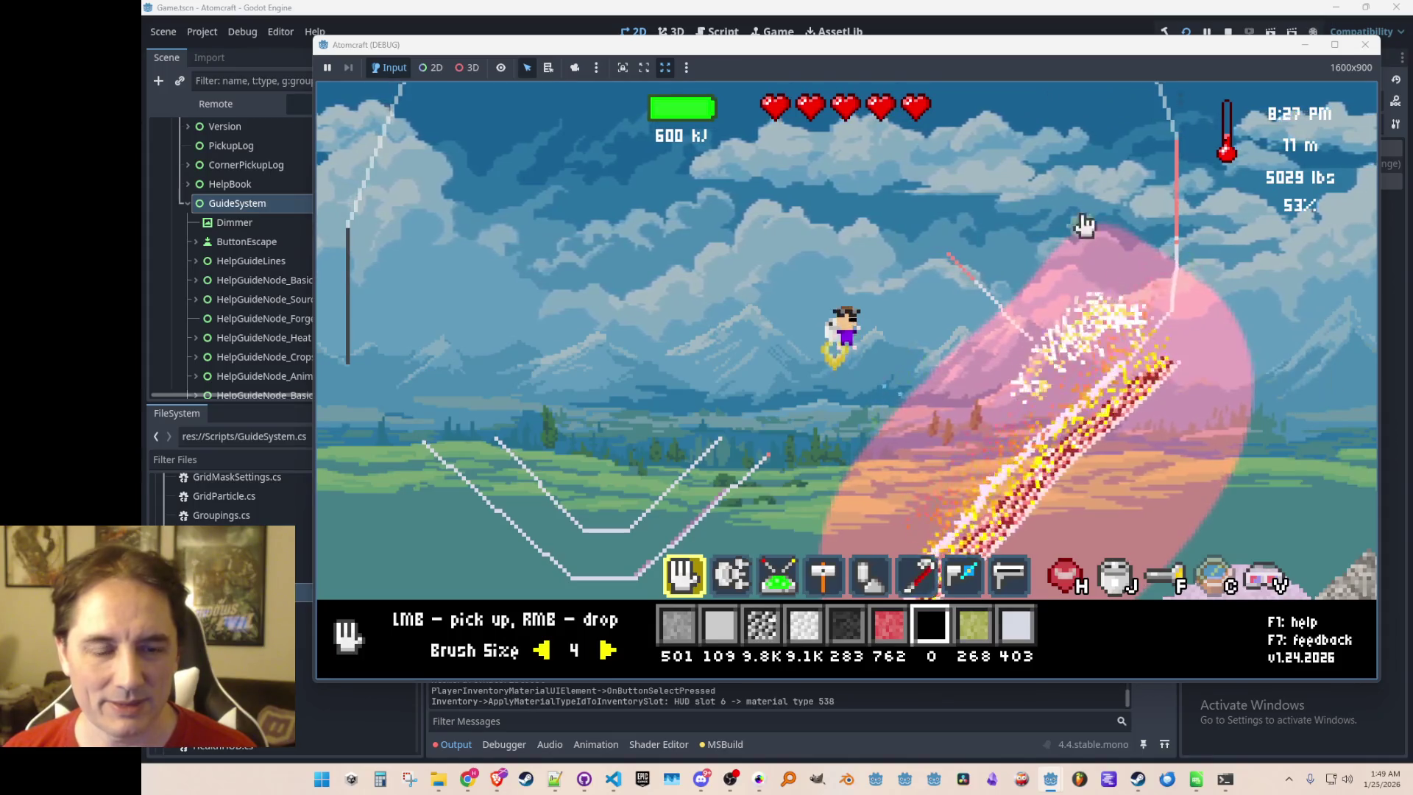
Scoop the quick lime up out of the fire
mouse_move(1107, 146)
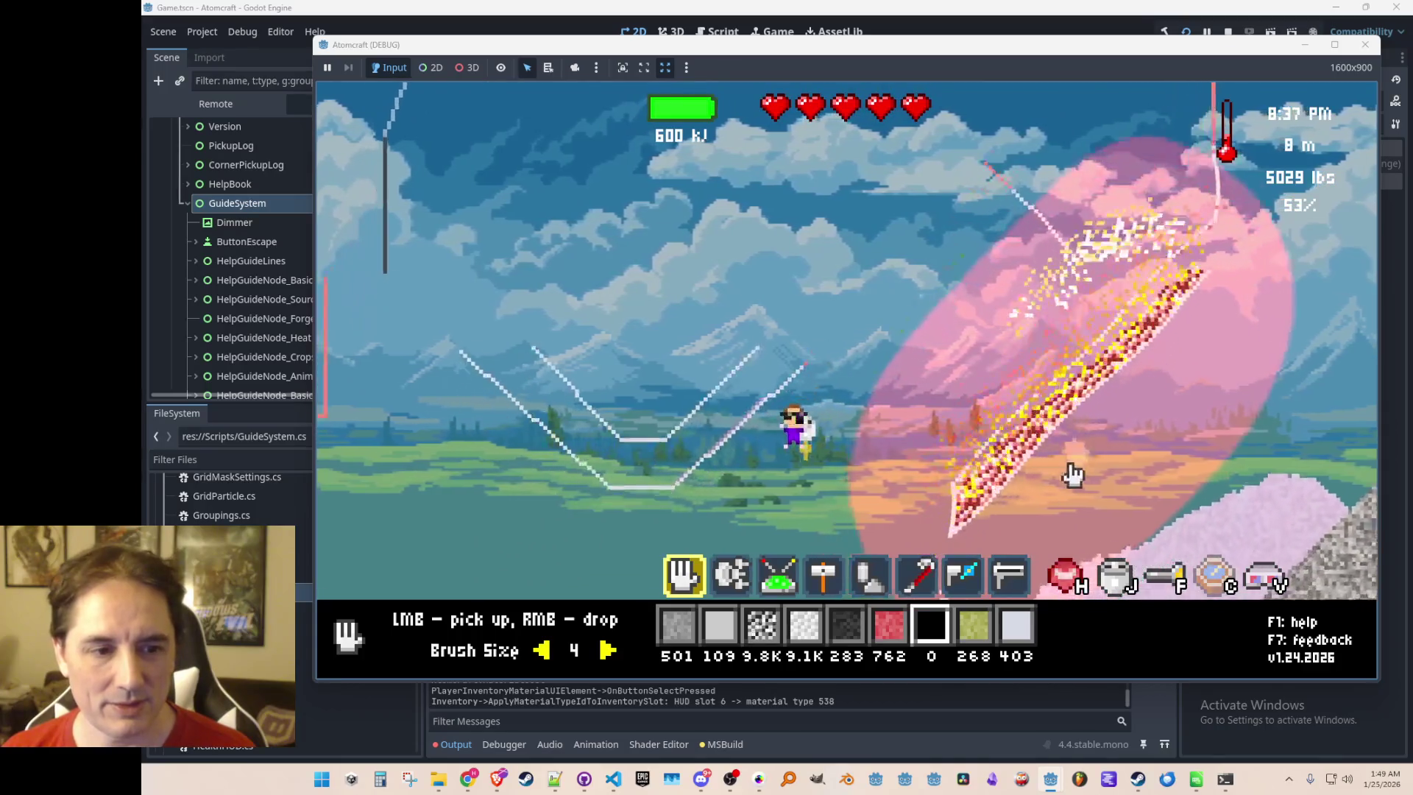
mouse_move(990, 468)
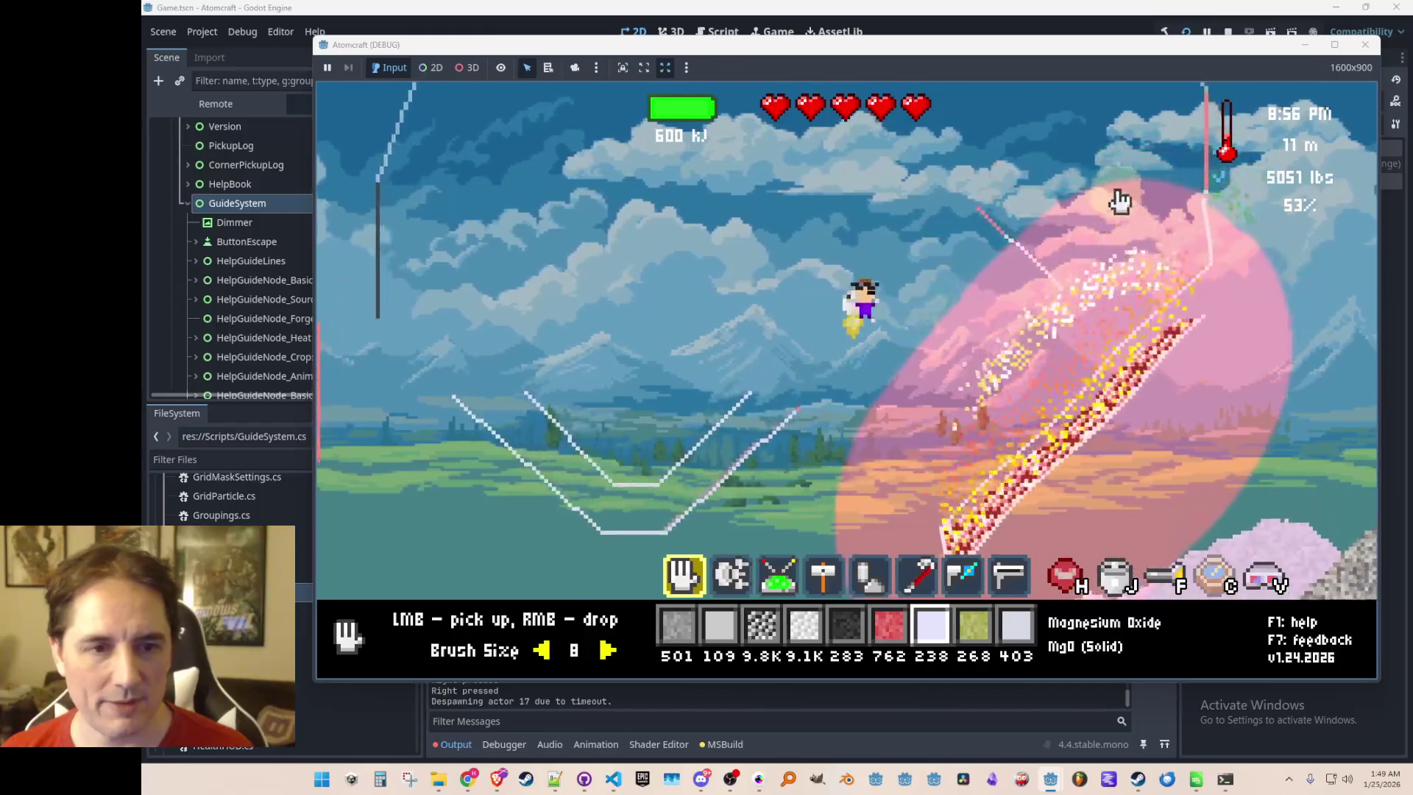
mouse_move(1129, 350)
mouse_down()
mouse_move(1141, 315)
mouse_move(957, 419)
mouse_up()
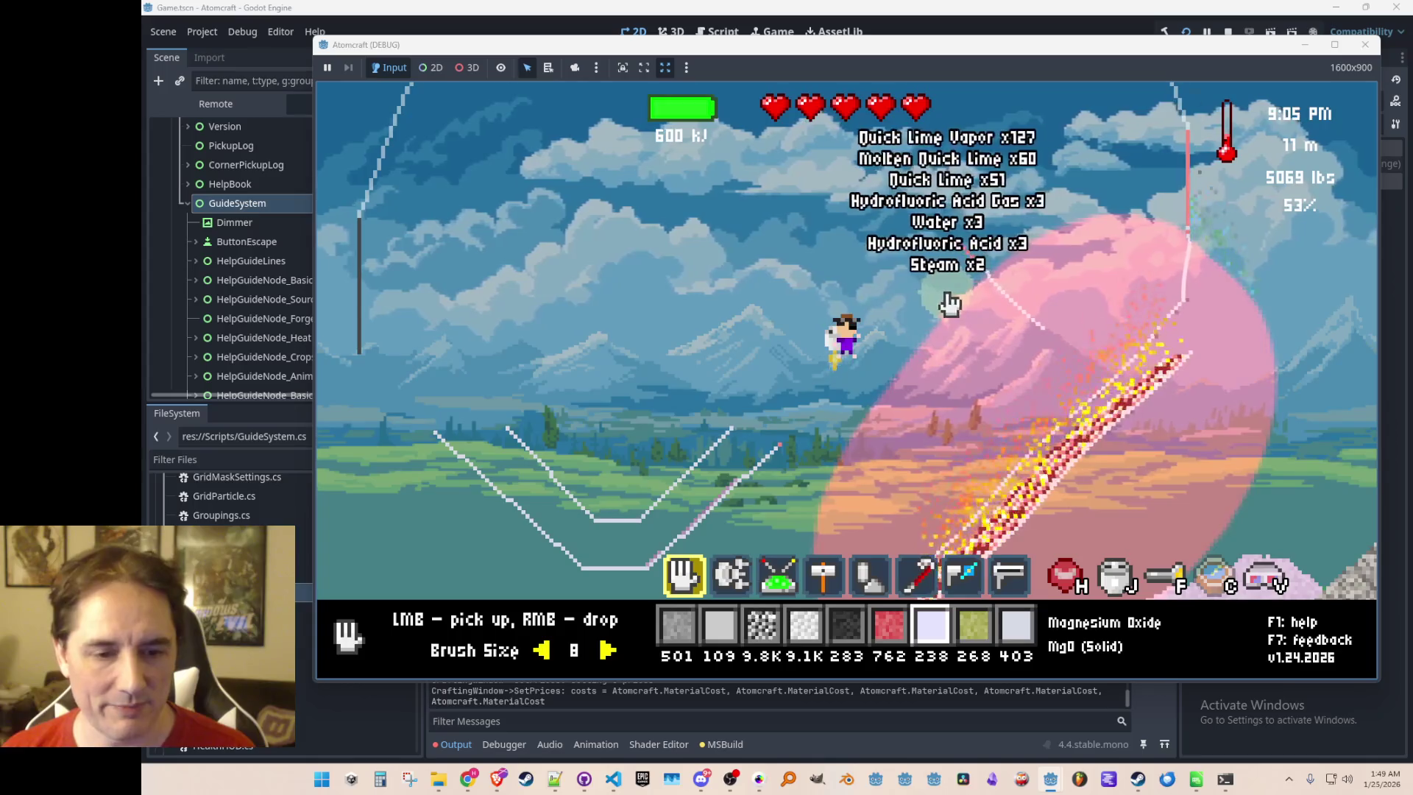
Drop Hematite and then Celestine from the inventory into the fire
key(i)
scroll(785, 433, down, 3)
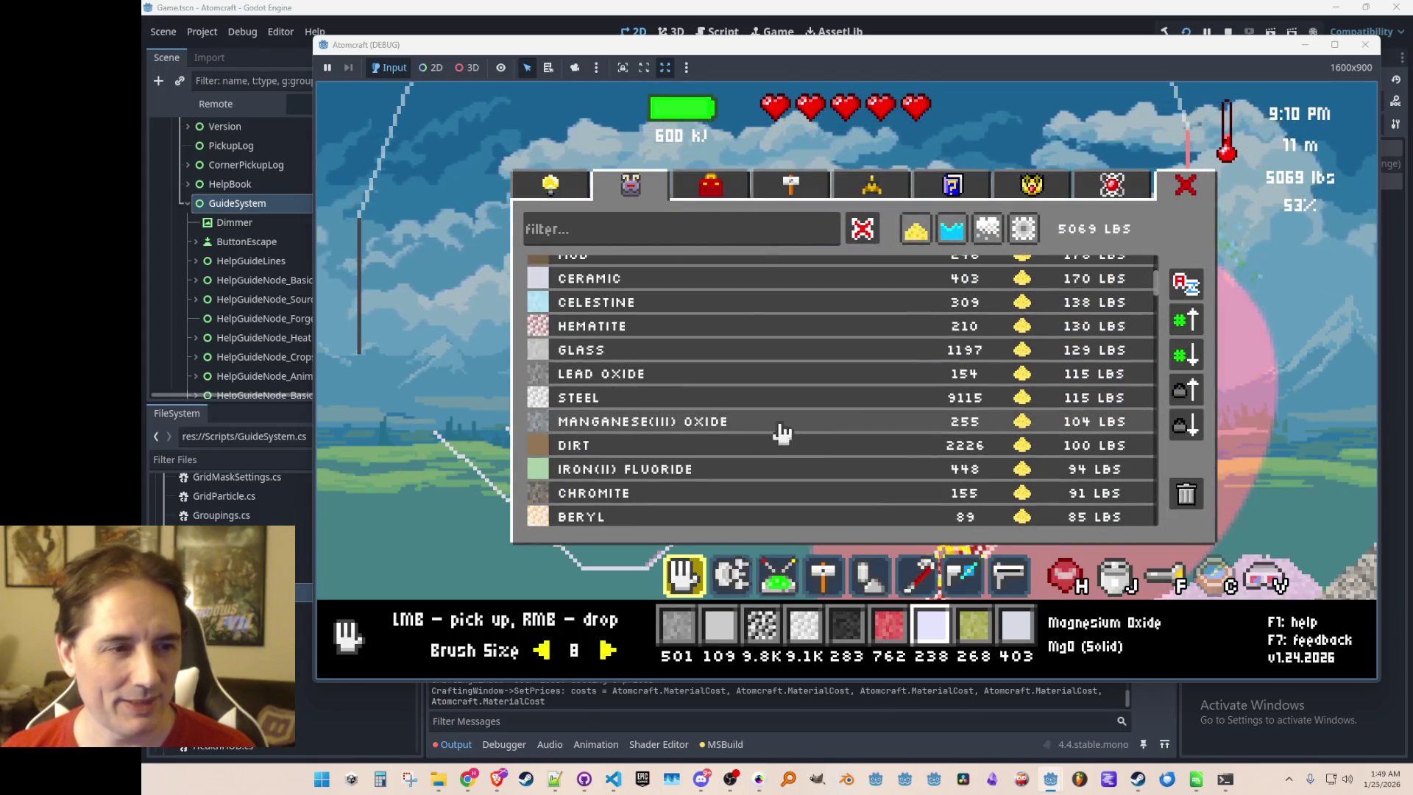
click(671, 336)
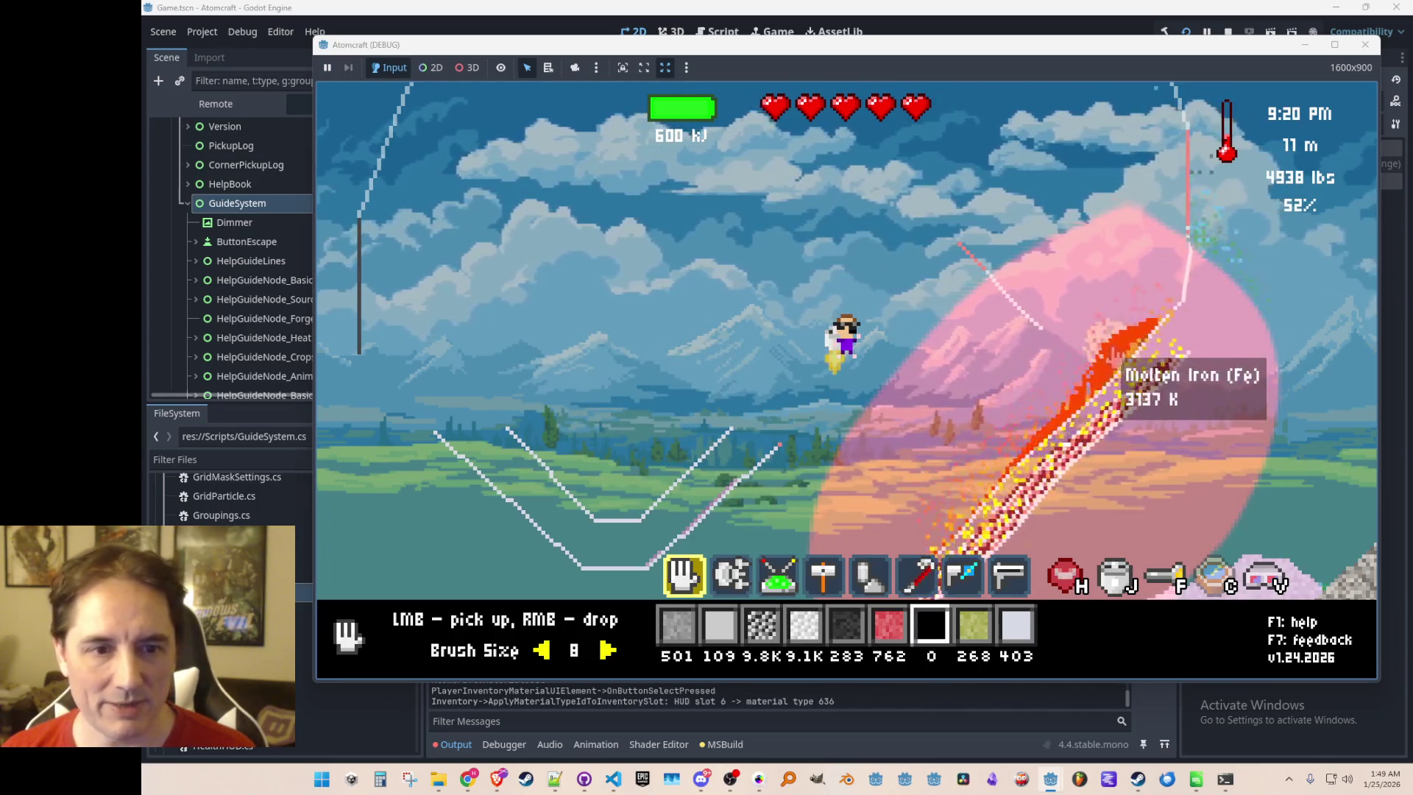
key(i)
click(627, 303)
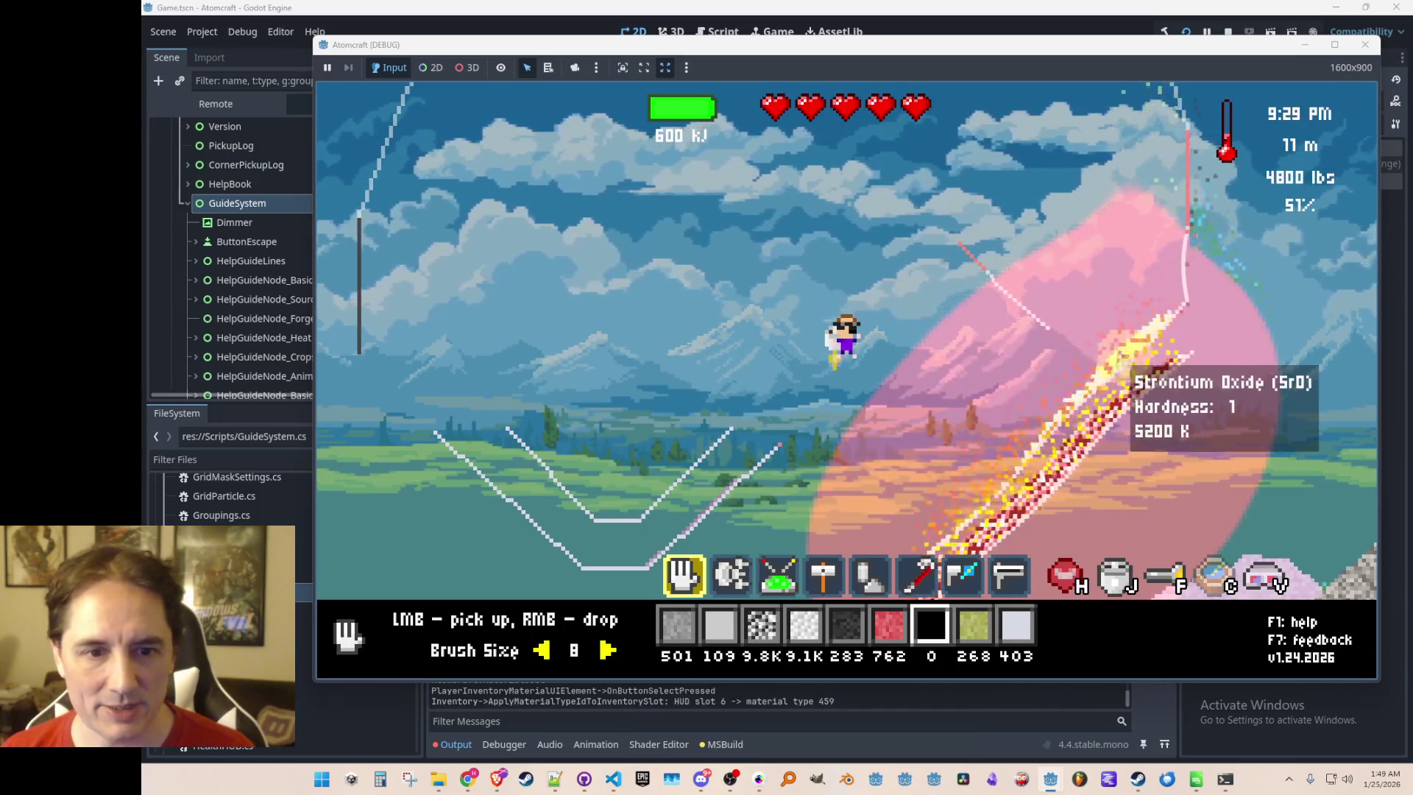
Drop Chromite and Bauxite into the fire, then draw up the rising steam and gas cloud
key(i)
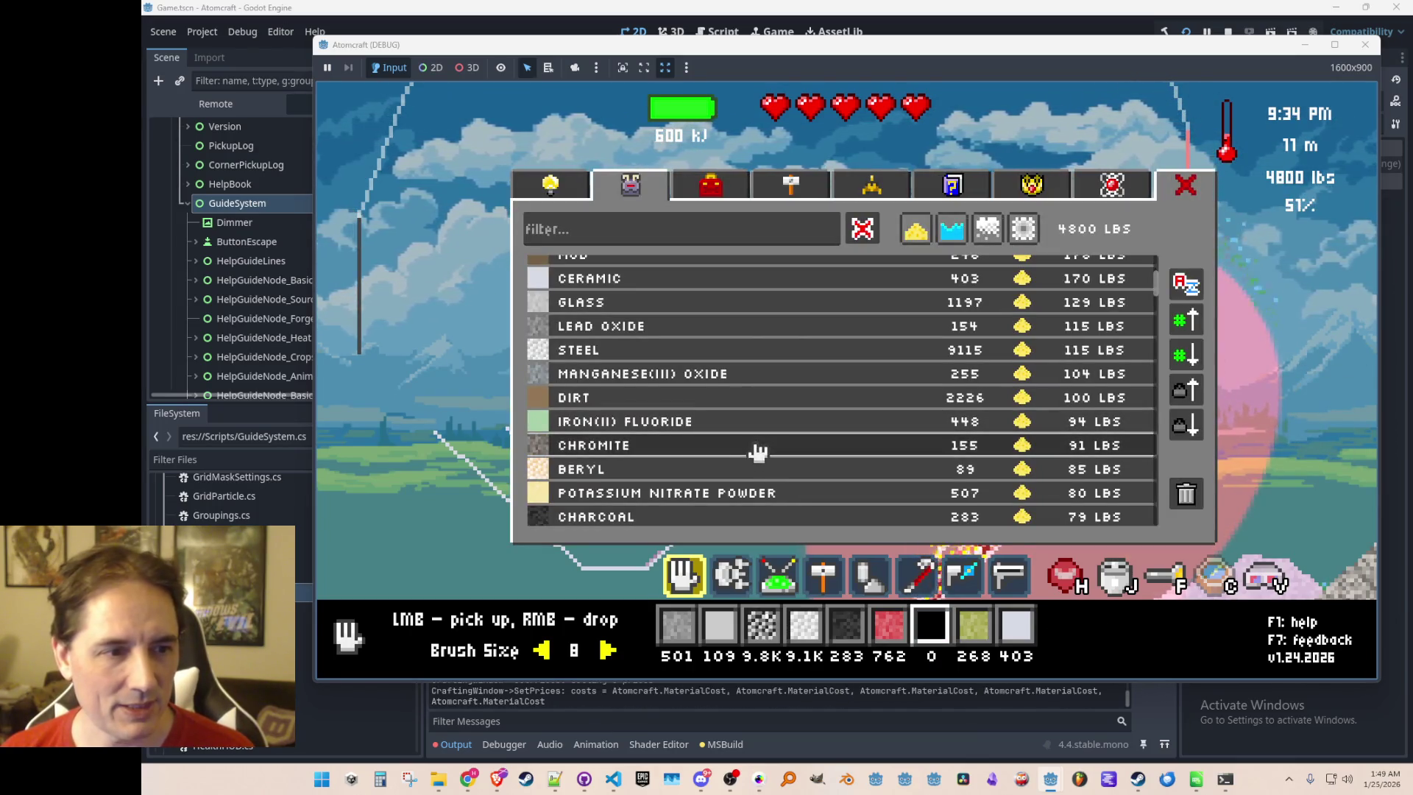
click(751, 443)
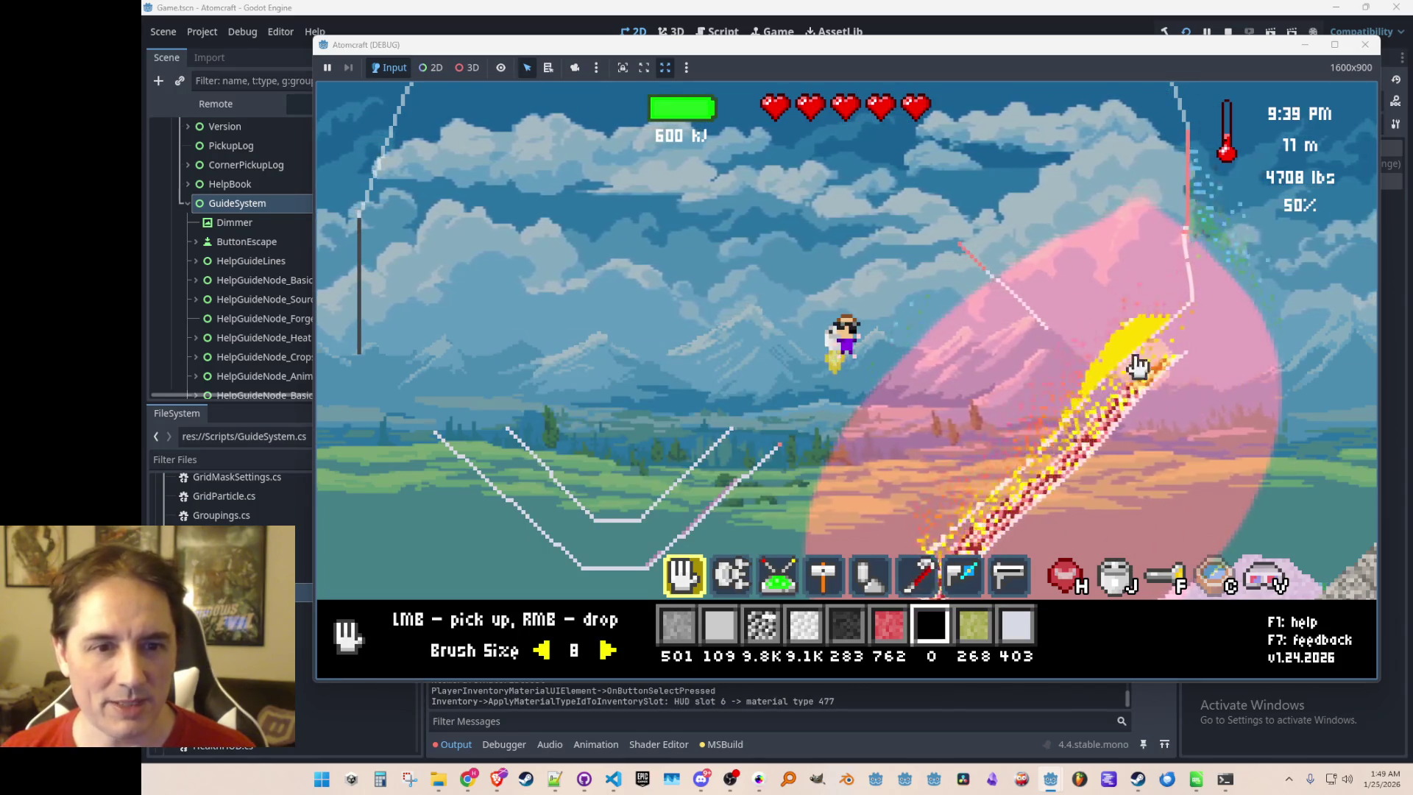
key(i)
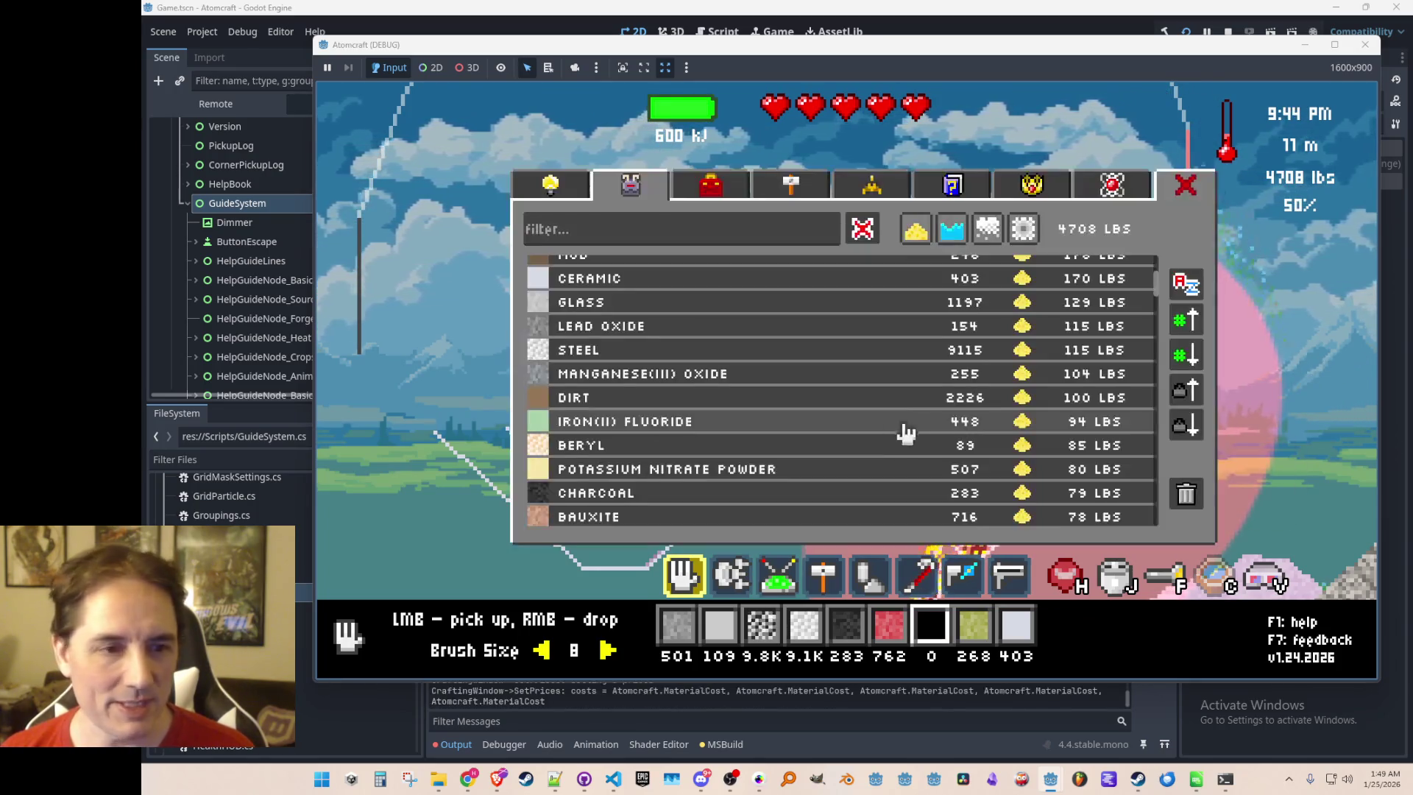
scroll(757, 452, down, 3)
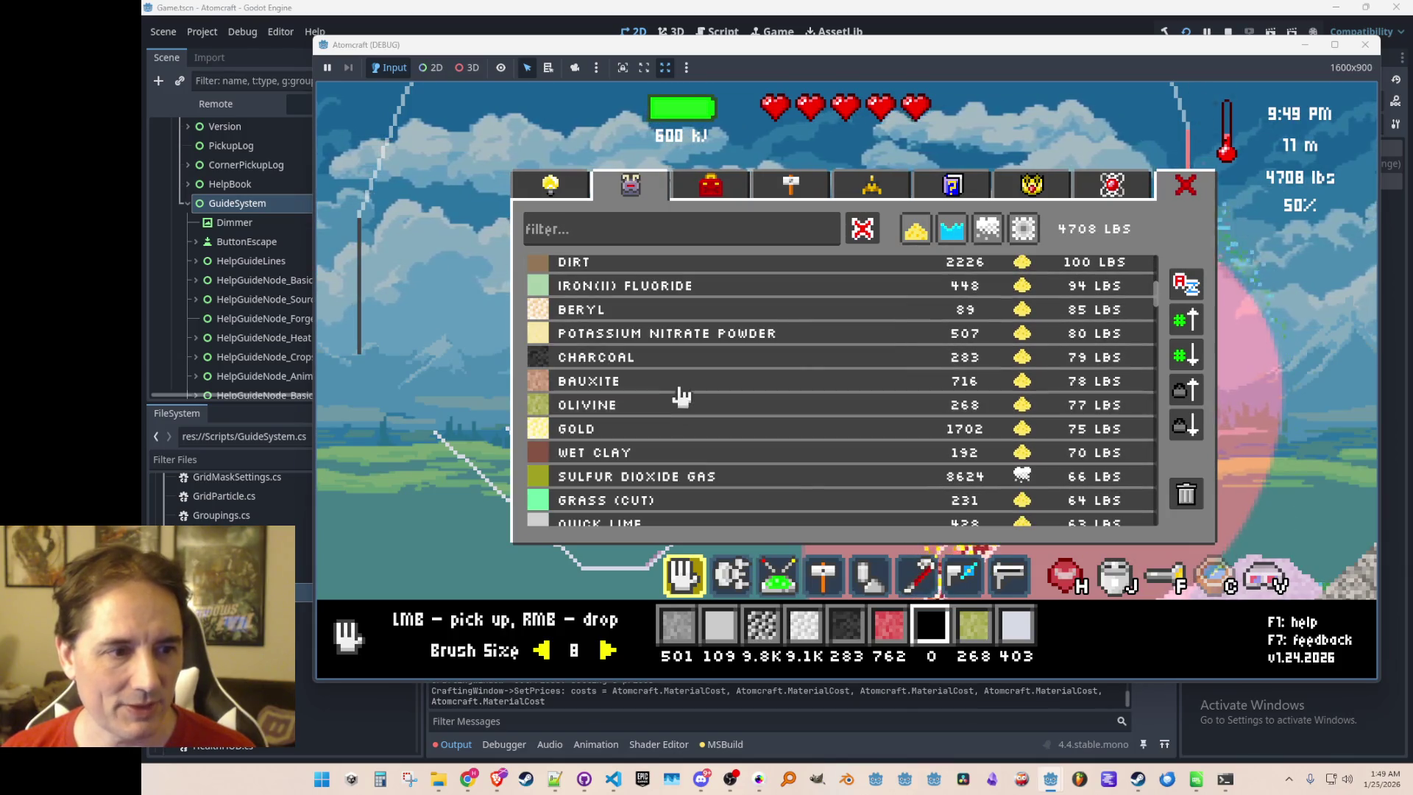
click(758, 380)
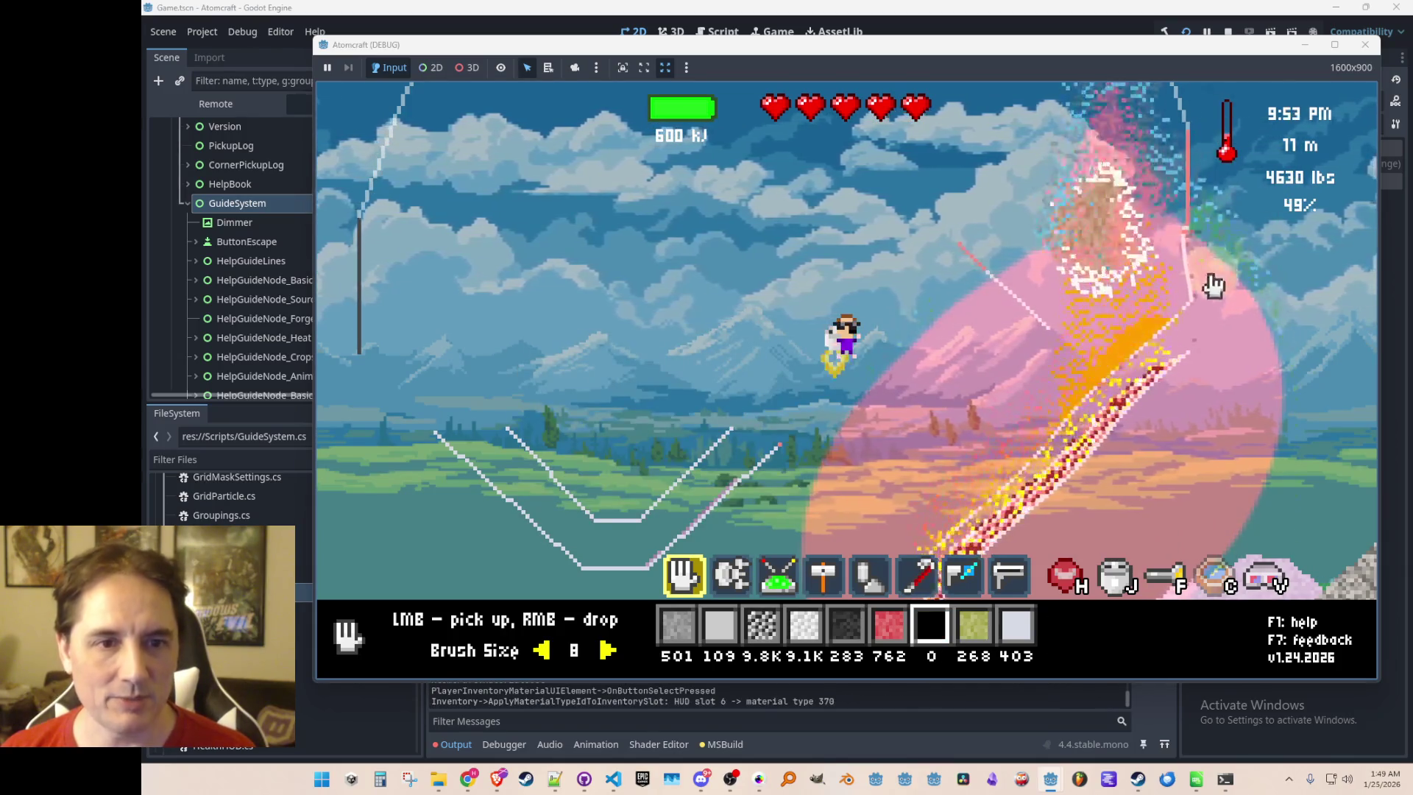
mouse_move(1167, 292)
mouse_down()
mouse_move(1186, 245)
mouse_move(1262, 268)
mouse_move(1060, 234)
mouse_up()
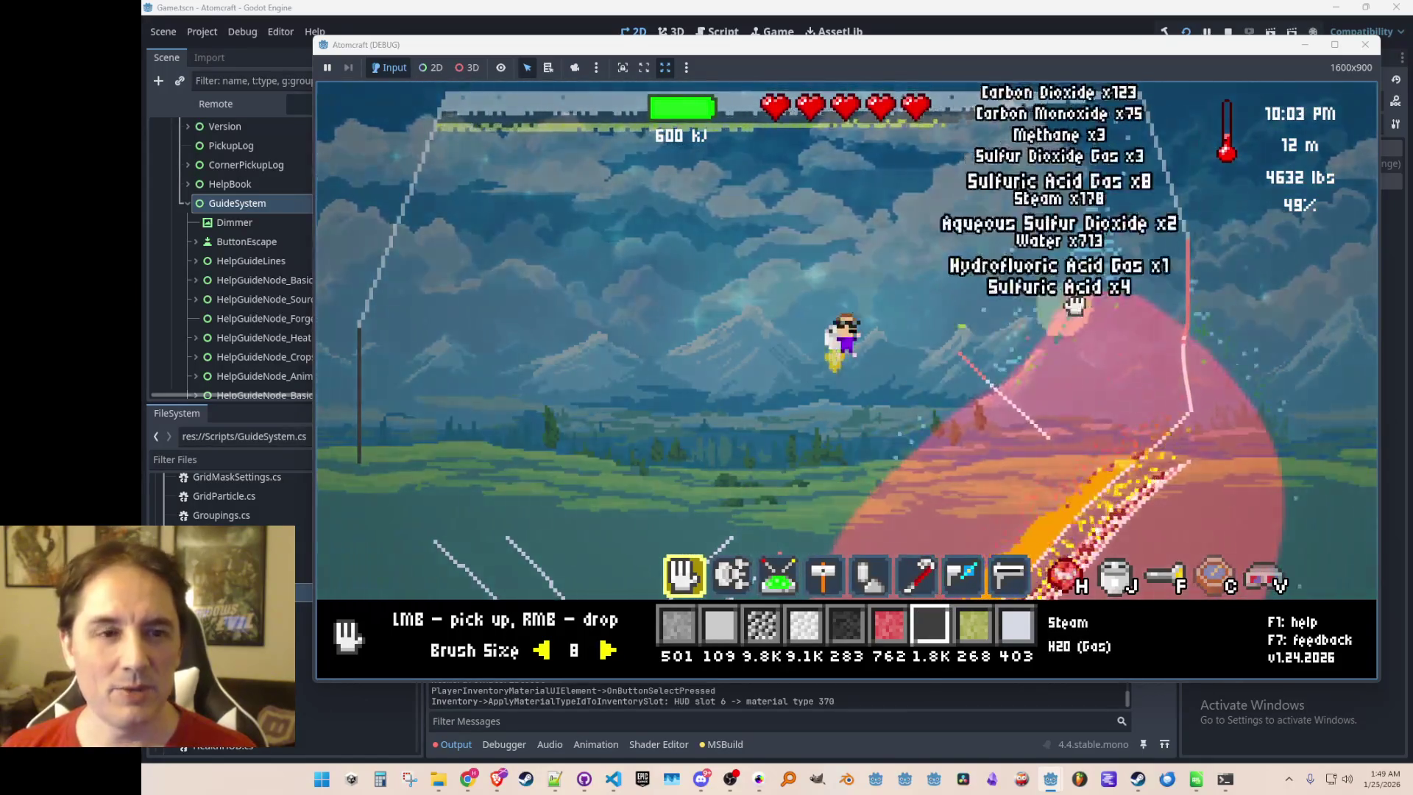
Finish collecting the gases, then drop Olivine and Cobaltite into the fire
mouse_move(1200, 274)
mouse_down()
mouse_move(987, 427)
mouse_move(1303, 451)
mouse_move(1220, 324)
mouse_up()
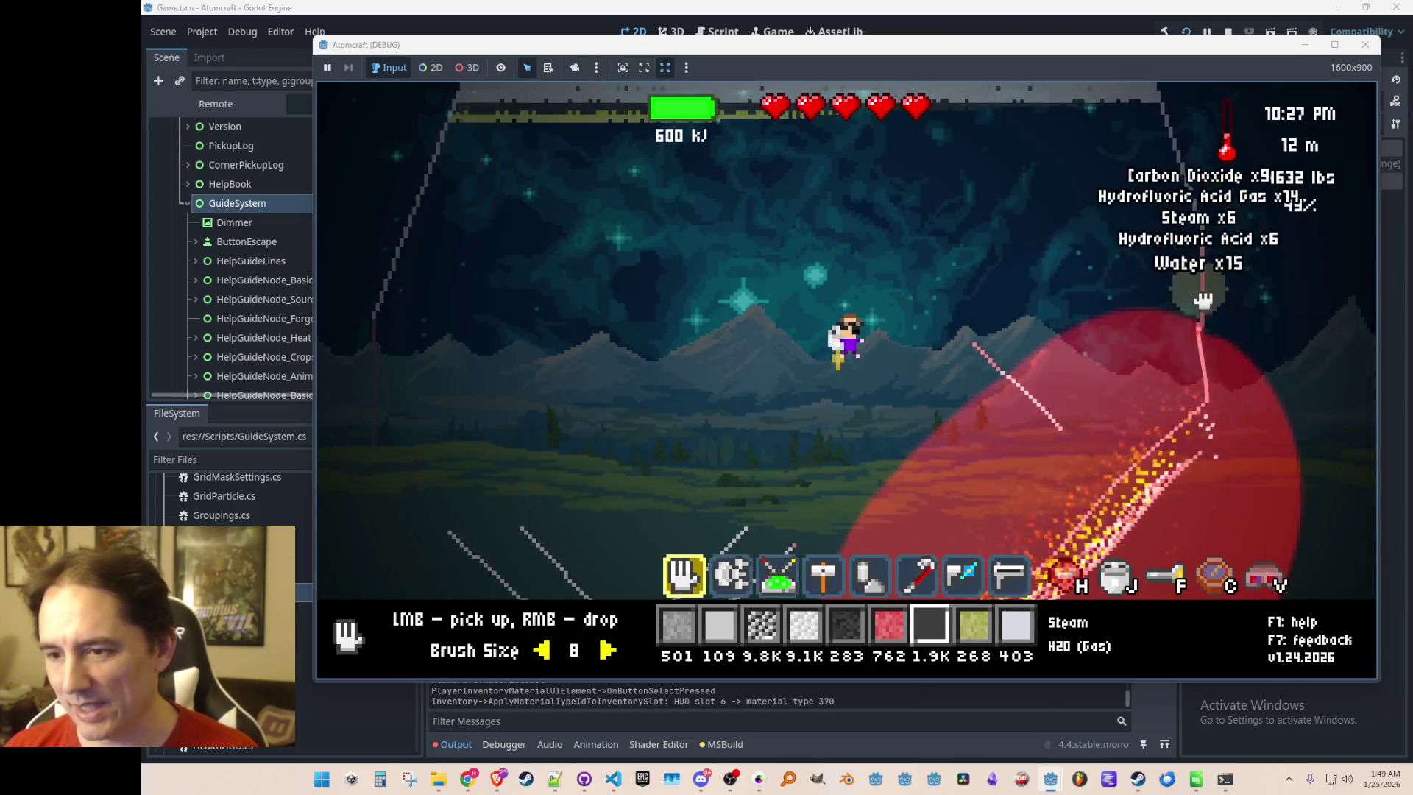
key(i)
scroll(717, 372, down, 1)
scroll(718, 372, down, 3)
click(675, 291)
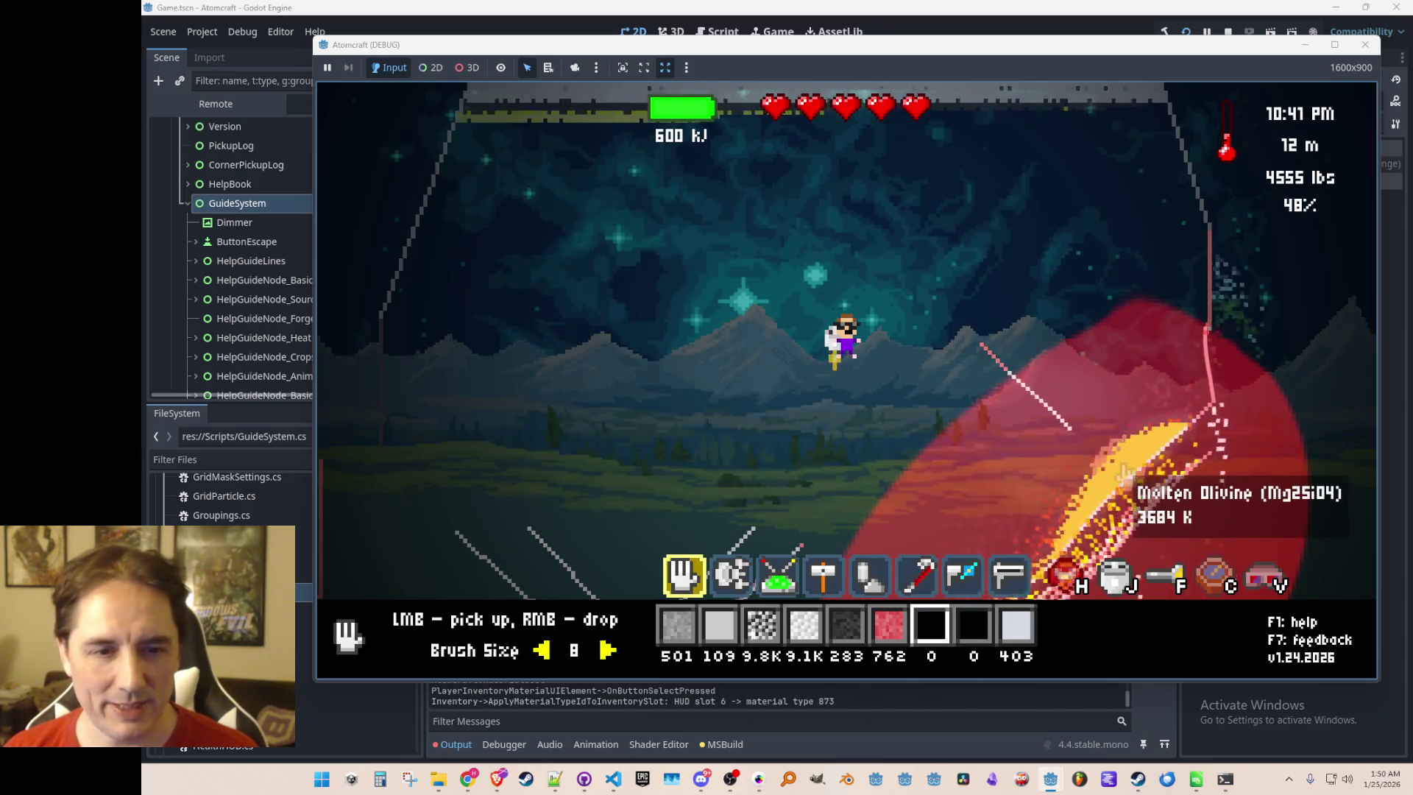
key(i)
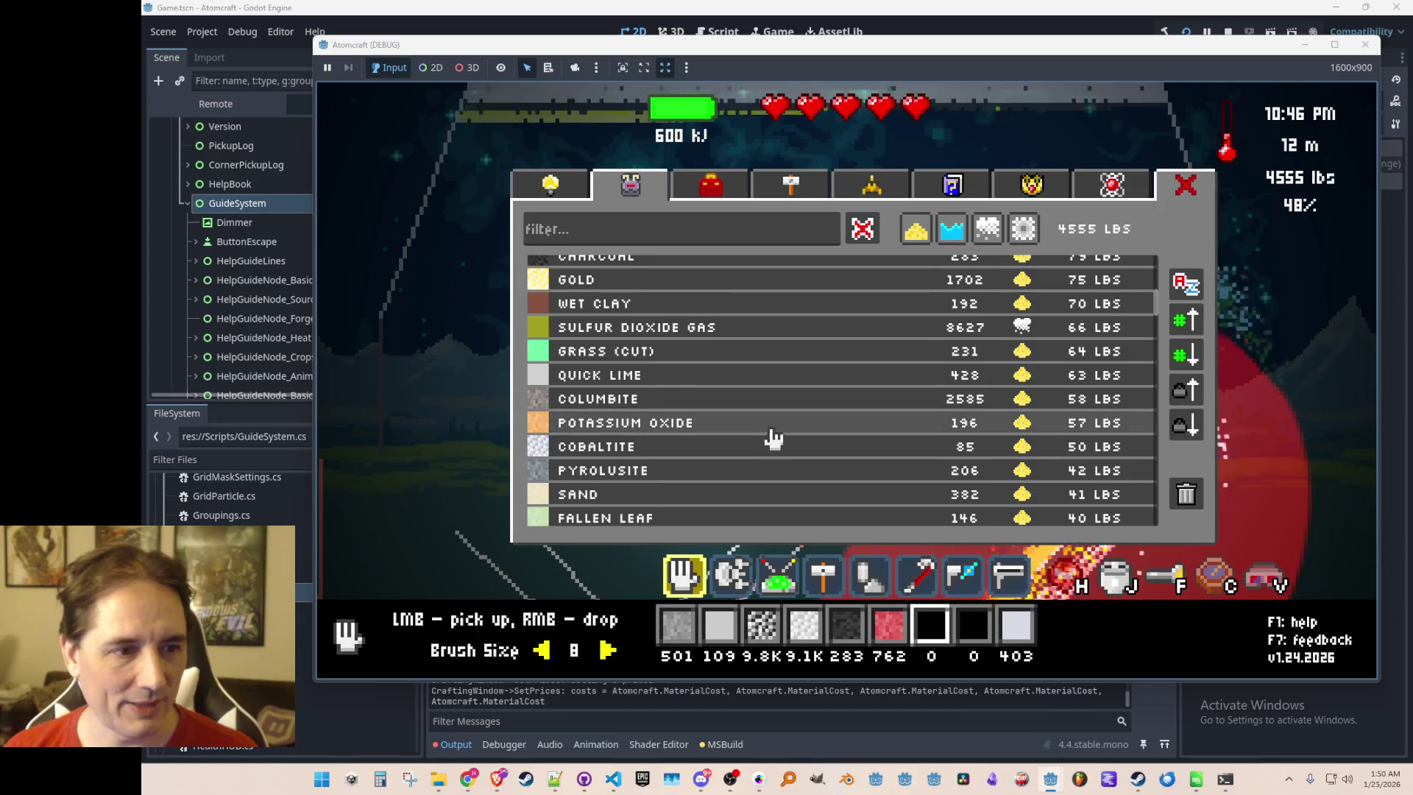
scroll(773, 435, down, 1)
click(625, 411)
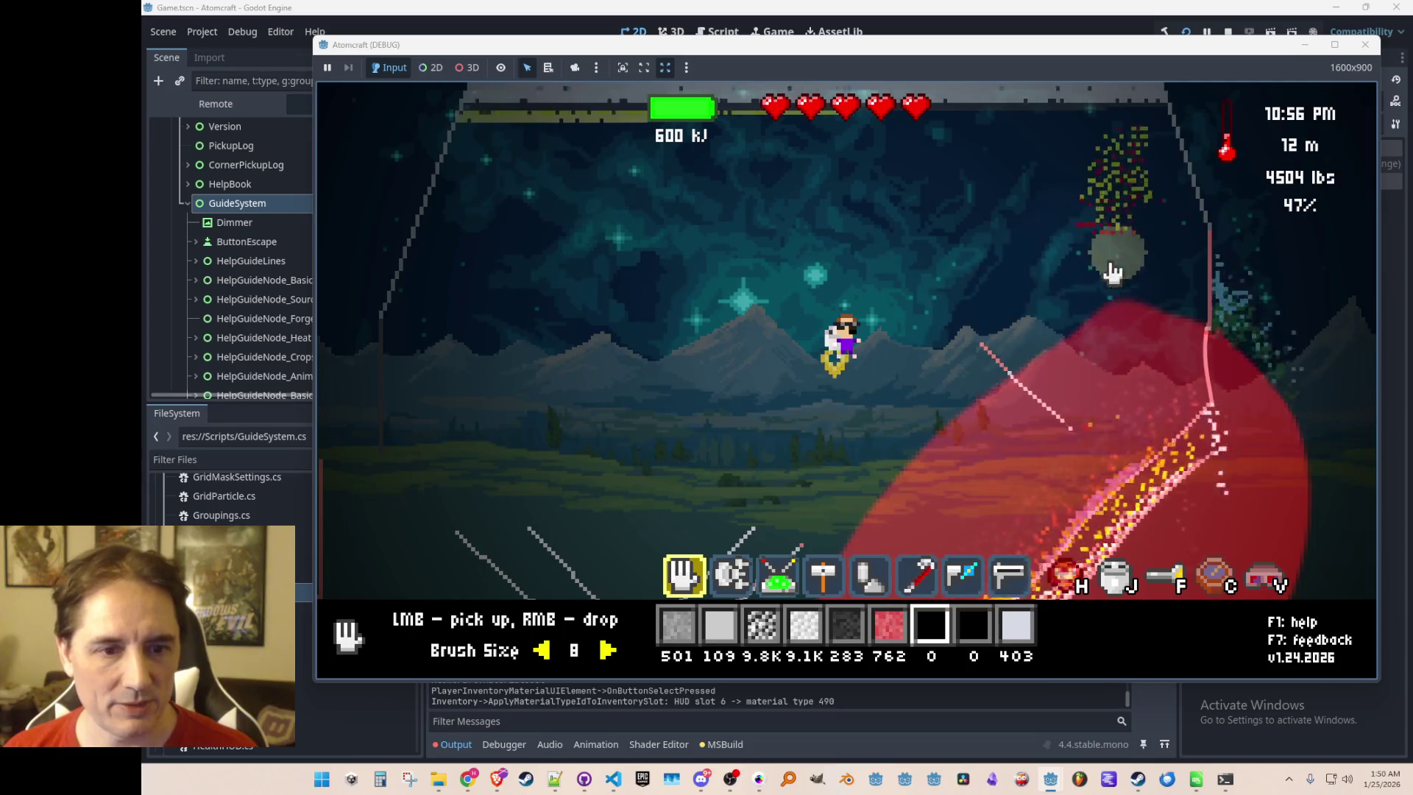
Put Columbite in the hotbar slot and drop all of it into the lava
key(i)
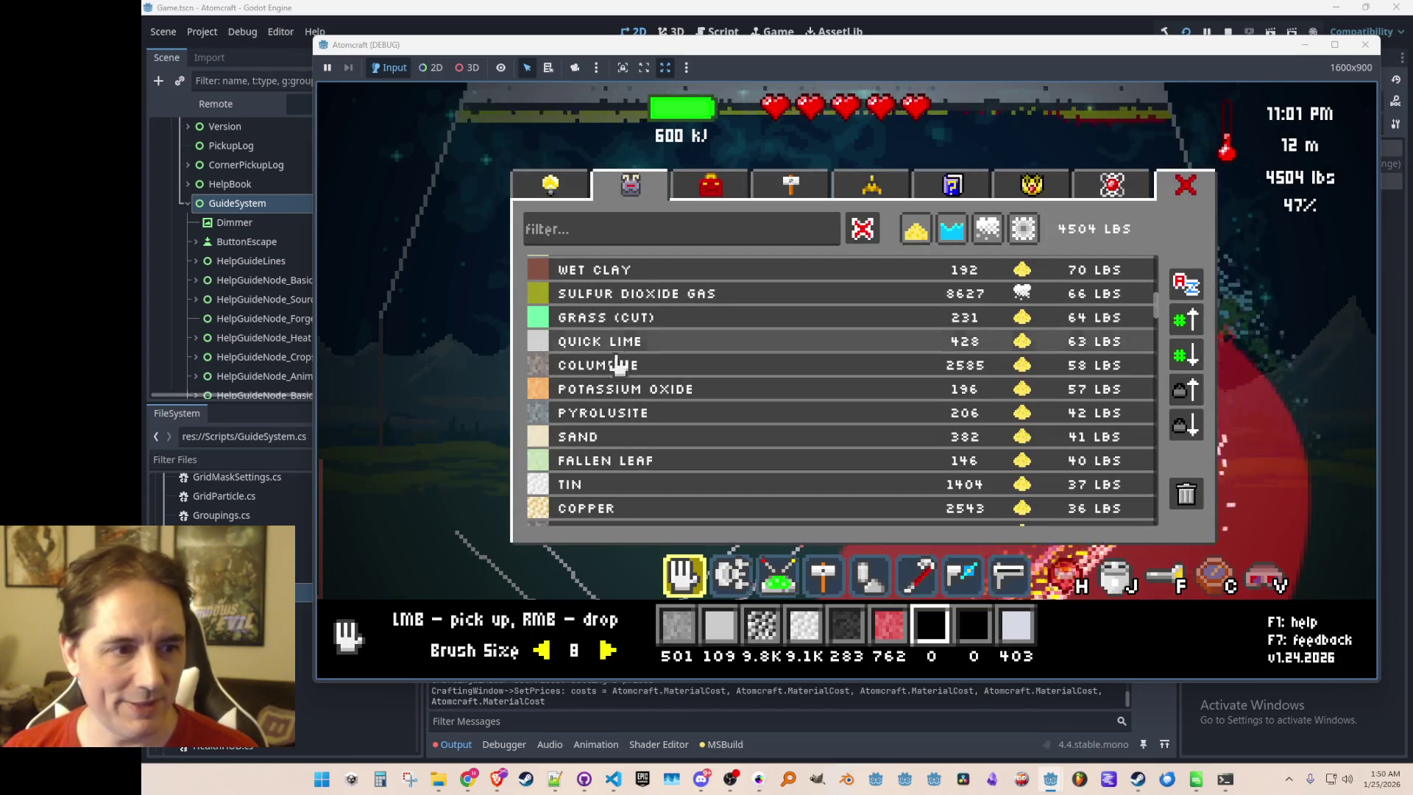
click(621, 366)
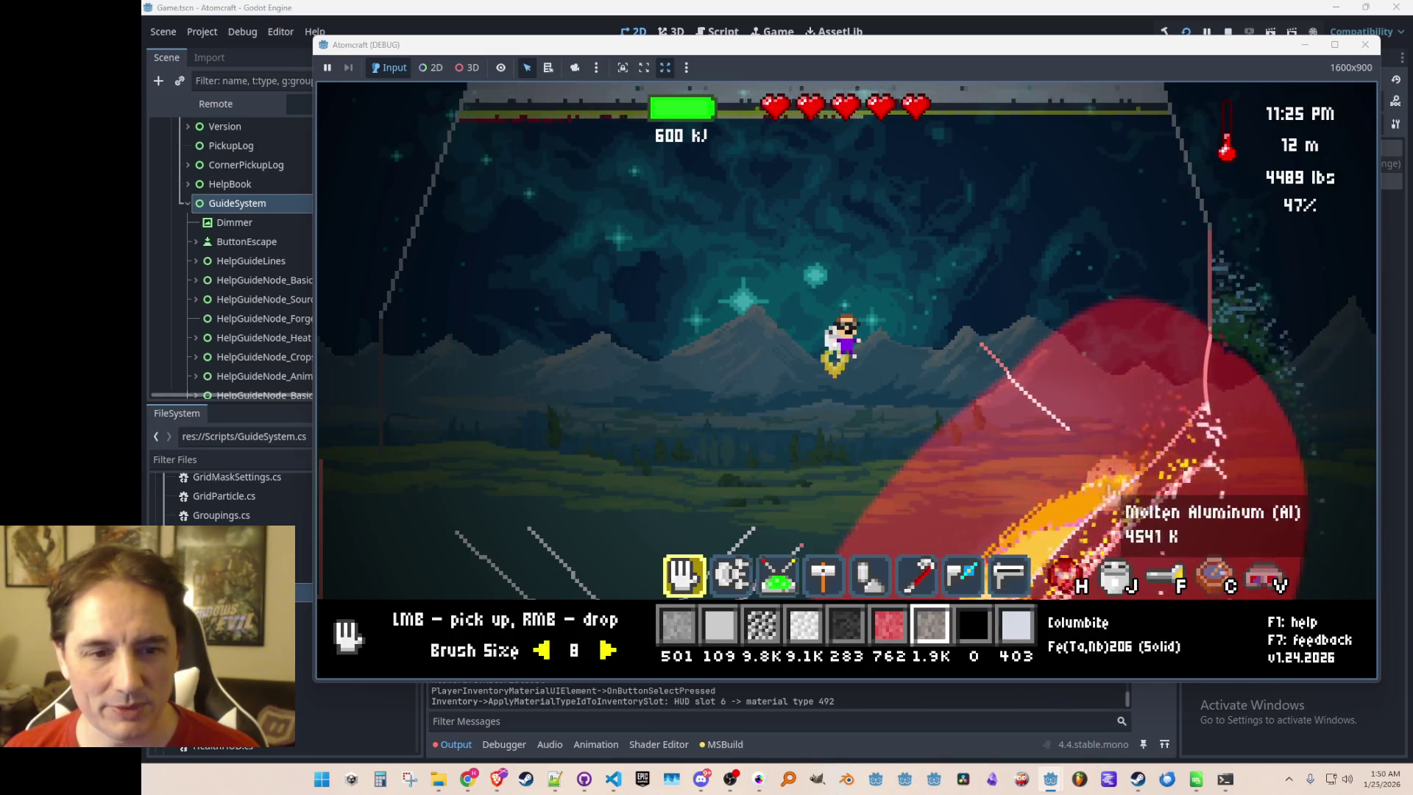
right_click(1090, 206)
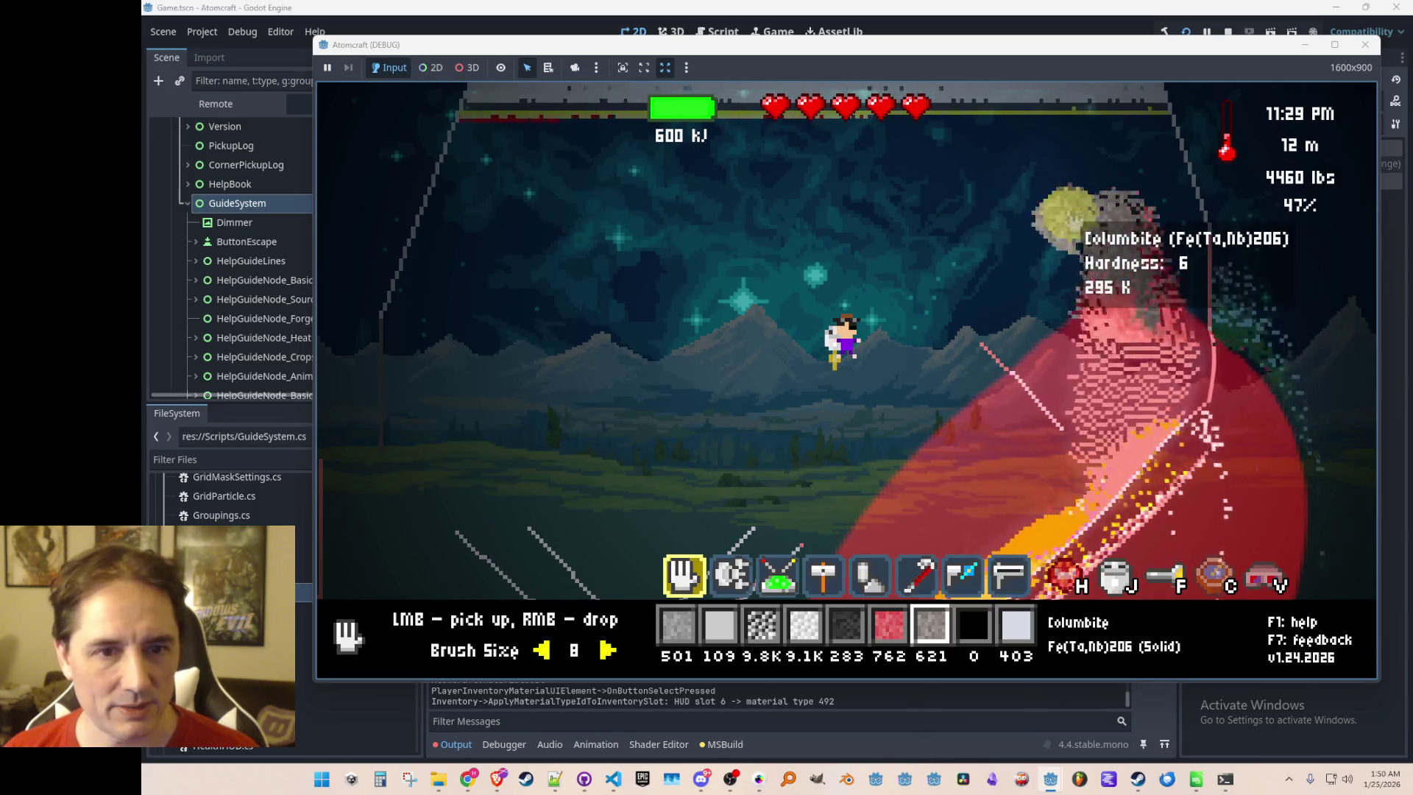
right_click(1082, 217)
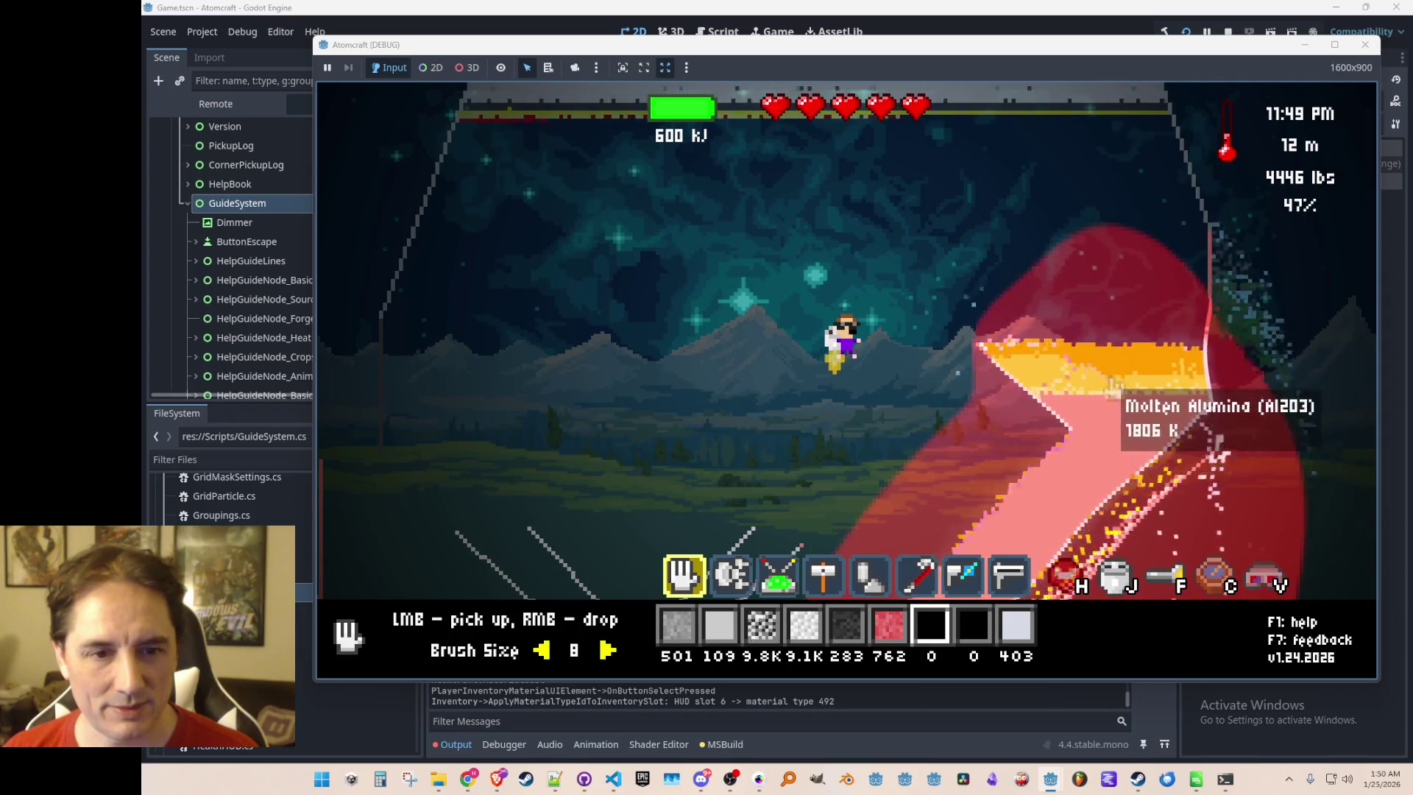
Fly around the ramp and suck up the Molten Columbite and other smelted products
key(w)
key(d)
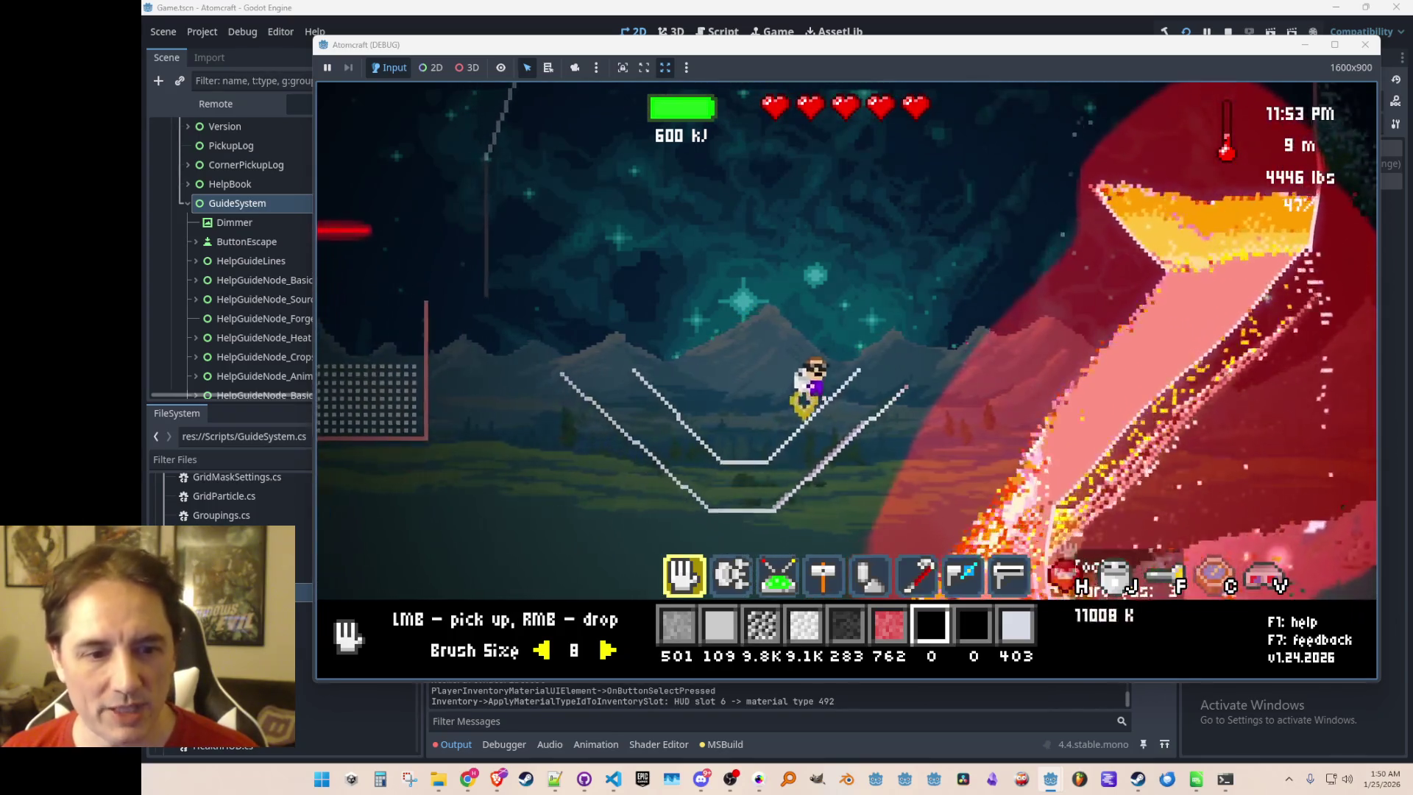
key(a)
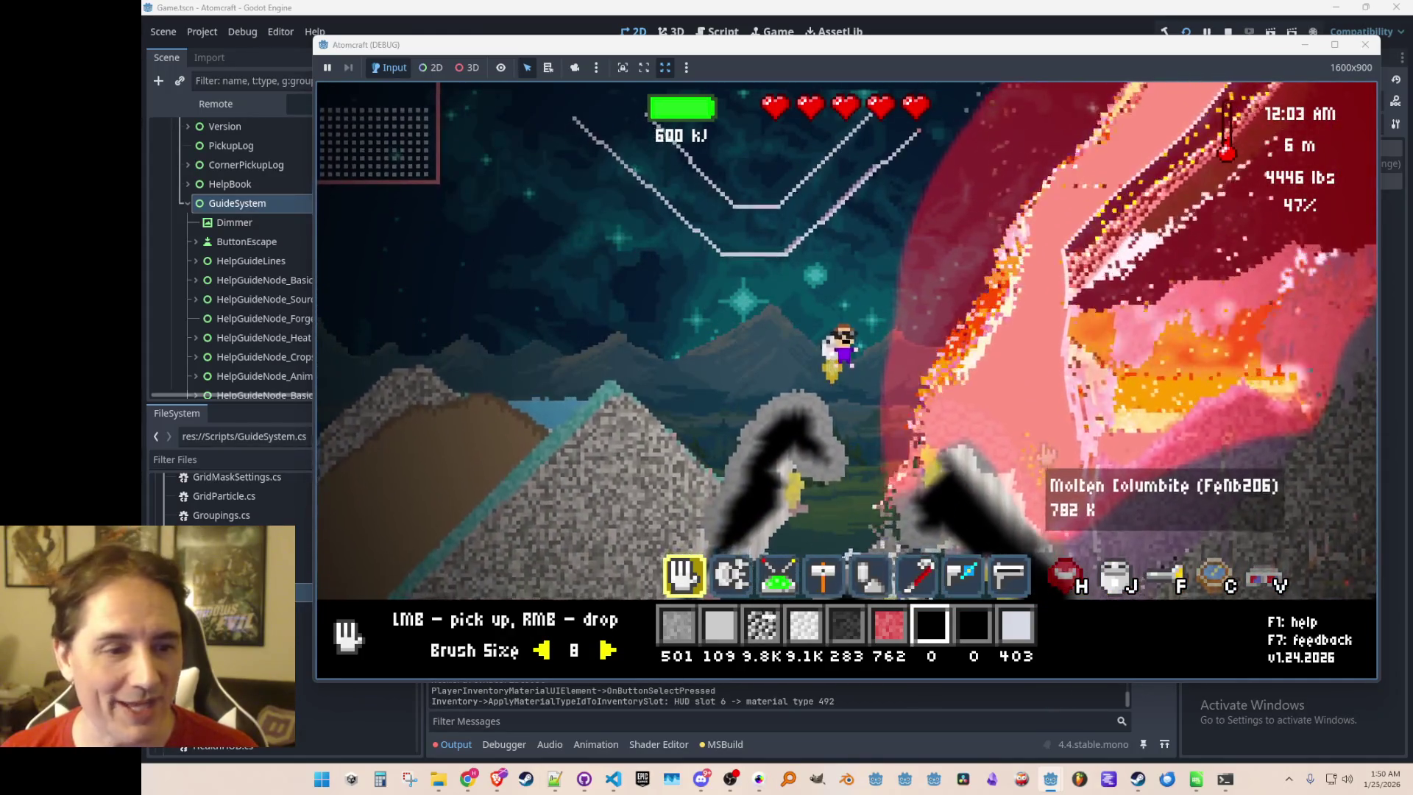
key(w)
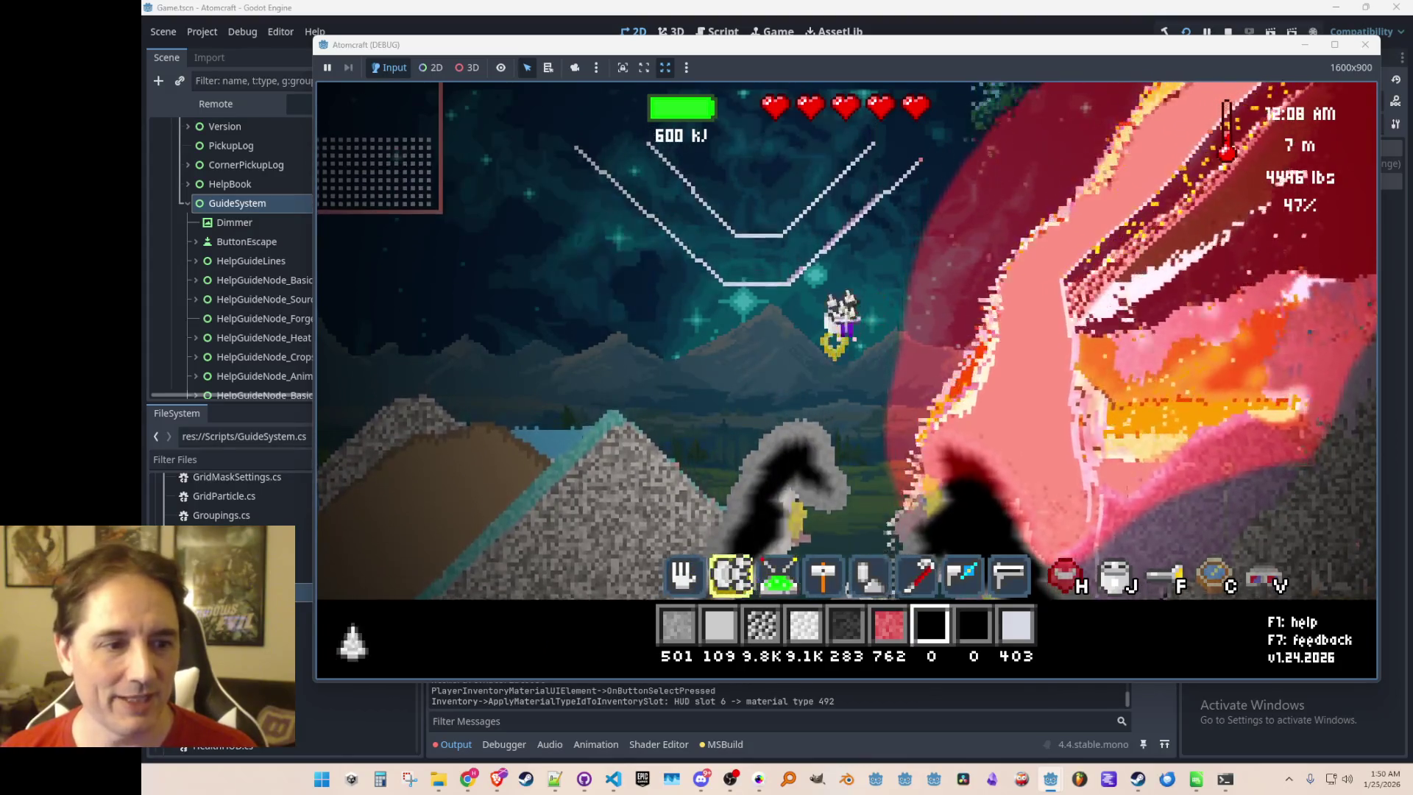
mouse_move(1079, 328)
mouse_down()
mouse_move(1281, 147)
mouse_move(1104, 390)
mouse_move(1126, 368)
mouse_move(1117, 342)
mouse_up()
key(w)
key(d)
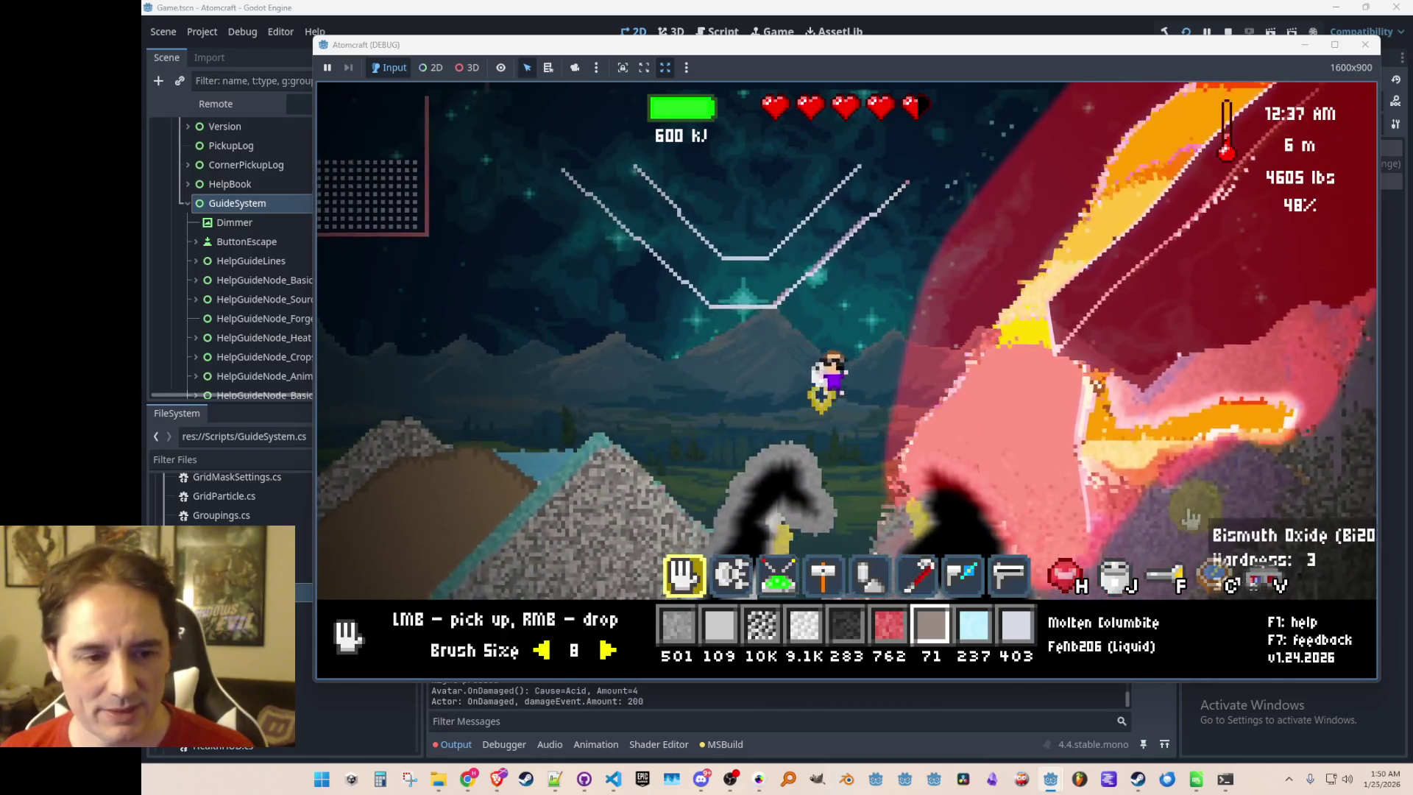
mouse_move(1035, 527)
mouse_down()
mouse_move(941, 445)
mouse_move(1055, 377)
mouse_up()
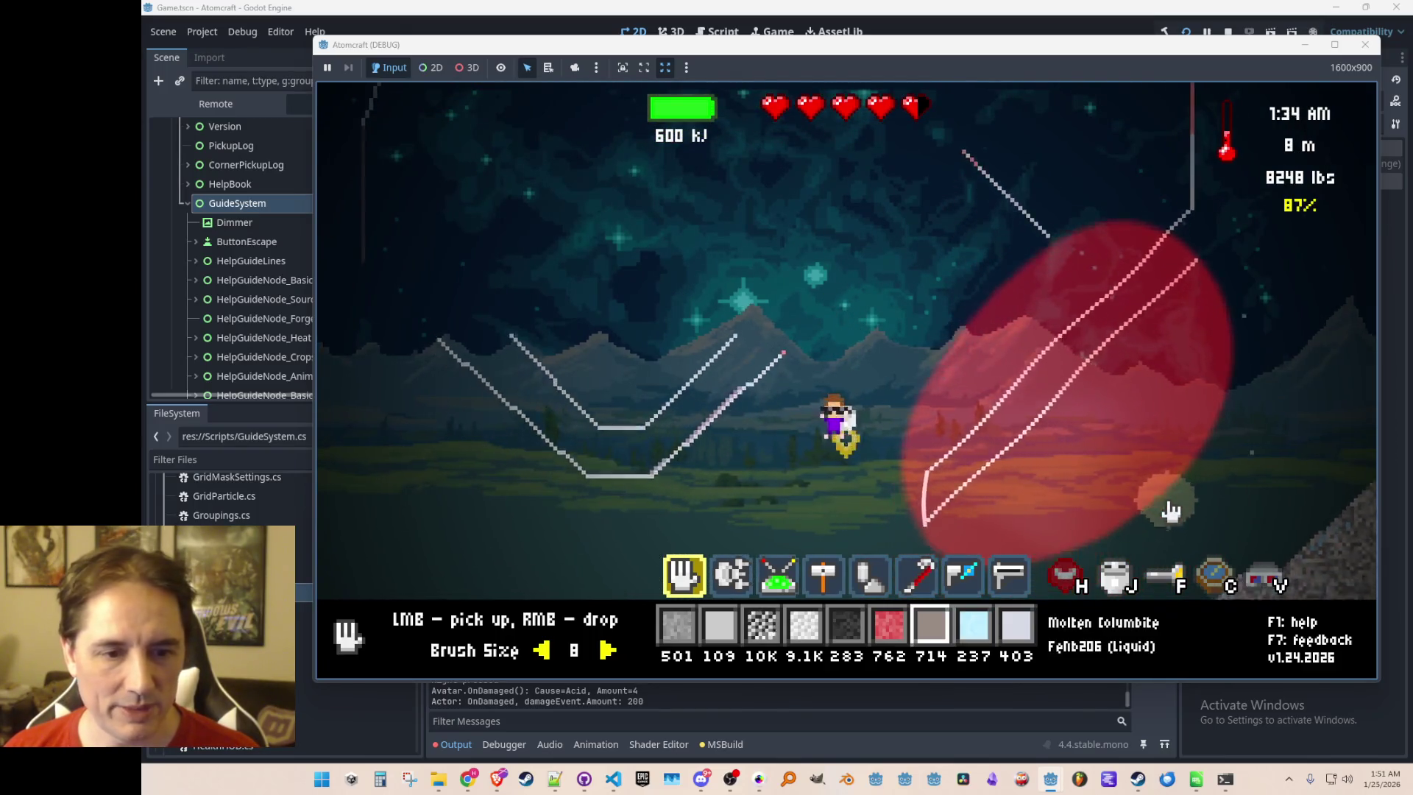
Drop the Lithium Oxide into the V-shaped container and take it back
right_click(653, 227)
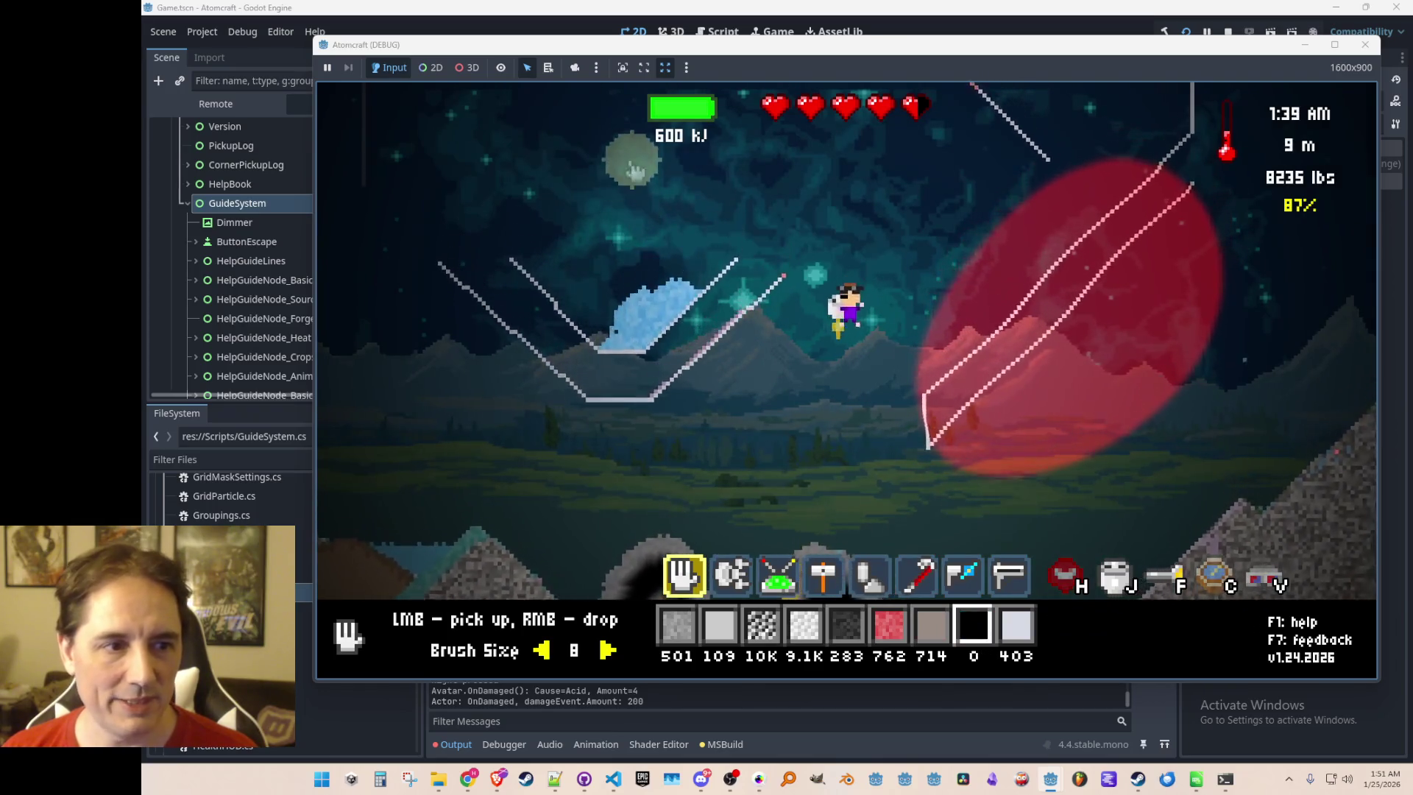
drag(653, 340, 653, 339)
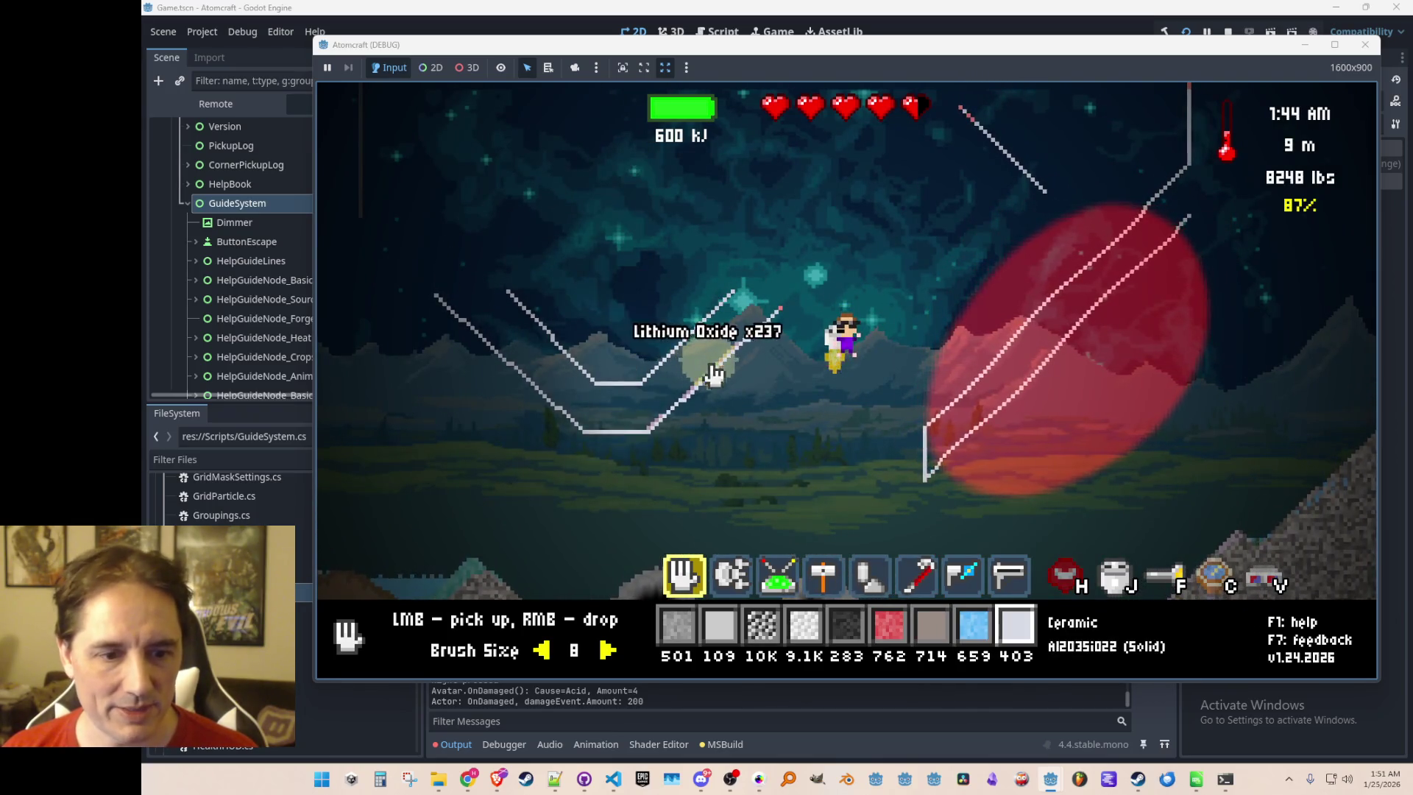
scroll(752, 403, up, 2)
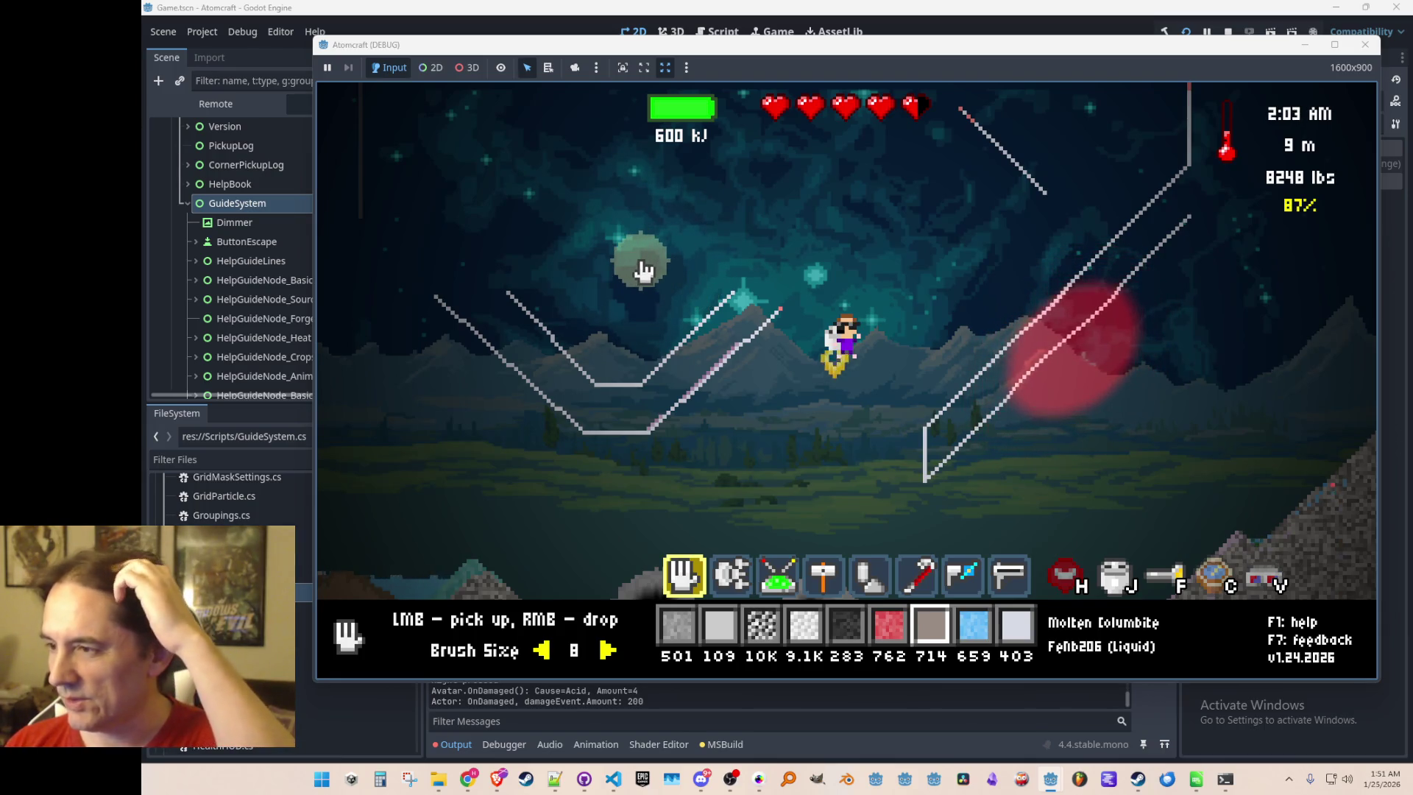
Pour the Molten Columbite into the container and collect it once cooled to solid Columbite
right_click(587, 214)
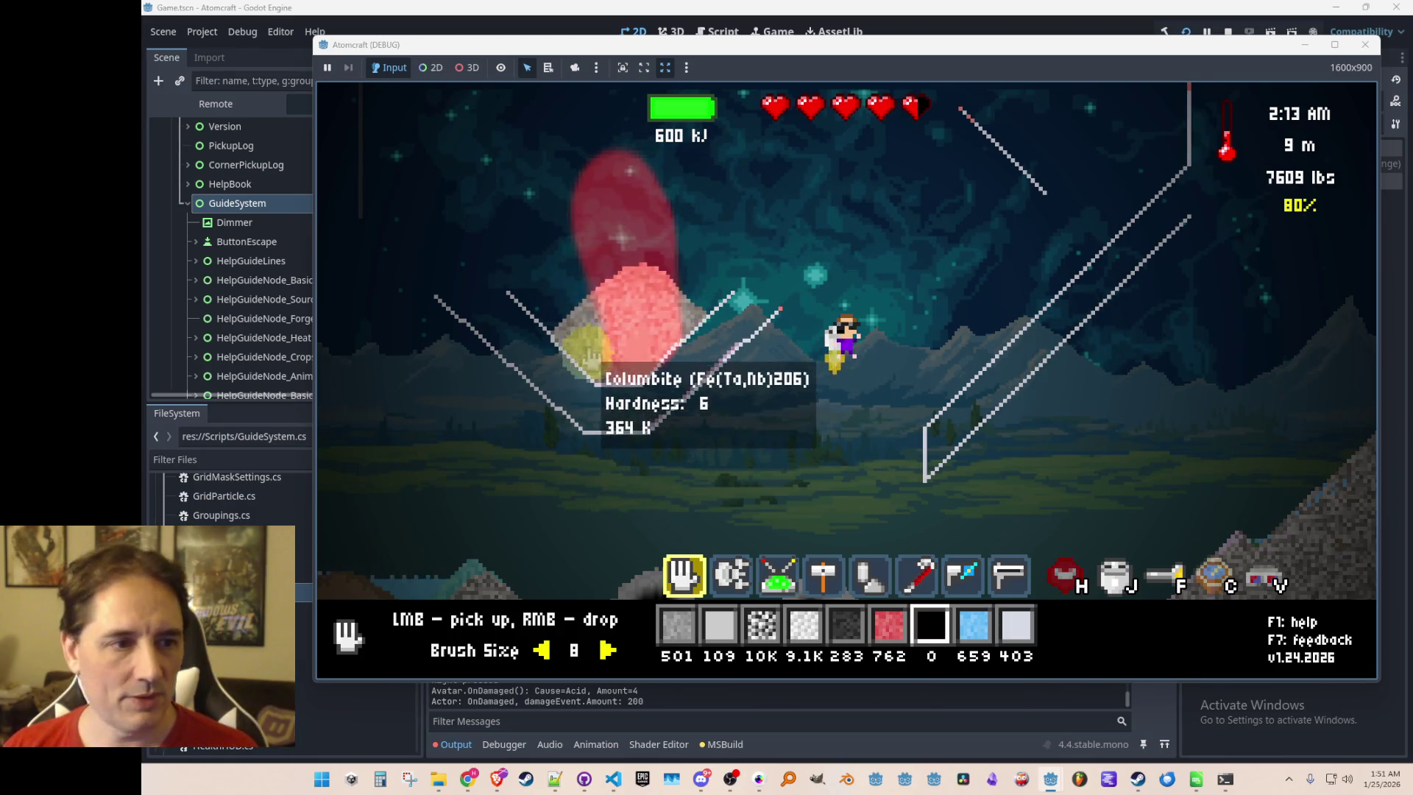
click(595, 305)
mouse_move(595, 305)
mouse_down()
mouse_move(648, 280)
mouse_move(700, 302)
mouse_move(732, 340)
mouse_up()
Filter the inventory for 'iron', then clear the filter to list all materials
key(i)
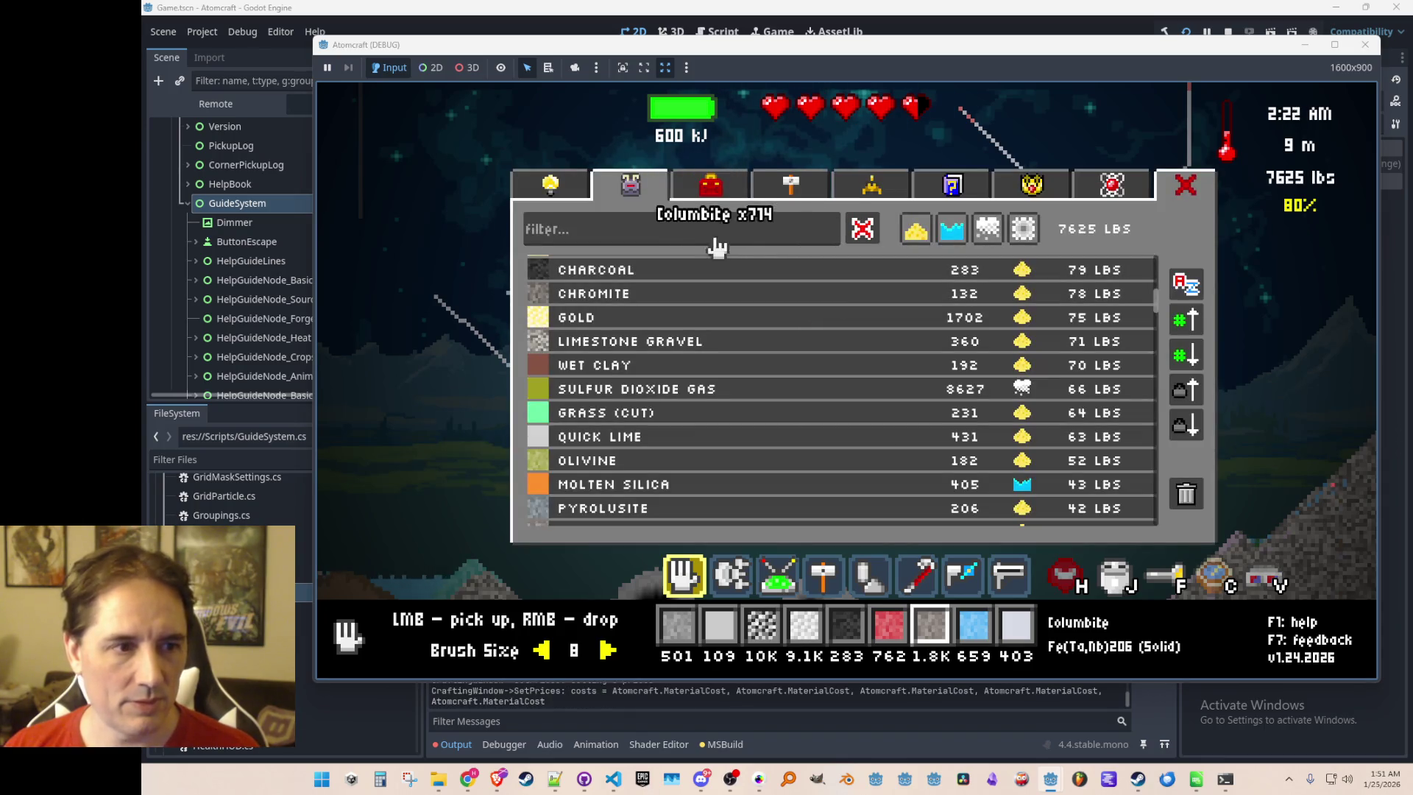
text(iron)
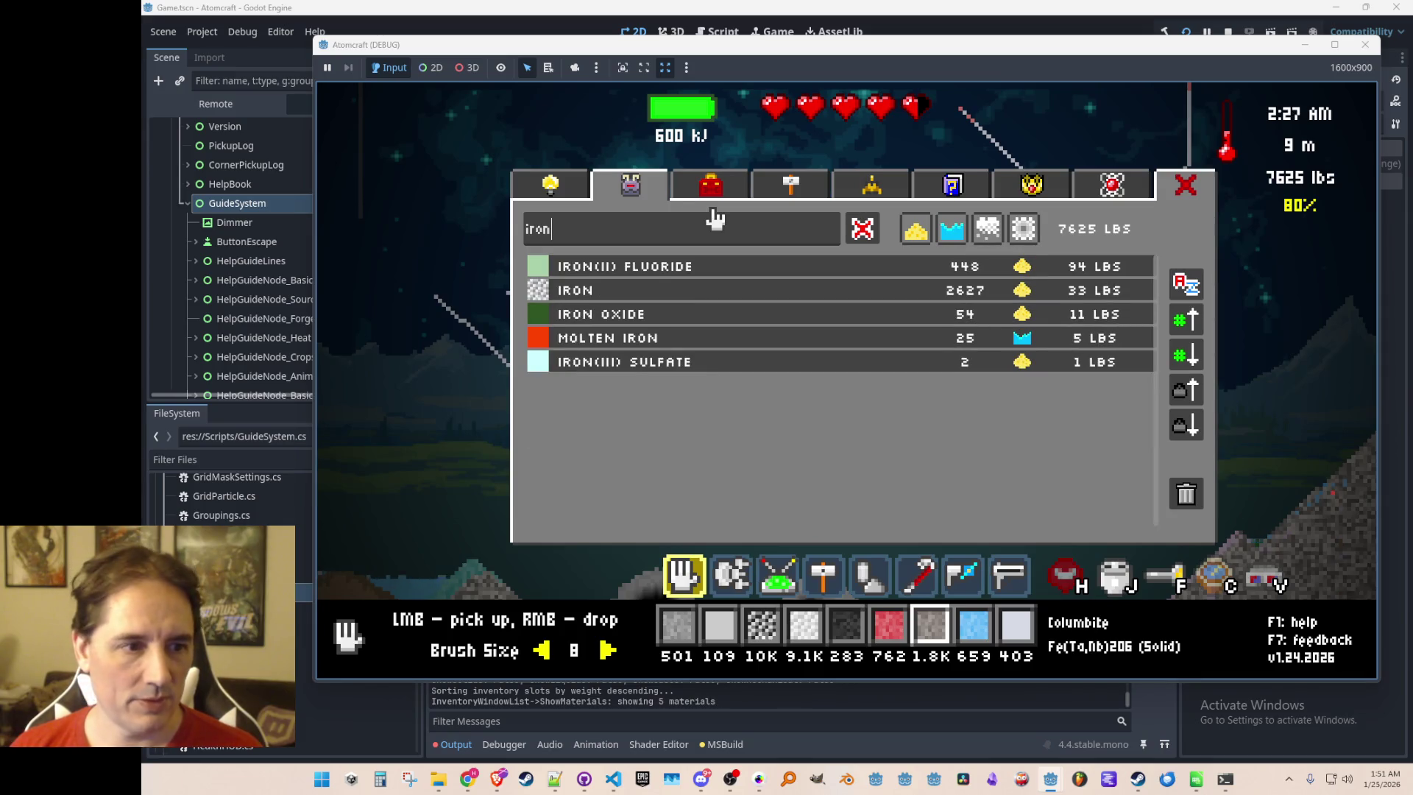
key(BackSpace)
key(BackSpace)
key(BackSpace)
Search the Guide to Materials for 'iron', browse the results, then close and reopen the guide with F1
key(g)
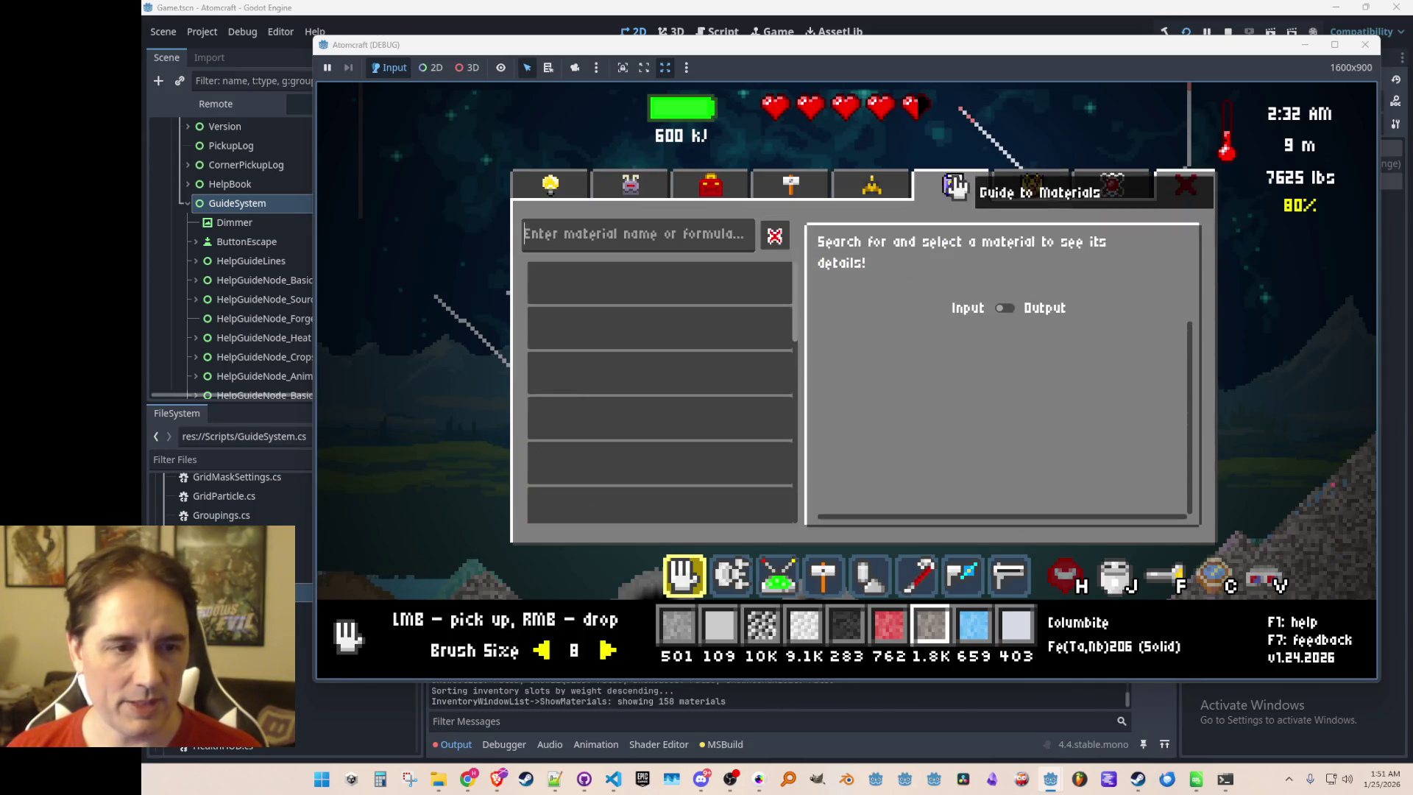
text(iron)
key(BackSpace)
key(BackSpace)
key(BackSpace)
text(iron)
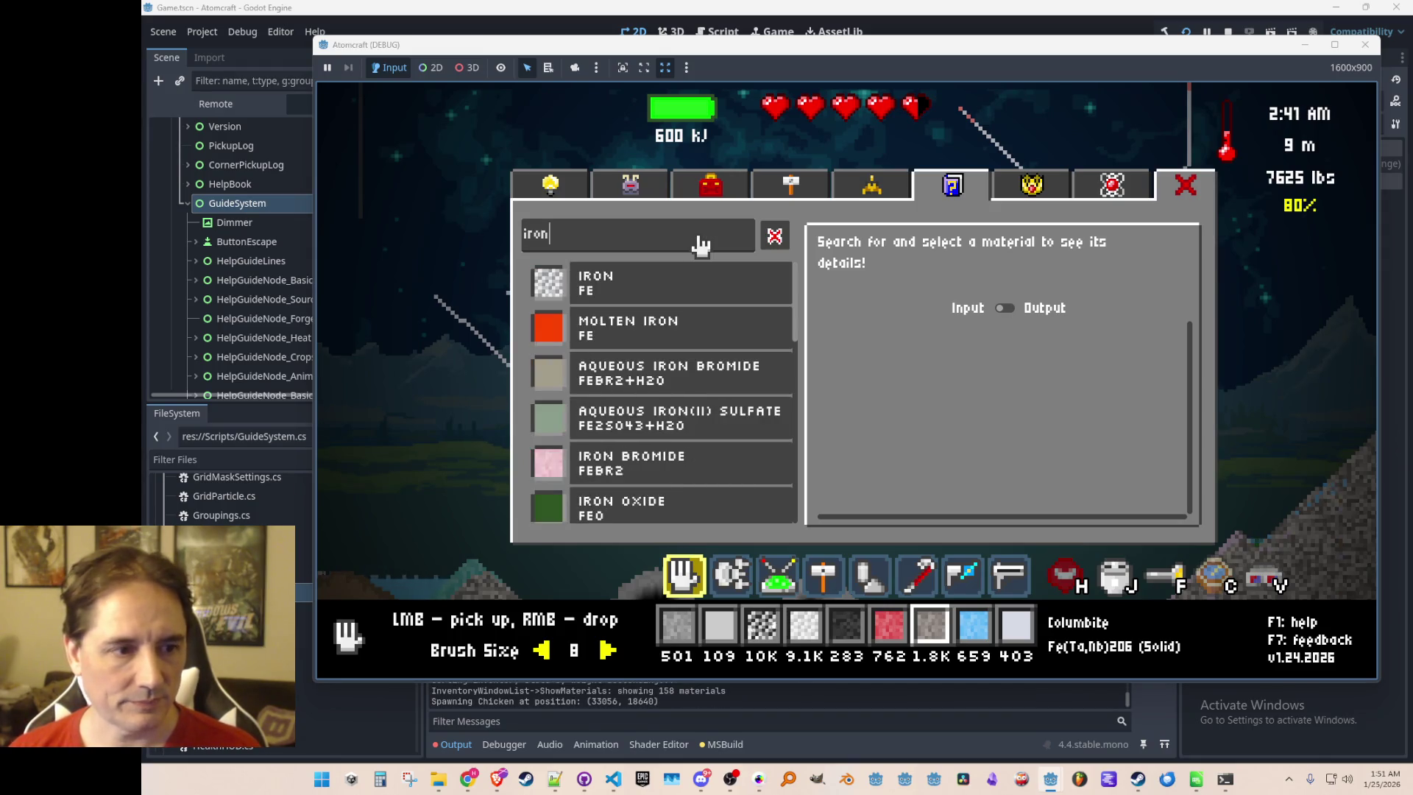
scroll(729, 356, down, 5)
scroll(733, 368, down, 3)
scroll(739, 372, up, 3)
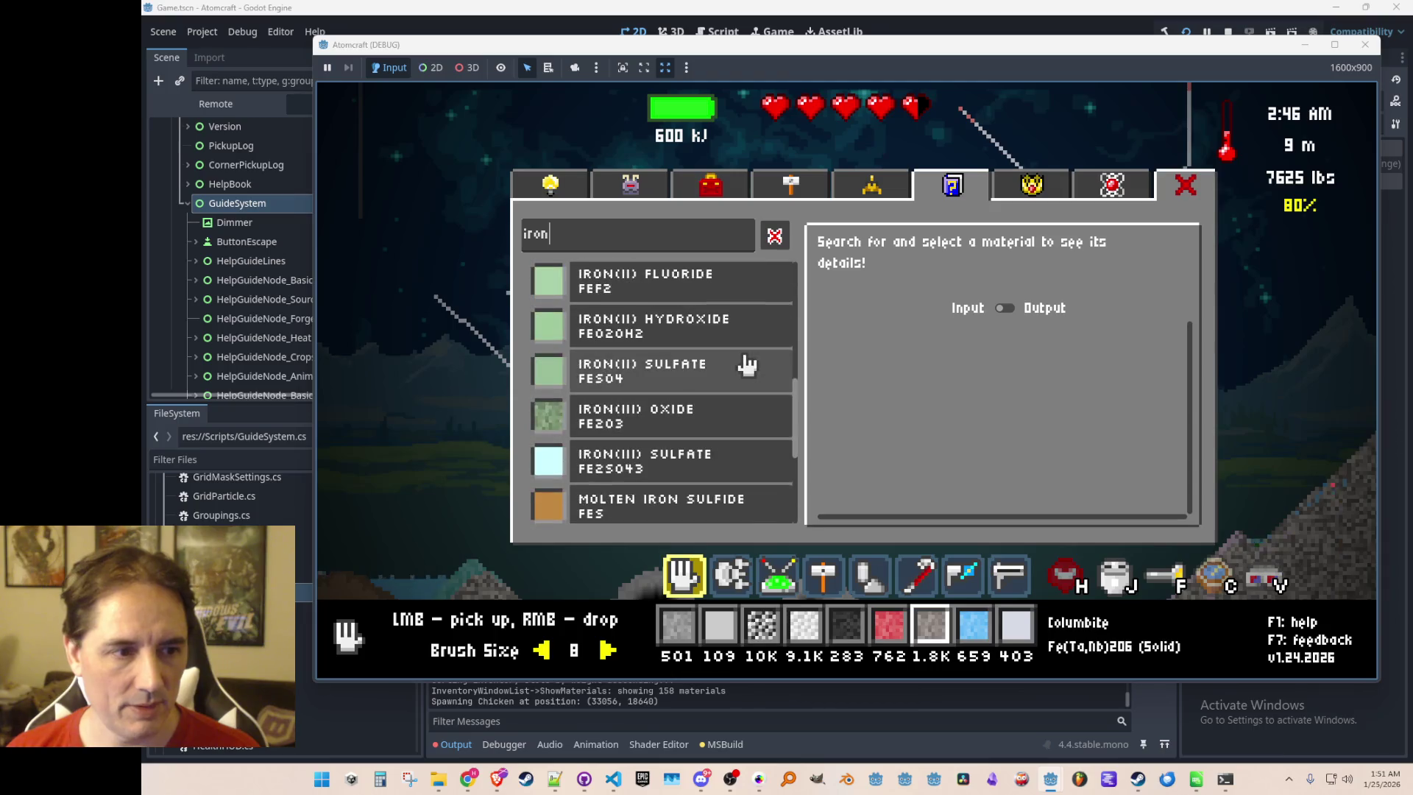
scroll(736, 359, up, 3)
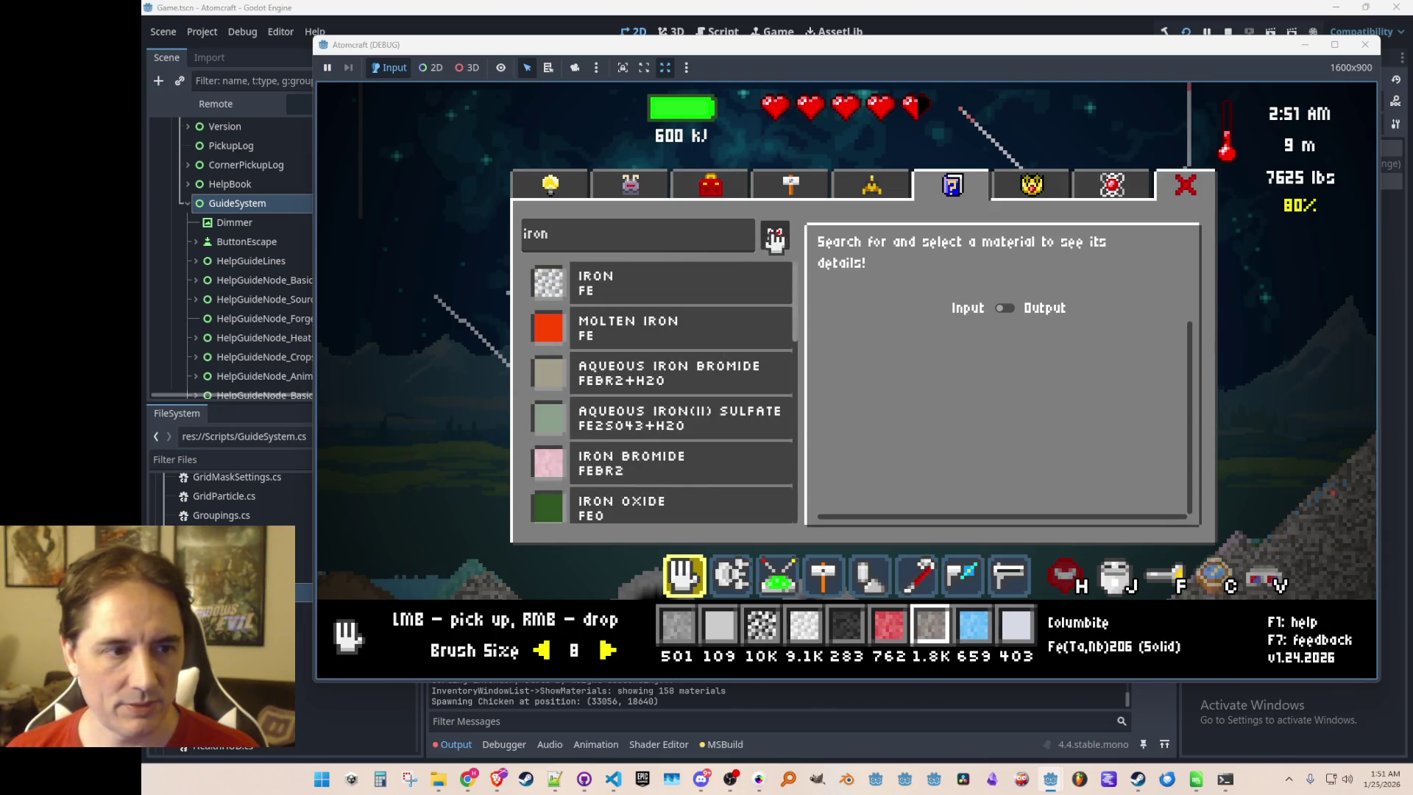
key(Escape)
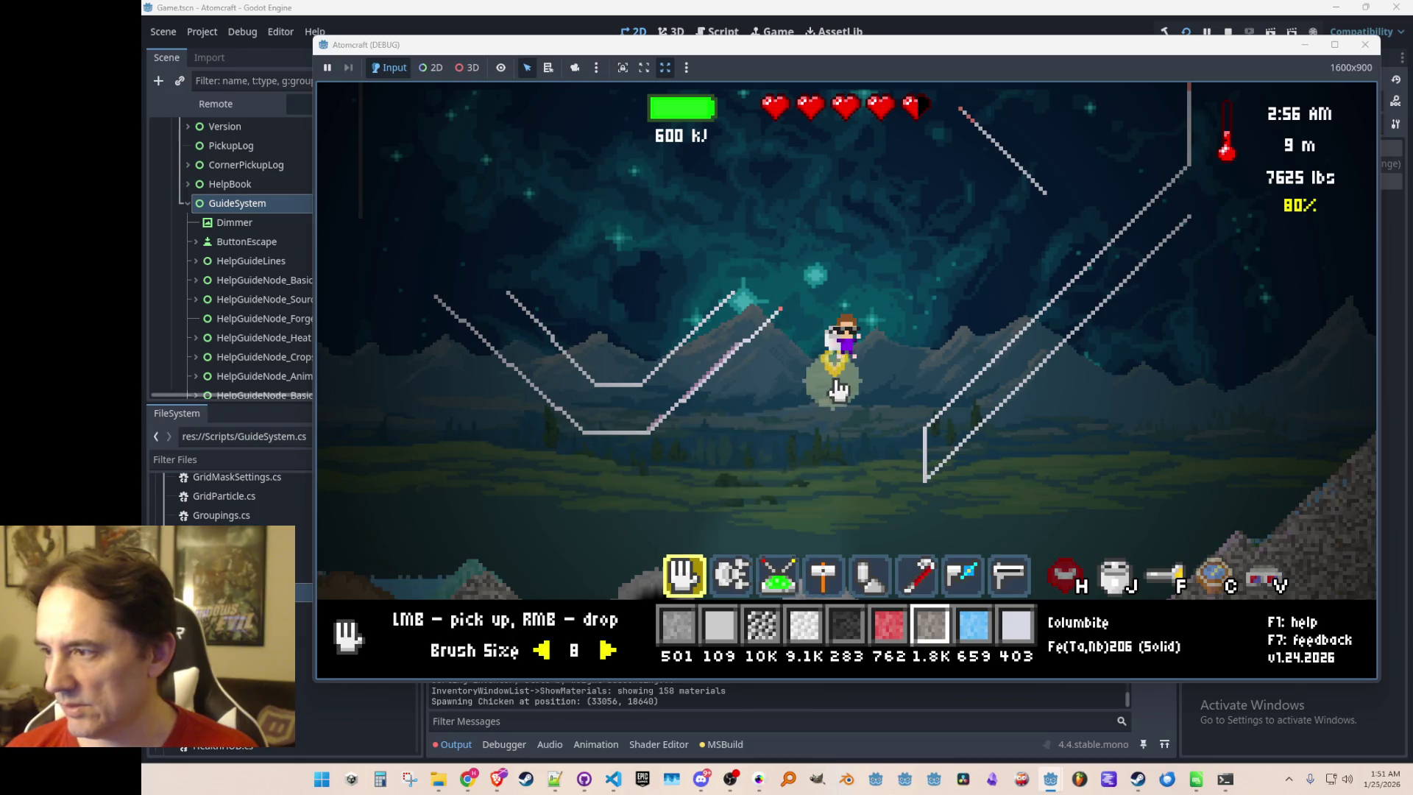
key(F1)
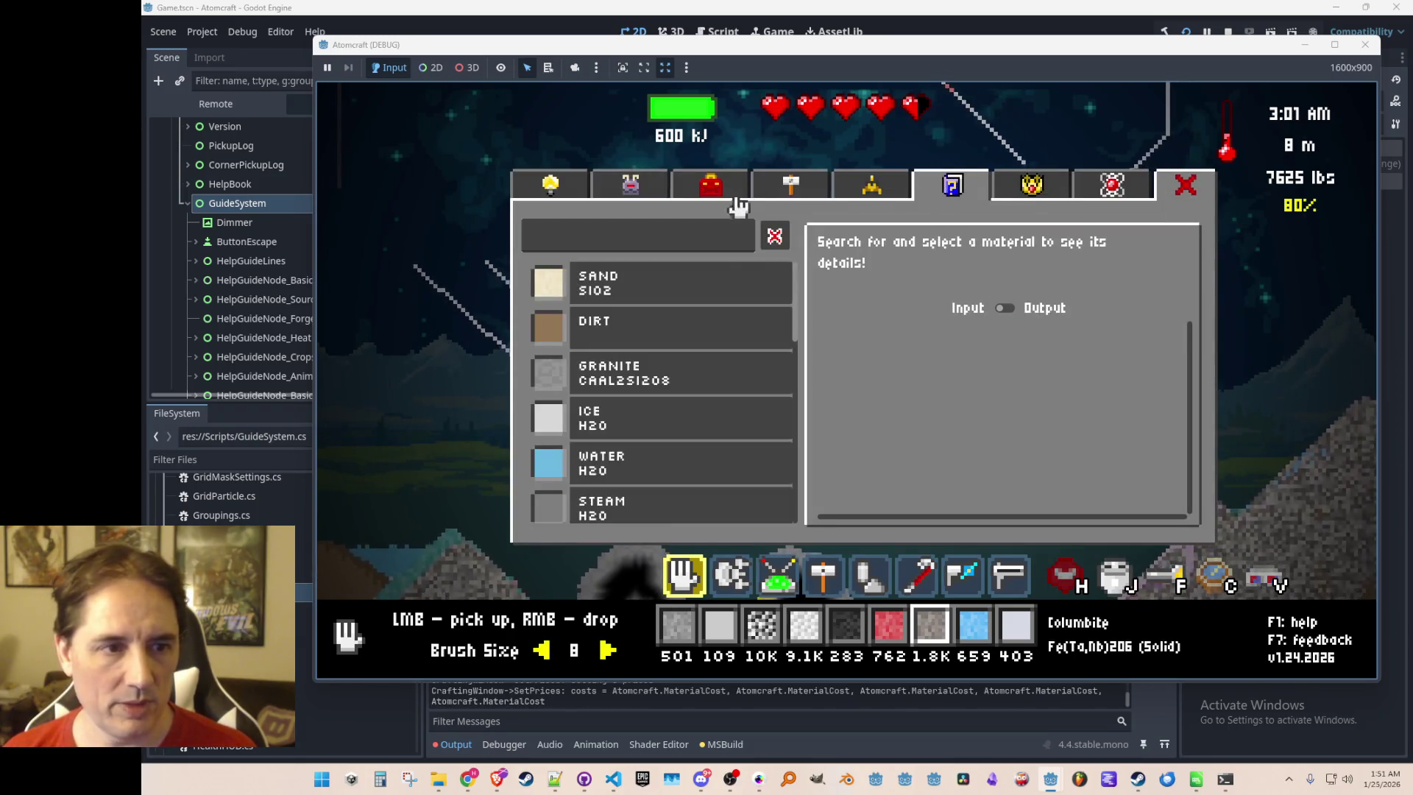
Search materials for 'stee' and view the Molten Steel and Steel recipes
click(701, 241)
text(stee)
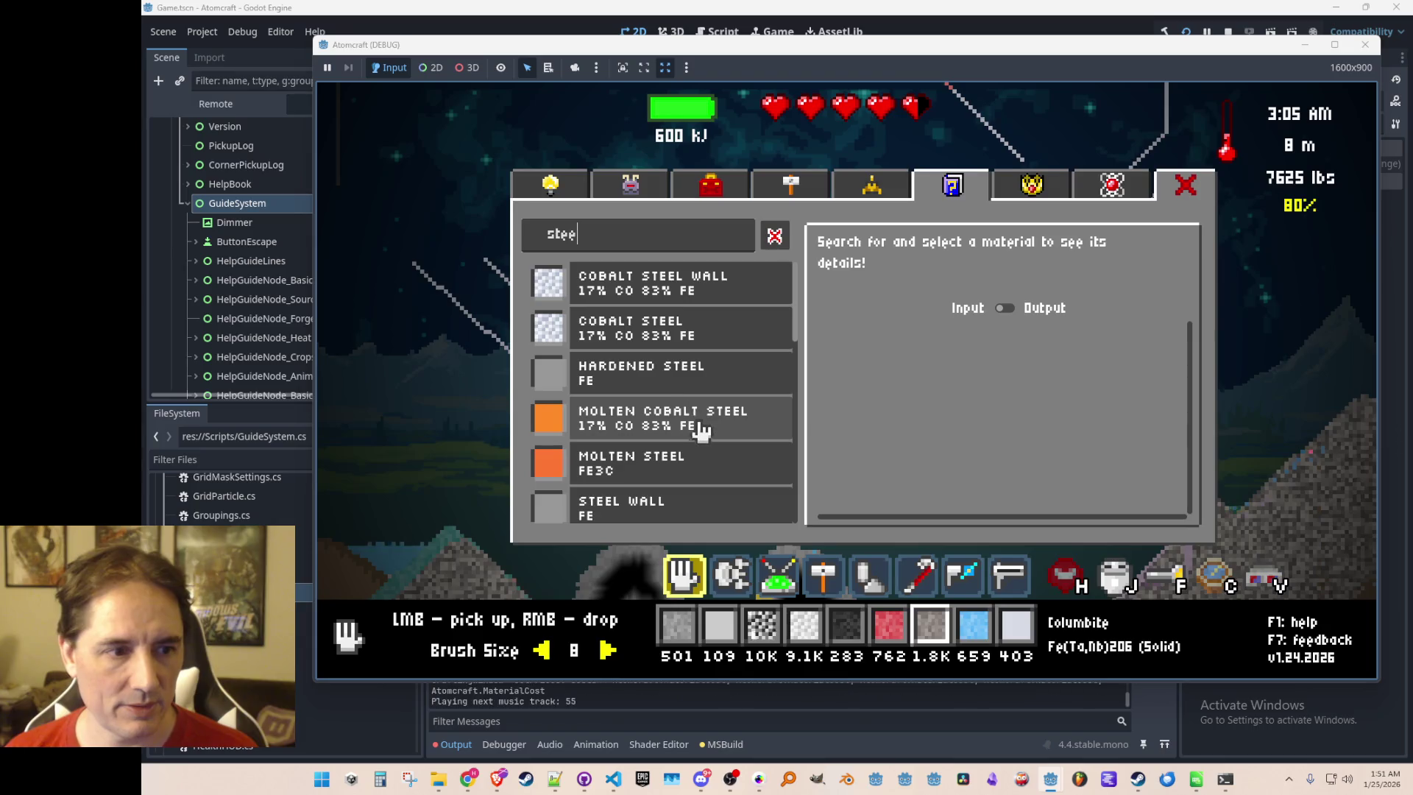
scroll(701, 434, down, 2)
click(707, 405)
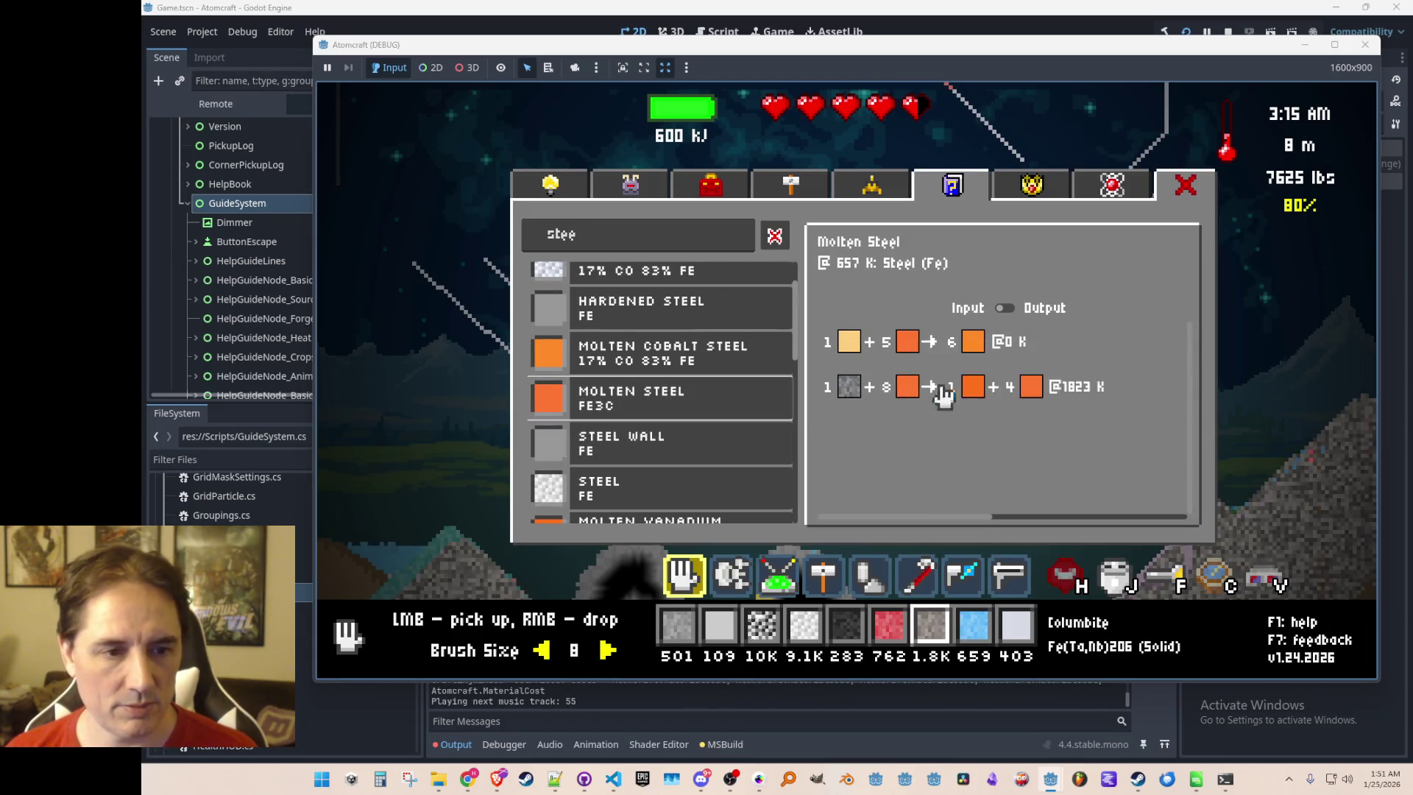
scroll(714, 442, down, 3)
click(703, 324)
scroll(701, 375, up, 2)
scroll(701, 381, down, 1)
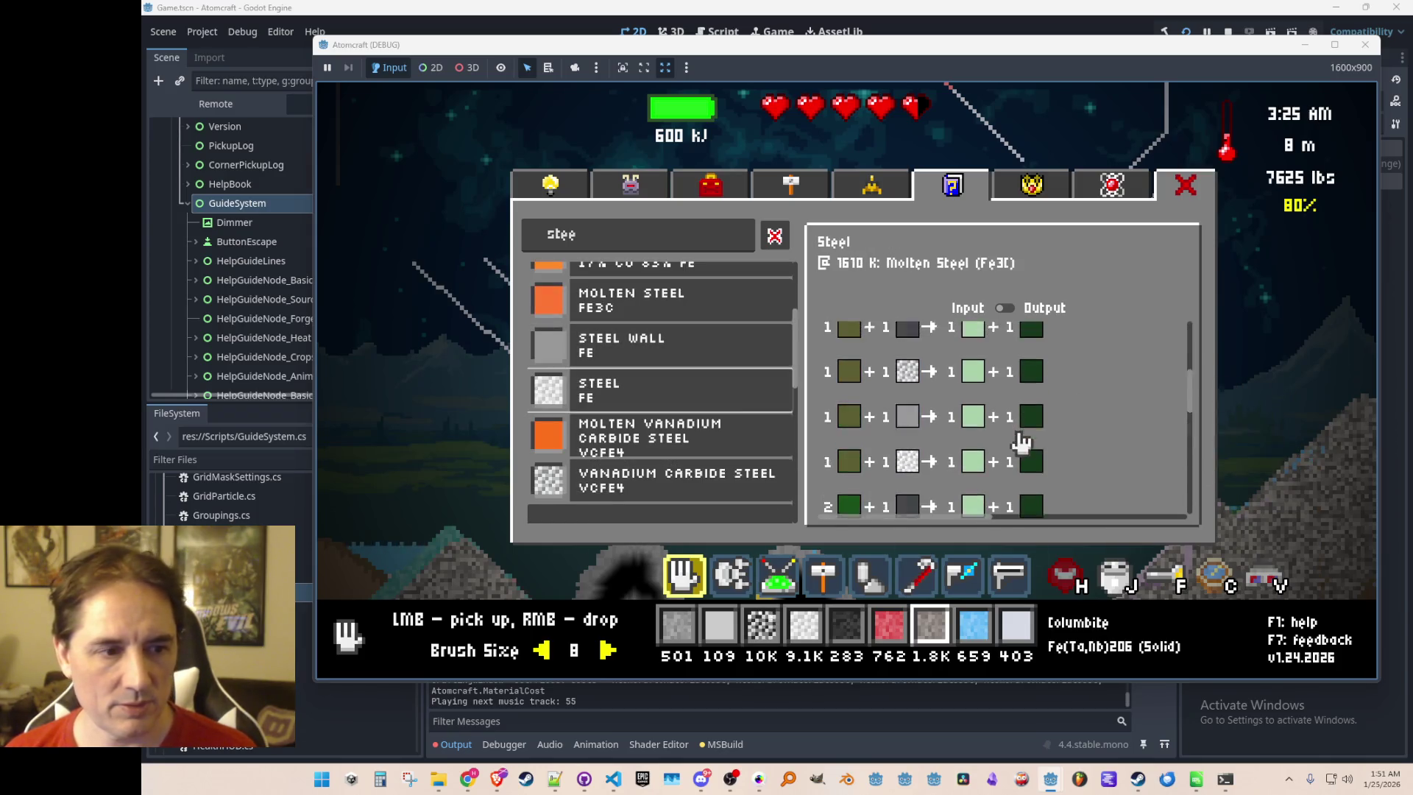
scroll(776, 369, up, 4)
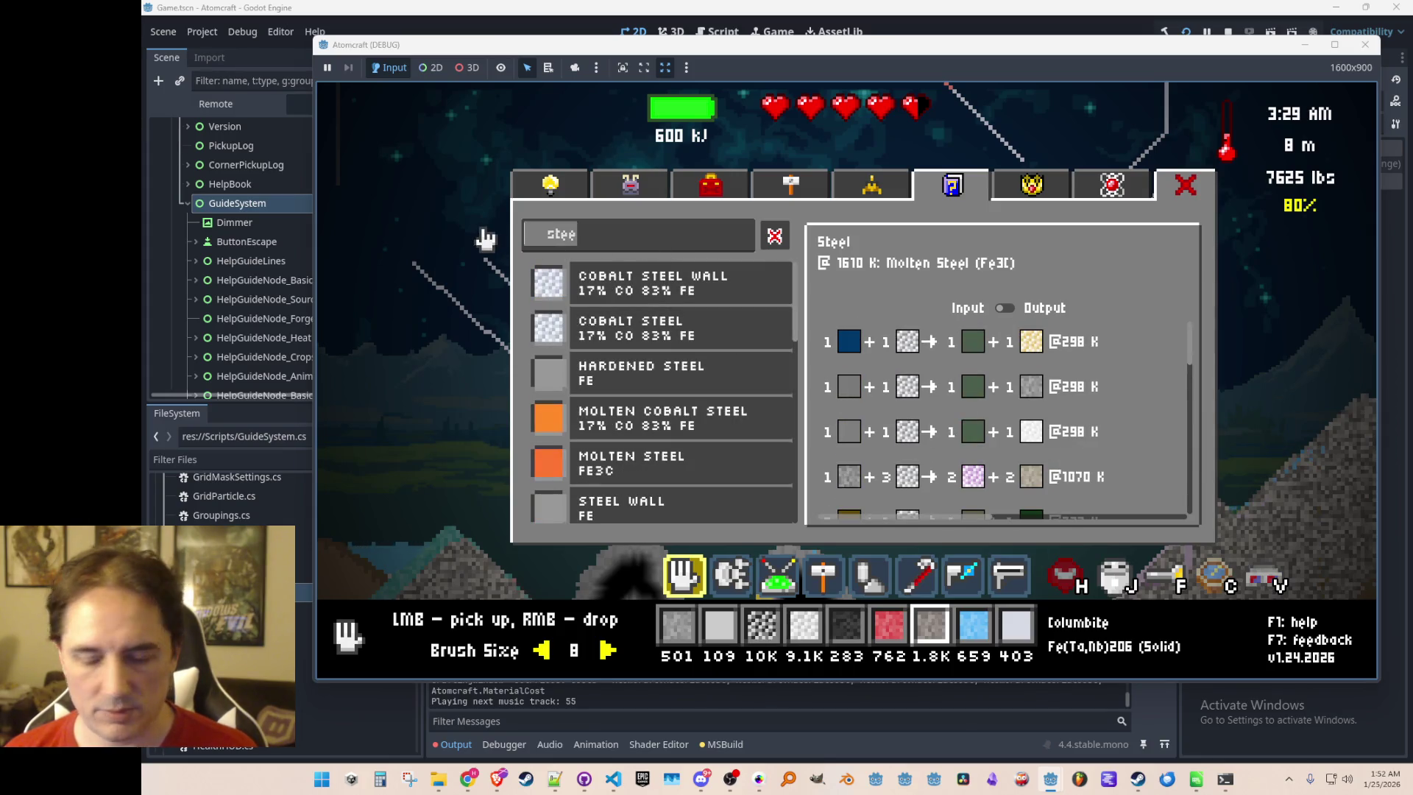
Search 'iron', list the reactions producing Iron, then go to Achievements (Demo)
key(BackSpace)
text(iron)
click(618, 294)
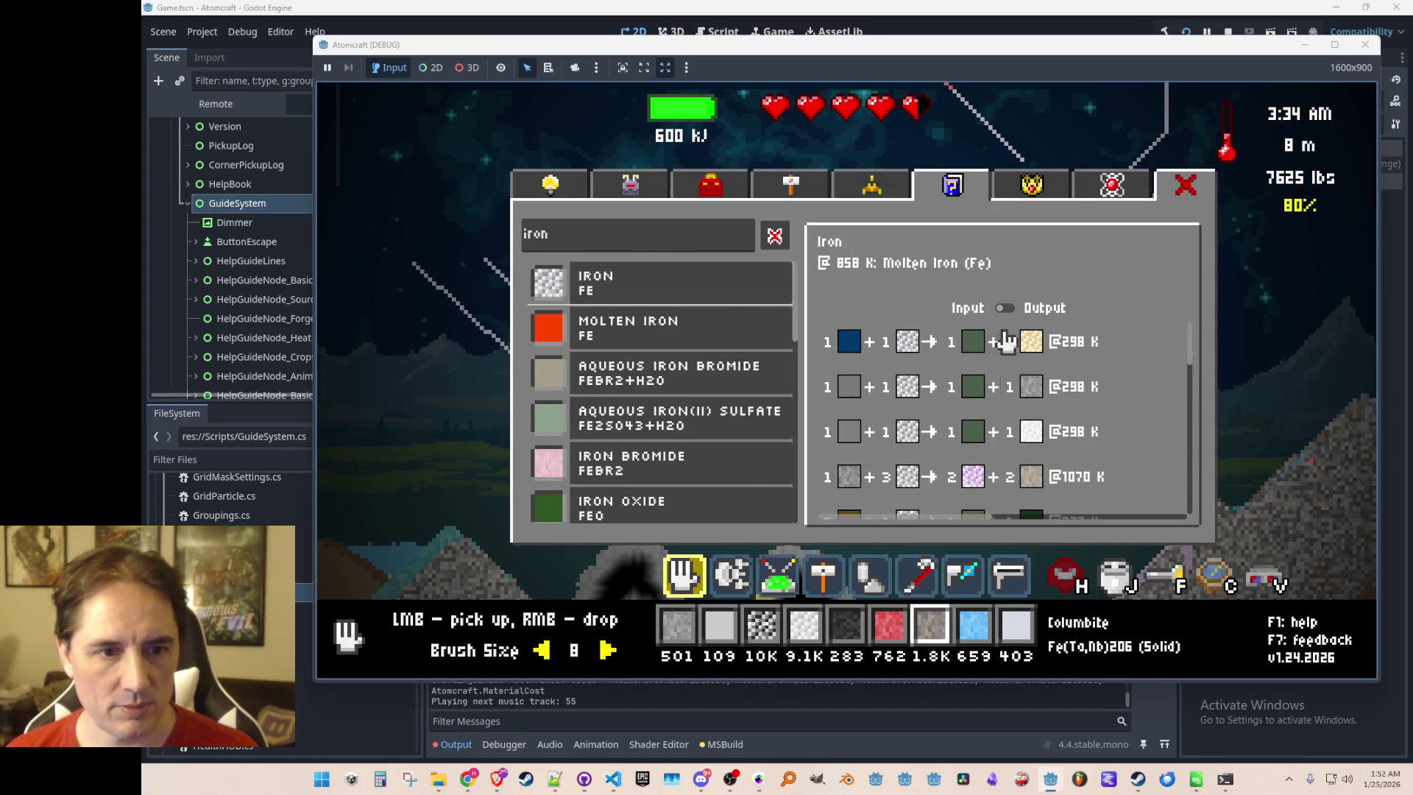
click(1007, 314)
scroll(1026, 442, down, 1)
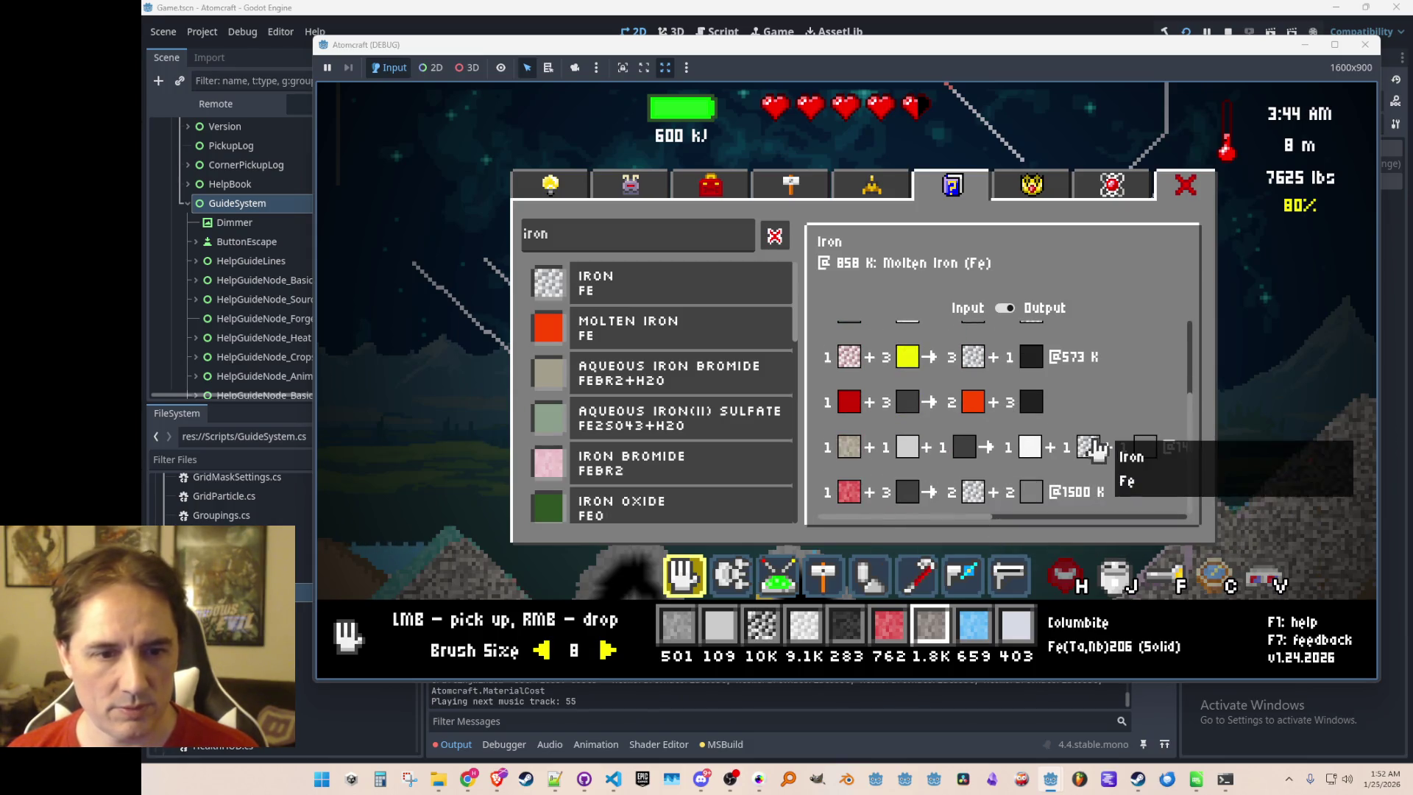
scroll(1002, 407, up, 2)
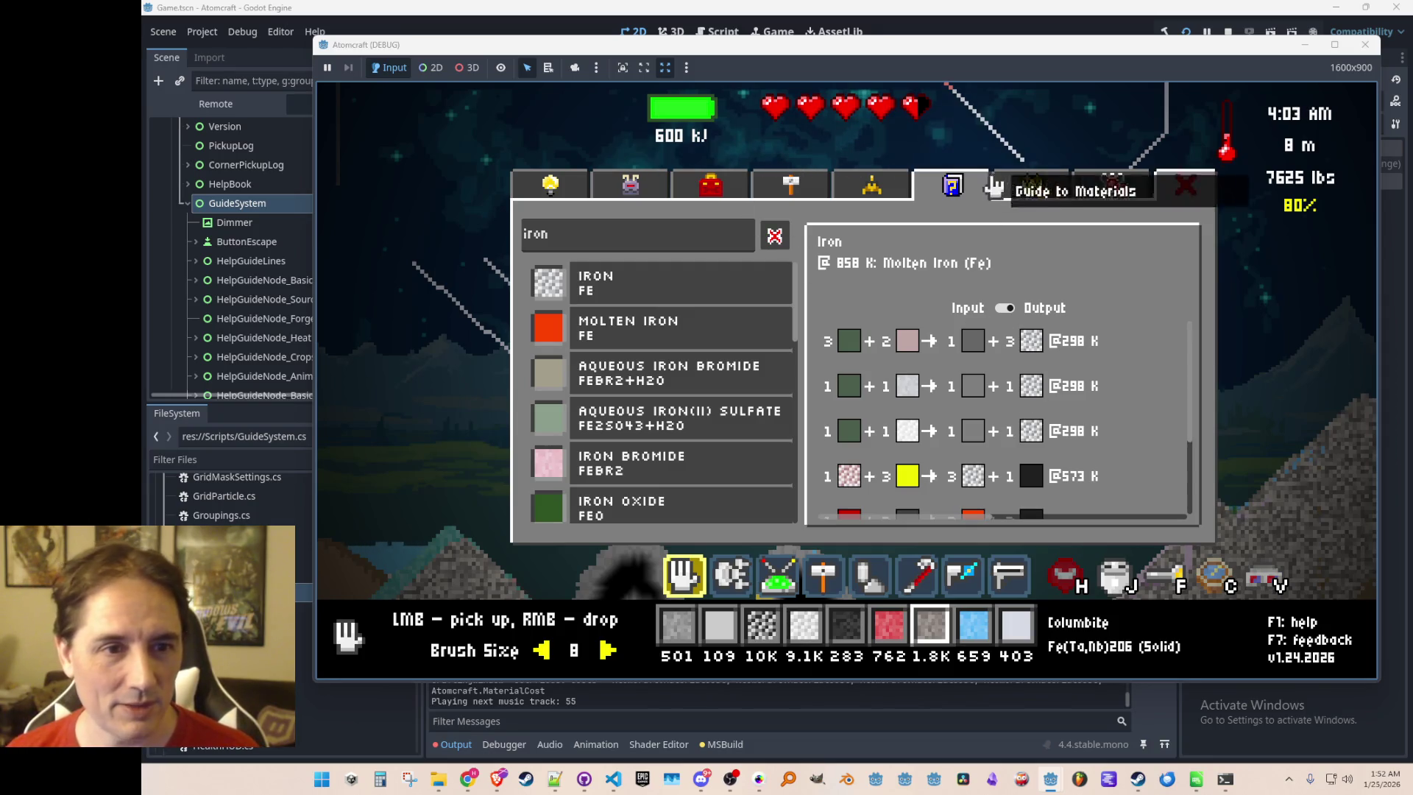
click(1032, 184)
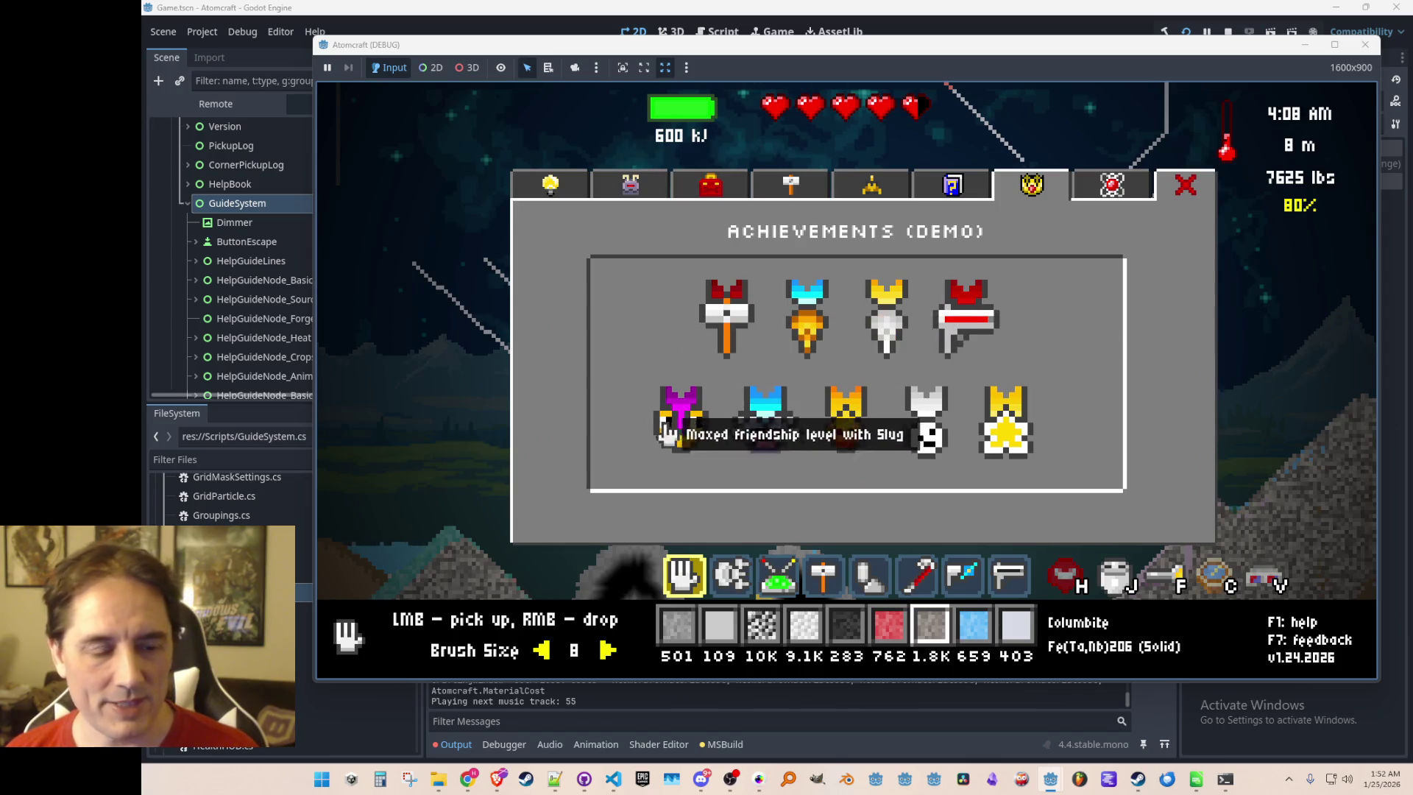
Show the Elements Discovered periodic table with 28 of 118 found, then close it
click(1079, 201)
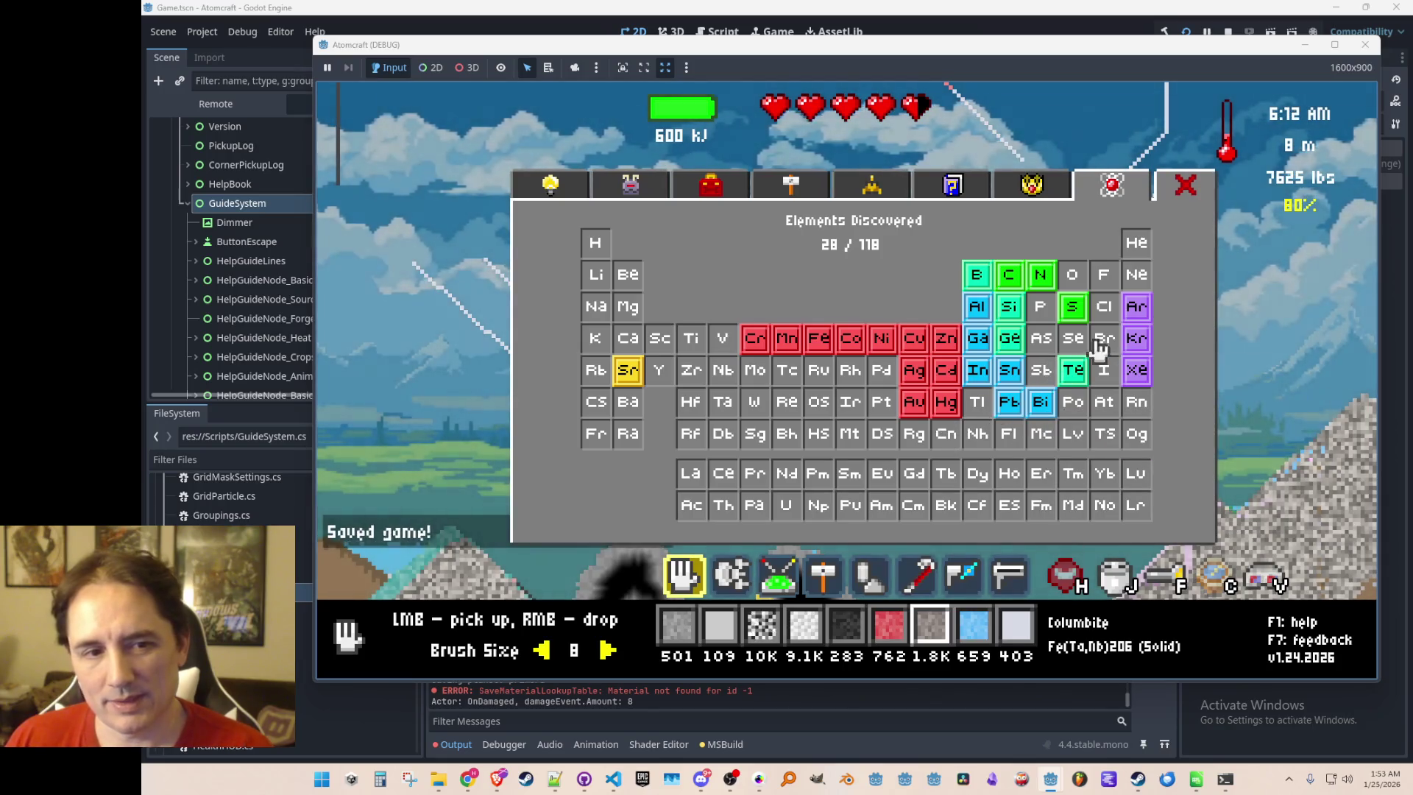
click(1186, 186)
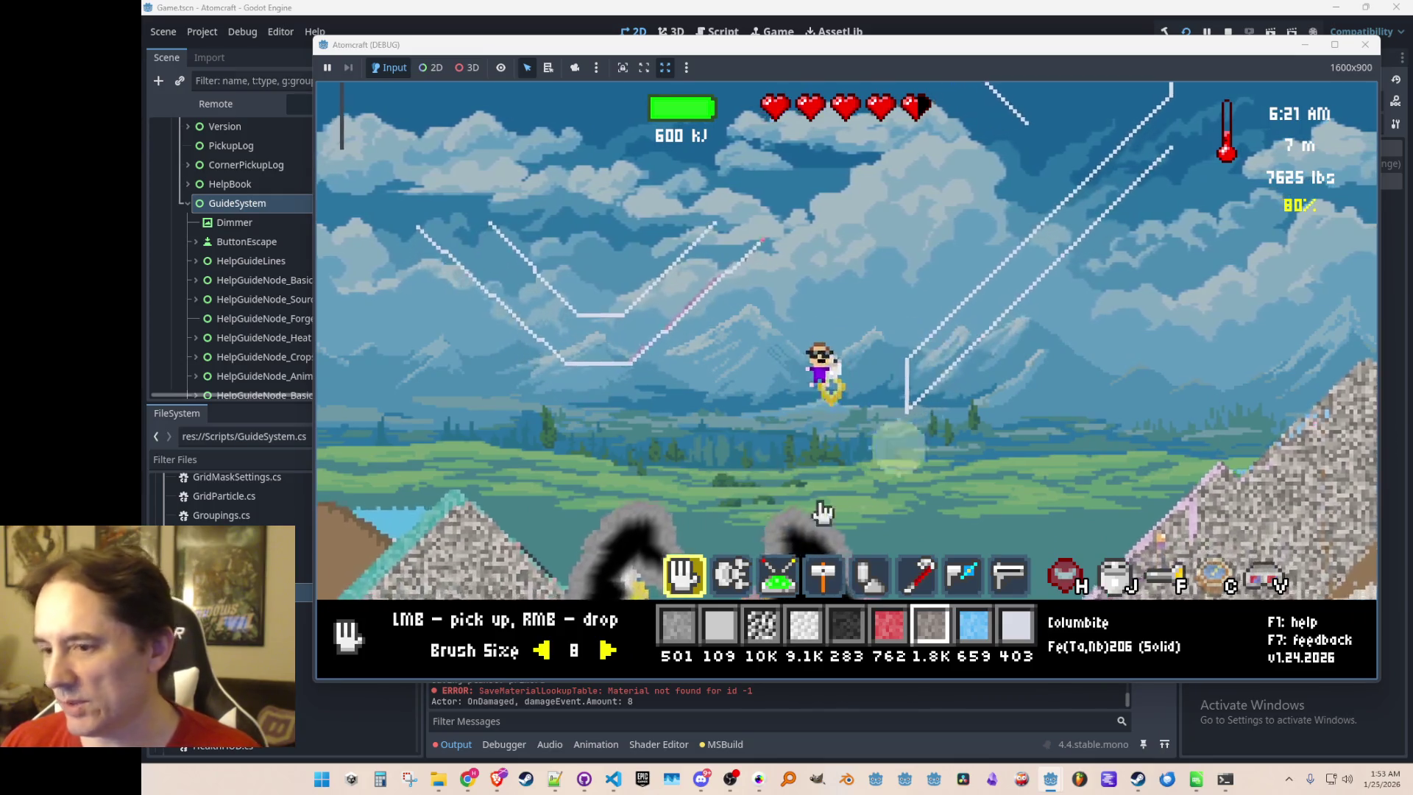
Spray a tall Columbite column into the sky, stop the debug game, and bring up Steam
scroll(1045, 383, up, 1)
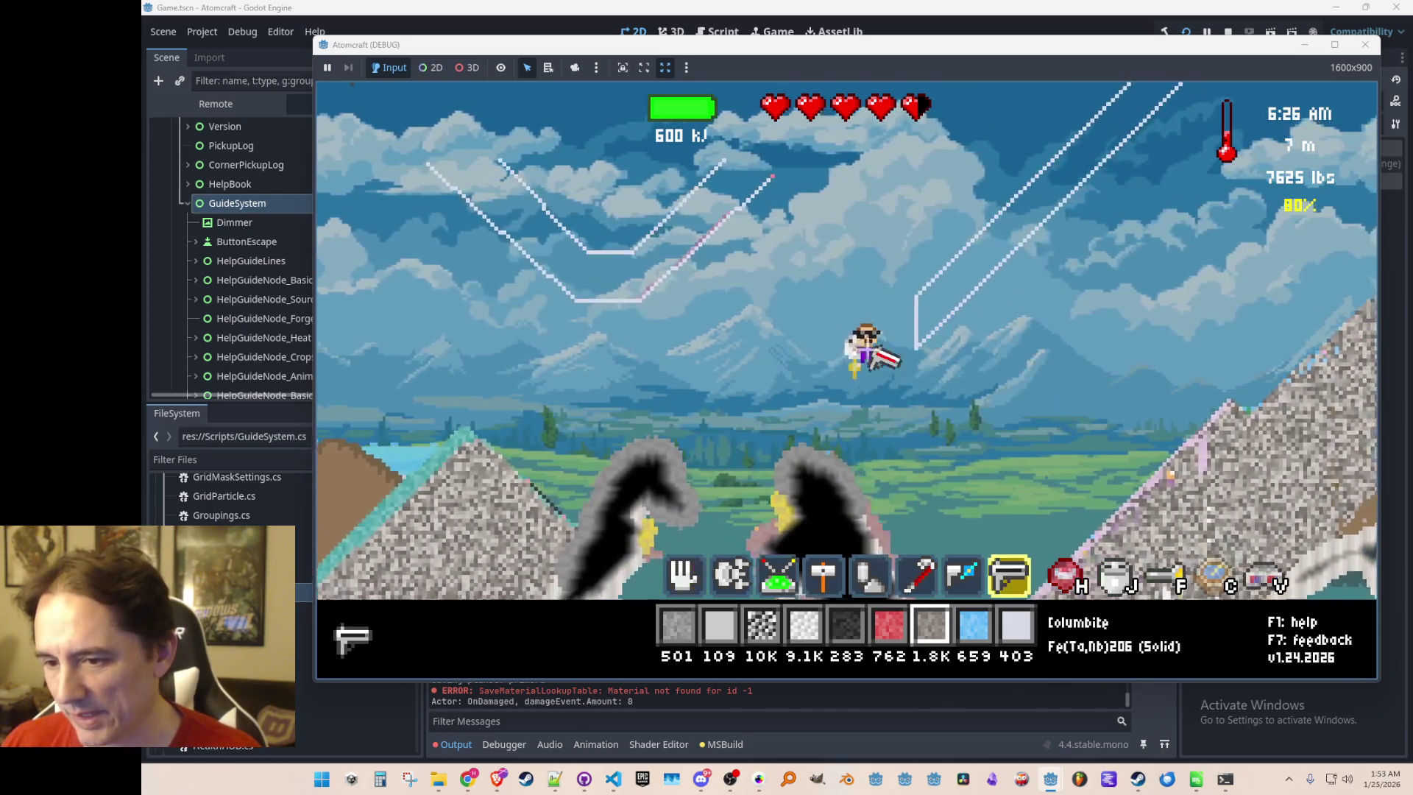
scroll(957, 354, down, 2)
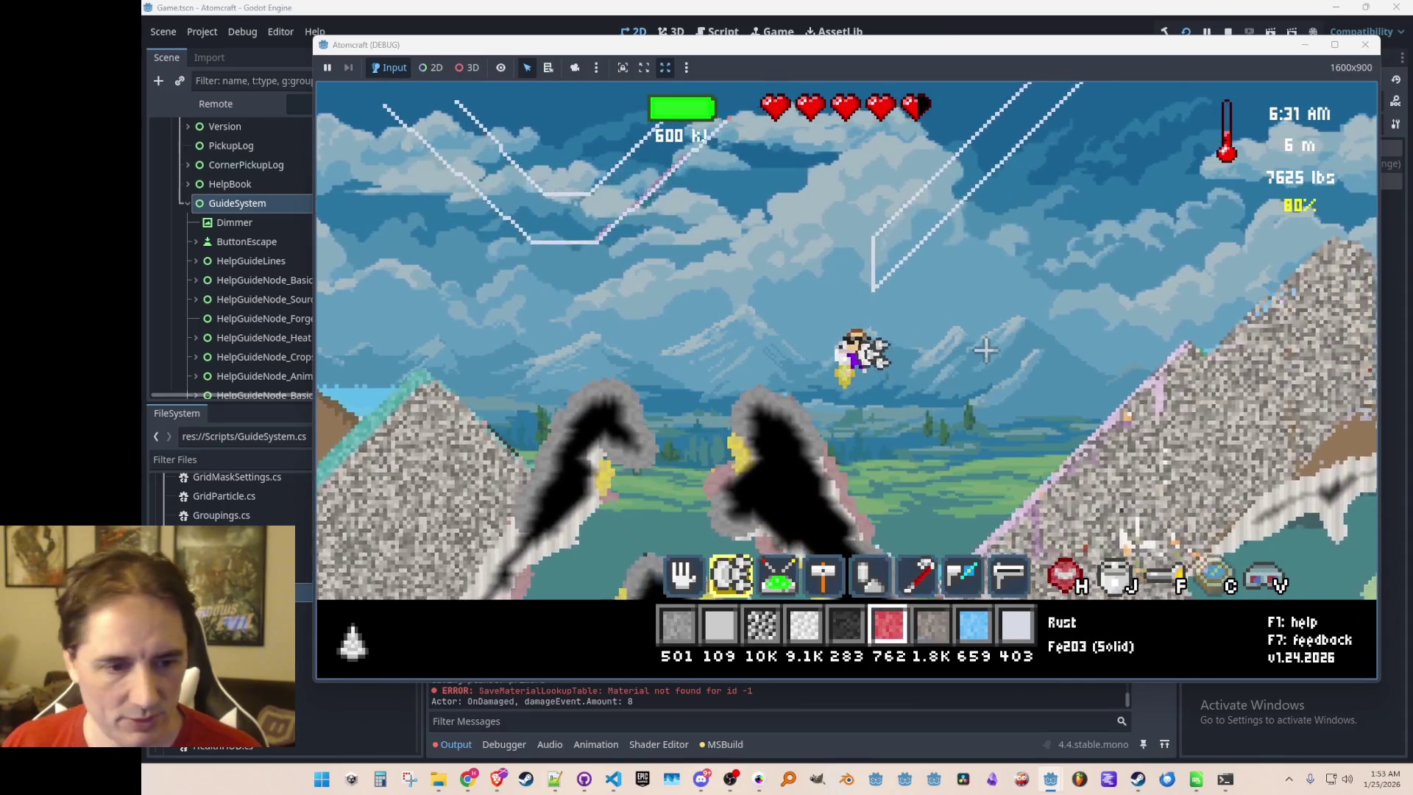
mouse_move(972, 398)
mouse_down()
mouse_move(1015, 377)
mouse_move(1112, 251)
mouse_move(1097, 412)
mouse_up()
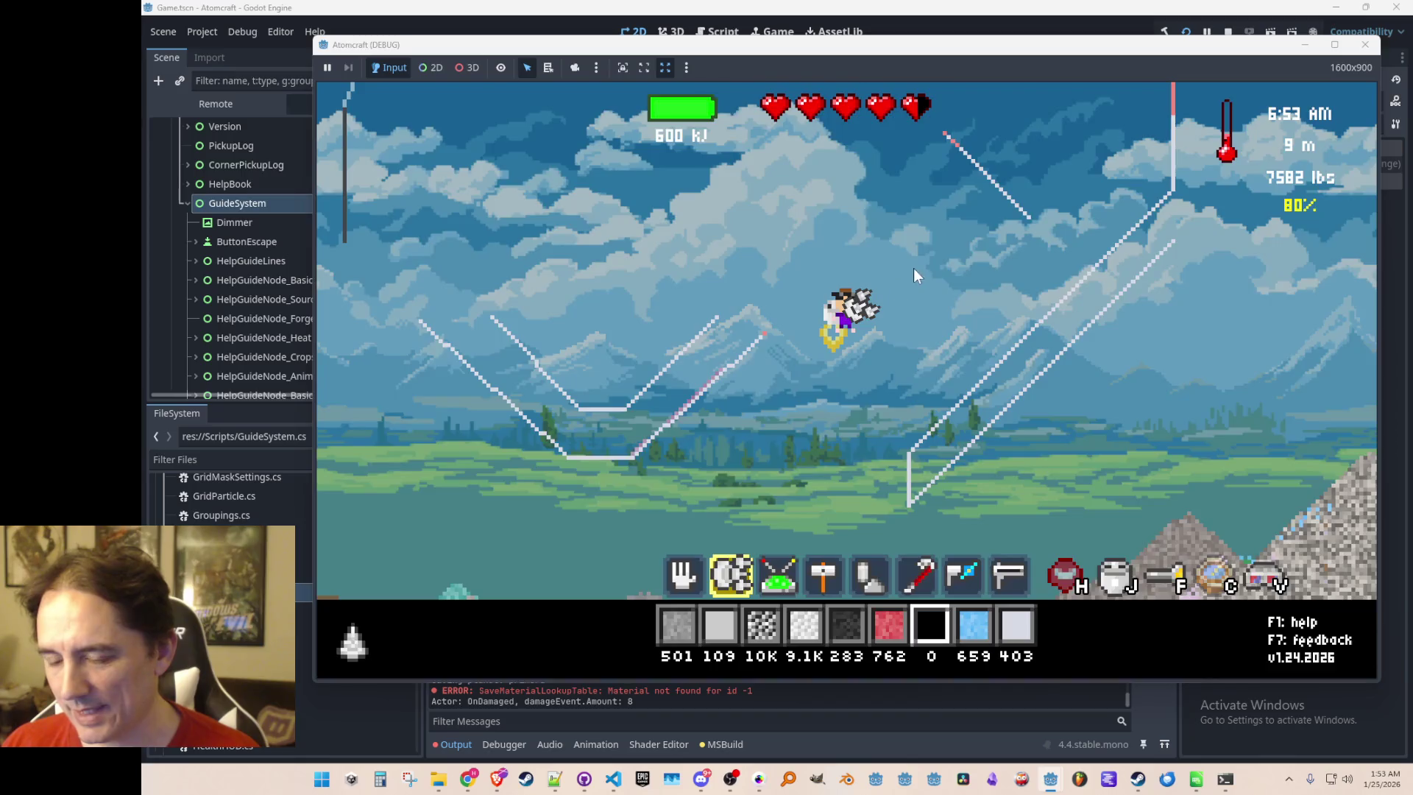
key(alt+F4)
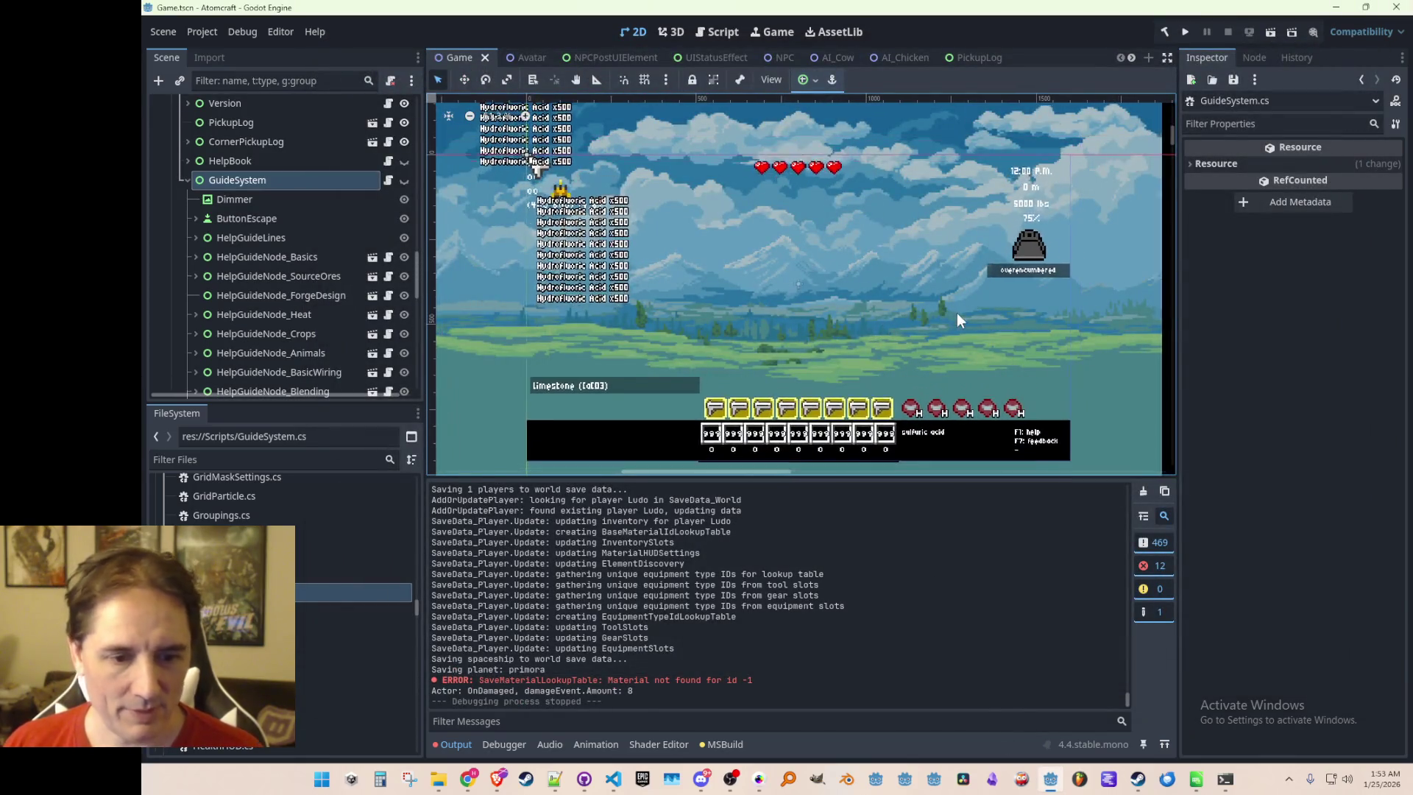
click(1138, 779)
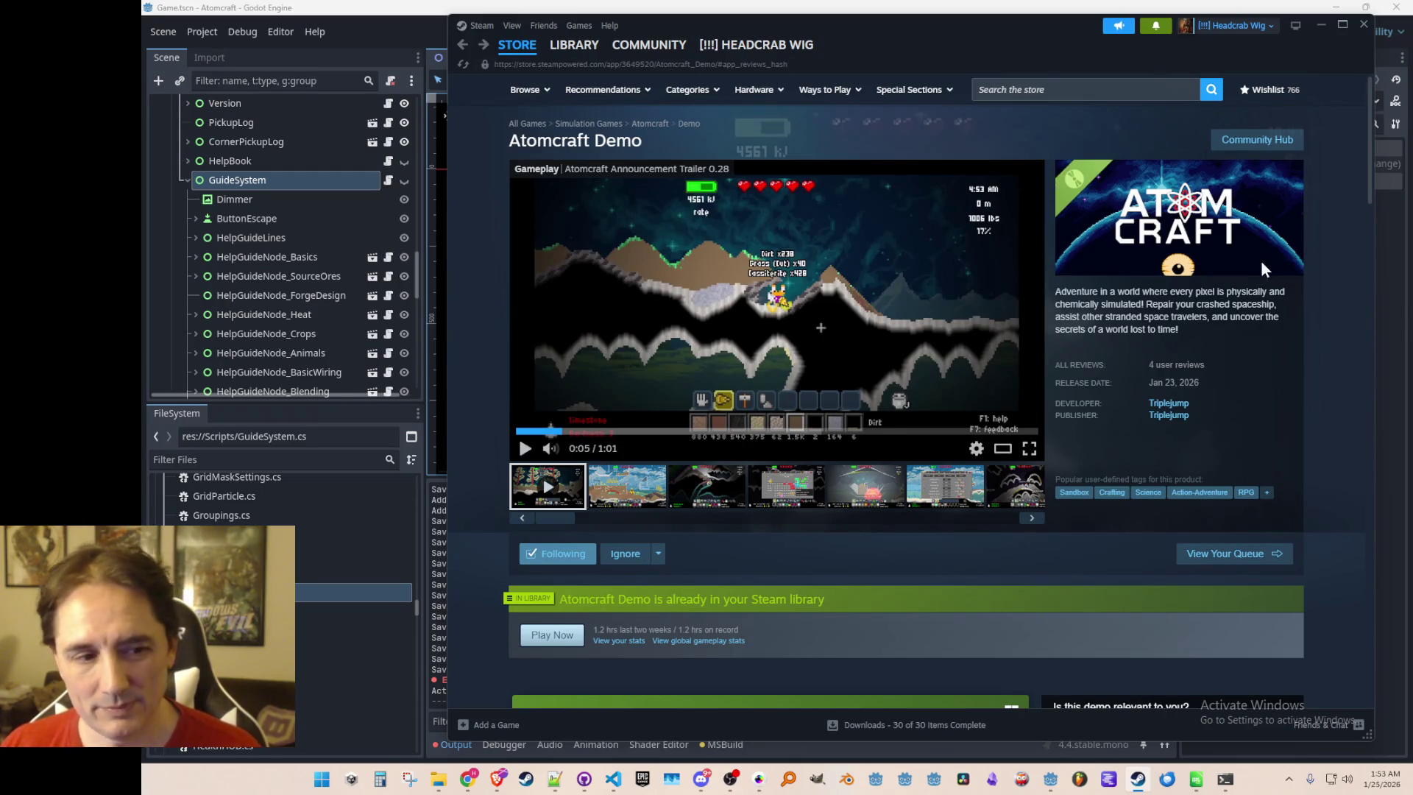
Minimize the Steam Atomcraft Demo window to reveal the Godot editor
click(1319, 20)
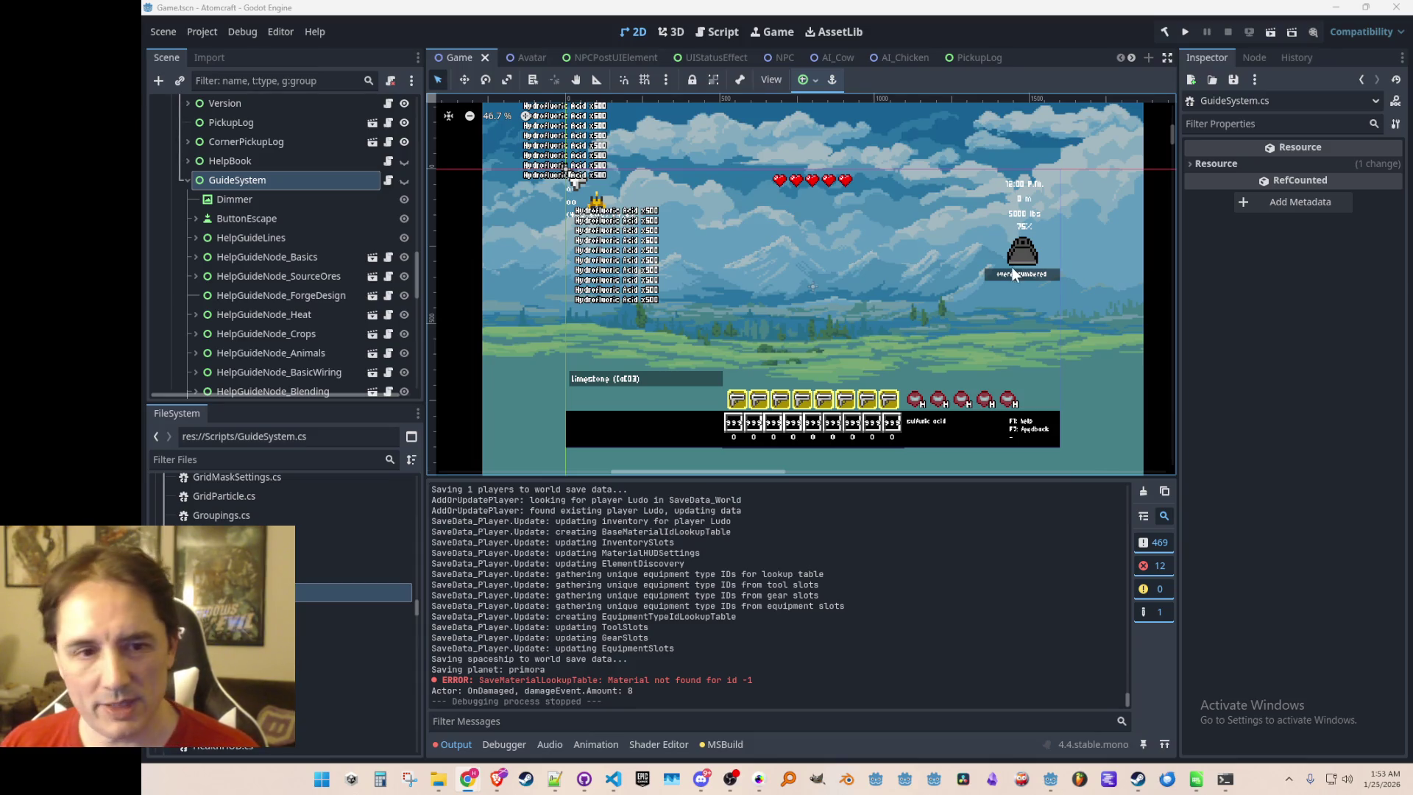
Reframe the 2D view and make the GuideSystem node visible to overlay its item tree
scroll(926, 320, down, 2)
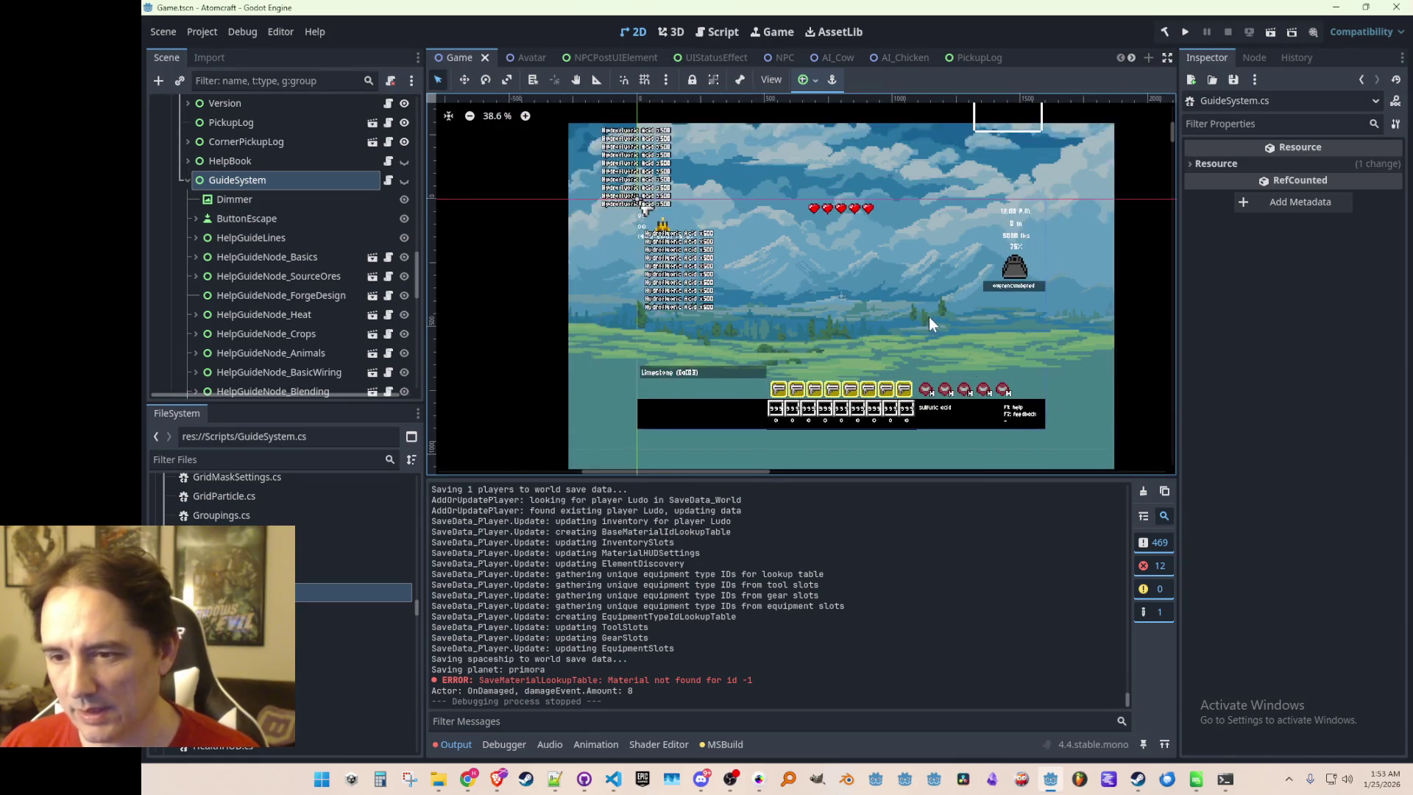
drag(929, 317, 890, 307)
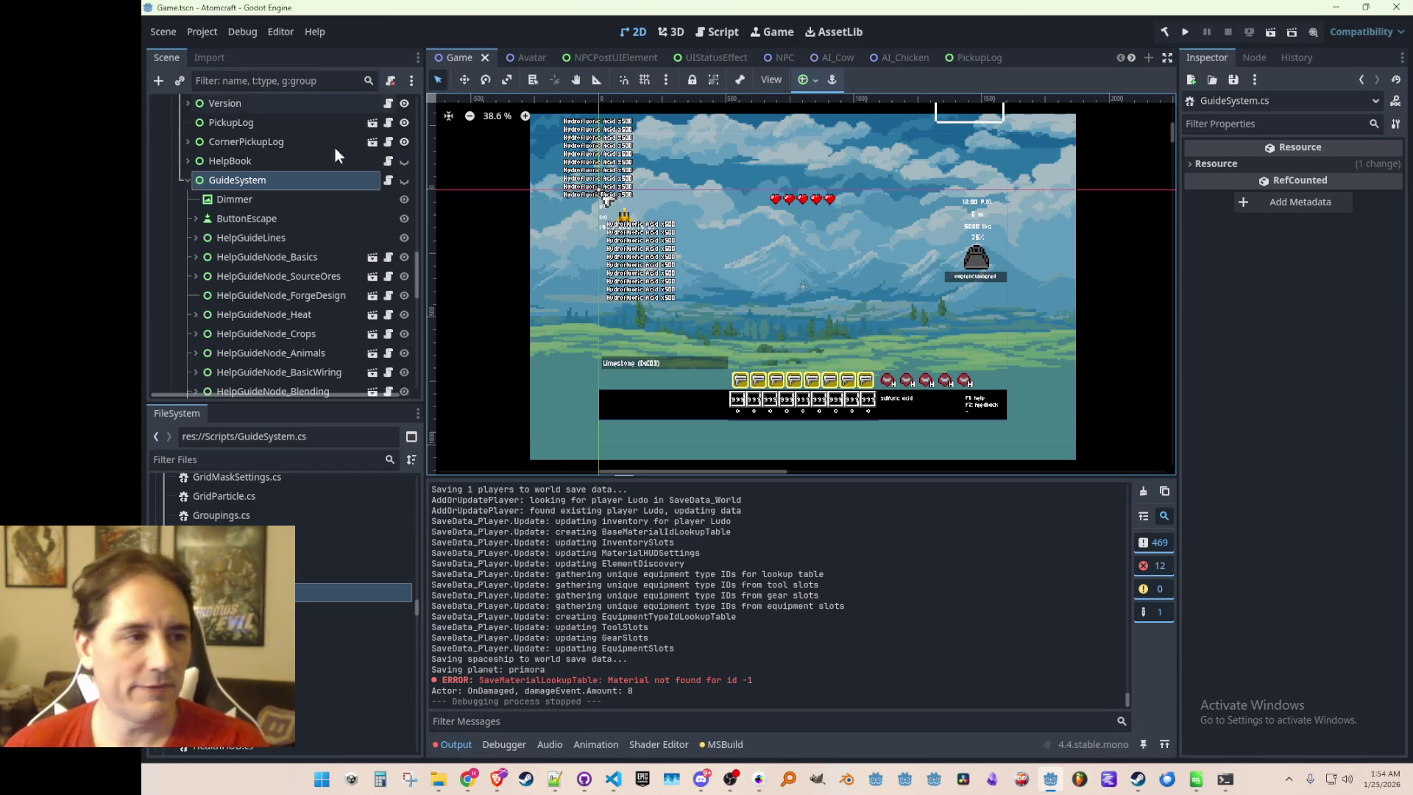
click(404, 179)
scroll(622, 317, up, 1)
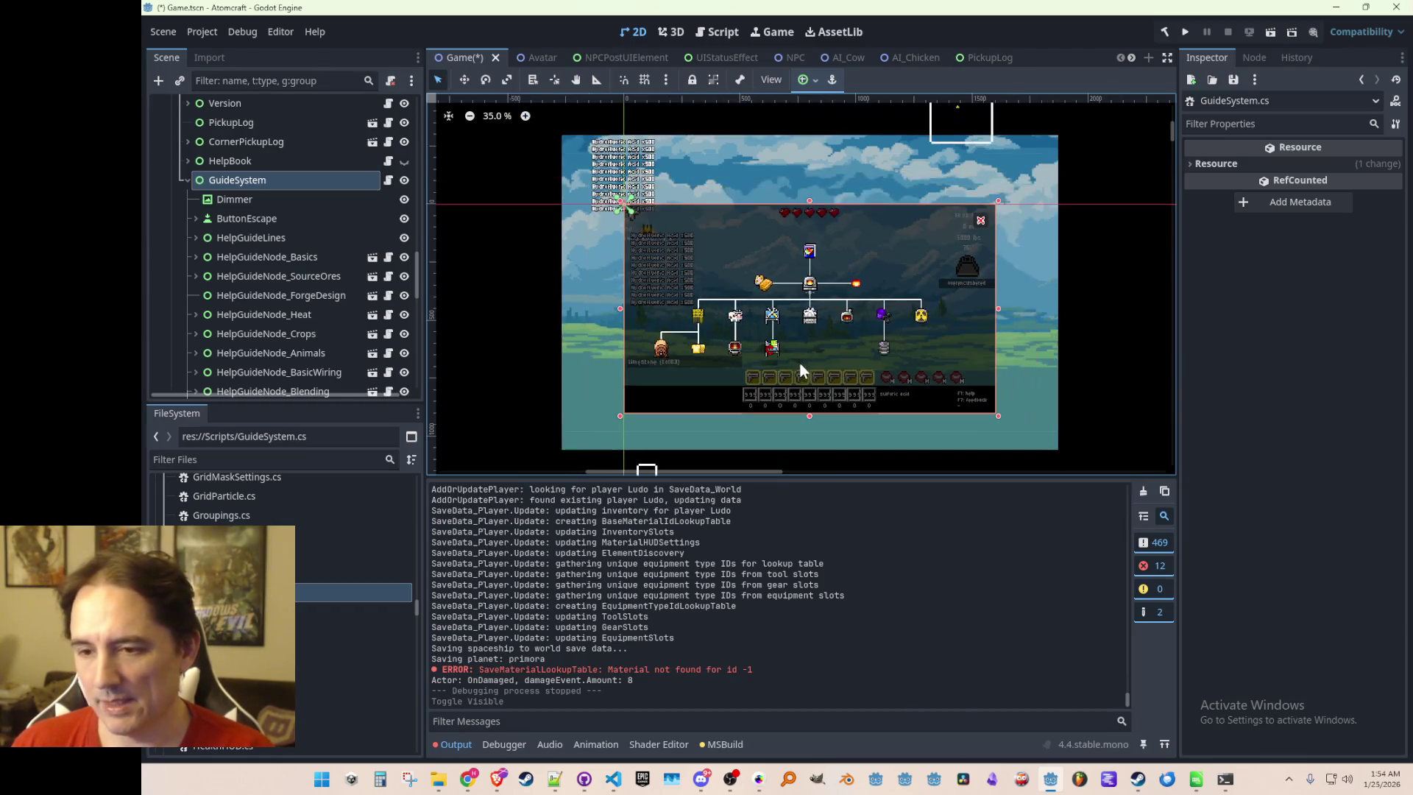
scroll(799, 365, down, 1)
scroll(797, 353, up, 2)
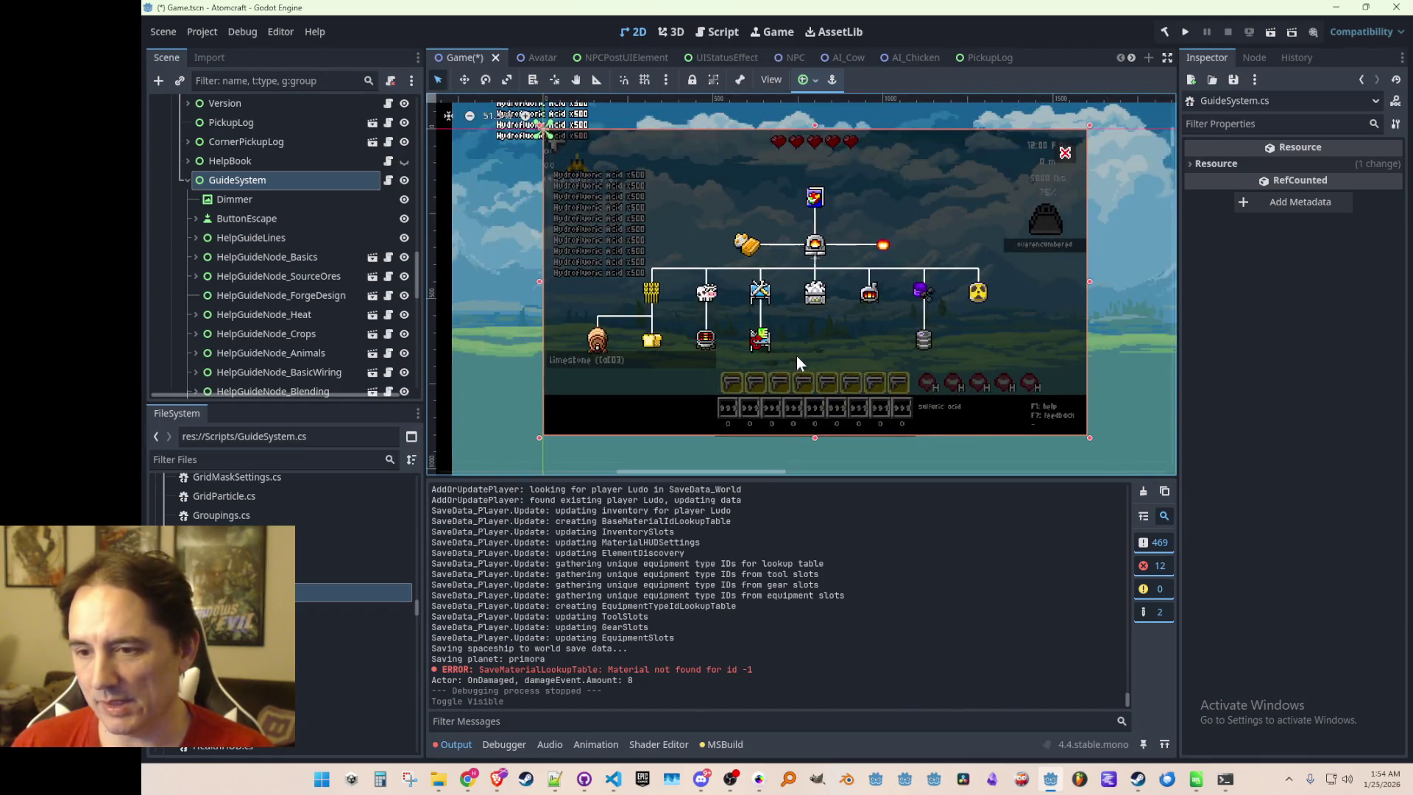
scroll(798, 346, up, 1)
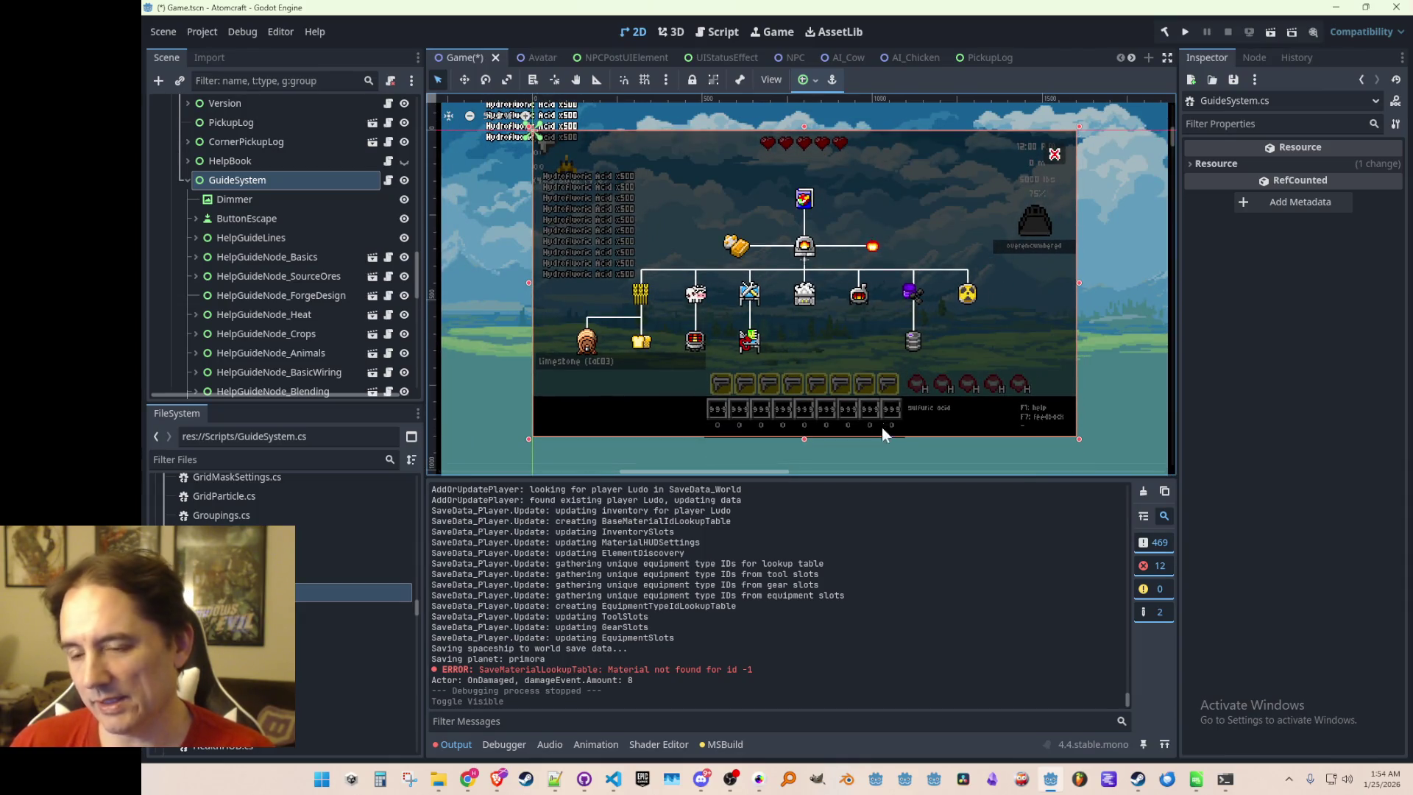
scroll(787, 347, up, 3)
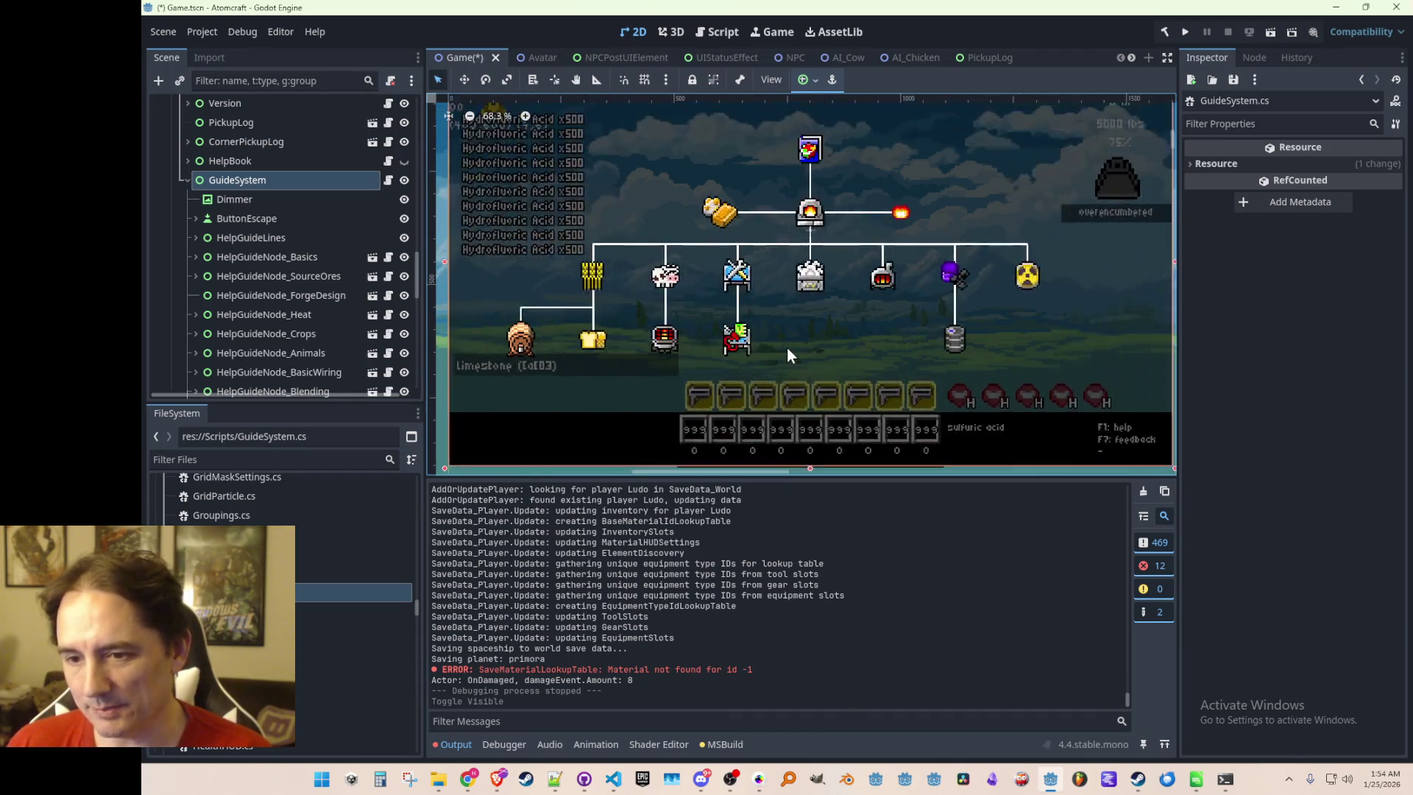
scroll(788, 346, down, 2)
scroll(796, 326, down, 3)
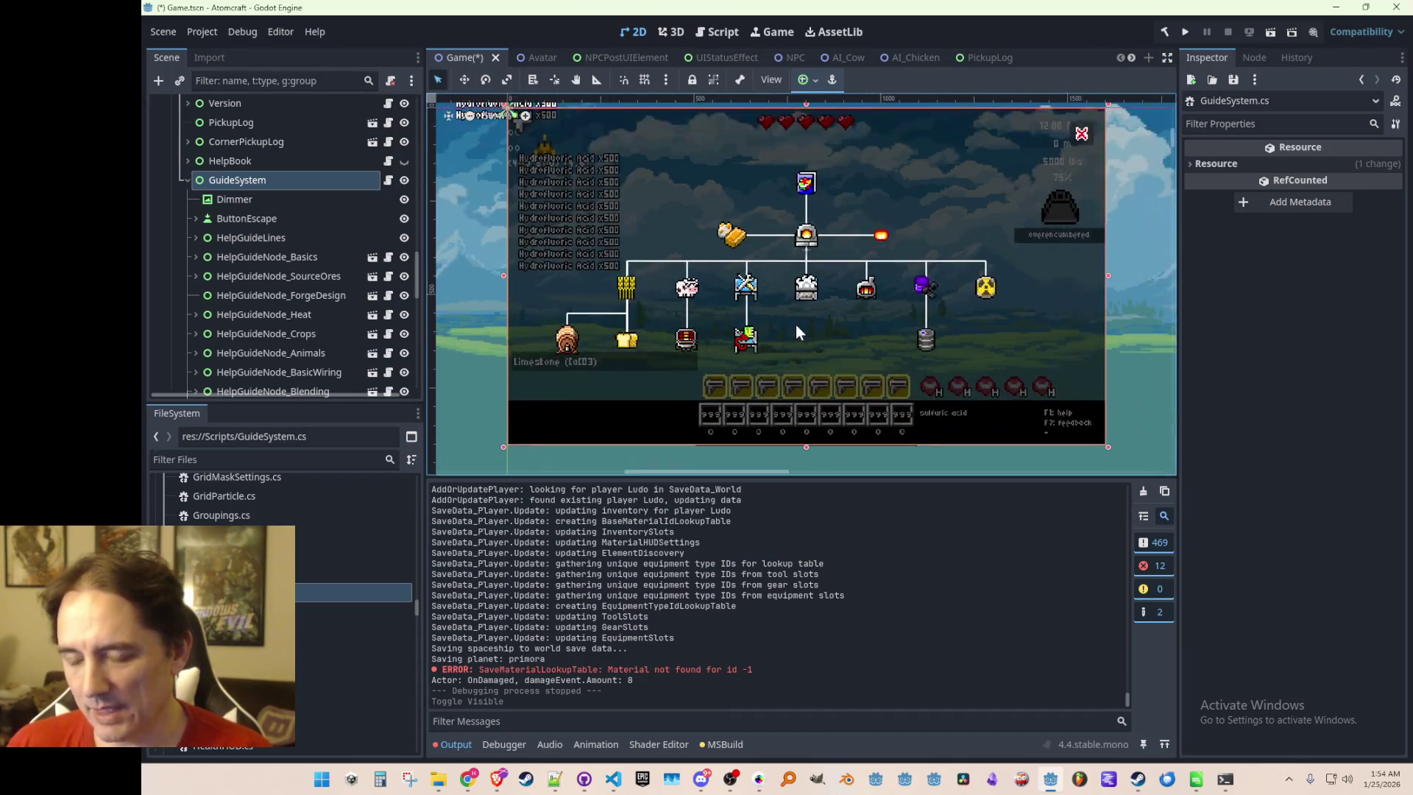
drag(796, 326, 800, 333)
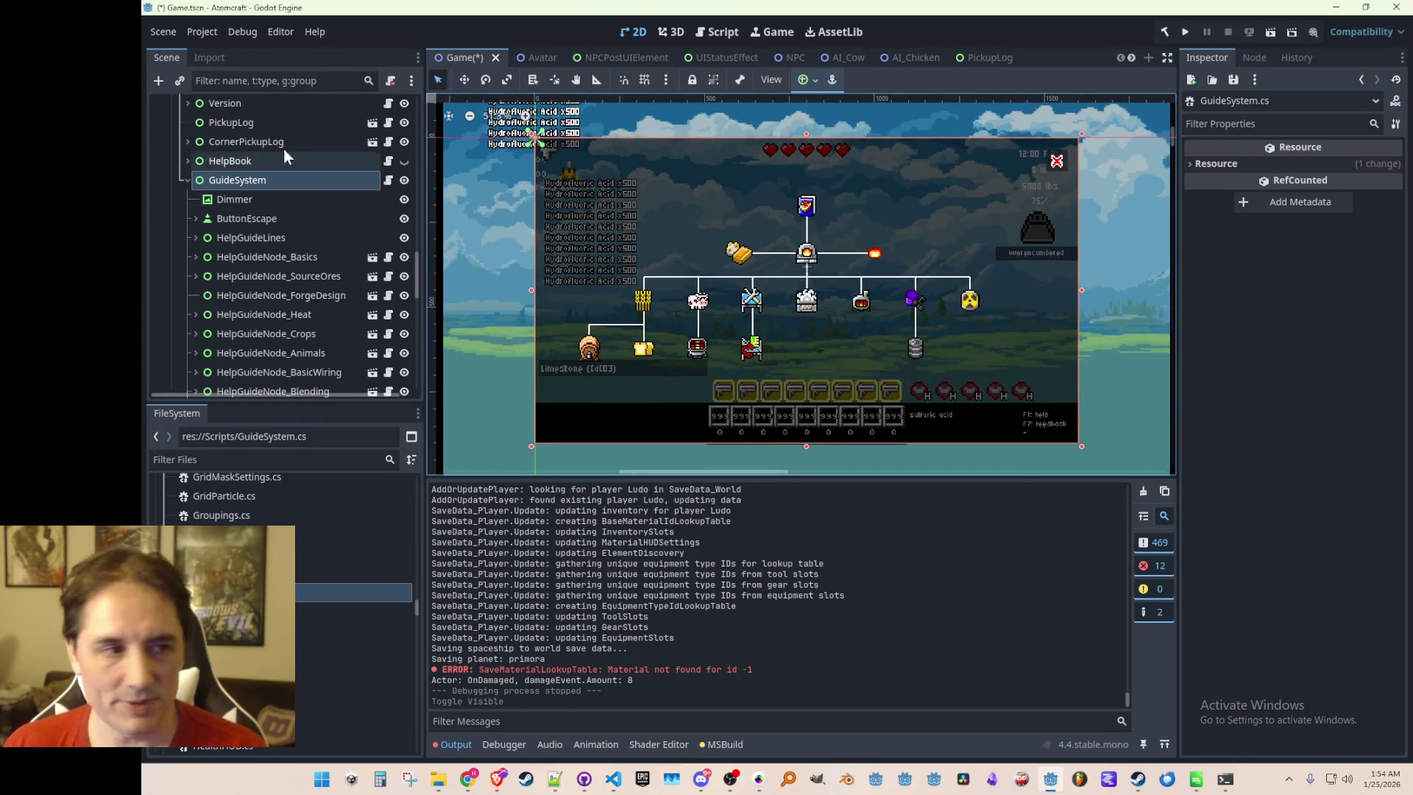
click(404, 181)
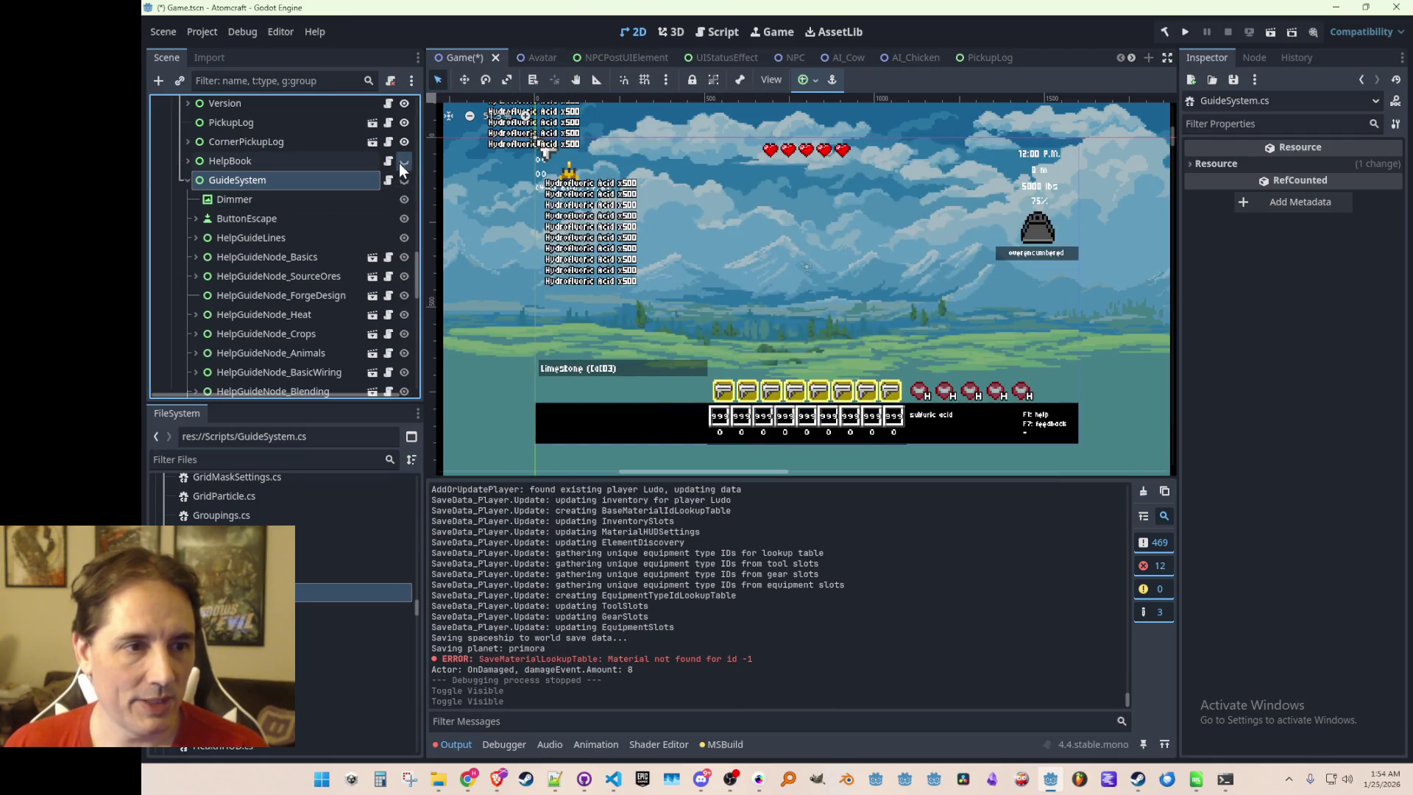
click(404, 161)
scroll(797, 267, up, 1)
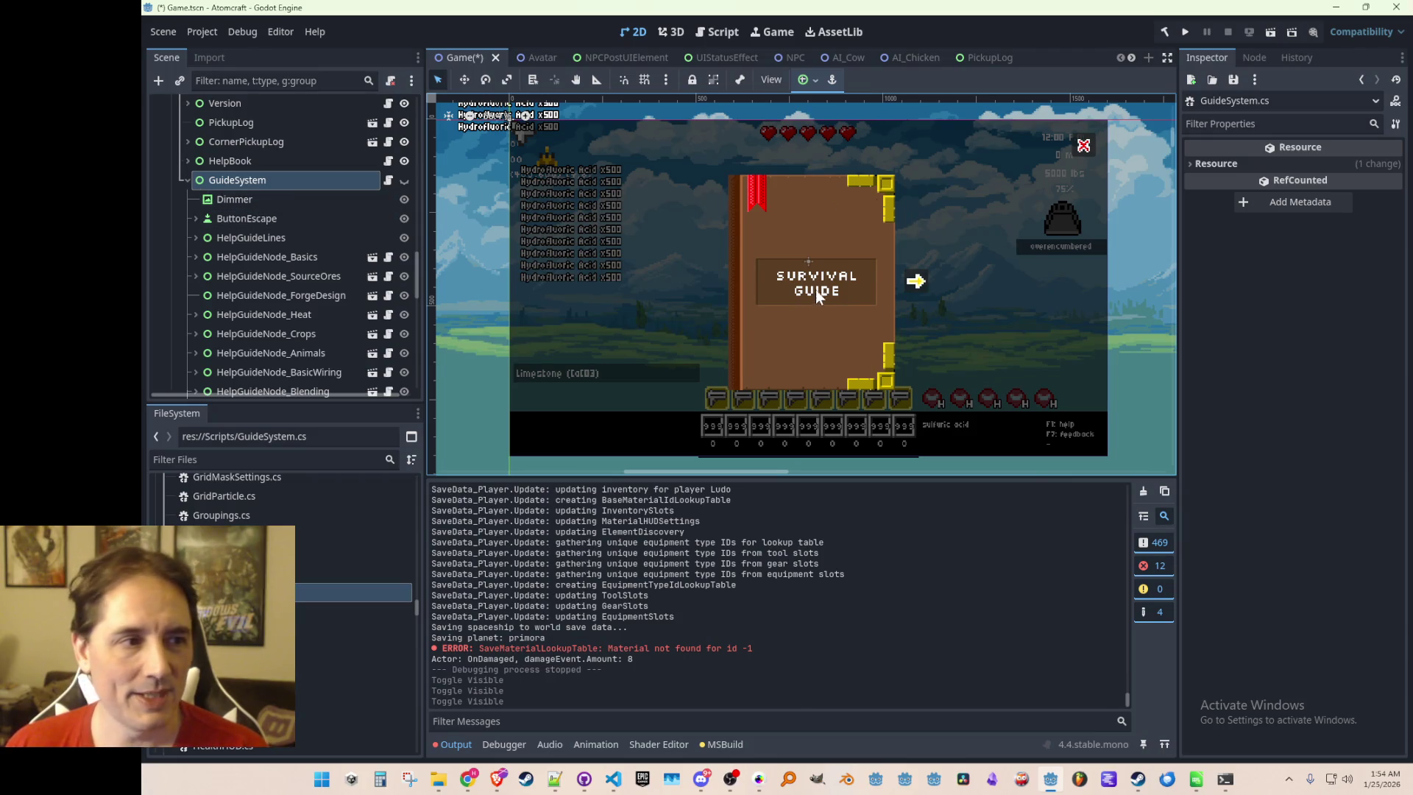
click(404, 180)
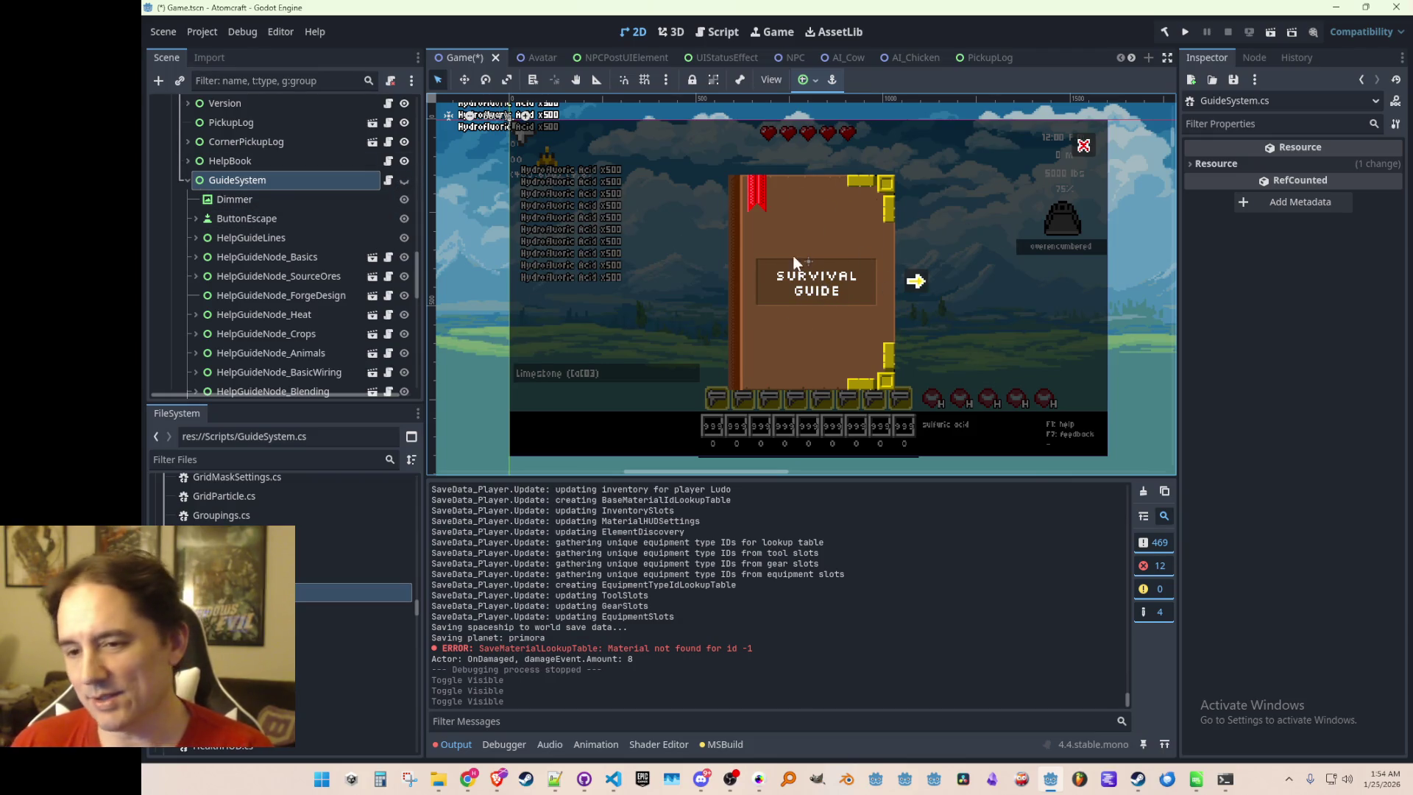
click(404, 181)
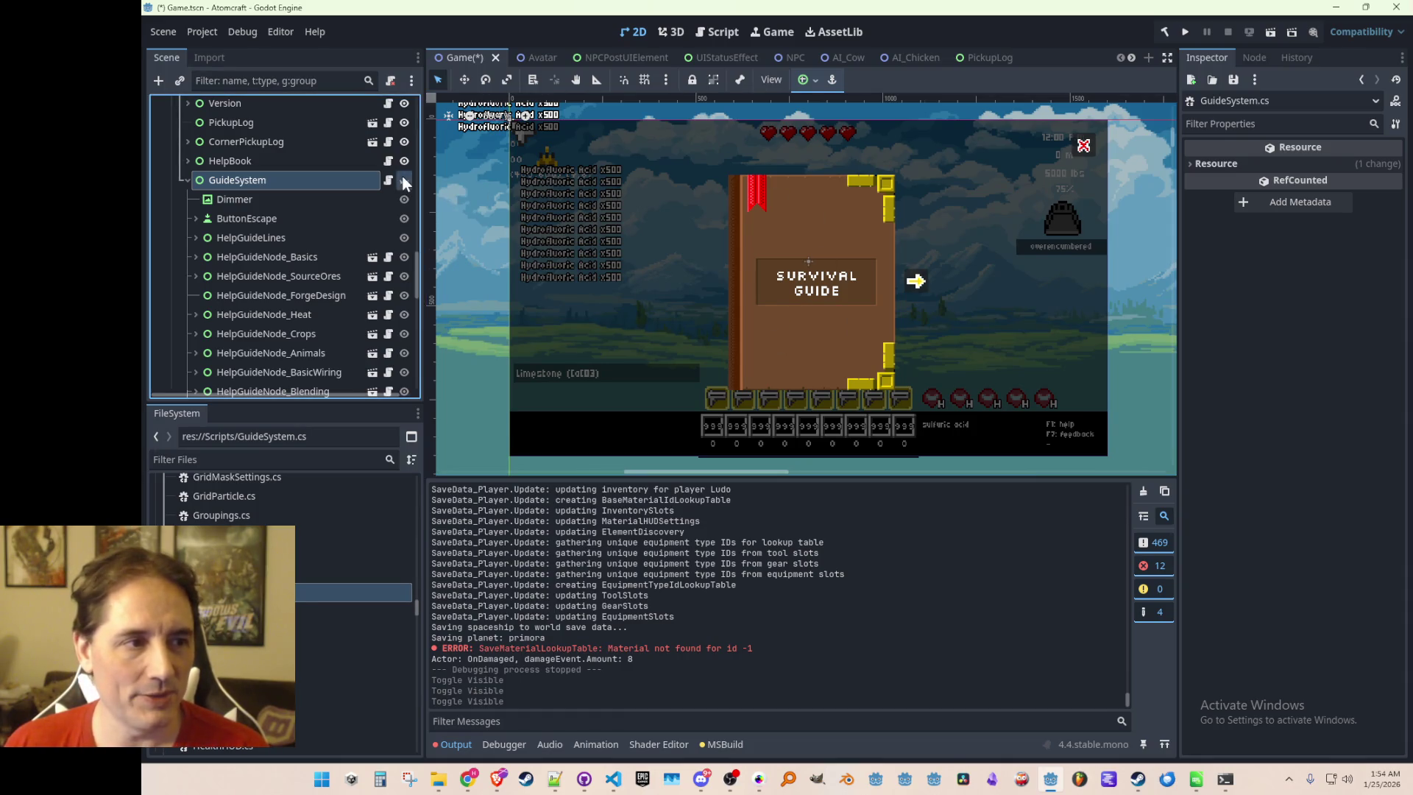
click(404, 160)
click(404, 180)
click(404, 181)
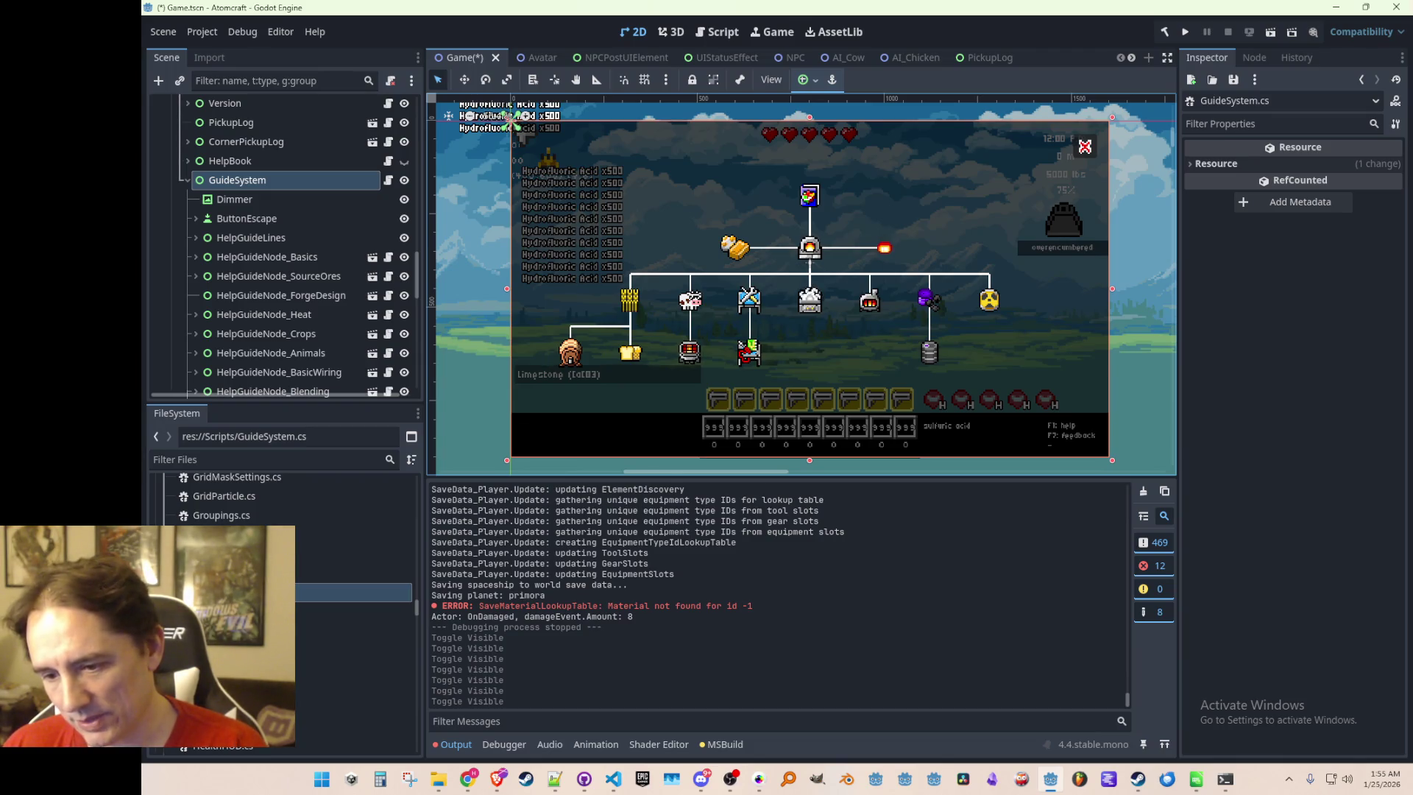
Switch to the Miro board and review the tech-tree around the Forge Design branches
key(alt+Tab)
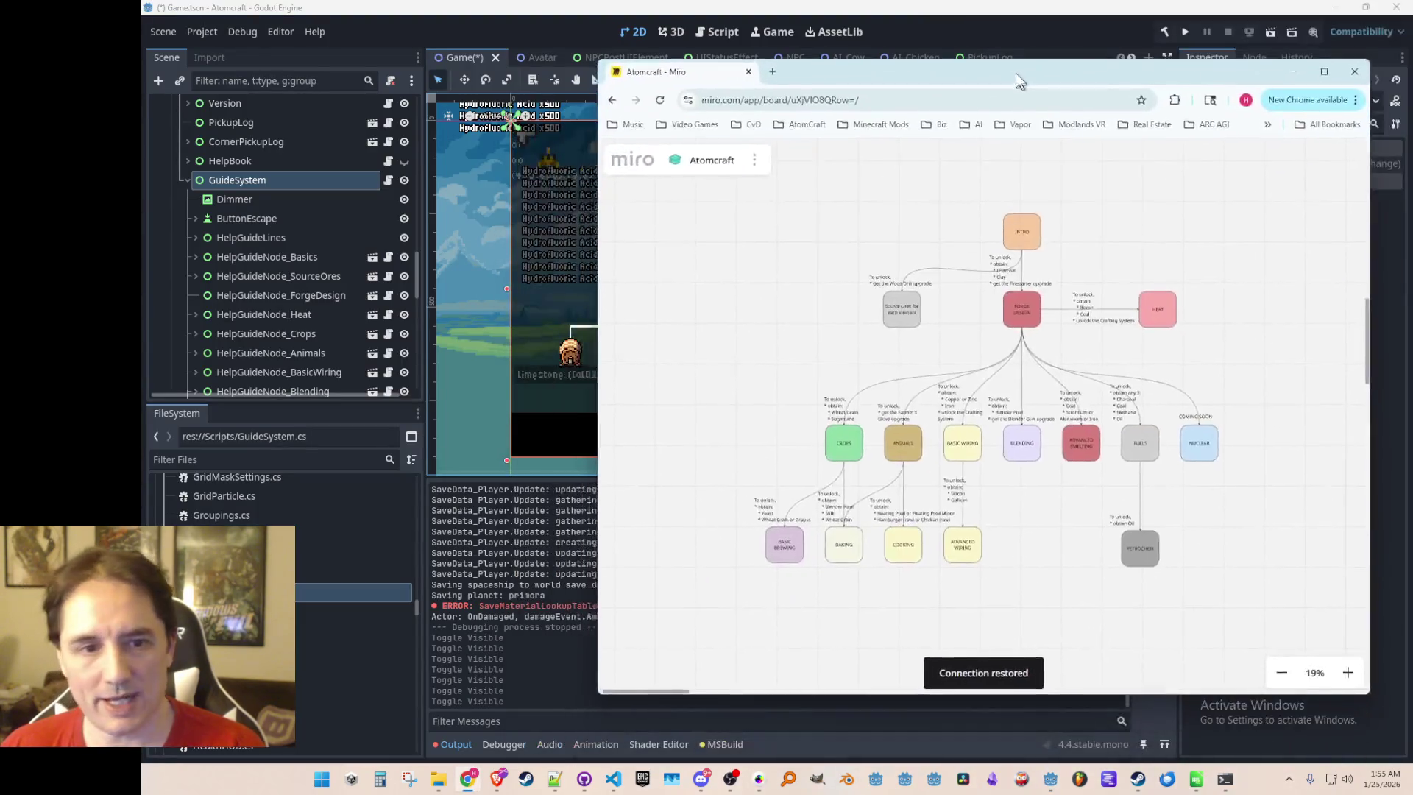
scroll(995, 374, right, 5)
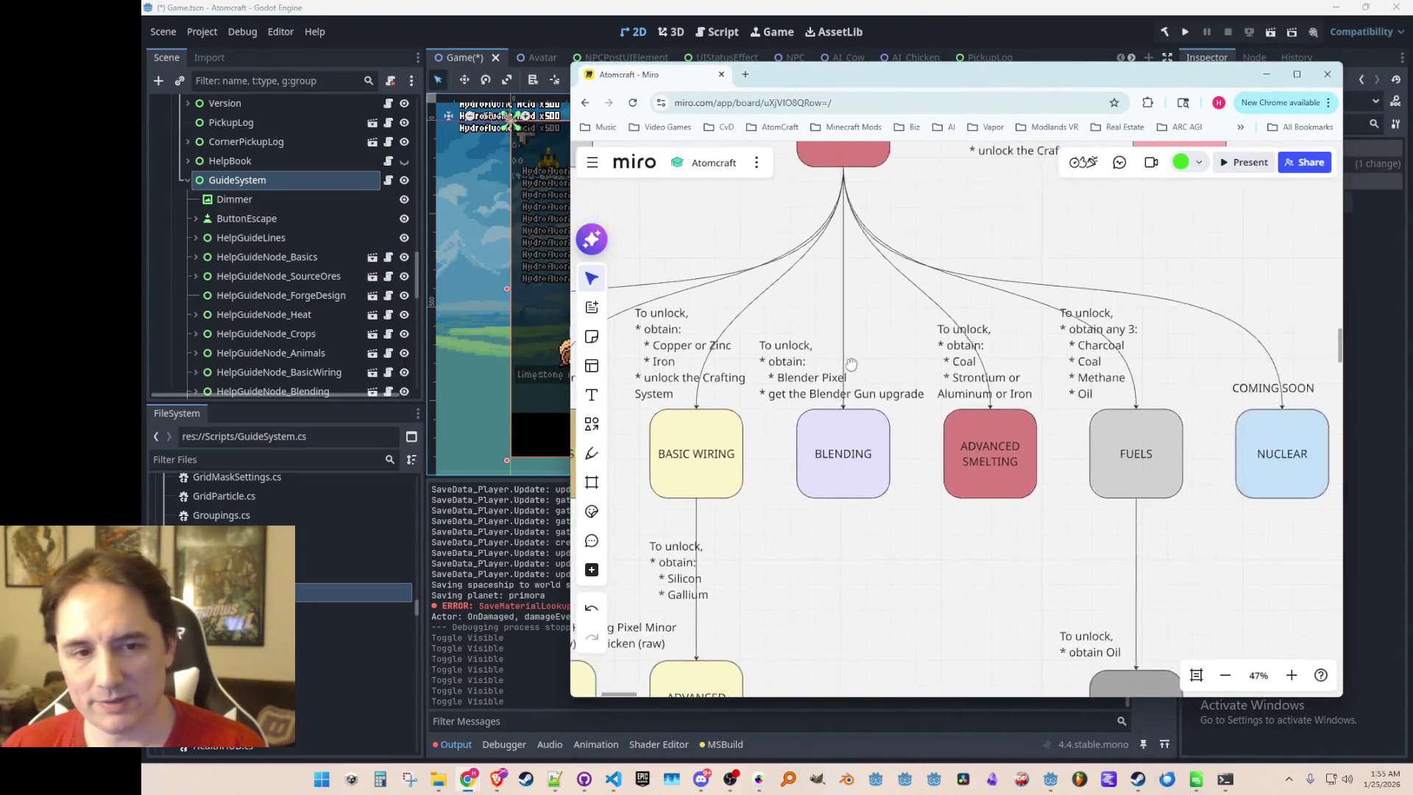
scroll(957, 412, up, 3)
scroll(915, 460, up, 1)
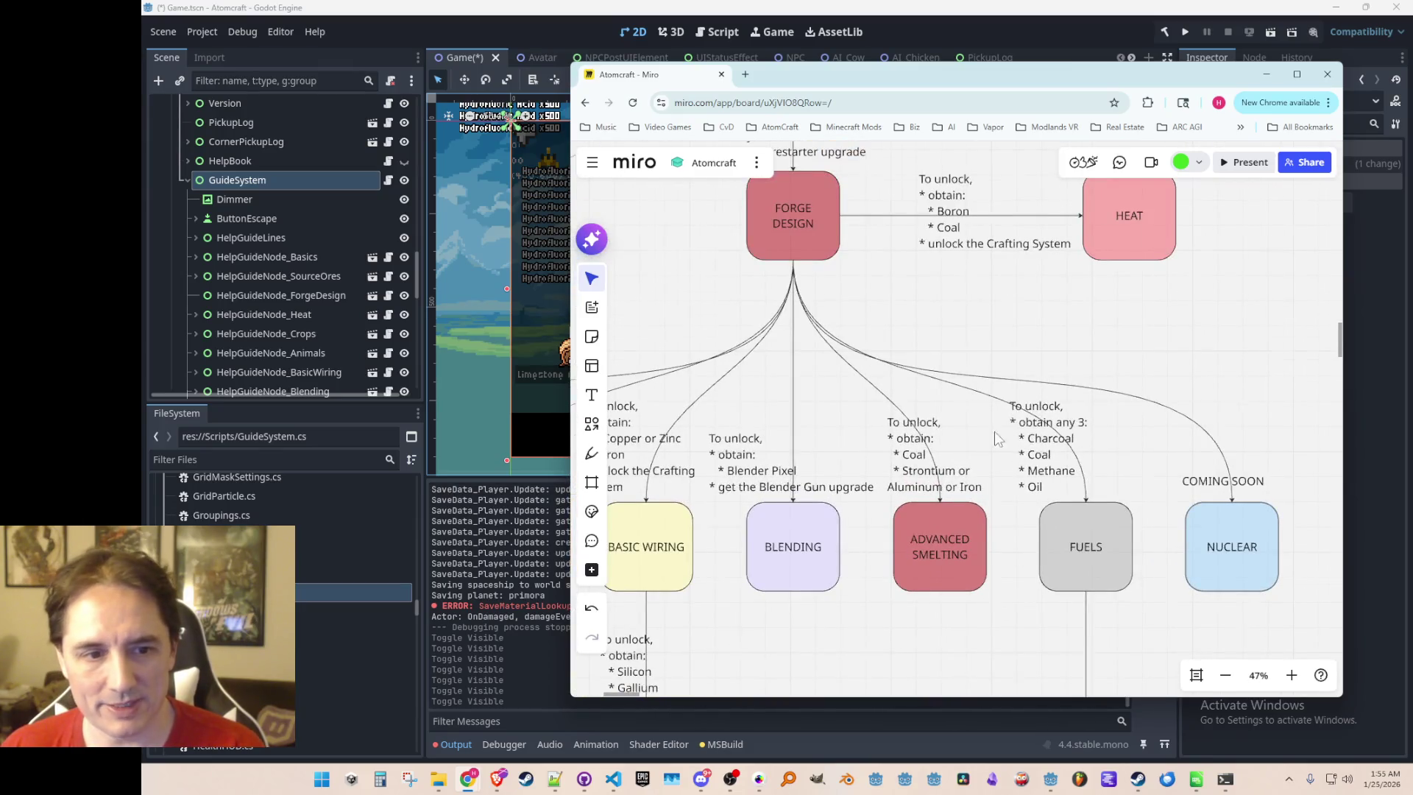
scroll(998, 438, down, 5)
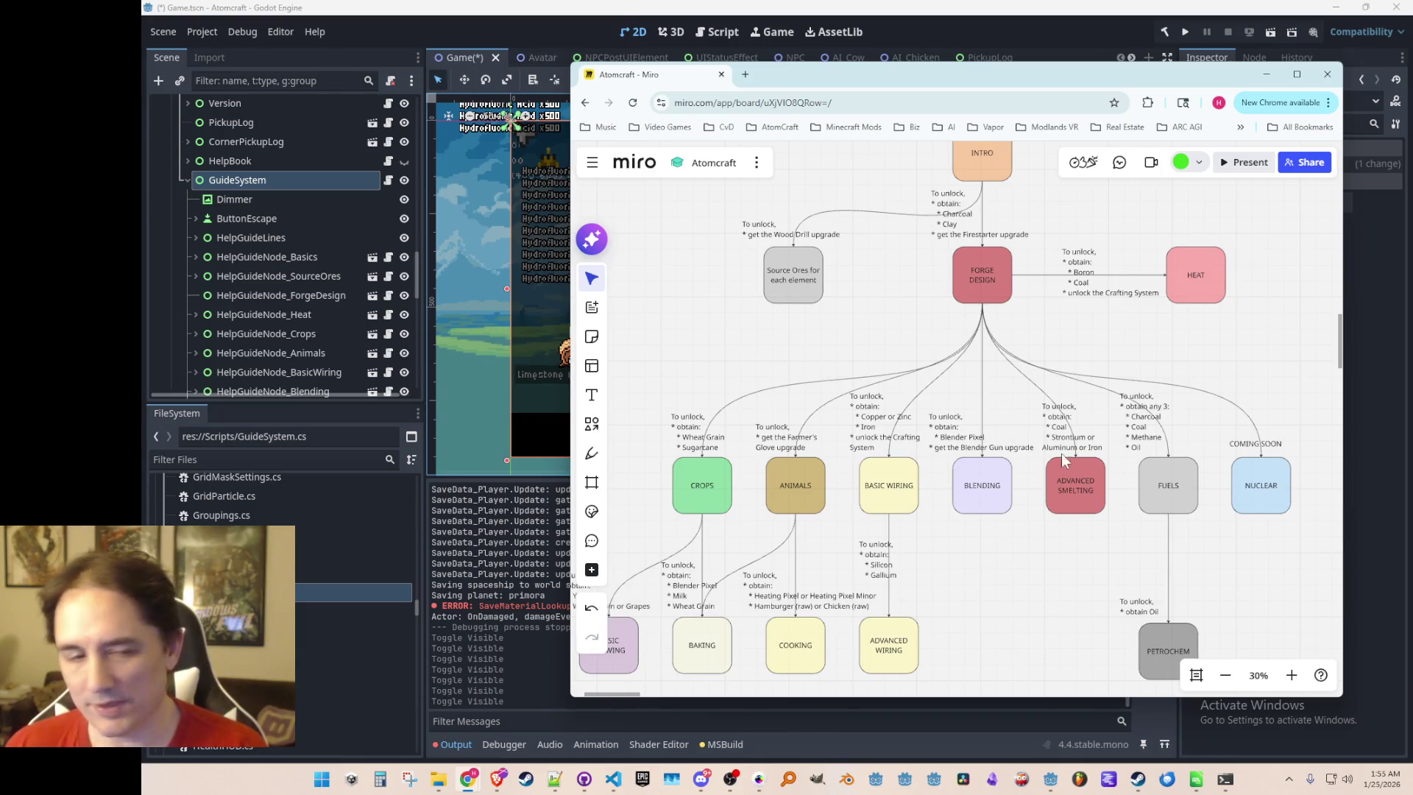
scroll(1062, 460, down, 3)
scroll(957, 441, up, 5)
drag(935, 317, 931, 498)
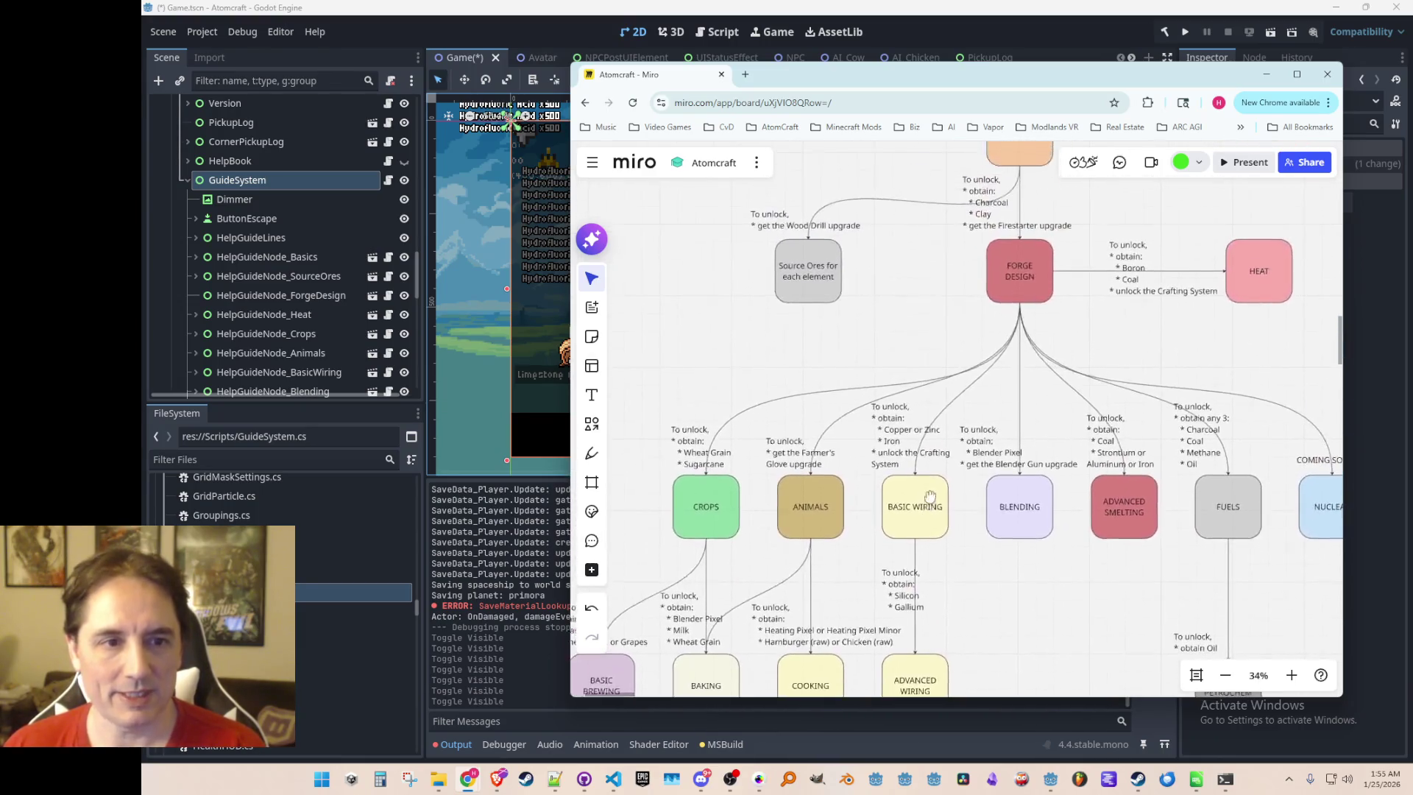
scroll(1004, 272, down, 2)
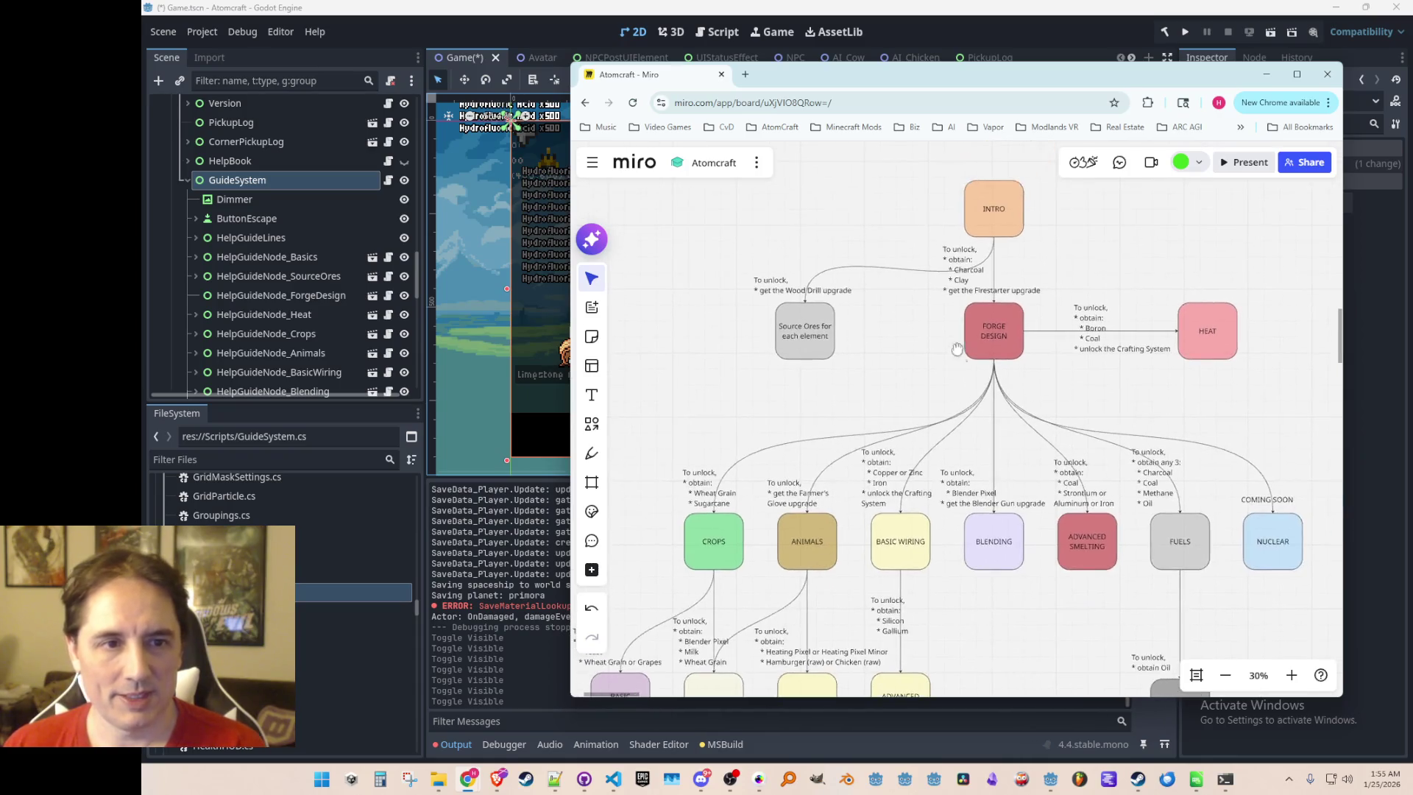
scroll(1016, 265, up, 2)
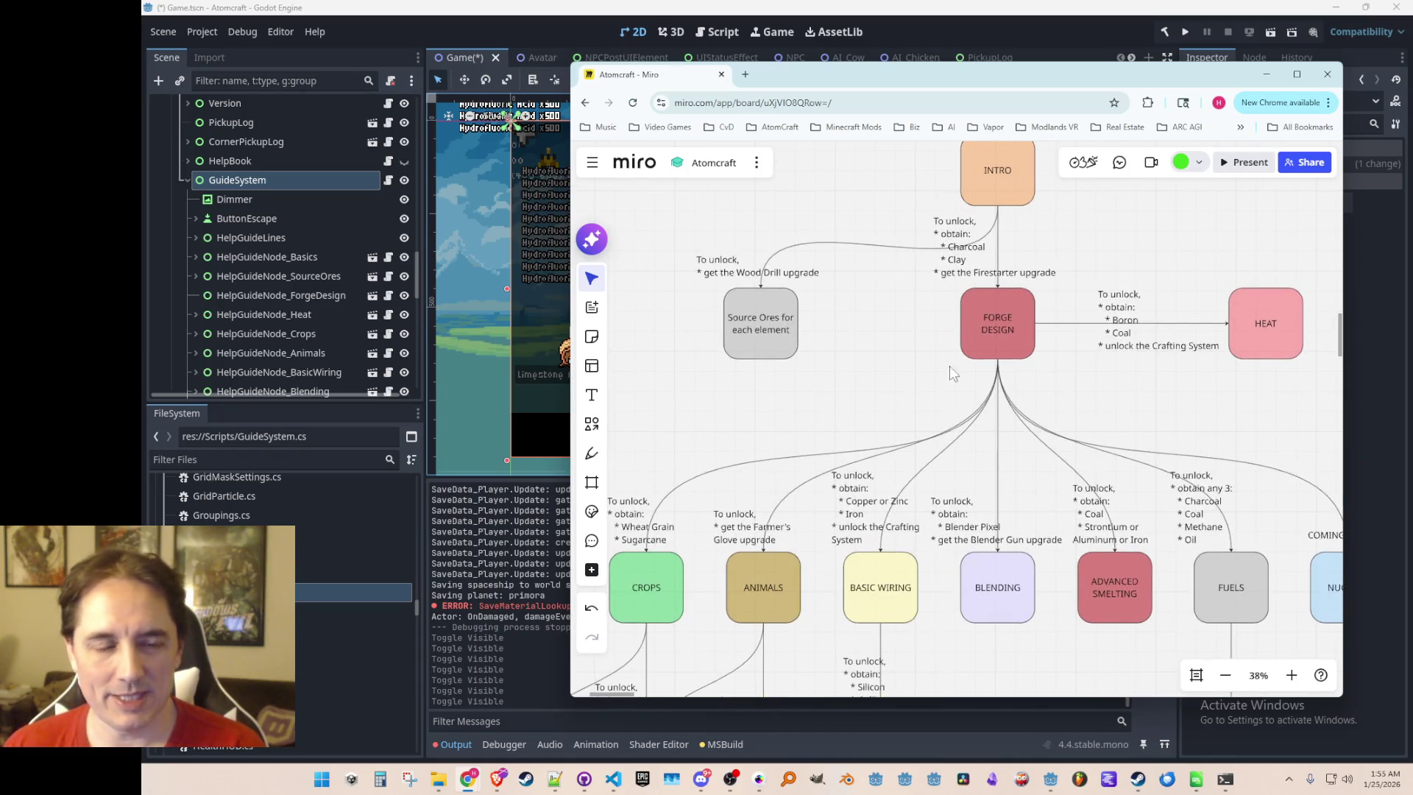
scroll(787, 407, up, 2)
Reposition the Miro window beside Godot to compare its unlock nodes with the game overlay
mouse_move(954, 90)
mouse_down()
mouse_move(1399, 243)
mouse_move(1306, 140)
mouse_up()
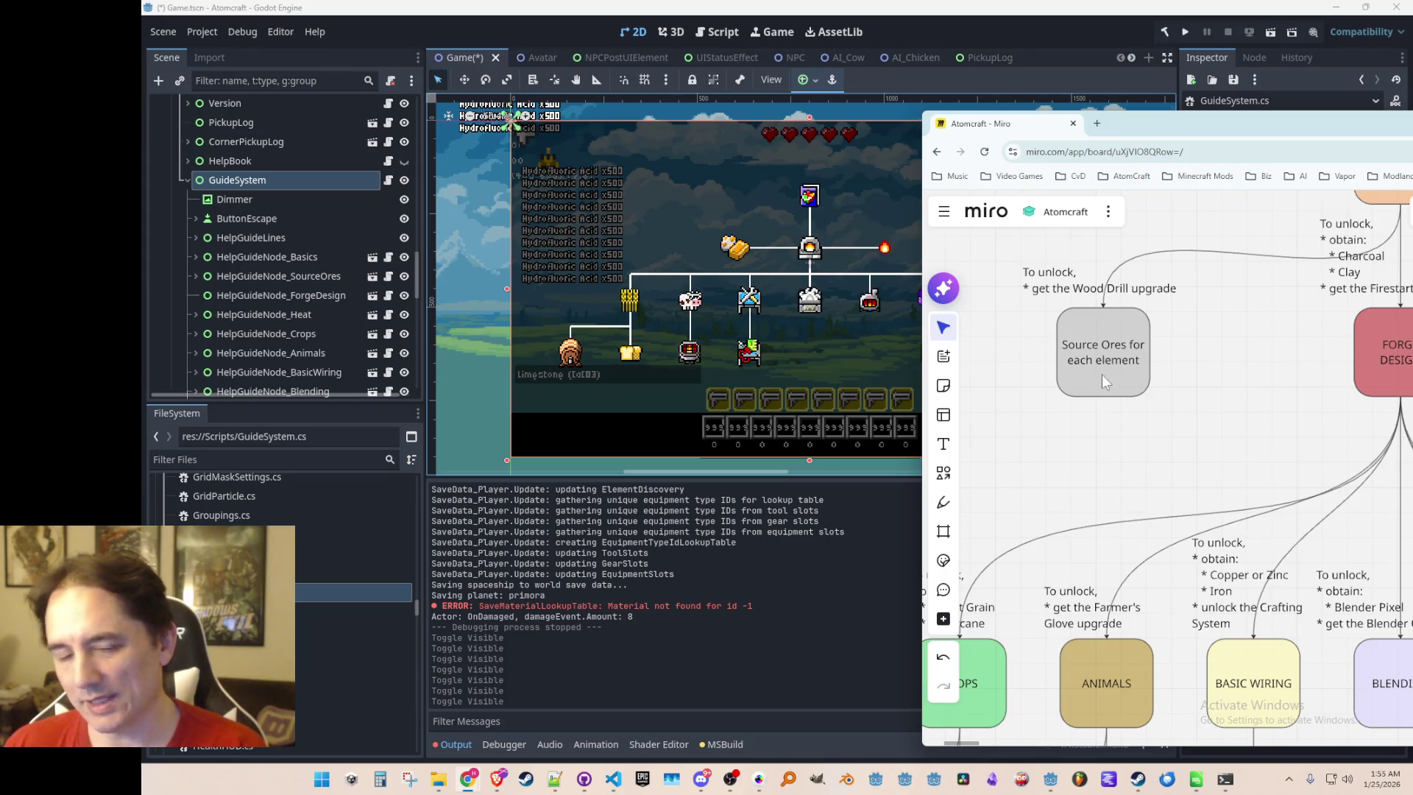
scroll(1213, 424, down, 5)
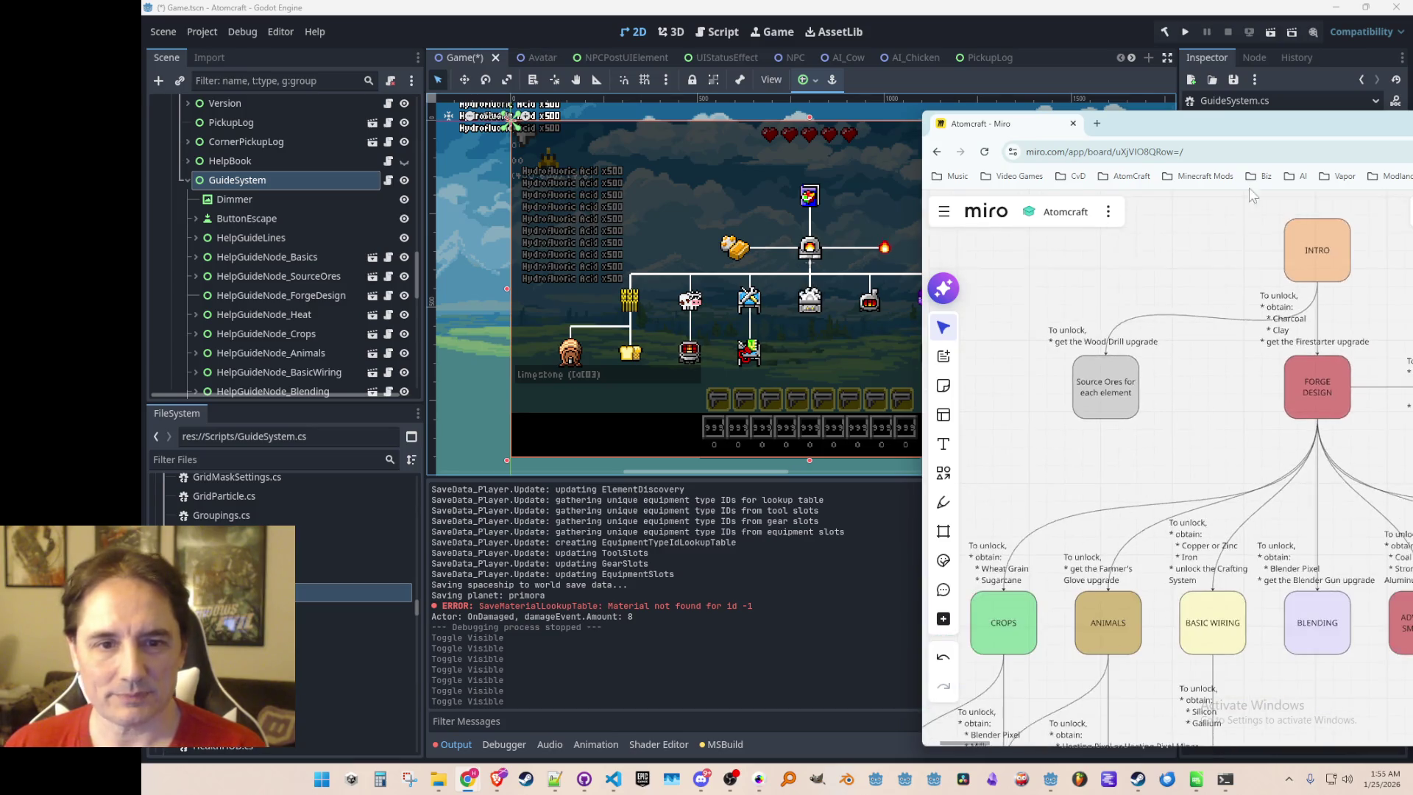
mouse_move(1229, 130)
mouse_down()
mouse_move(821, 178)
mouse_move(767, 291)
mouse_up()
scroll(1053, 530, up, 2)
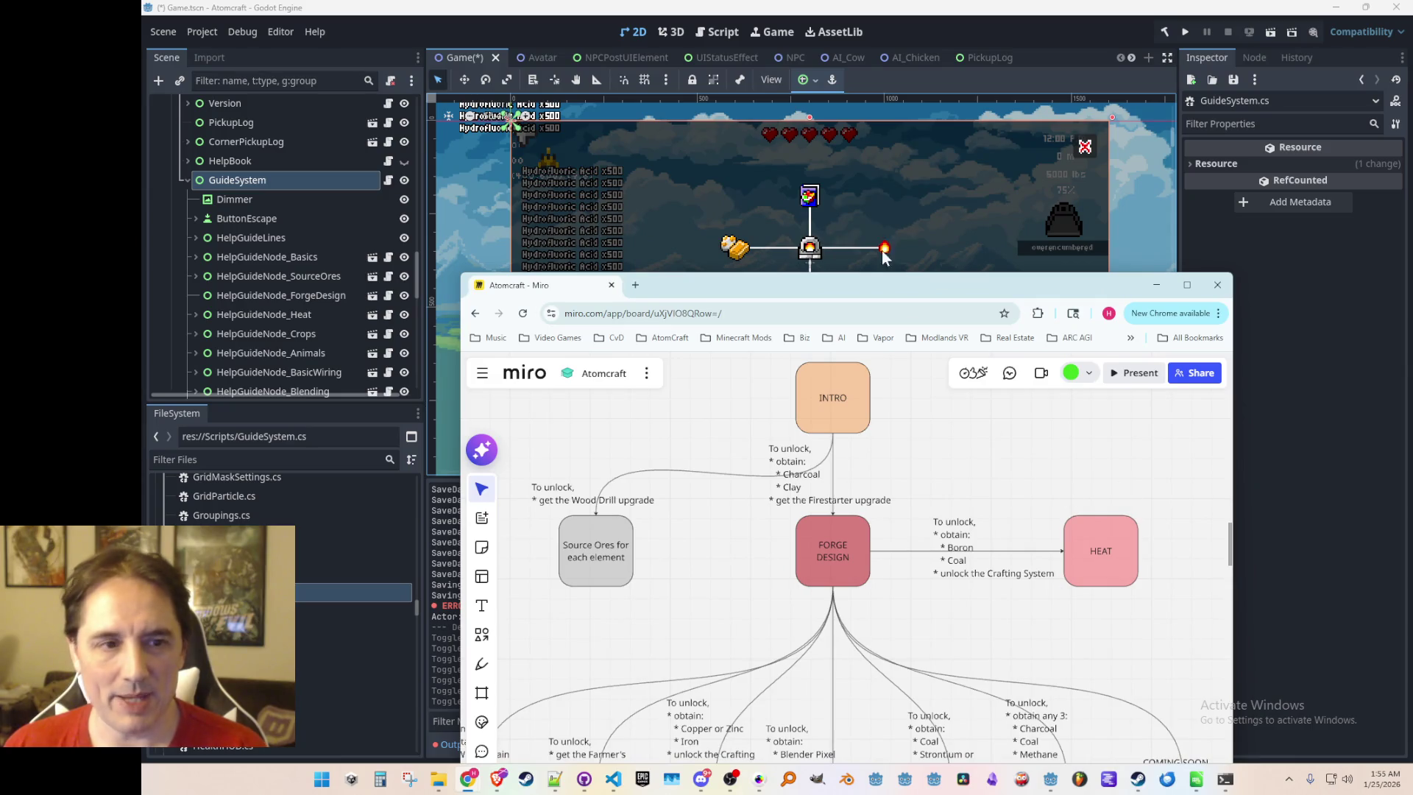
mouse_move(873, 290)
mouse_down()
mouse_move(1279, 311)
mouse_move(1348, 242)
mouse_move(1350, 163)
mouse_up()
drag(1159, 158, 1156, 79)
scroll(1154, 338, down, 3)
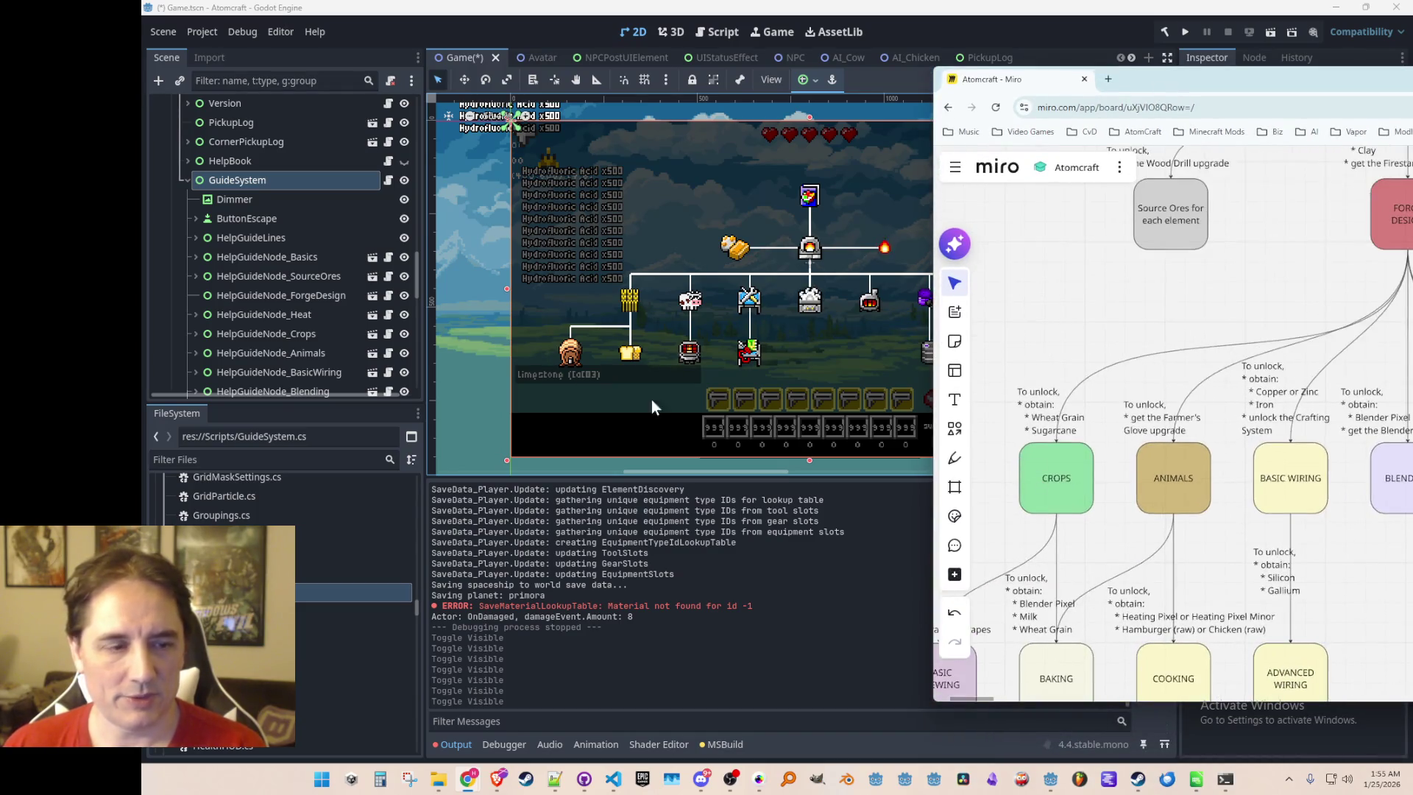
scroll(1159, 445, down, 2)
scroll(1159, 445, right, 5)
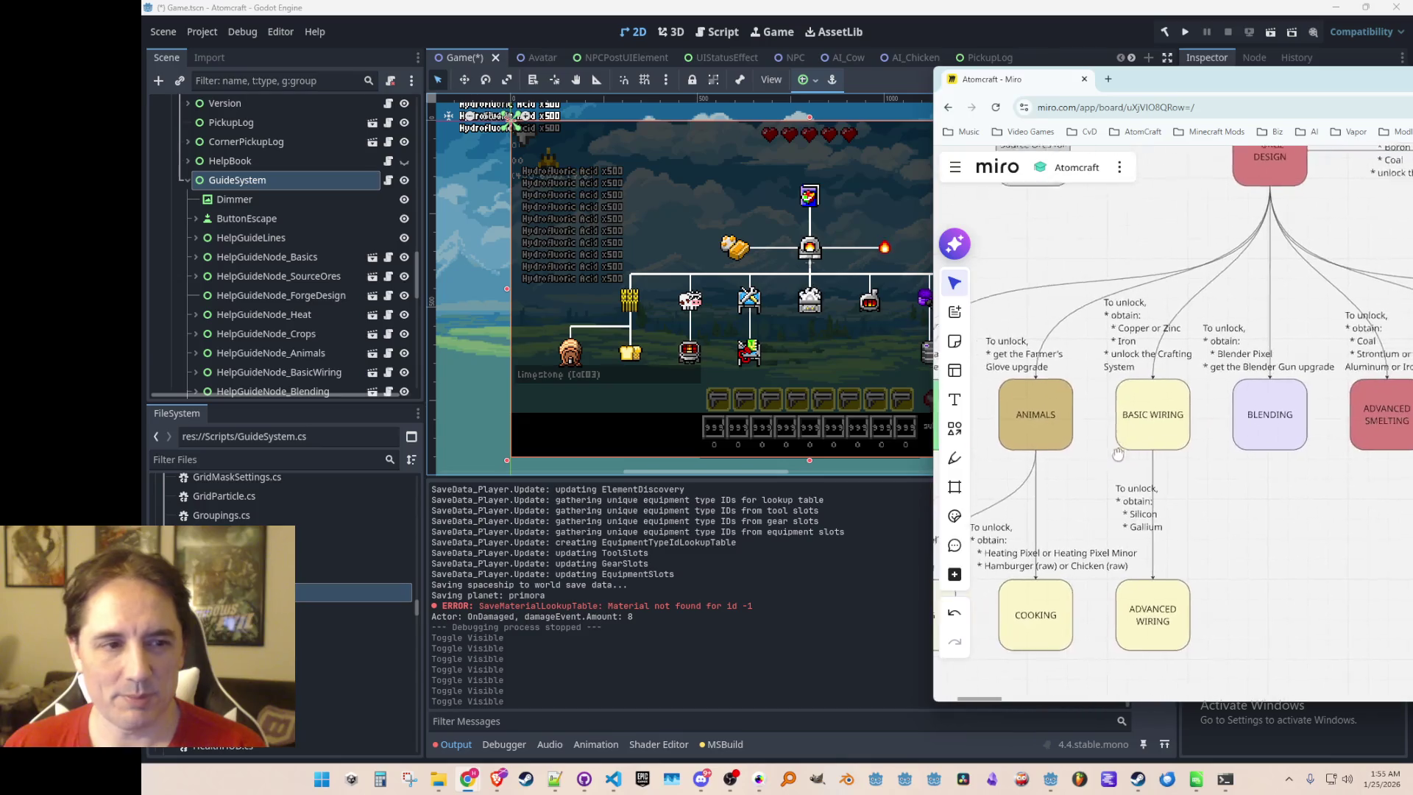
scroll(1167, 484, right, 3)
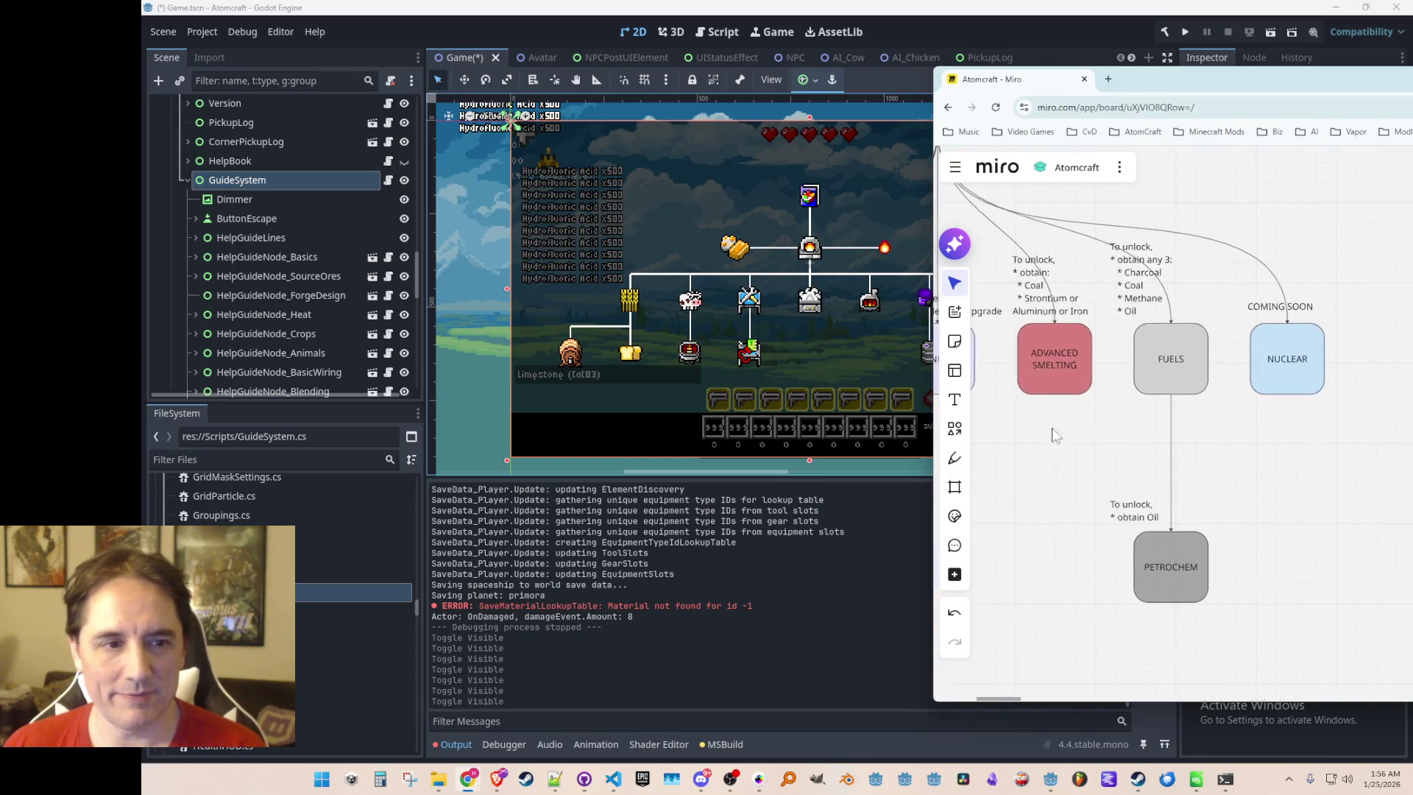
Shift the Miro window right to uncover the game, then bring Godot to the front
drag(1148, 81, 1366, 110)
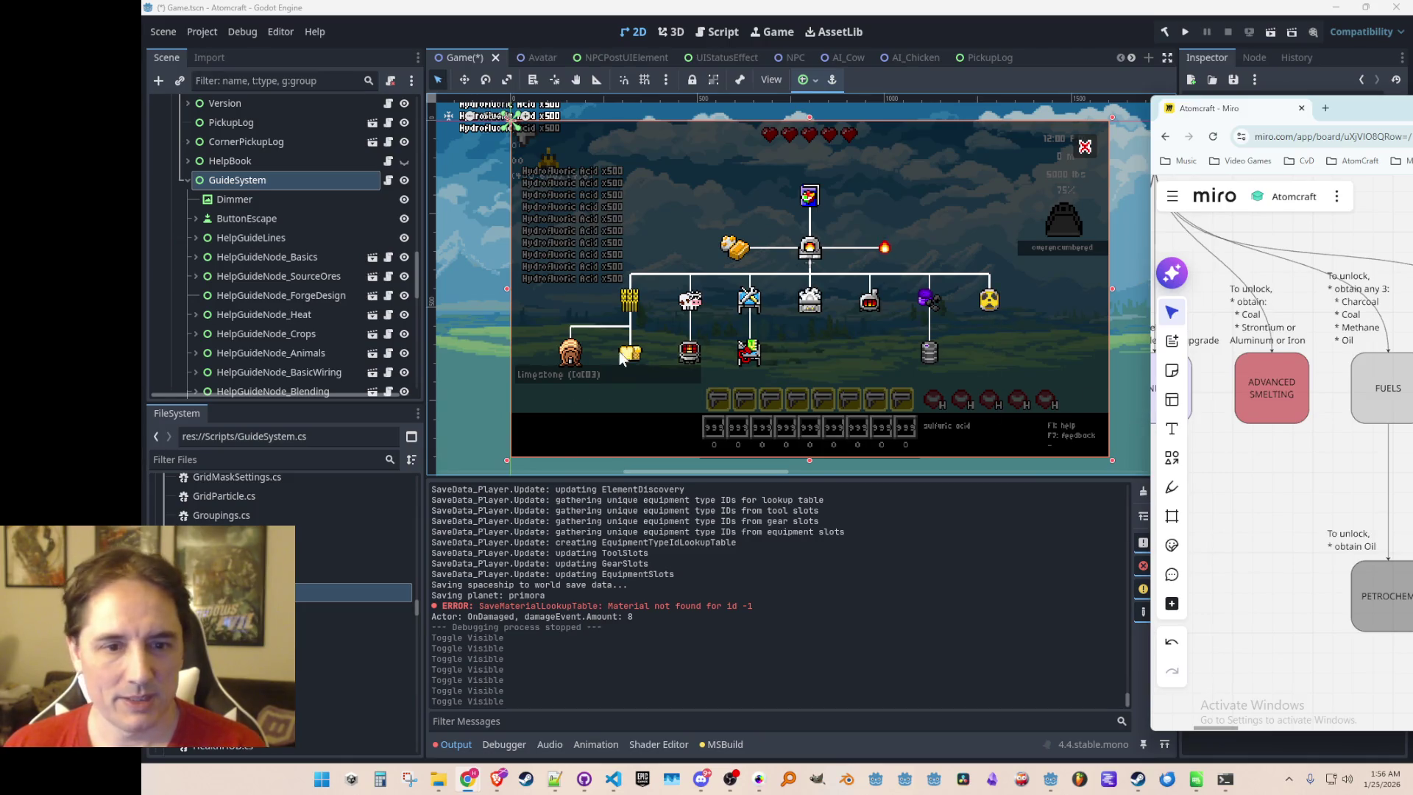
drag(1357, 113, 1353, 113)
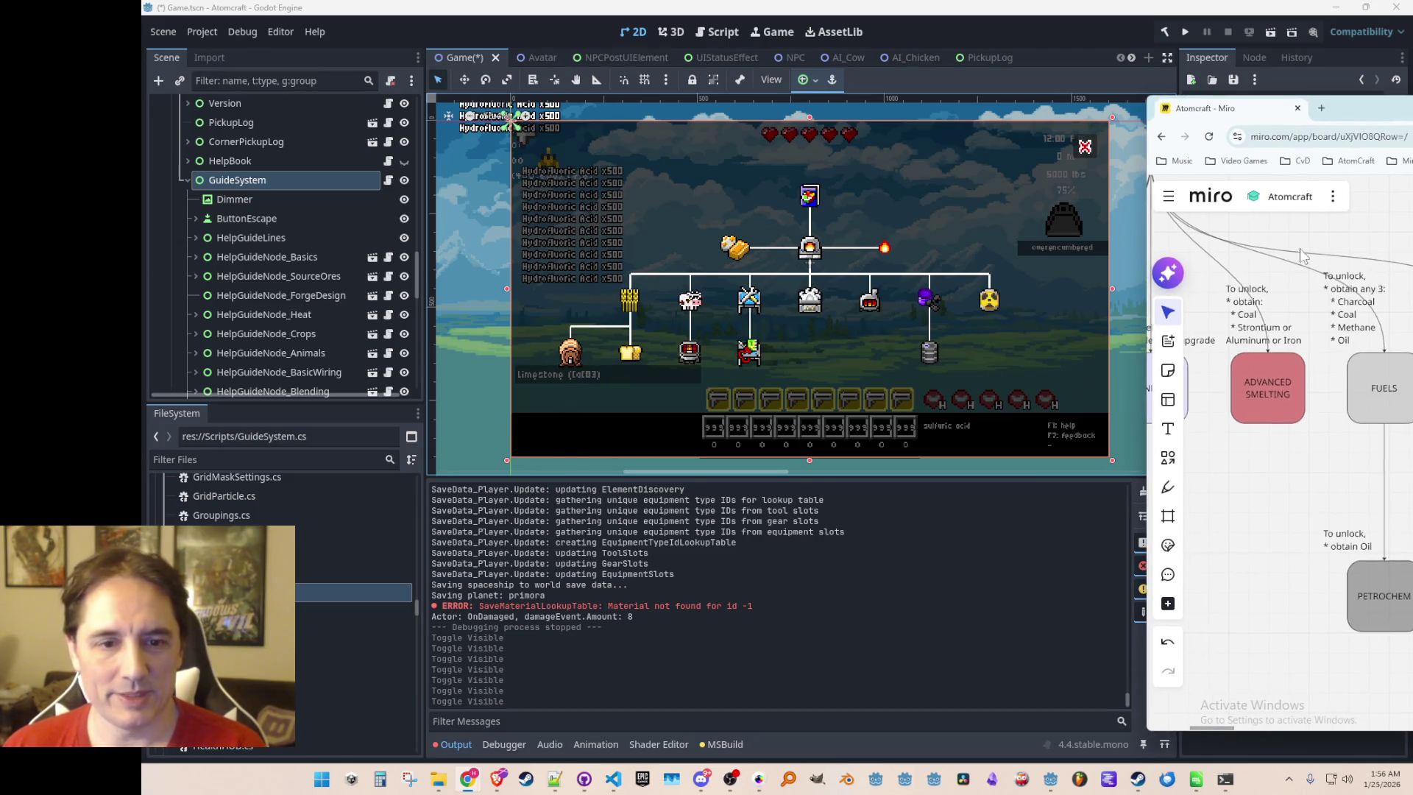
scroll(1288, 442, down, 5)
scroll(1260, 525, up, 2)
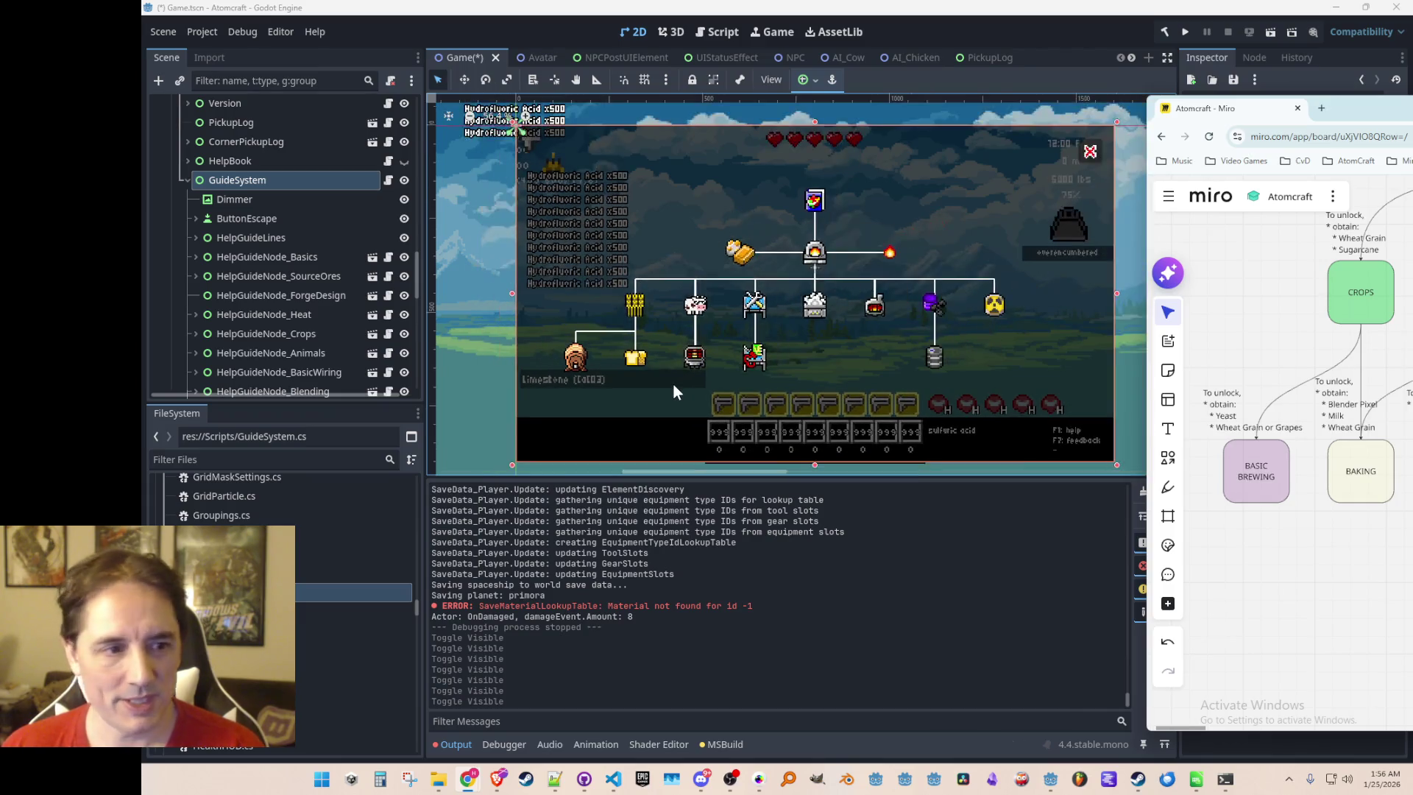
click(639, 381)
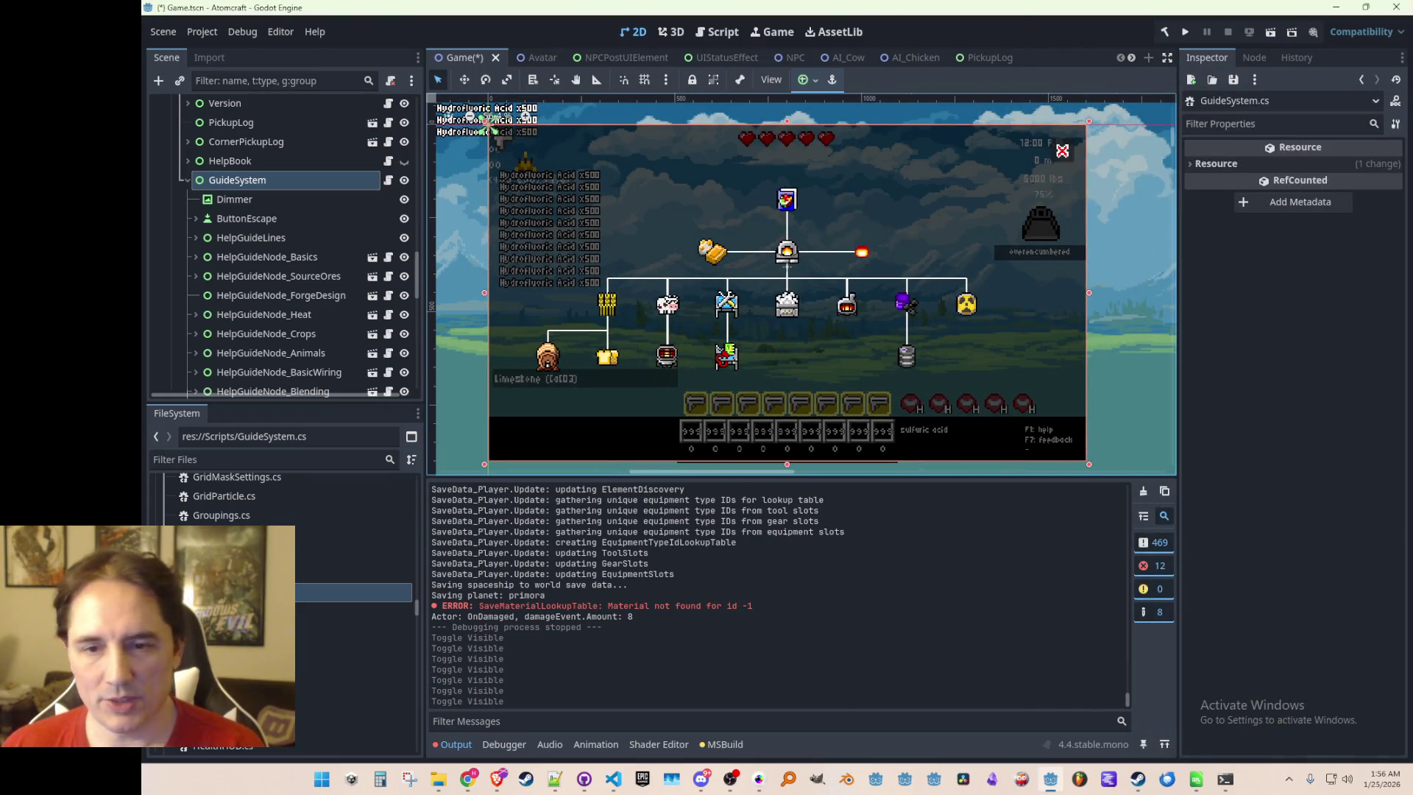
key(alt+Tab)
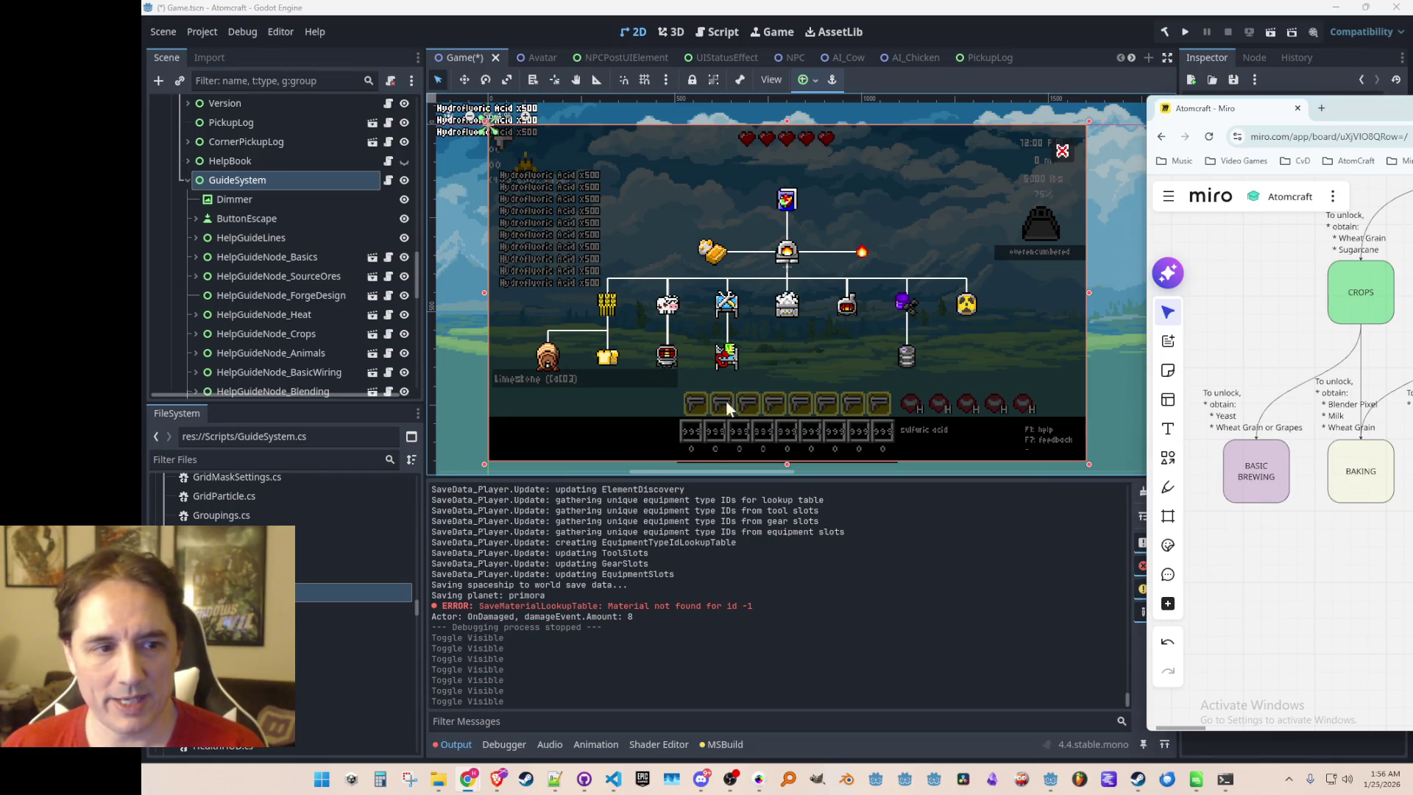
click(743, 400)
scroll(726, 359, up, 2)
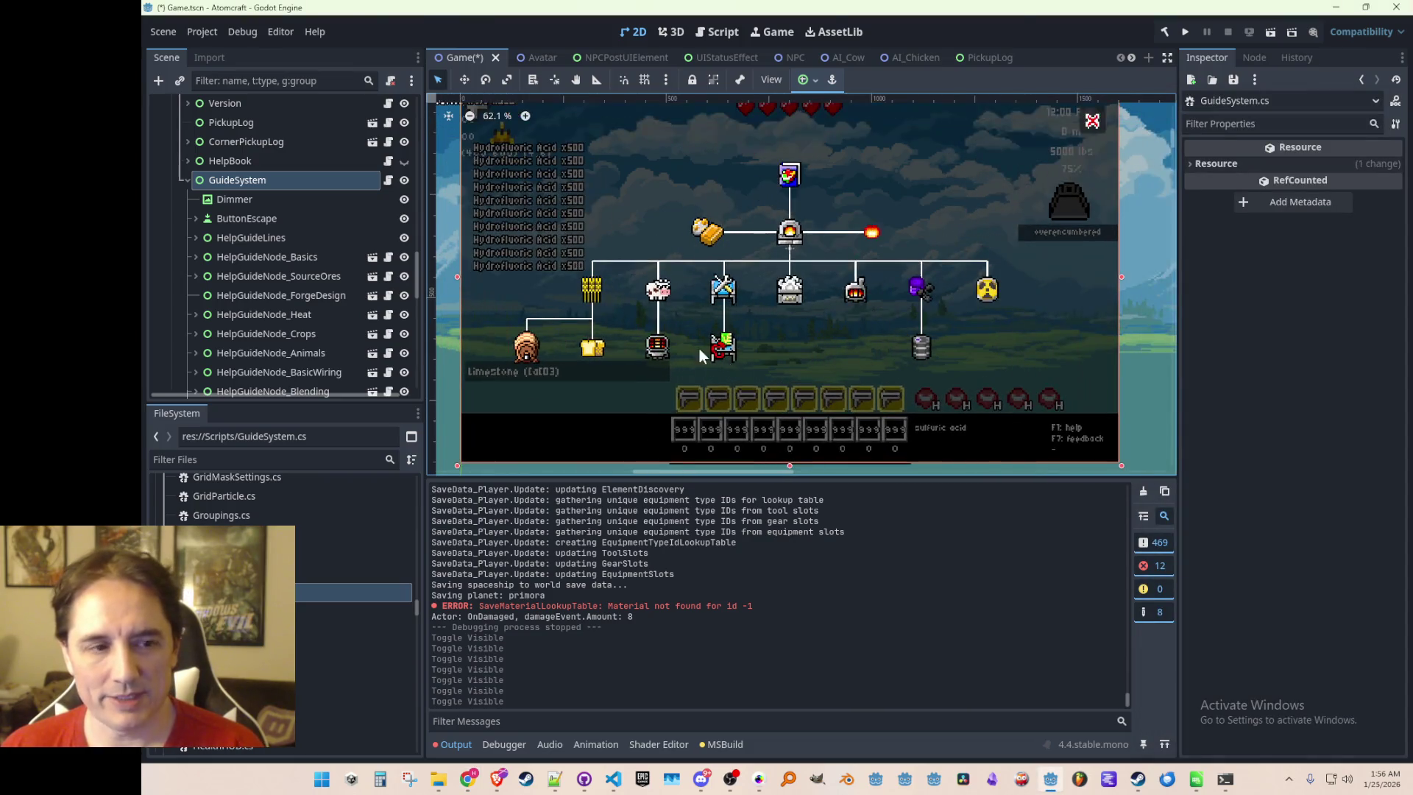
scroll(803, 365, down, 1)
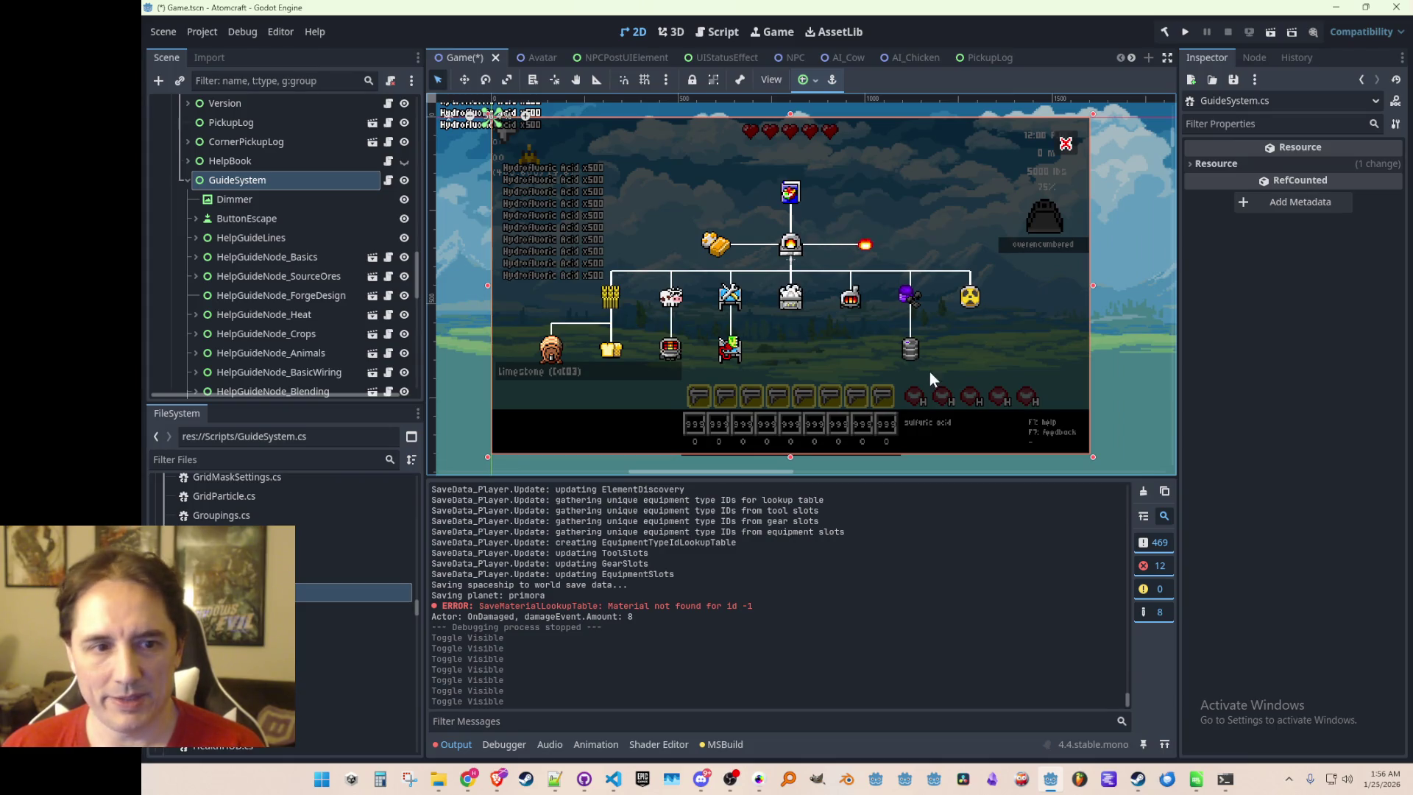
scroll(923, 343, down, 3)
scroll(878, 352, up, 2)
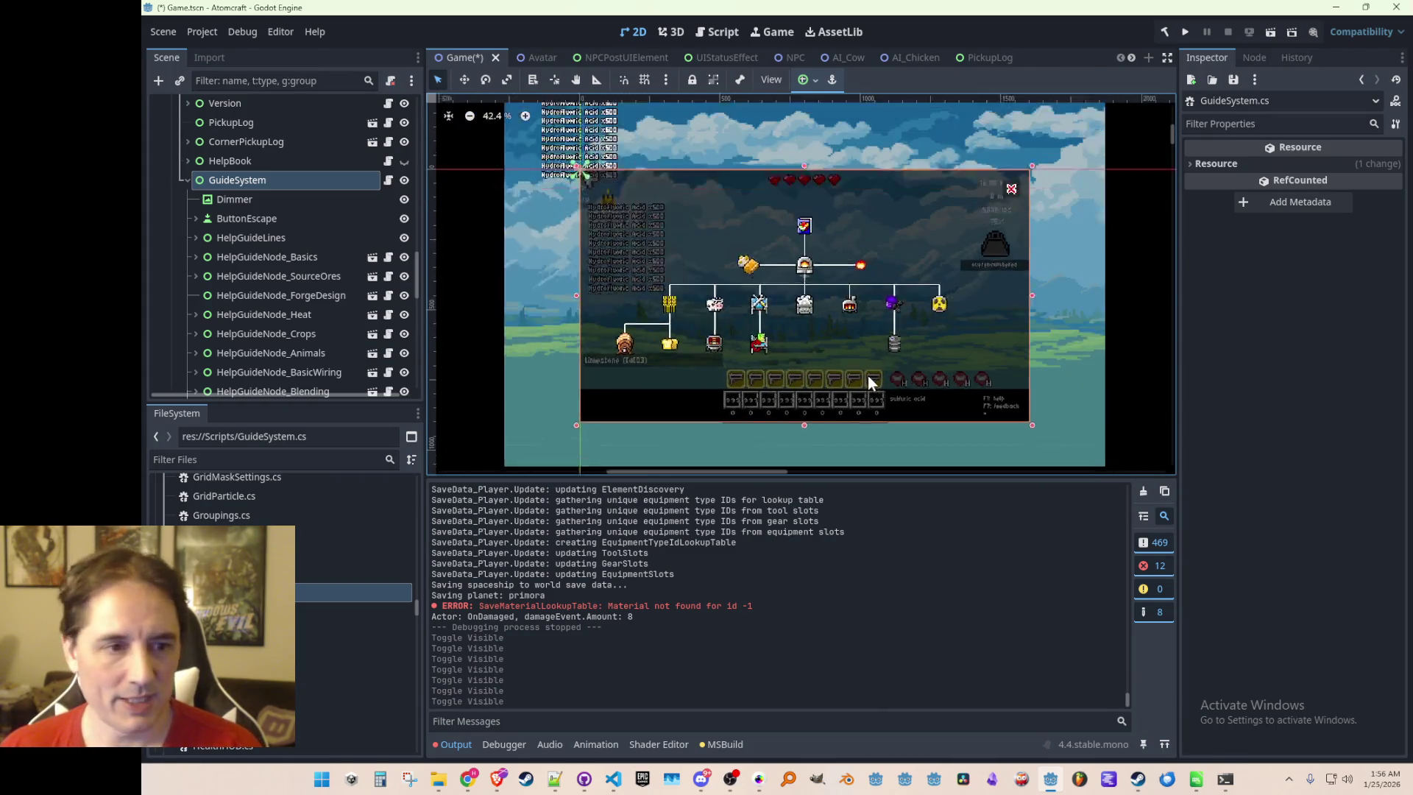
scroll(850, 368, down, 1)
scroll(803, 360, up, 2)
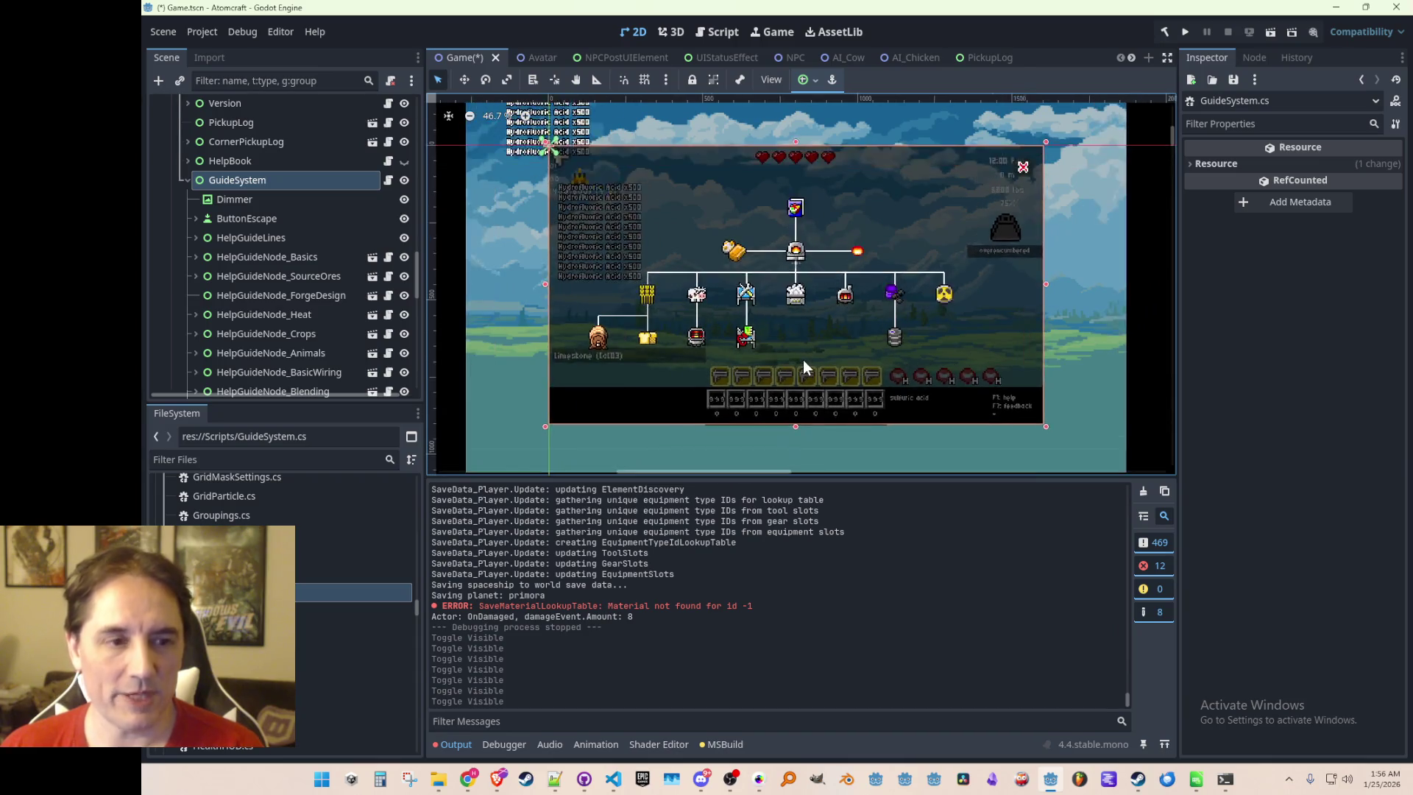
scroll(806, 359, down, 1)
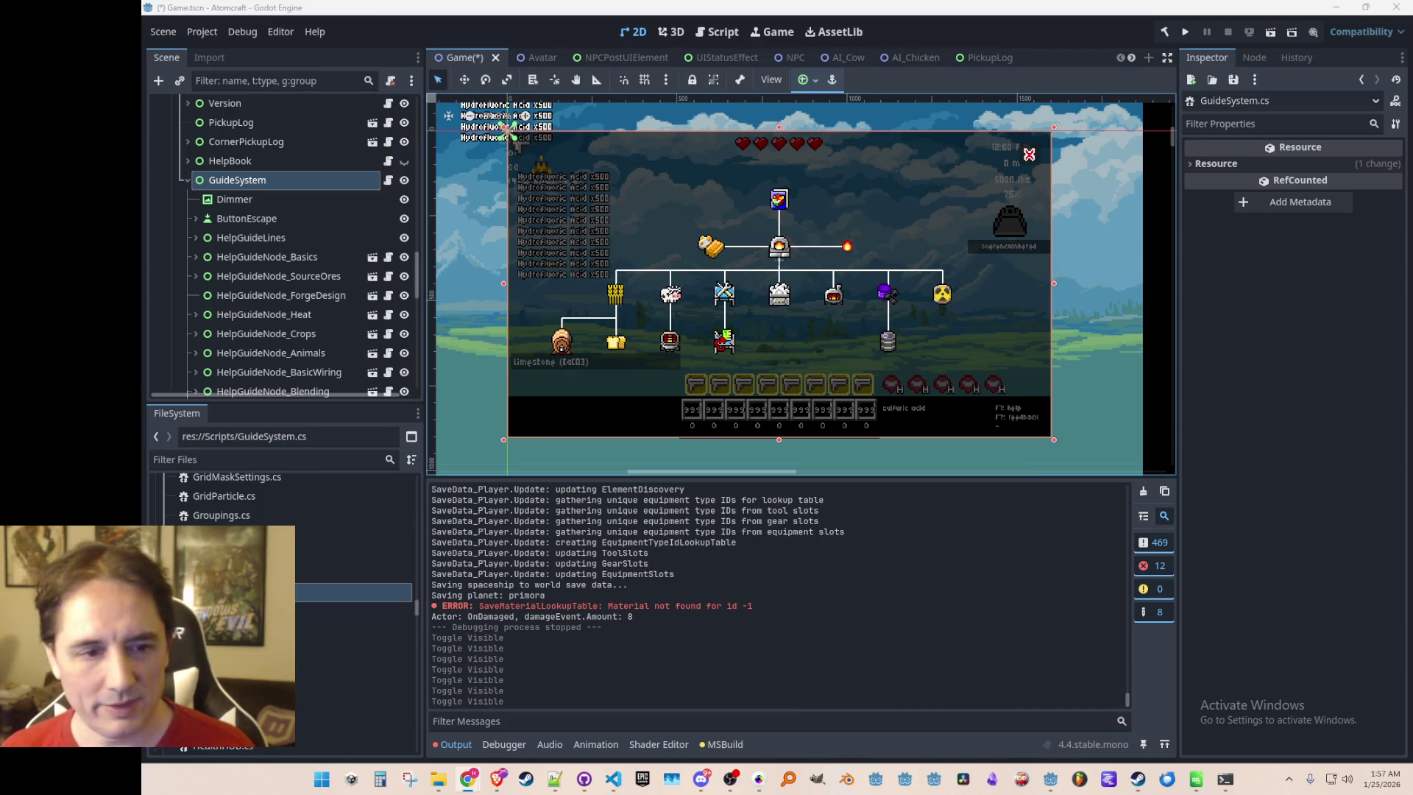
click(947, 296)
drag(831, 304, 835, 307)
scroll(834, 297, down, 1)
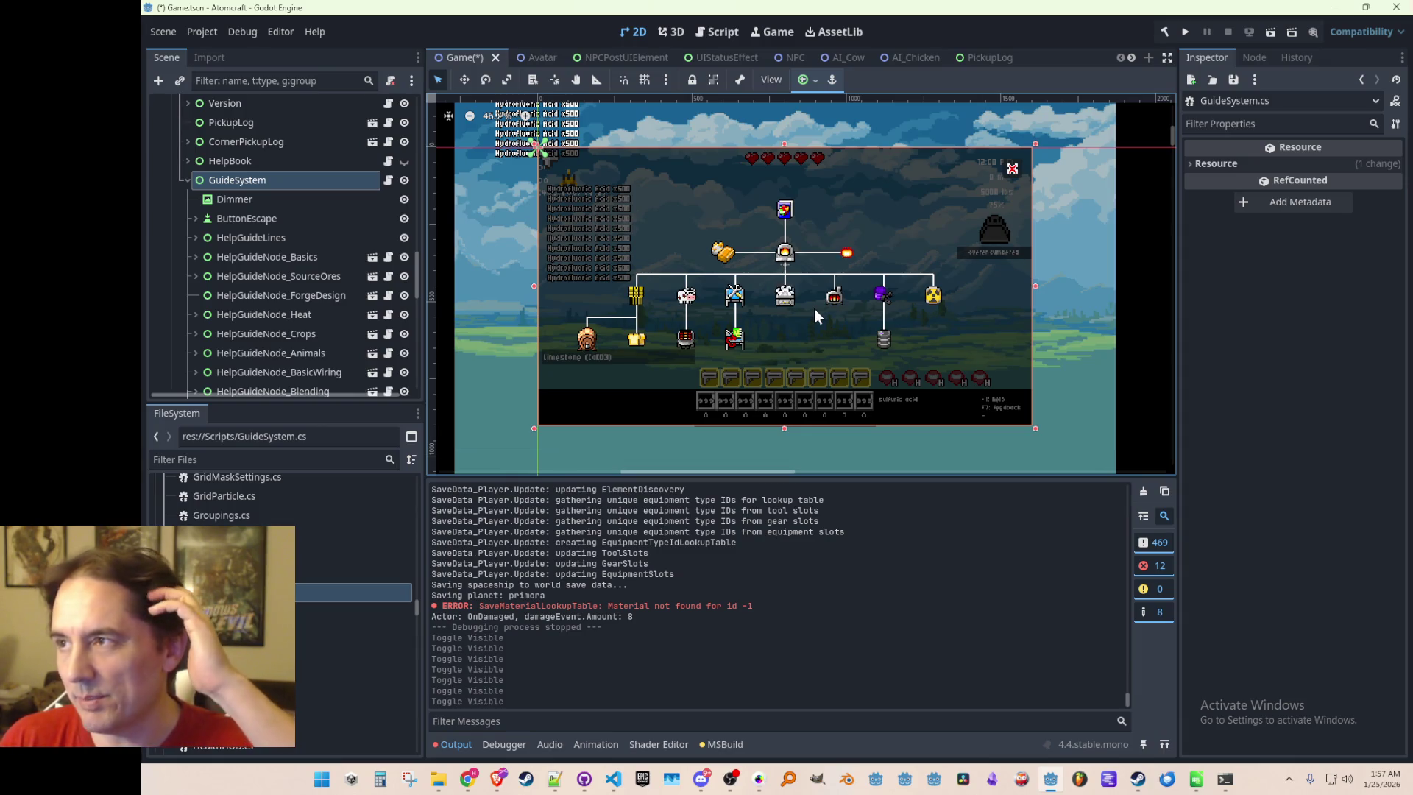
scroll(854, 316, up, 1)
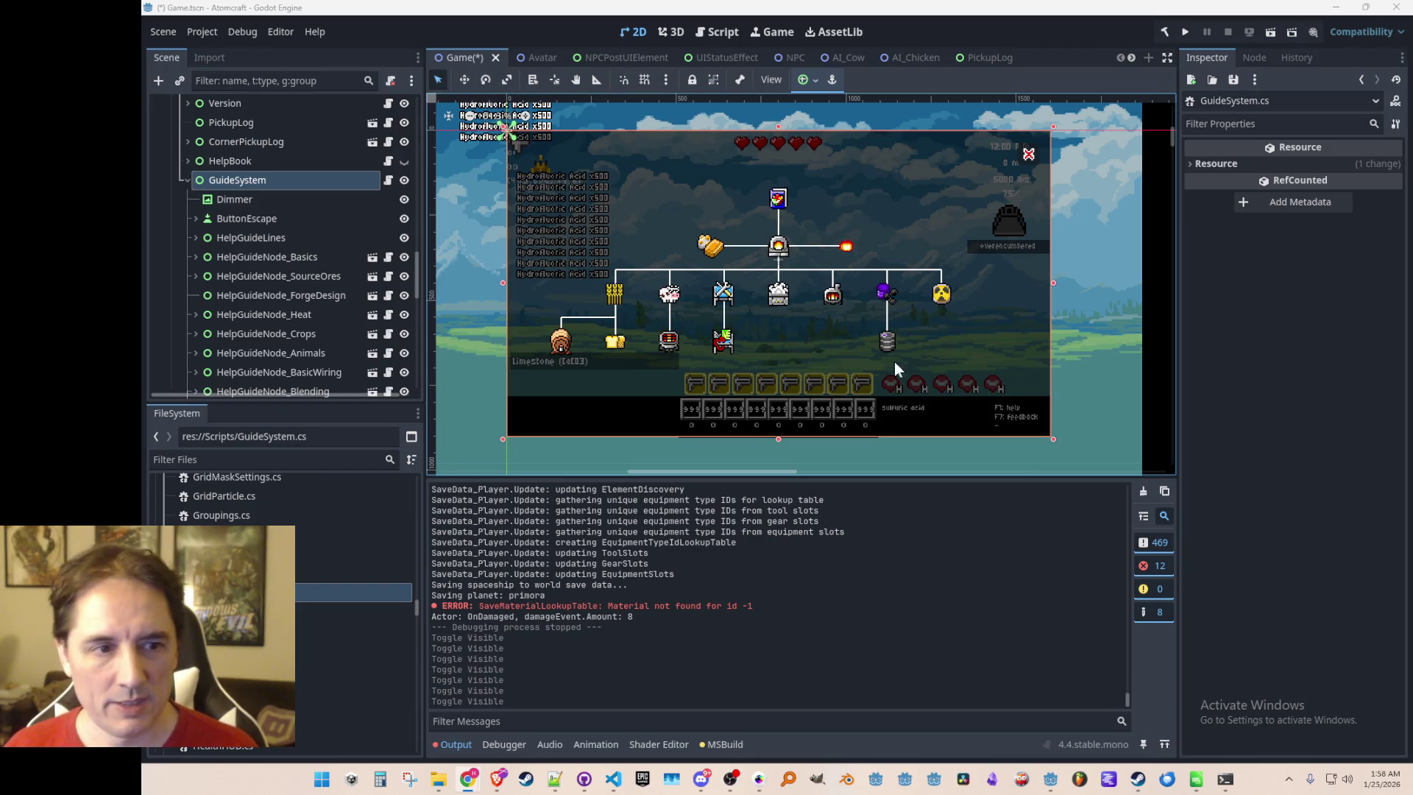
scroll(881, 359, up, 1)
scroll(881, 359, down, 1)
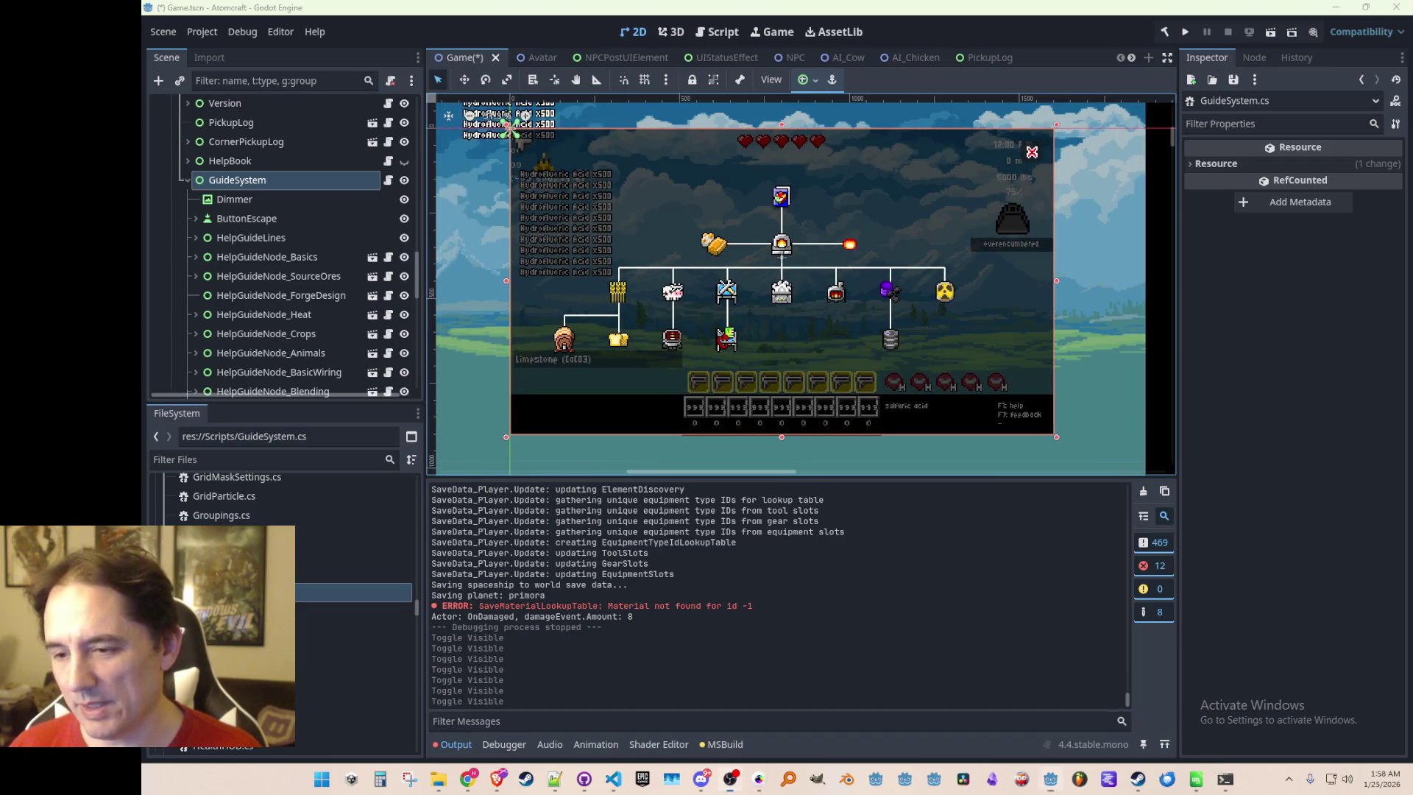
scroll(858, 277, up, 1)
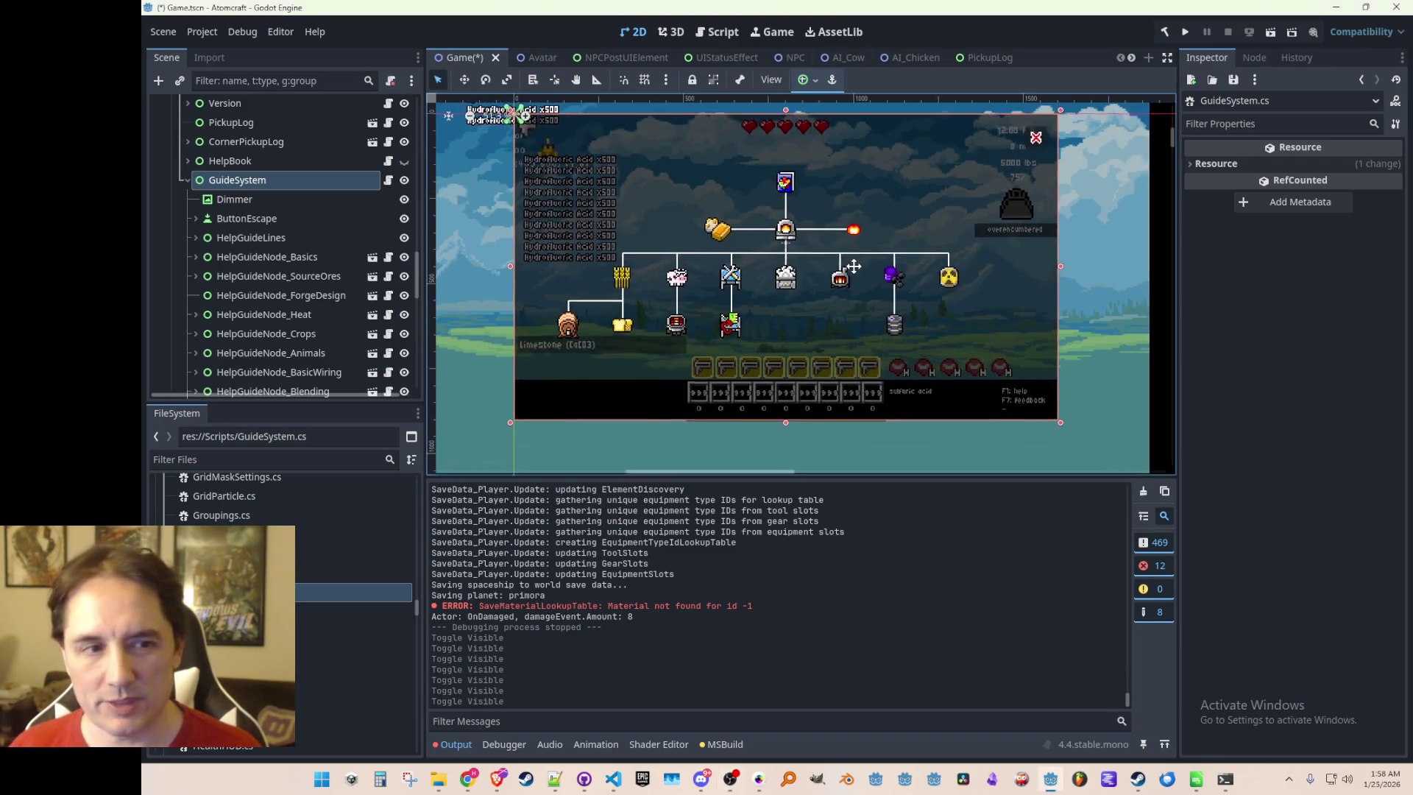
scroll(802, 255, down, 1)
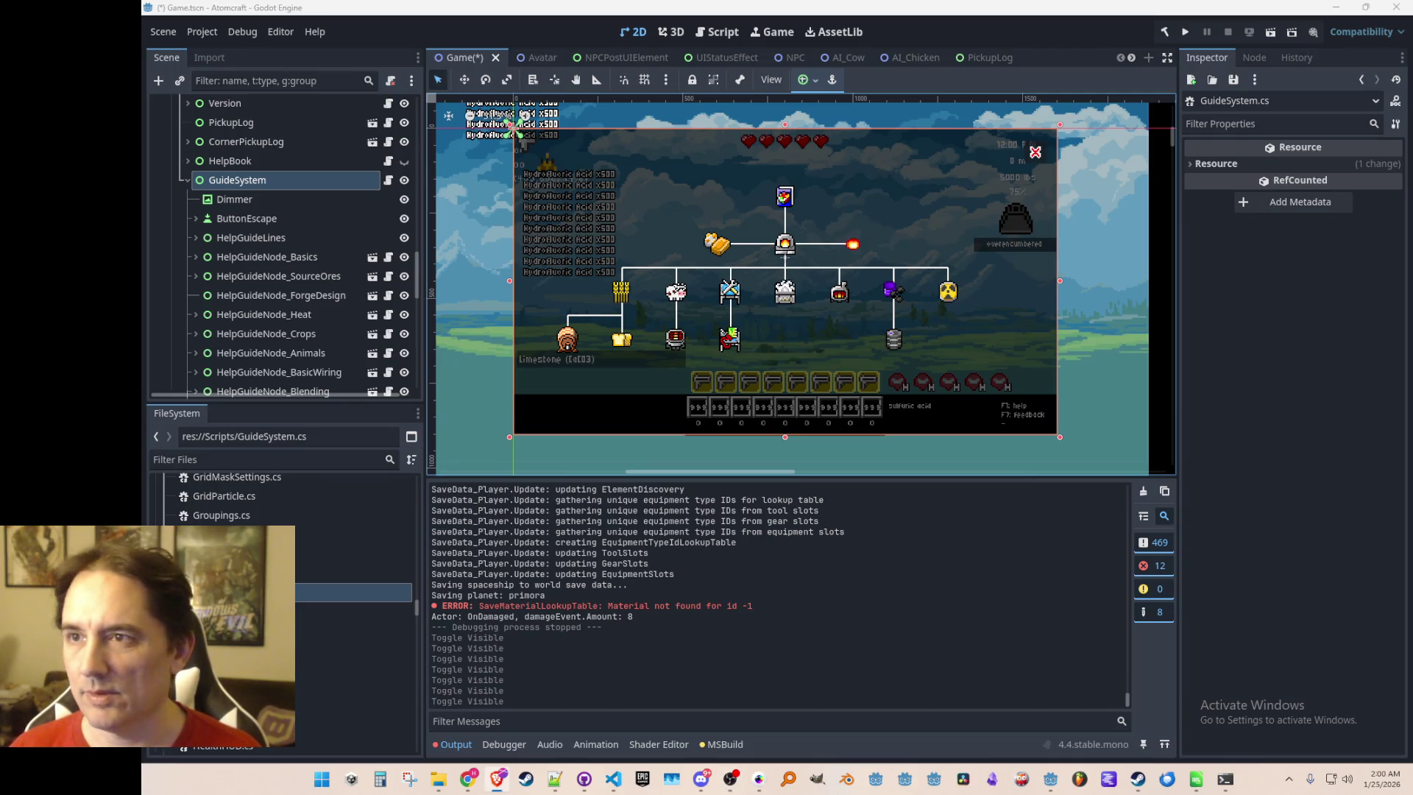
mouse_move(1412, 324)
mouse_down()
mouse_move(1412, 309)
mouse_move(1225, 254)
mouse_move(1161, 65)
mouse_up()
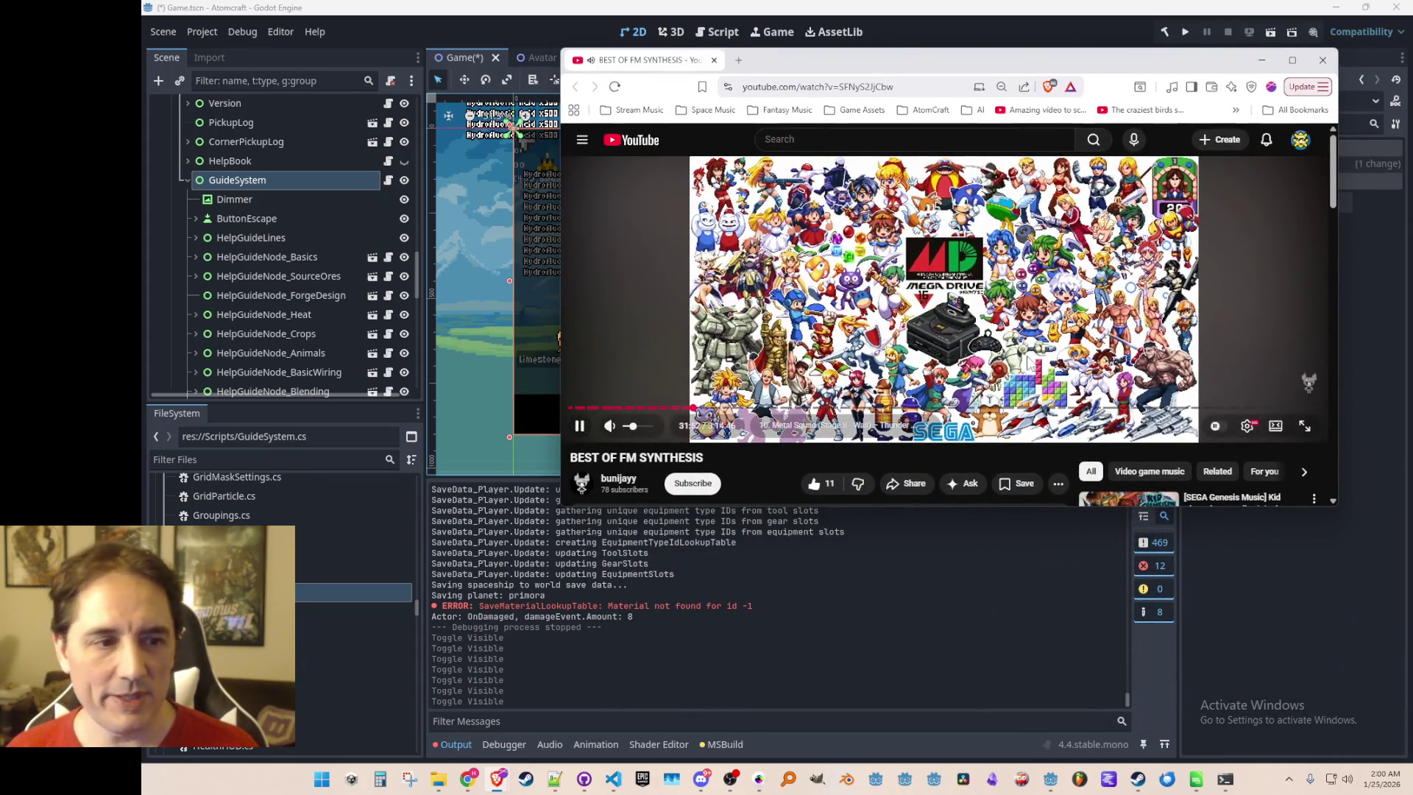
drag(765, 507, 796, 689)
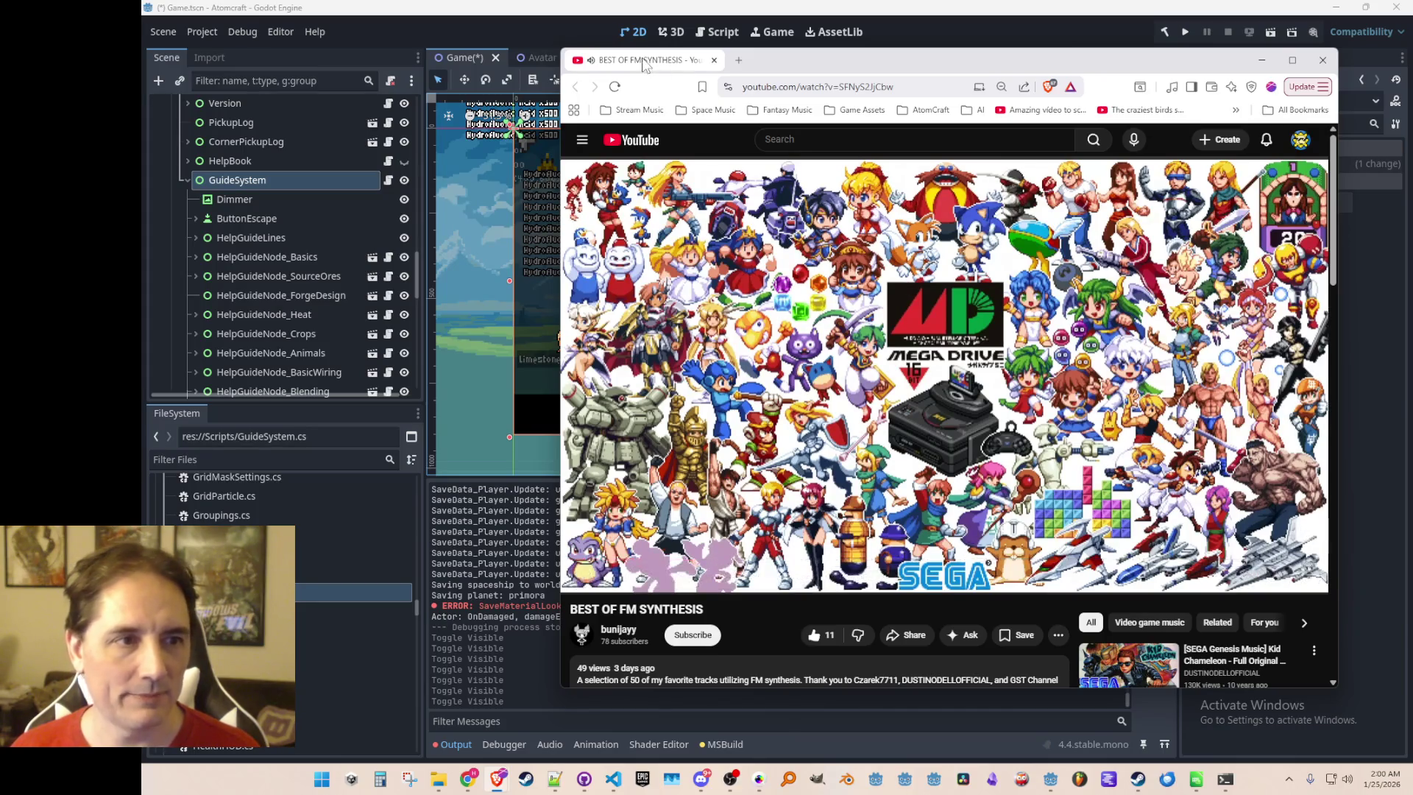
drag(633, 67, 673, 80)
key(alt+Tab)
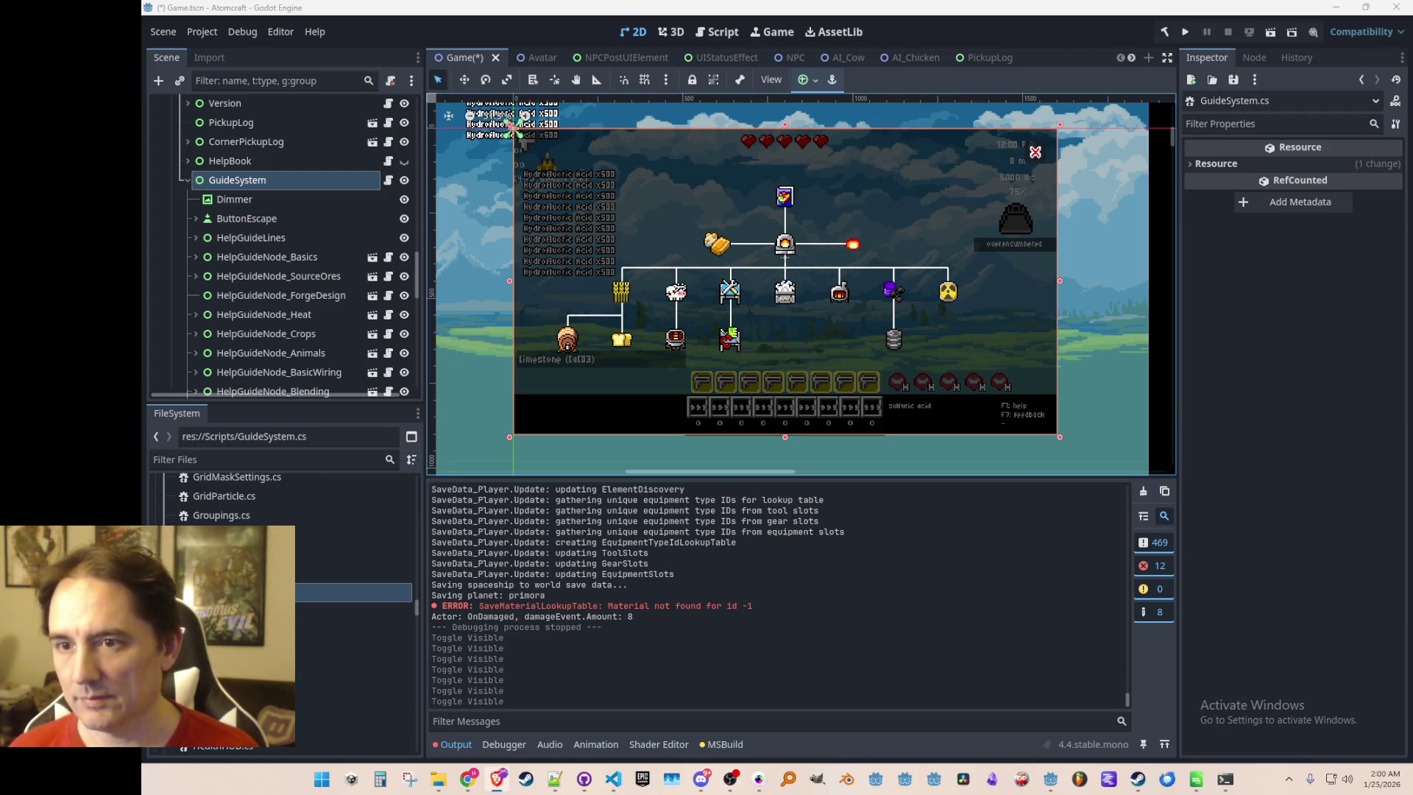
drag(760, 341, 764, 330)
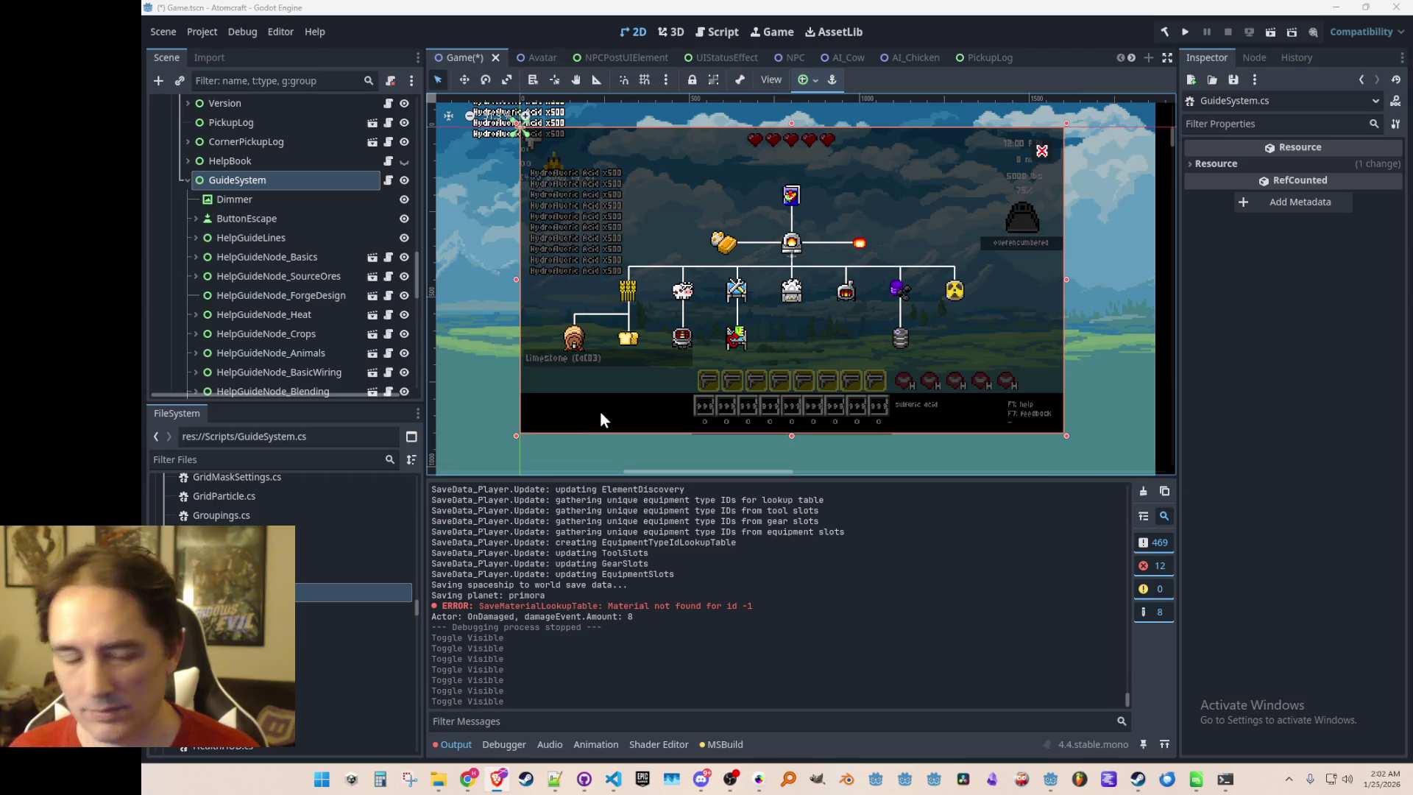
scroll(677, 290, down, 1)
scroll(677, 290, up, 2)
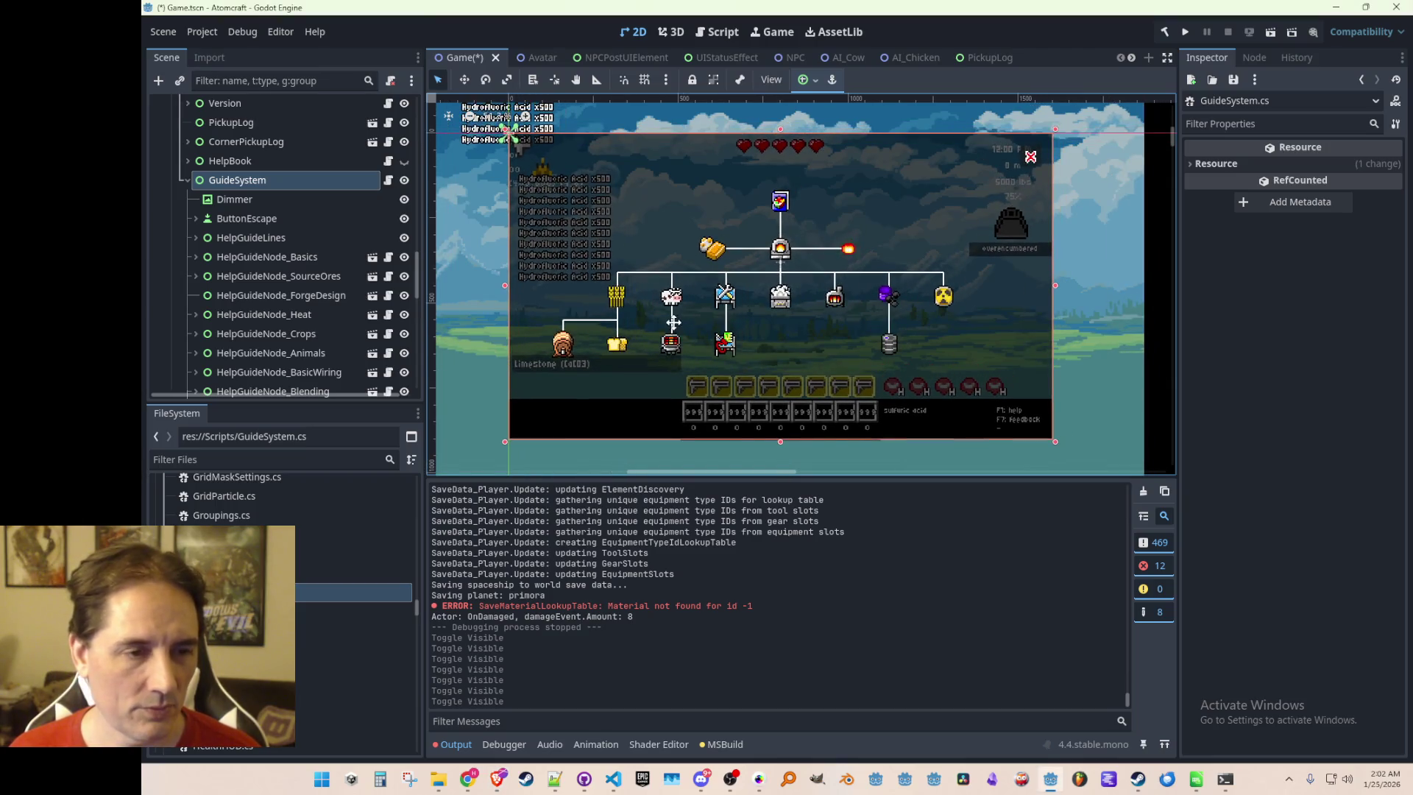